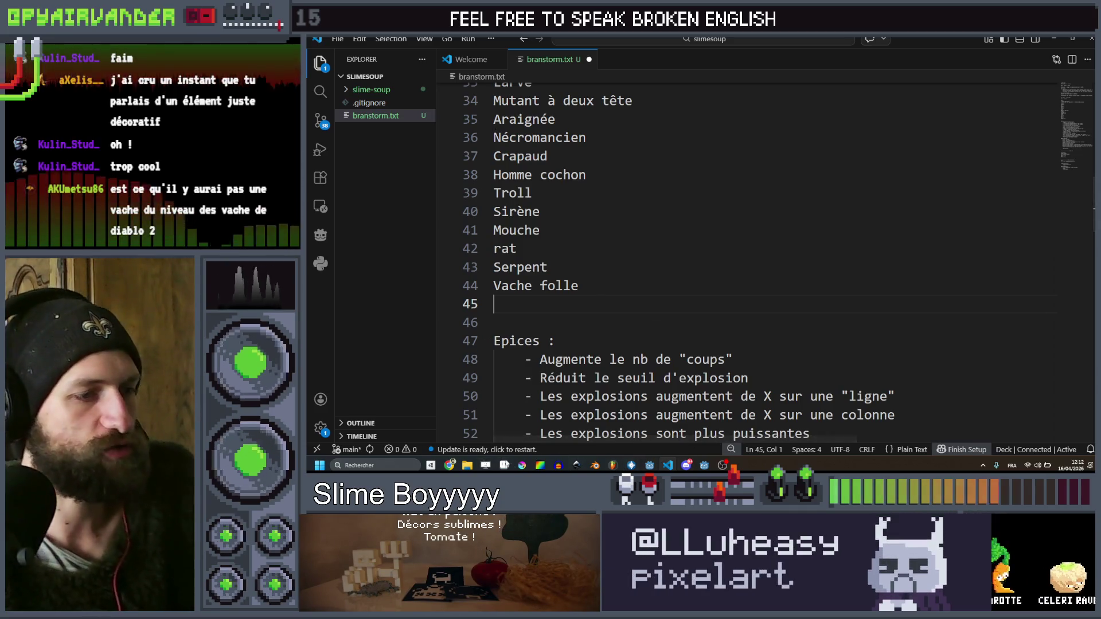
Switch from VS Code to the Aseprite mockup and pan across the canvas
click(503, 463)
mouse_move(948, 238)
mouse_down()
mouse_move(886, 252)
mouse_move(934, 259)
mouse_up()
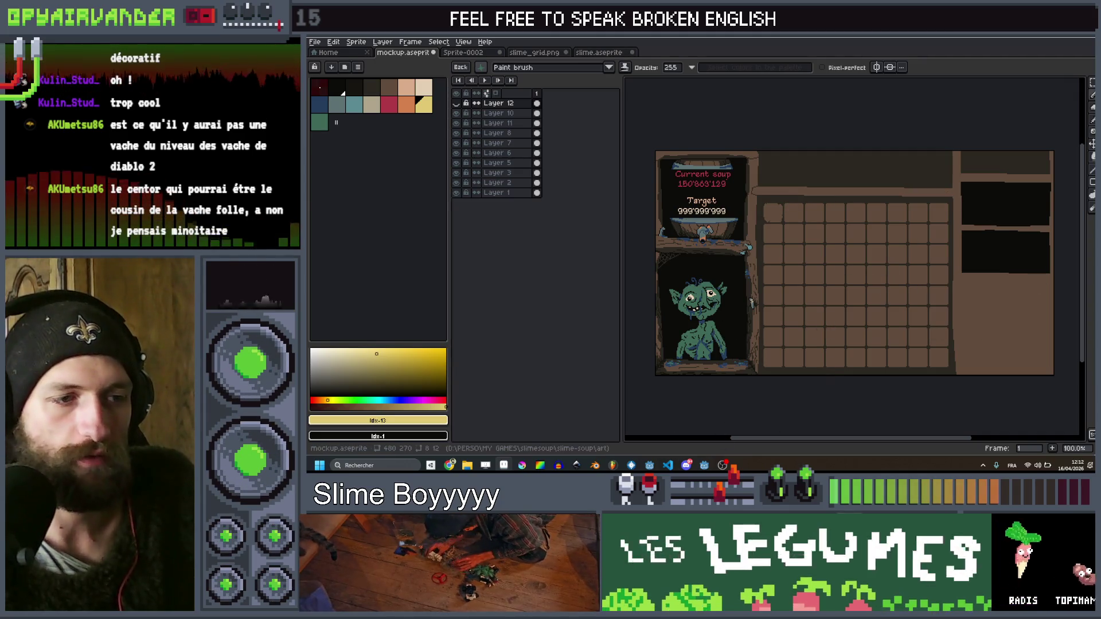
key(alt+Tab)
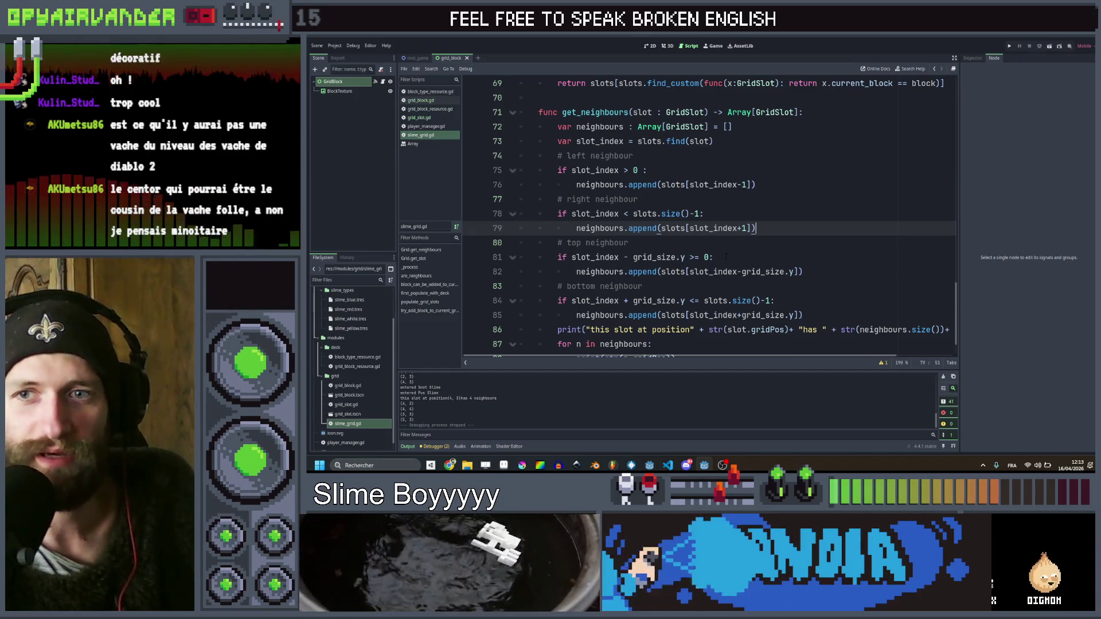
click(816, 216)
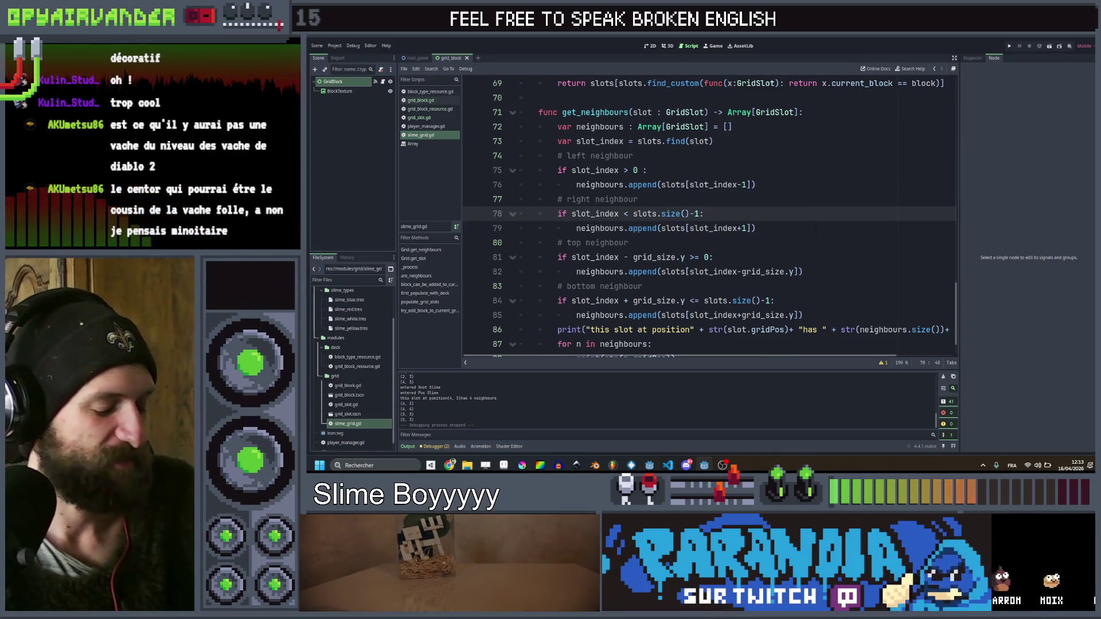
key(alt+Tab)
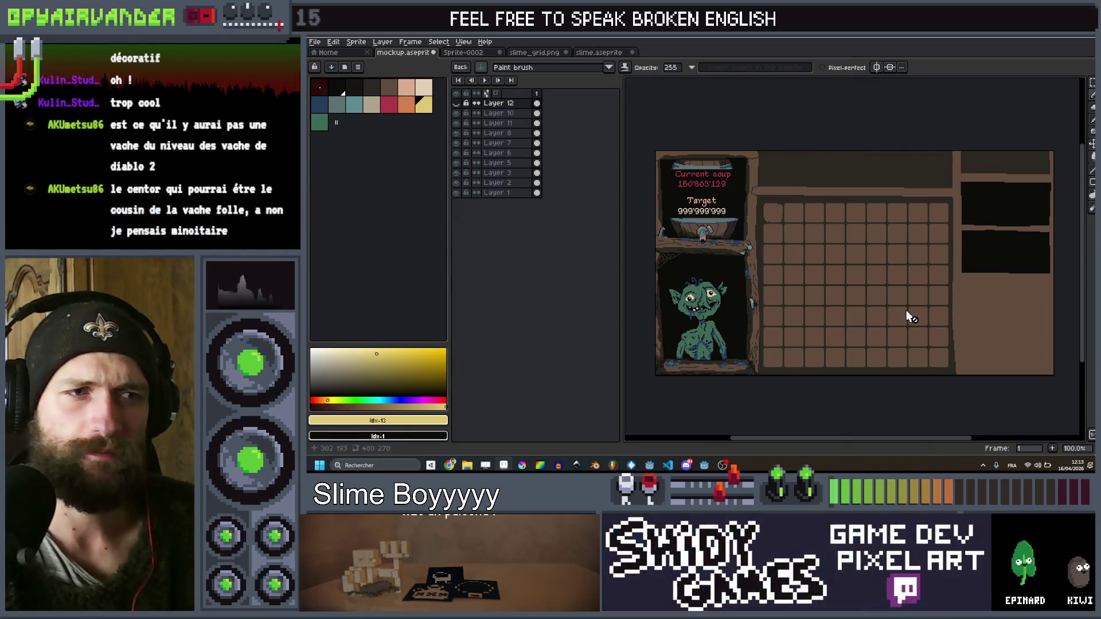
Survey the mockup's slot grid and the Current soup and Target text
scroll(905, 305, up, 1)
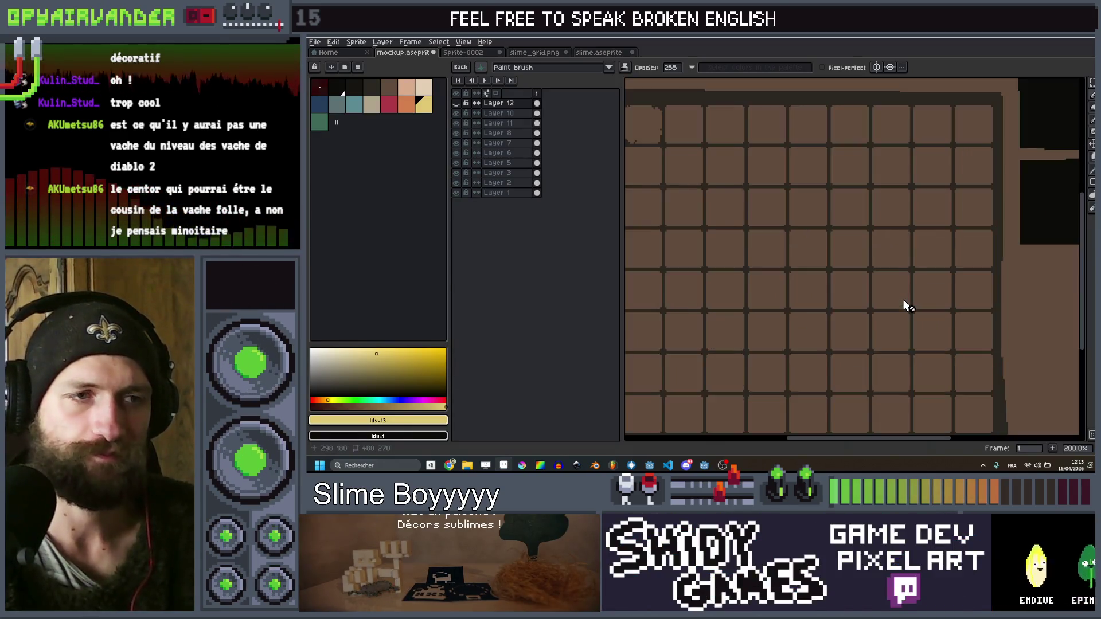
scroll(903, 301, down, 1)
mouse_move(900, 298)
mouse_down()
mouse_move(886, 286)
mouse_move(921, 263)
mouse_move(729, 261)
mouse_move(793, 284)
mouse_move(783, 308)
mouse_up()
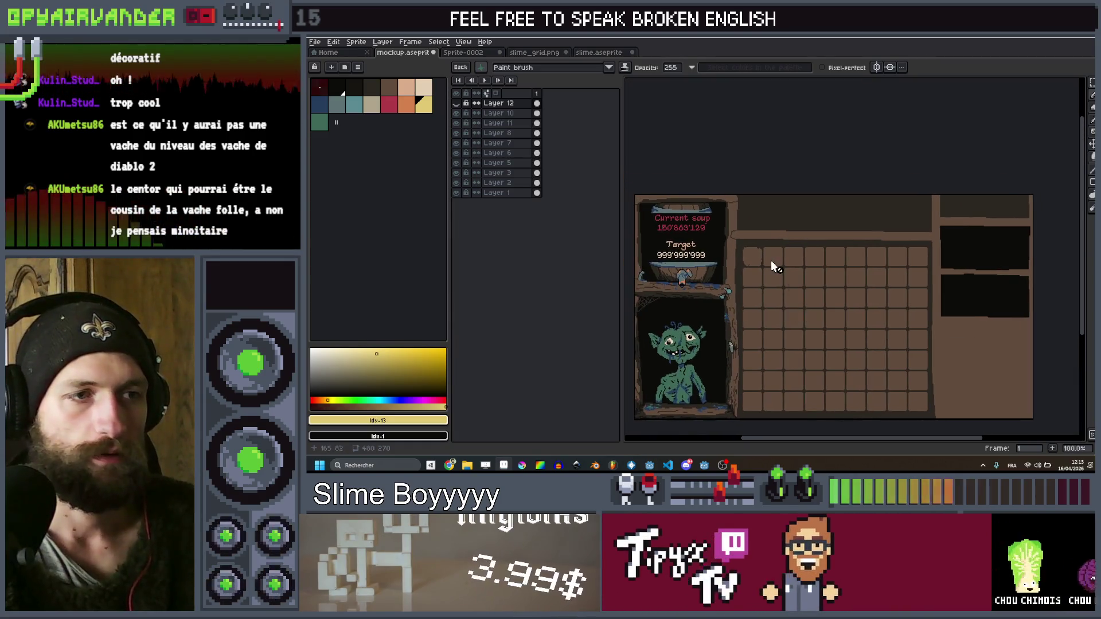
scroll(772, 267, up, 2)
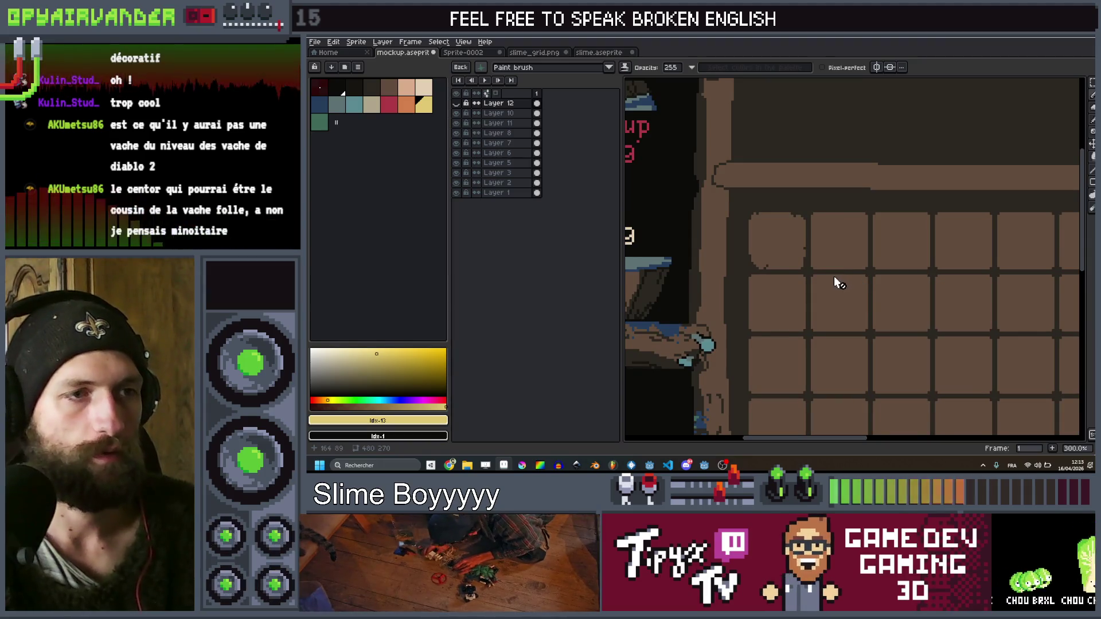
drag(834, 276, 899, 263)
scroll(772, 286, down, 3)
scroll(776, 304, up, 2)
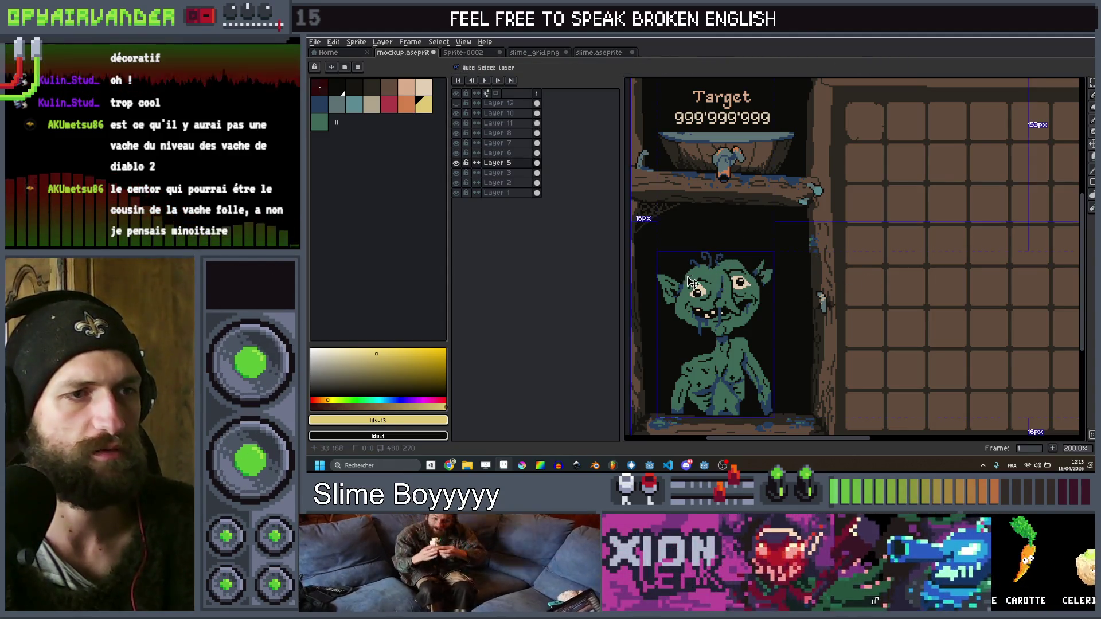
Toggle Layers 10, 8 and 6 to find the goblin on Layer 5, then add a new layer above it
click(495, 106)
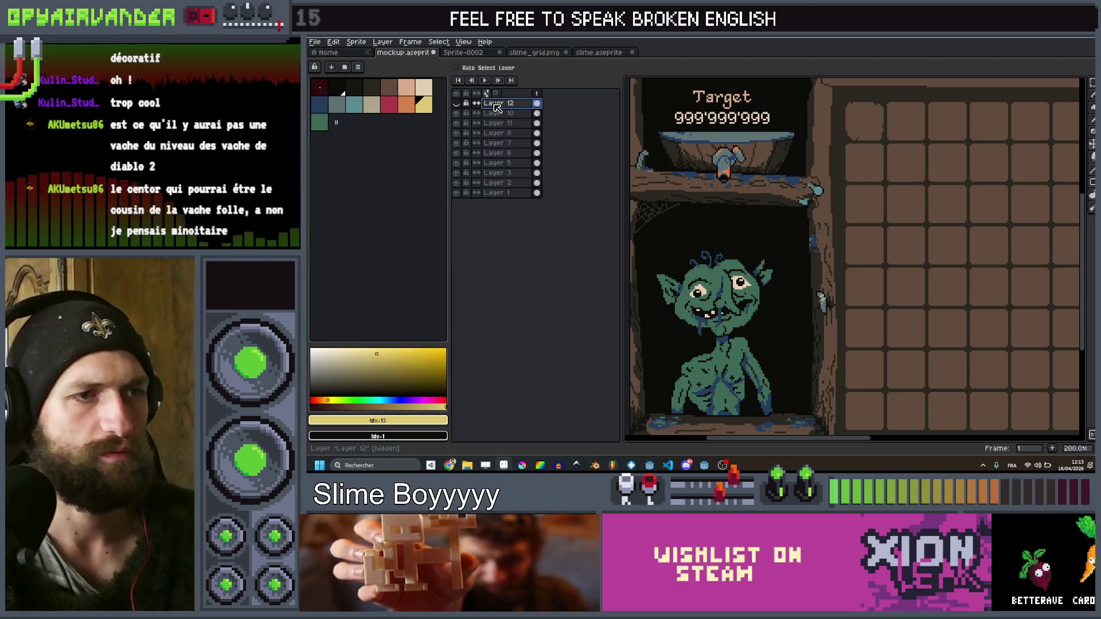
click(456, 113)
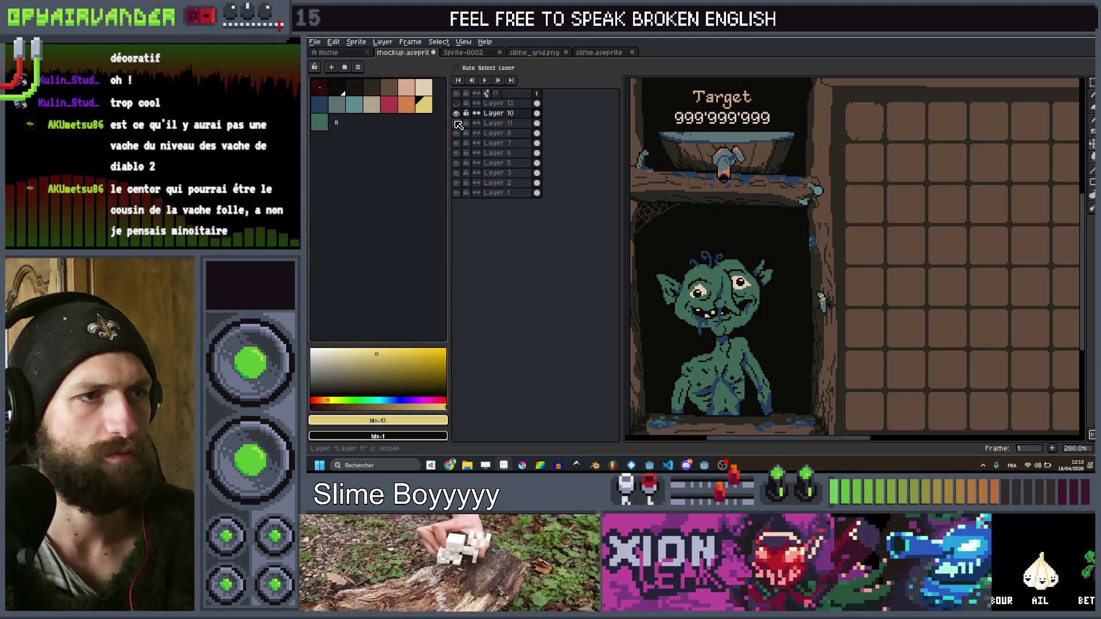
click(457, 133)
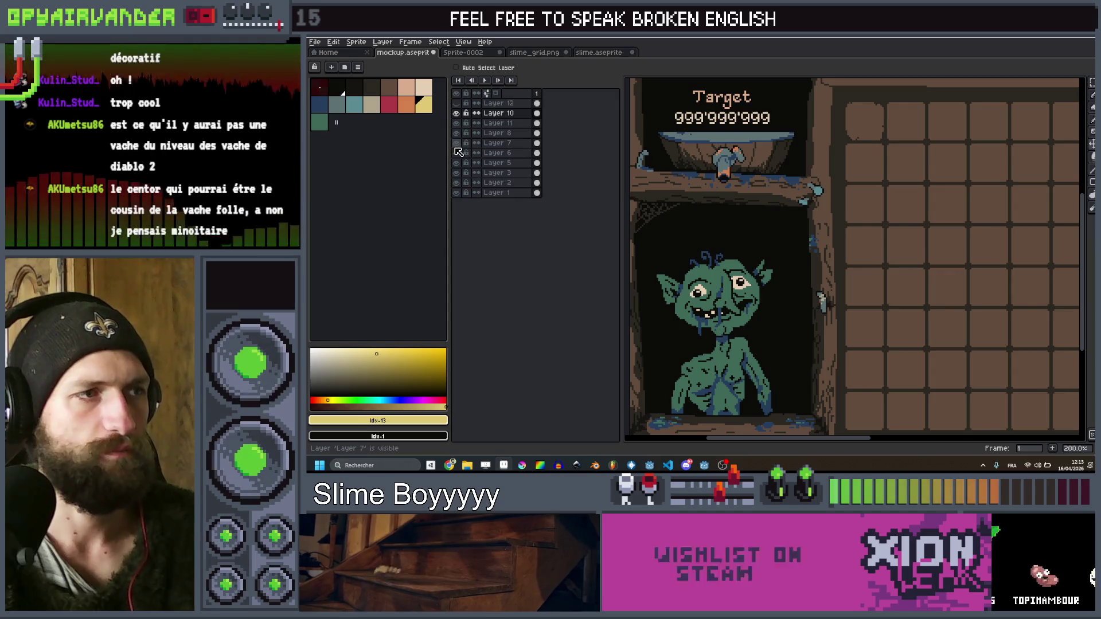
click(457, 152)
click(457, 153)
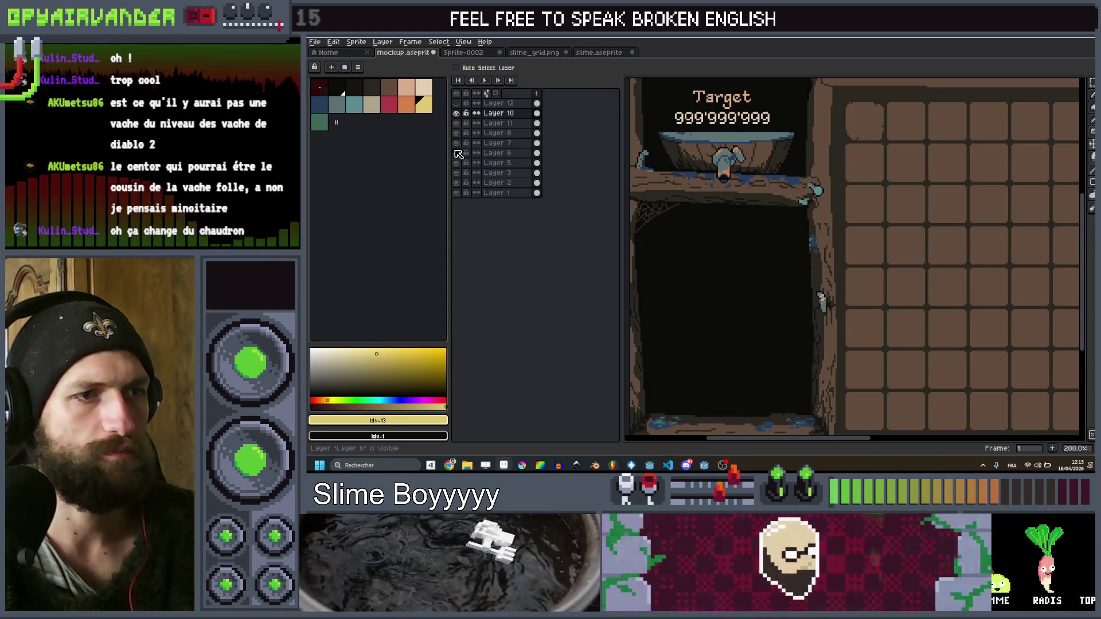
click(457, 162)
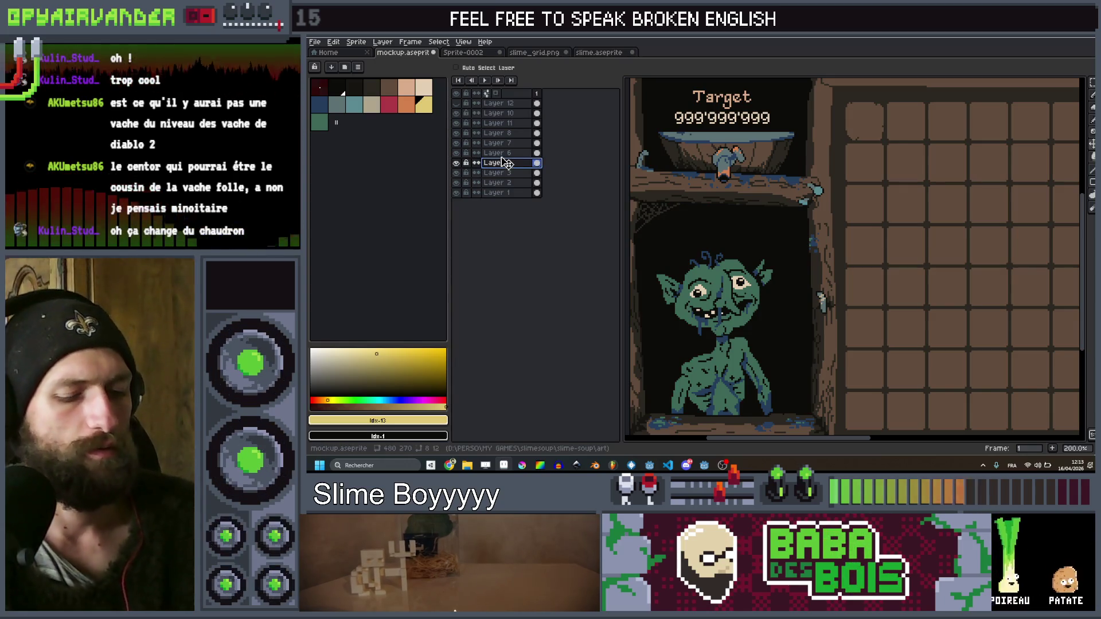
key(shift+n)
click(356, 90)
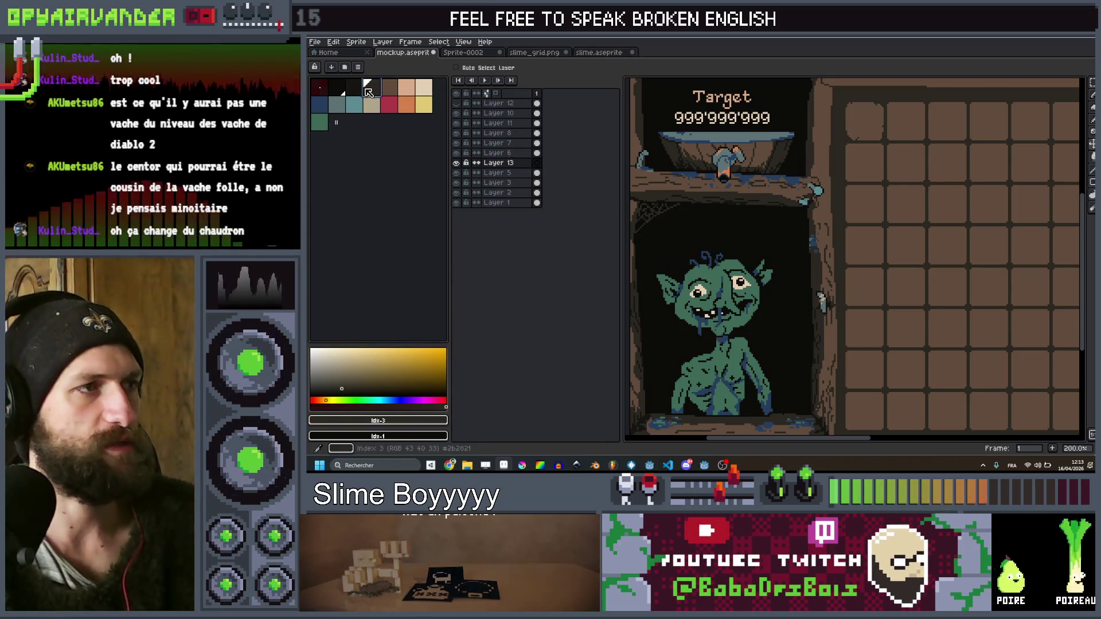
key(b)
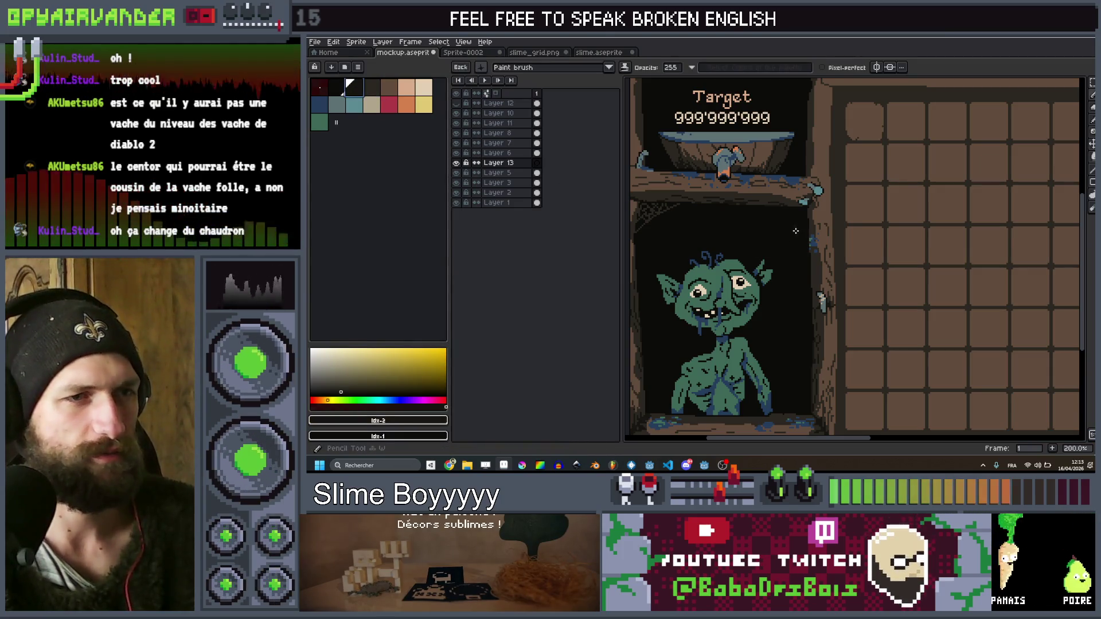
click(490, 68)
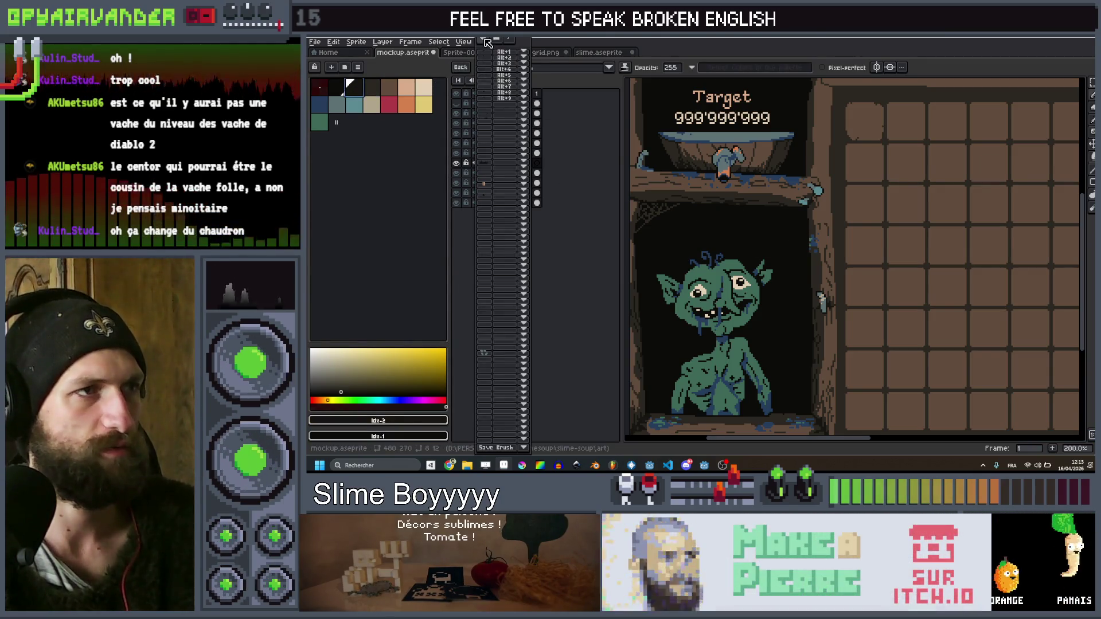
key(b)
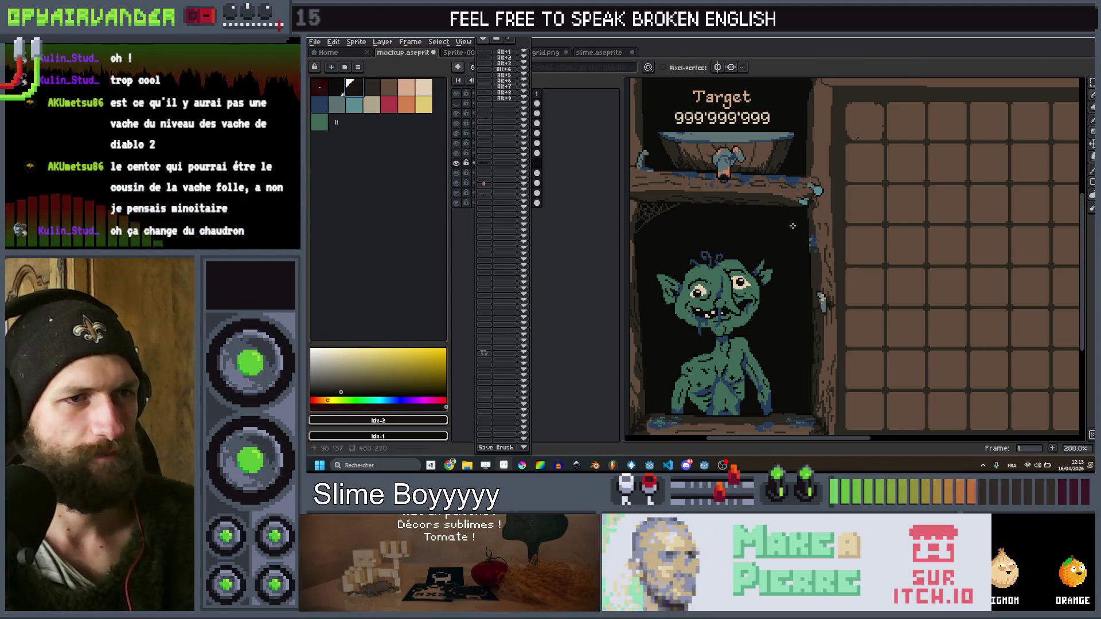
scroll(818, 262, up, 1)
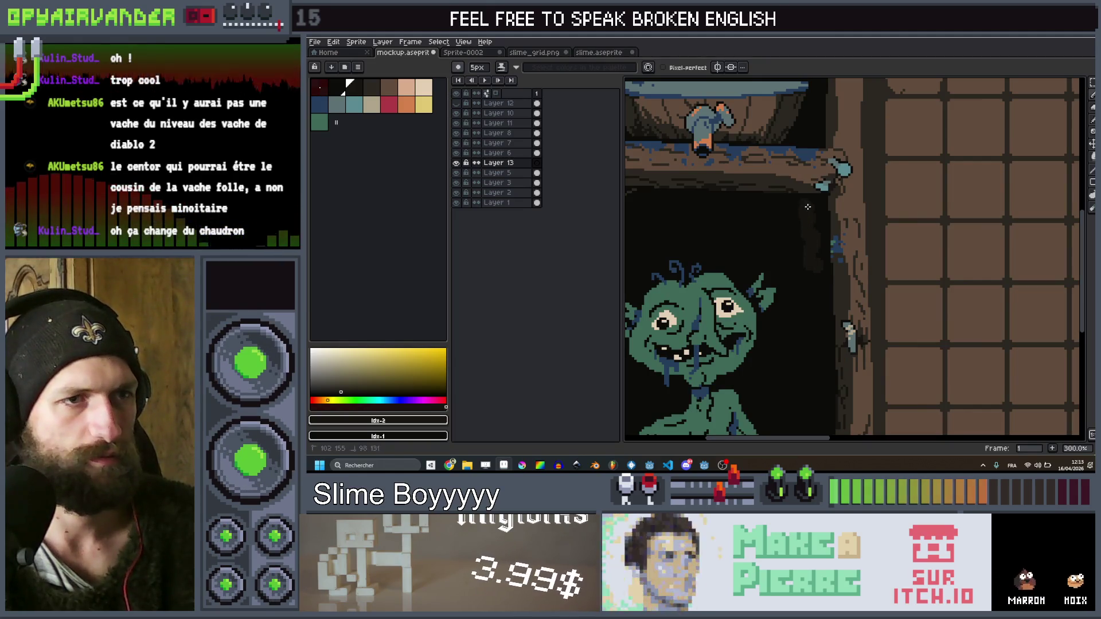
scroll(800, 217, up, 9)
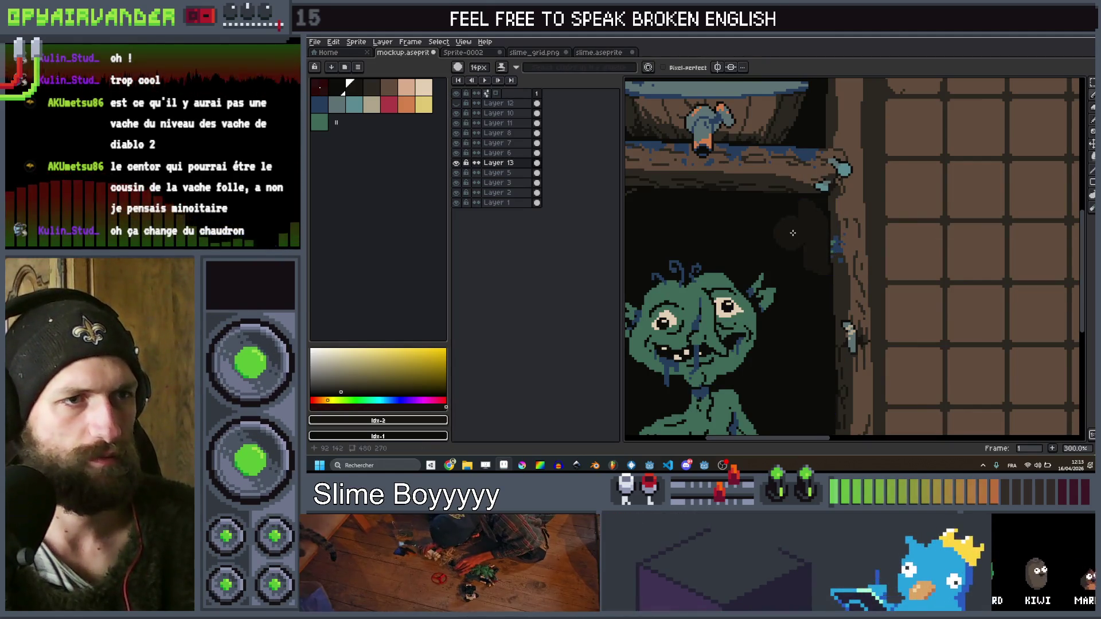
scroll(791, 217, up, 1)
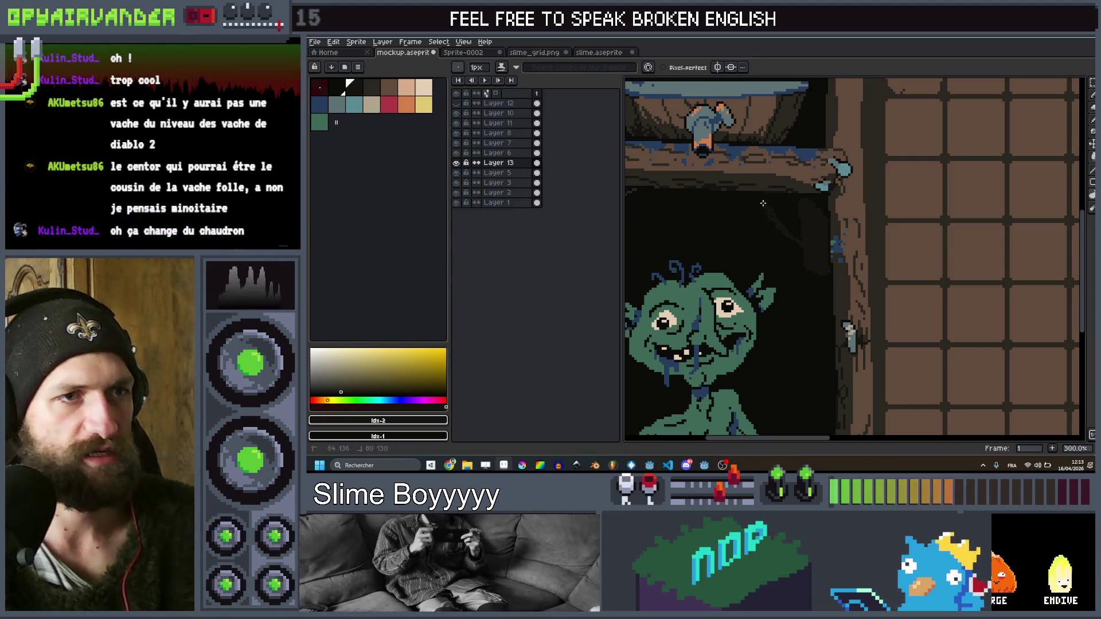
scroll(802, 244, left, 2)
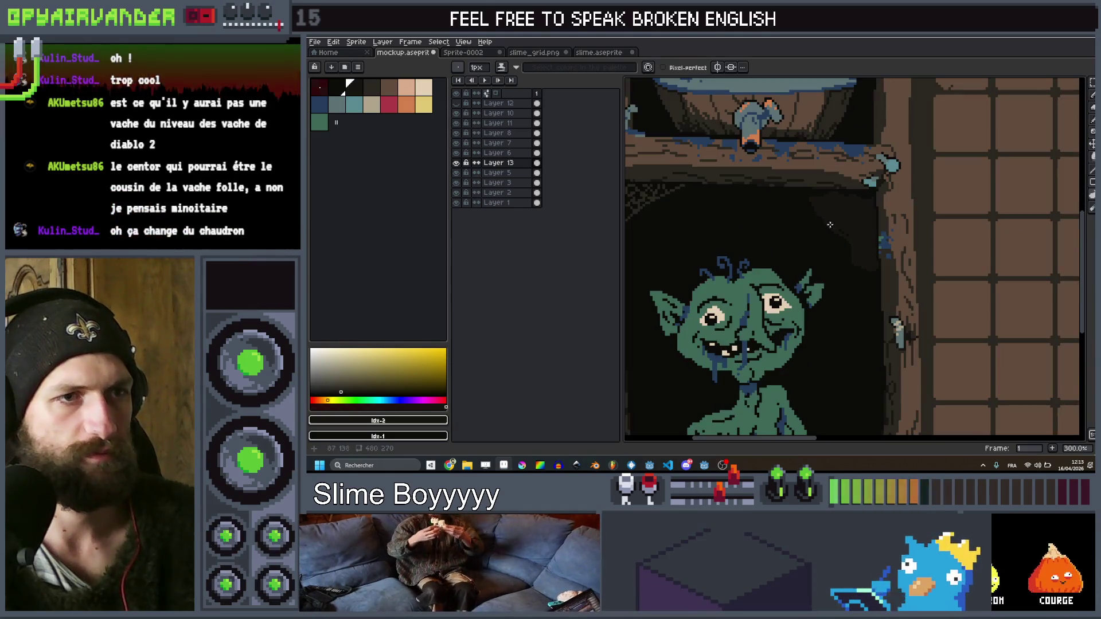
scroll(756, 188, left, 2)
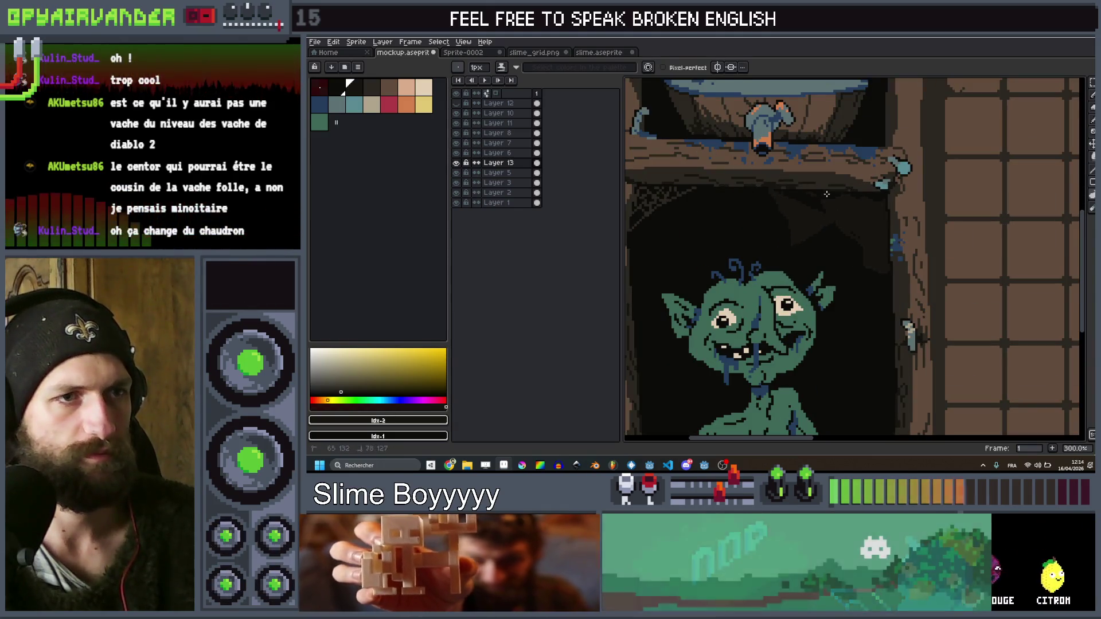
scroll(791, 200, down, 1)
scroll(802, 207, up, 1)
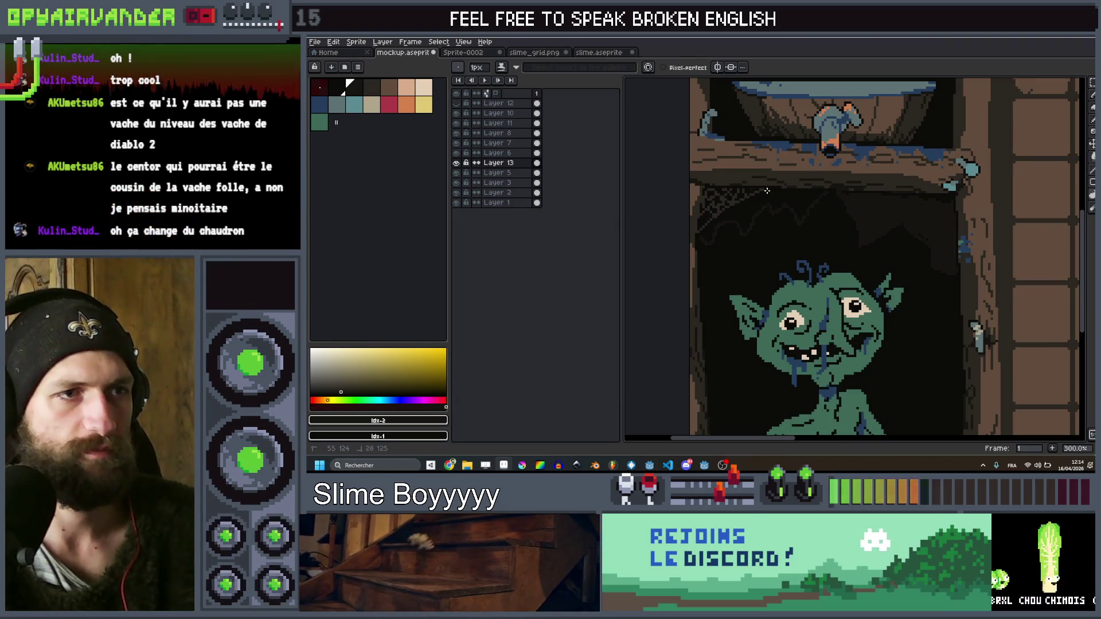
scroll(826, 194, down, 2)
scroll(841, 200, up, 1)
drag(775, 180, 777, 201)
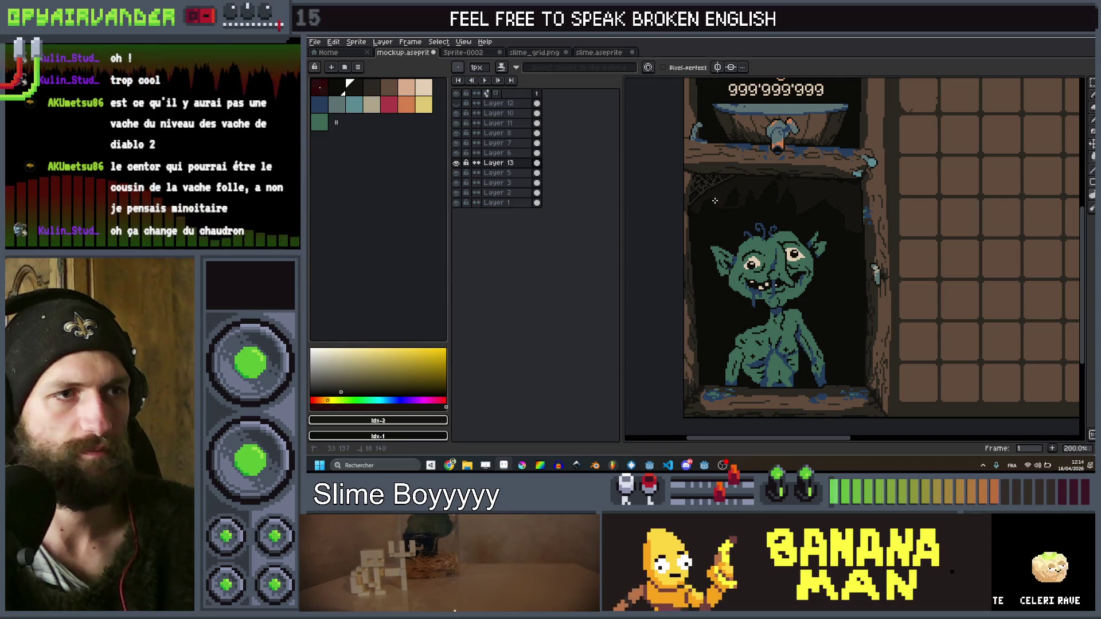
scroll(748, 193, down, 1)
scroll(731, 210, up, 2)
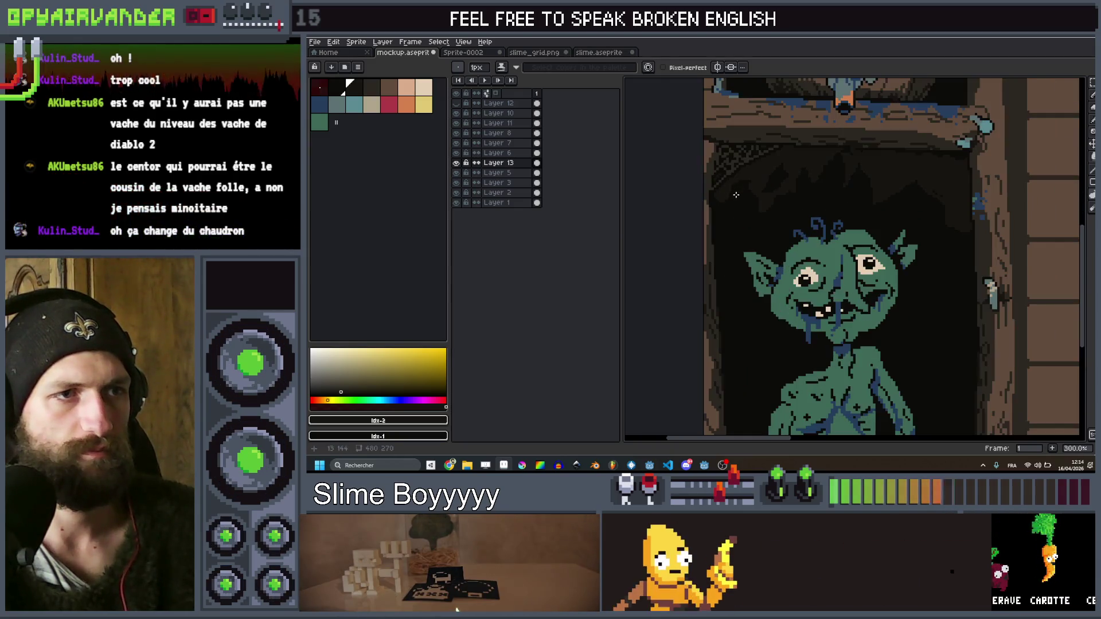
scroll(790, 222, down, 3)
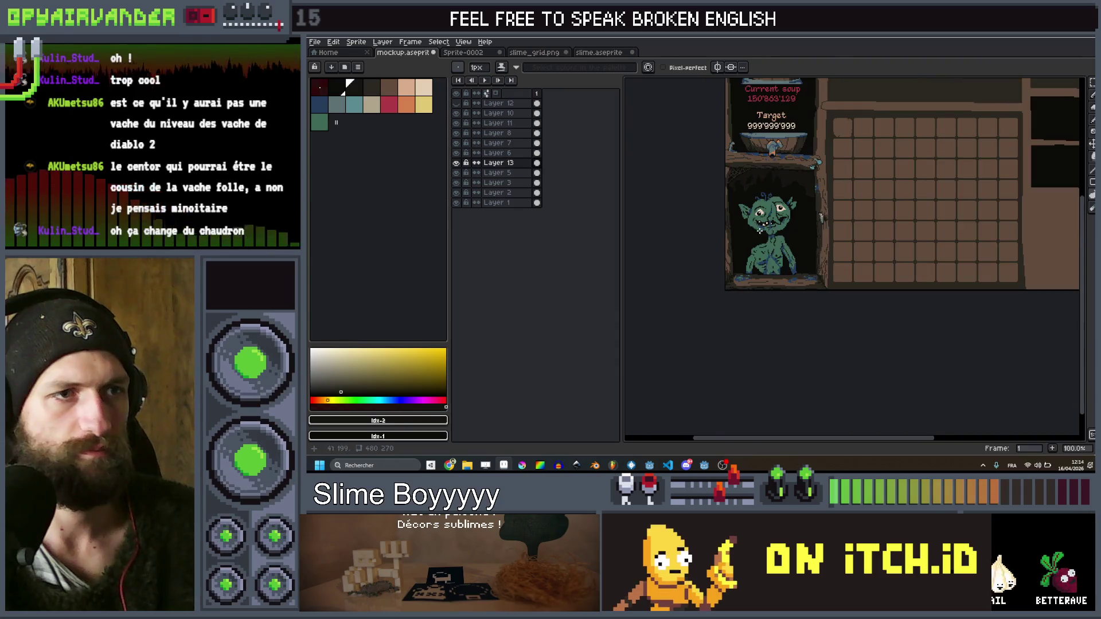
scroll(790, 222, up, 1)
scroll(790, 222, up, 4)
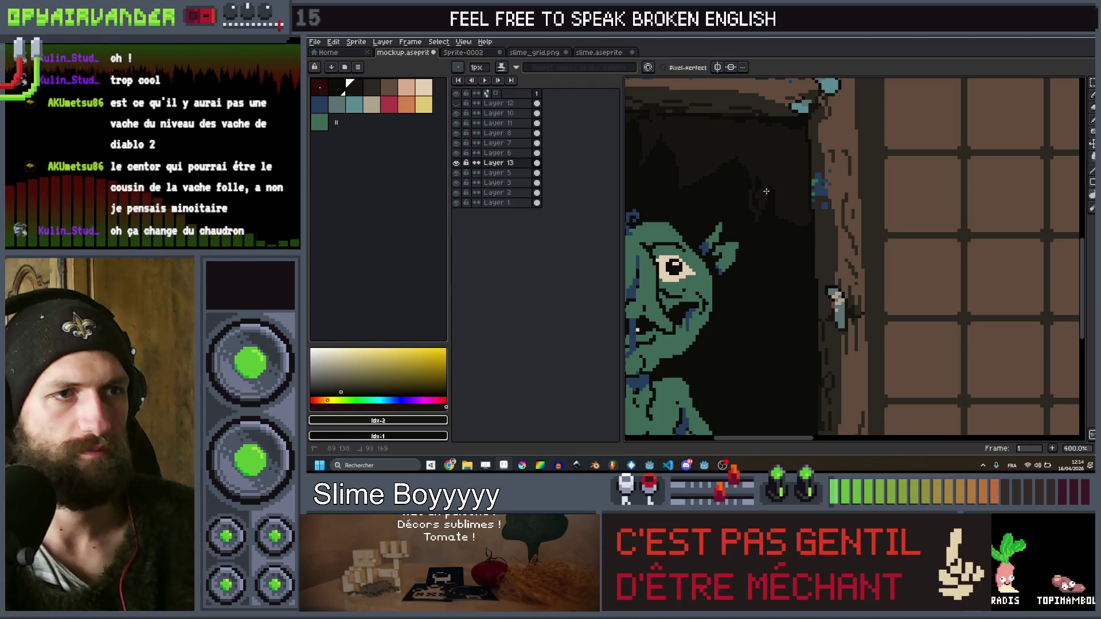
scroll(813, 213, down, 3)
scroll(812, 213, down, 1)
scroll(744, 250, up, 3)
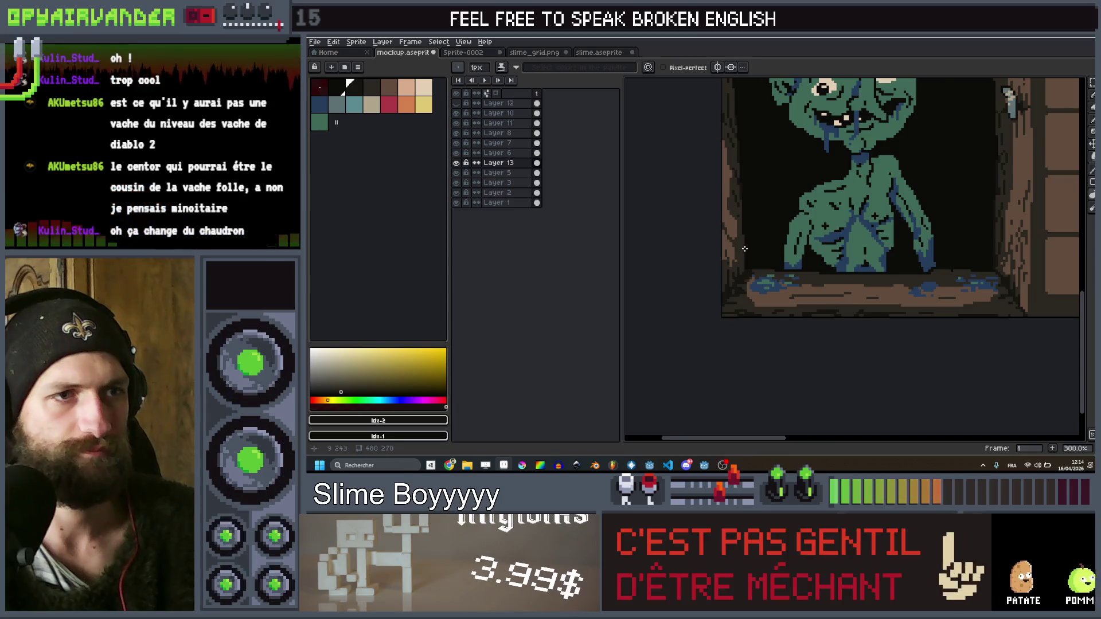
scroll(744, 250, down, 1)
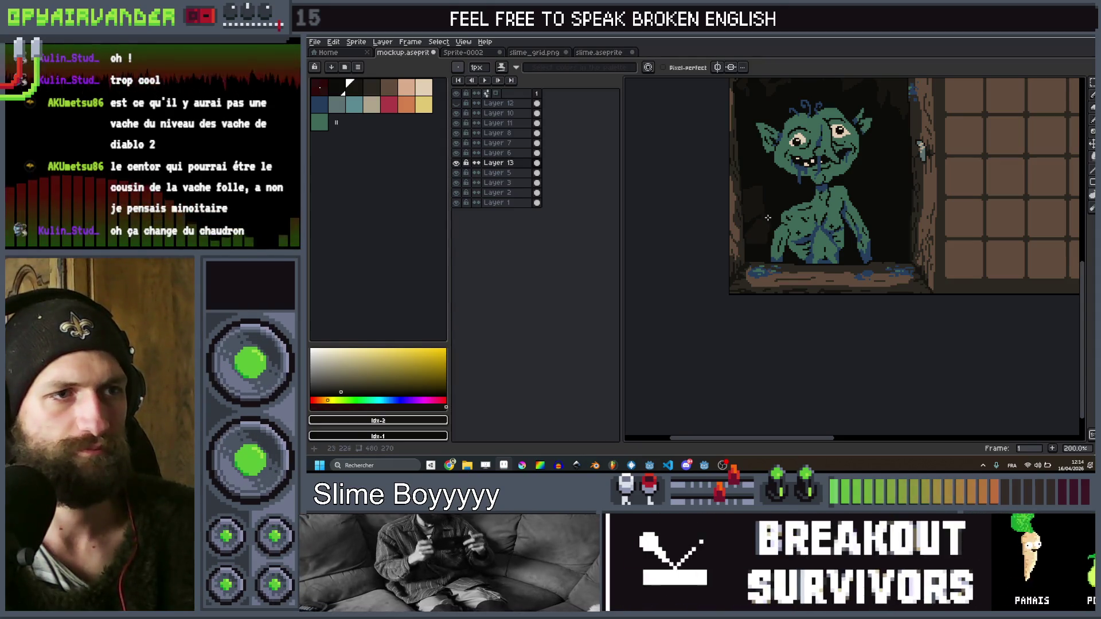
scroll(696, 250, down, 2)
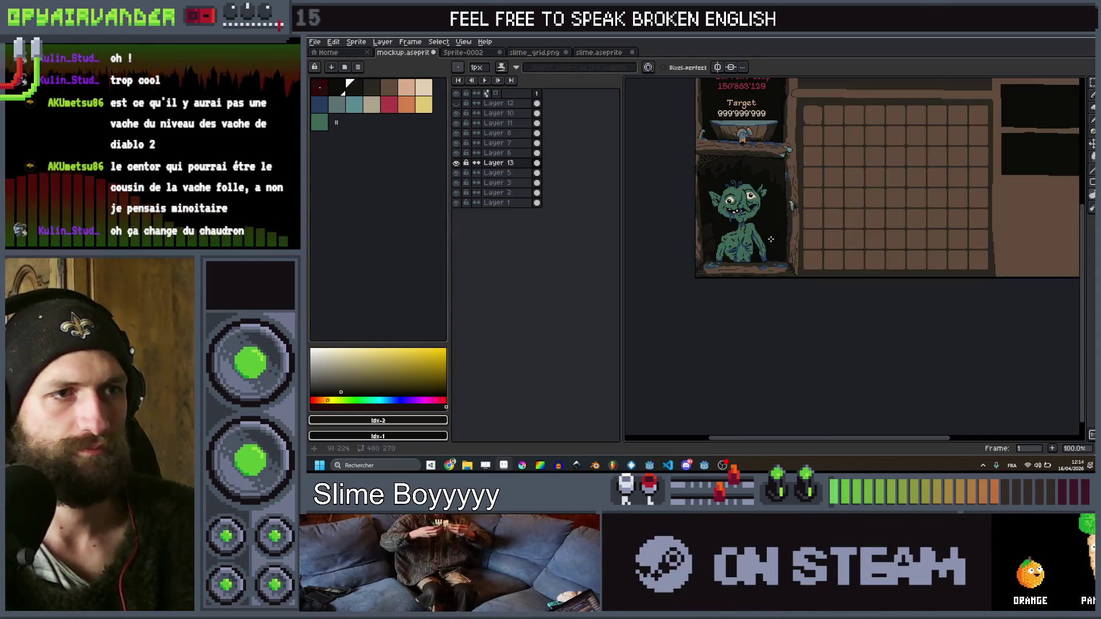
scroll(805, 229, up, 2)
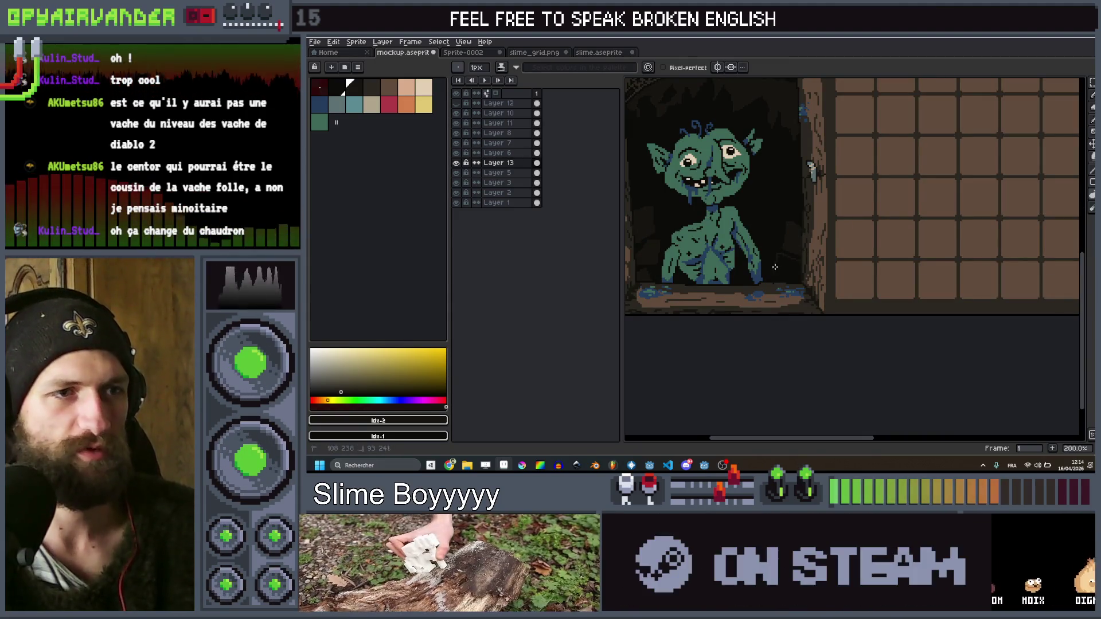
scroll(801, 273, down, 2)
scroll(801, 273, up, 3)
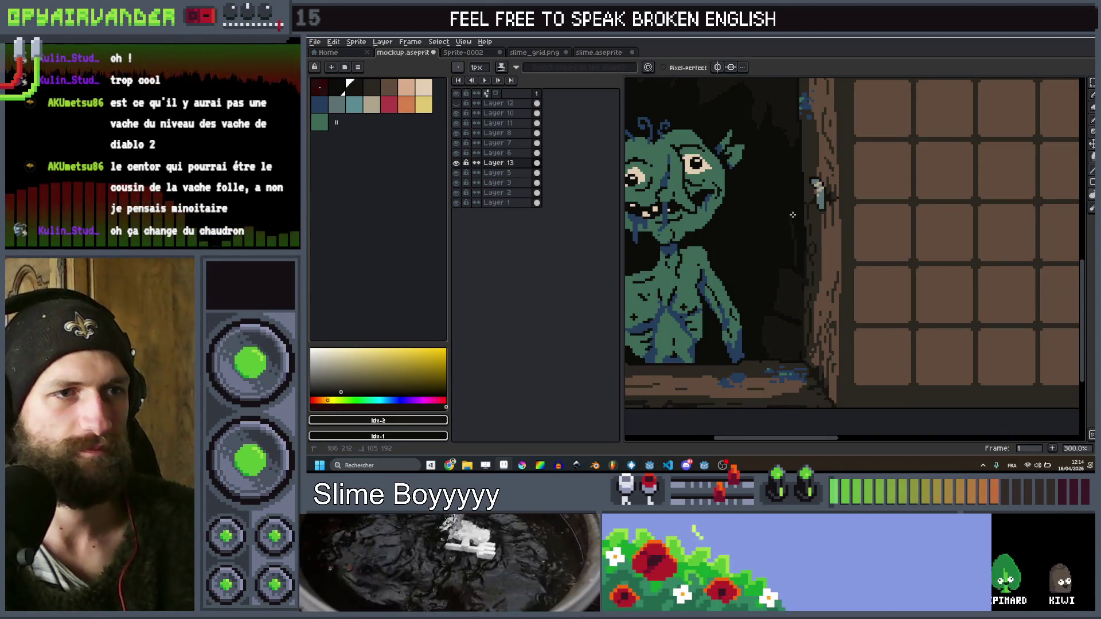
scroll(799, 262, down, 2)
scroll(804, 241, up, 3)
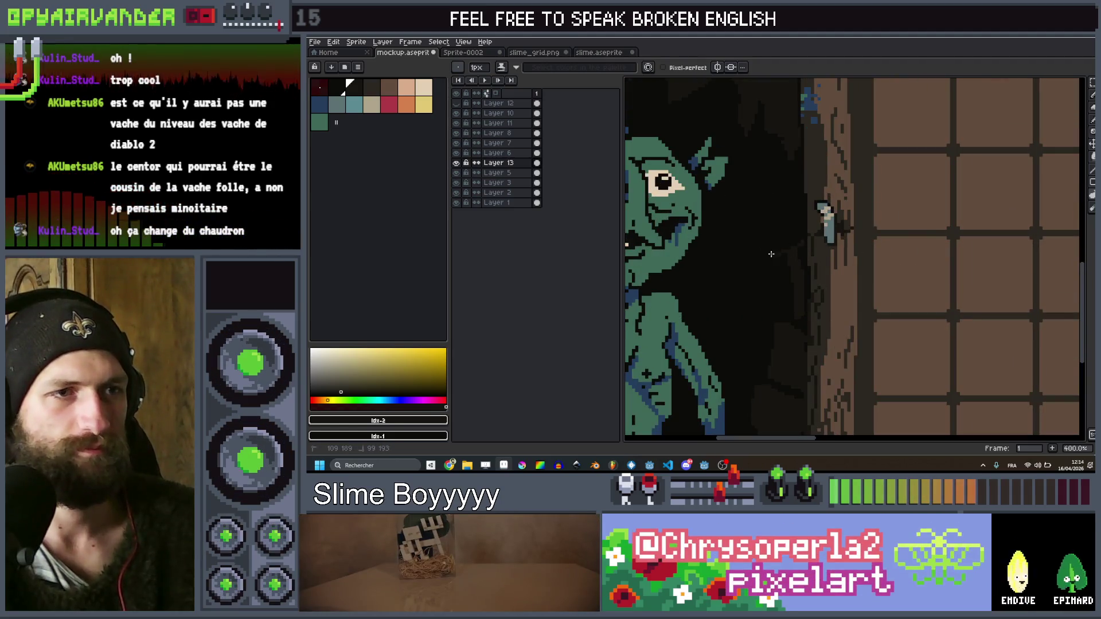
scroll(797, 218, down, 5)
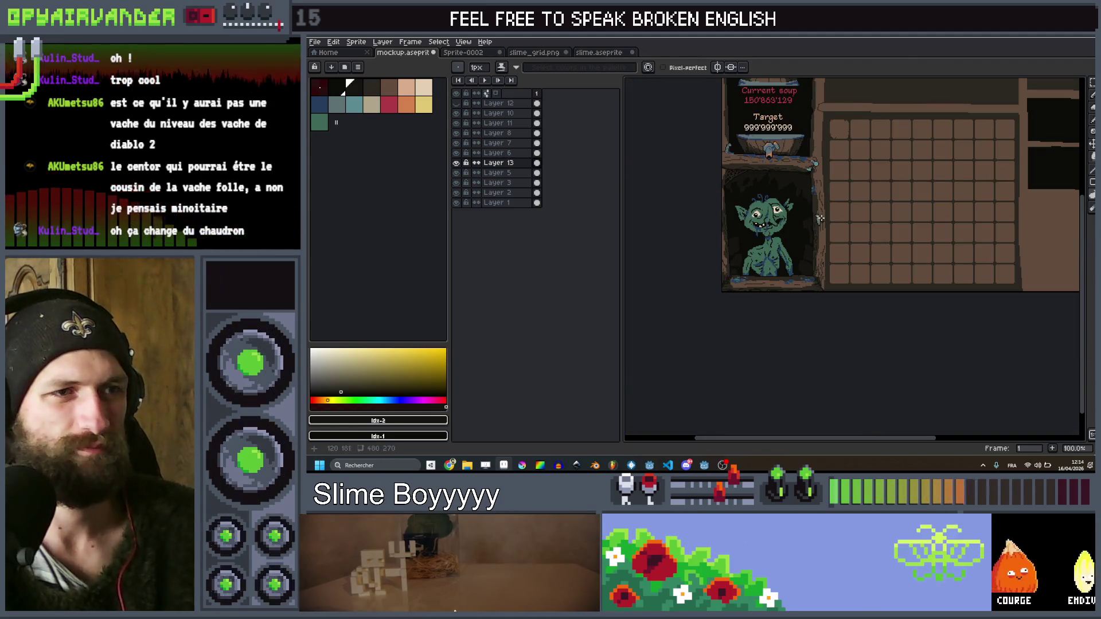
scroll(860, 204, up, 3)
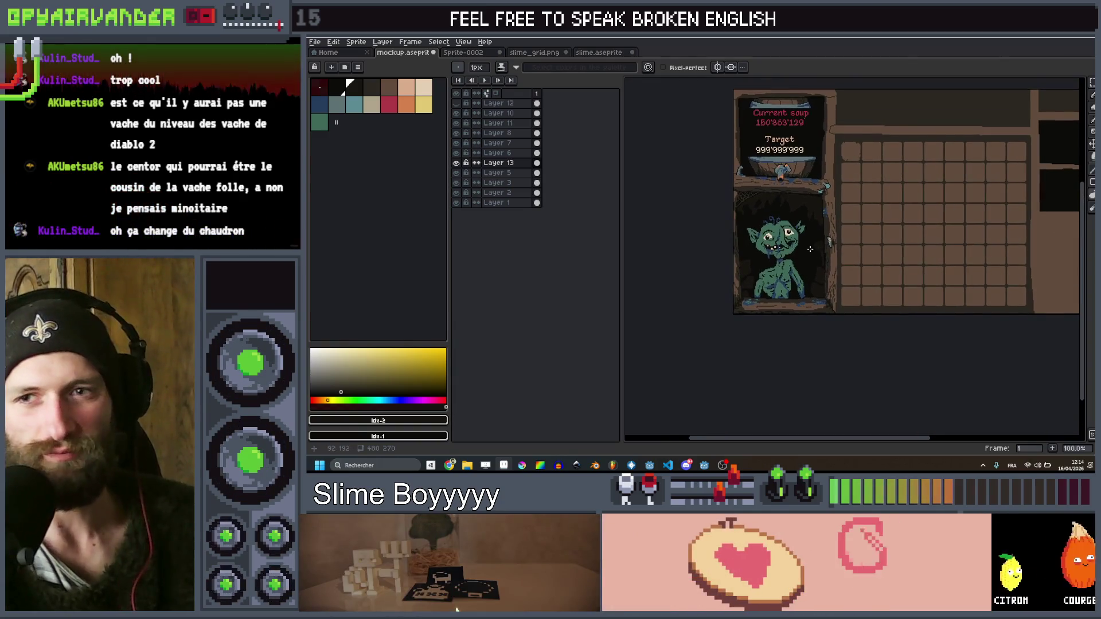
scroll(830, 250, down, 2)
scroll(830, 250, up, 2)
drag(852, 217, 854, 275)
scroll(843, 281, down, 1)
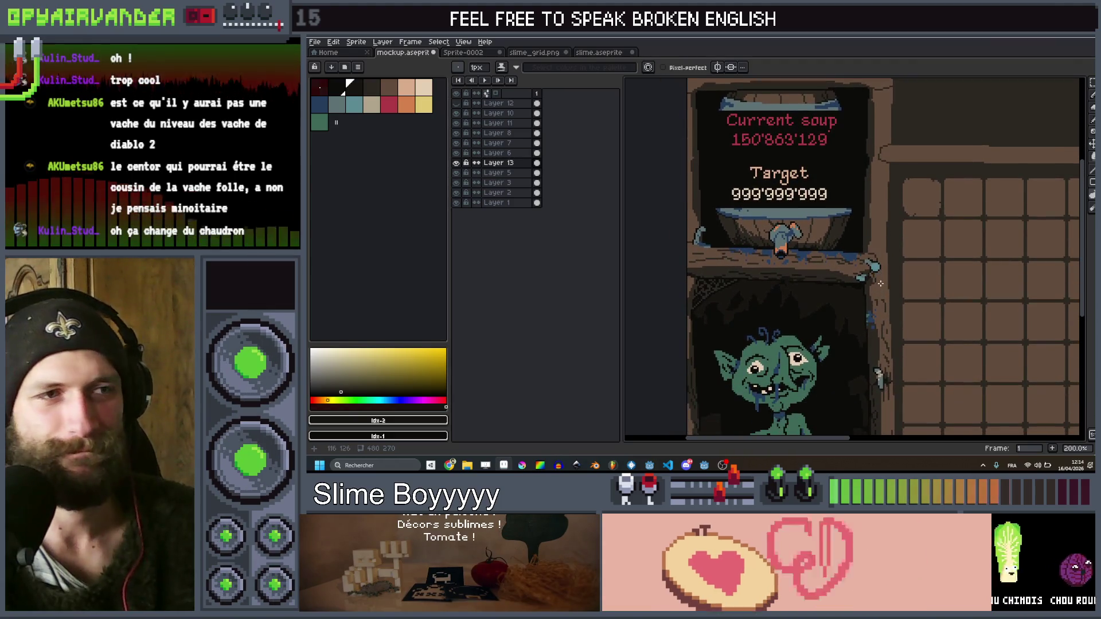
scroll(836, 282, up, 1)
click(837, 262)
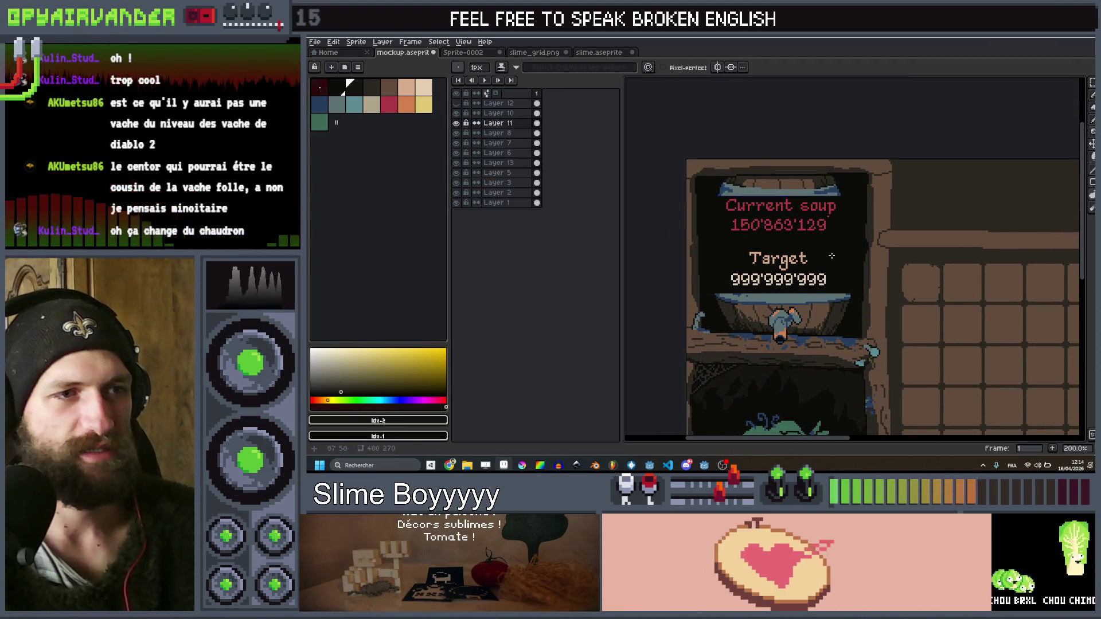
key(w)
scroll(838, 258, down, 2)
scroll(838, 254, up, 5)
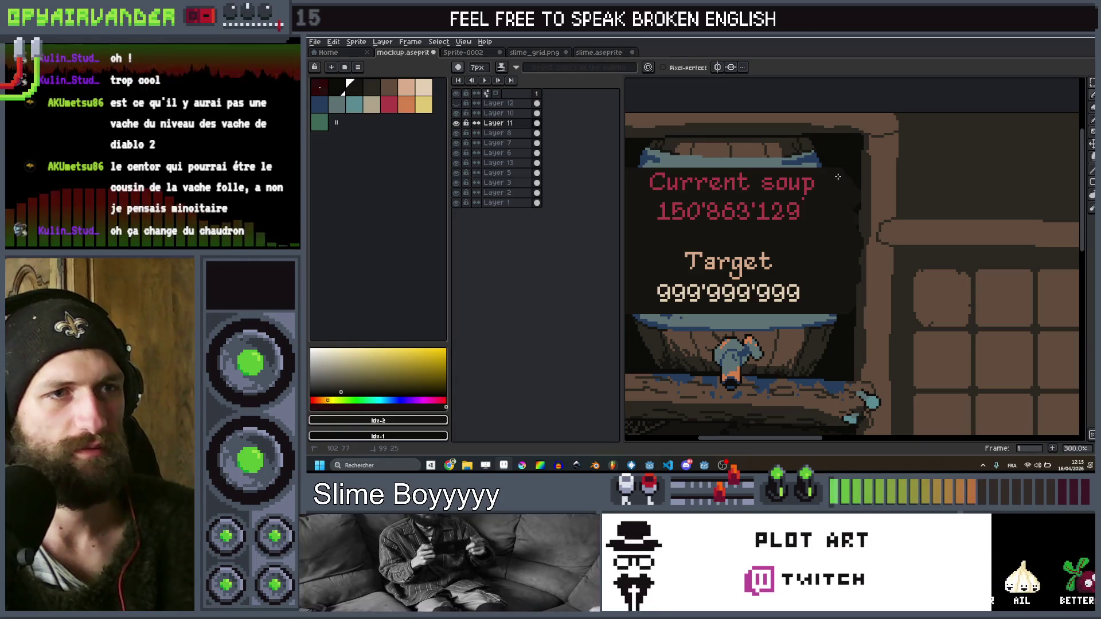
scroll(838, 176, down, 4)
scroll(784, 178, up, 5)
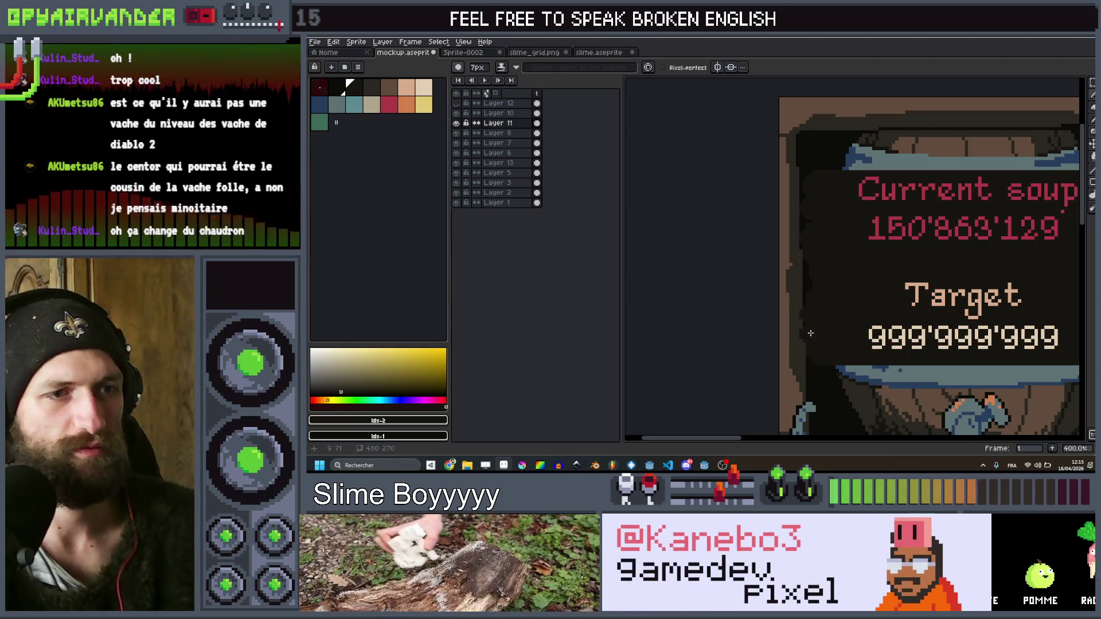
scroll(809, 323, down, 3)
drag(927, 310, 824, 238)
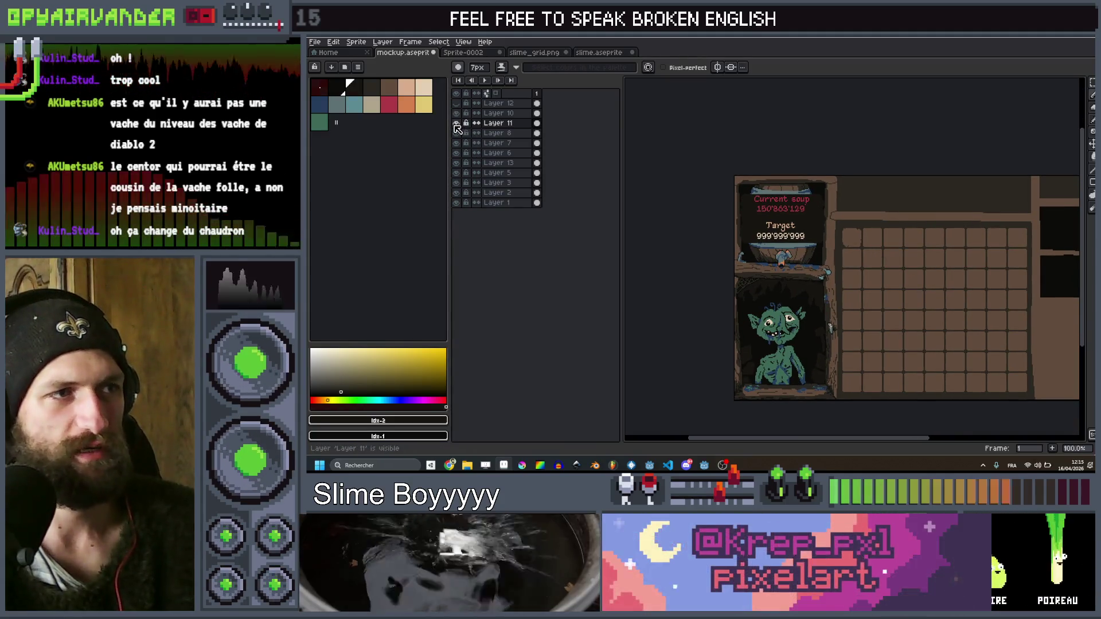
click(456, 123)
click(456, 122)
click(456, 123)
click(456, 122)
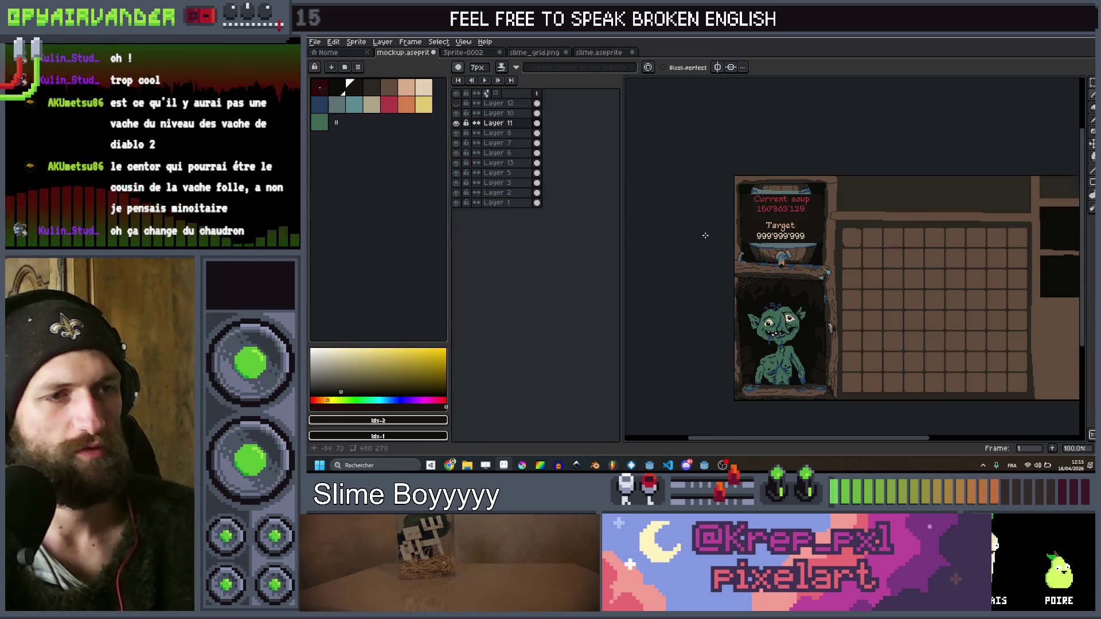
scroll(793, 209, up, 2)
drag(814, 270, 855, 306)
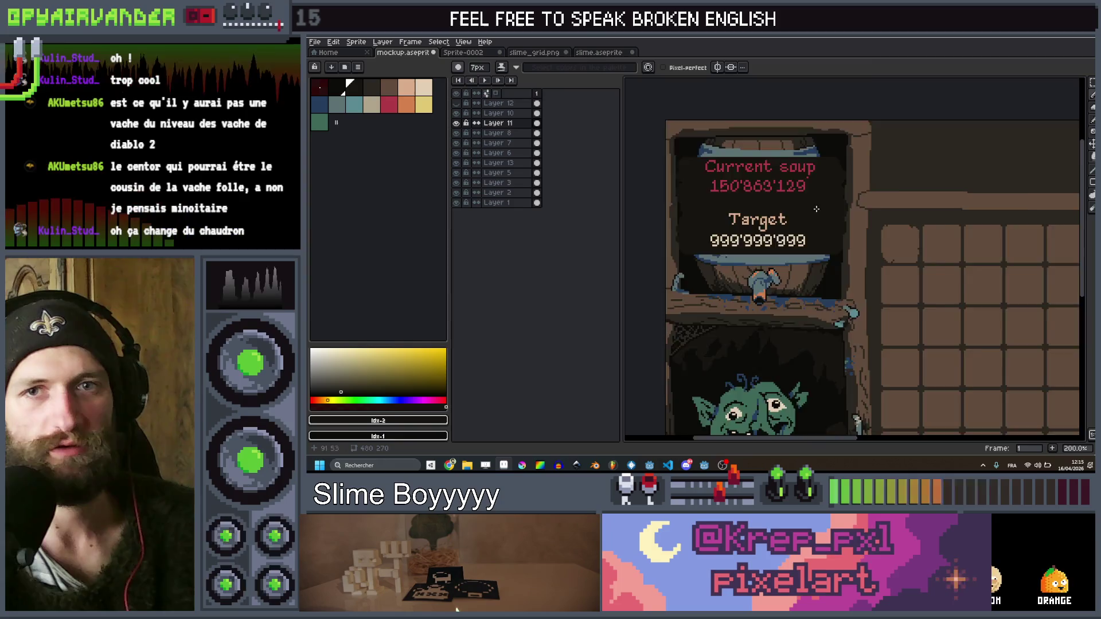
drag(815, 209, 809, 214)
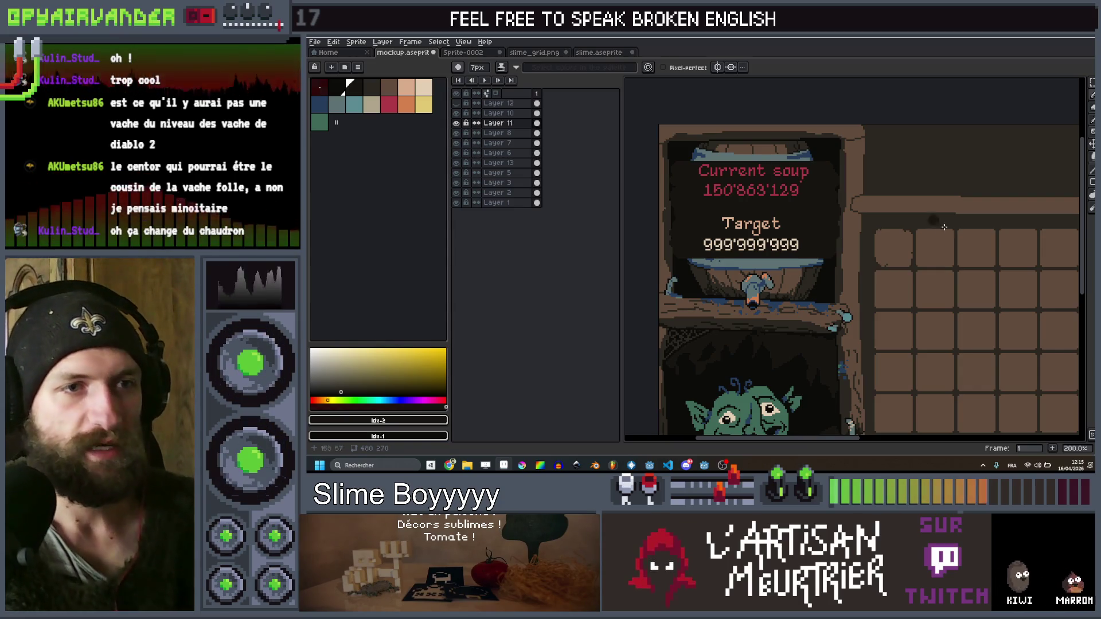
scroll(845, 253, down, 1)
scroll(811, 238, up, 1)
ctrl+click(813, 236)
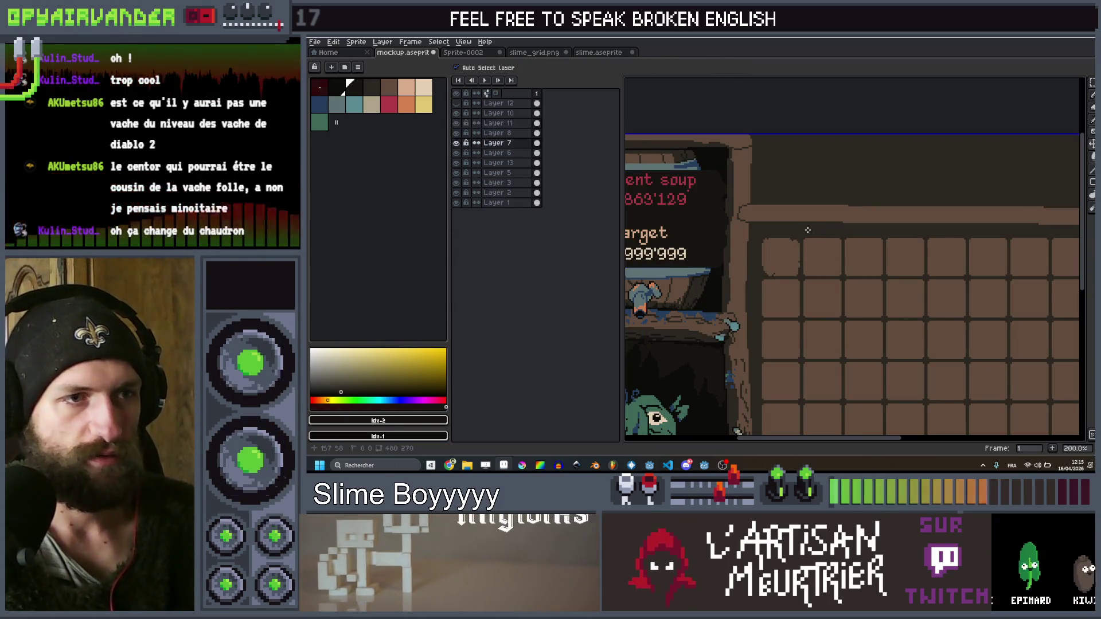
Pick a dark palette colour for the Paint Bucket and fill the first two top-row slots
key(g)
scroll(791, 223, down, 3)
click(371, 87)
scroll(791, 147, down, 1)
scroll(791, 146, up, 1)
click(760, 144)
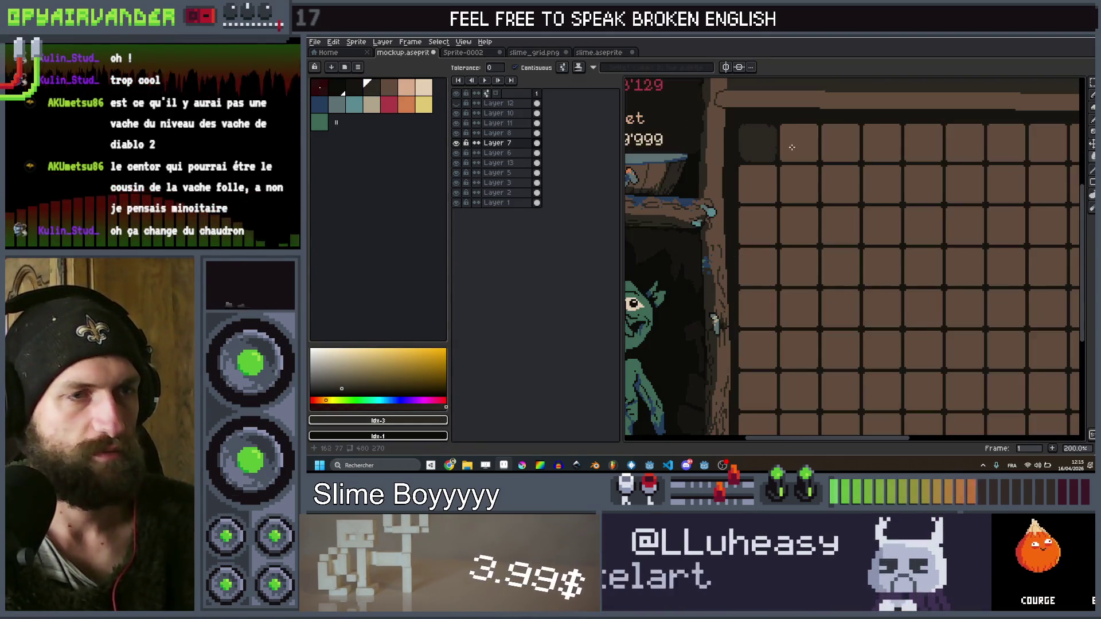
click(791, 147)
Fill more slots dark: row 2 col 2, row 3 col 2, row 1 col 4, rows 3–4 col 5, row 4 col 4
scroll(791, 147, down, 1)
scroll(814, 158, up, 1)
click(789, 209)
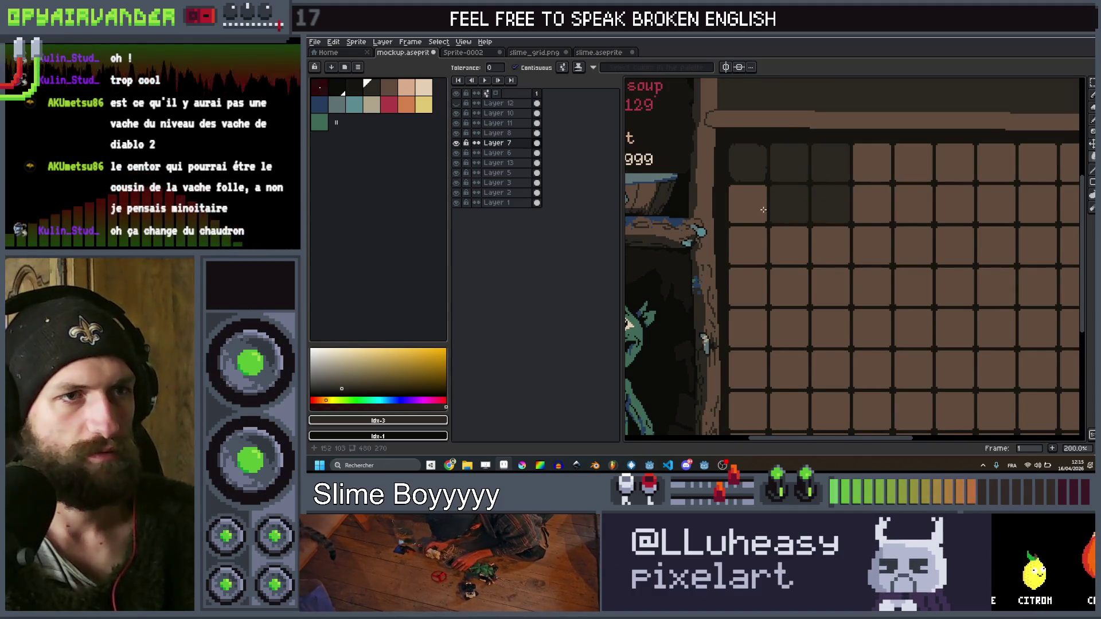
click(797, 246)
scroll(830, 251, down, 2)
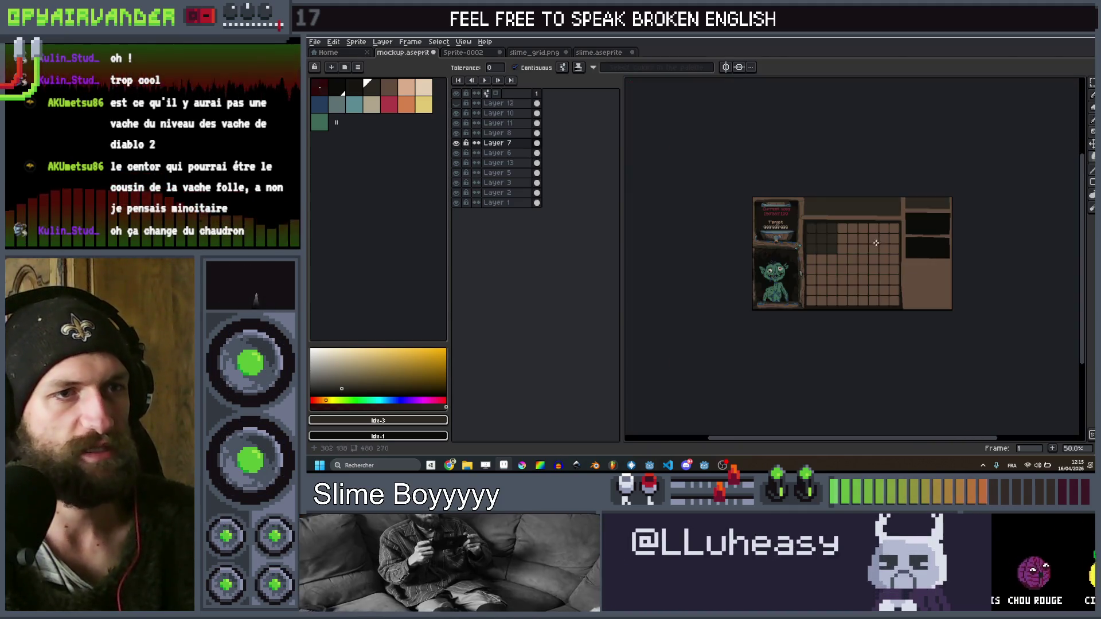
scroll(837, 218, up, 2)
click(815, 194)
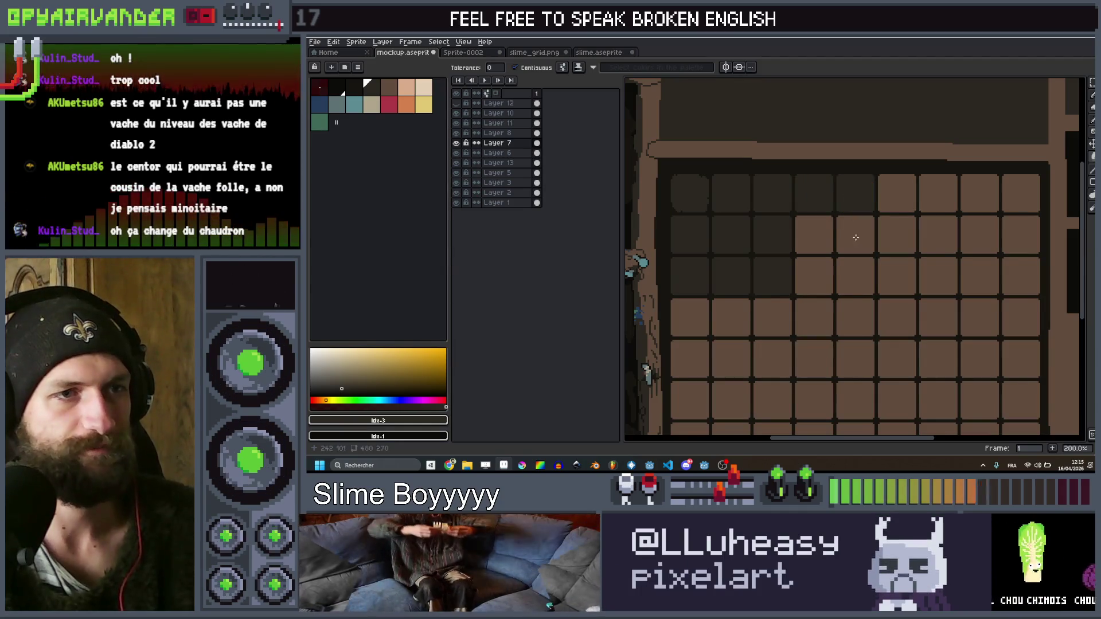
click(838, 276)
click(854, 316)
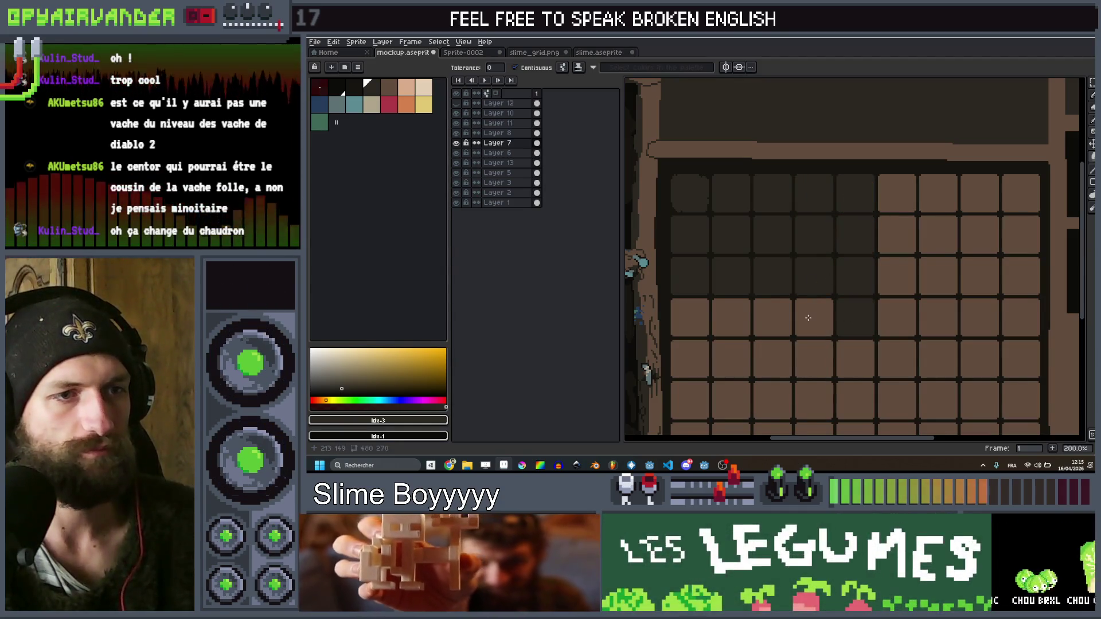
click(813, 315)
scroll(819, 309, down, 1)
Marquee-select the whole inventory grid, bucket-fill it dark, and deselect
key(m)
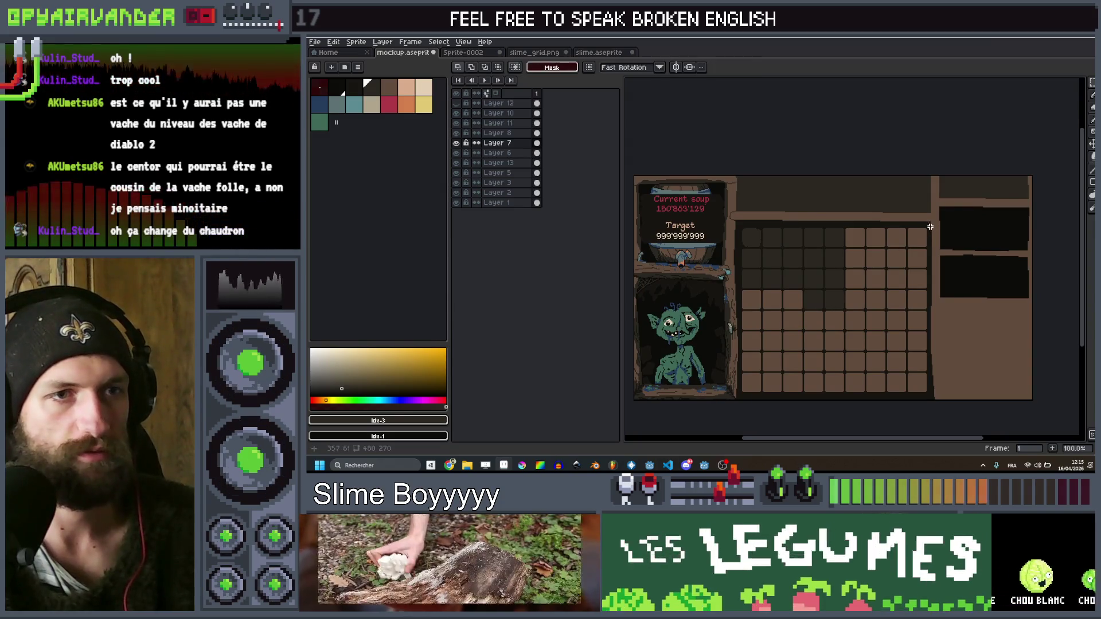
drag(927, 226, 742, 394)
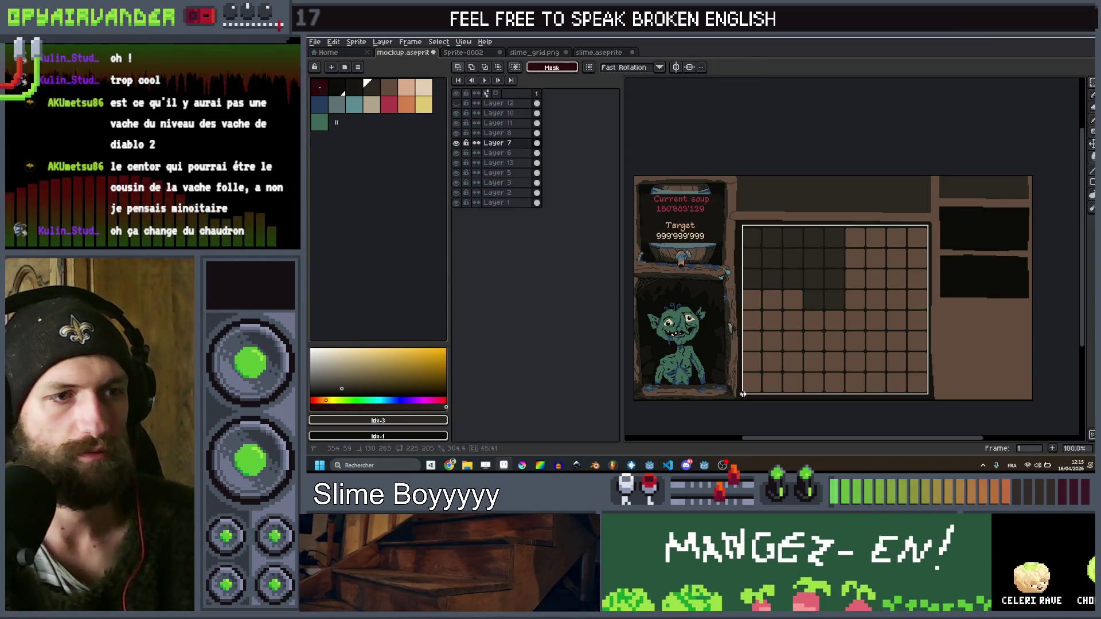
key(g)
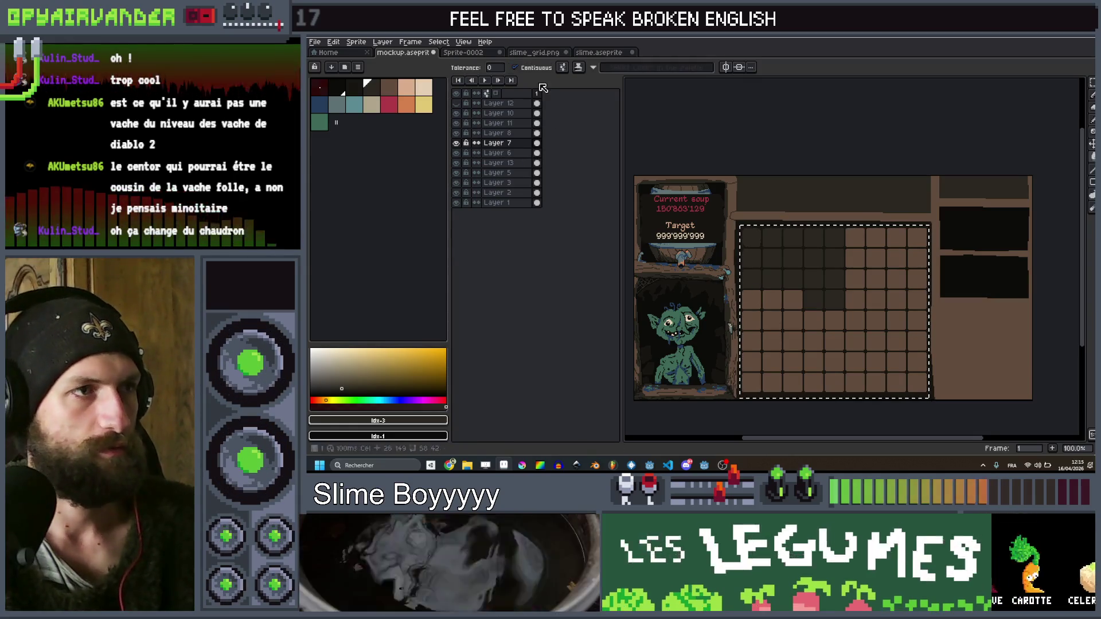
click(807, 310)
key(ctrl+d)
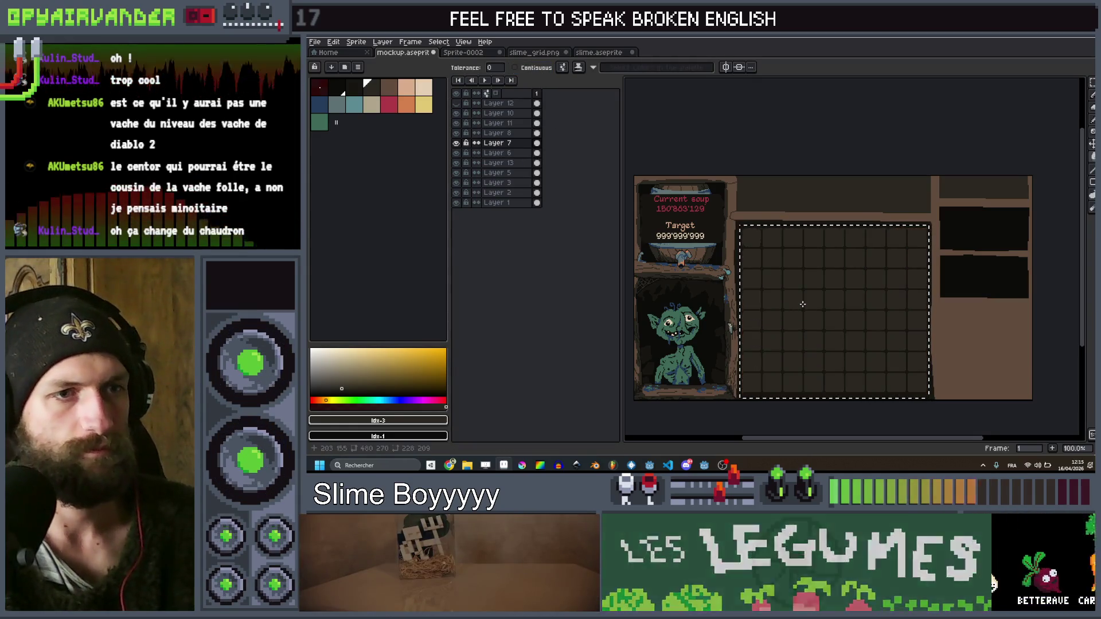
scroll(803, 309, down, 2)
scroll(795, 305, up, 2)
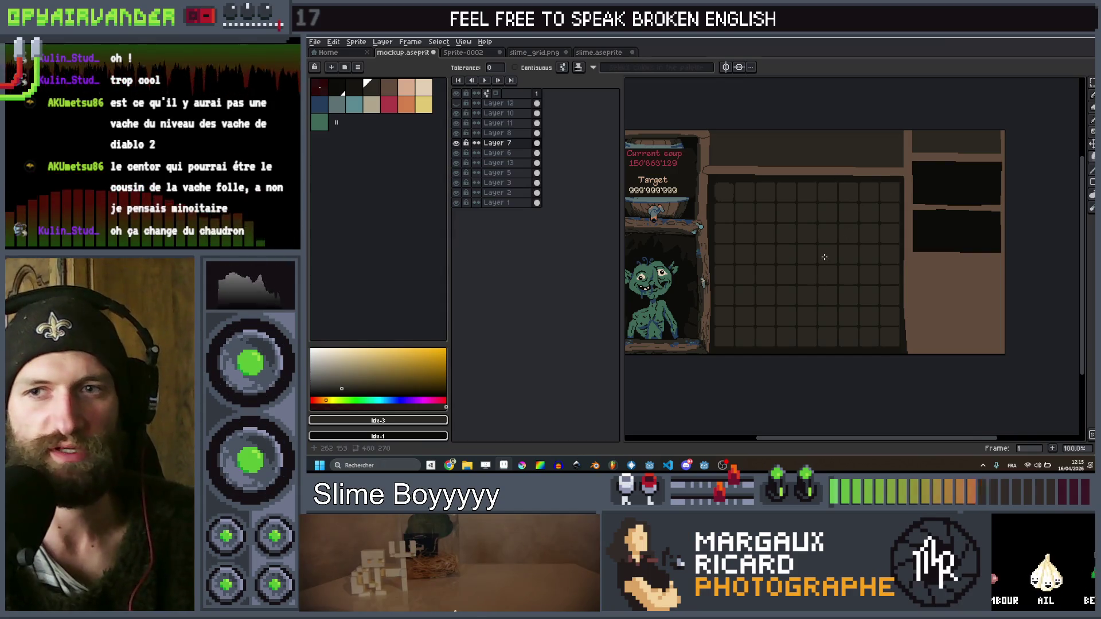
scroll(823, 258, up, 2)
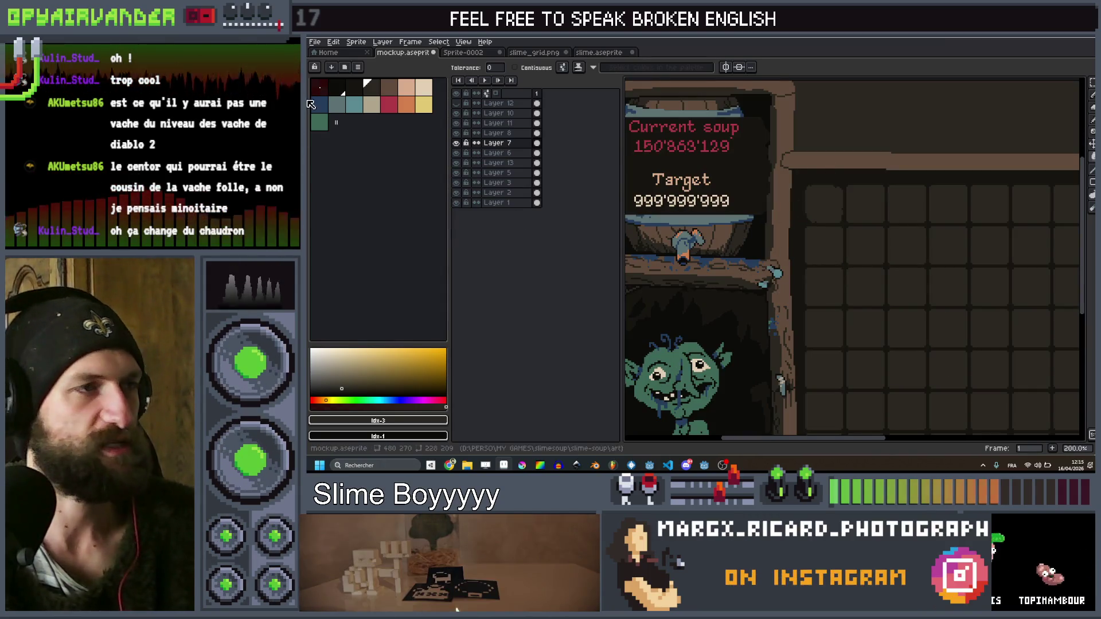
scroll(775, 259, down, 1)
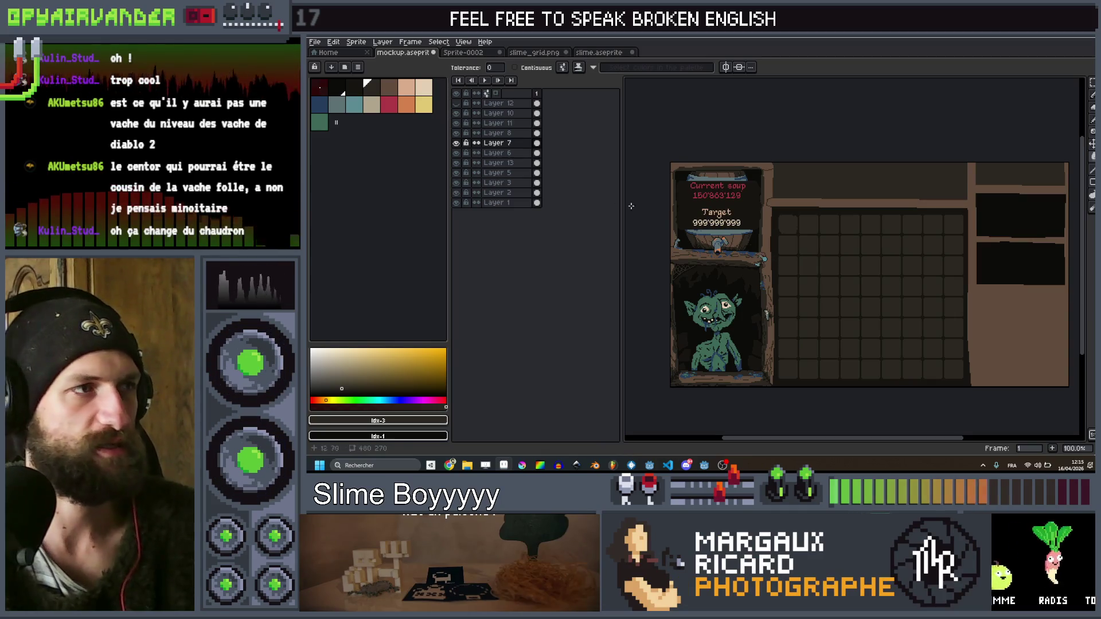
click(337, 88)
With a smaller brush, draw a dark straight line along the grid's top edge
scroll(720, 174, up, 2)
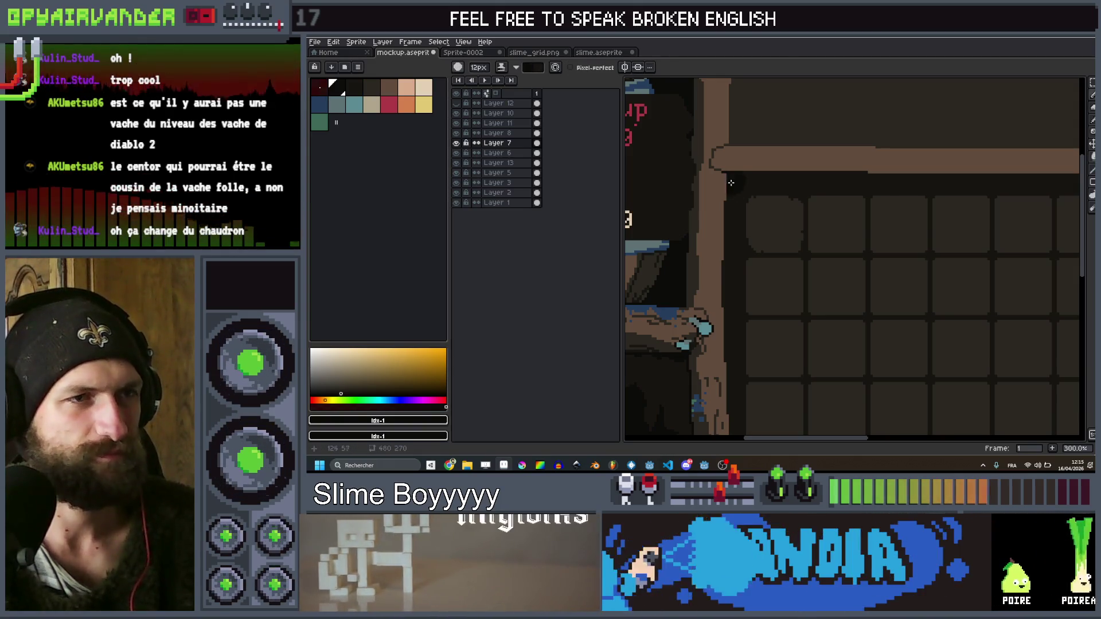
key(minus)
key(minus)
key(minus)
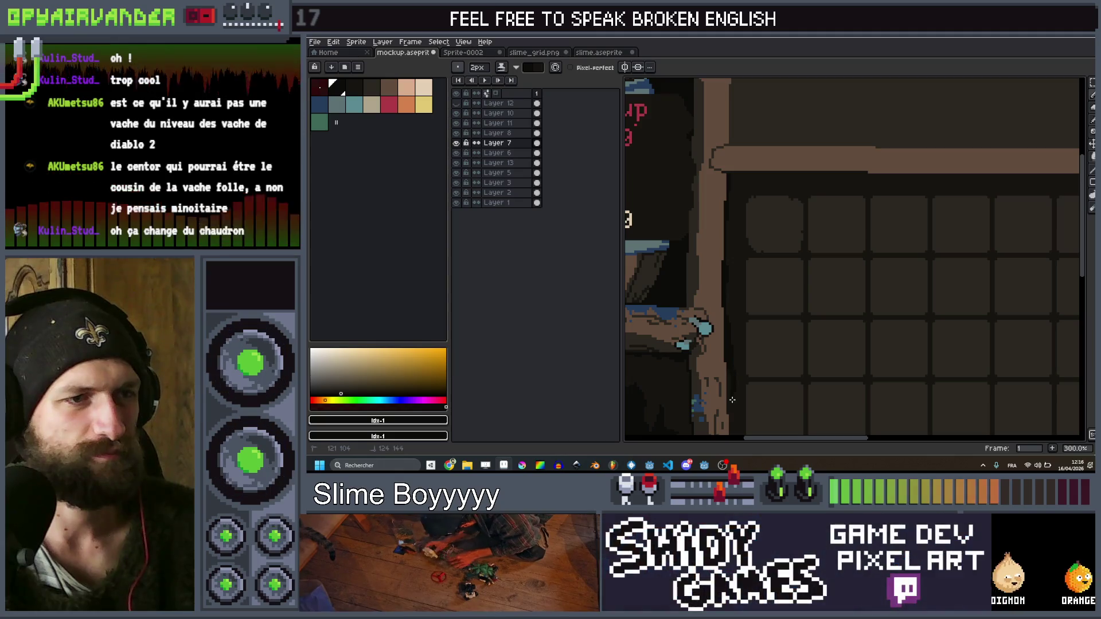
scroll(726, 364, down, 3)
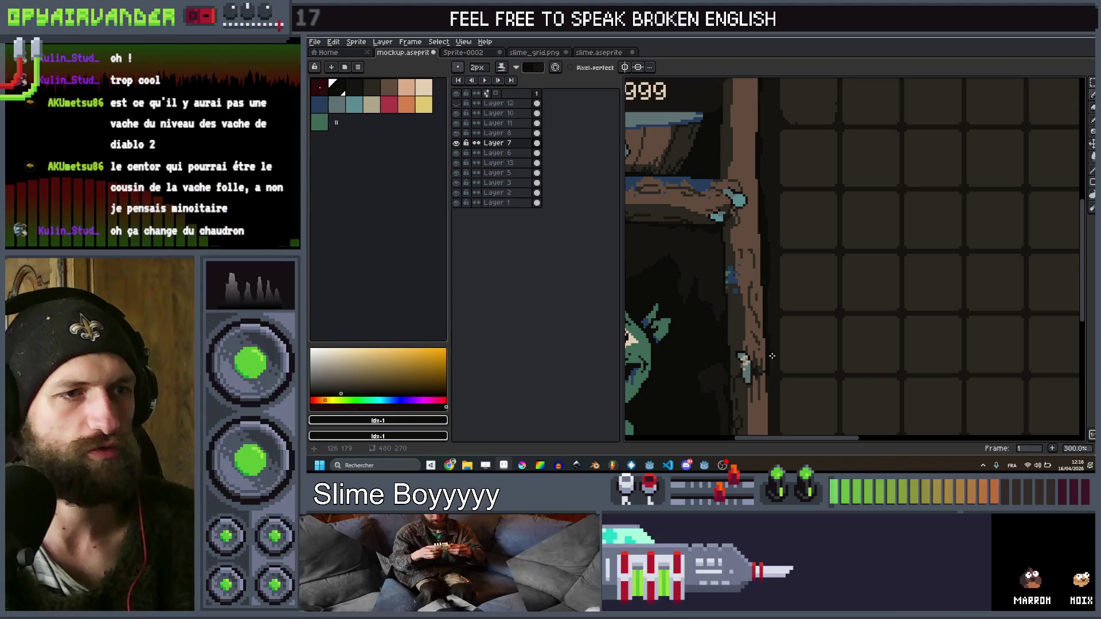
scroll(760, 290, down, 3)
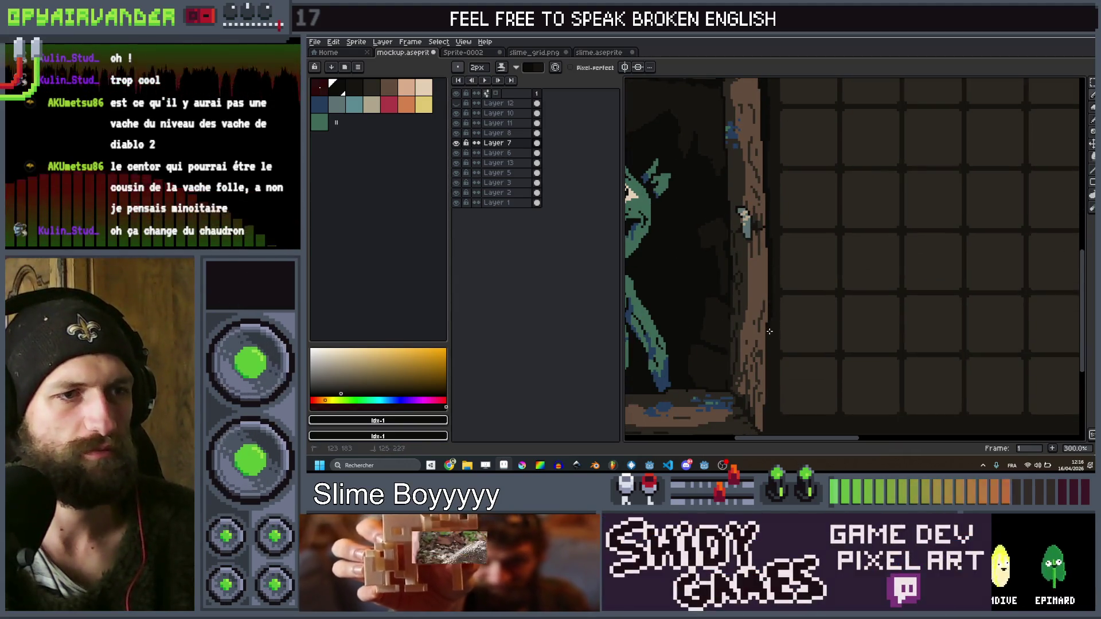
drag(761, 390, 751, 315)
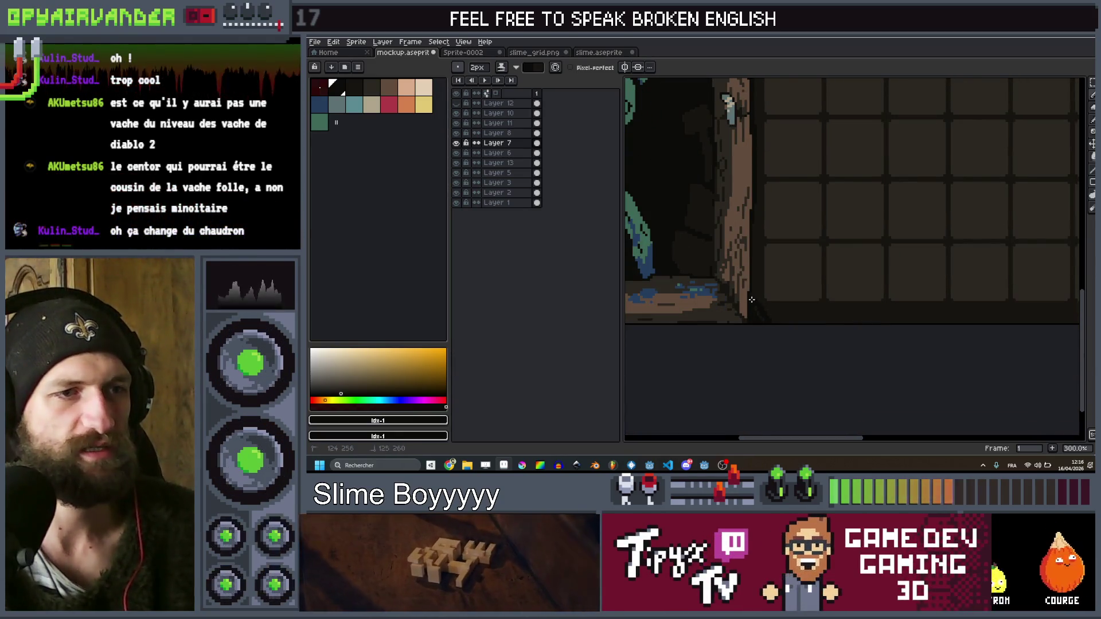
scroll(798, 327, down, 3)
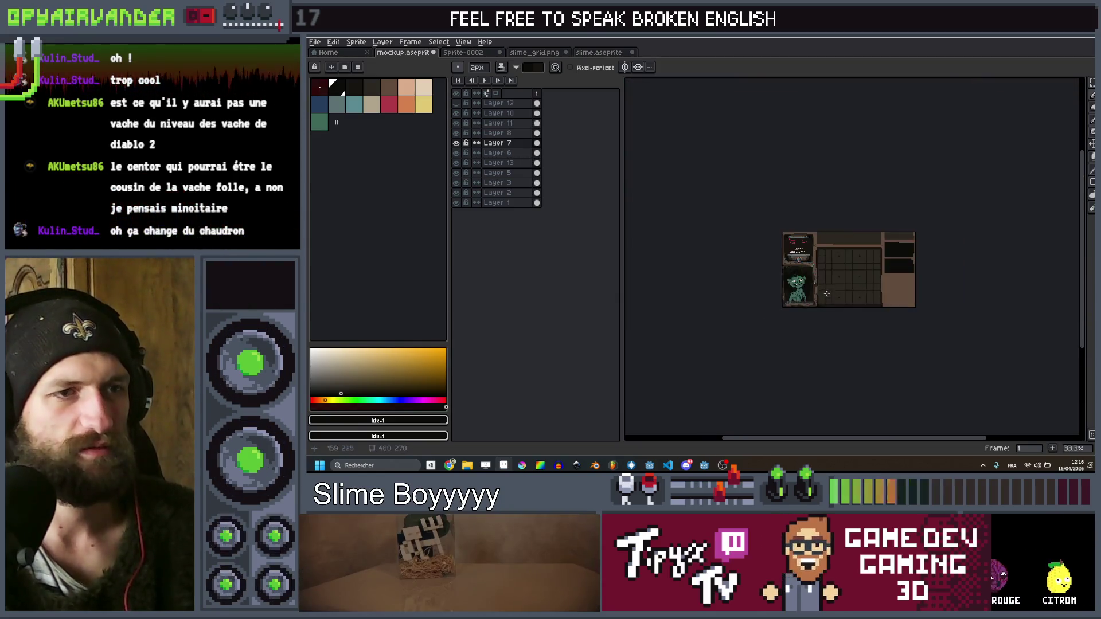
scroll(697, 201, up, 4)
scroll(697, 201, down, 1)
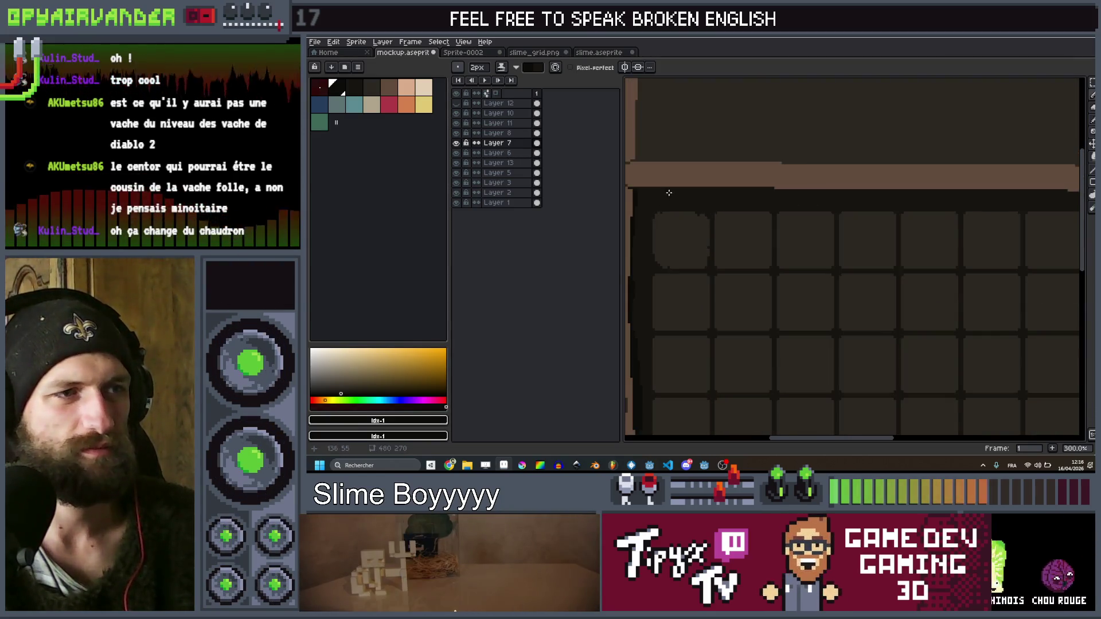
drag(632, 197, 996, 197)
At 6 px brush size, draw thick dark lines under the brown bar and down the grid's right edge
key(plus)
key(plus)
key(plus)
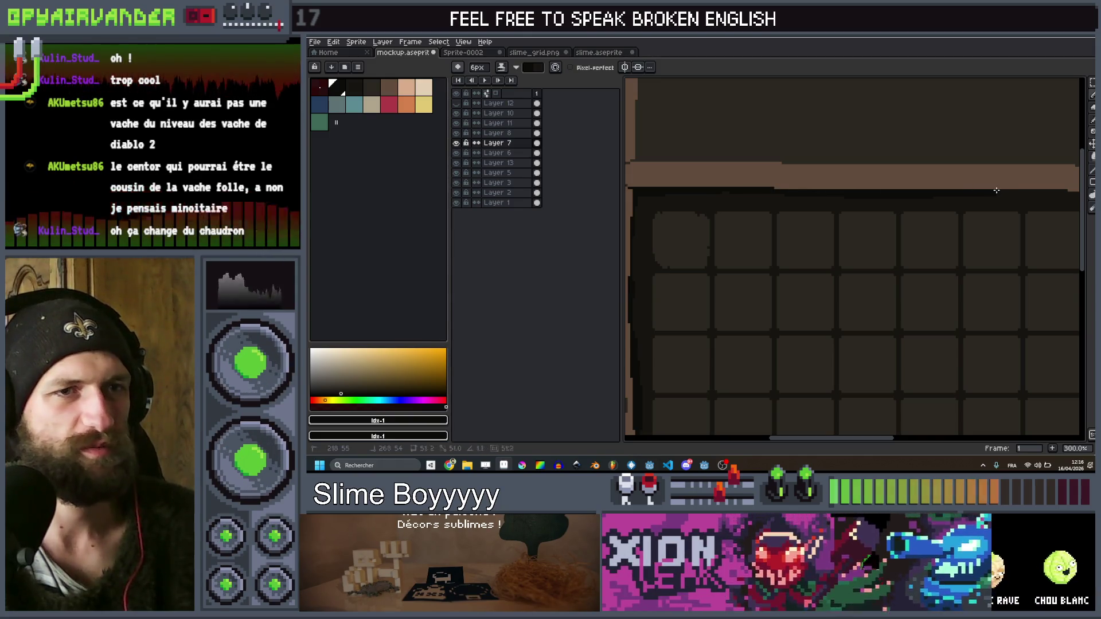
mouse_move(1003, 193)
mouse_down()
mouse_move(925, 201)
mouse_move(1026, 207)
mouse_move(1027, 243)
mouse_up()
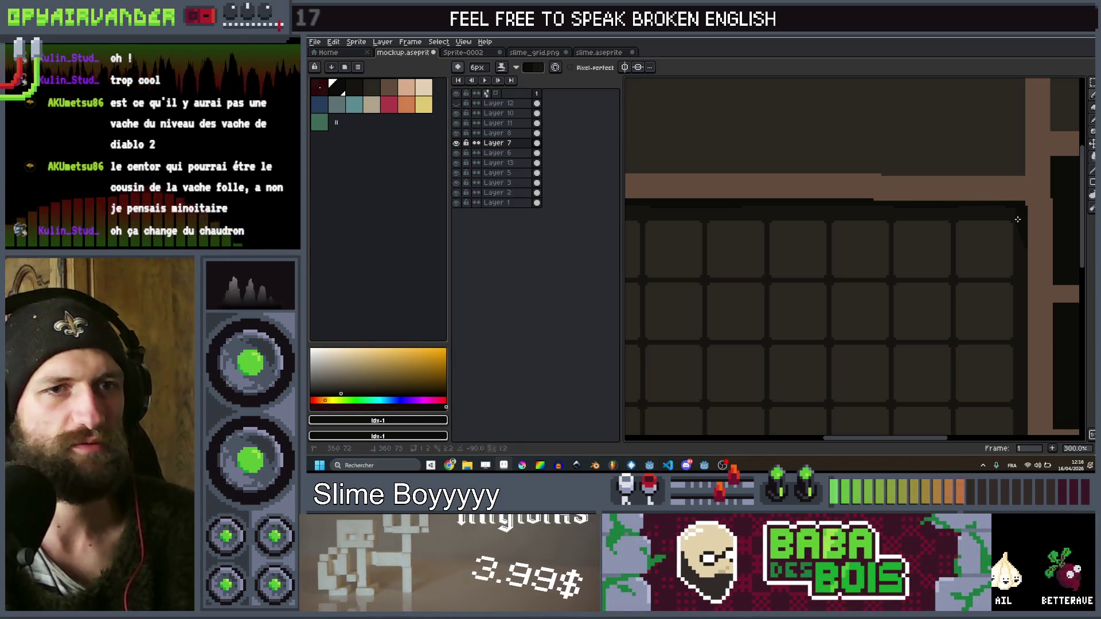
scroll(1015, 209, down, 1)
drag(1005, 180, 1007, 218)
shift+click(1006, 294)
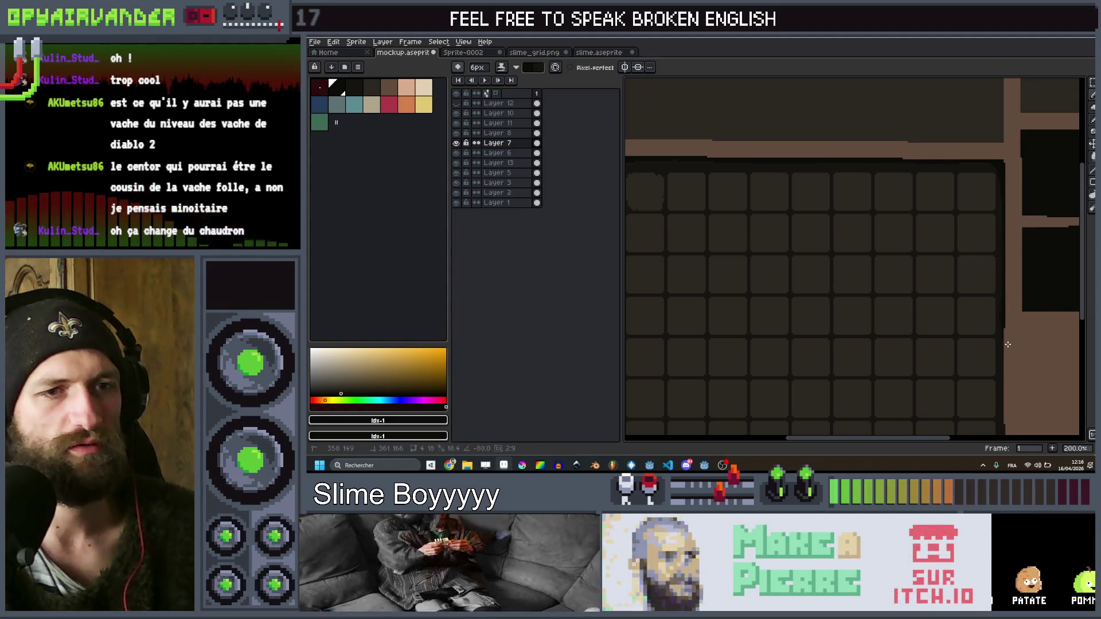
scroll(1006, 344, down, 1)
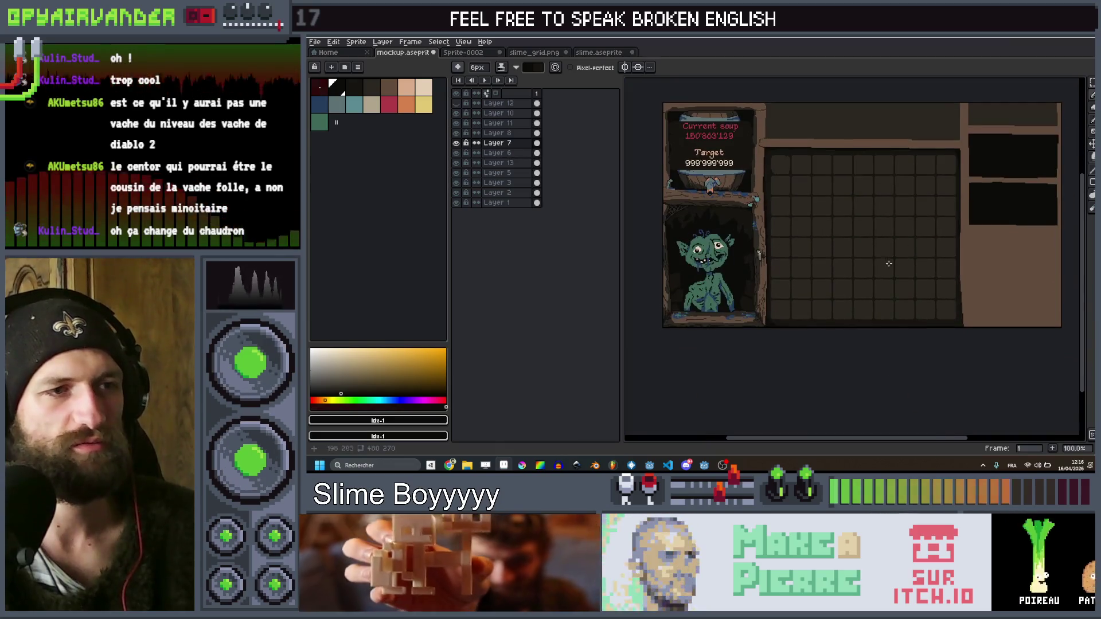
scroll(851, 225, up, 3)
scroll(850, 226, down, 1)
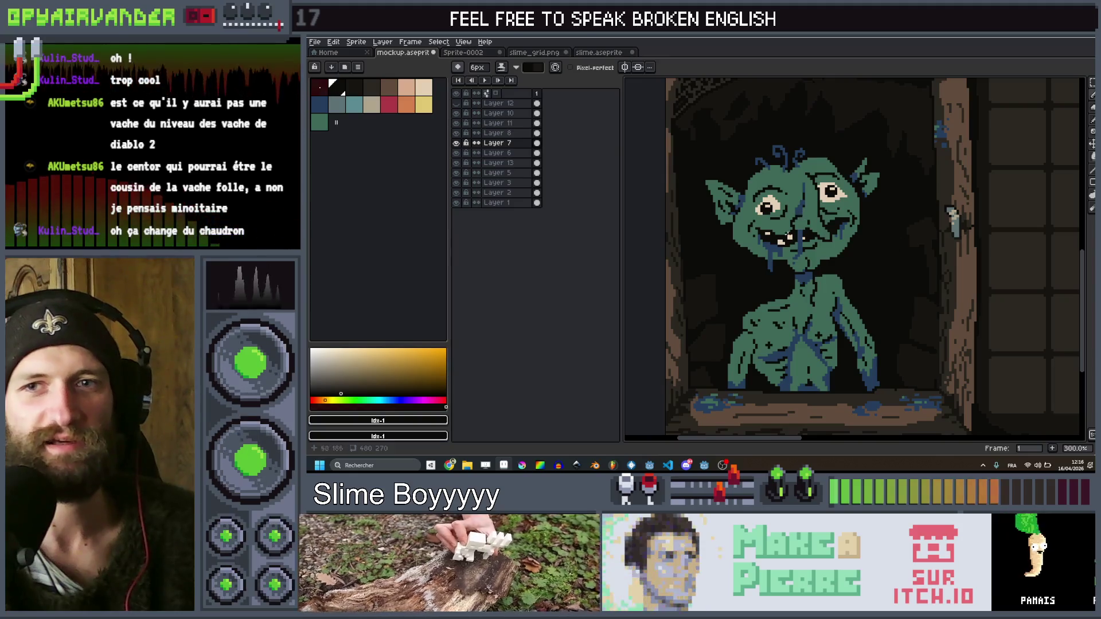
scroll(830, 177, down, 1)
scroll(914, 202, up, 2)
scroll(860, 228, down, 2)
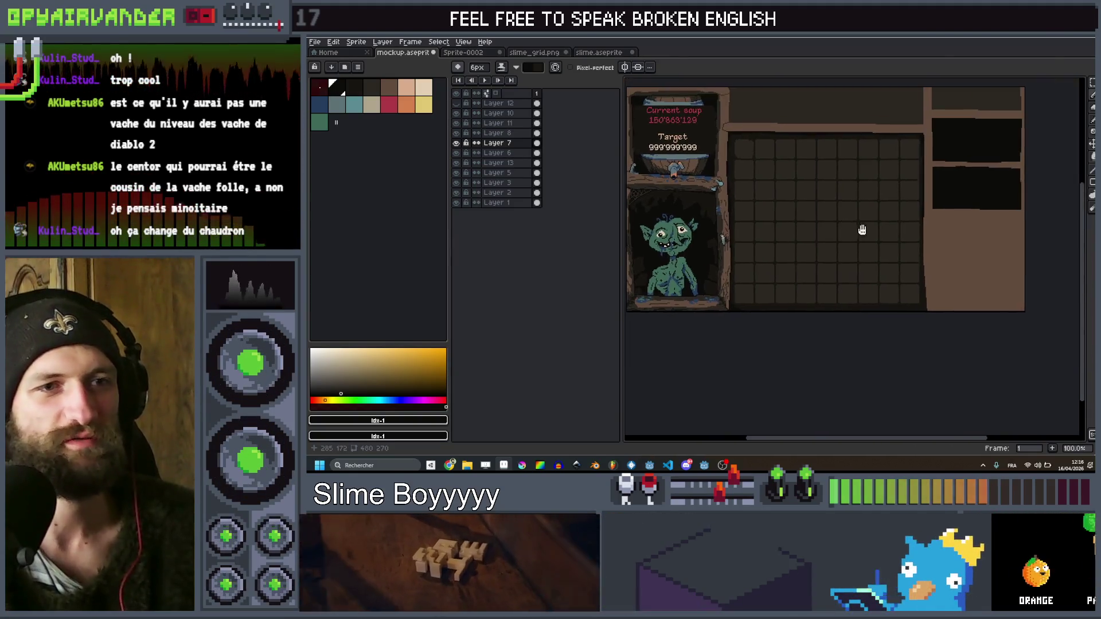
scroll(928, 223, up, 2)
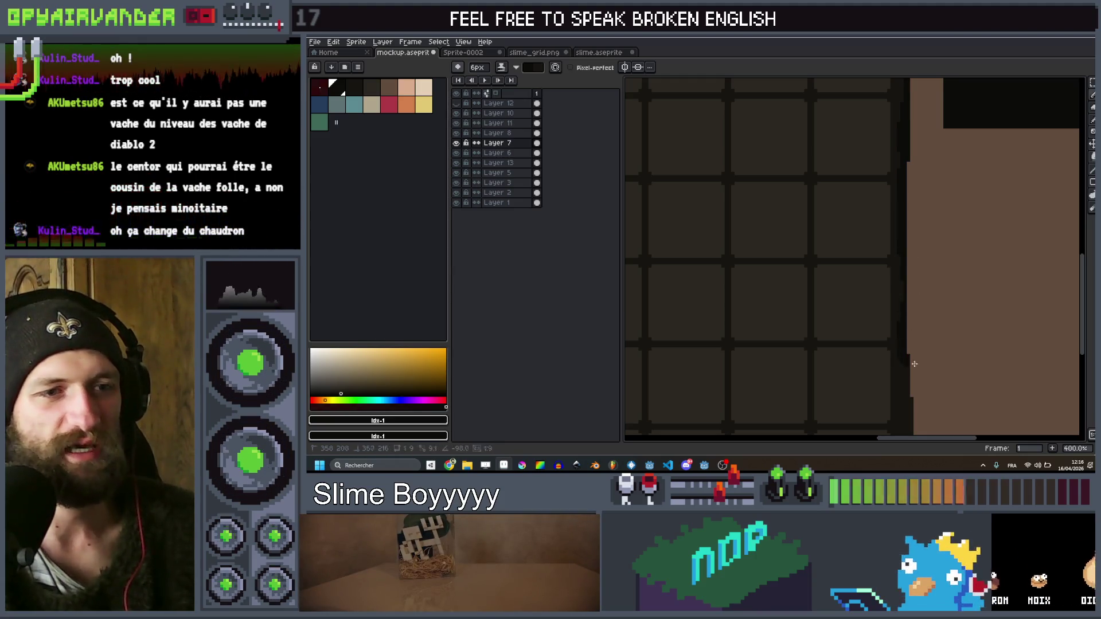
scroll(906, 256, down, 3)
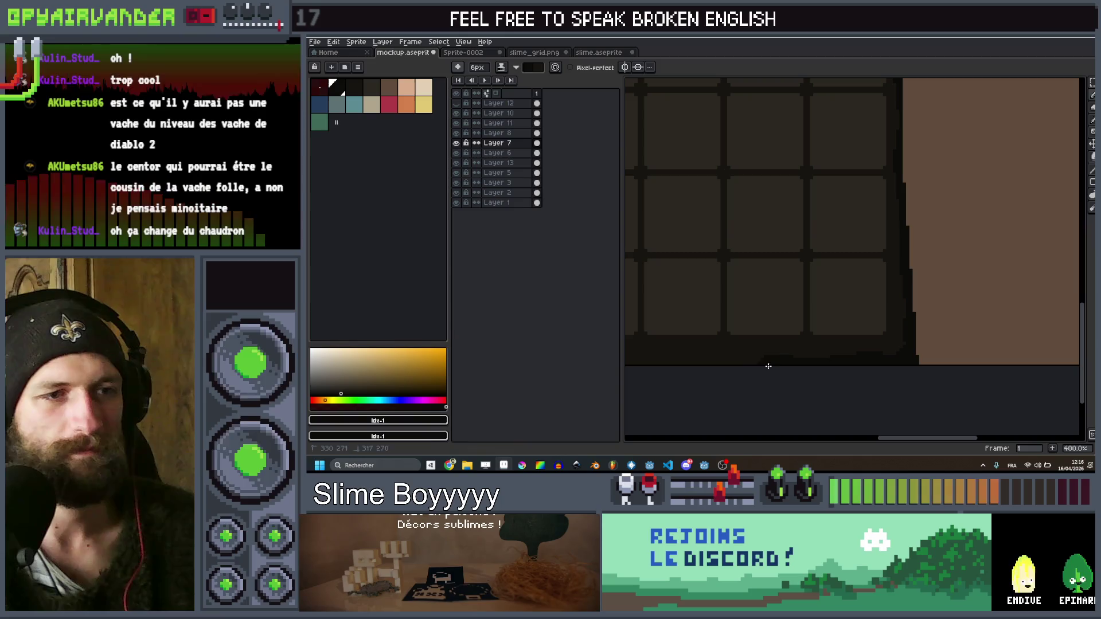
scroll(717, 375, left, 3)
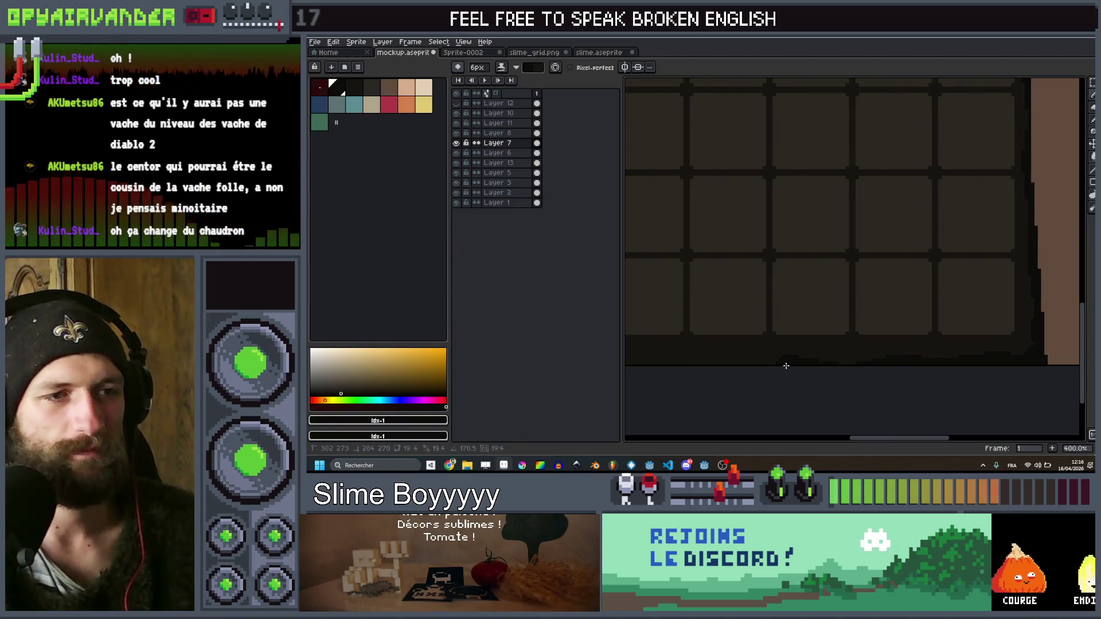
scroll(708, 372, left, 7)
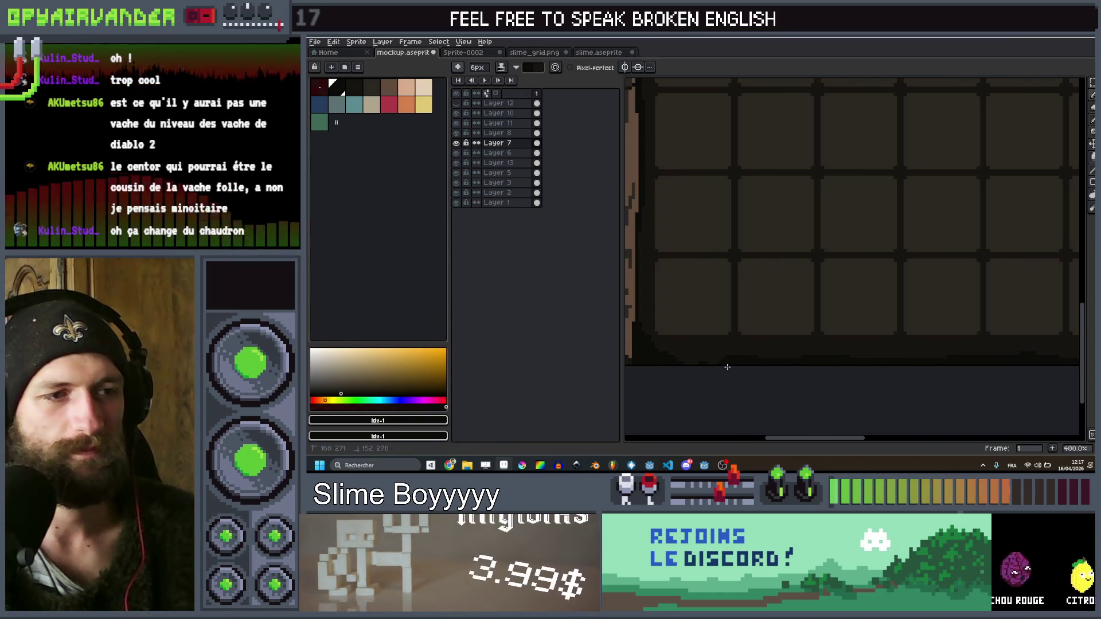
scroll(688, 344, down, 3)
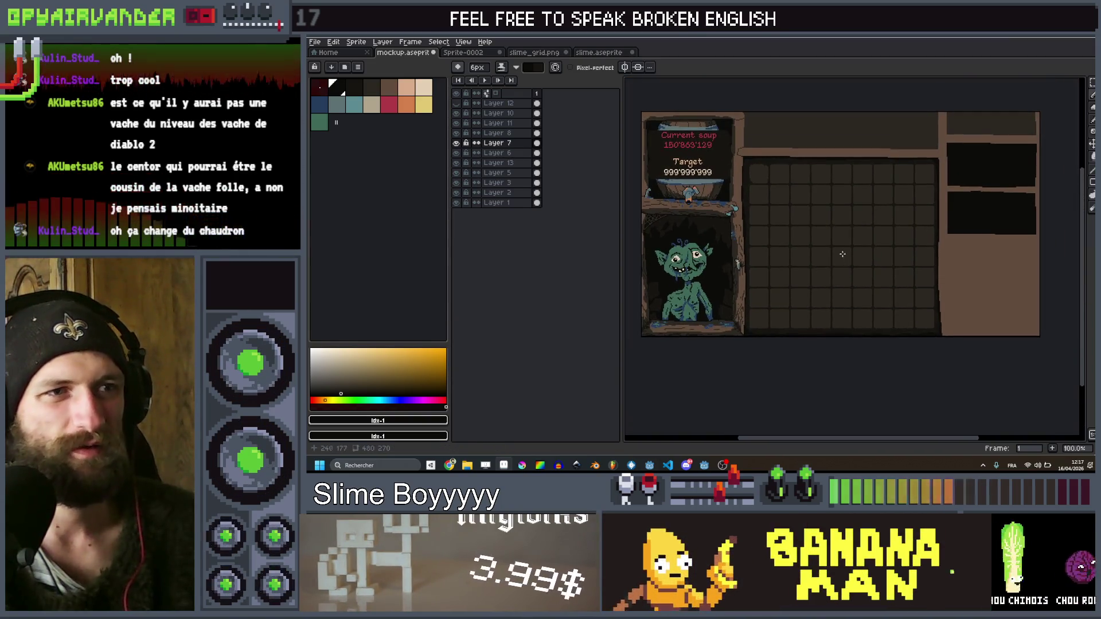
Return to the Pencil and choose the second palette colour for drawing
drag(841, 259, 813, 272)
scroll(923, 182, up, 6)
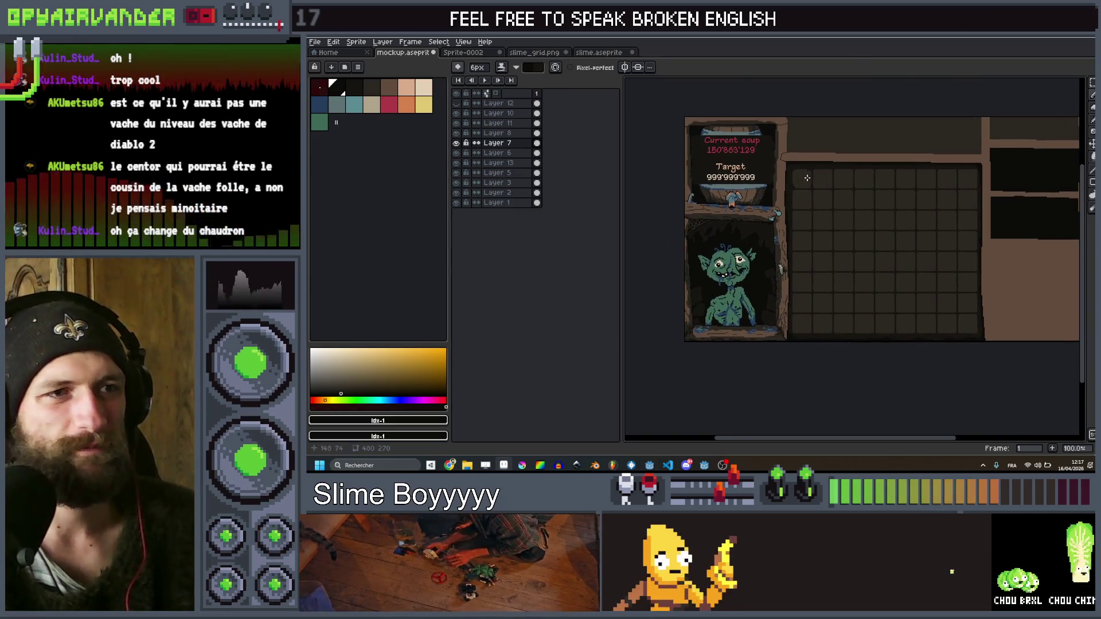
scroll(819, 176, down, 3)
scroll(803, 189, up, 1)
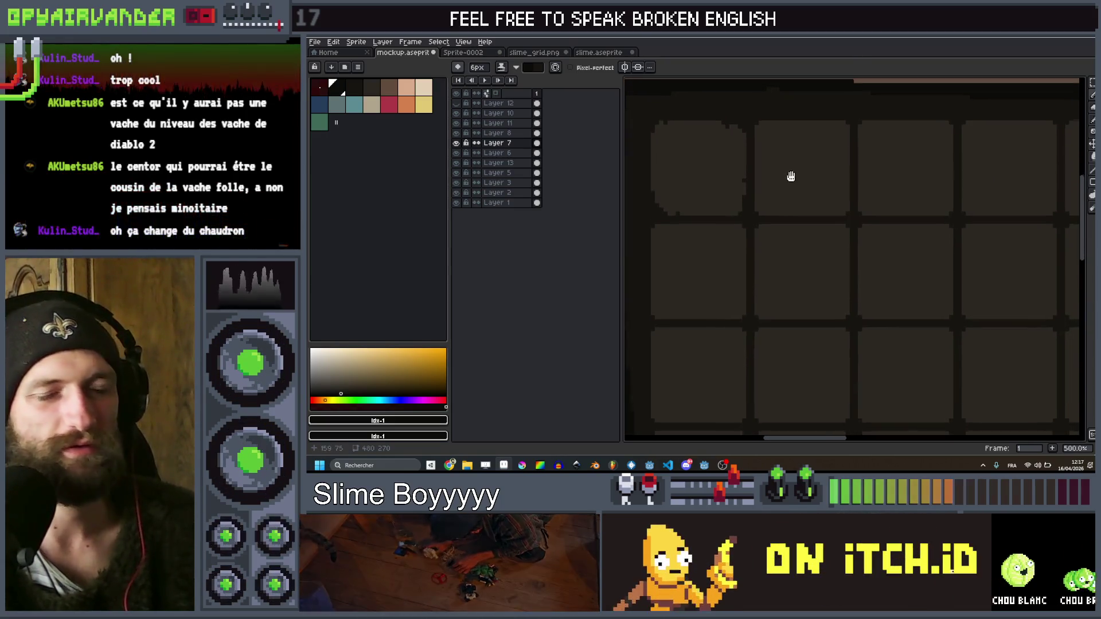
scroll(803, 241, up, 1)
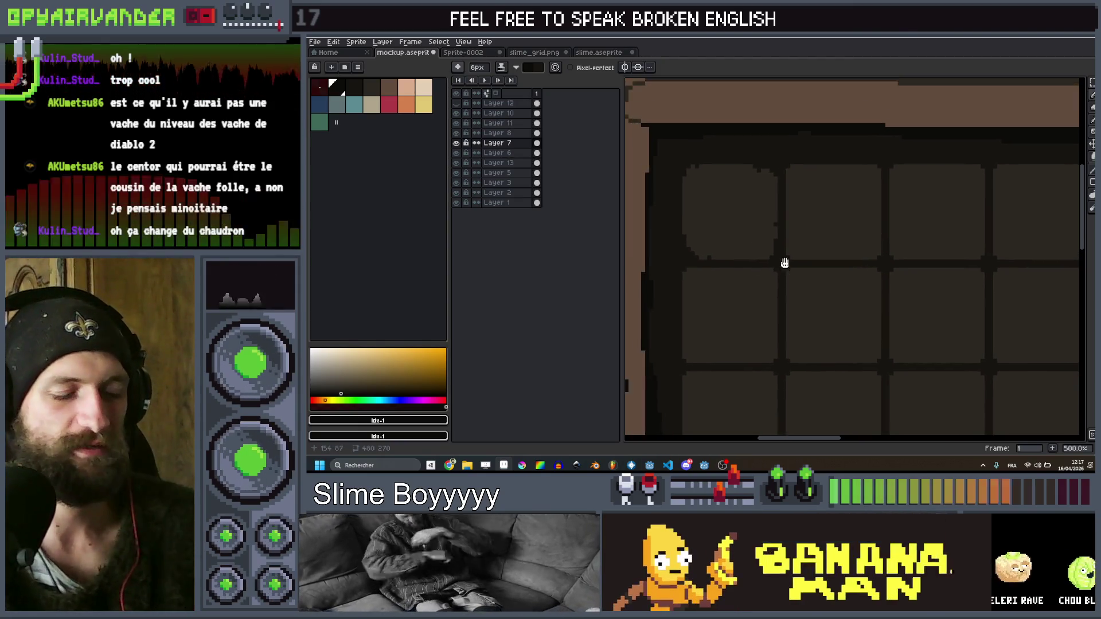
key(ctrl)
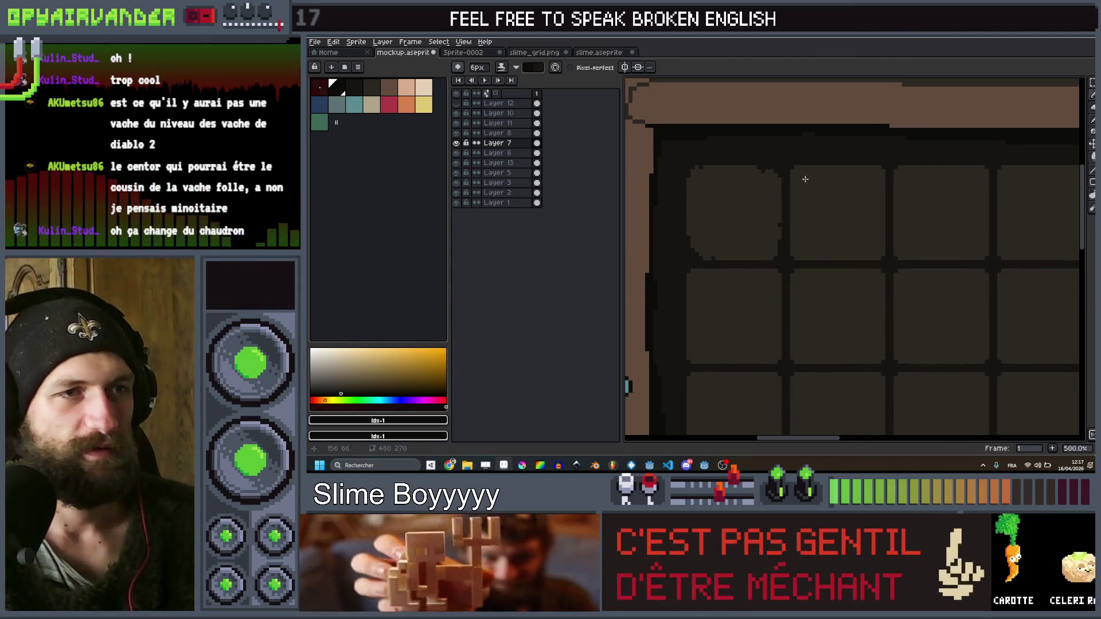
click(350, 86)
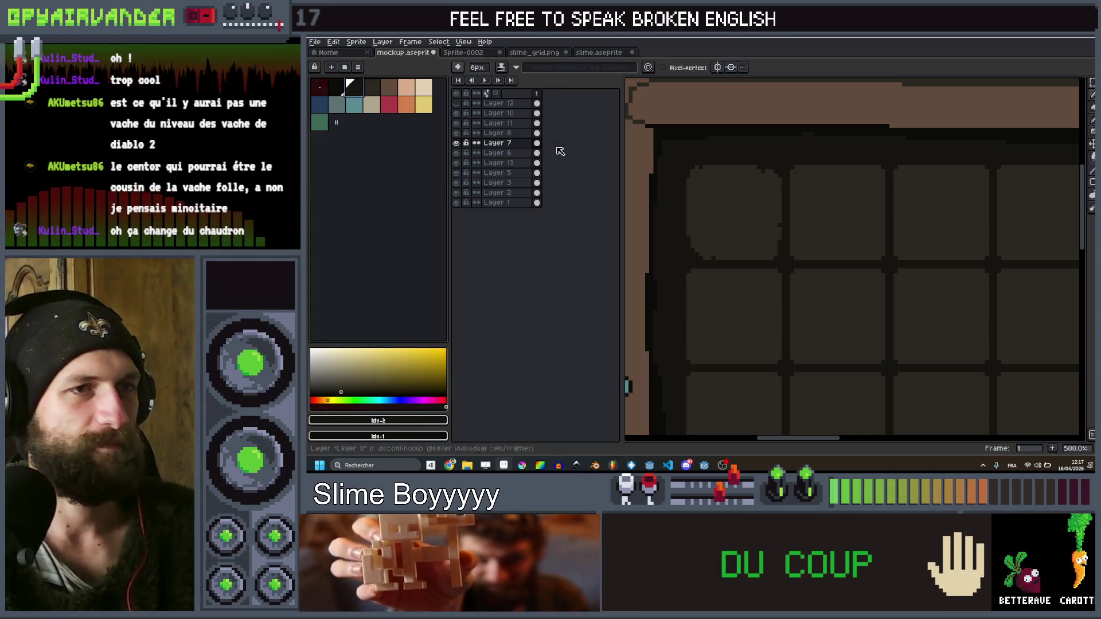
Zoom in and darken the middle top-row slot's right edge with an uneven stroke
scroll(797, 161, up, 1)
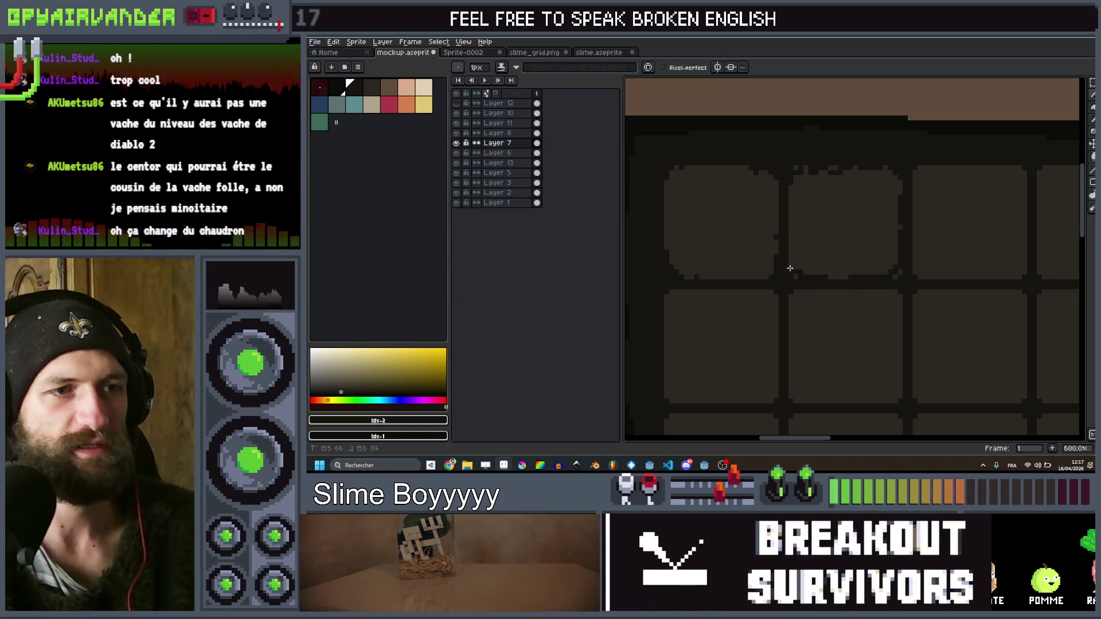
scroll(788, 230, down, 2)
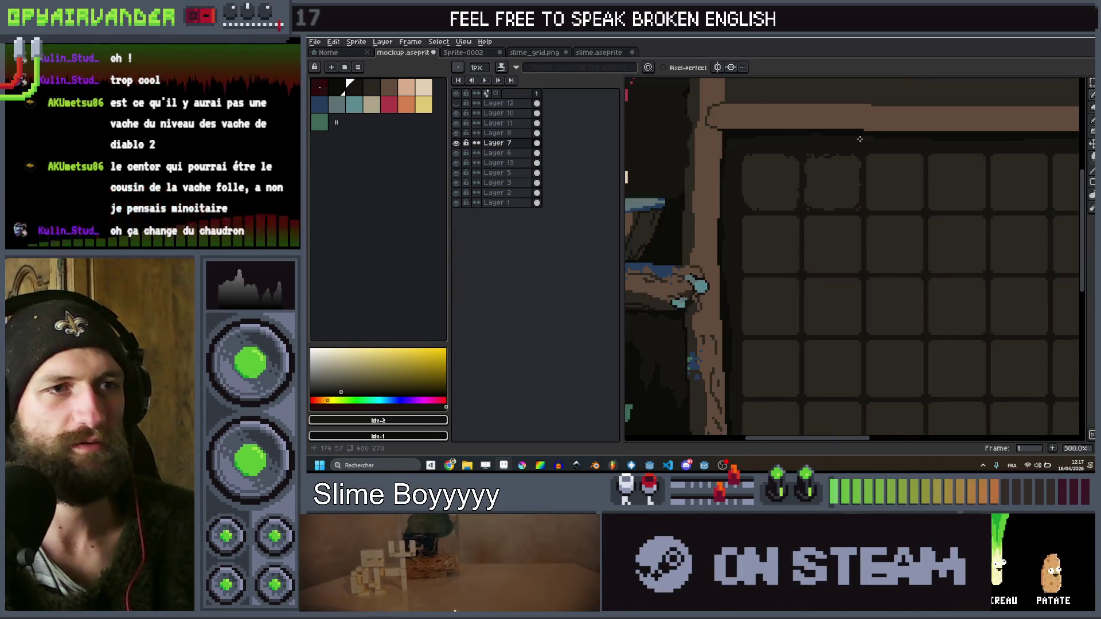
scroll(803, 153, up, 2)
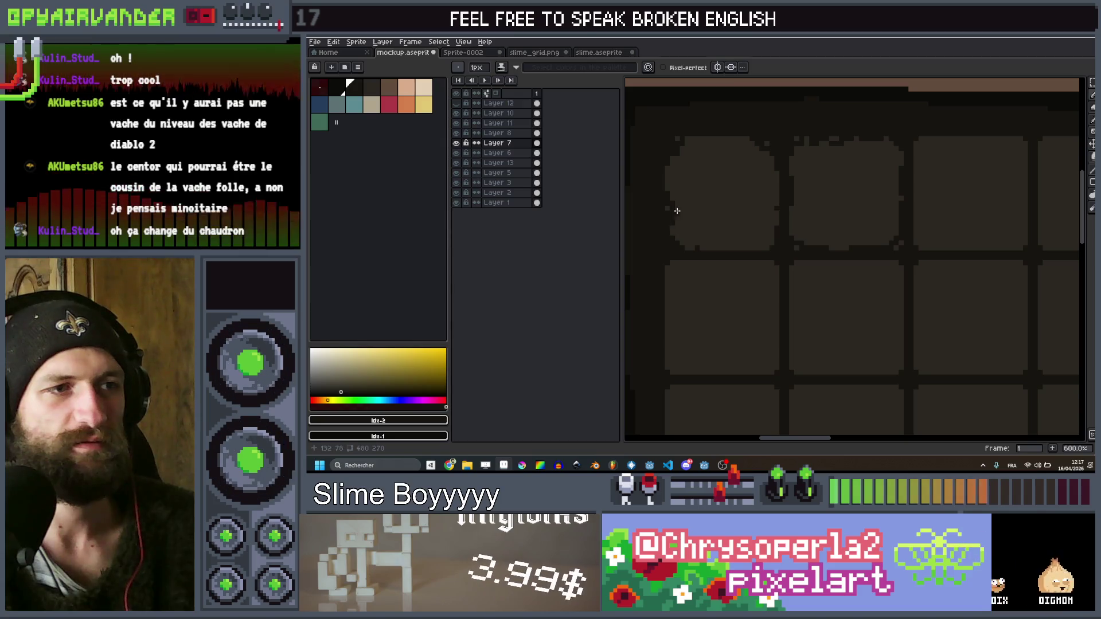
scroll(675, 212, up, 1)
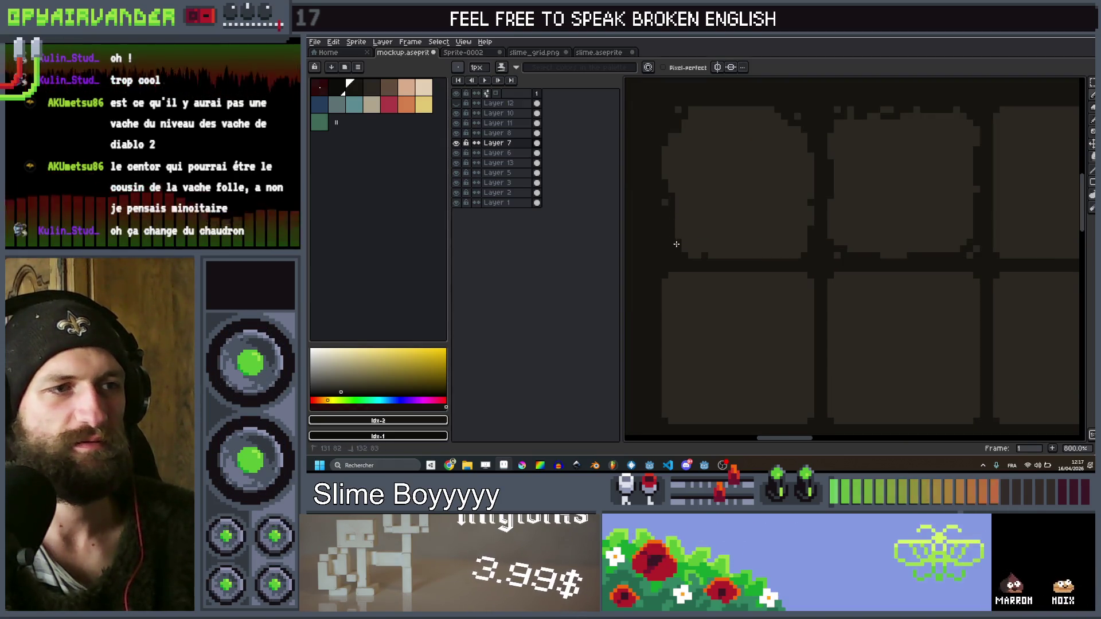
scroll(676, 243, down, 6)
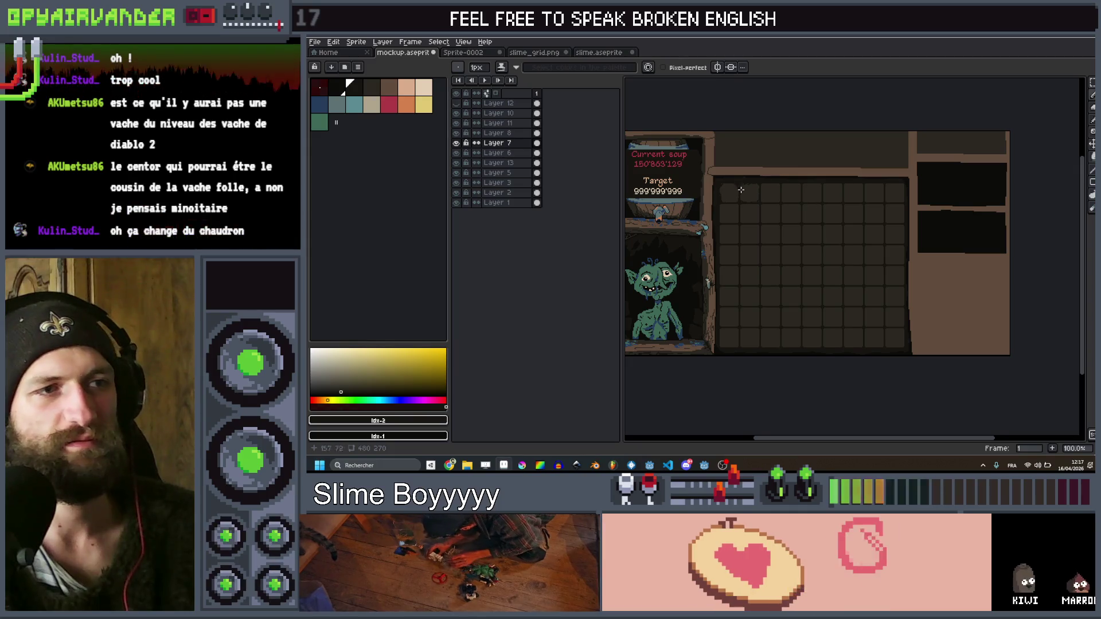
scroll(742, 190, up, 5)
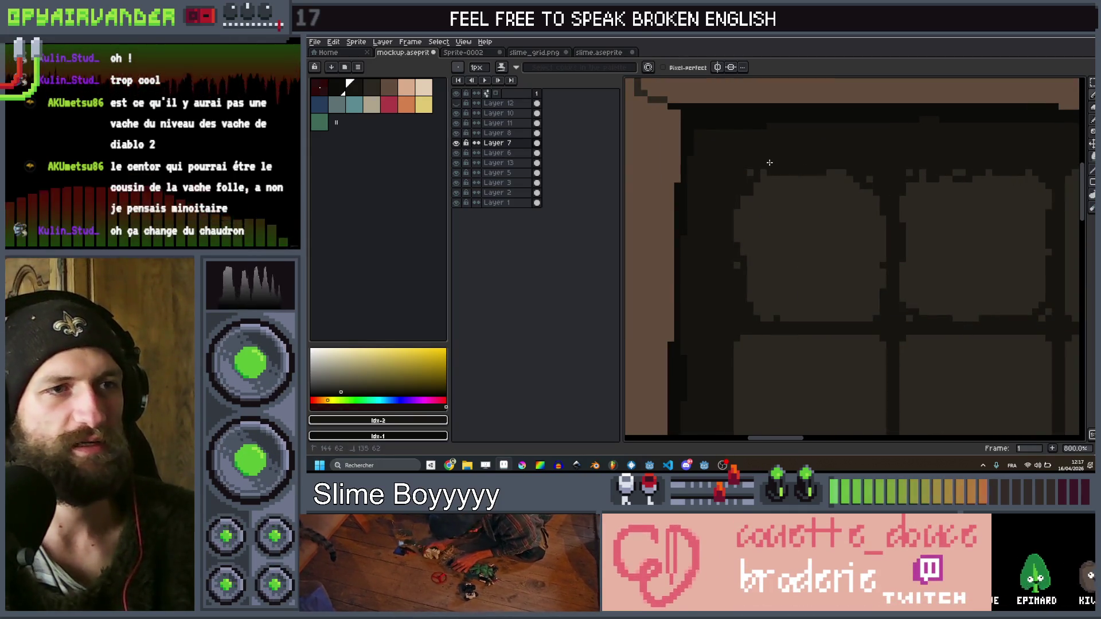
scroll(769, 163, down, 4)
scroll(871, 162, up, 4)
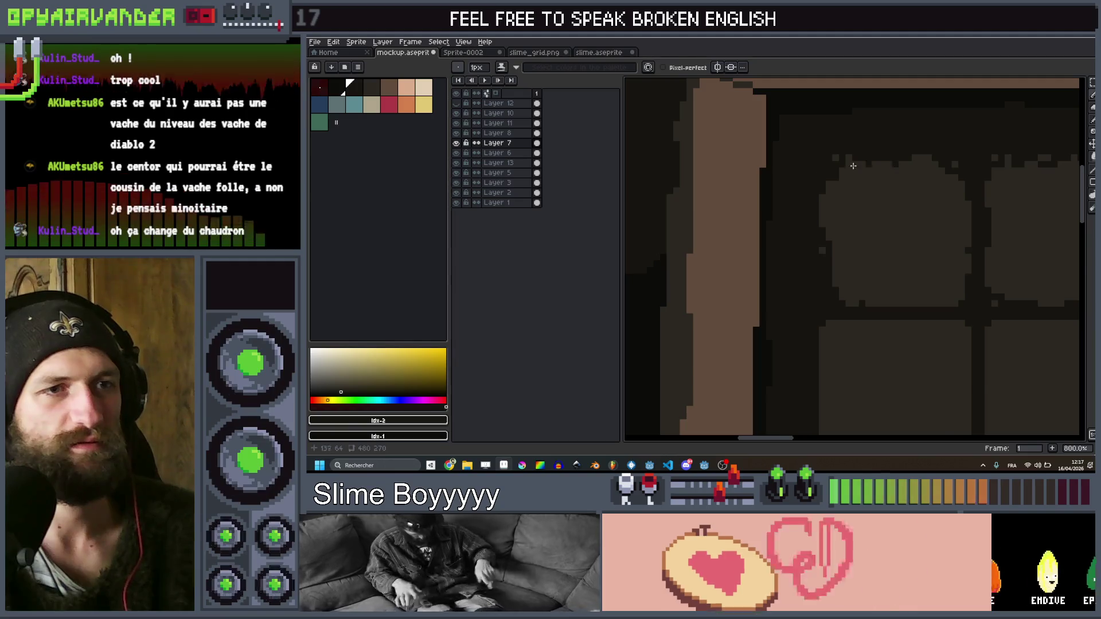
scroll(871, 161, down, 3)
scroll(670, 199, up, 3)
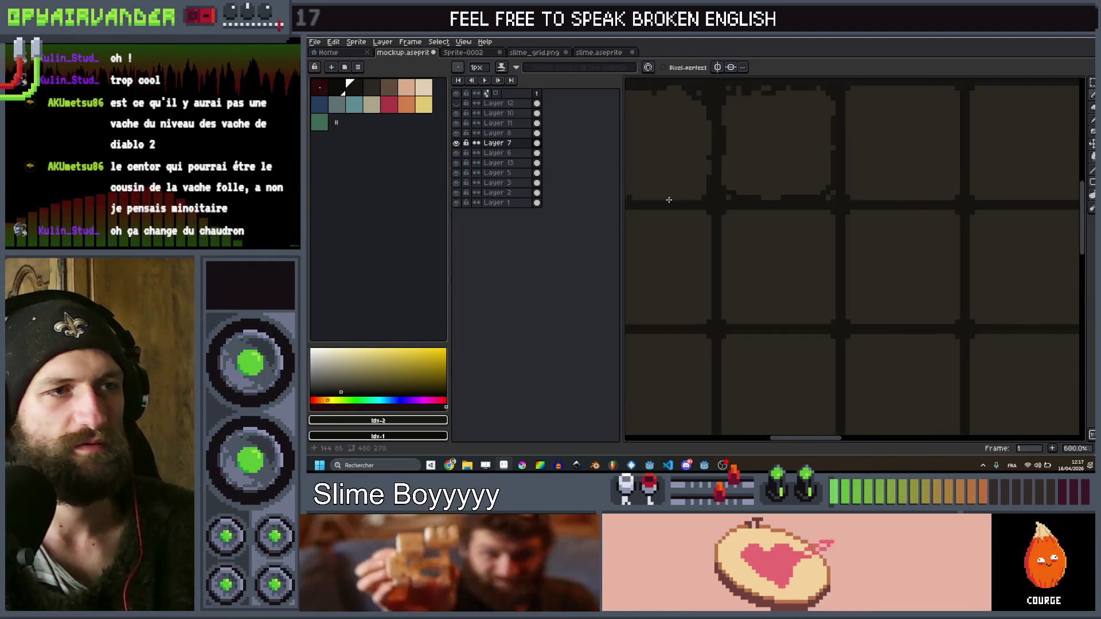
scroll(658, 198, down, 5)
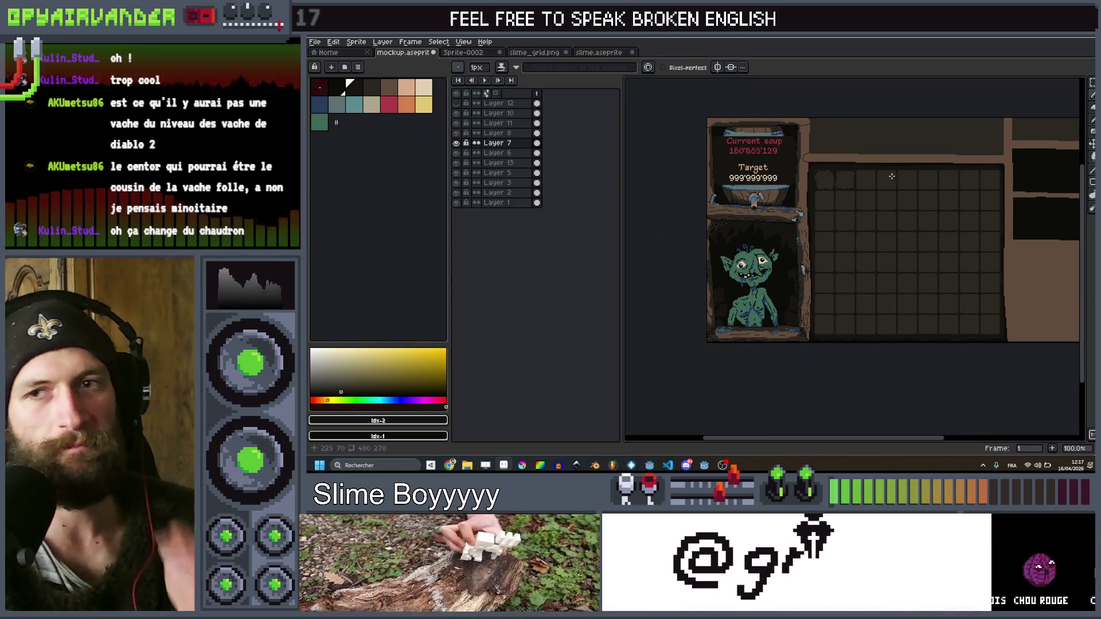
scroll(888, 170, up, 3)
scroll(844, 146, down, 3)
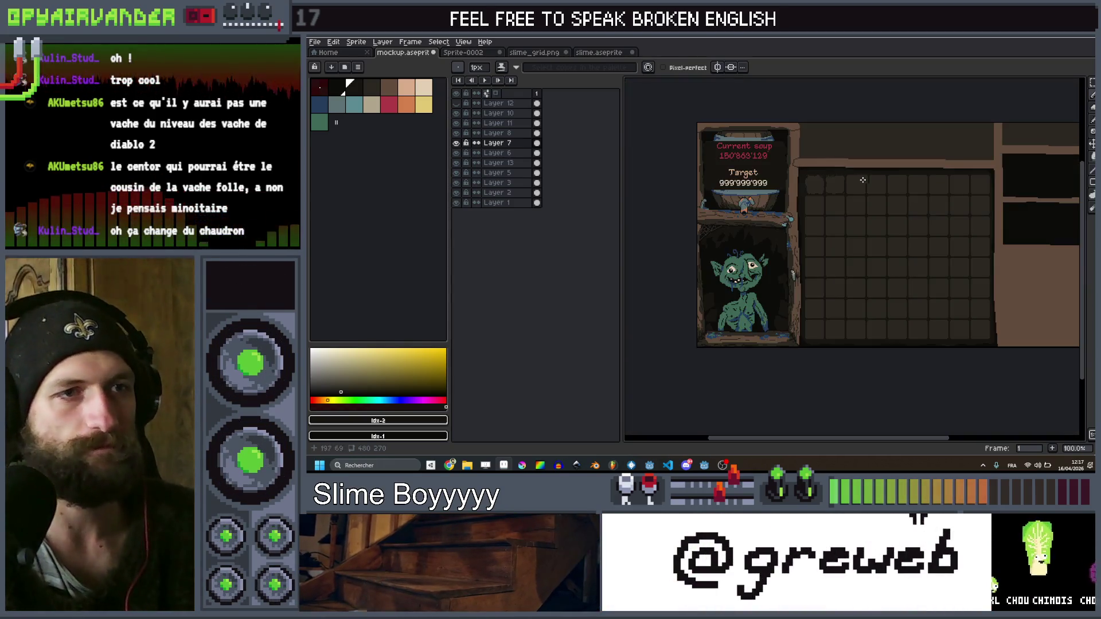
scroll(852, 145, down, 2)
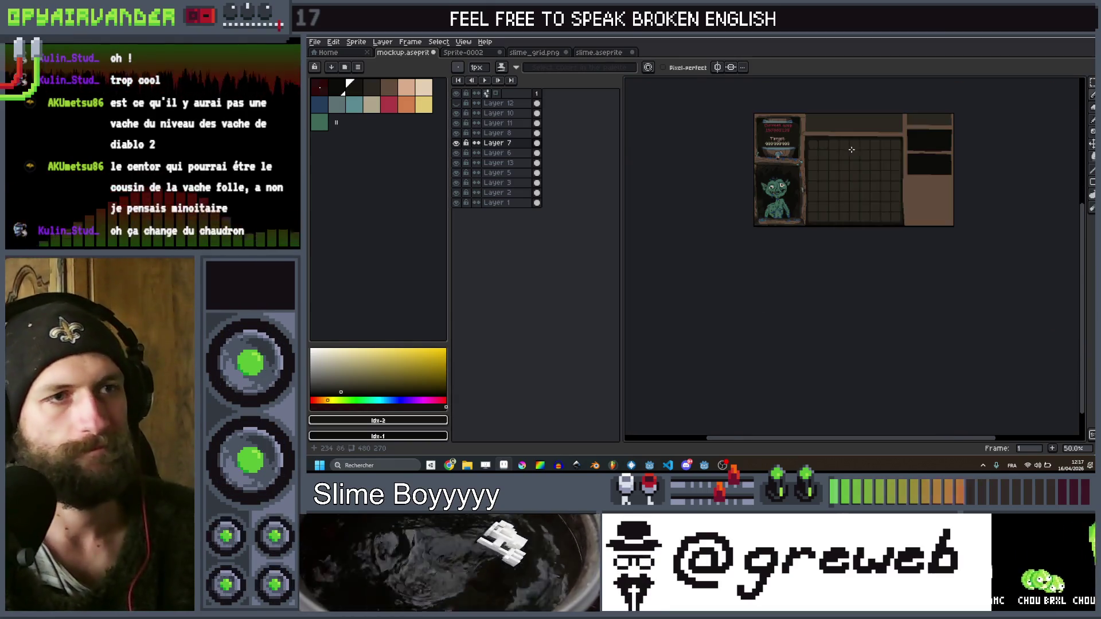
scroll(873, 196, up, 4)
scroll(873, 195, down, 1)
scroll(872, 196, up, 1)
scroll(831, 182, up, 4)
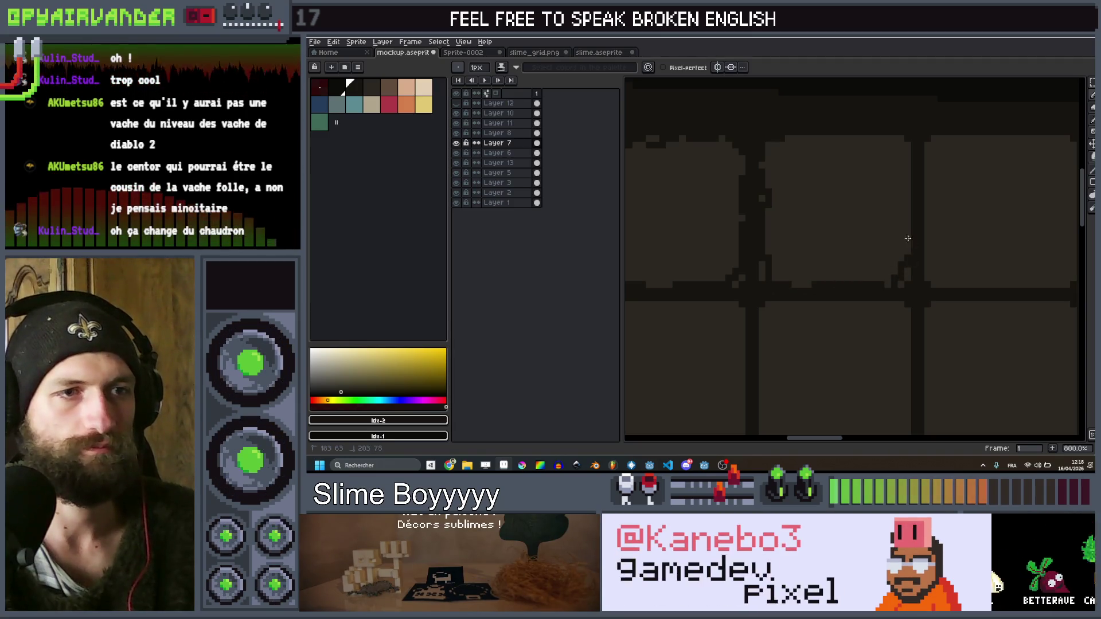
drag(908, 184, 907, 153)
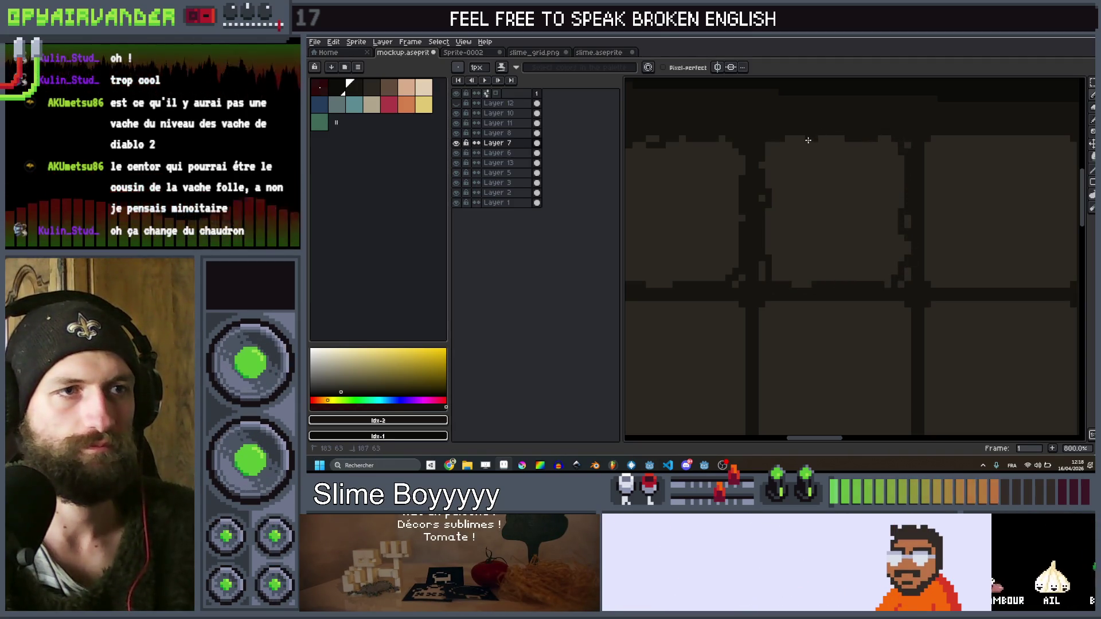
Roughen the middle slot's top and bottom edges with jagged dark pixel strokes
scroll(770, 153, down, 4)
scroll(769, 145, up, 4)
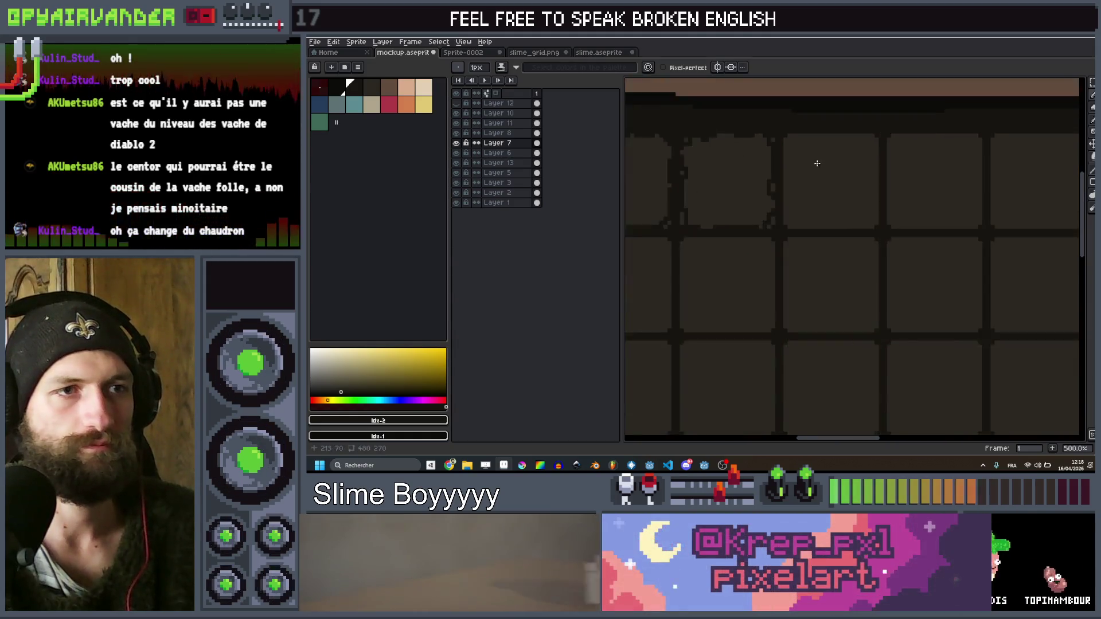
drag(774, 121, 915, 133)
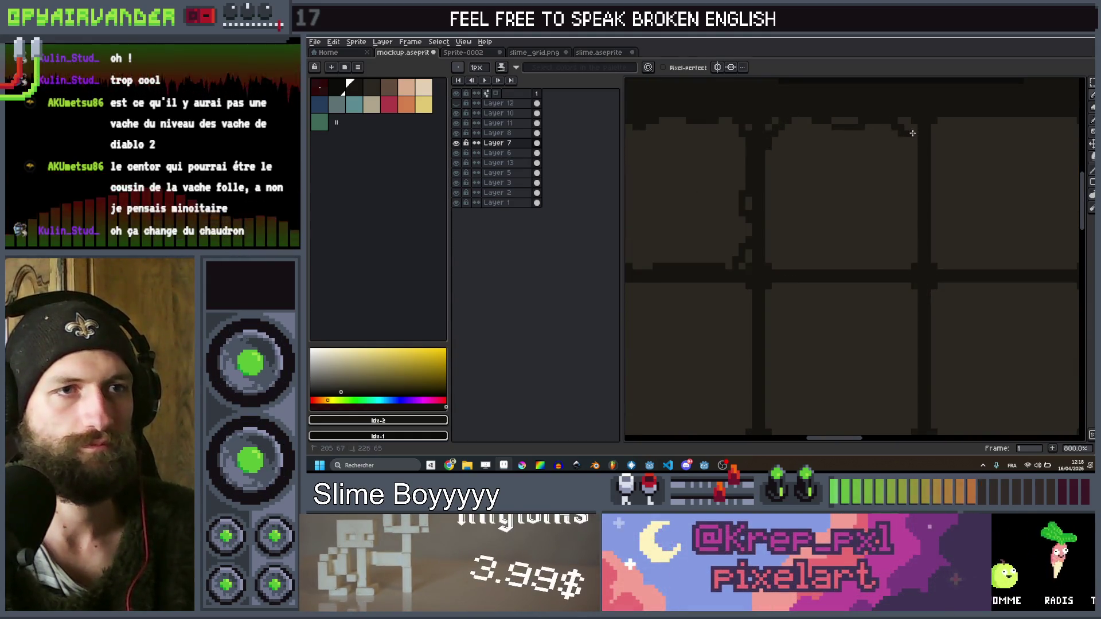
drag(912, 262, 777, 256)
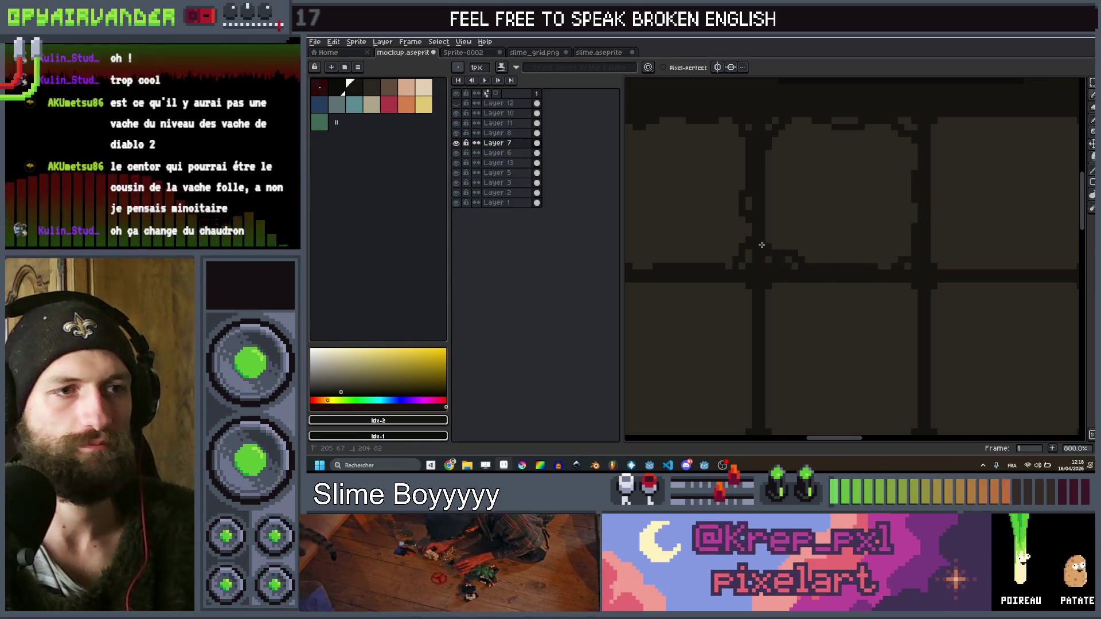
scroll(761, 182, down, 3)
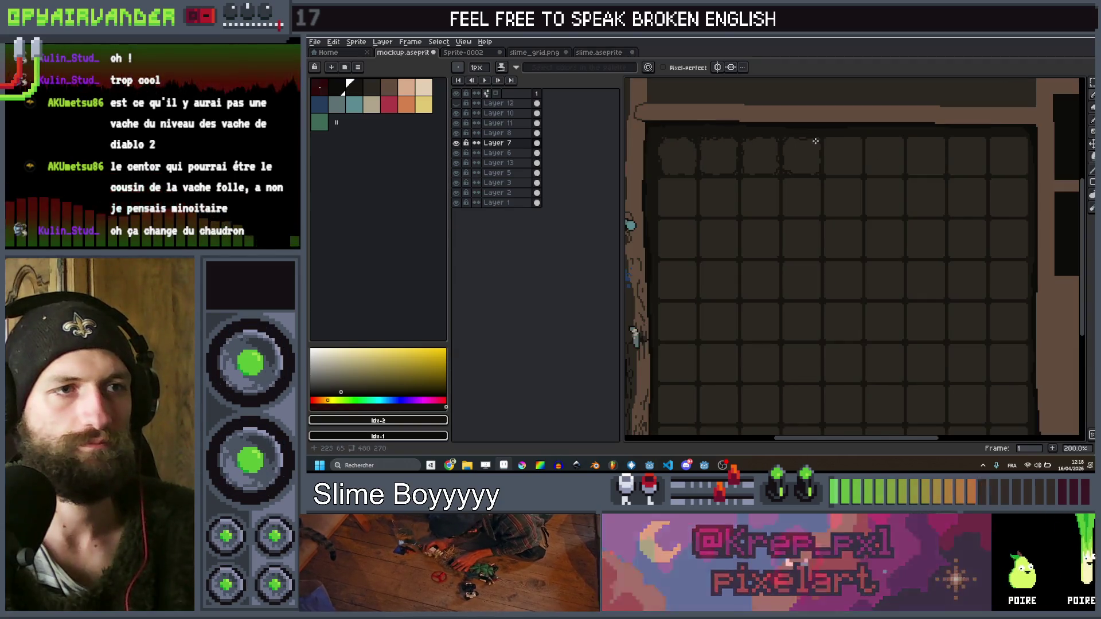
scroll(790, 161, up, 2)
mouse_move(790, 161)
mouse_down()
mouse_move(798, 133)
mouse_move(896, 138)
mouse_up()
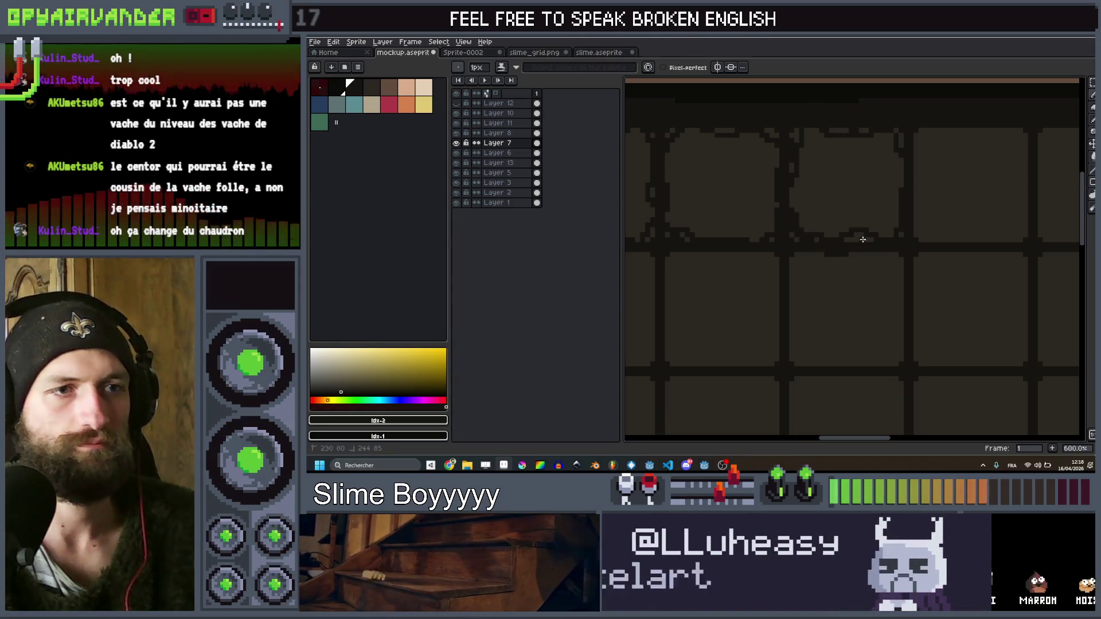
scroll(860, 229, down, 6)
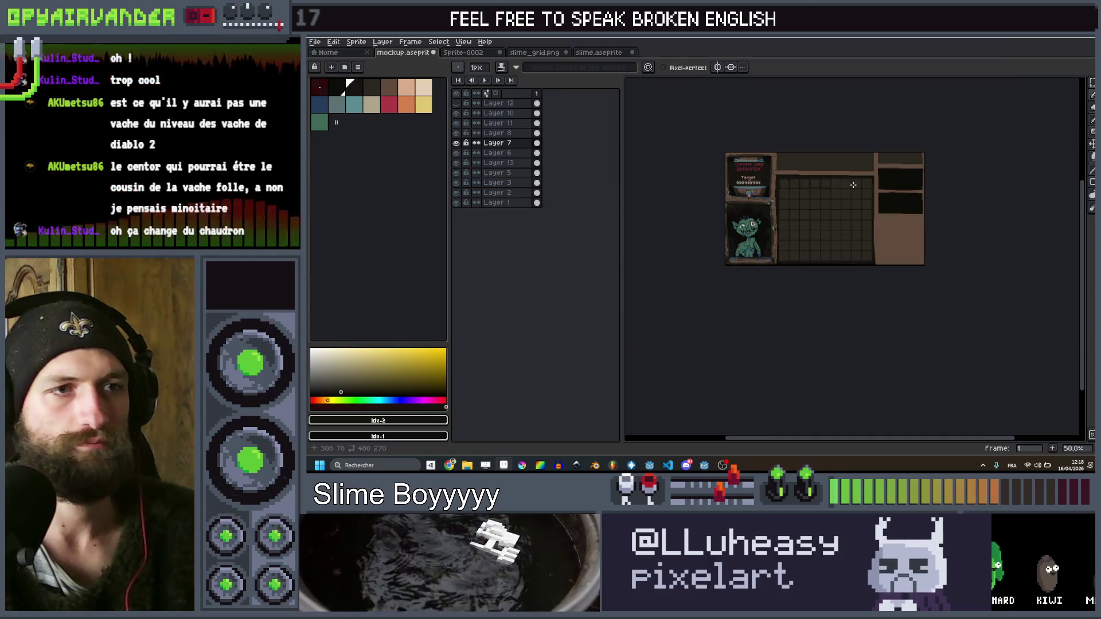
scroll(853, 184, up, 1)
scroll(862, 189, up, 3)
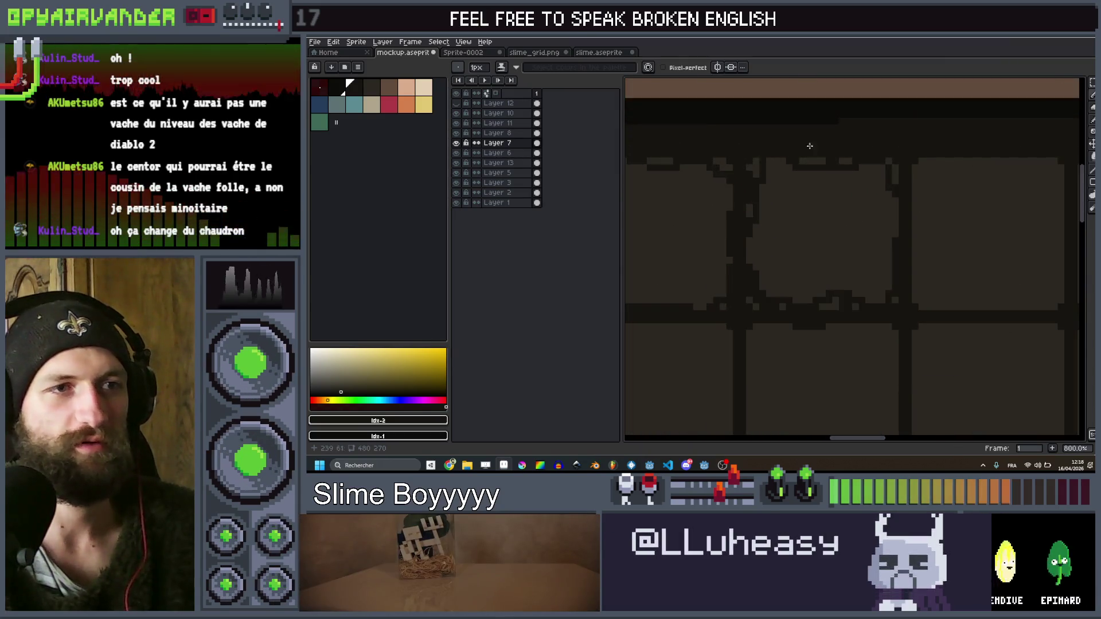
scroll(905, 179, down, 2)
scroll(976, 179, down, 3)
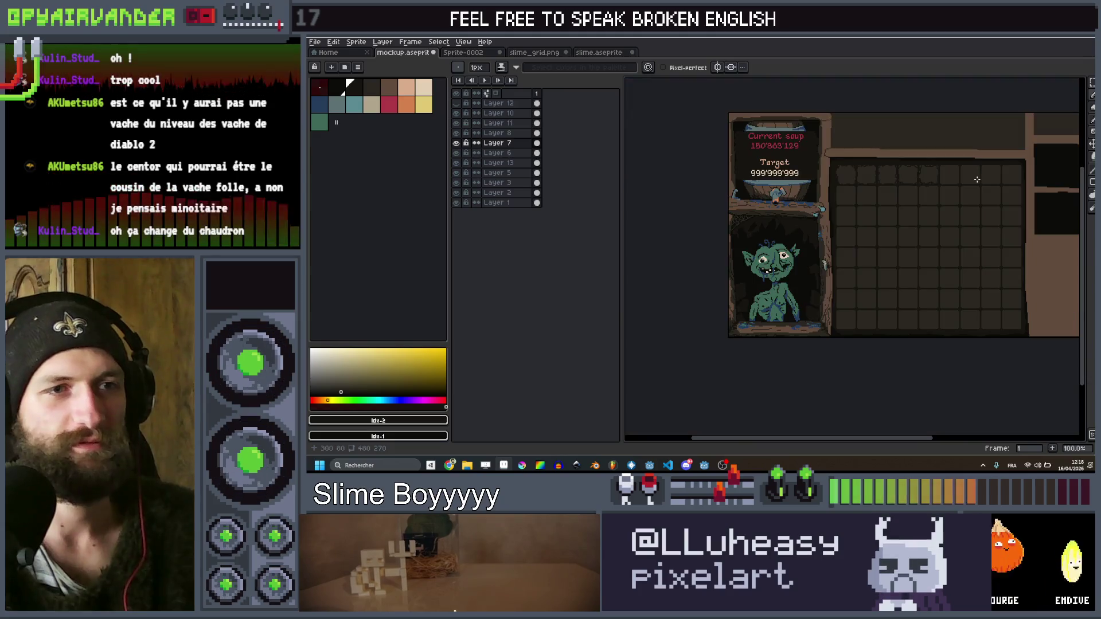
scroll(912, 184, up, 1)
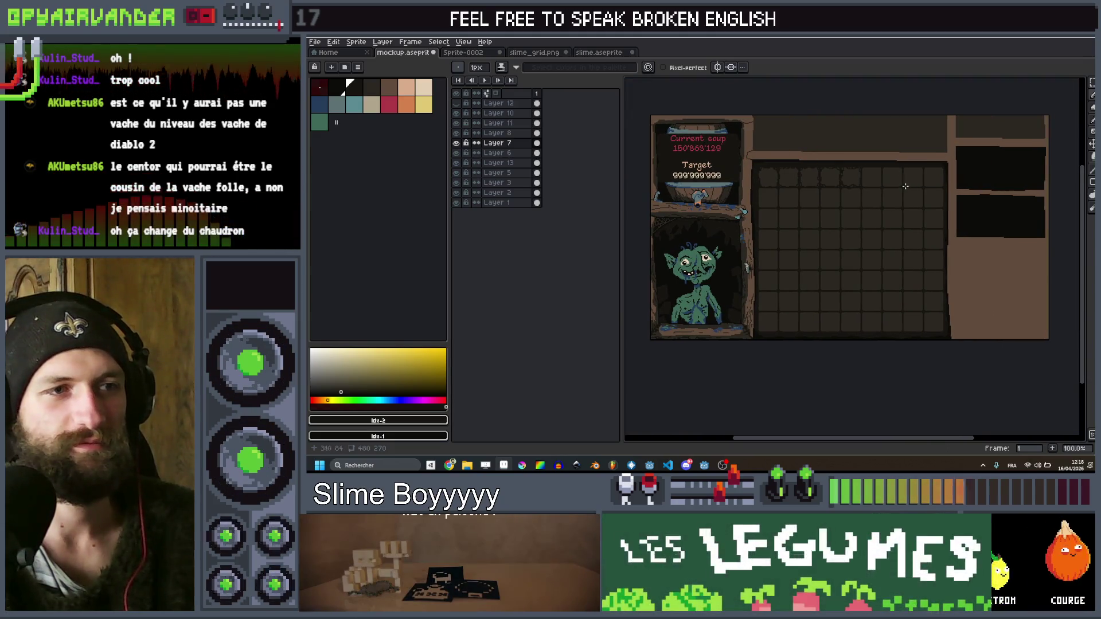
scroll(910, 185, down, 1)
scroll(846, 211, up, 1)
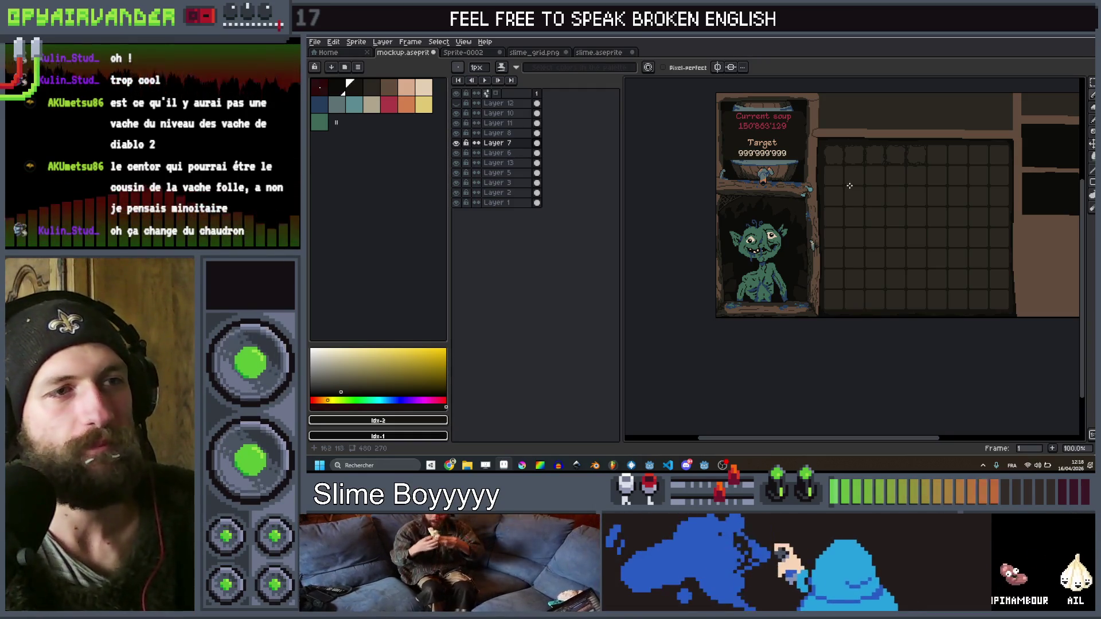
Frame the grid's top-left area and draw a small dark notch on a slot corner
scroll(830, 179, left, 1)
scroll(830, 179, up, 1)
scroll(789, 219, down, 1)
mouse_move(789, 219)
mouse_down()
mouse_move(789, 256)
mouse_move(752, 298)
mouse_move(773, 298)
mouse_up()
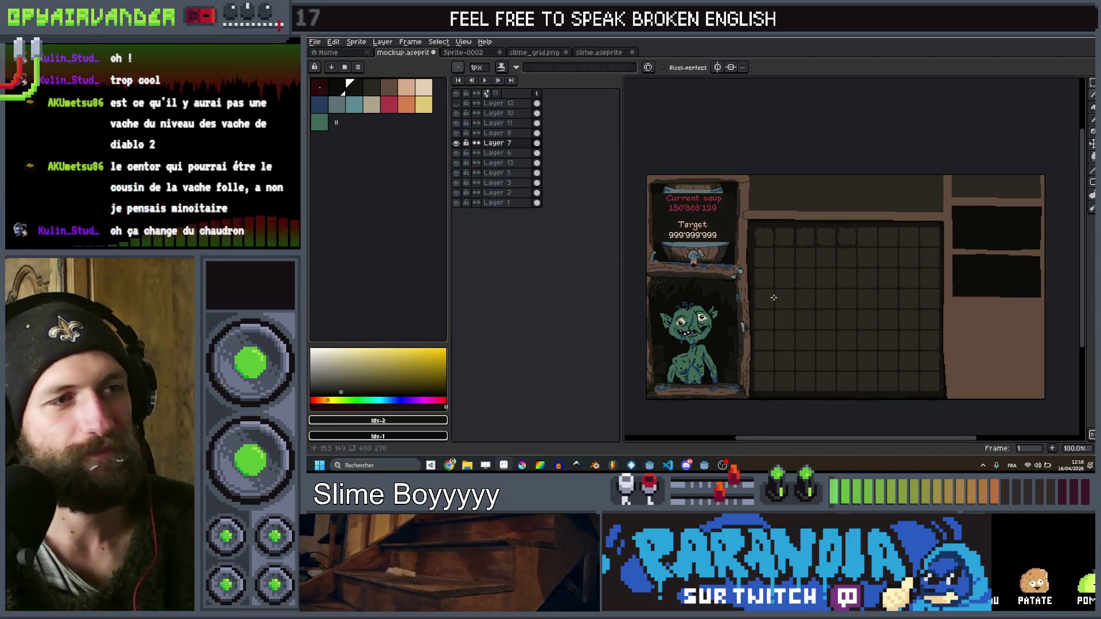
scroll(785, 229, up, 5)
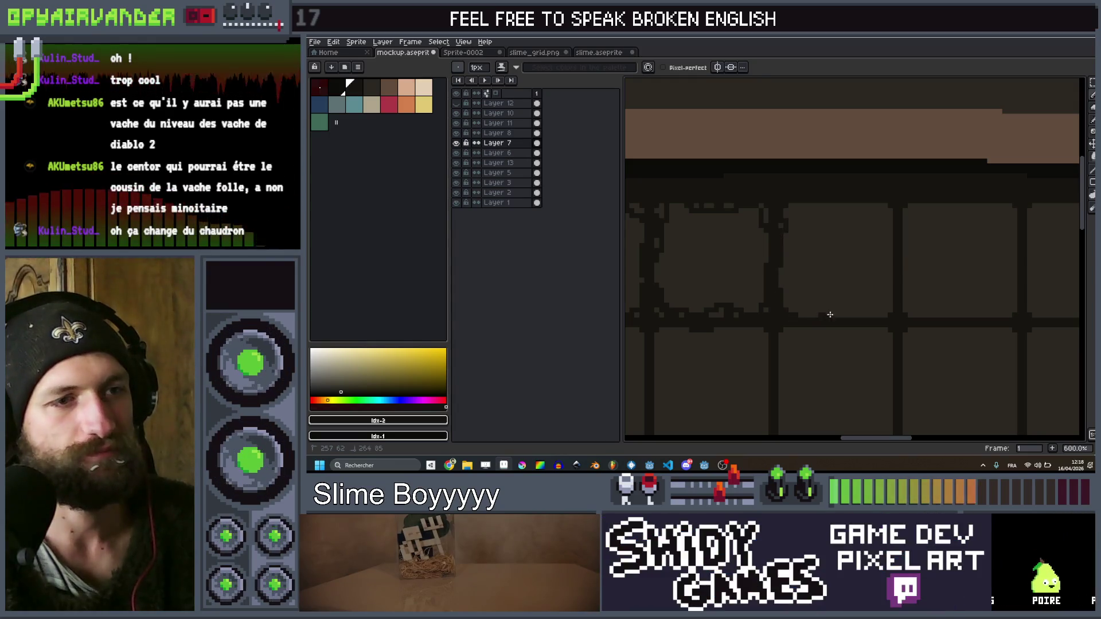
drag(880, 314, 891, 303)
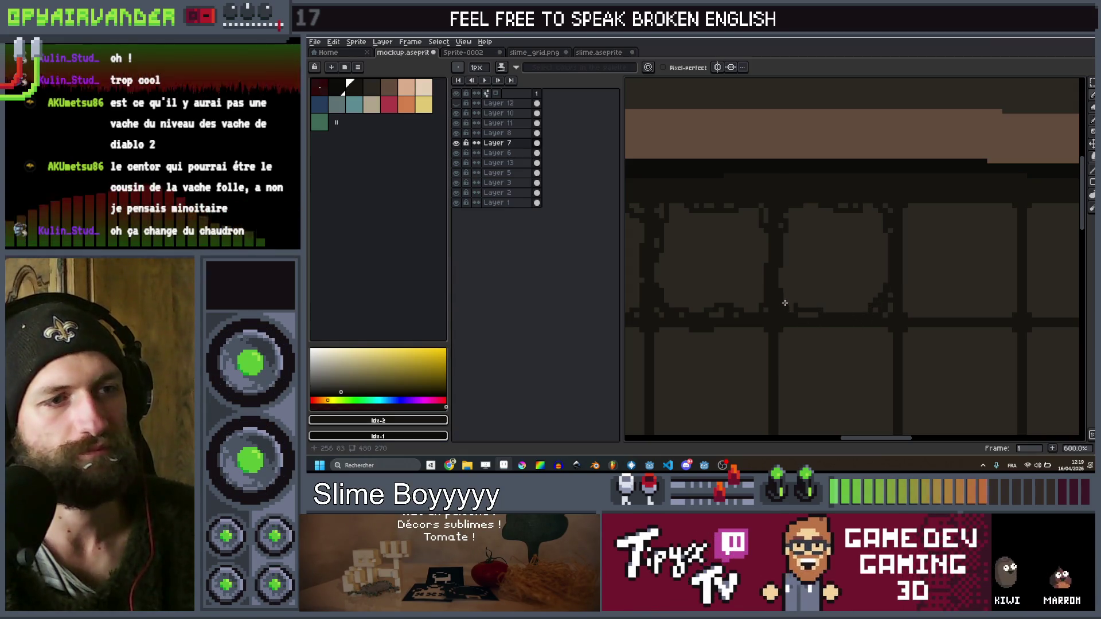
scroll(811, 314, down, 5)
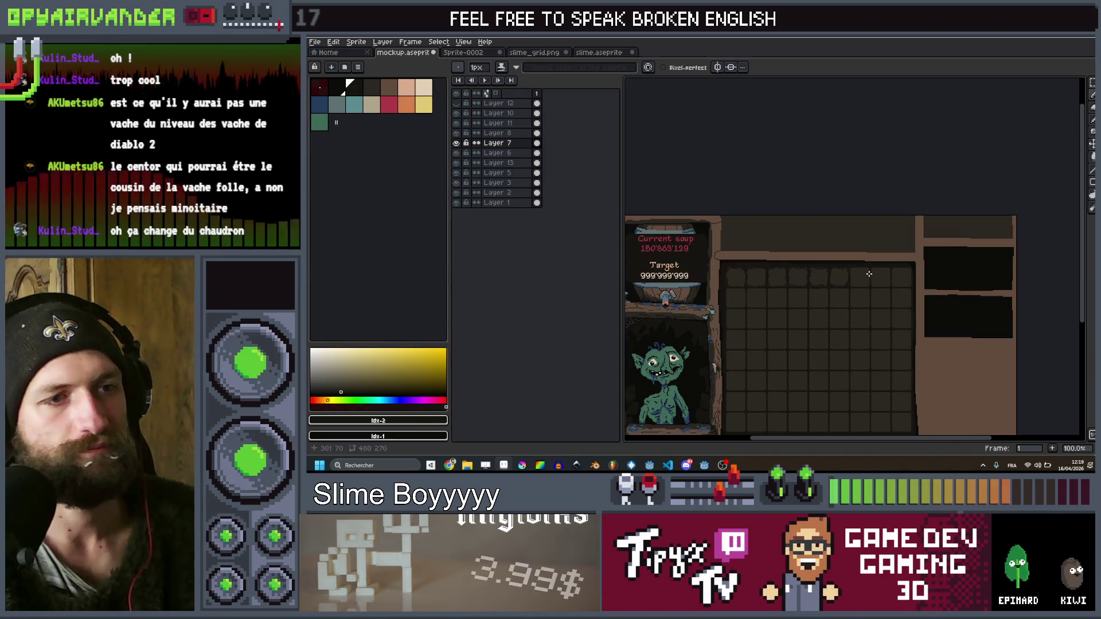
scroll(877, 279, down, 1)
scroll(873, 284, up, 1)
drag(871, 287, 864, 257)
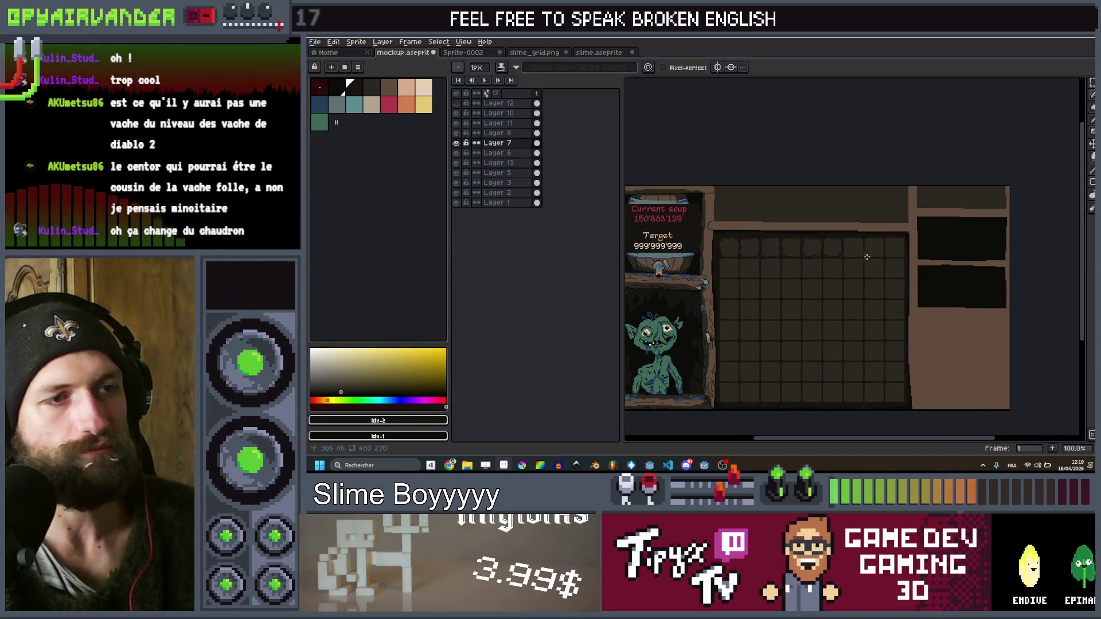
Zoom to the grid's top-right and draw a dark edge down and along a slot there
scroll(880, 250, up, 4)
drag(770, 198, 761, 205)
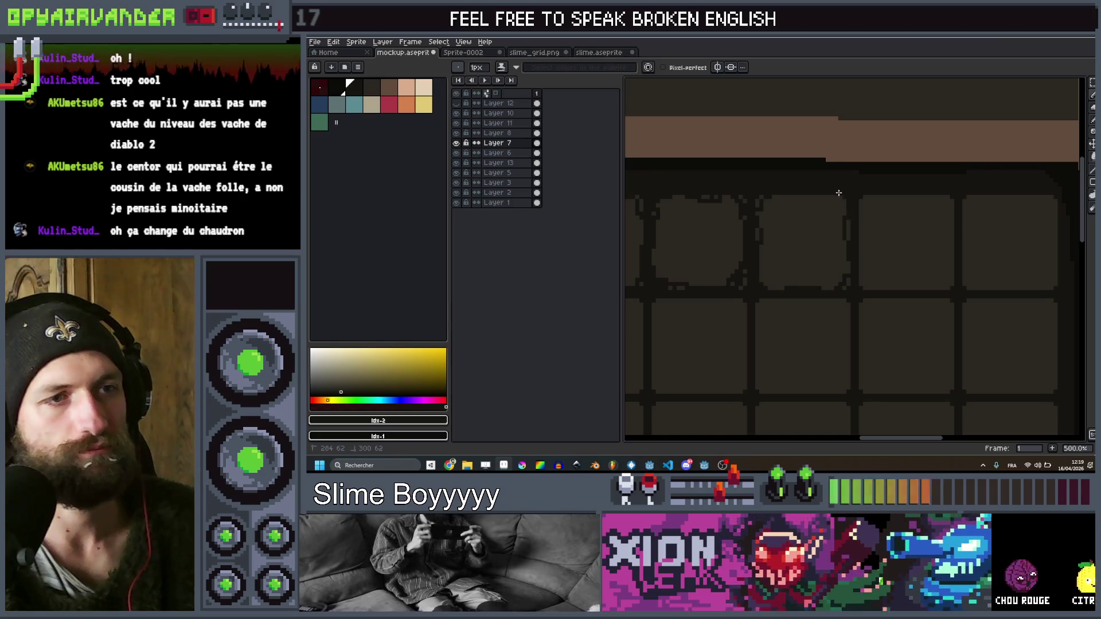
drag(814, 197, 758, 192)
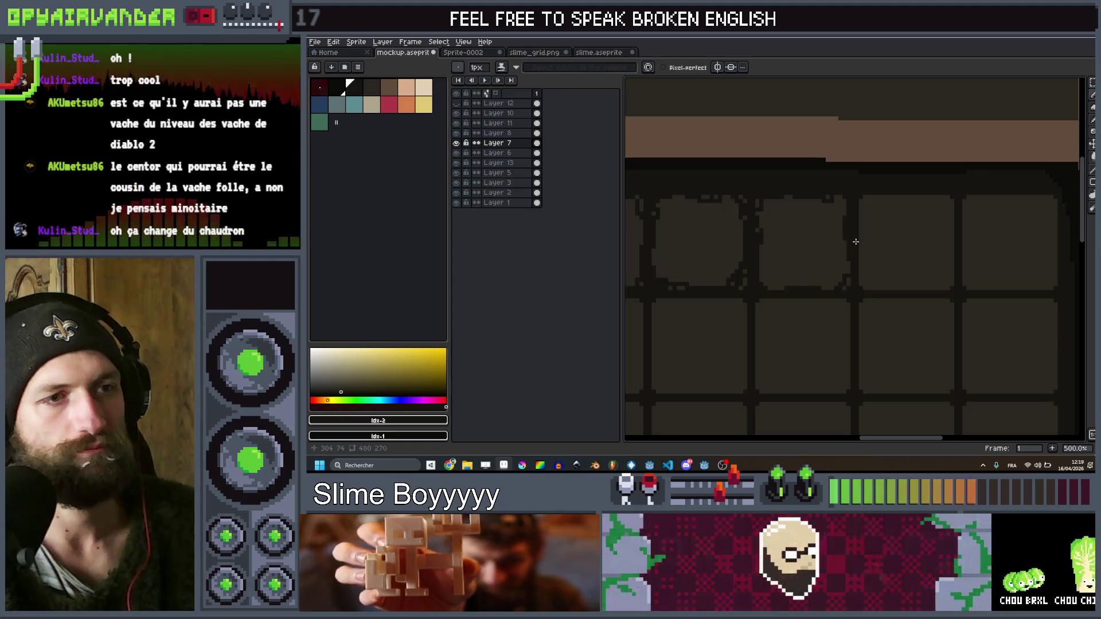
scroll(857, 240, down, 3)
scroll(859, 238, up, 3)
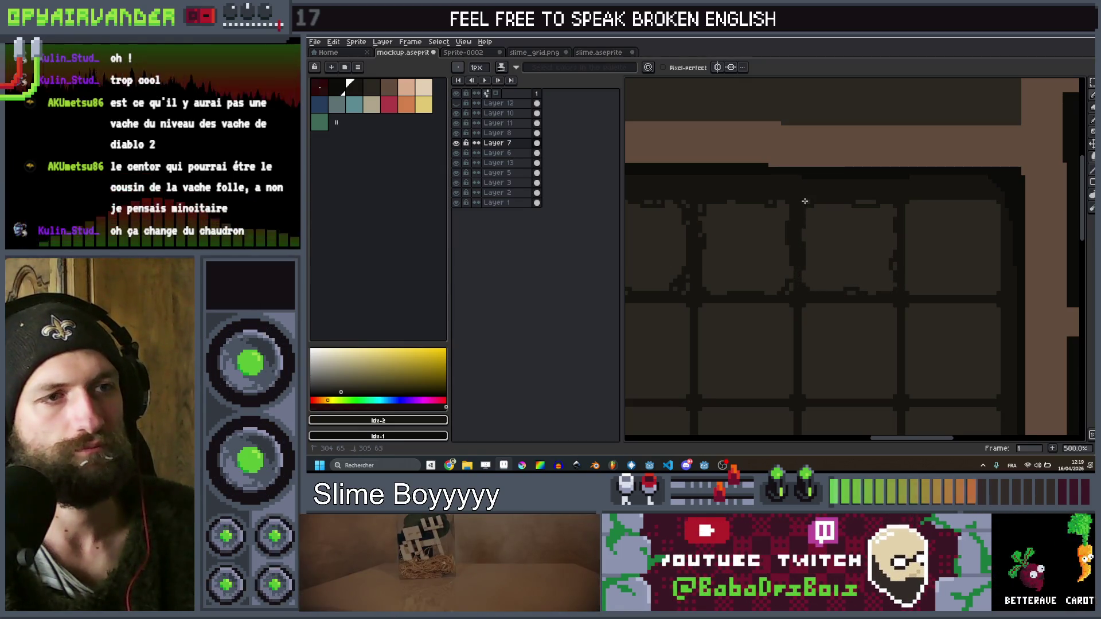
scroll(845, 204, down, 3)
scroll(845, 204, down, 1)
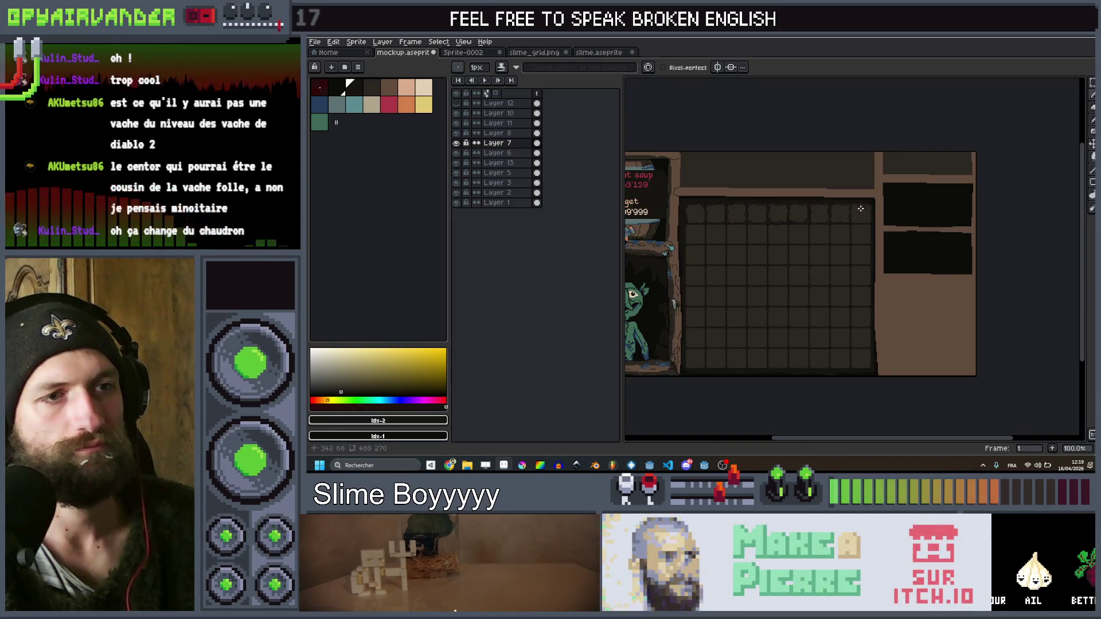
scroll(806, 173, up, 1)
scroll(805, 173, up, 2)
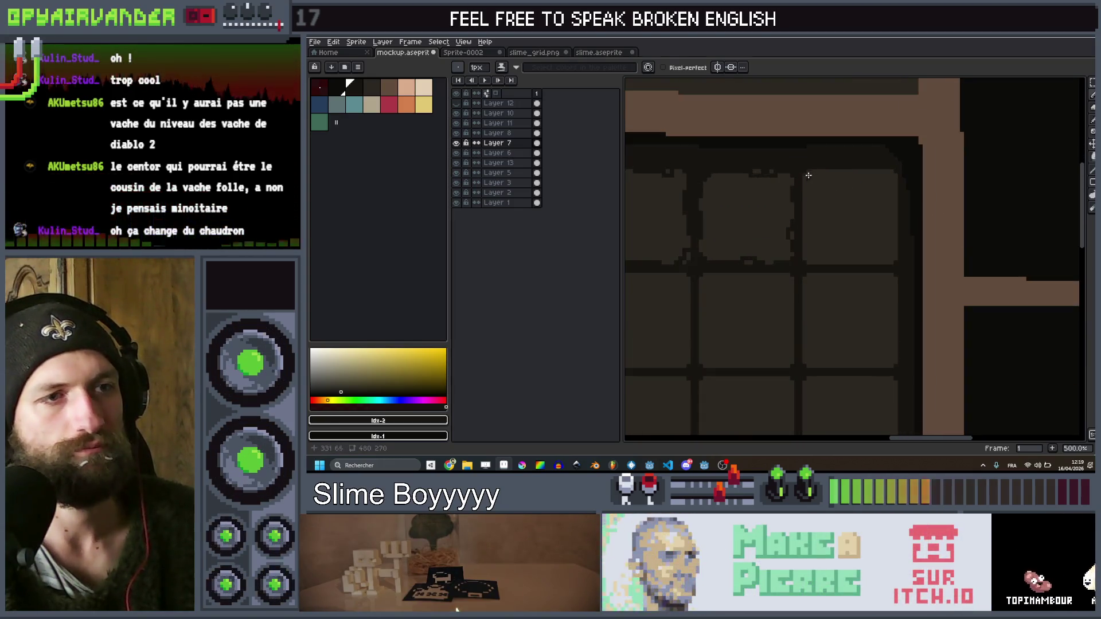
mouse_move(806, 172)
mouse_down()
mouse_move(809, 253)
mouse_move(854, 260)
mouse_up()
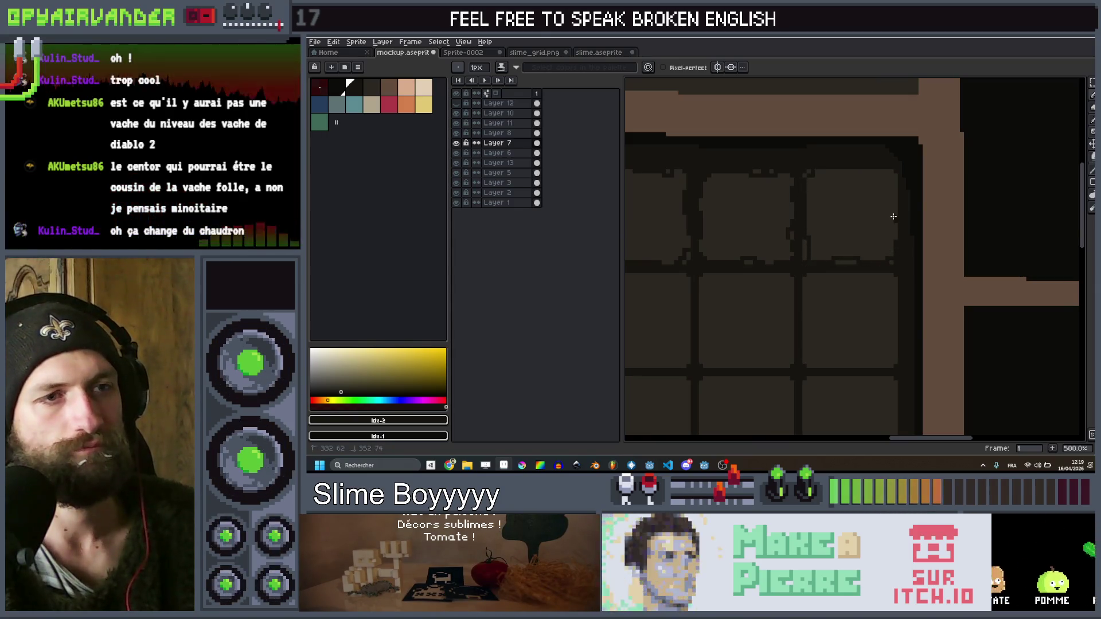
Roughen the top-right slot corner and edges with extra dark pixel strokes
drag(894, 189, 888, 172)
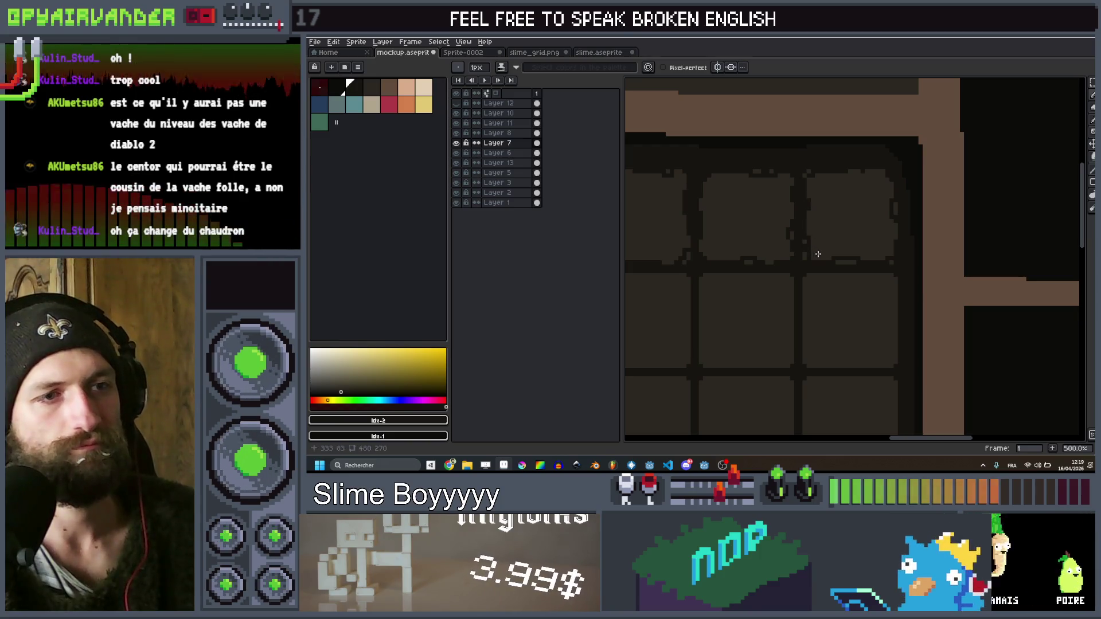
drag(814, 253, 813, 257)
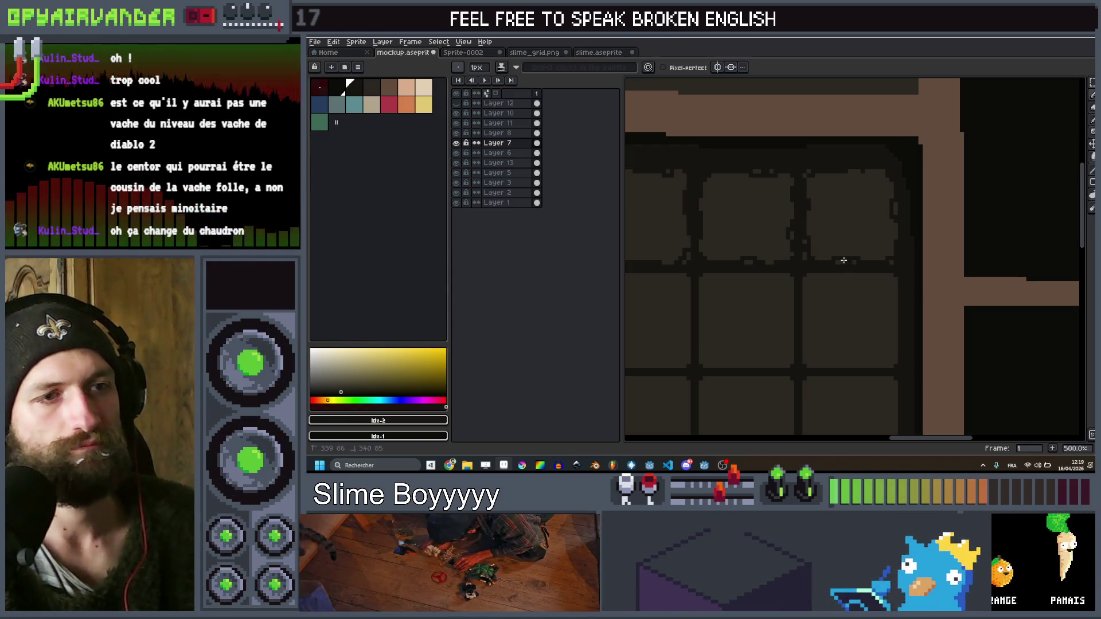
scroll(844, 260, down, 4)
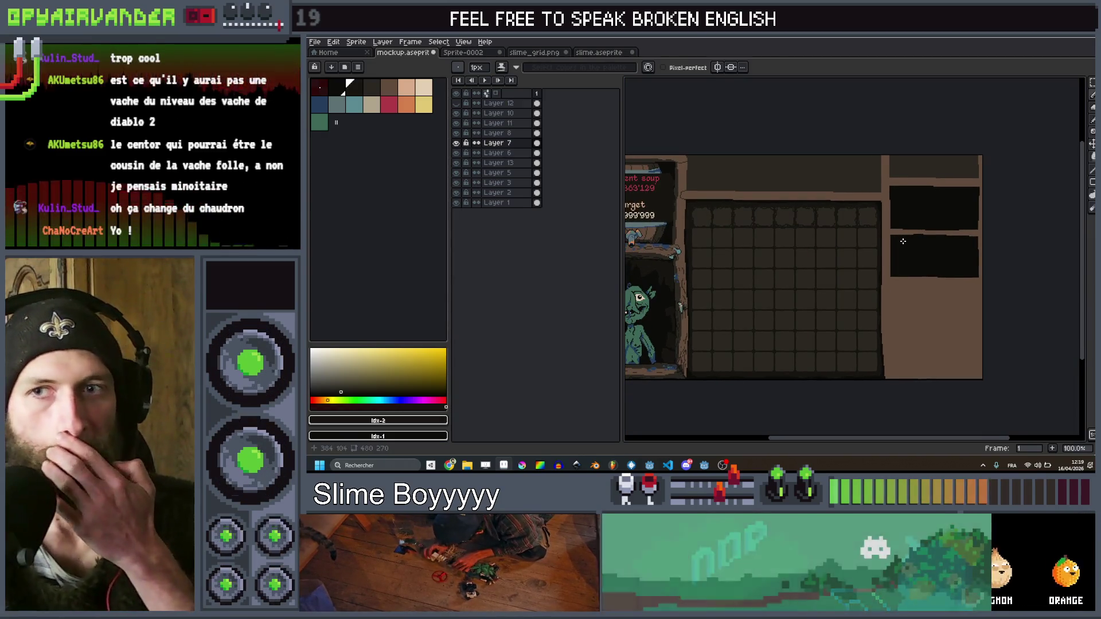
drag(836, 242, 864, 241)
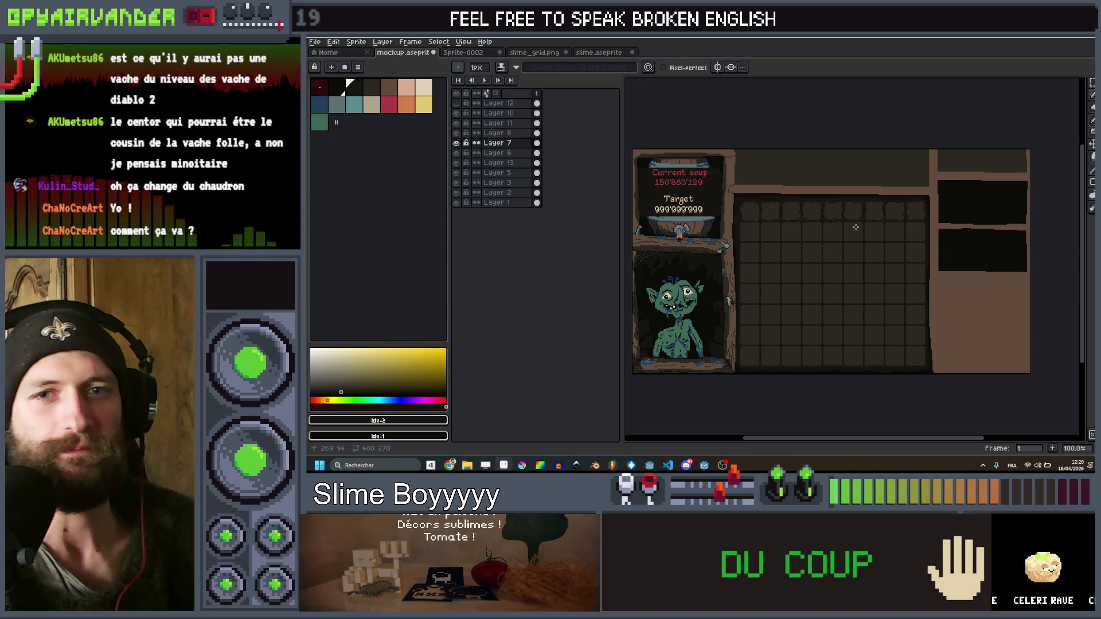
scroll(843, 200, down, 1)
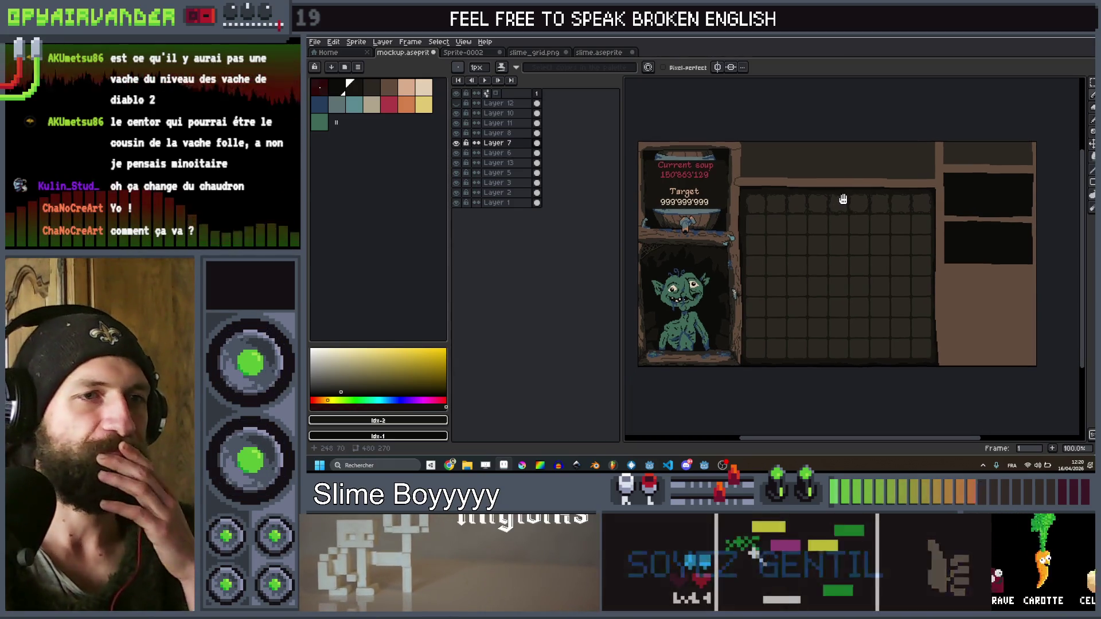
Zoom in on a slot-grid junction and darken the pixels along the grid line
scroll(870, 215, up, 3)
scroll(843, 203, down, 3)
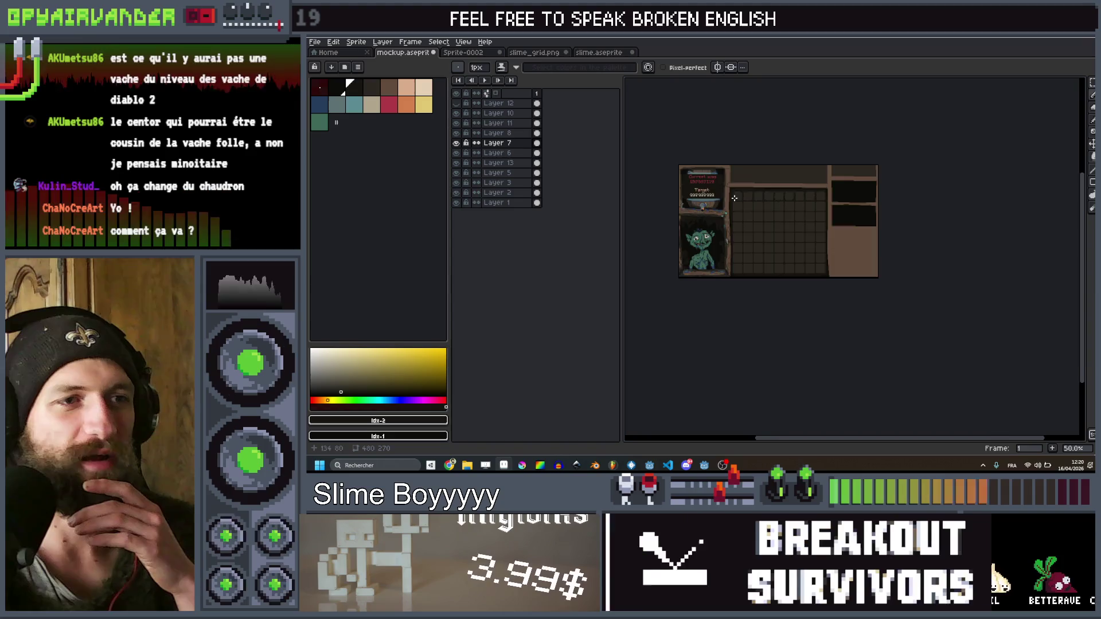
scroll(849, 195, up, 2)
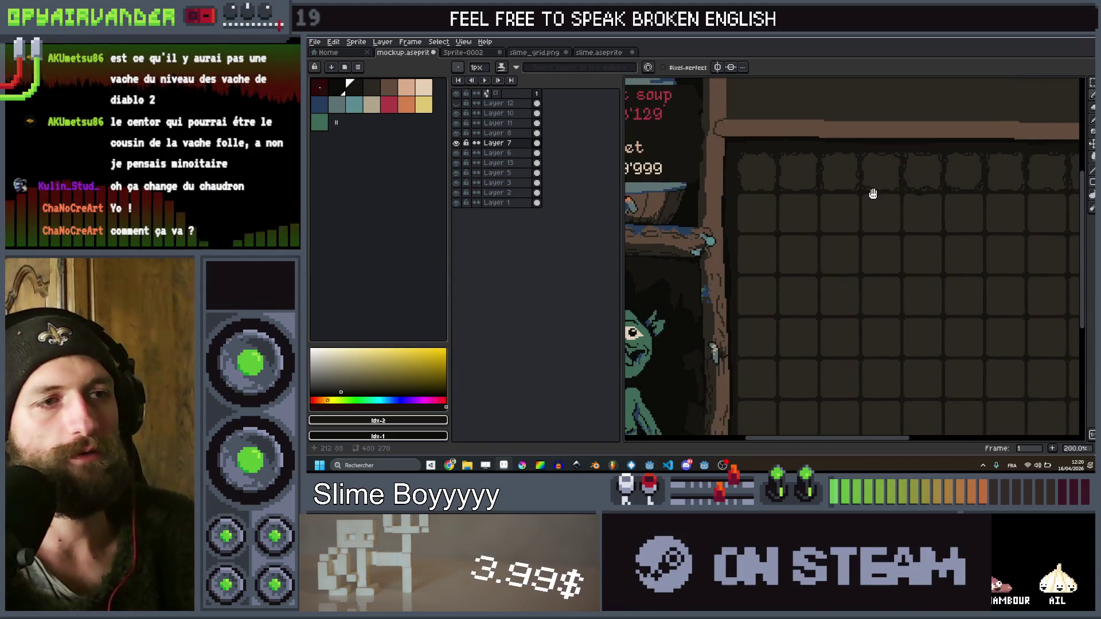
scroll(872, 192, down, 2)
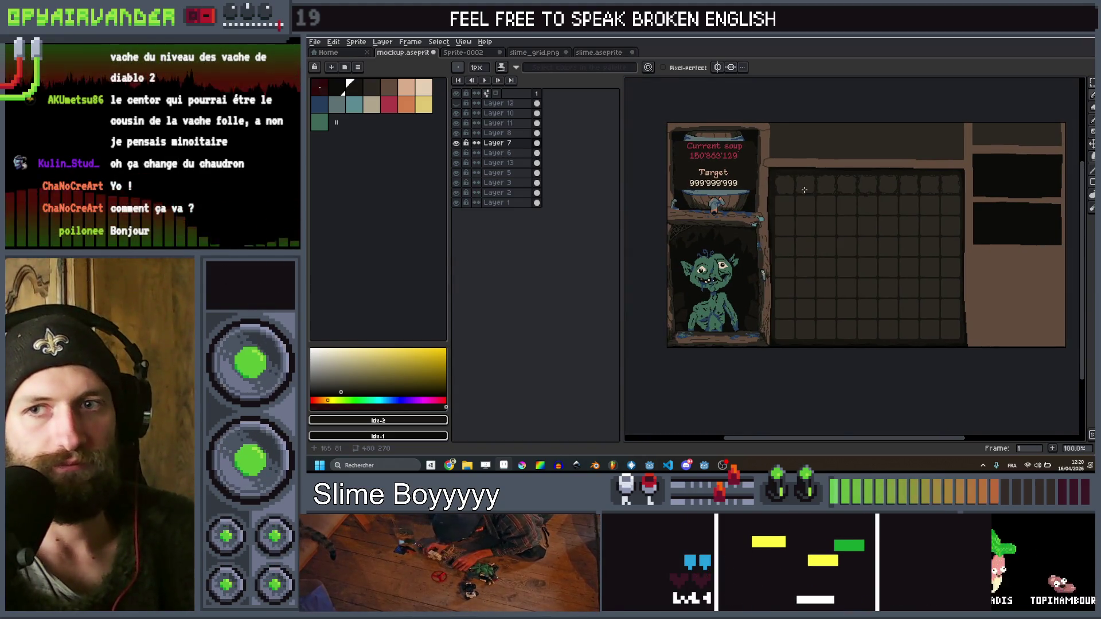
scroll(780, 193, up, 1)
scroll(781, 194, up, 2)
scroll(809, 187, down, 1)
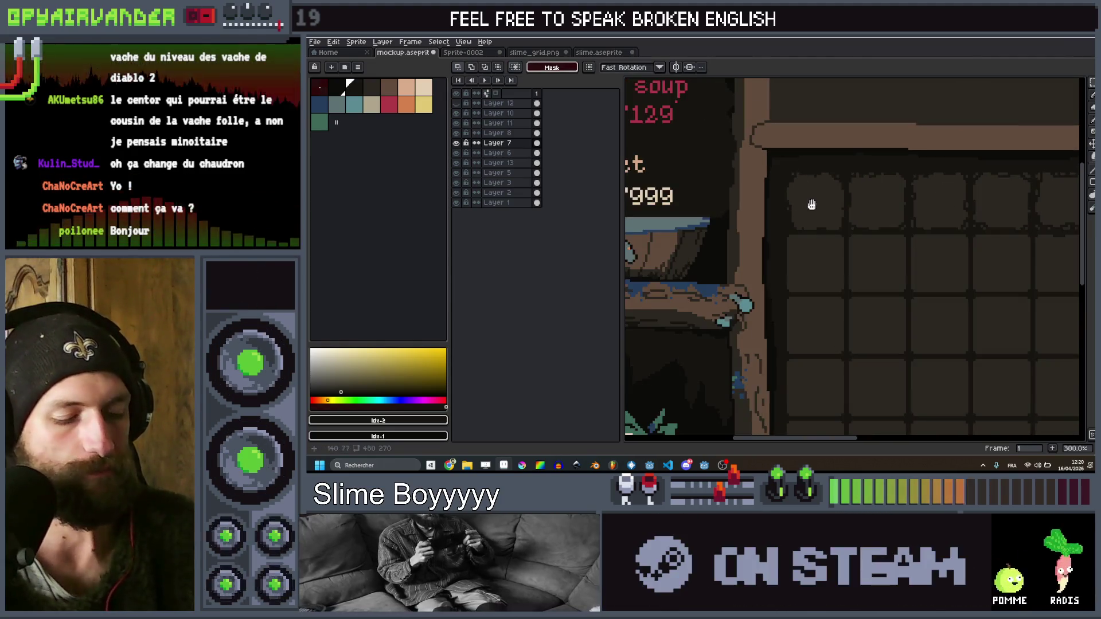
scroll(809, 187, up, 2)
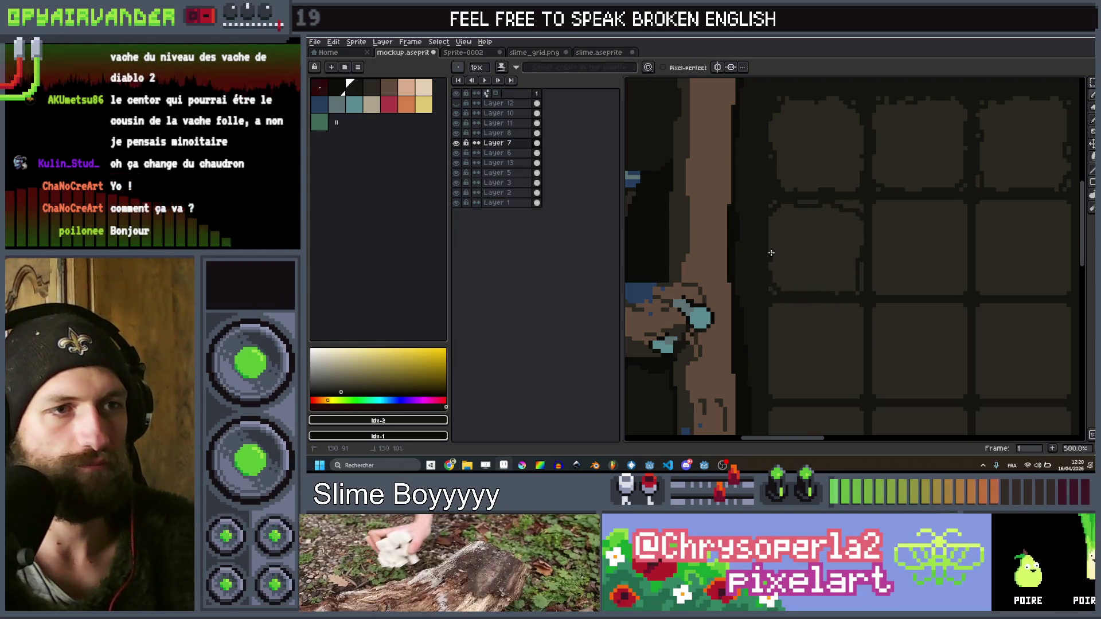
scroll(857, 207, down, 3)
scroll(885, 285, up, 4)
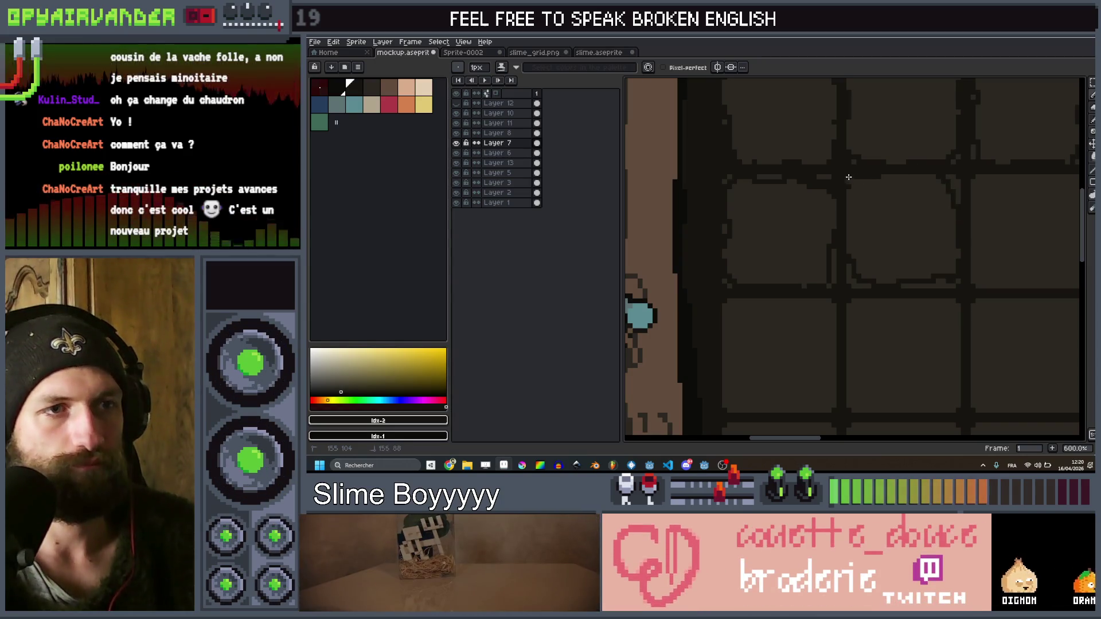
scroll(861, 176, down, 1)
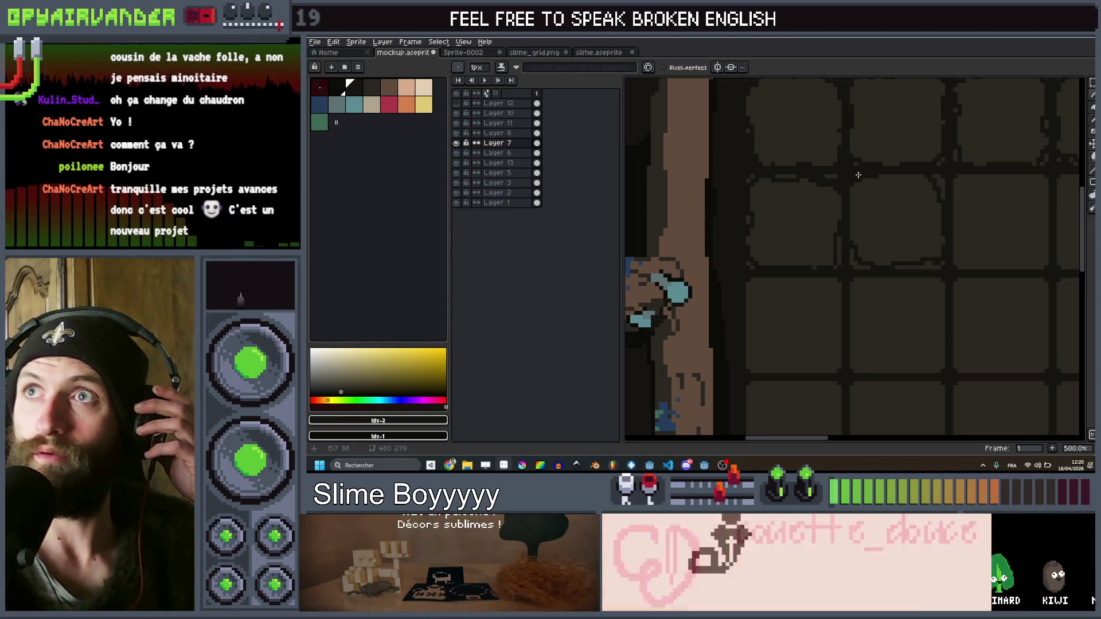
scroll(858, 175, up, 5)
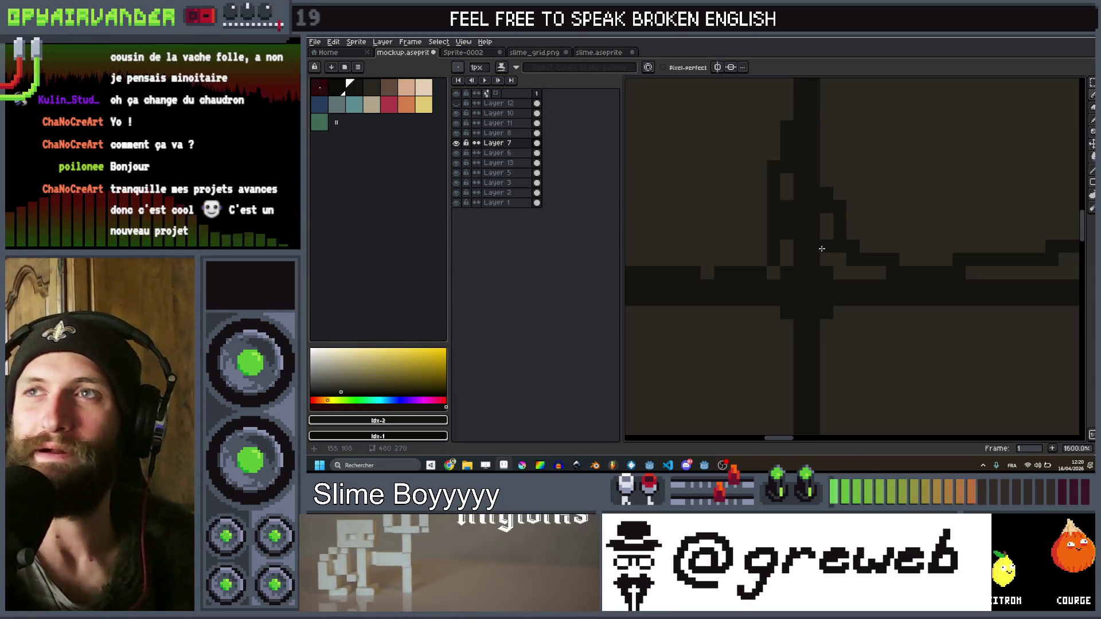
drag(822, 234, 847, 254)
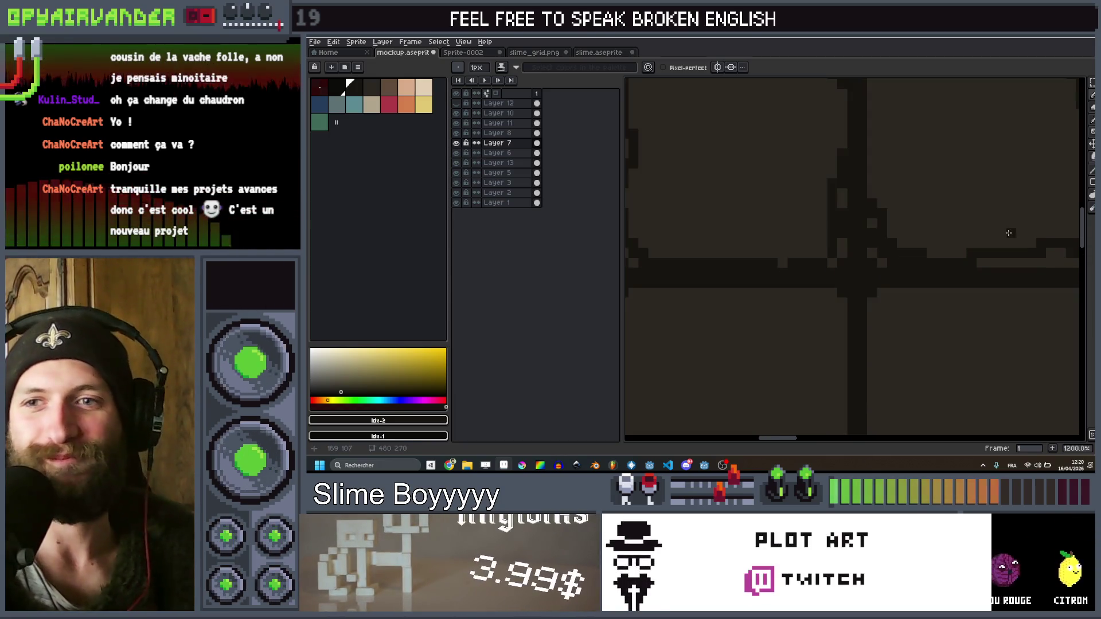
Zoom in and out to inspect the roughened slot edge
scroll(1007, 226, down, 1)
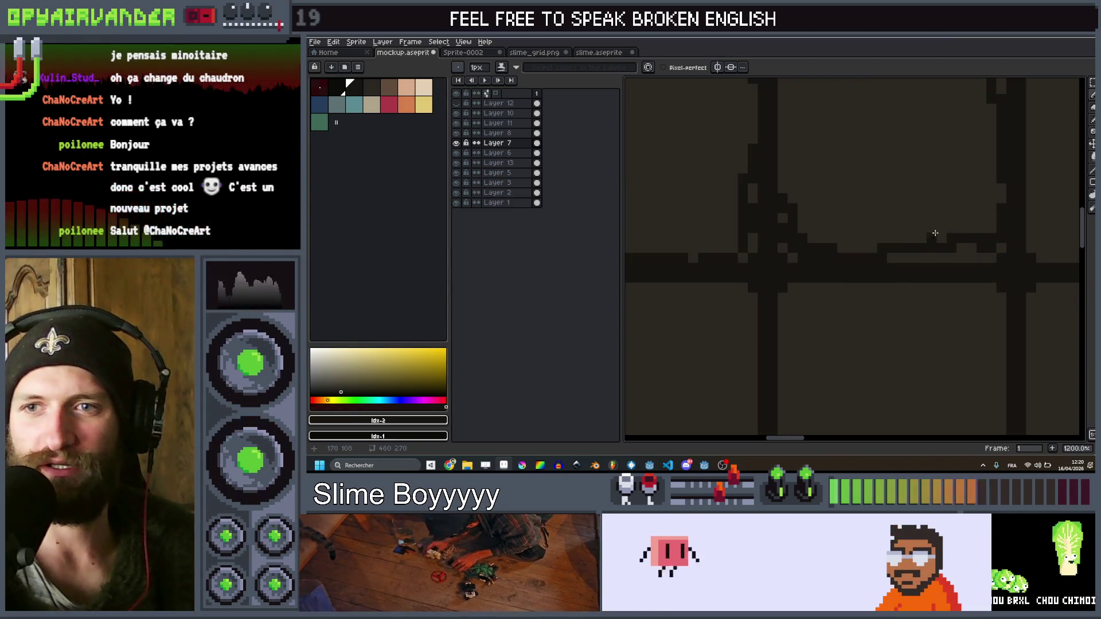
scroll(915, 236, down, 2)
scroll(901, 249, up, 3)
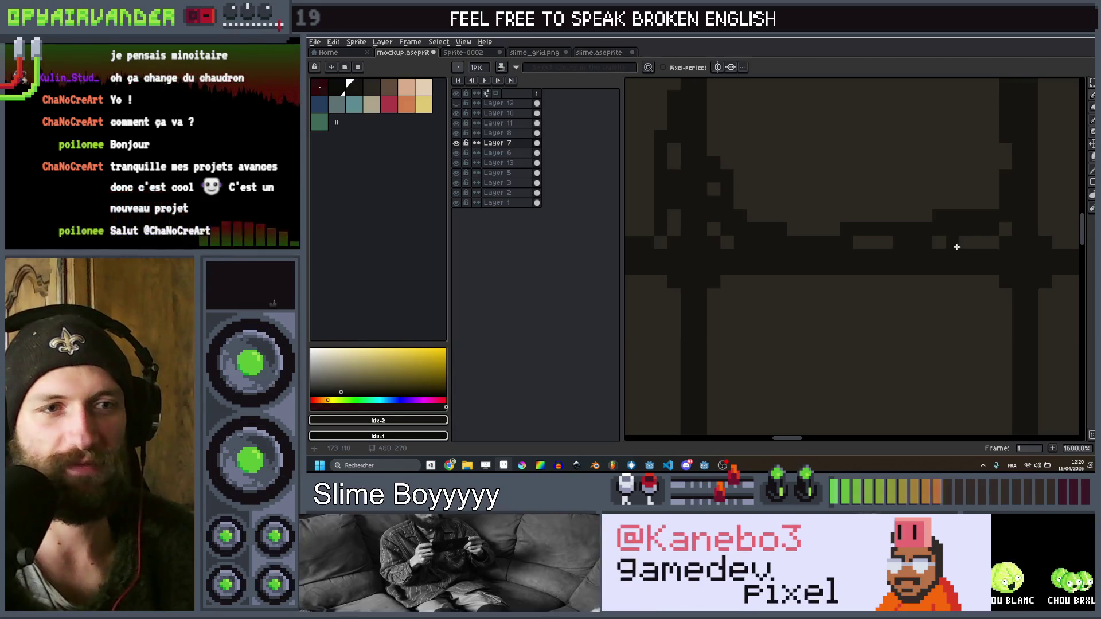
scroll(940, 241, down, 4)
scroll(938, 166, up, 6)
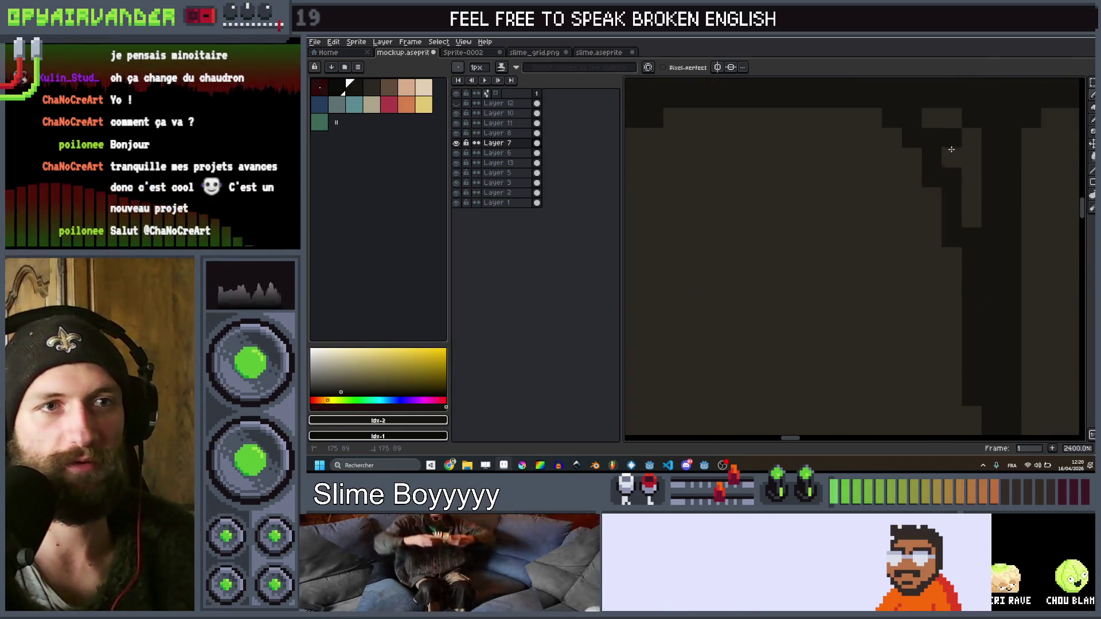
scroll(938, 167, down, 10)
scroll(847, 175, up, 1)
scroll(847, 175, down, 1)
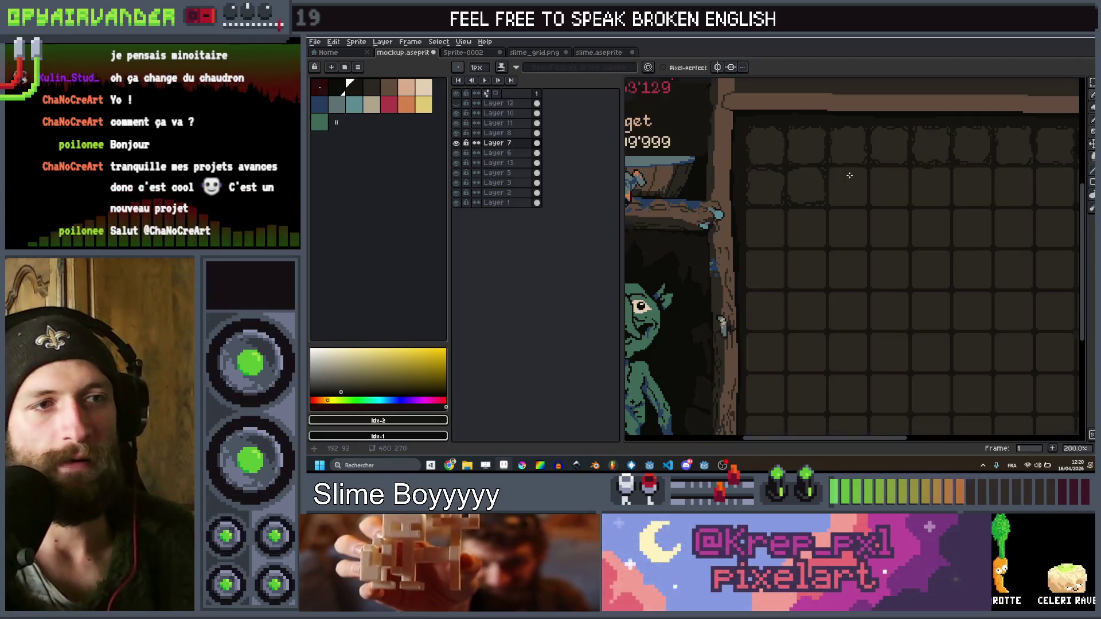
scroll(847, 183, up, 2)
scroll(845, 191, up, 2)
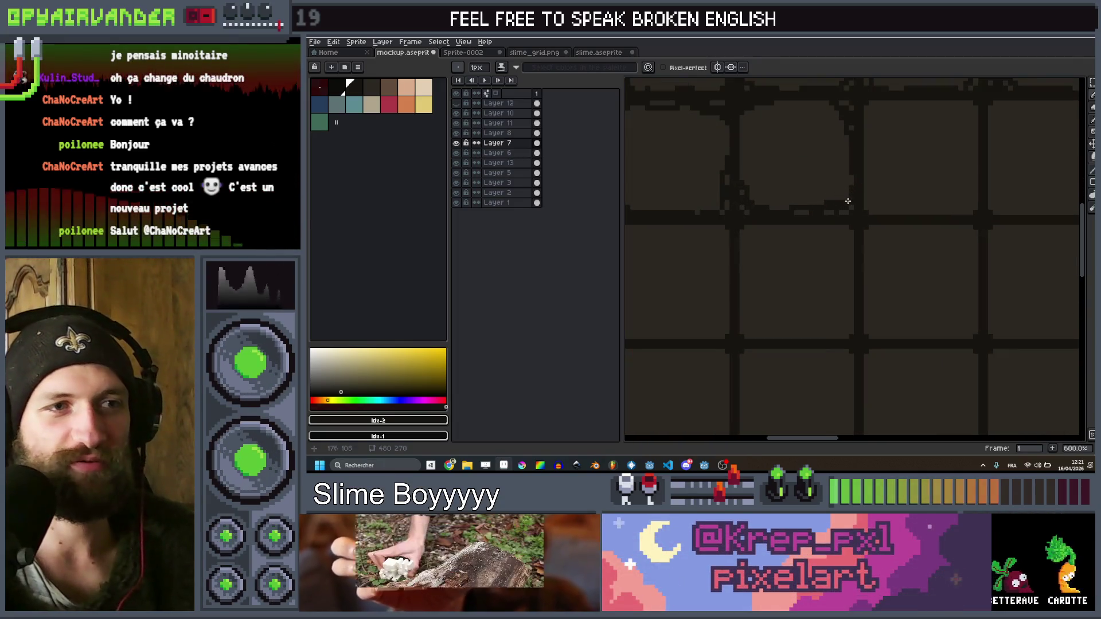
scroll(752, 291, down, 4)
scroll(753, 290, down, 1)
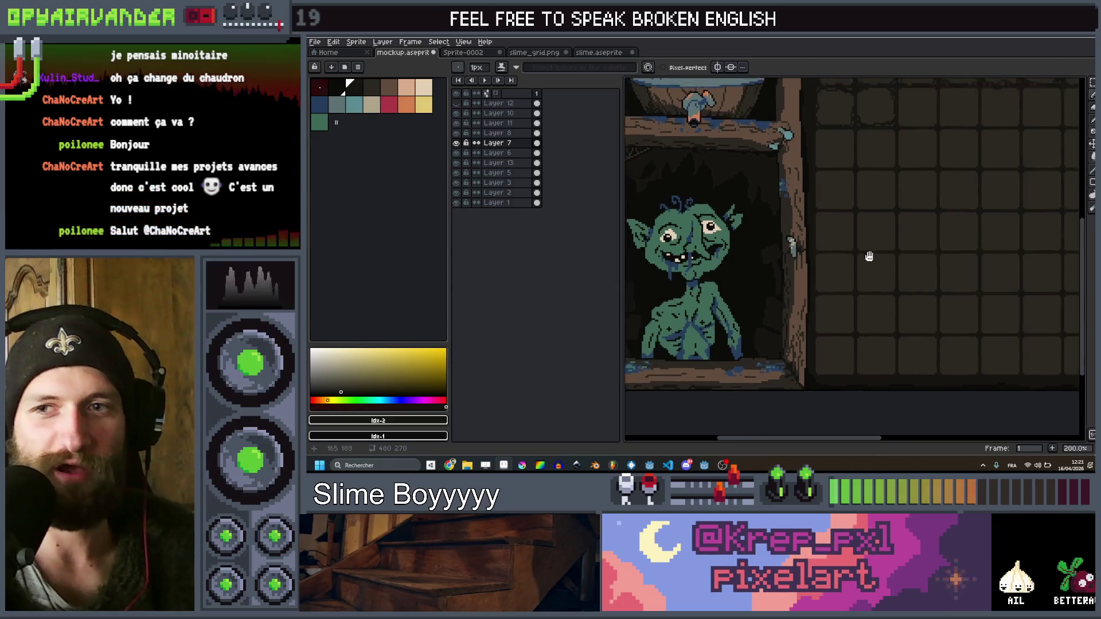
scroll(880, 248, up, 1)
scroll(891, 208, up, 1)
scroll(860, 217, down, 3)
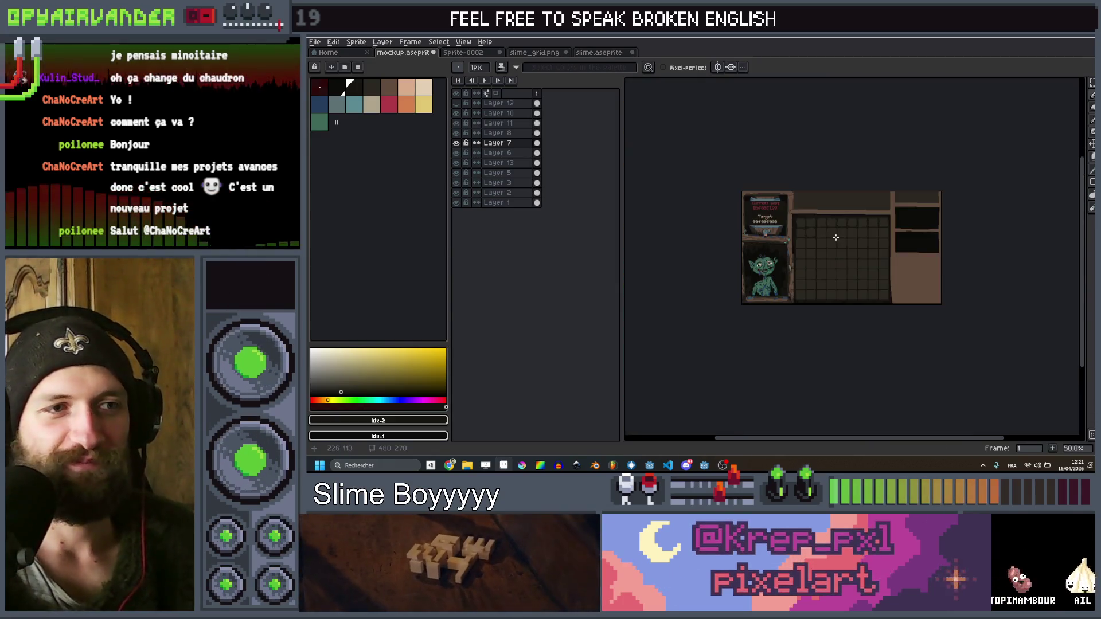
scroll(790, 175, up, 5)
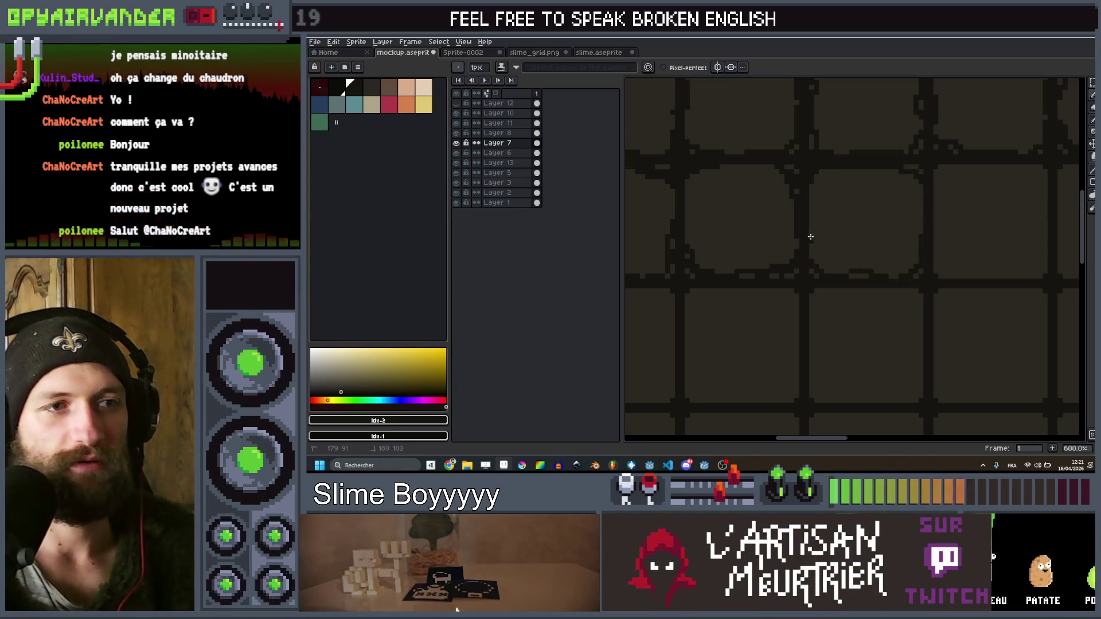
scroll(815, 178, down, 5)
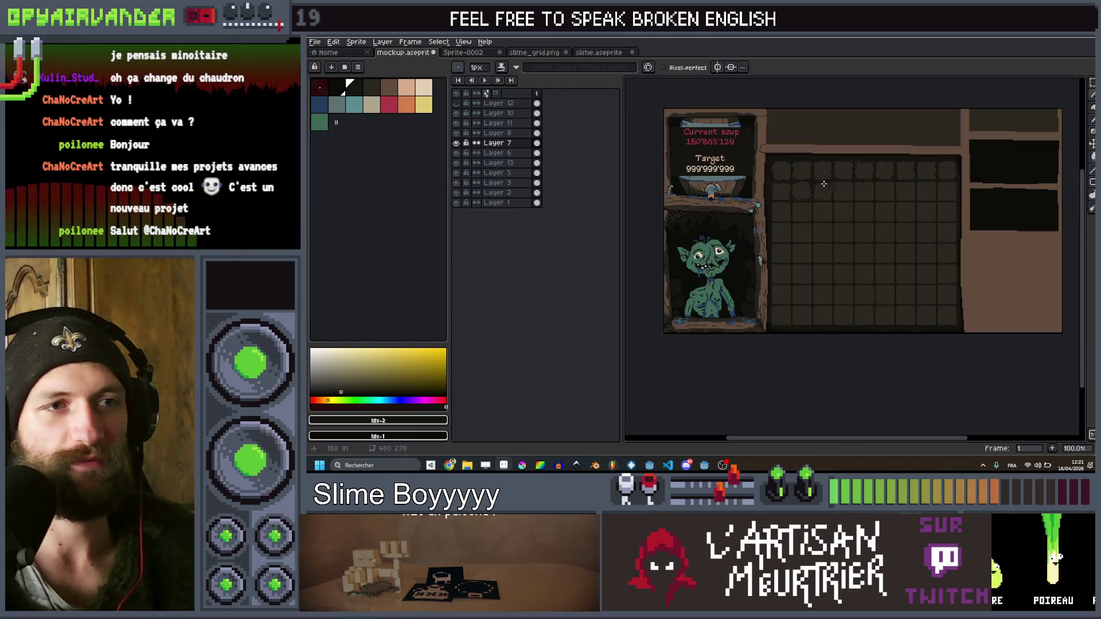
scroll(816, 178, up, 5)
scroll(824, 264, down, 4)
scroll(824, 269, down, 1)
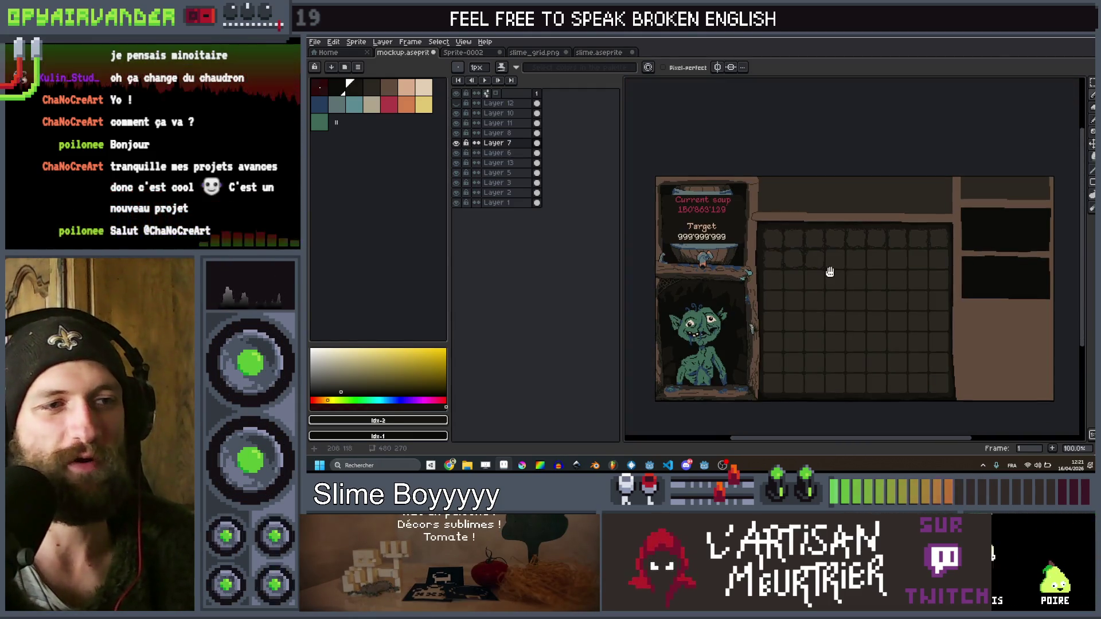
scroll(820, 241, up, 6)
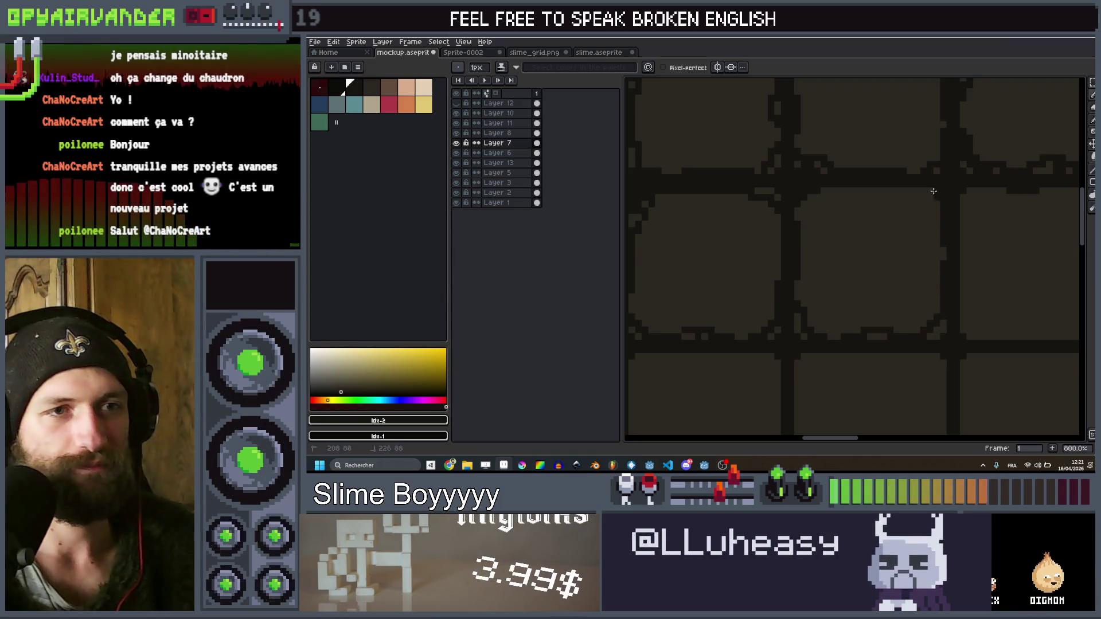
scroll(949, 210, down, 5)
drag(952, 199, 865, 203)
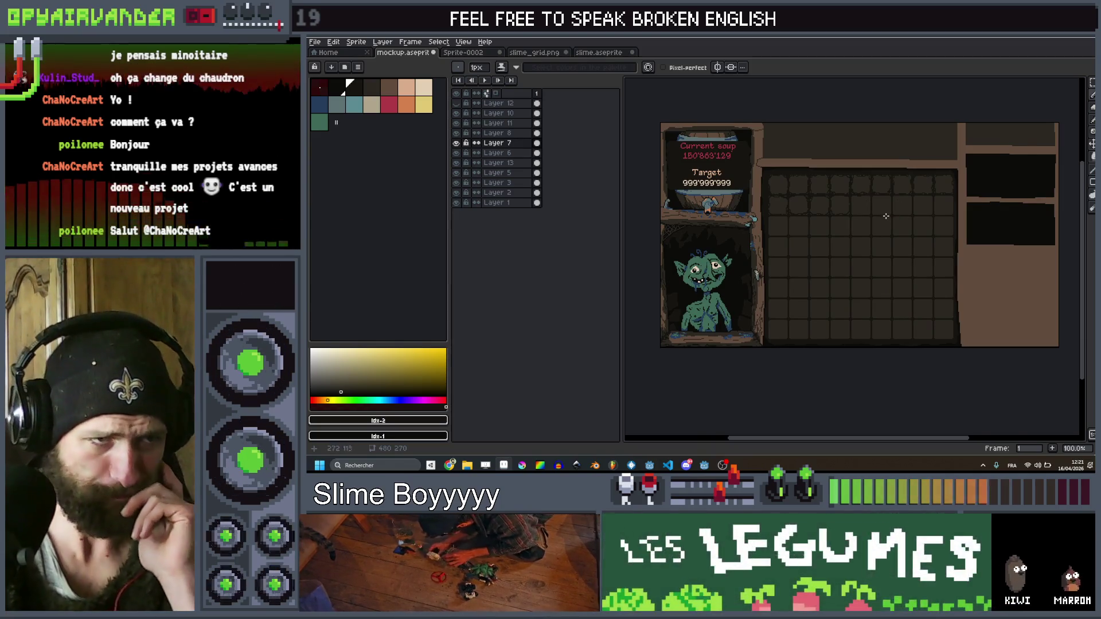
scroll(904, 205, up, 1)
scroll(949, 201, down, 1)
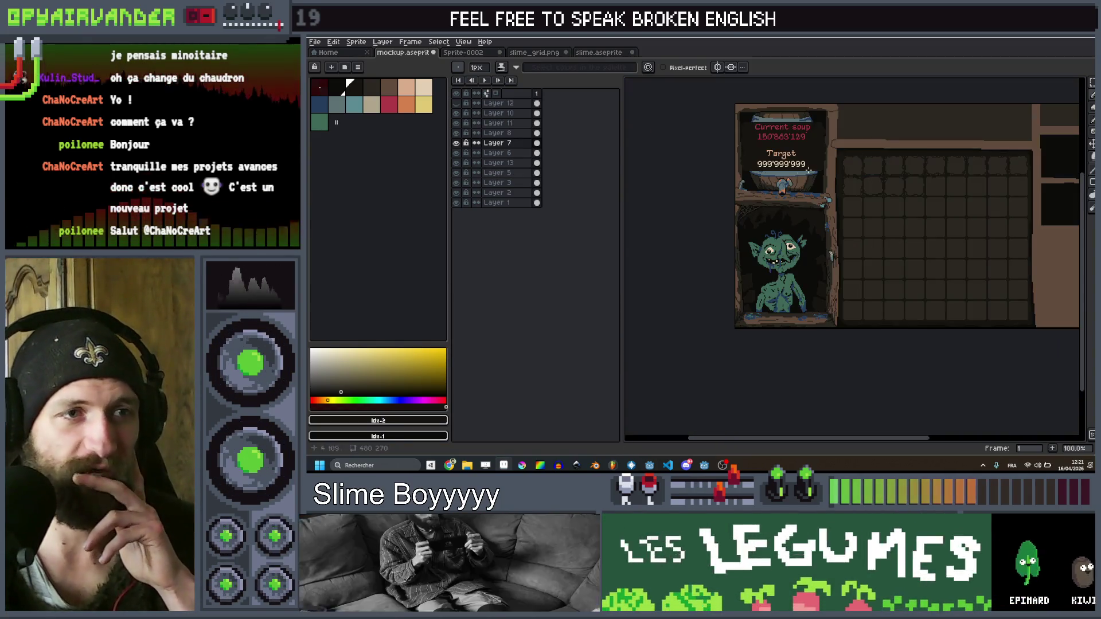
mouse_move(914, 172)
mouse_down()
mouse_move(872, 154)
mouse_move(840, 162)
mouse_move(854, 170)
mouse_up()
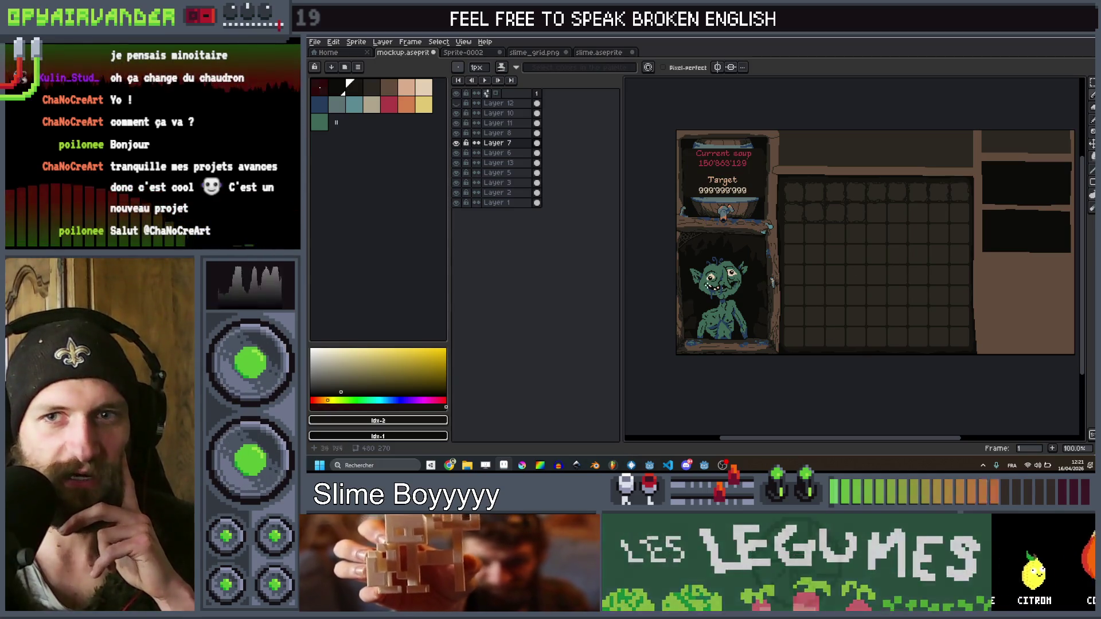
scroll(723, 159, up, 1)
scroll(824, 176, up, 1)
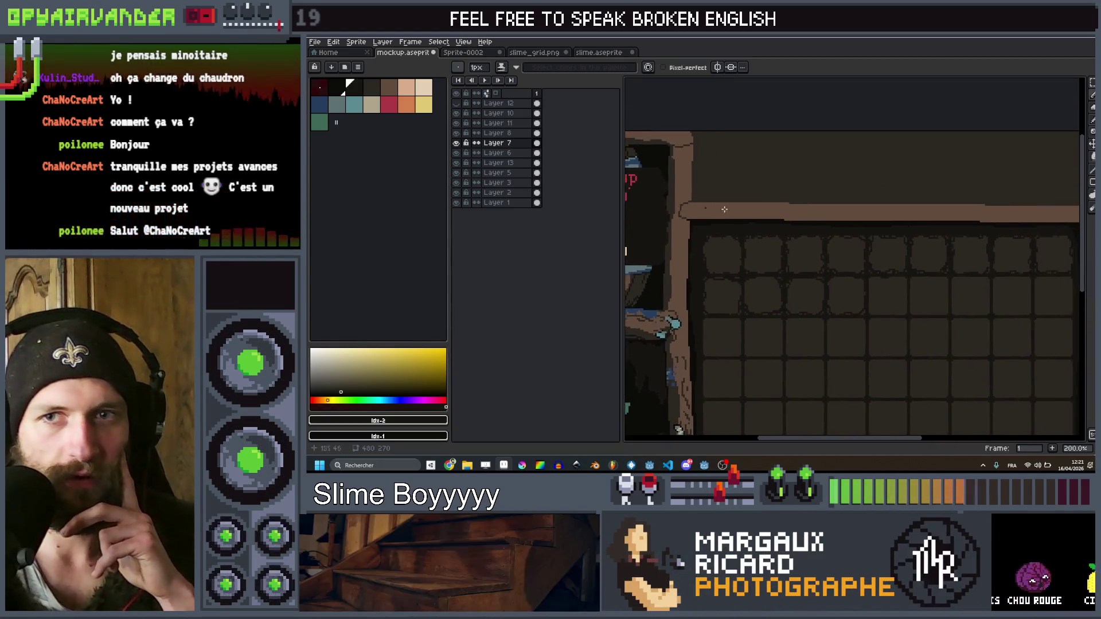
scroll(837, 189, down, 2)
scroll(857, 203, up, 1)
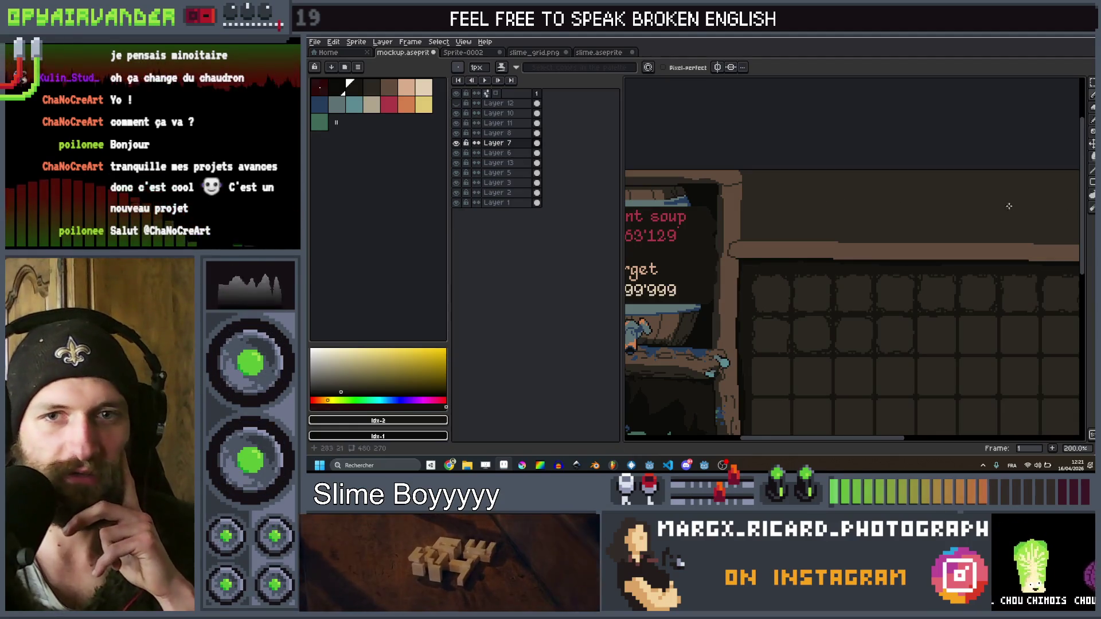
scroll(636, 204, down, 1)
scroll(780, 211, up, 1)
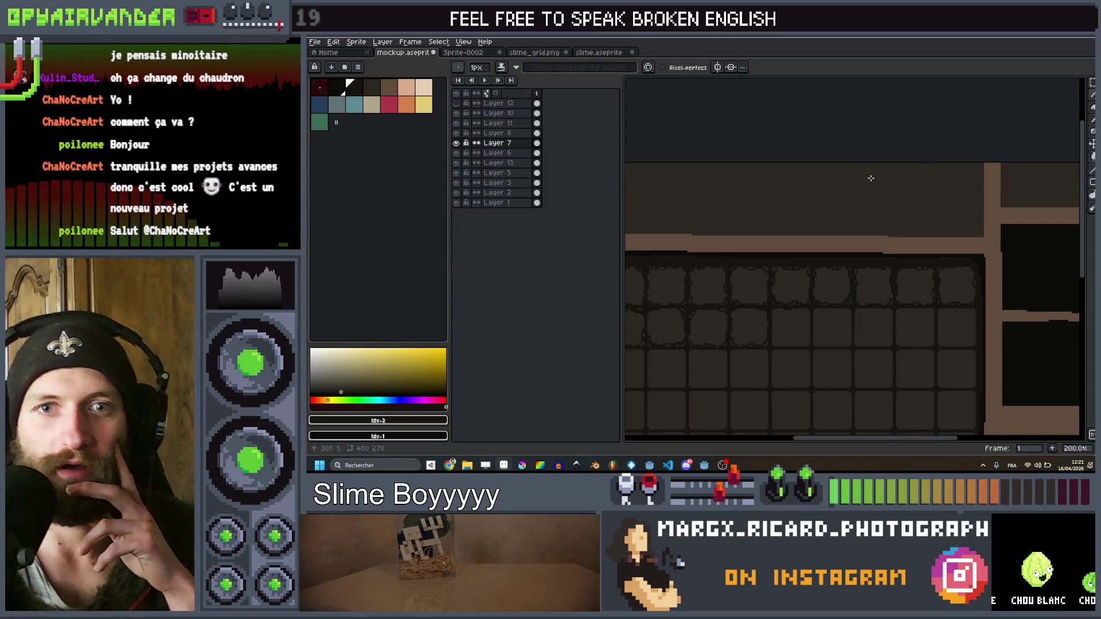
scroll(877, 172, down, 1)
scroll(814, 181, up, 1)
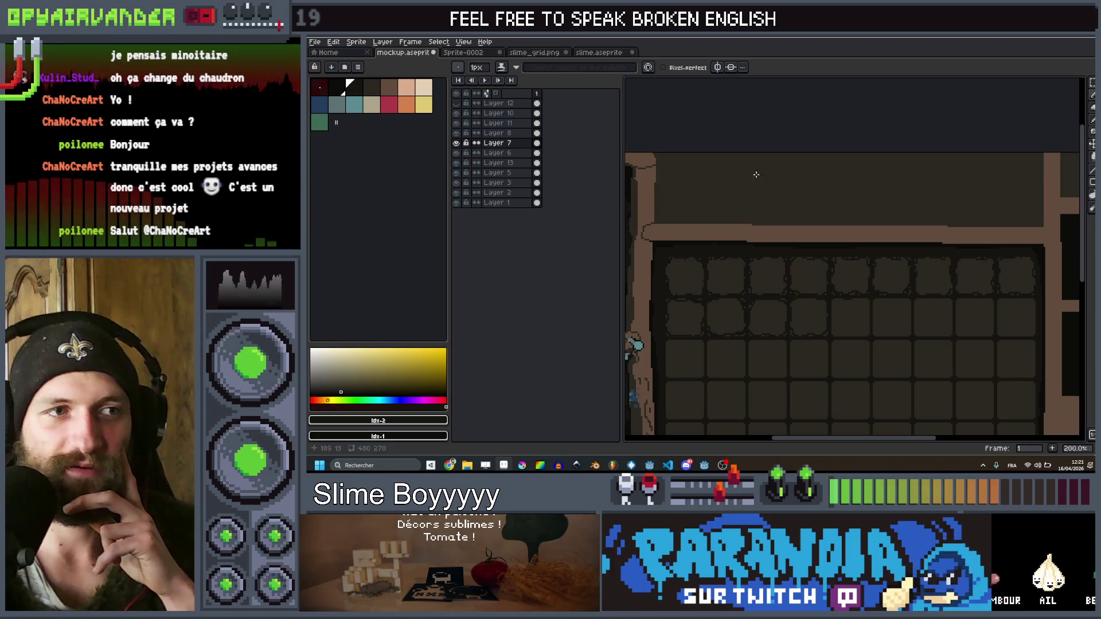
scroll(764, 174, down, 3)
scroll(851, 172, up, 2)
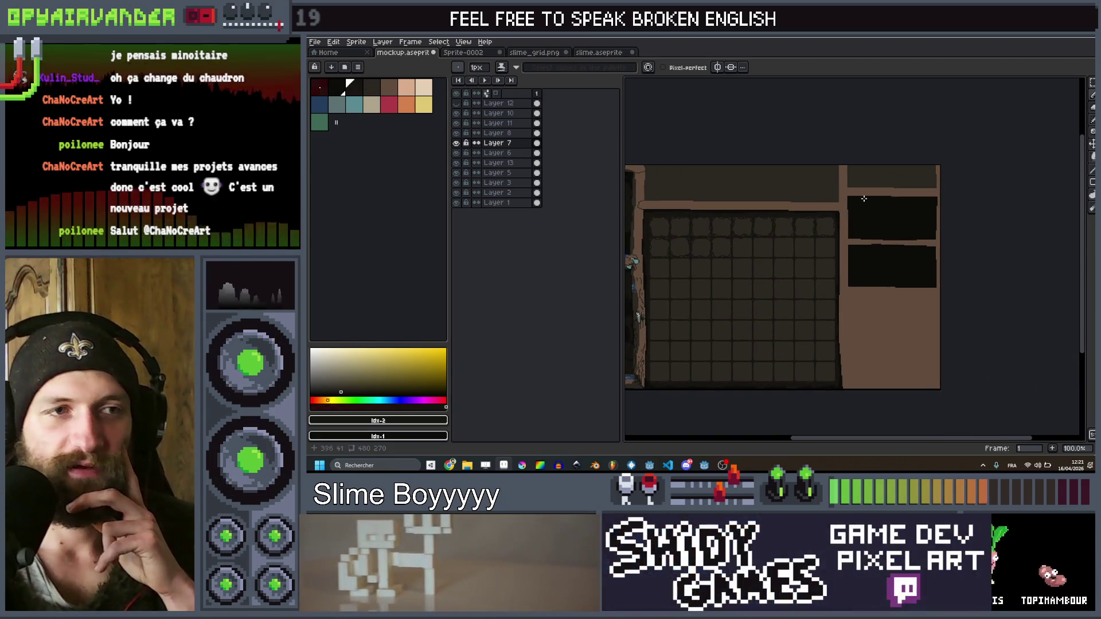
scroll(853, 200, down, 2)
scroll(936, 179, up, 2)
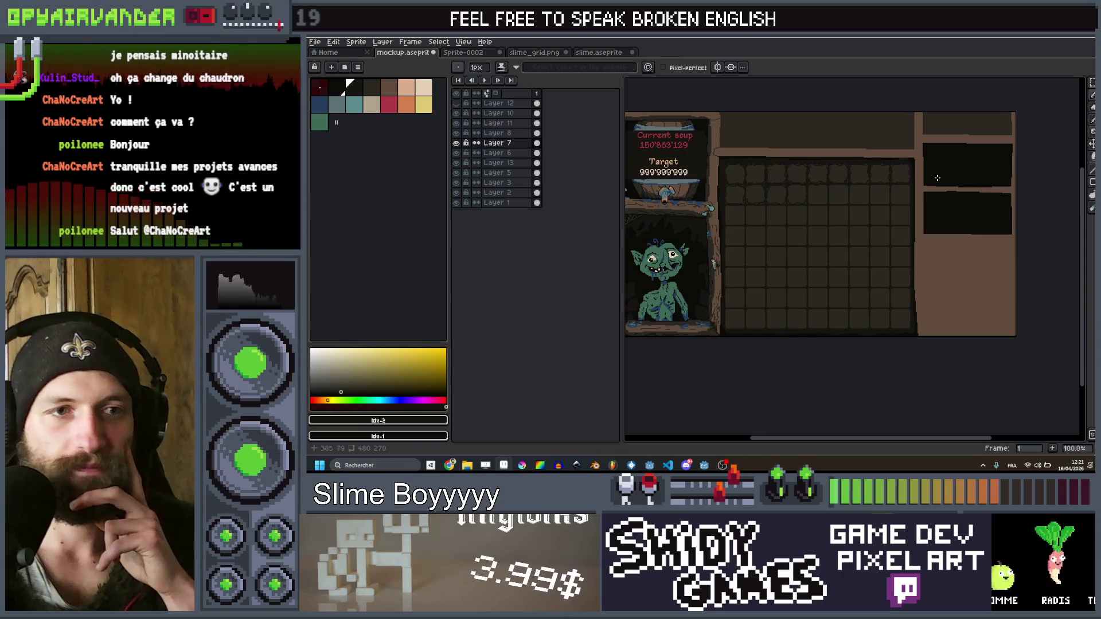
scroll(957, 181, down, 1)
scroll(956, 189, up, 1)
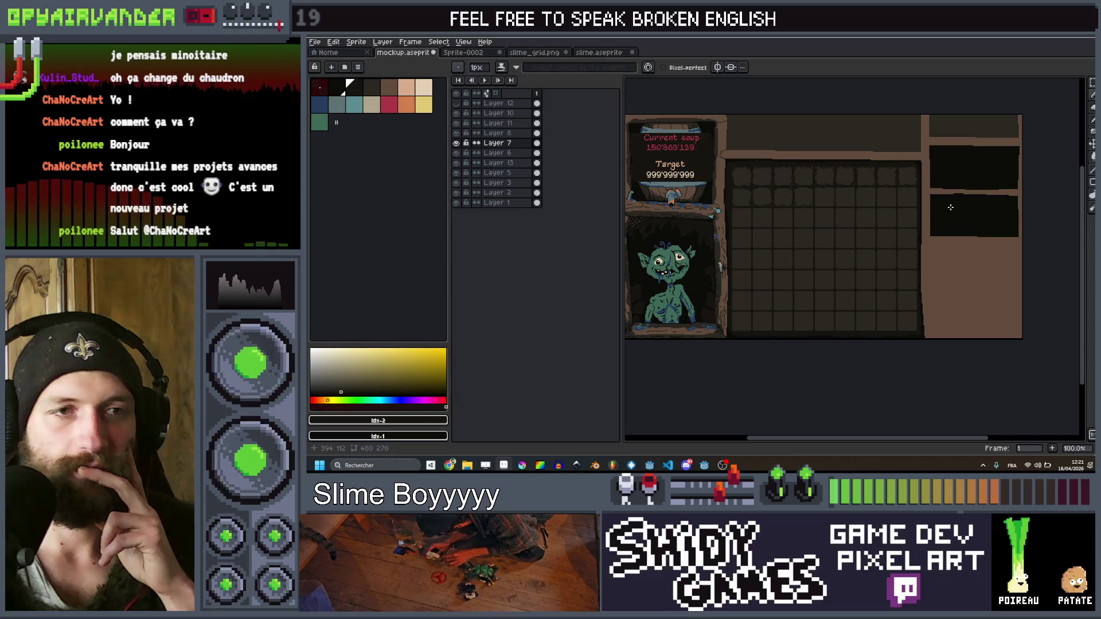
scroll(986, 169, up, 1)
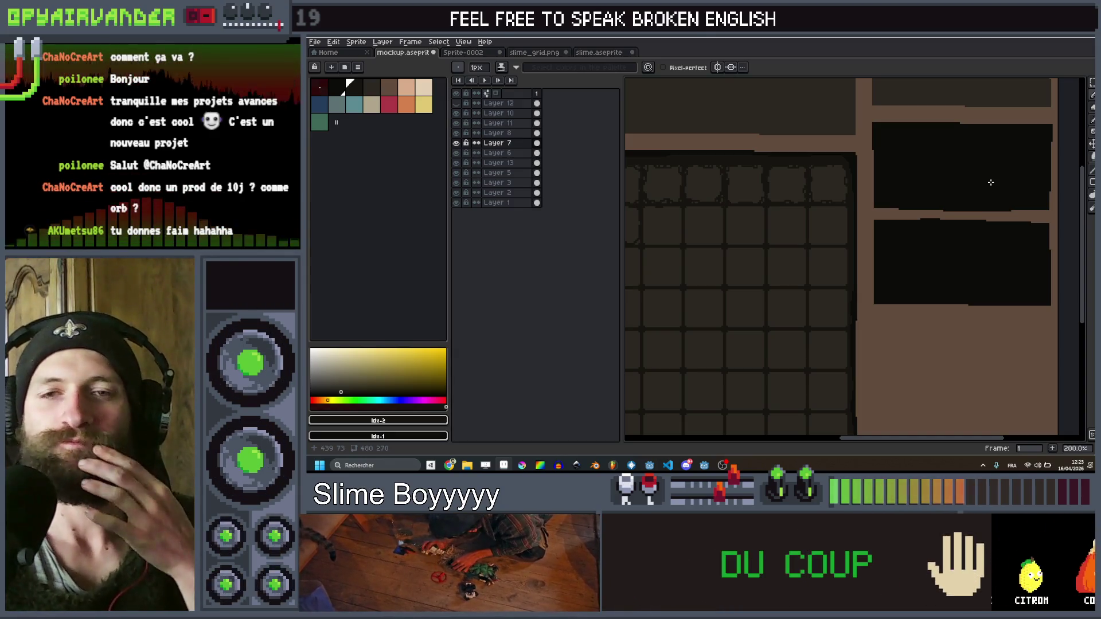
Widen one of the slot grid's dark vertical divider lines with the pencil
scroll(877, 234, down, 3)
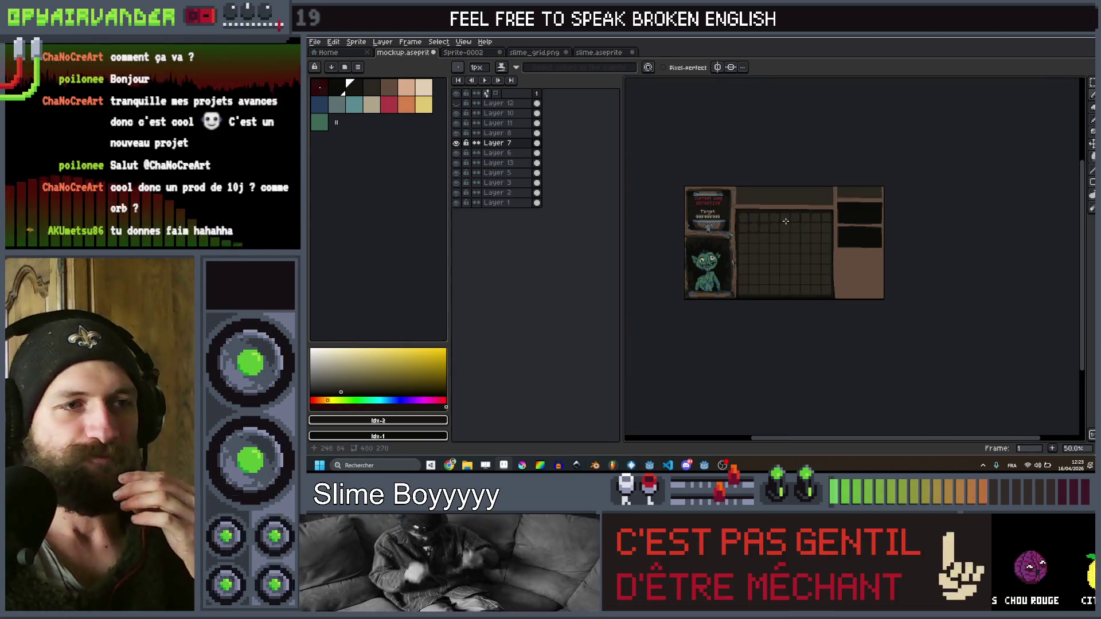
scroll(812, 222, up, 6)
scroll(812, 222, up, 1)
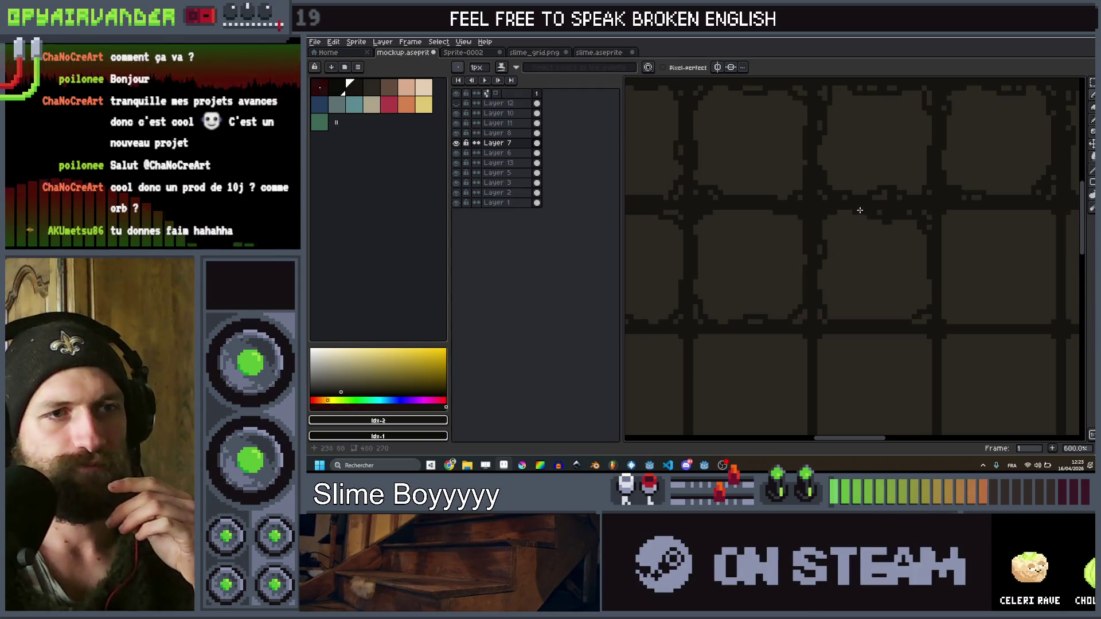
scroll(860, 211, down, 5)
scroll(799, 214, up, 2)
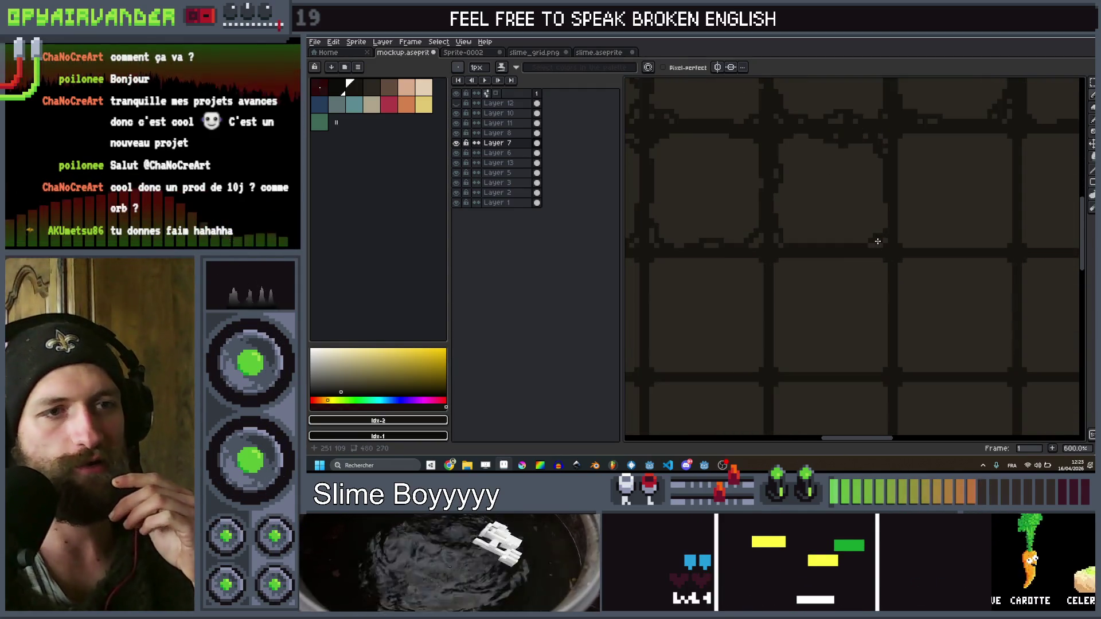
scroll(854, 236, down, 2)
scroll(841, 229, up, 2)
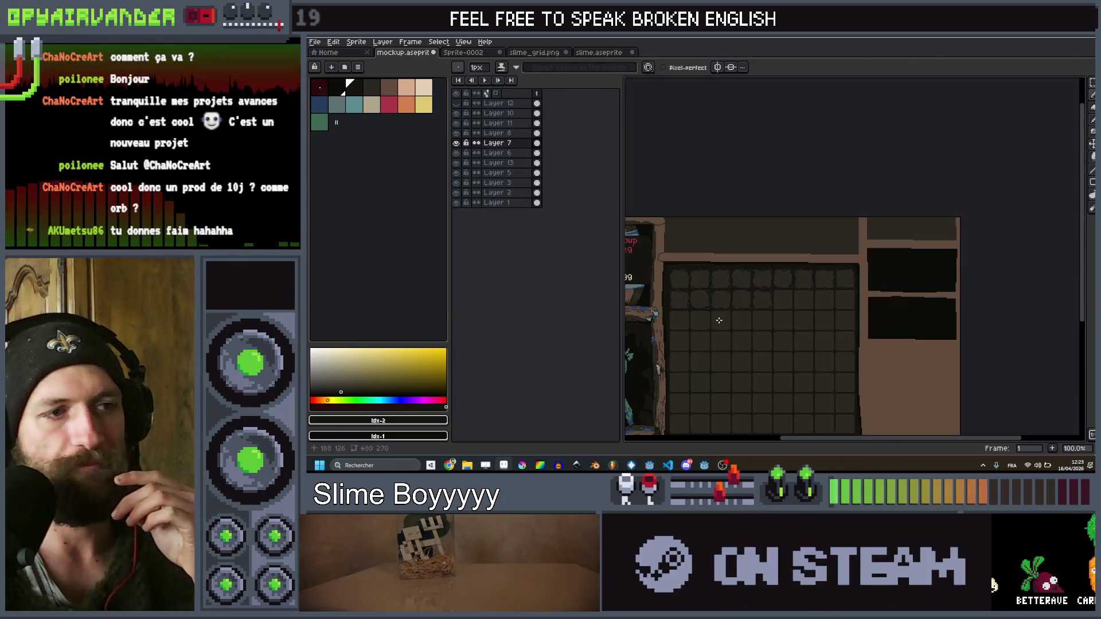
scroll(840, 229, down, 2)
scroll(928, 216, up, 1)
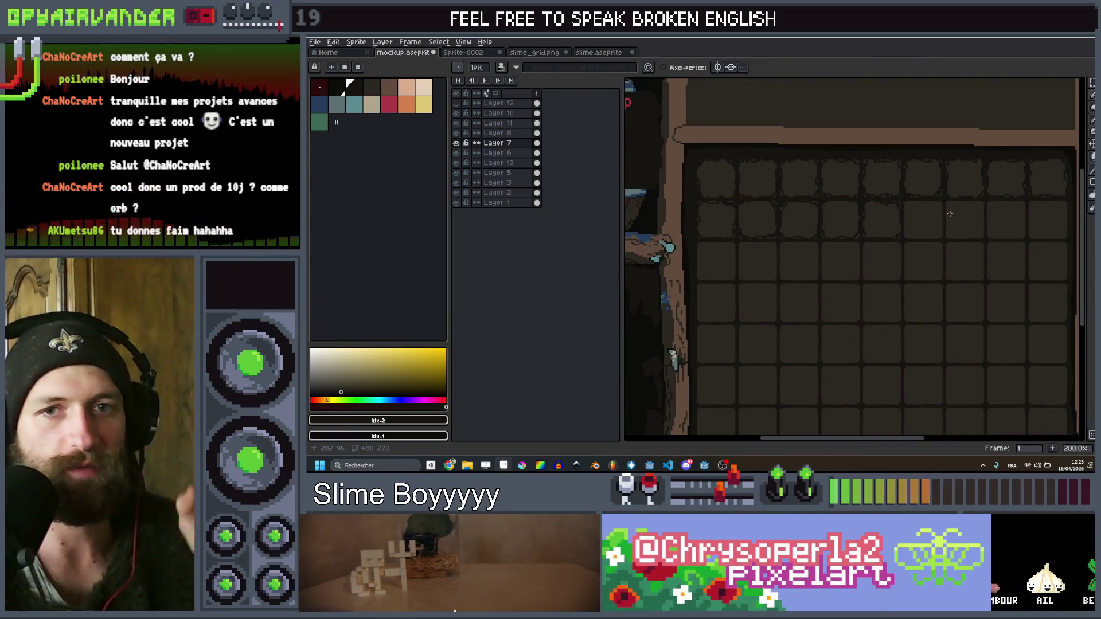
scroll(928, 217, down, 1)
scroll(952, 185, up, 5)
drag(952, 186, 876, 239)
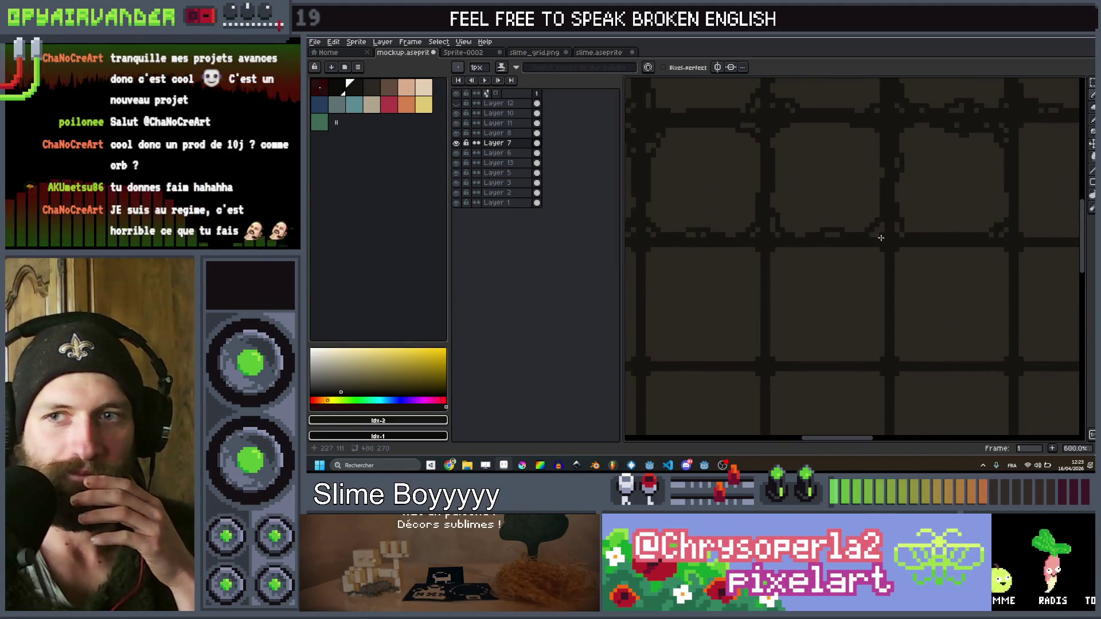
scroll(931, 218, down, 1)
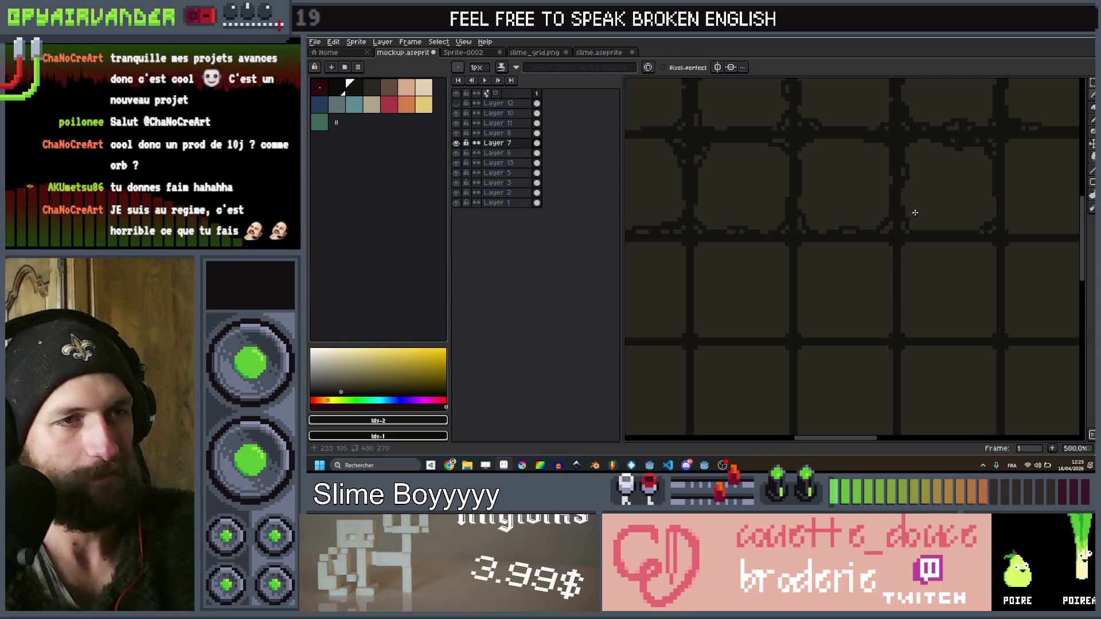
scroll(847, 195, up, 4)
drag(838, 227, 838, 358)
Draw dark pixels along the slot grid's bottom edge
drag(887, 407, 979, 404)
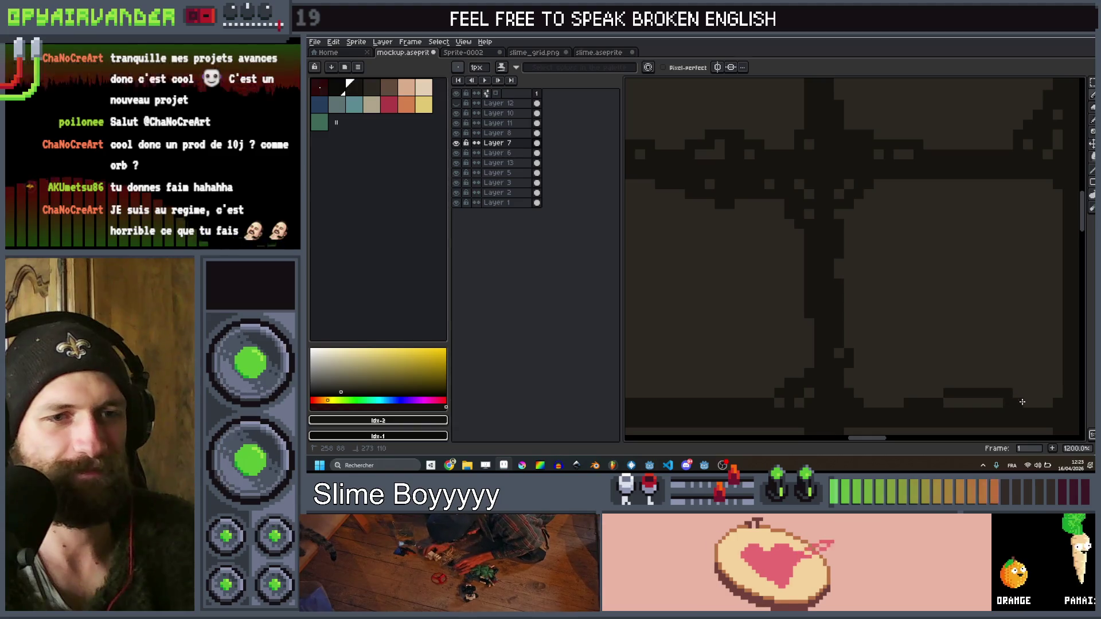
scroll(980, 404, down, 2)
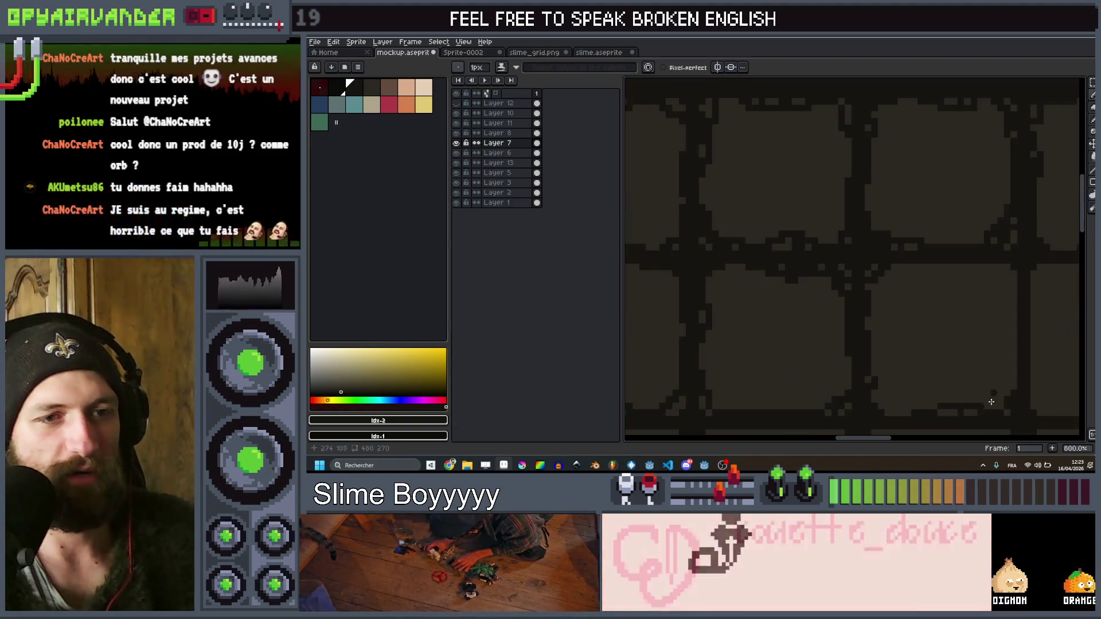
scroll(952, 401, down, 1)
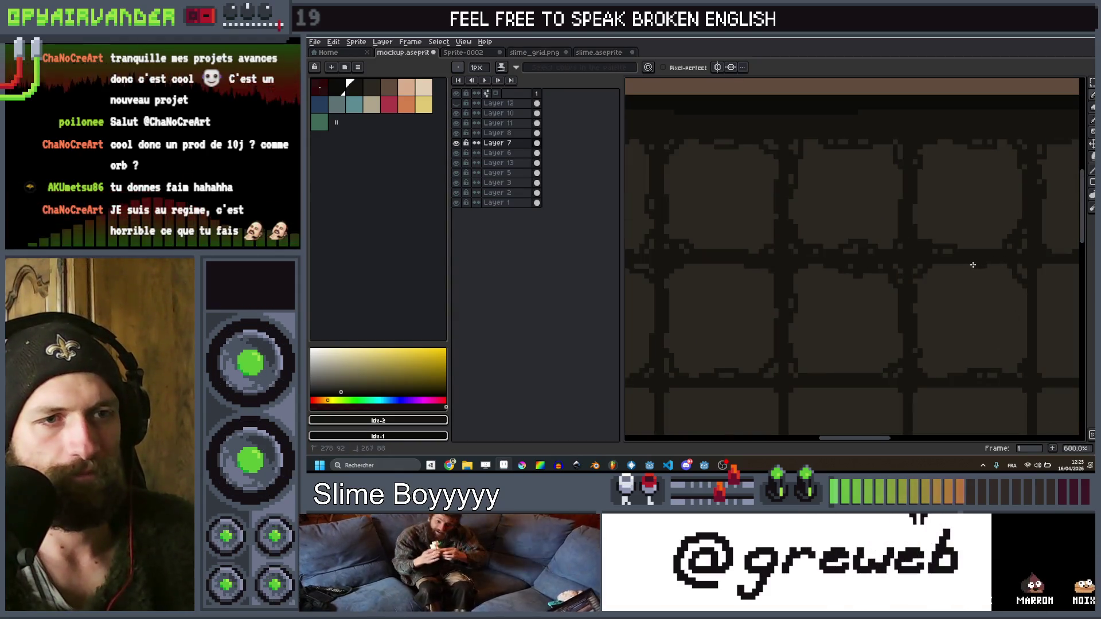
Touch up pixels along a horizontal slot divider line with a short pencil stroke
scroll(1038, 263, down, 5)
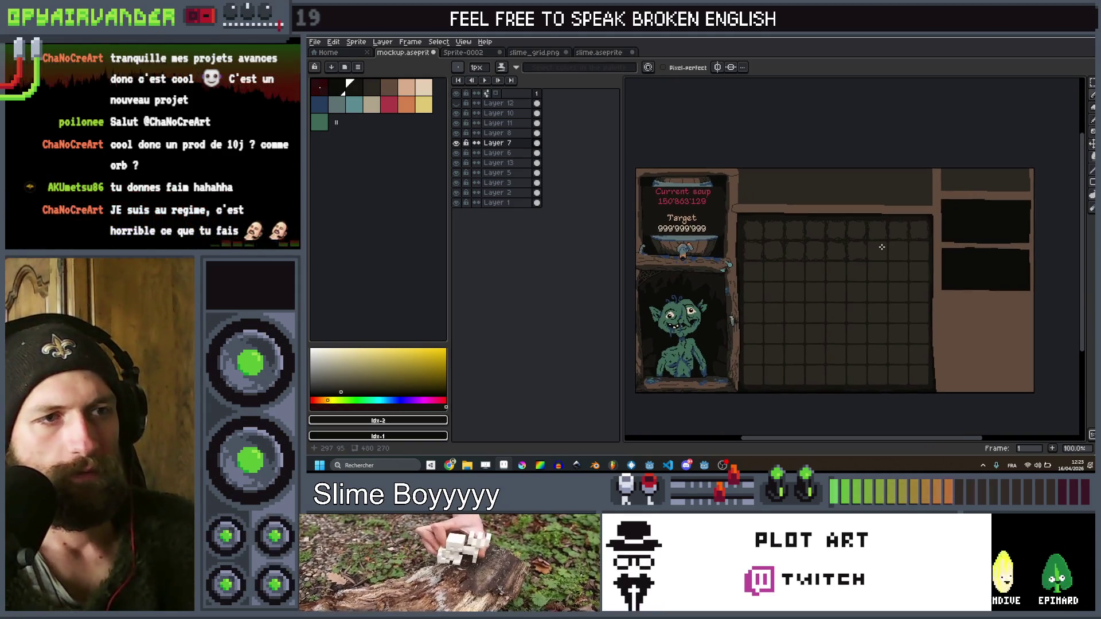
scroll(883, 247, up, 5)
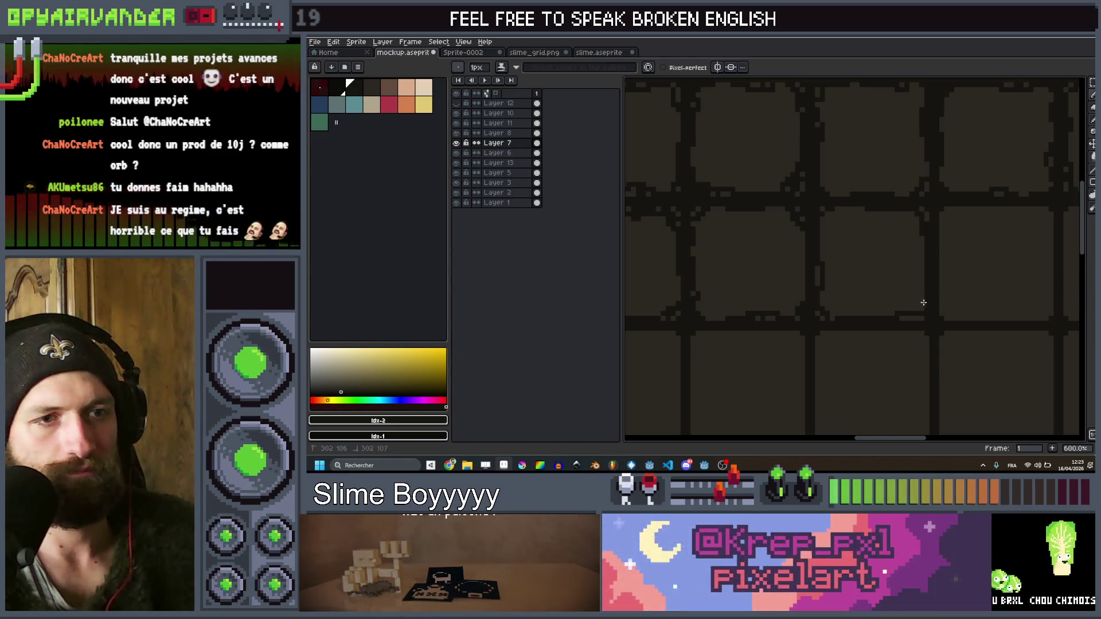
scroll(870, 328, down, 4)
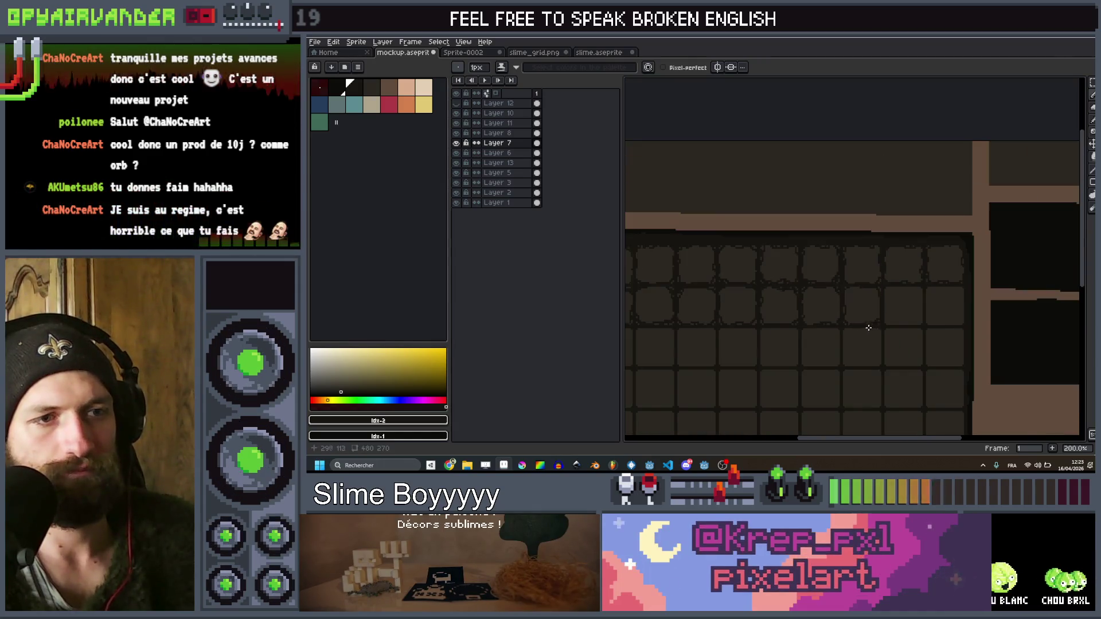
scroll(870, 328, up, 2)
scroll(865, 304, down, 3)
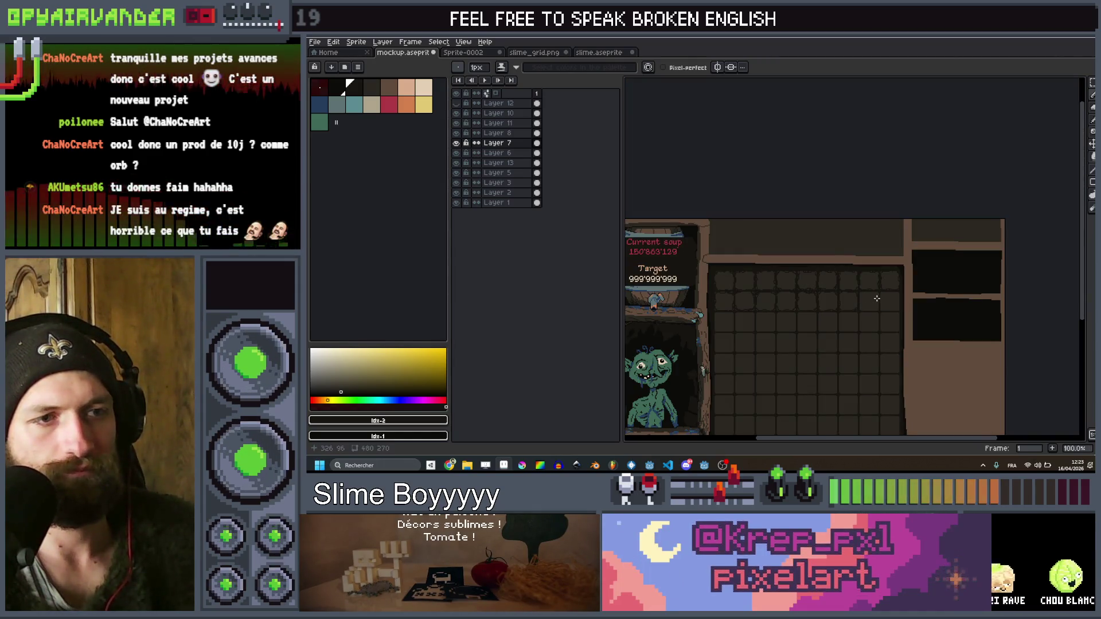
scroll(877, 298, up, 8)
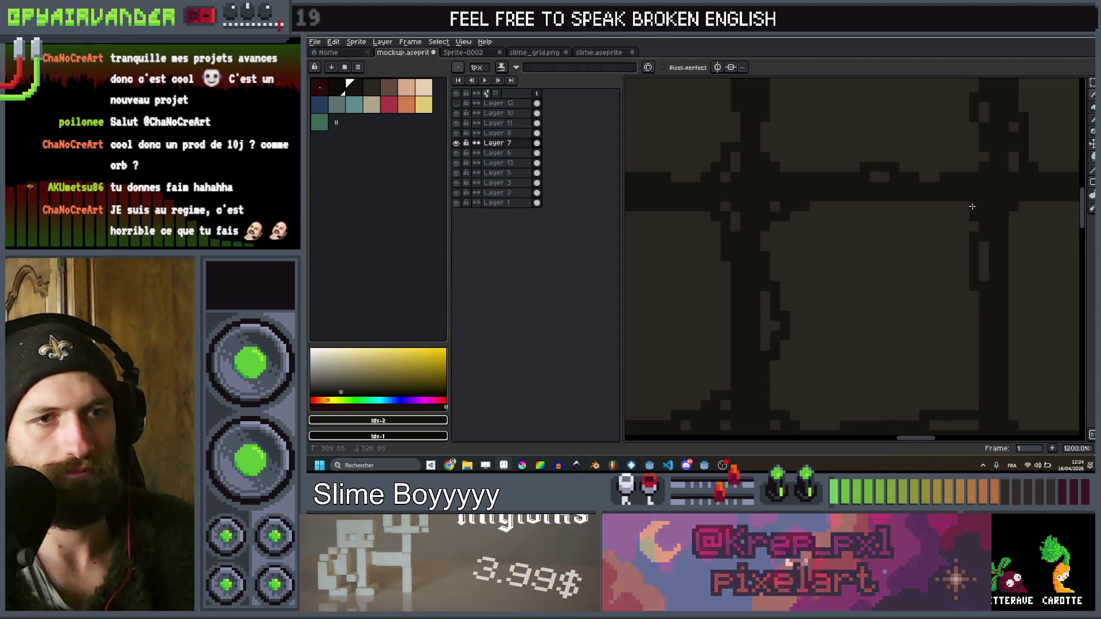
scroll(820, 210, down, 7)
scroll(820, 211, up, 7)
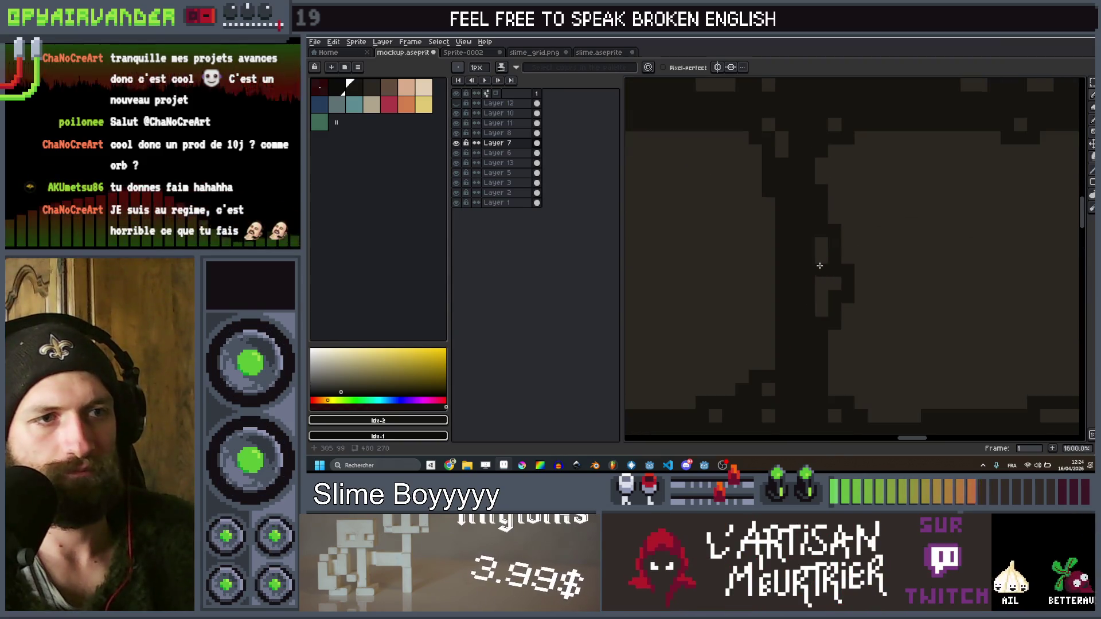
scroll(821, 260, down, 7)
scroll(806, 244, up, 7)
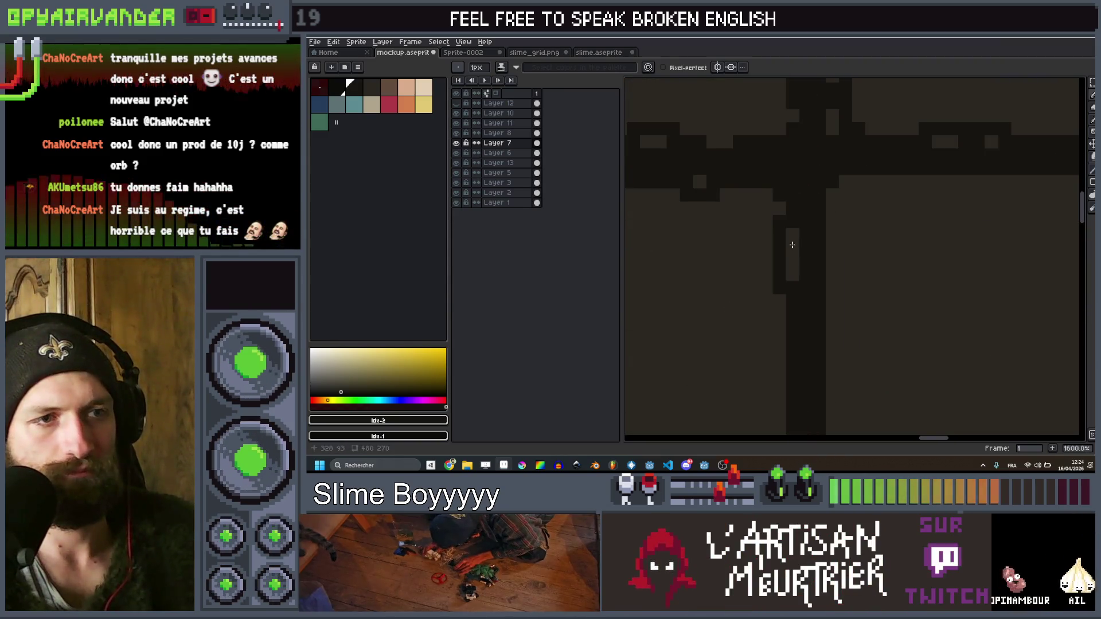
scroll(808, 285, down, 5)
scroll(791, 319, up, 4)
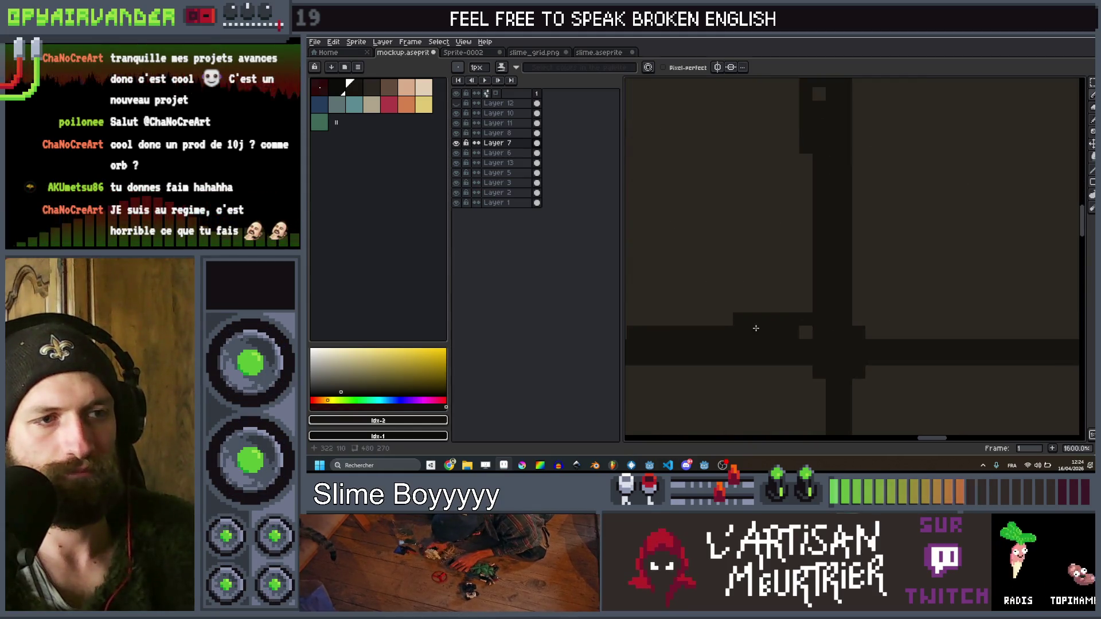
scroll(839, 308, down, 5)
scroll(839, 309, up, 3)
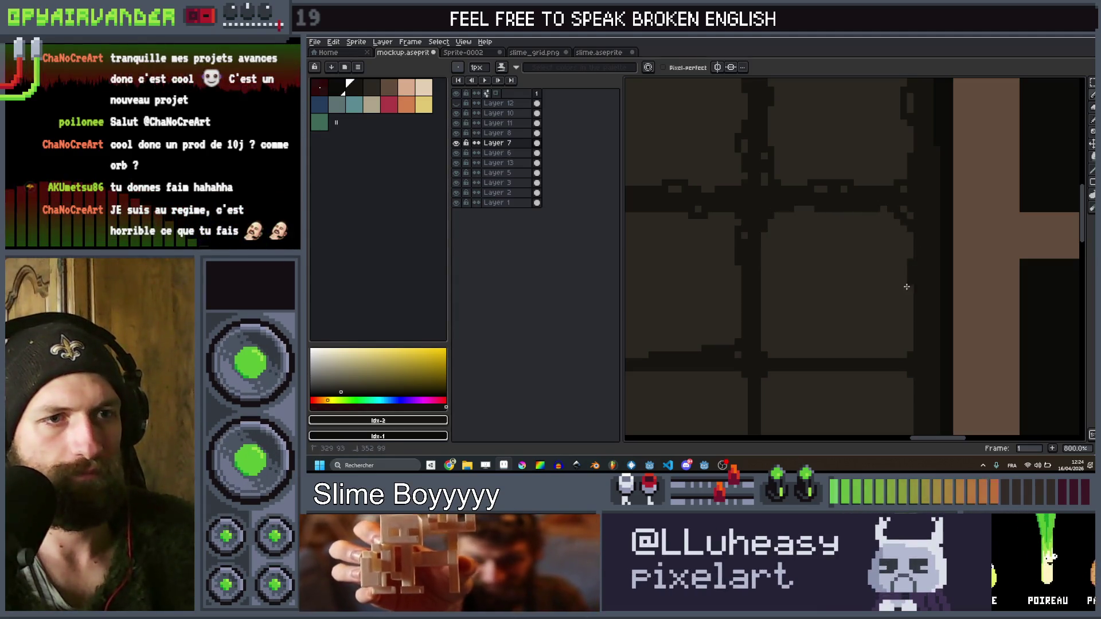
drag(893, 351, 773, 351)
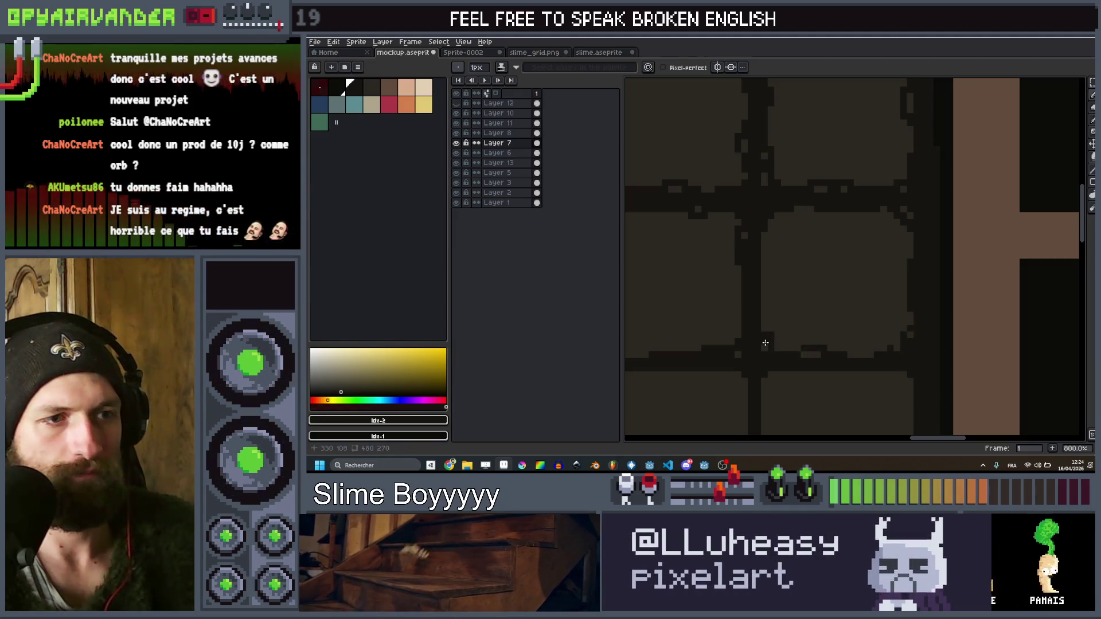
Pan and zoom to center the goblin alcove in the view
scroll(767, 282, down, 5)
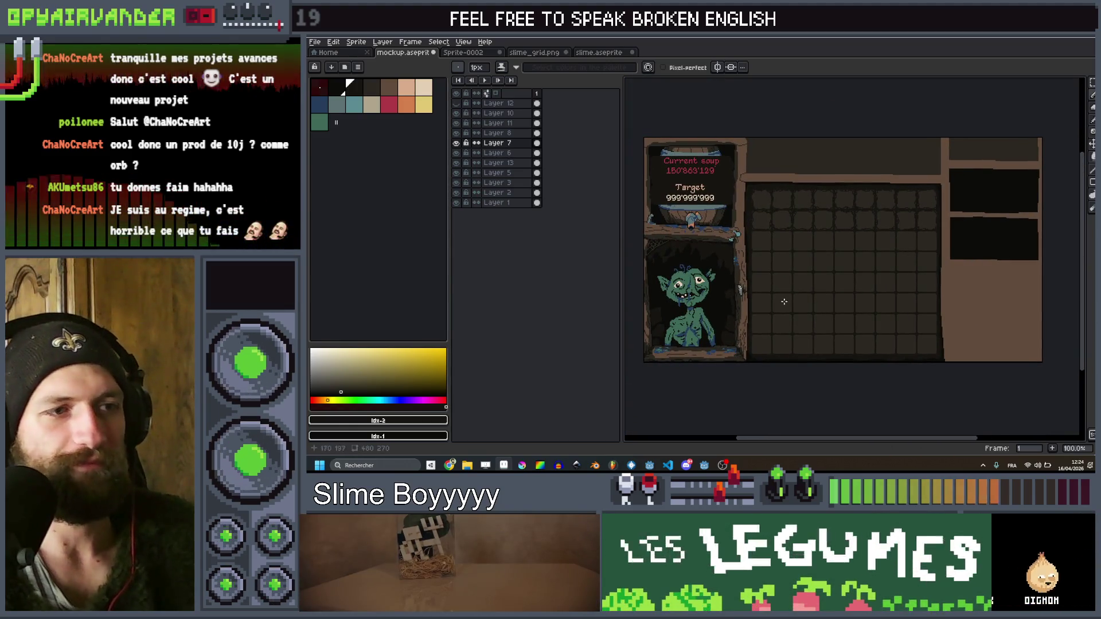
scroll(868, 293, up, 2)
drag(845, 309, 914, 283)
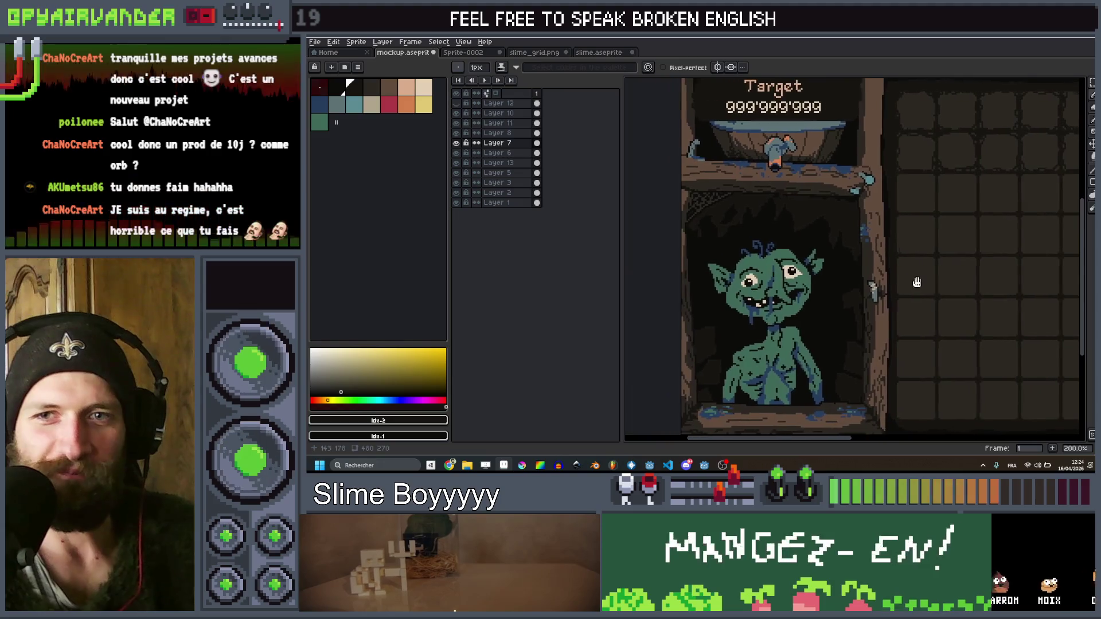
scroll(914, 283, up, 1)
mouse_move(817, 226)
mouse_down()
mouse_move(760, 211)
mouse_move(807, 262)
mouse_up()
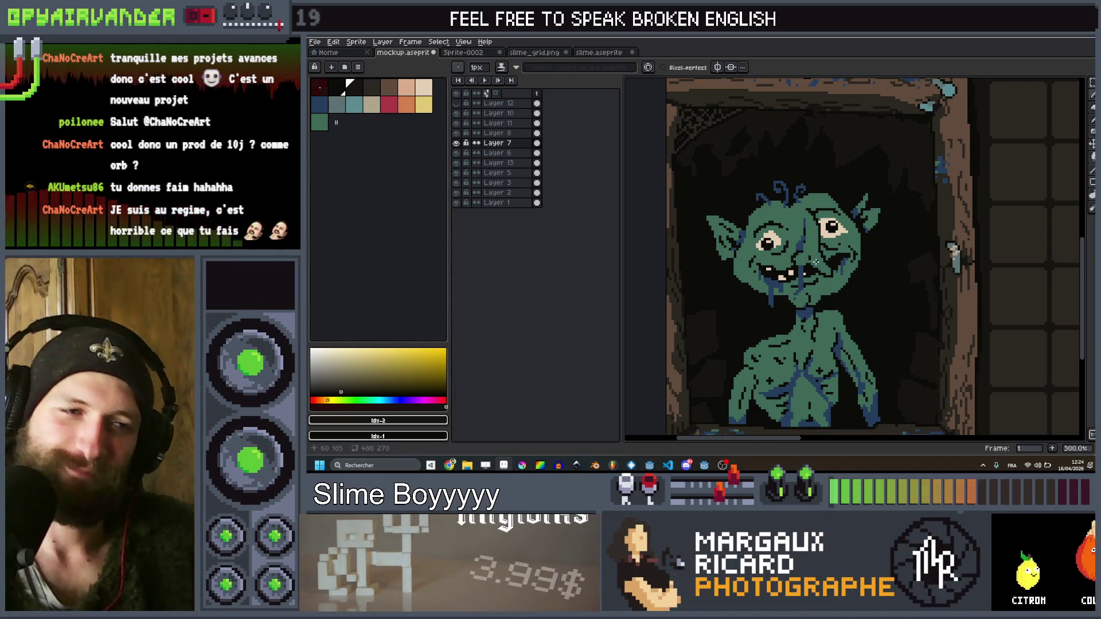
scroll(914, 260, down, 3)
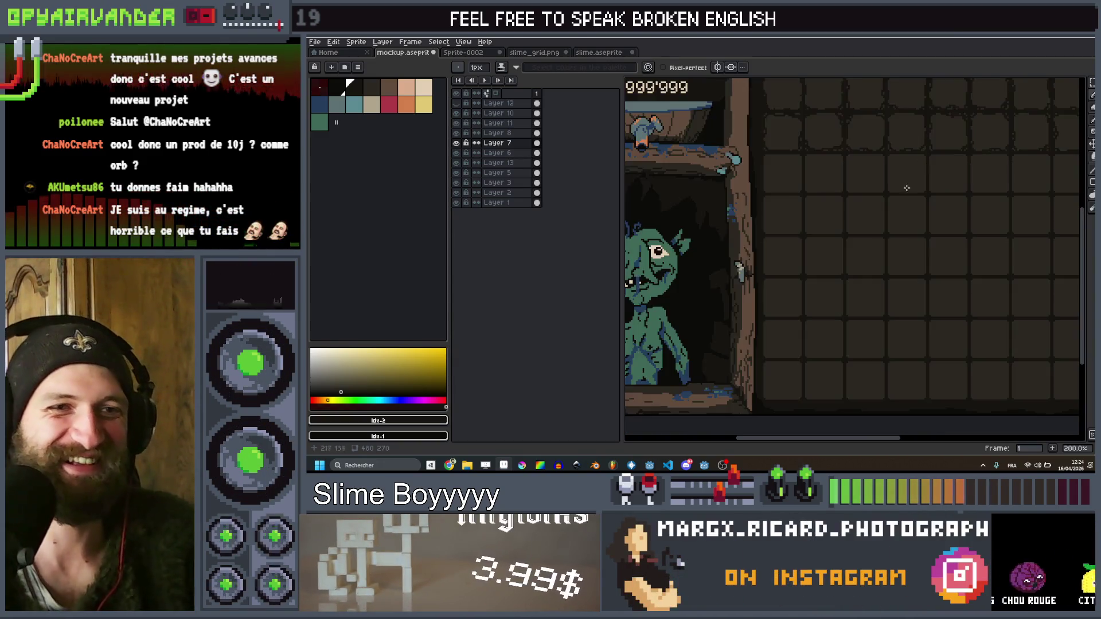
scroll(937, 185, up, 2)
scroll(910, 228, down, 2)
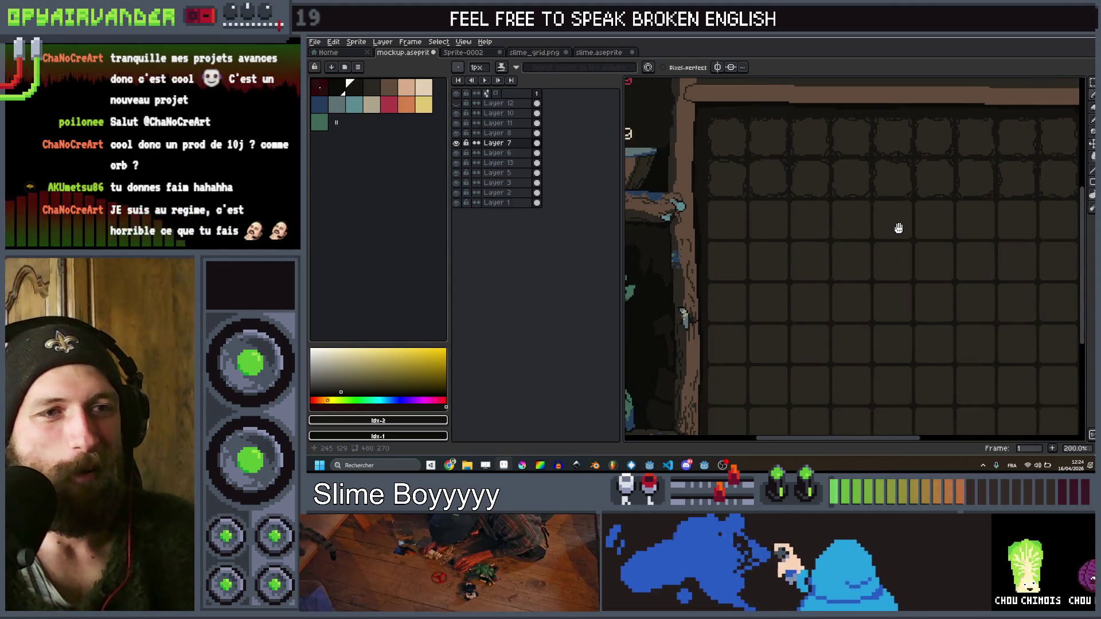
scroll(906, 226, up, 2)
scroll(882, 218, down, 2)
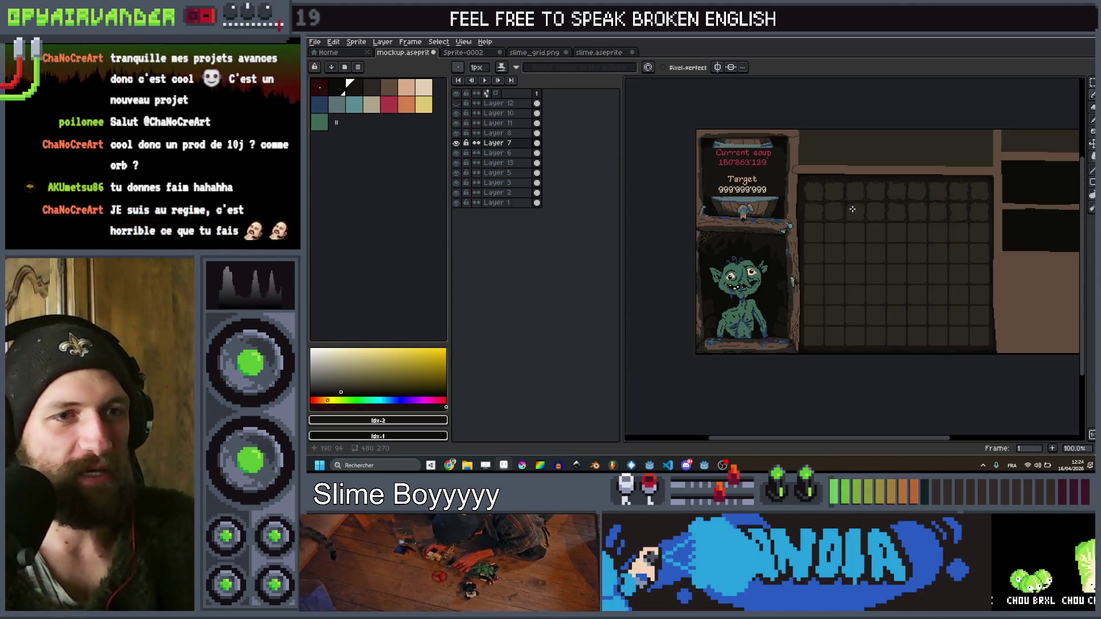
drag(842, 208, 833, 233)
scroll(790, 198, up, 3)
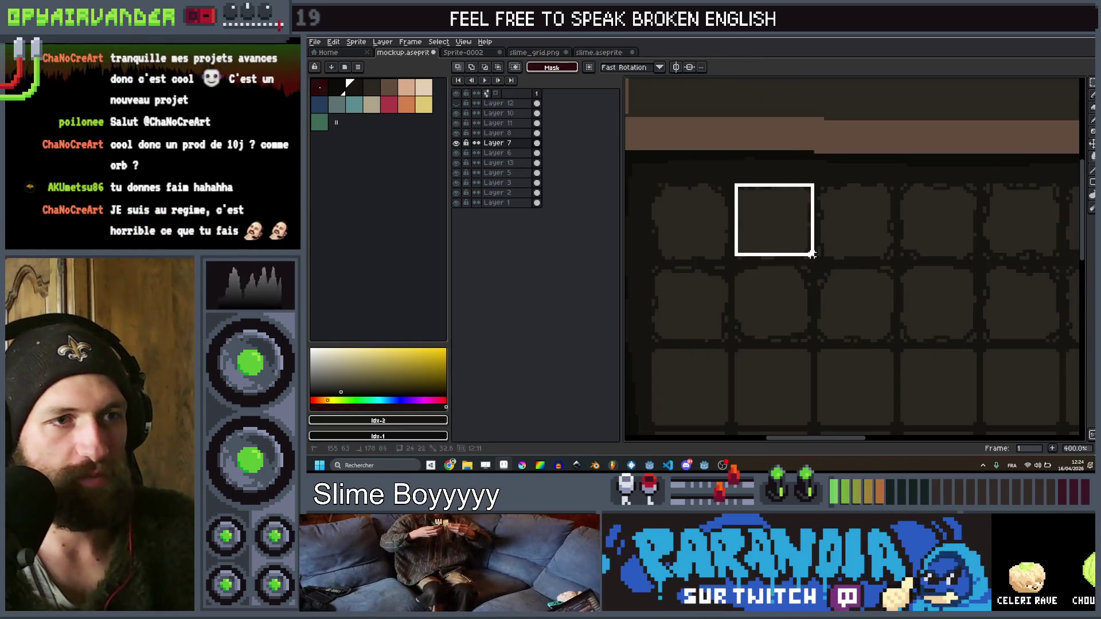
Select a single slot tile near the grid's top and capture it as the painting brush
drag(808, 258, 810, 260)
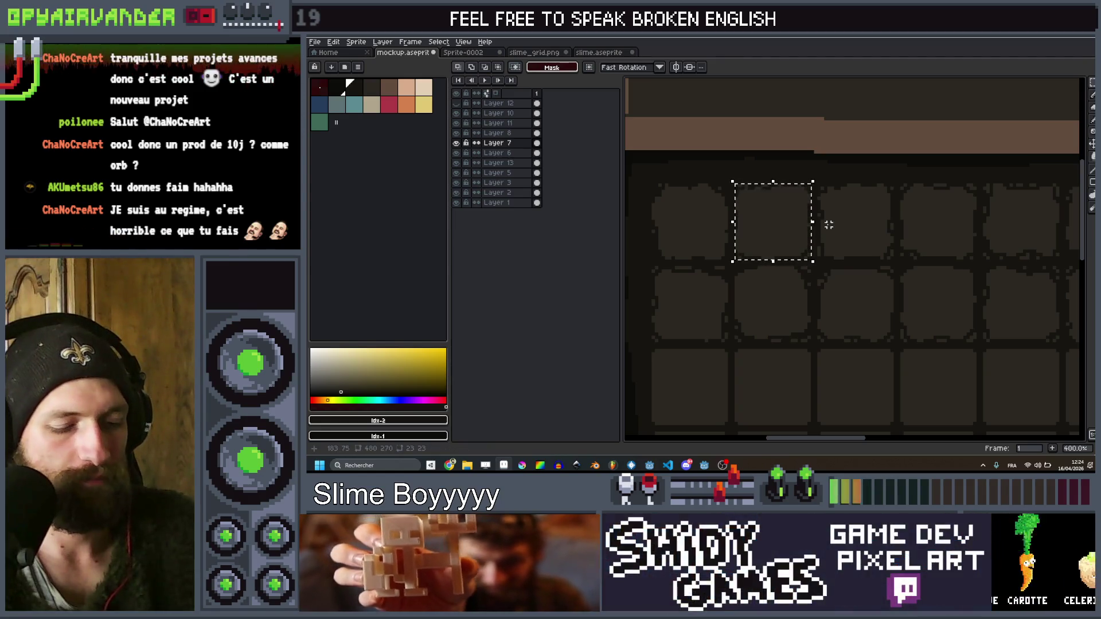
key(b)
scroll(766, 321, down, 1)
drag(767, 321, 855, 276)
scroll(853, 272, down, 4)
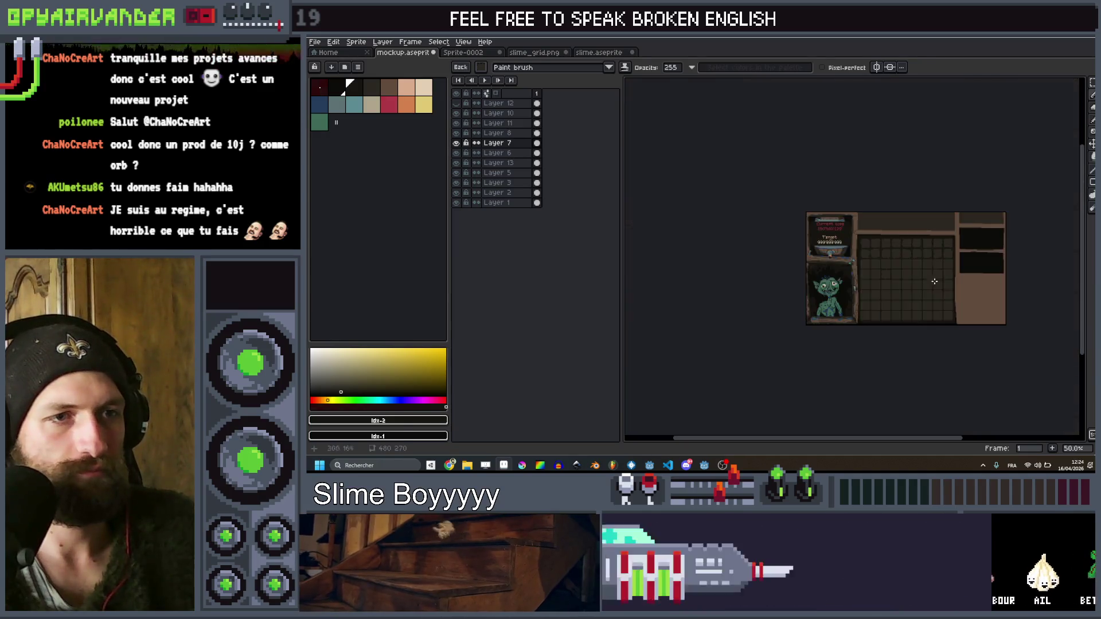
scroll(854, 247, up, 4)
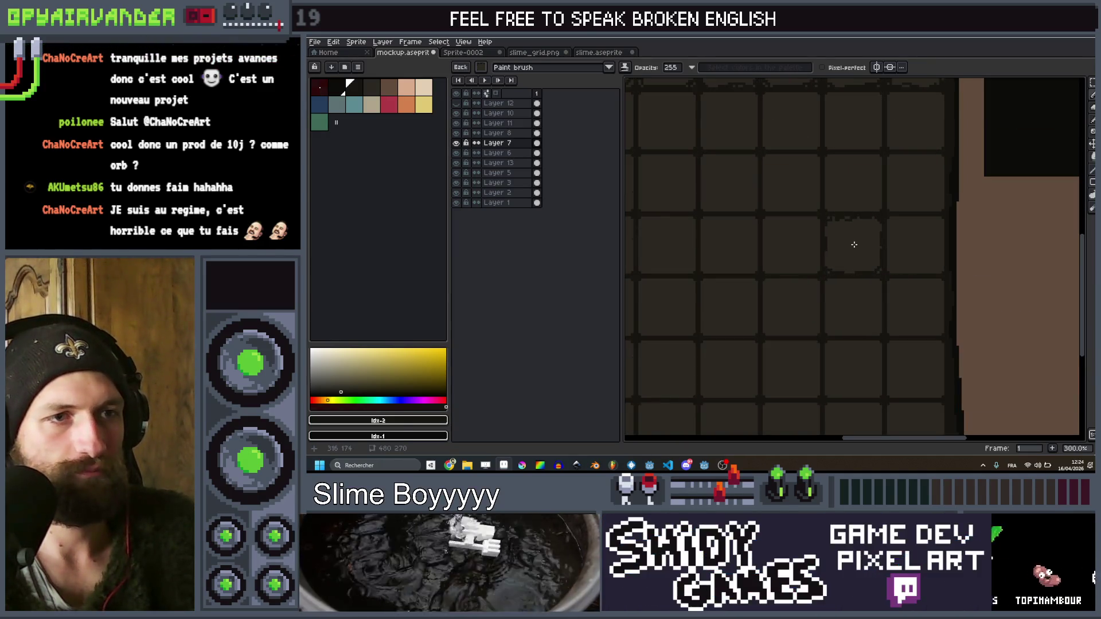
scroll(853, 245, down, 3)
scroll(775, 295, up, 2)
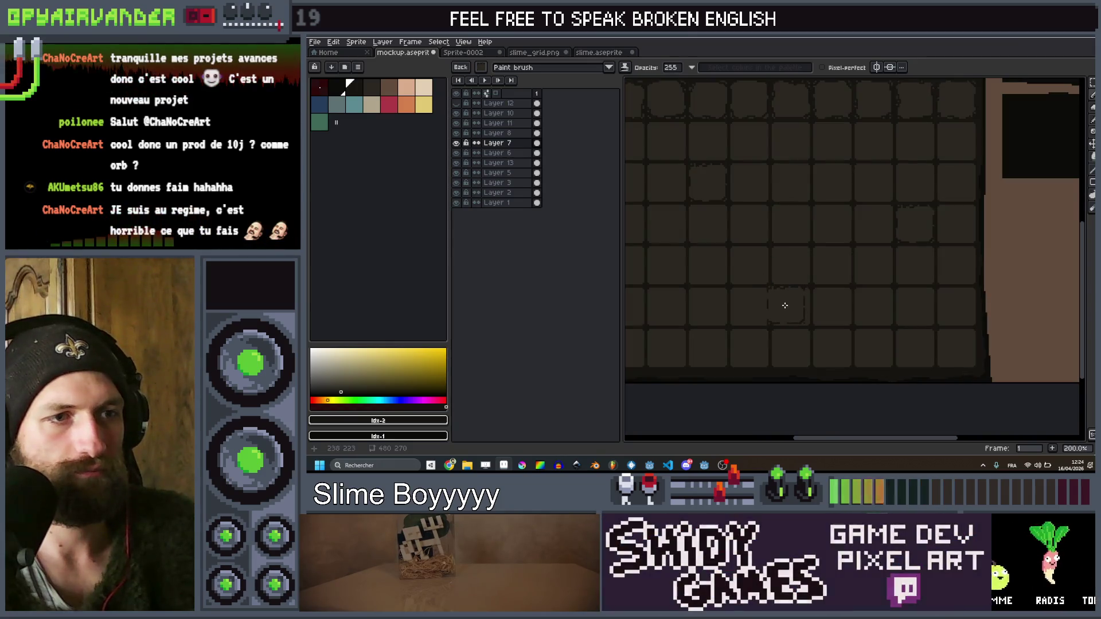
scroll(785, 305, down, 1)
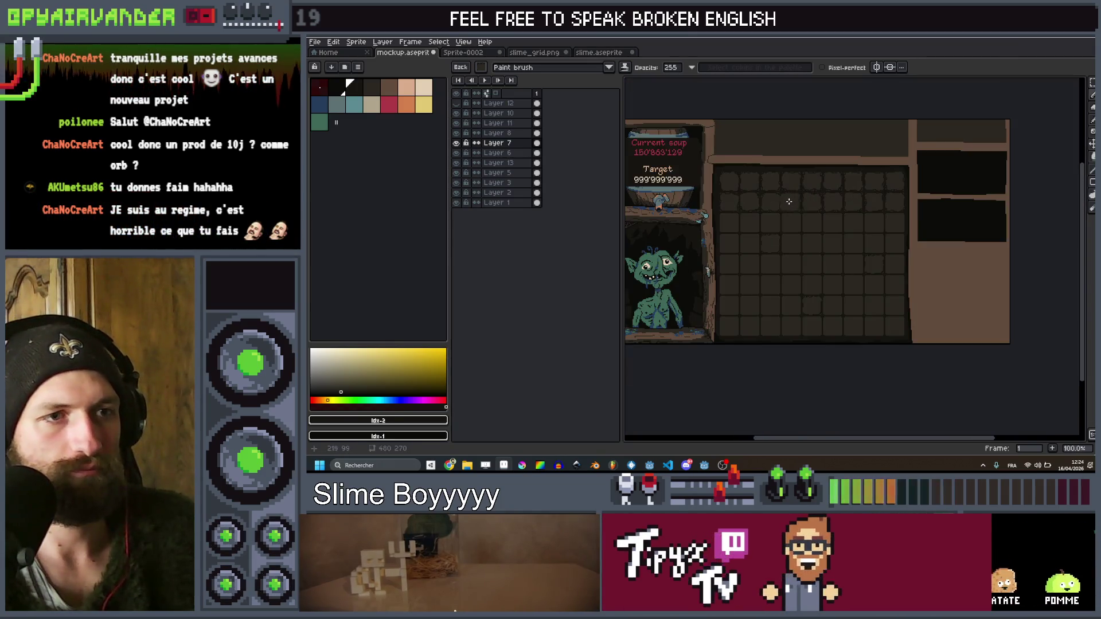
scroll(789, 202, up, 2)
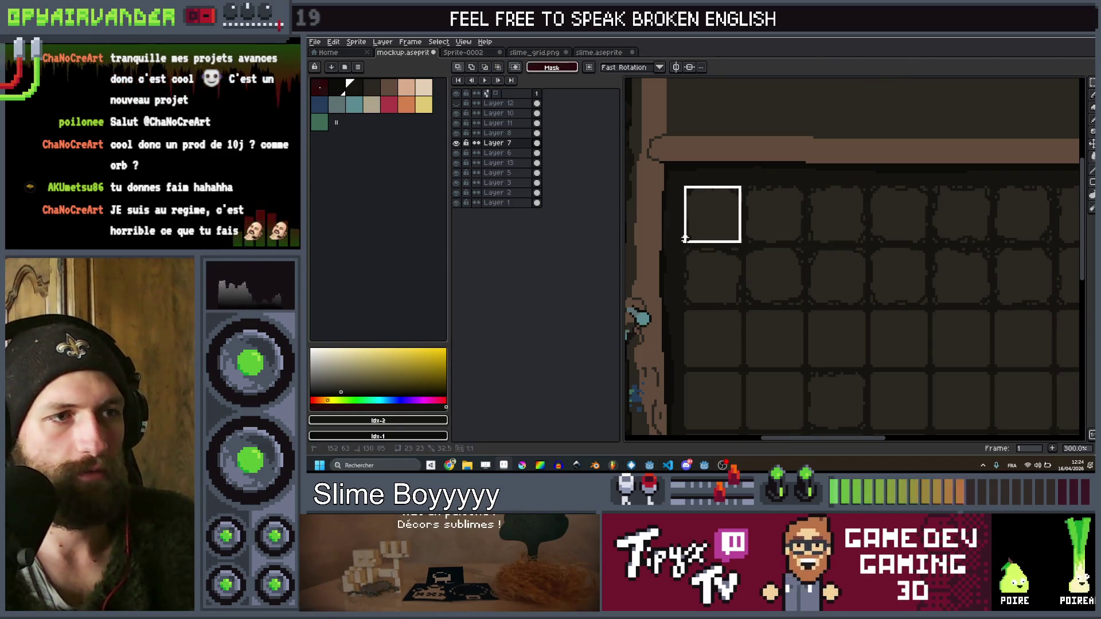
key(ctrl+d)
scroll(786, 216, down, 2)
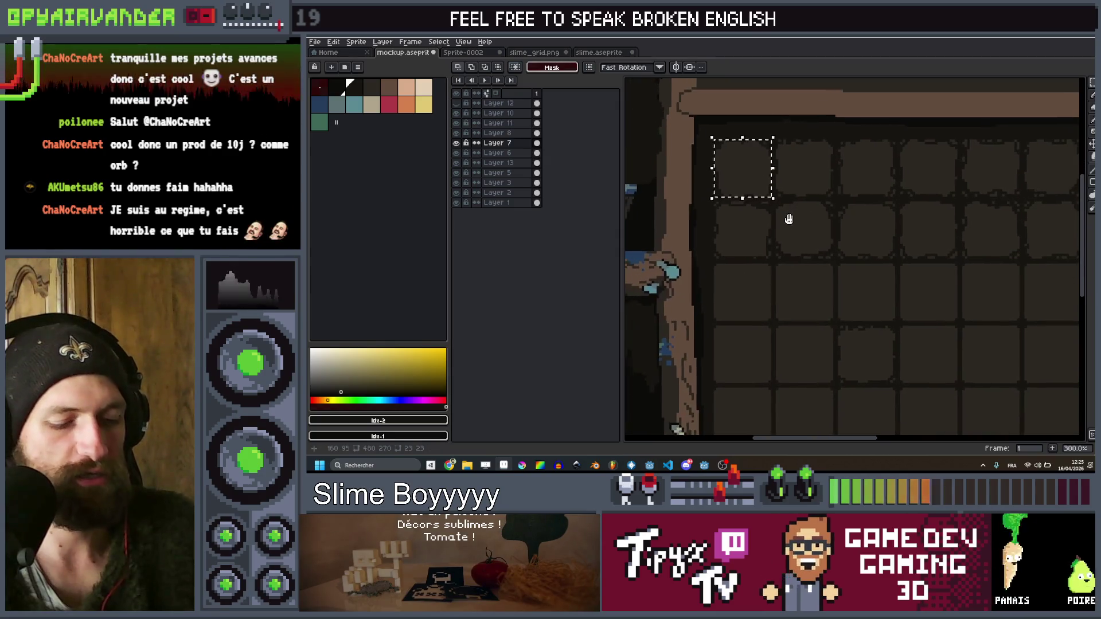
key(b)
scroll(820, 266, up, 3)
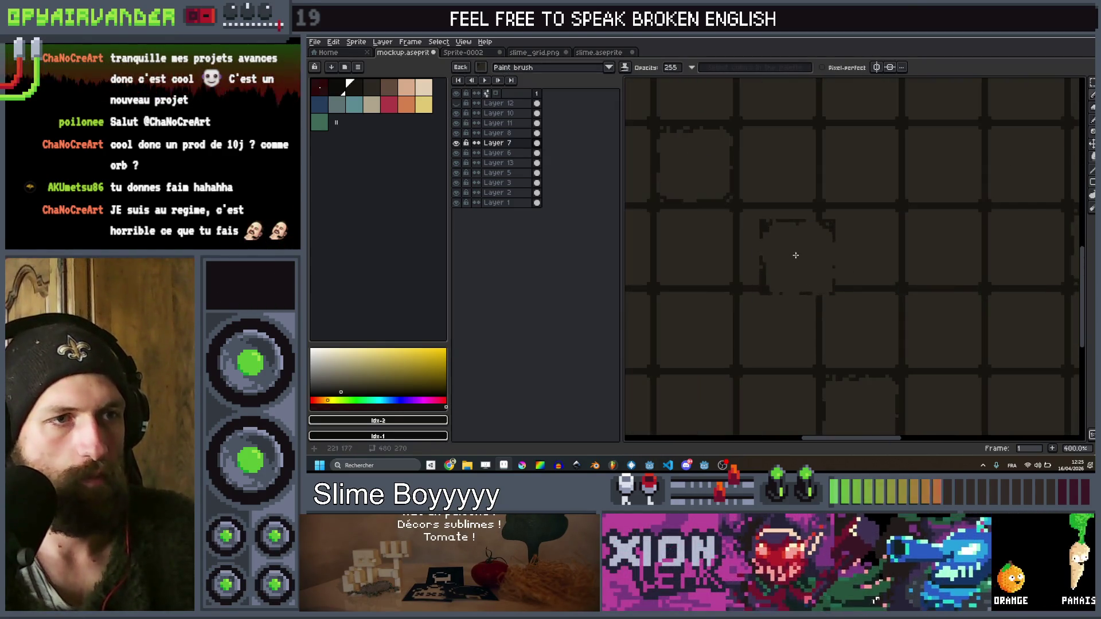
scroll(946, 197, down, 2)
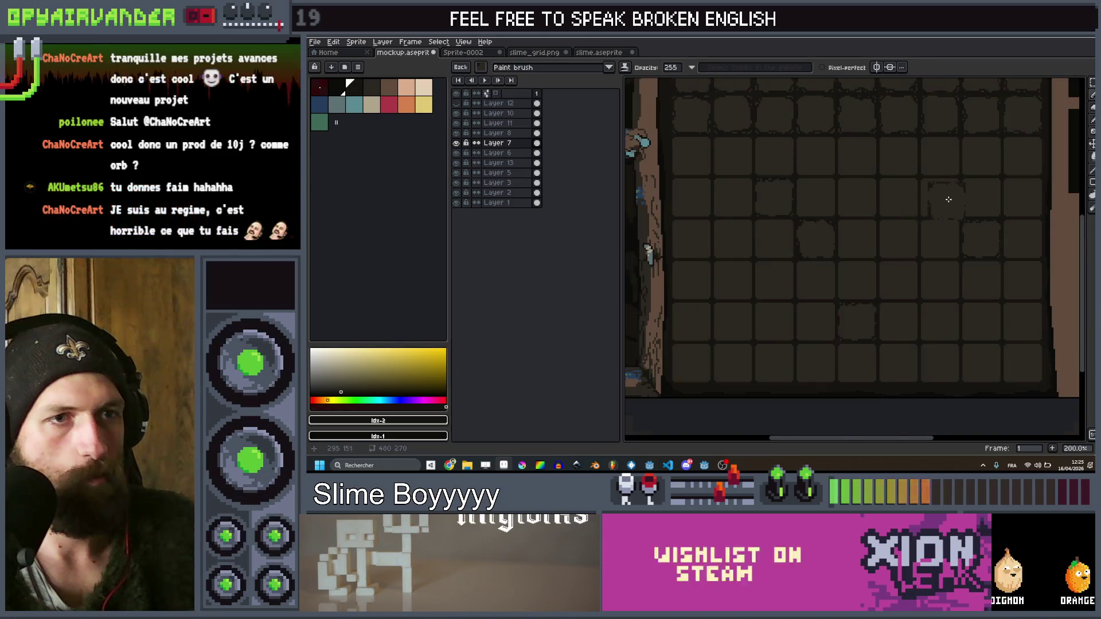
scroll(936, 135, up, 1)
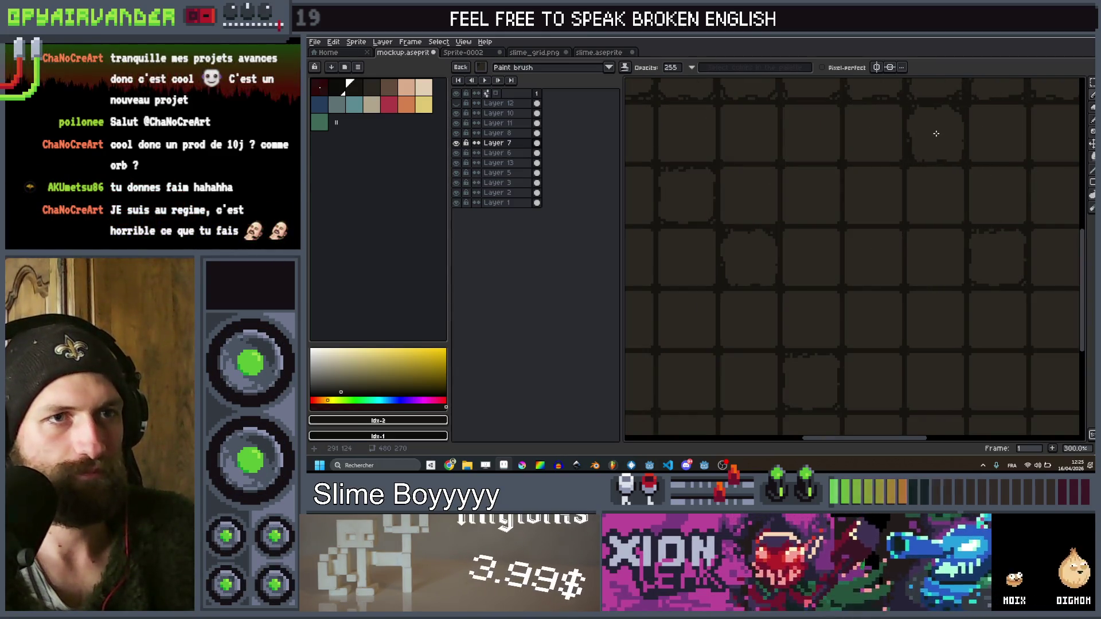
scroll(936, 143, down, 1)
scroll(834, 281, up, 1)
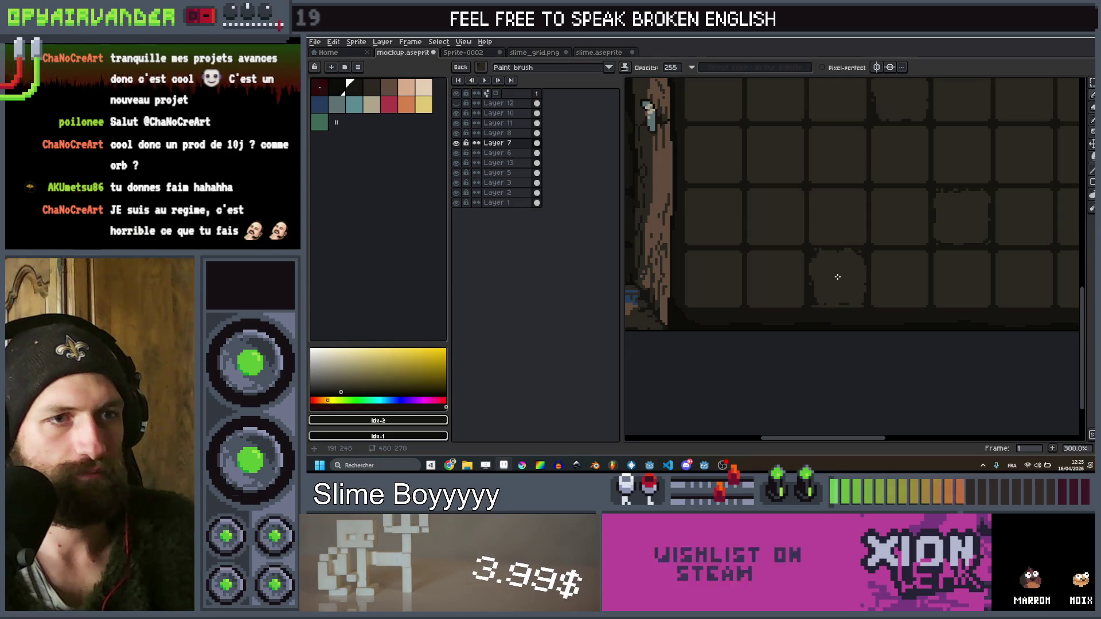
scroll(837, 280, down, 2)
scroll(906, 190, up, 2)
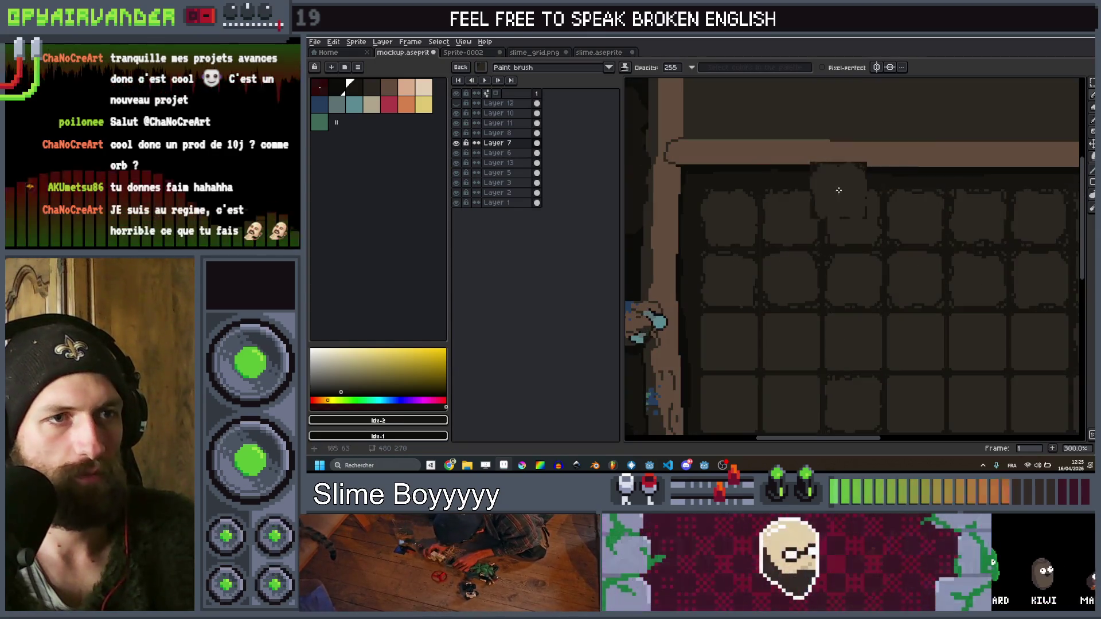
Marquee a different slot tile in the grid and make it the brush
key(q)
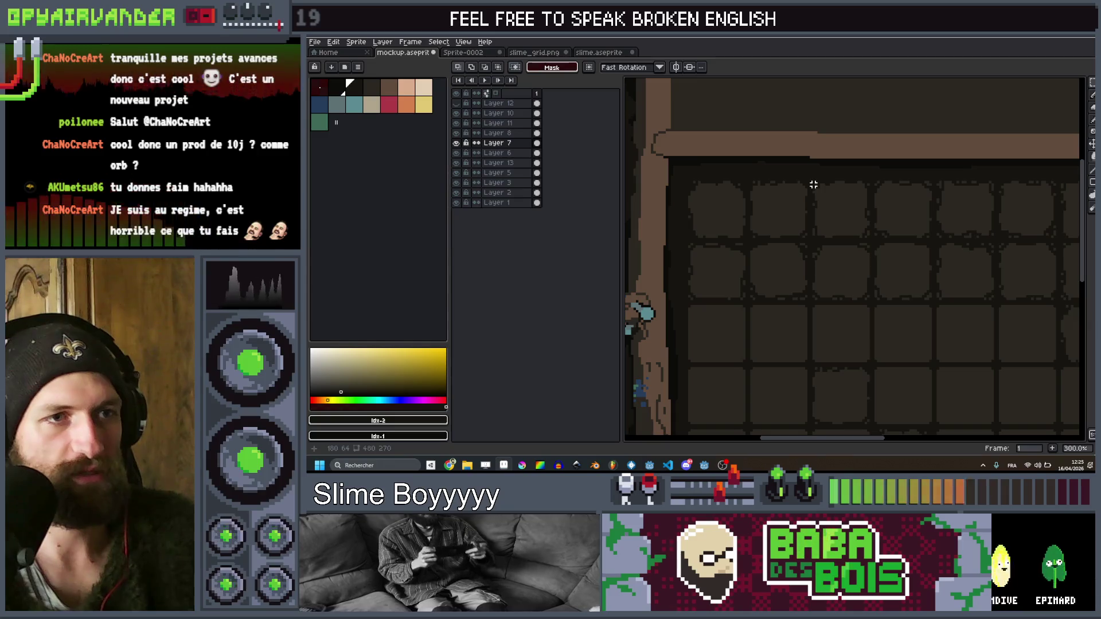
drag(846, 231, 868, 237)
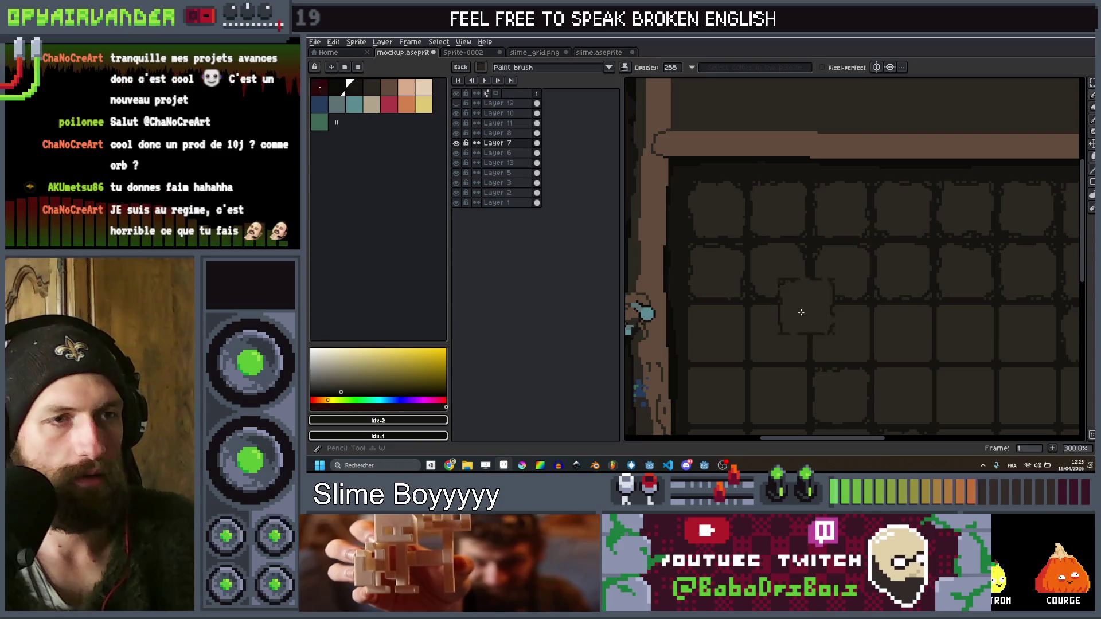
key(ctrl+d)
key(b)
scroll(804, 319, down, 3)
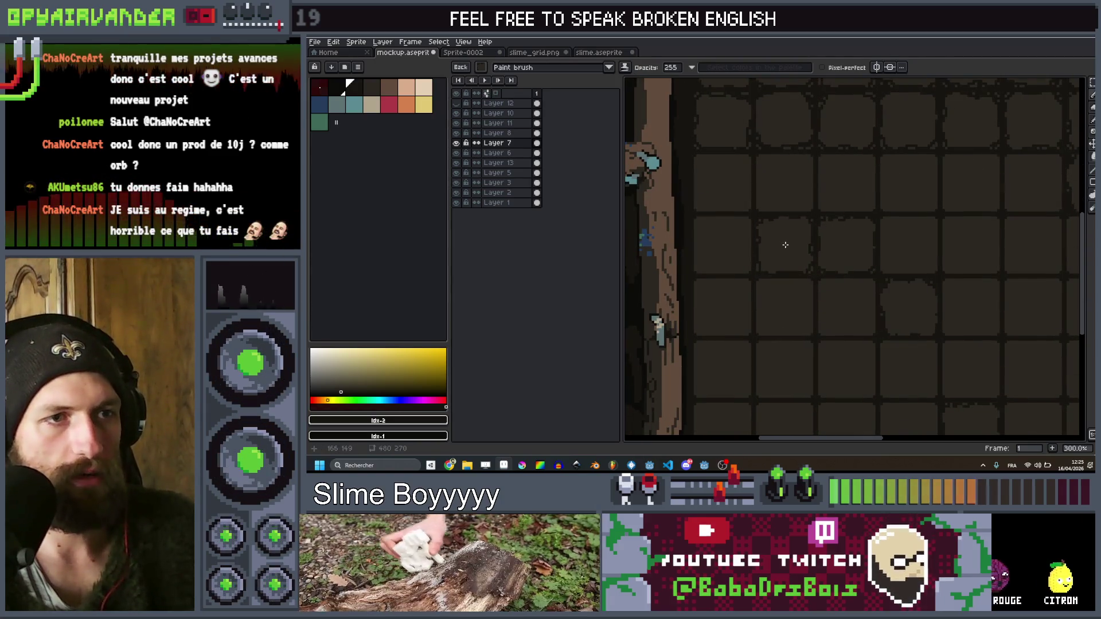
scroll(777, 241, down, 2)
scroll(885, 282, up, 2)
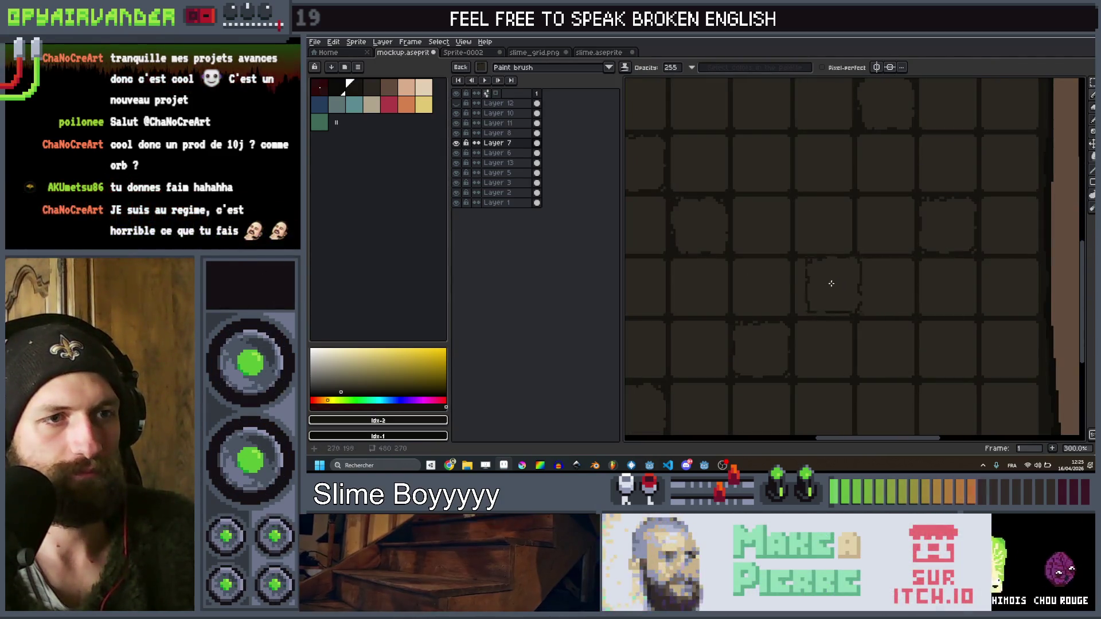
scroll(841, 258, down, 1)
scroll(850, 233, up, 1)
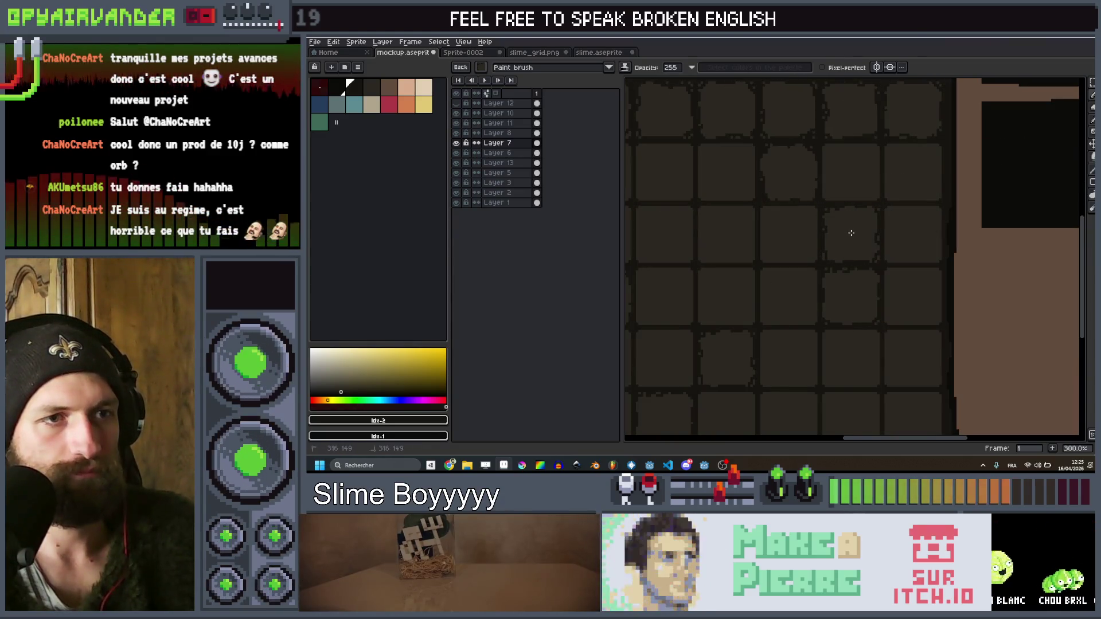
scroll(850, 233, down, 3)
scroll(839, 219, up, 1)
scroll(839, 219, up, 2)
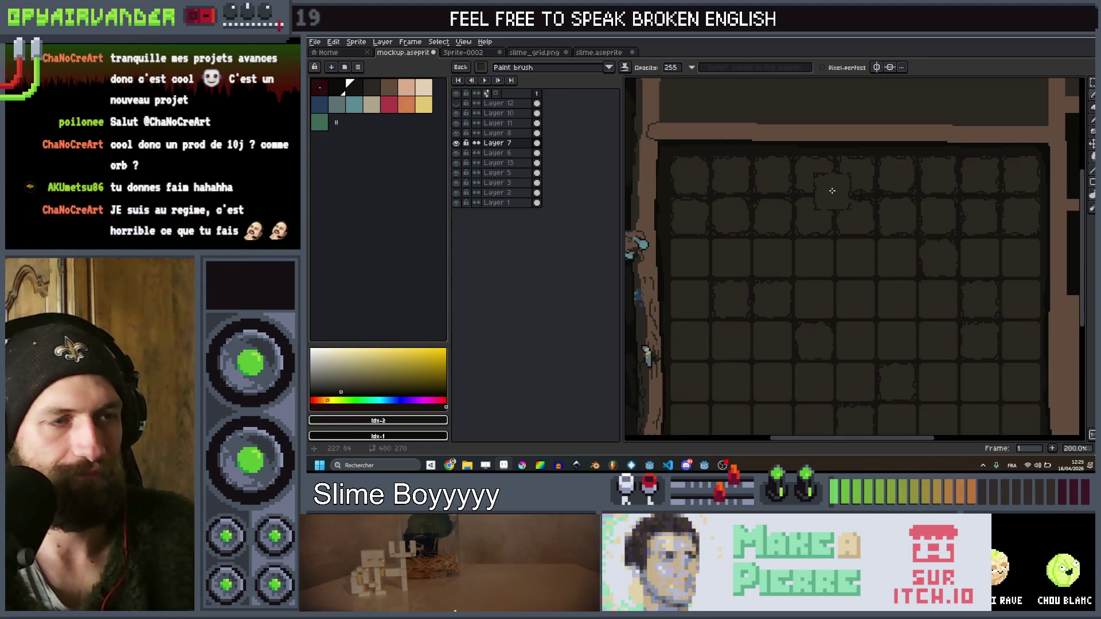
scroll(830, 189, up, 2)
Capture a larger slot tile near the grid's top as a custom brush
key(m)
drag(797, 134, 885, 225)
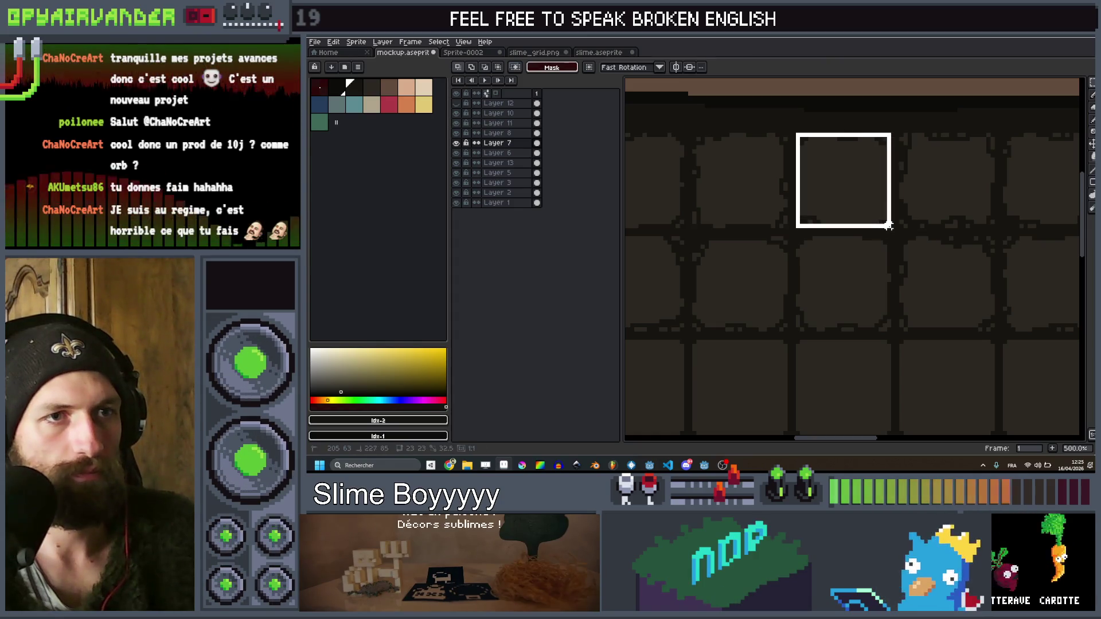
key(b)
scroll(894, 201, down, 2)
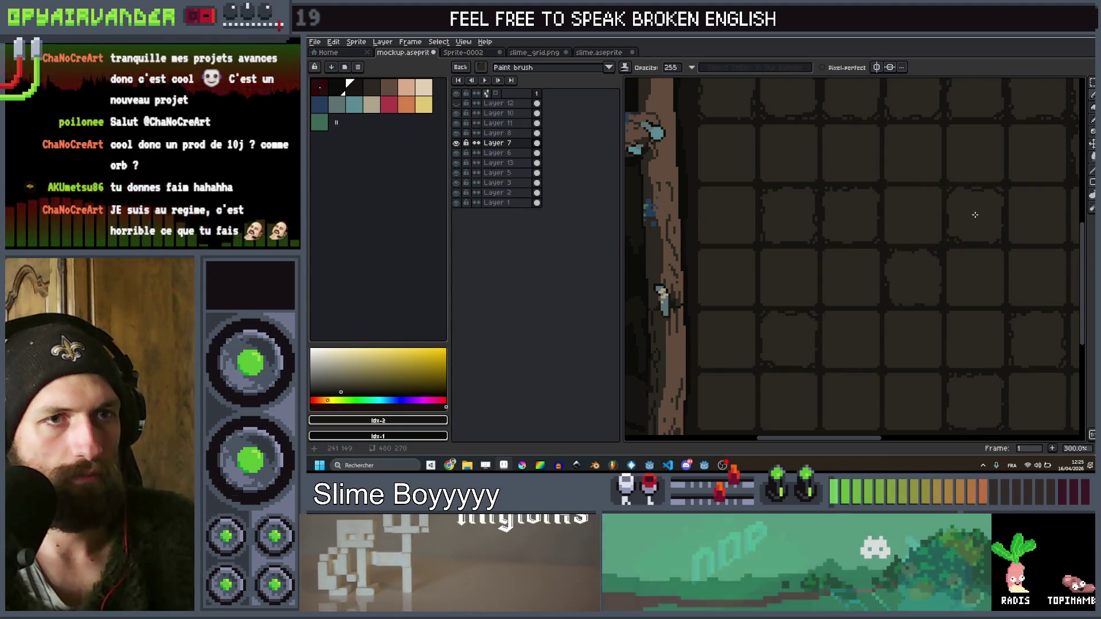
scroll(975, 152, down, 3)
scroll(990, 204, up, 3)
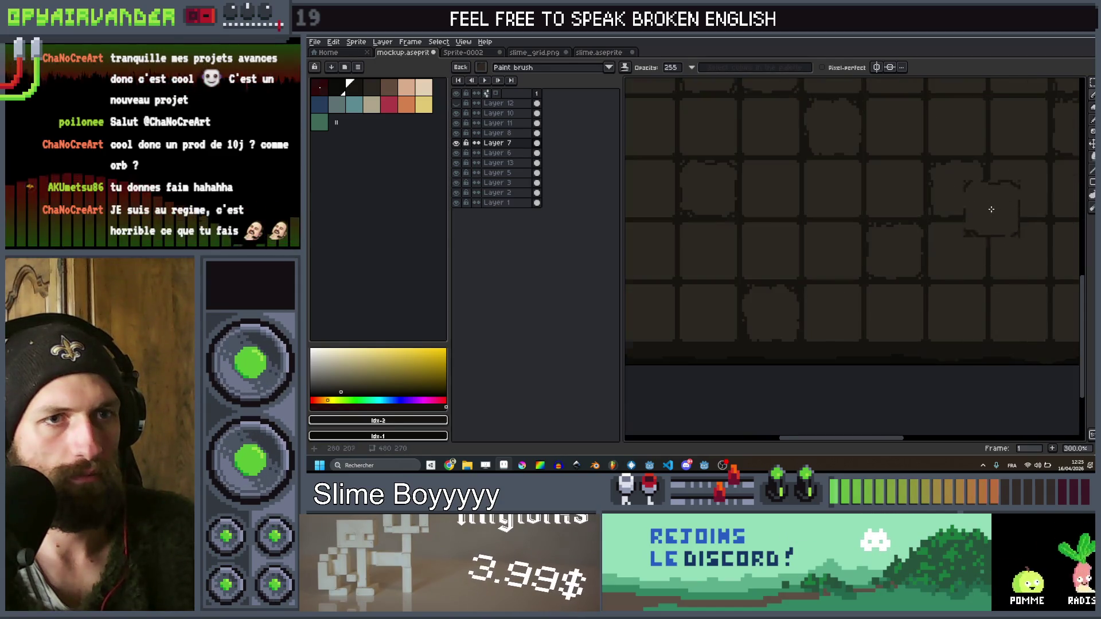
scroll(1018, 252, down, 2)
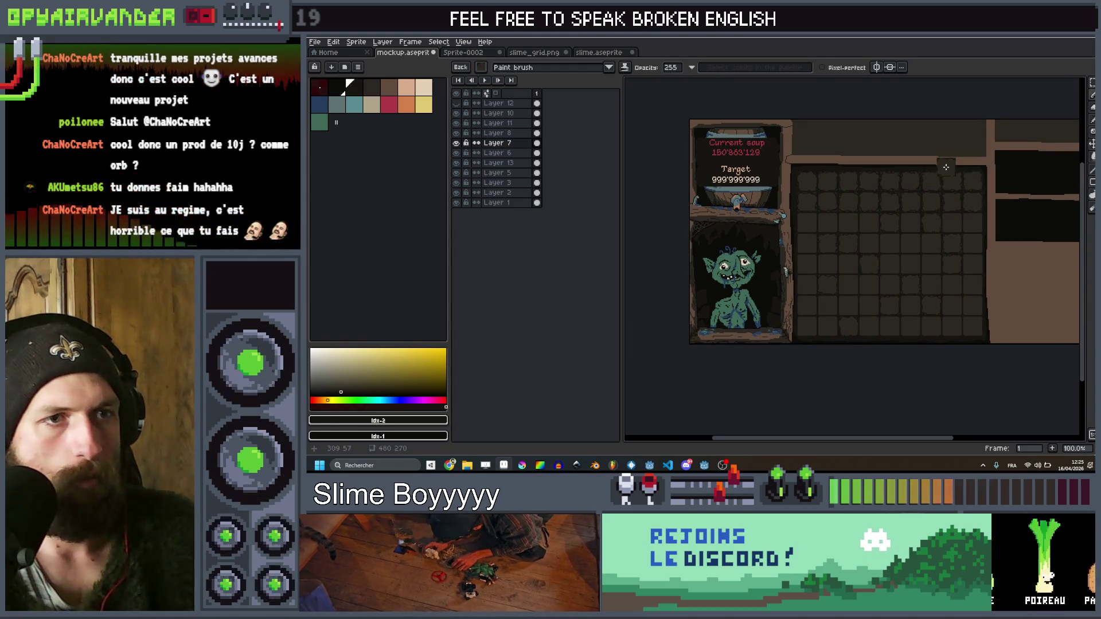
scroll(945, 167, up, 2)
key(m)
mouse_move(749, 181)
mouse_down()
mouse_move(776, 222)
mouse_move(805, 236)
mouse_up()
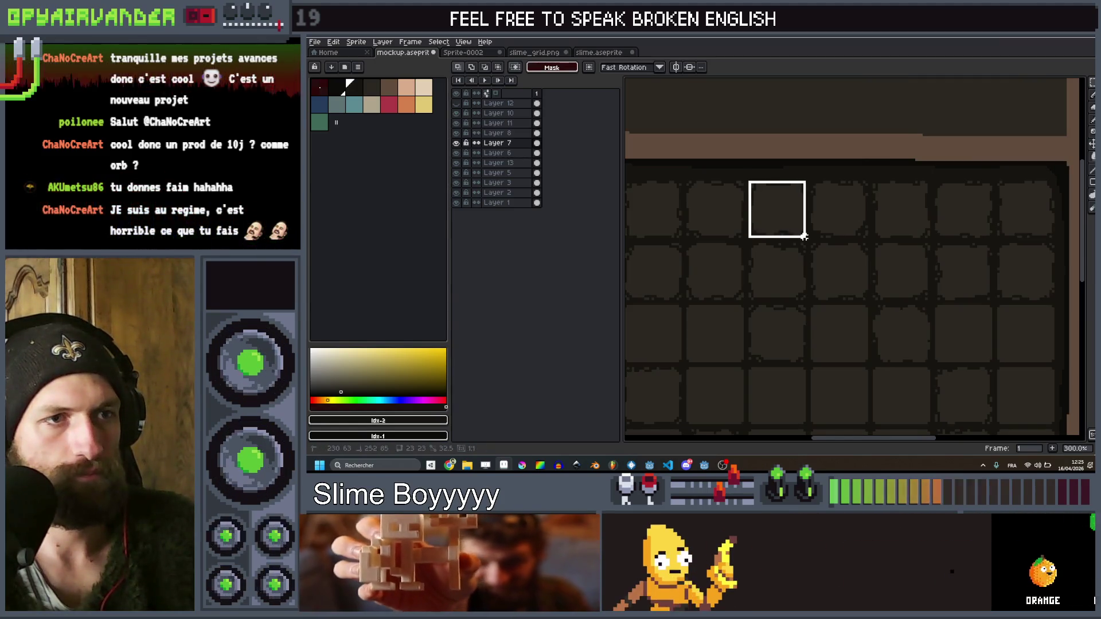
key(b)
scroll(820, 297, down, 1)
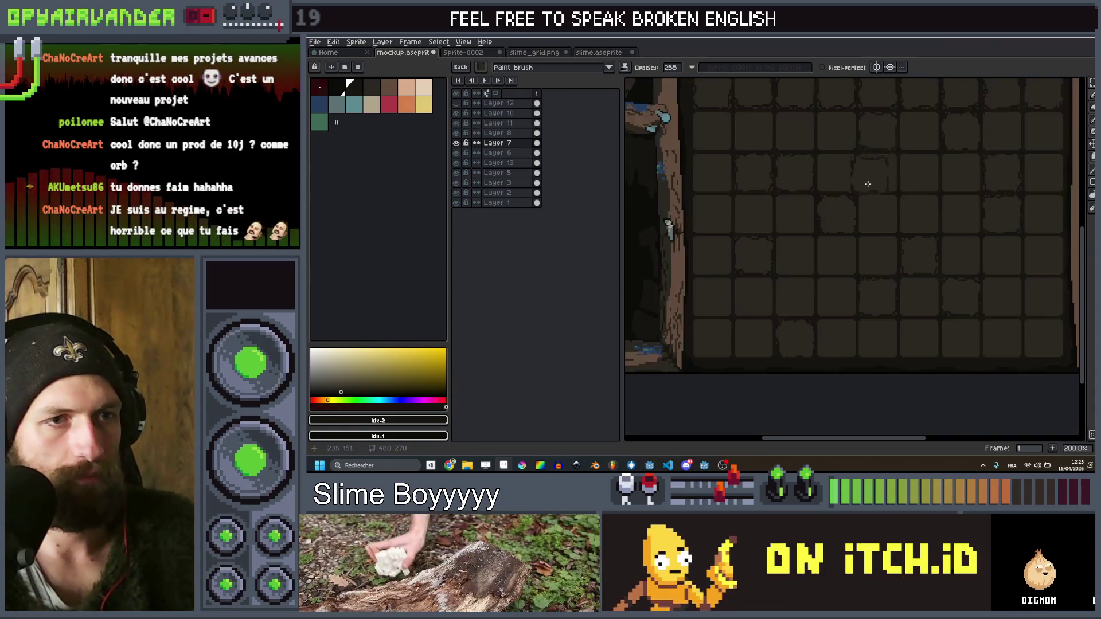
scroll(868, 179, down, 1)
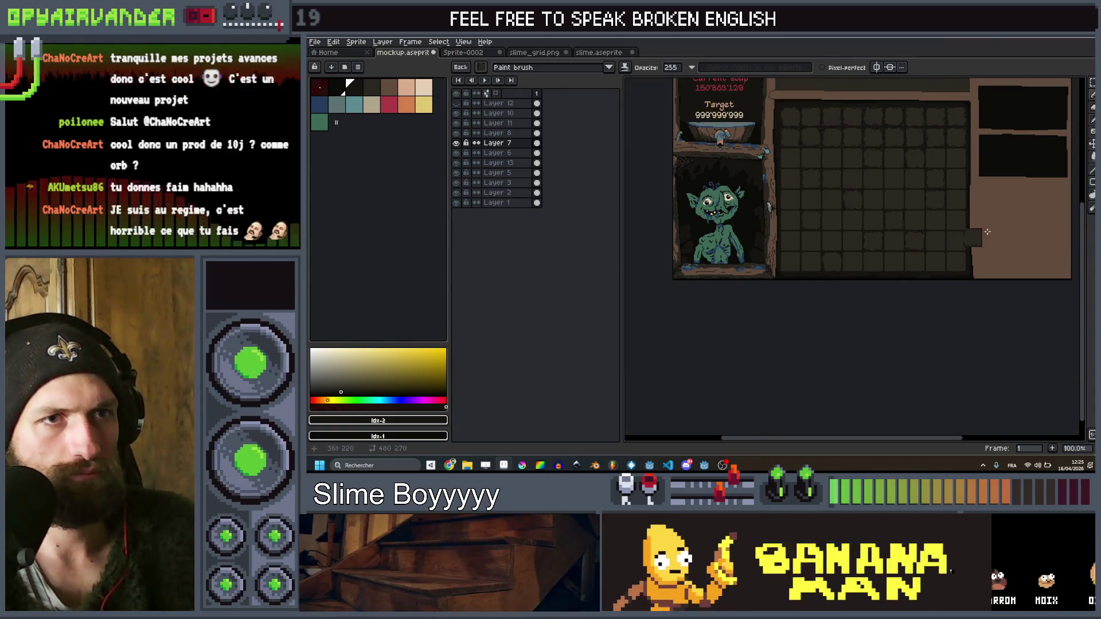
scroll(782, 185, up, 2)
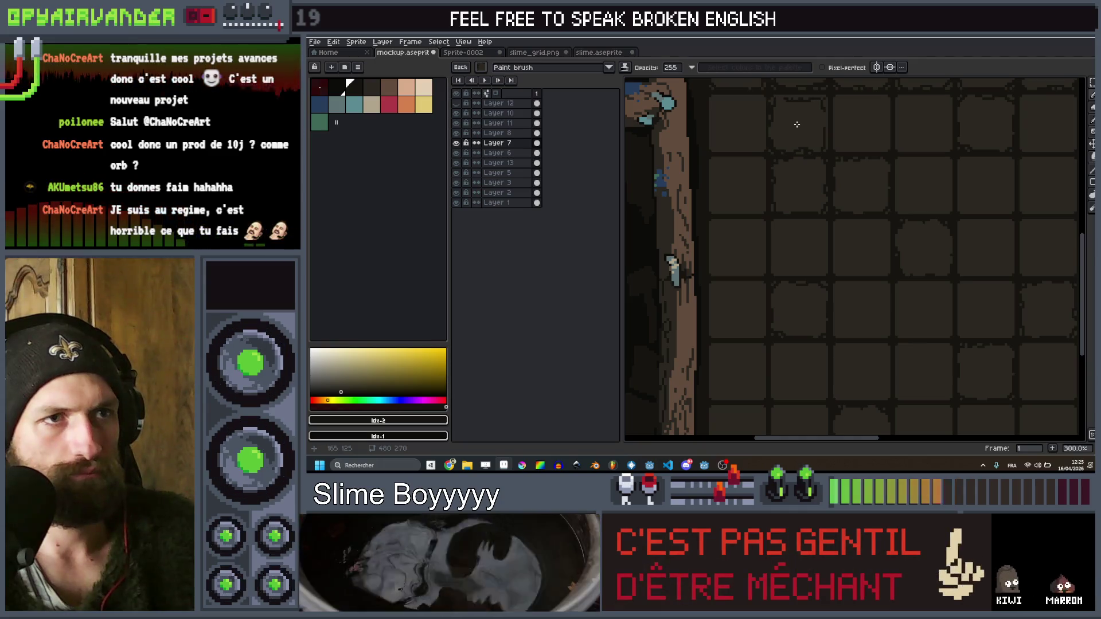
scroll(779, 271, down, 1)
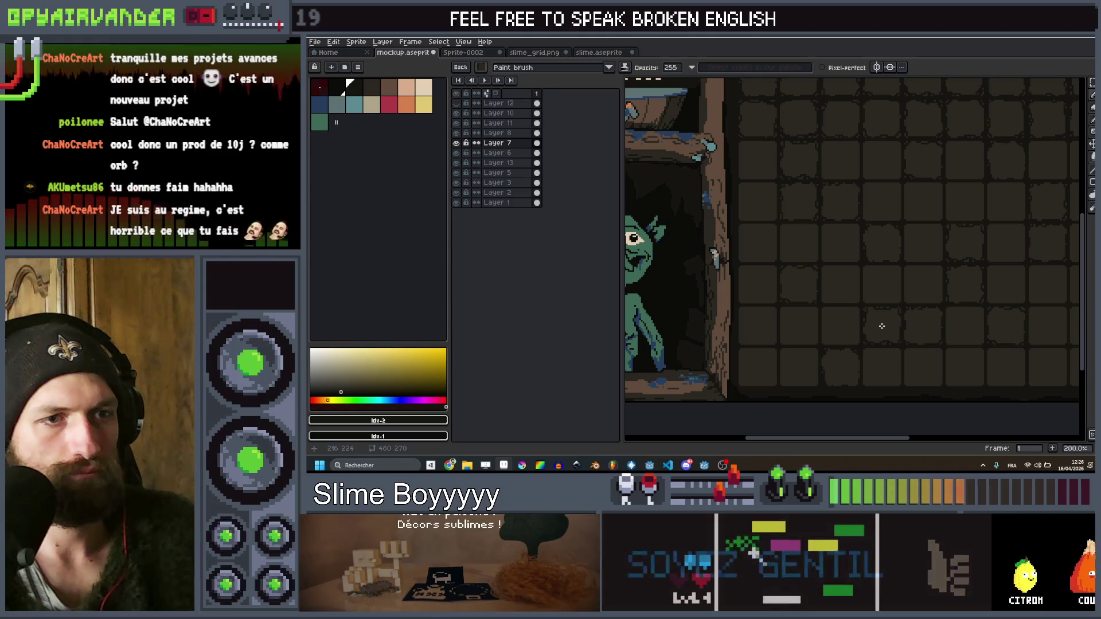
scroll(900, 290, down, 2)
scroll(933, 242, up, 2)
scroll(933, 242, up, 4)
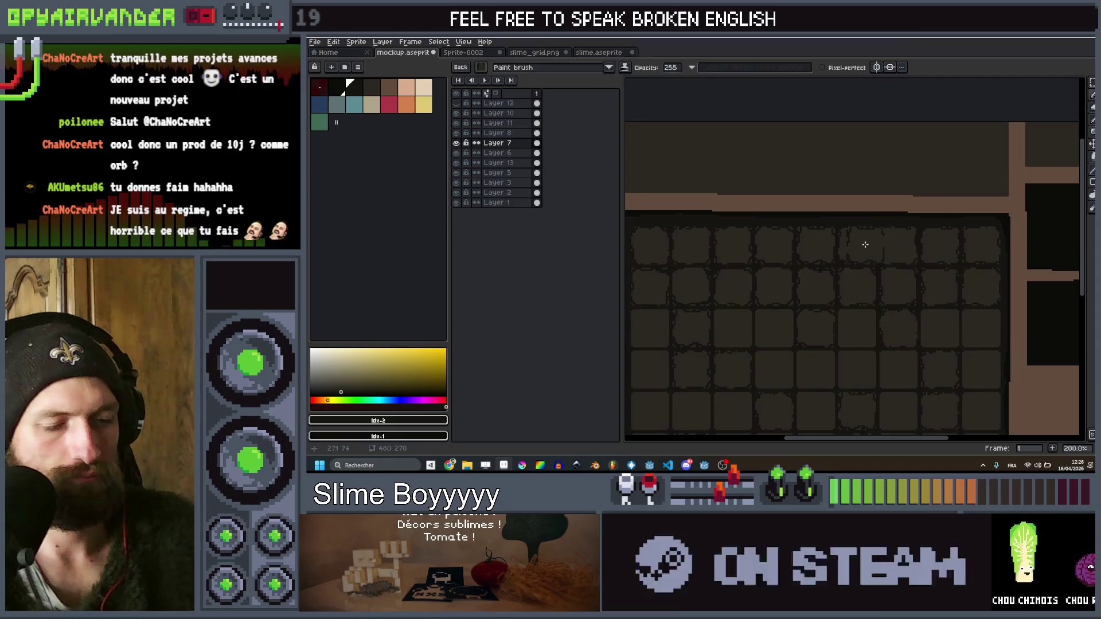
key(m)
drag(814, 211, 924, 326)
key(ctrl+c)
key(ctrl+v)
key(b)
scroll(907, 309, down, 4)
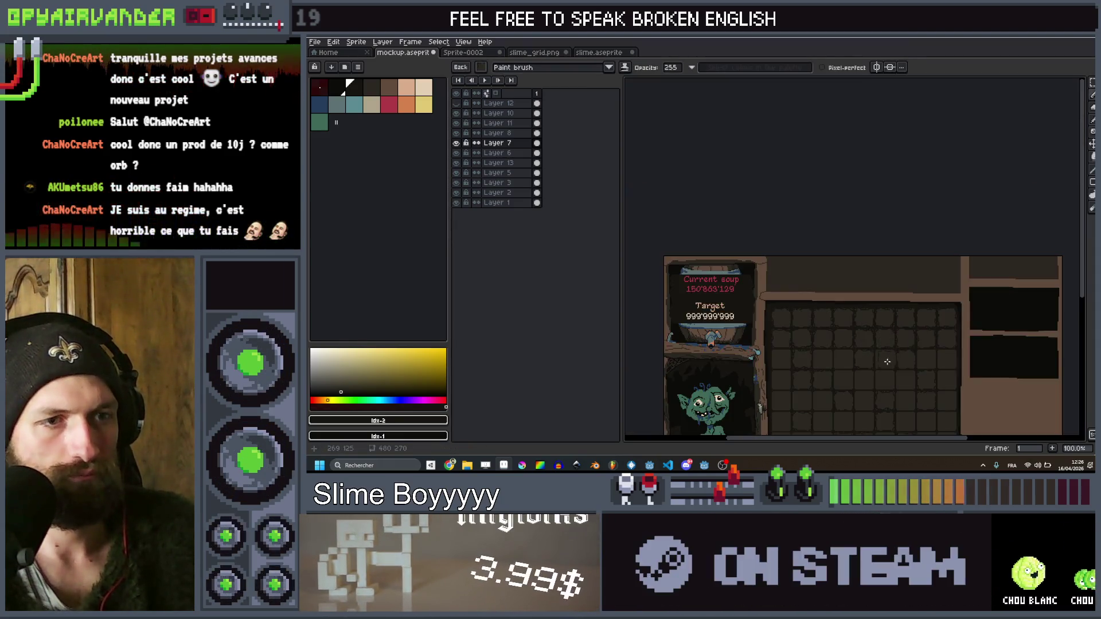
scroll(929, 246, up, 2)
drag(950, 239, 952, 240)
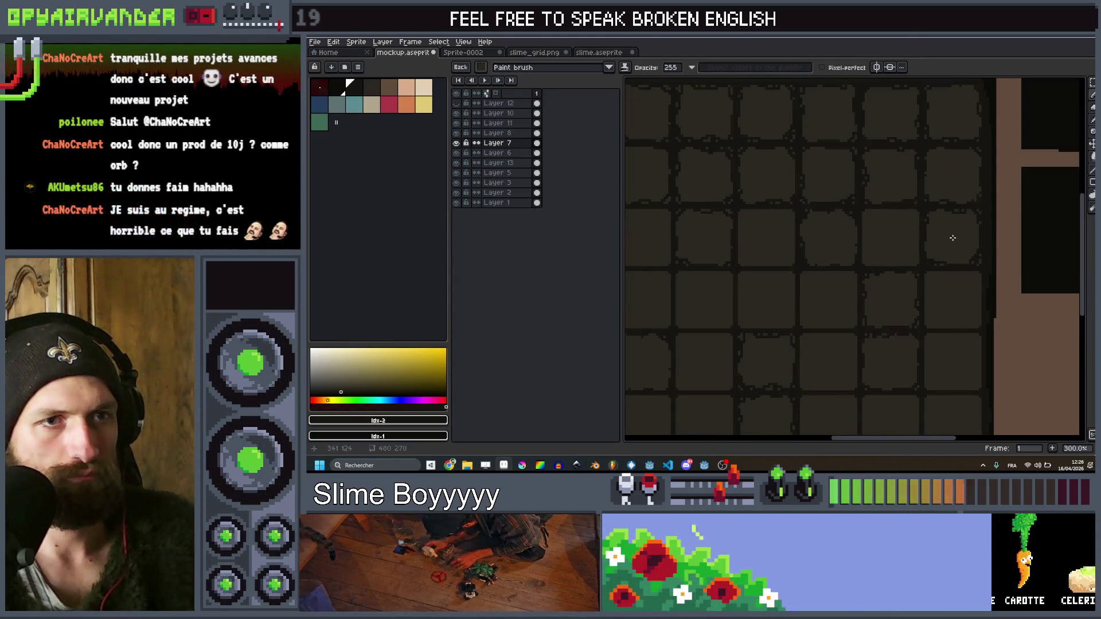
scroll(895, 249, left, 3)
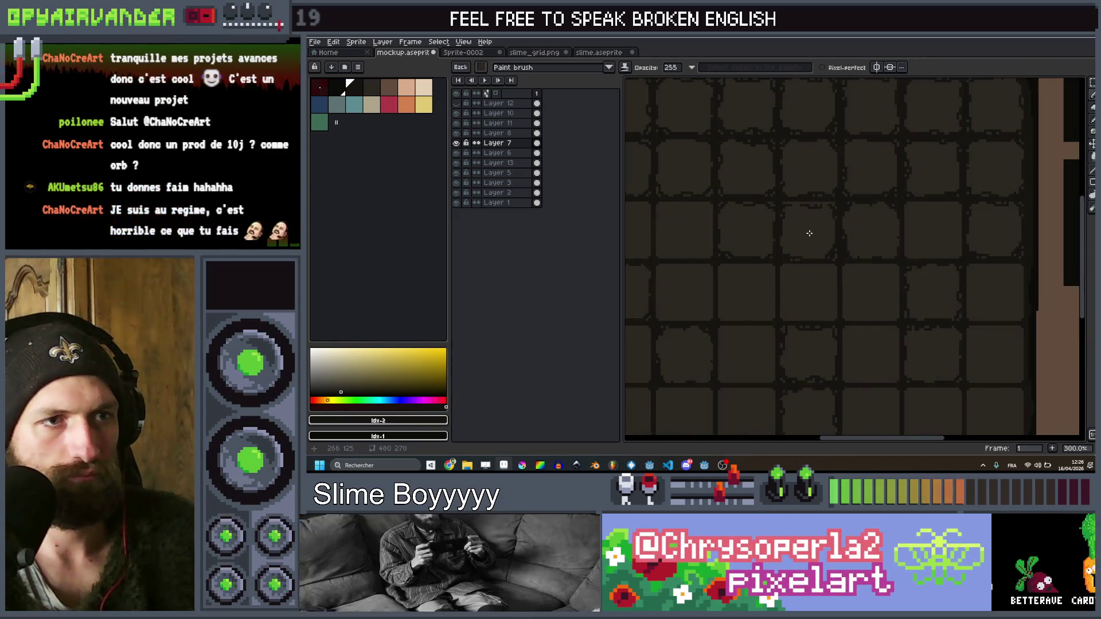
scroll(809, 233, down, 3)
scroll(856, 259, up, 2)
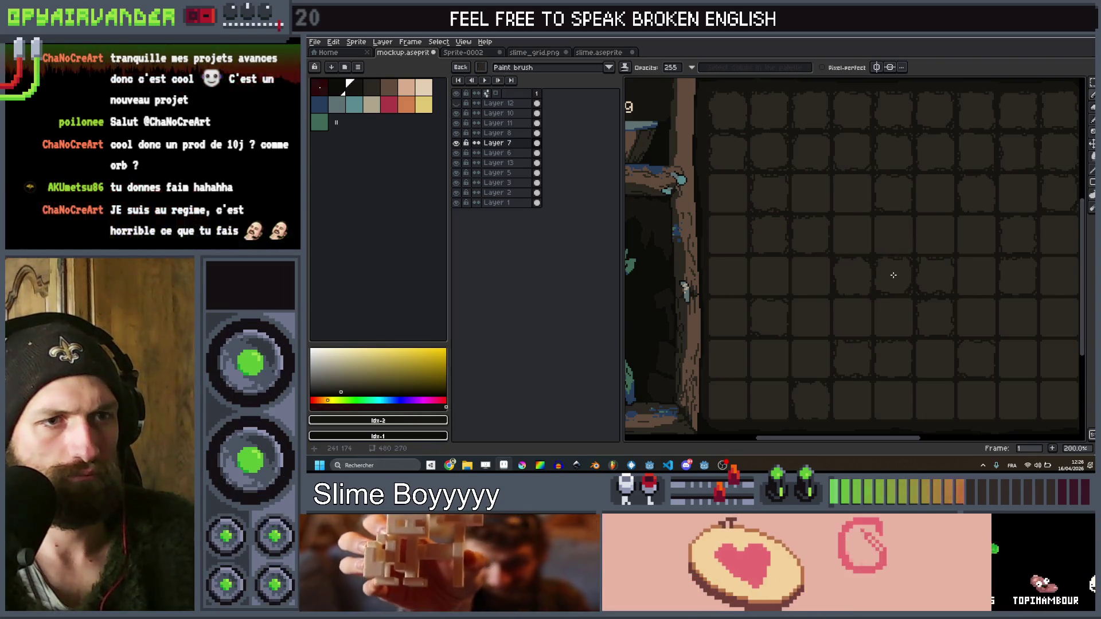
scroll(893, 277, down, 2)
scroll(1015, 336, up, 2)
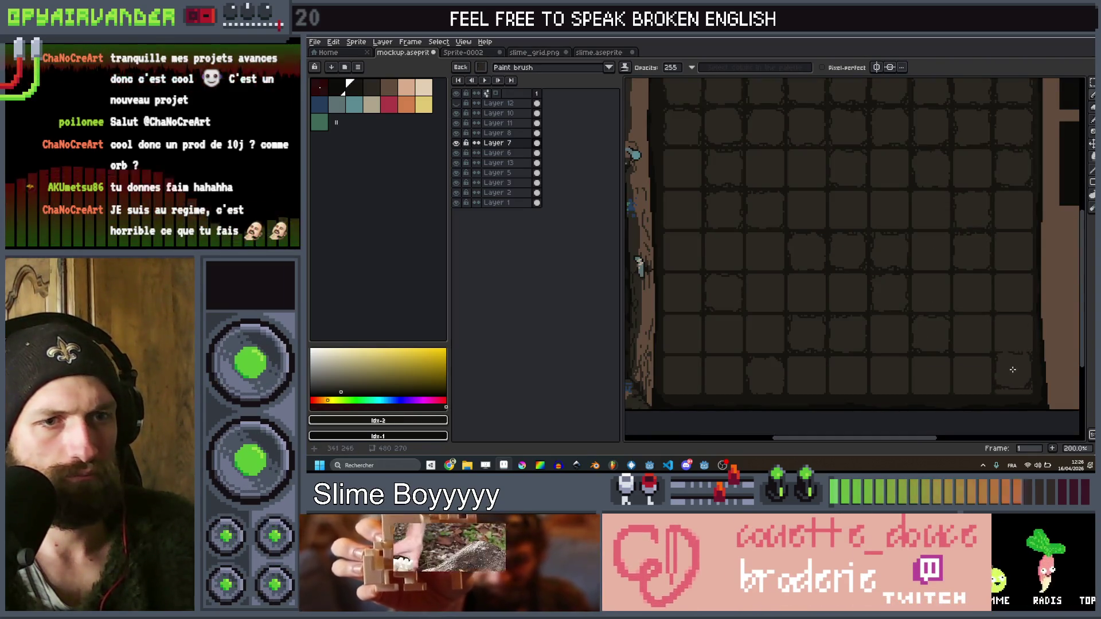
scroll(998, 297, down, 1)
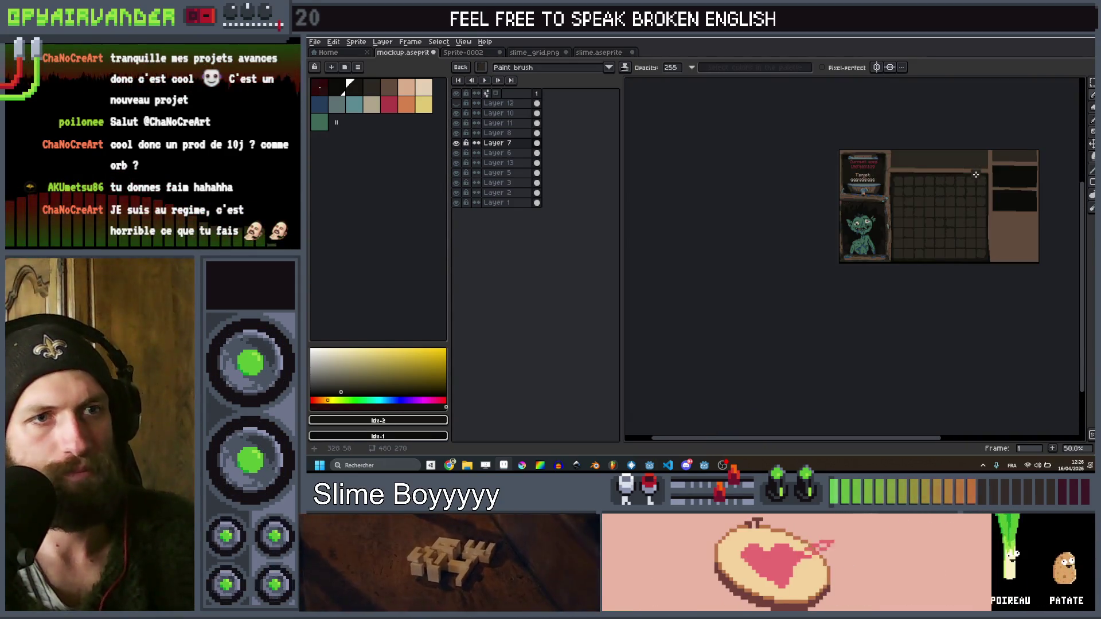
scroll(975, 178, up, 1)
scroll(863, 202, up, 3)
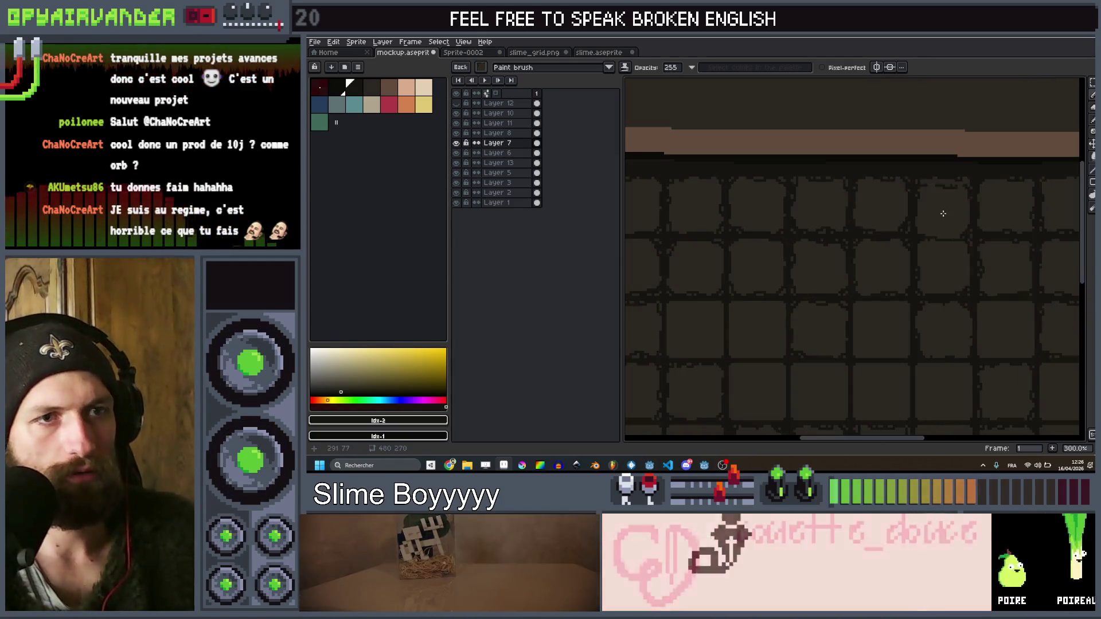
key(m)
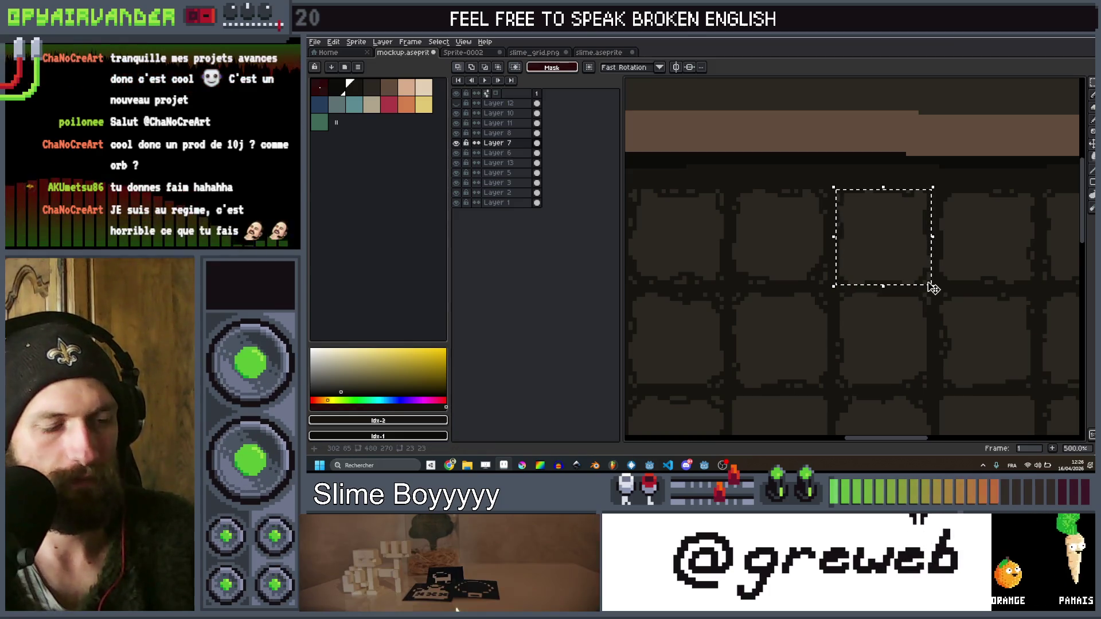
scroll(922, 283, down, 2)
key(b)
scroll(880, 255, up, 1)
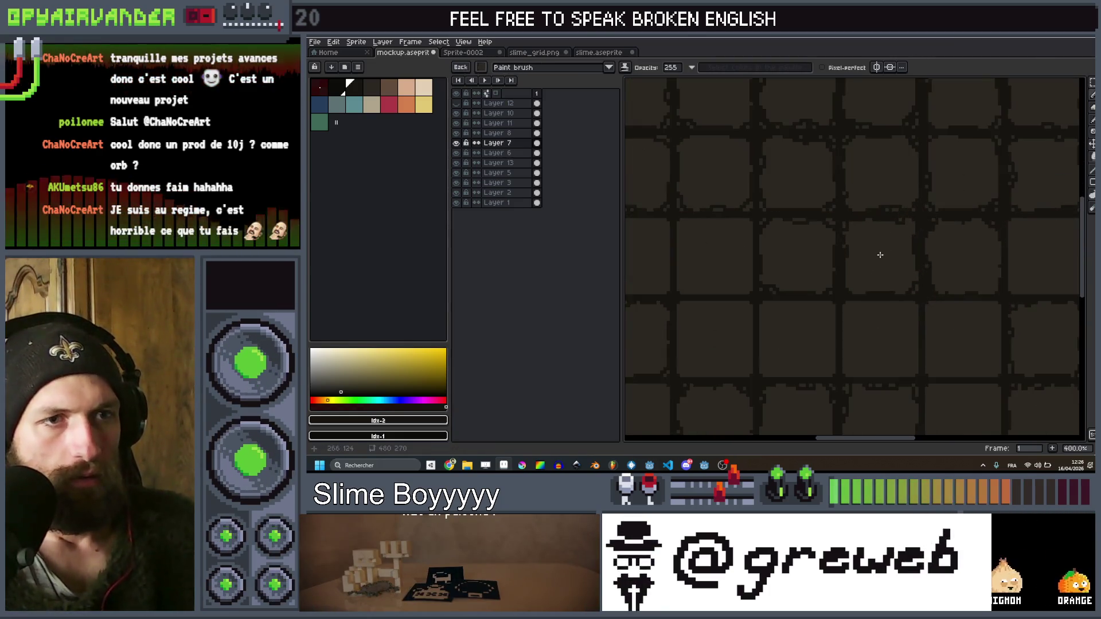
scroll(975, 241, down, 2)
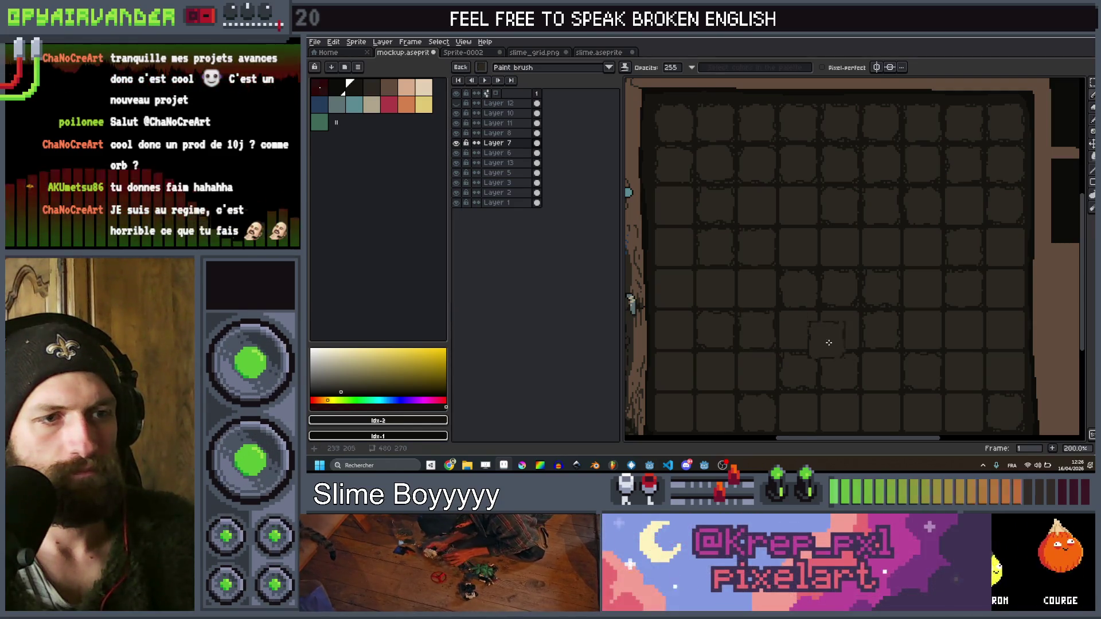
scroll(854, 304, down, 5)
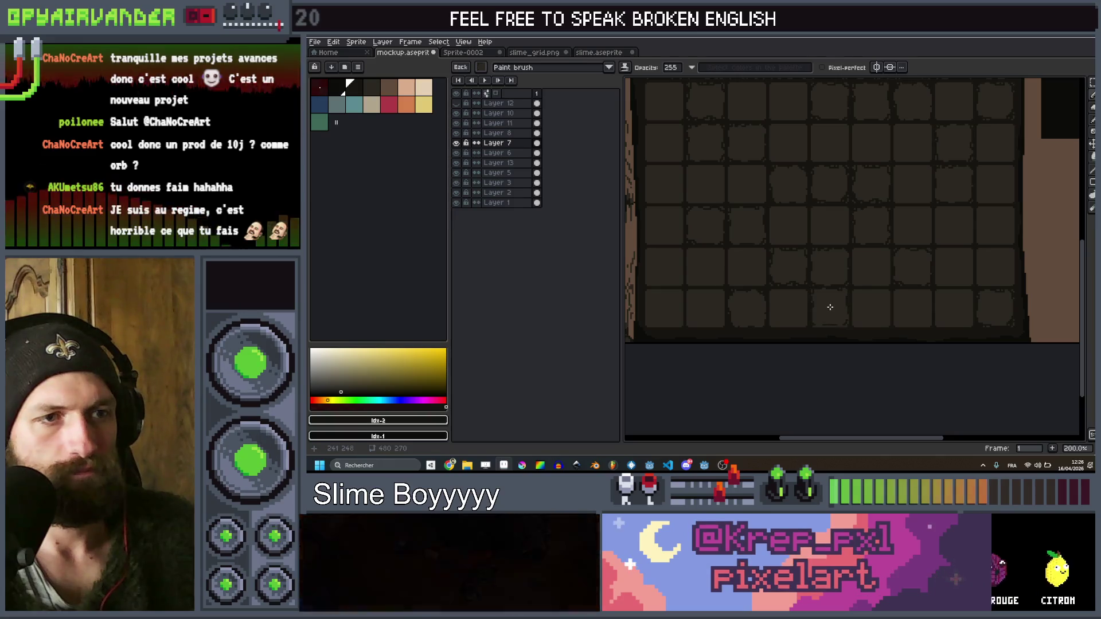
scroll(856, 251, down, 2)
scroll(856, 251, up, 2)
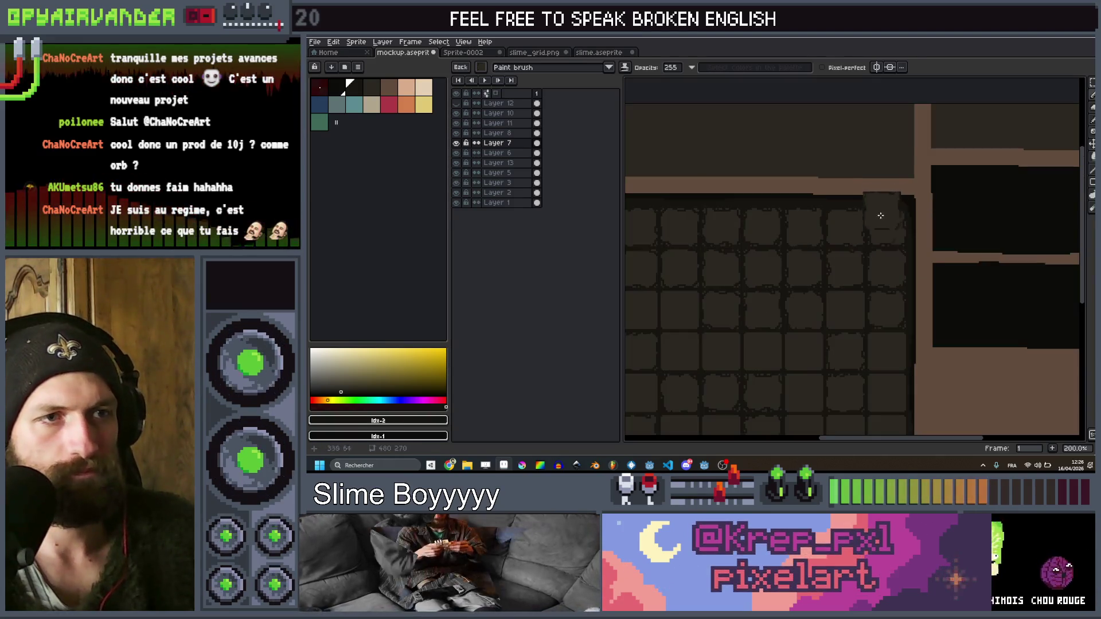
scroll(877, 214, down, 1)
scroll(941, 234, down, 1)
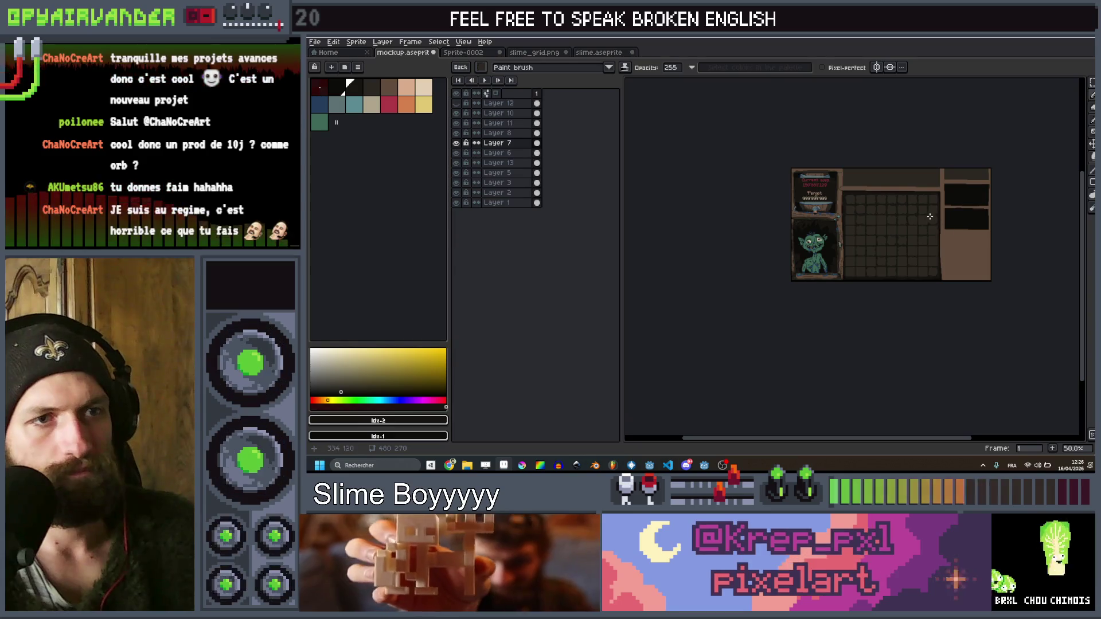
Select a single slot tile in the grid, then clear the selection
scroll(923, 214, up, 1)
drag(923, 214, 925, 271)
scroll(923, 252, up, 2)
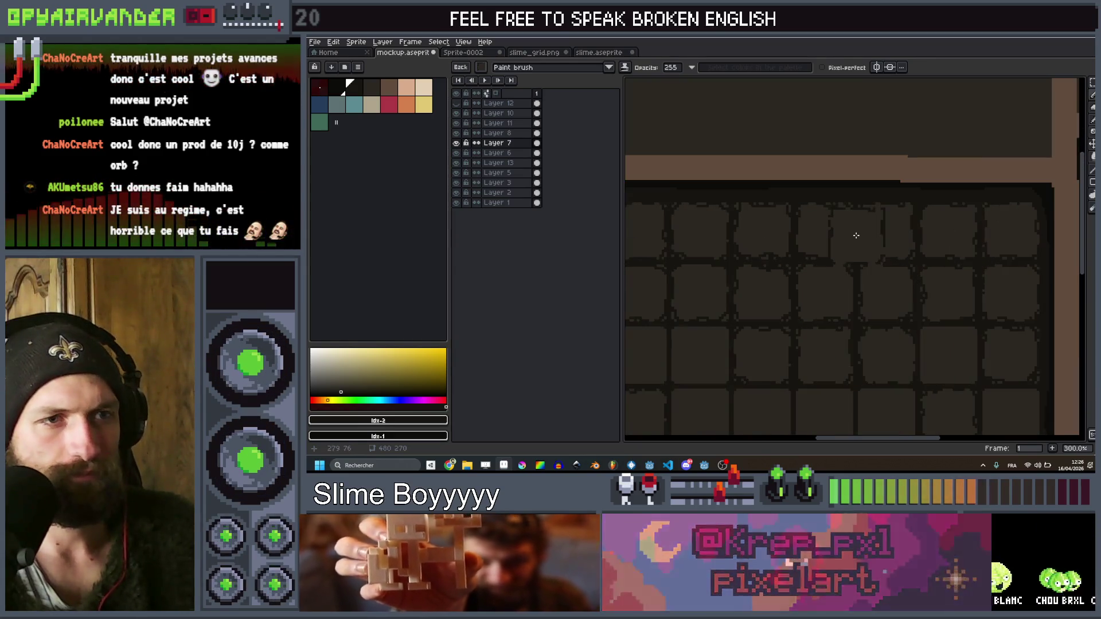
key(m)
scroll(838, 240, up, 2)
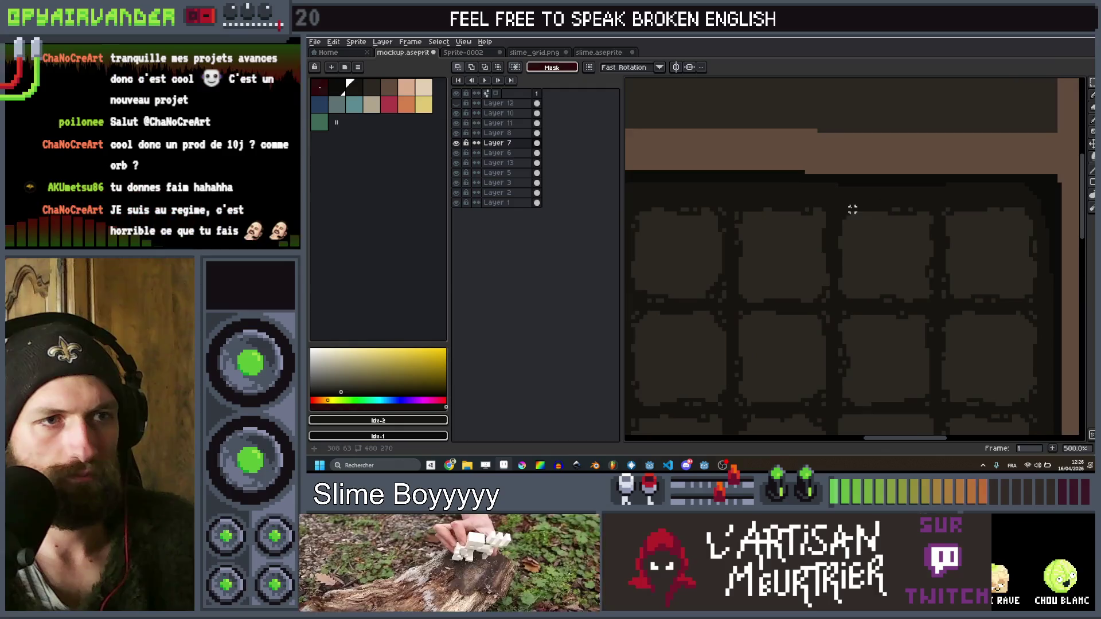
drag(847, 227, 931, 295)
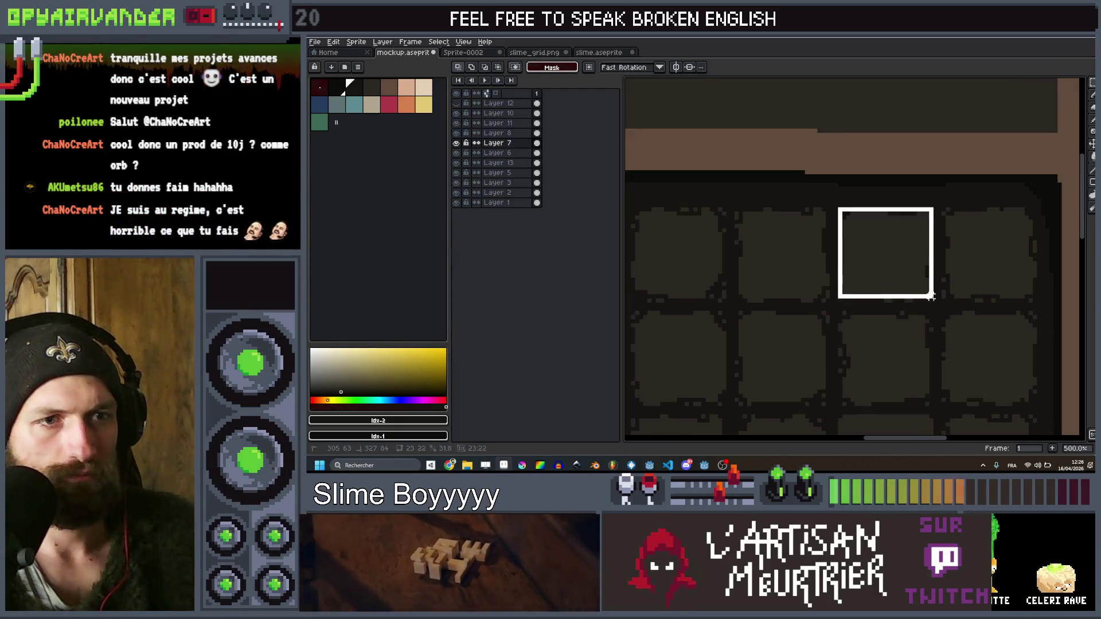
key(ctrl+d)
key(b)
Pan to the grid's left border and bottom, then select the top-right slot tile
scroll(794, 370, down, 1)
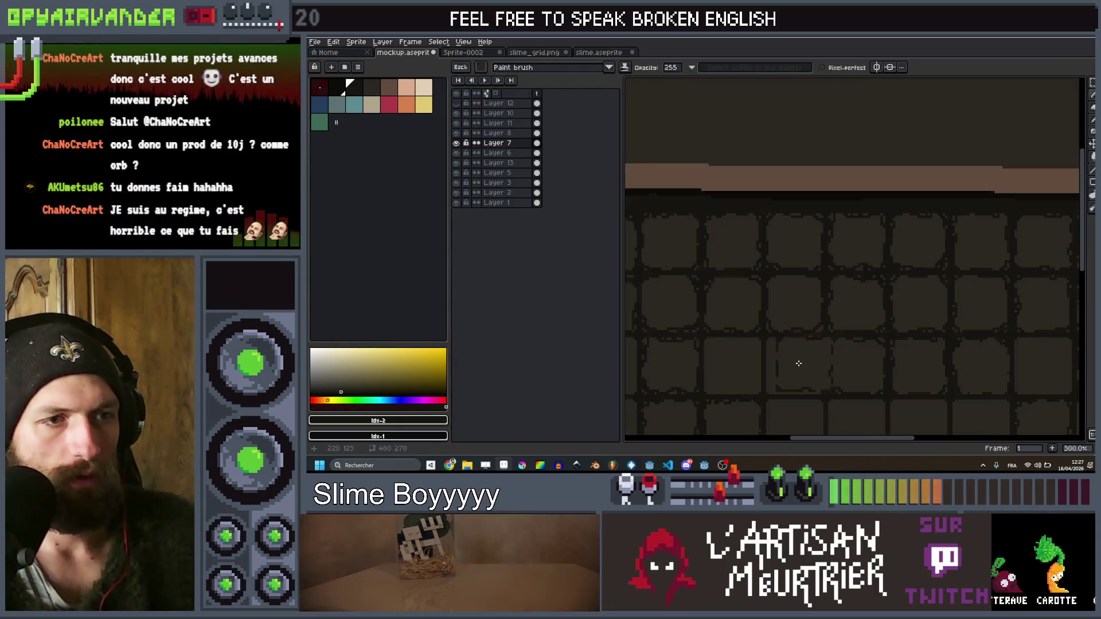
scroll(798, 368, down, 3)
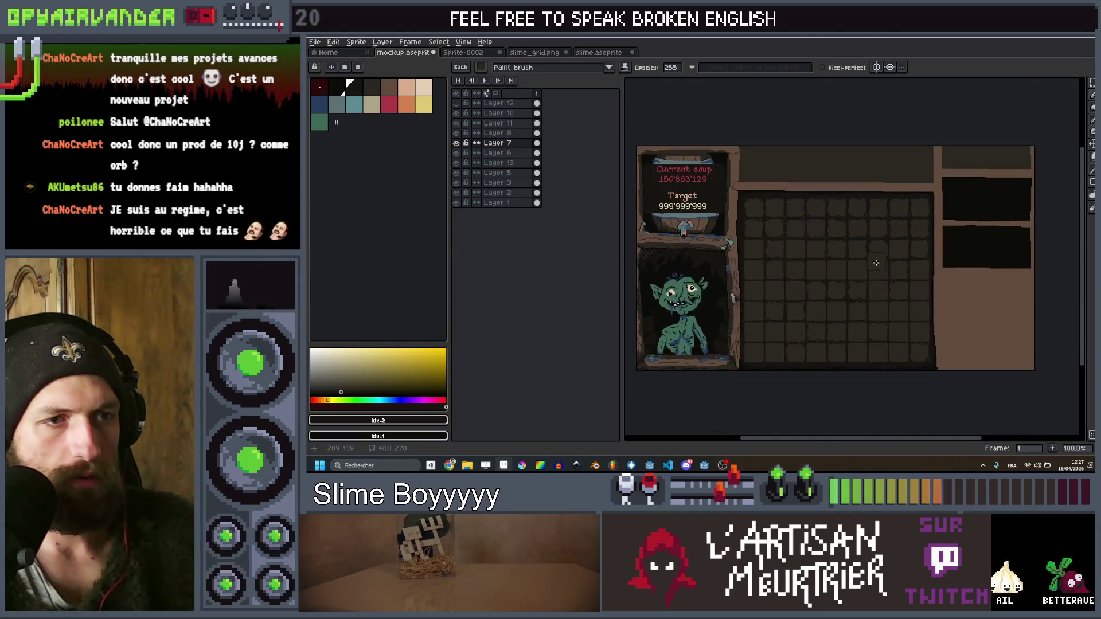
scroll(902, 284, up, 1)
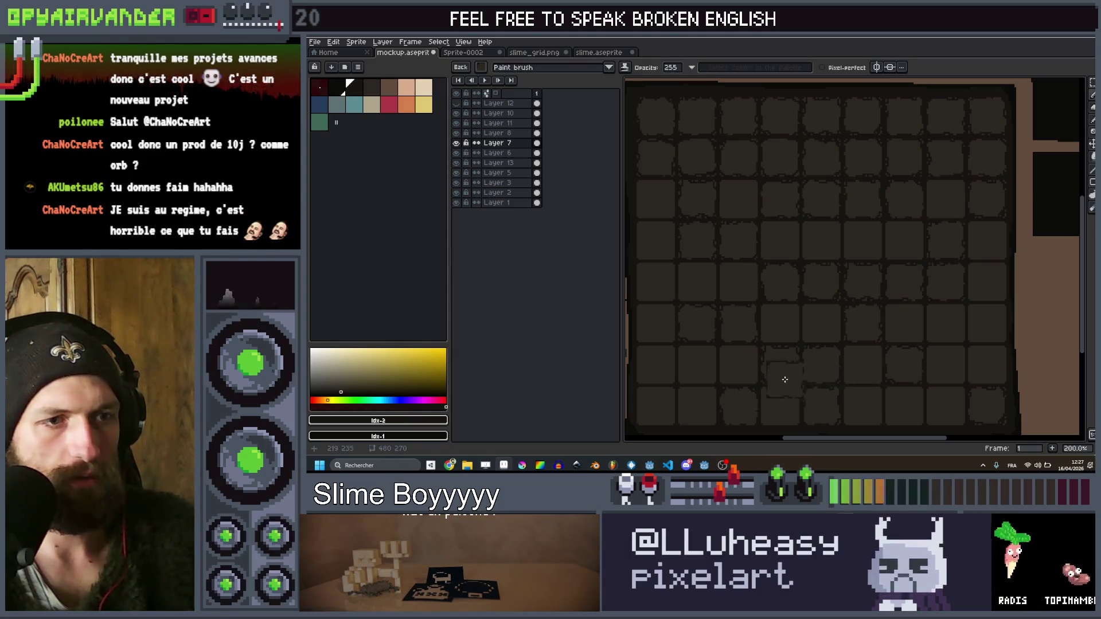
drag(785, 381, 859, 270)
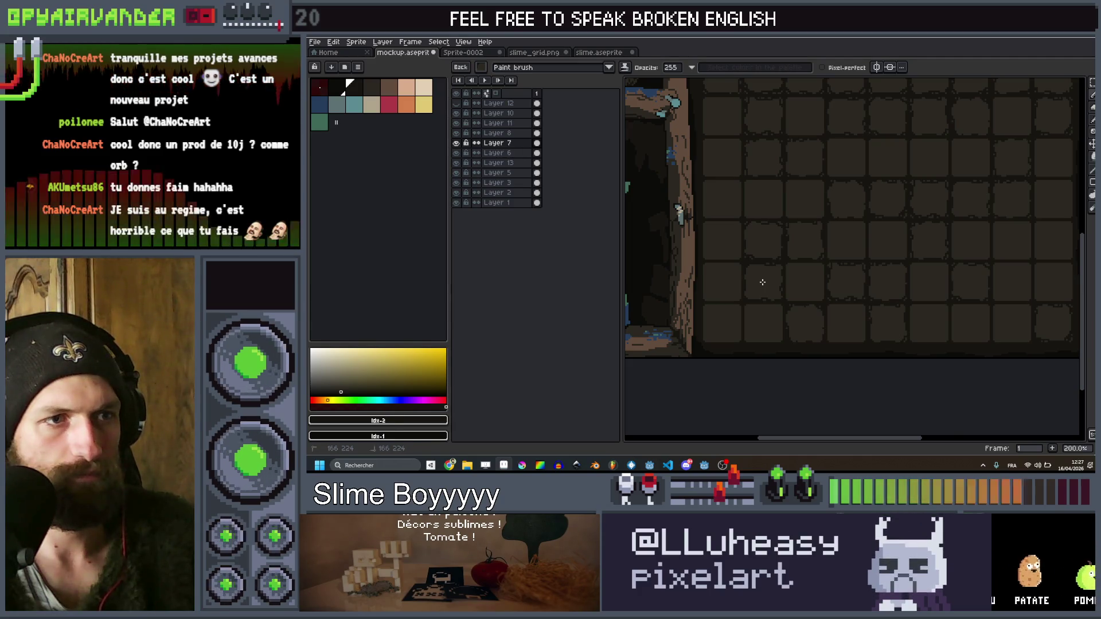
scroll(803, 258, down, 3)
scroll(912, 230, up, 3)
scroll(903, 203, up, 3)
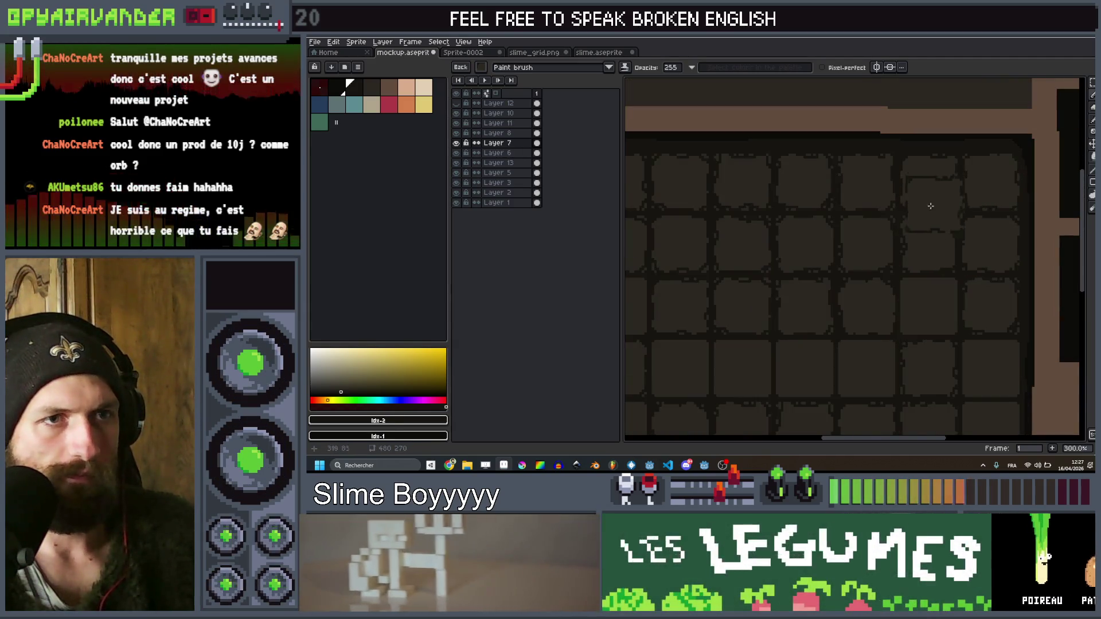
key(m)
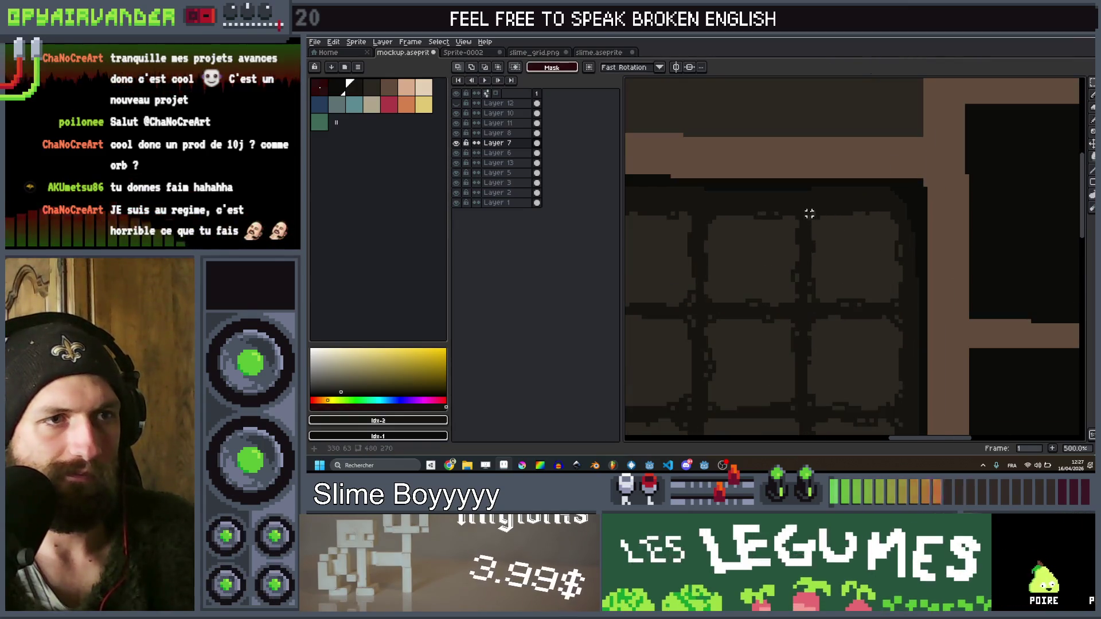
drag(808, 214, 904, 296)
scroll(905, 299, down, 3)
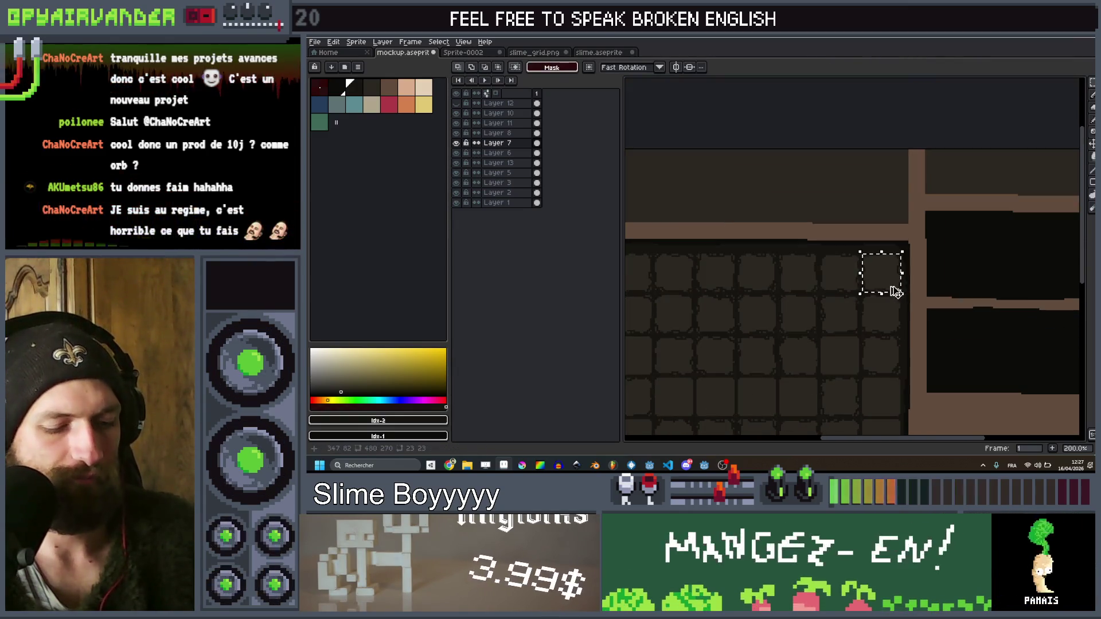
key(b)
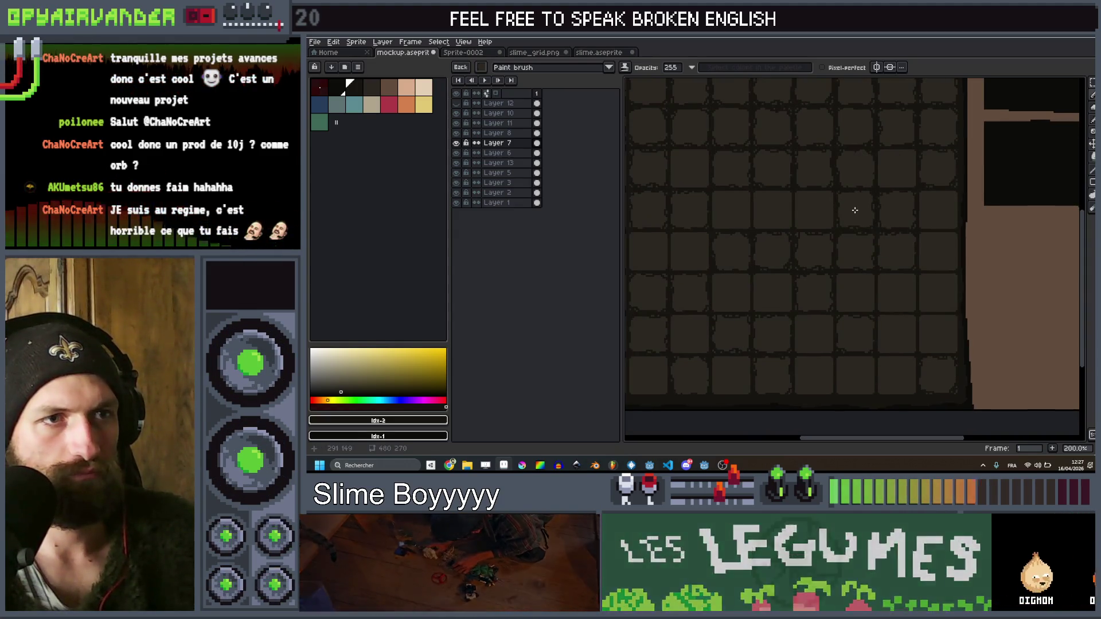
Select the slot tile beside the wooden pillar and shift it down and right
drag(742, 309, 848, 260)
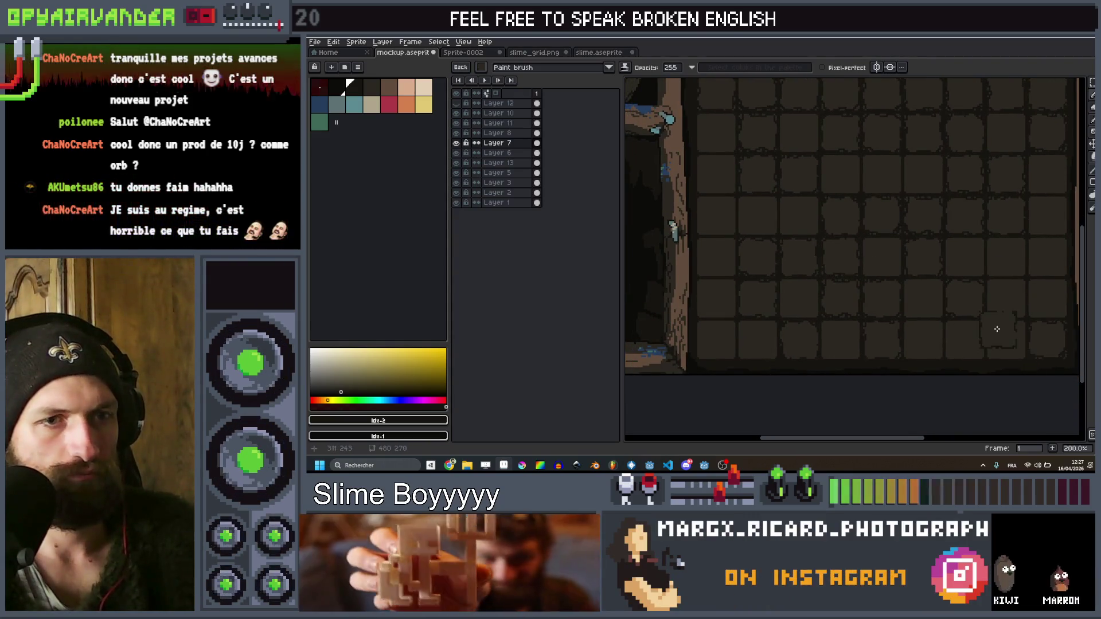
scroll(1002, 274, down, 1)
scroll(974, 273, up, 2)
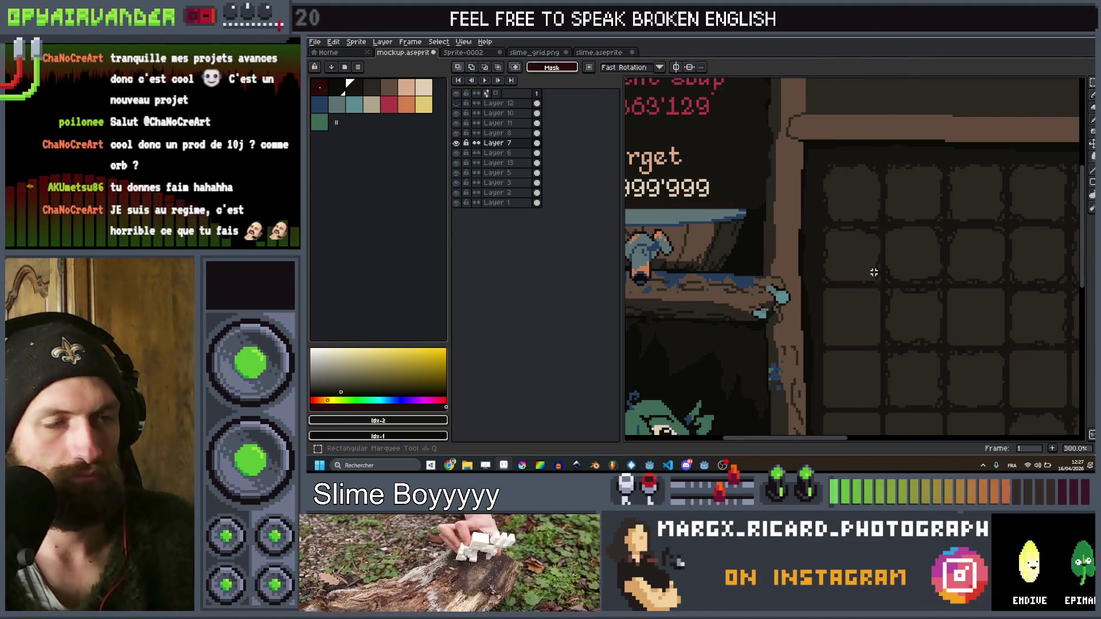
scroll(917, 269, up, 2)
key(m)
drag(803, 214, 894, 313)
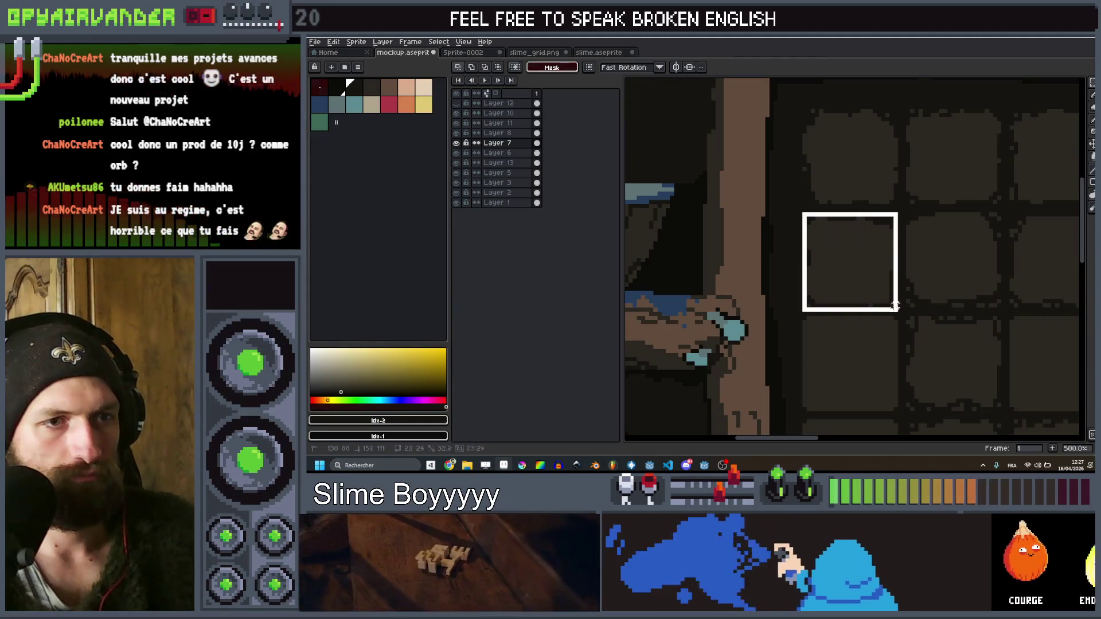
drag(849, 262, 896, 302)
key(b)
scroll(896, 302, down, 3)
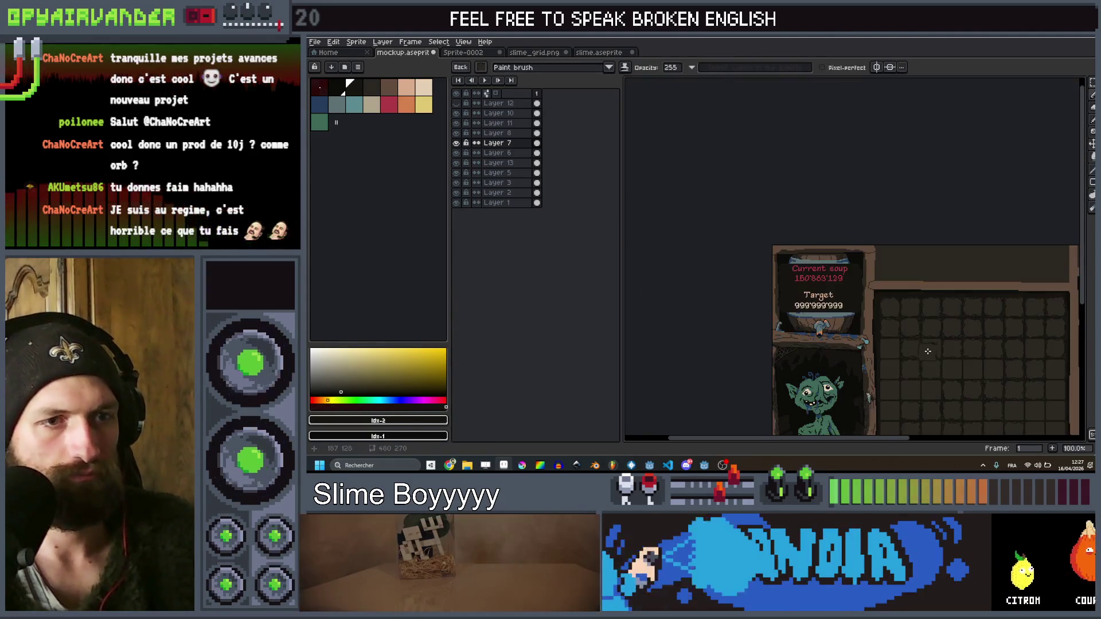
Undo the tile move so the slot realigns, then pan across the slot grid
scroll(974, 324, up, 2)
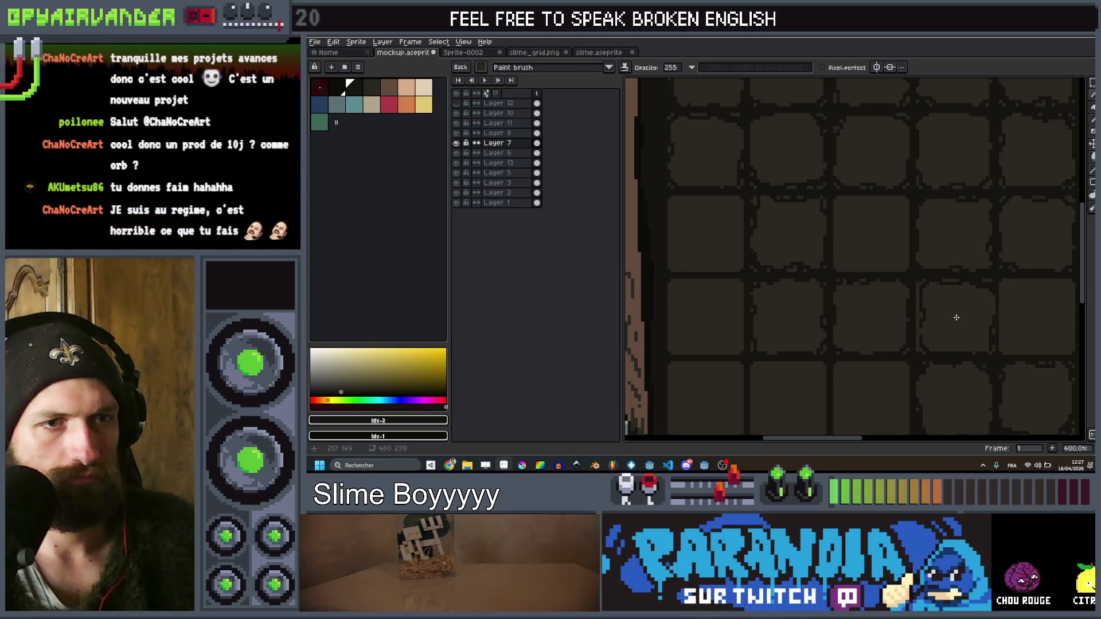
scroll(954, 317, down, 2)
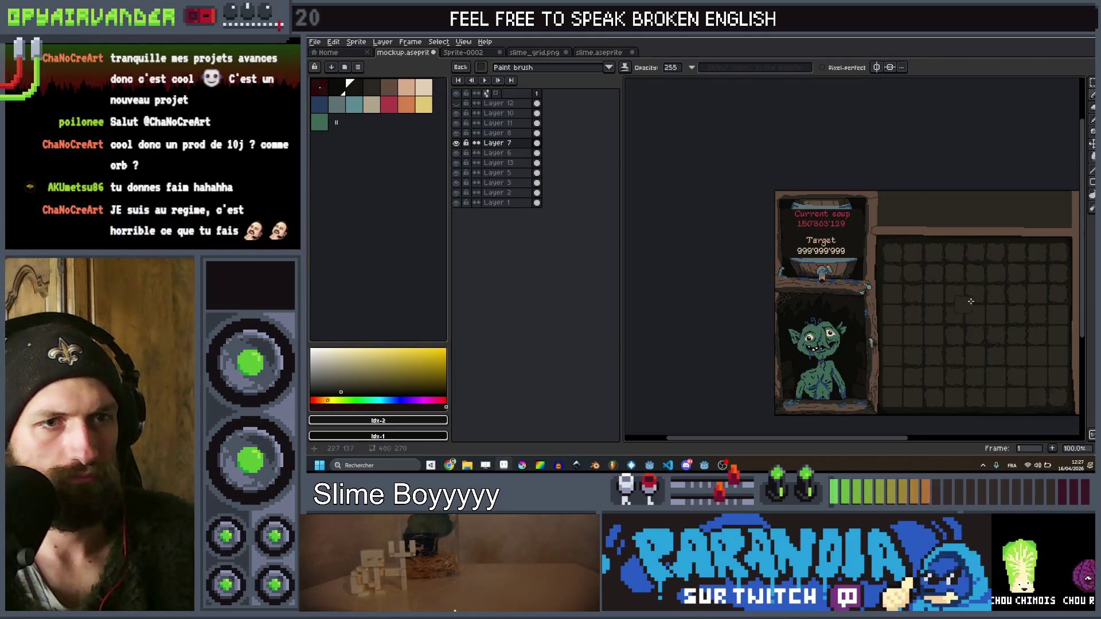
scroll(931, 258, up, 2)
key(ctrl+z)
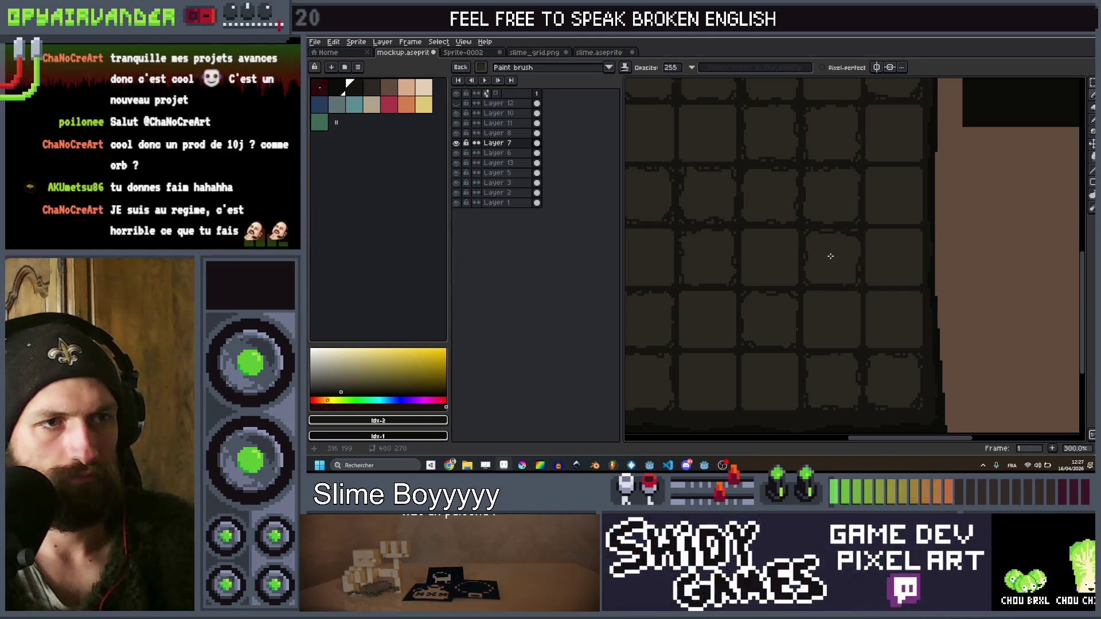
scroll(827, 256, down, 2)
scroll(789, 260, up, 2)
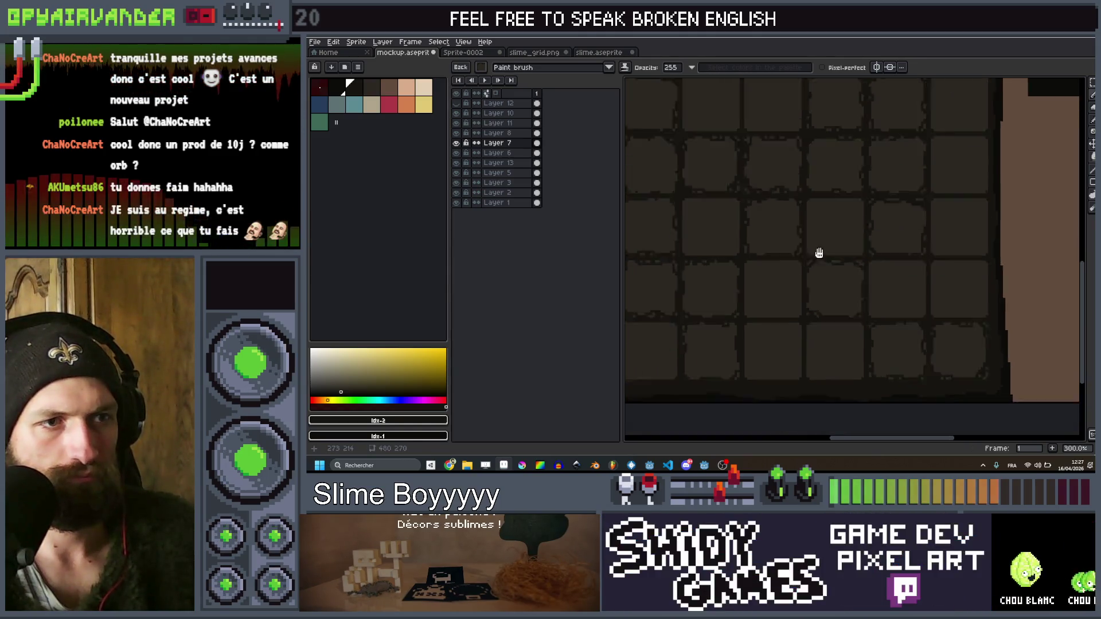
mouse_move(922, 253)
mouse_down()
mouse_move(720, 302)
mouse_move(990, 300)
mouse_move(967, 301)
mouse_up()
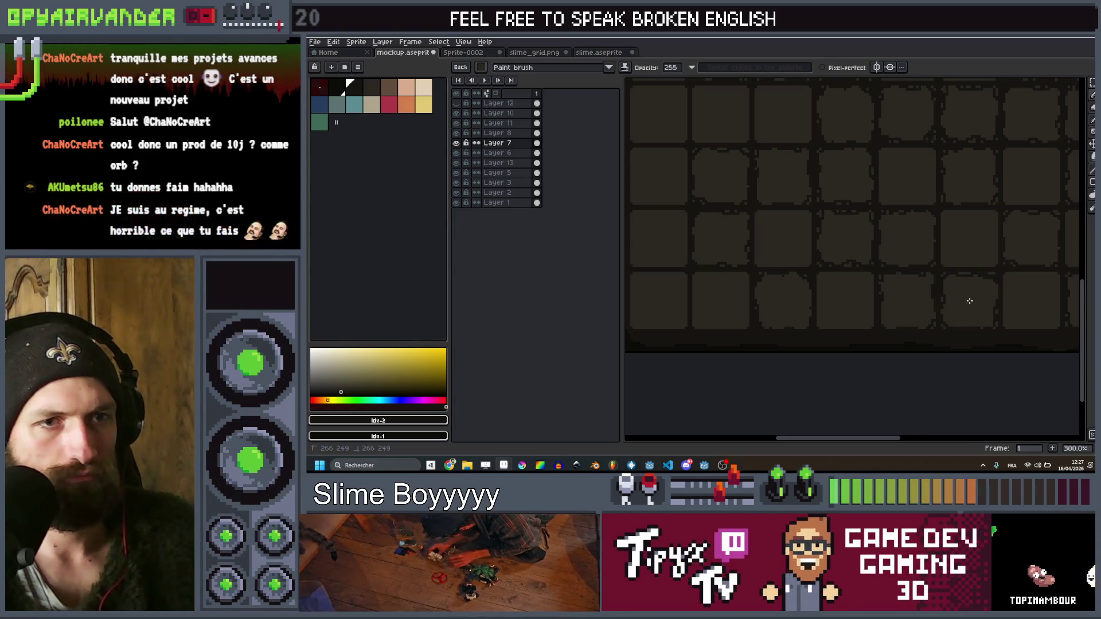
scroll(969, 301, down, 2)
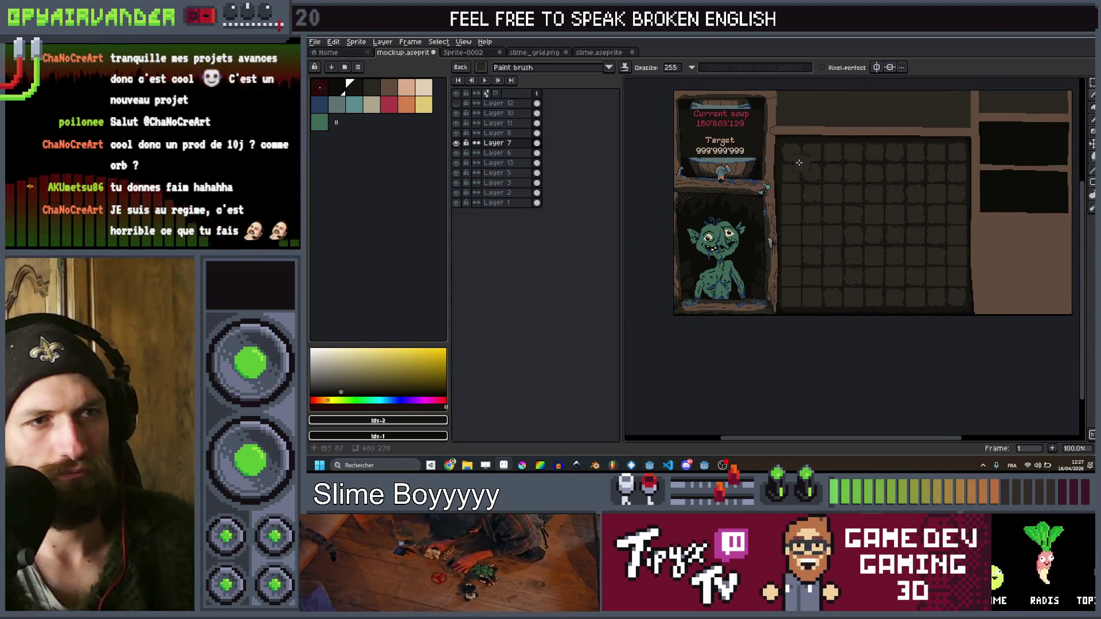
Turn a slot tile near the grid's top left into a cell brush
scroll(800, 163, up, 4)
key(q)
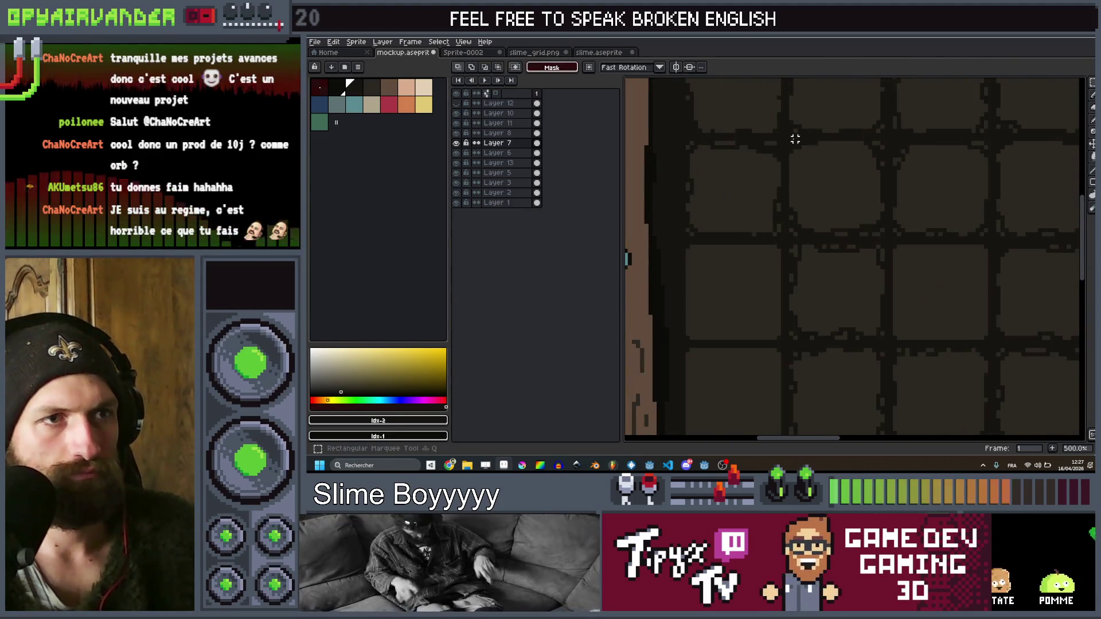
mouse_move(790, 143)
mouse_down()
mouse_move(886, 223)
mouse_move(883, 236)
mouse_up()
key(b)
key(ctrl+d)
Pan across the grid from its left edge back to the right side
scroll(881, 273, down, 1)
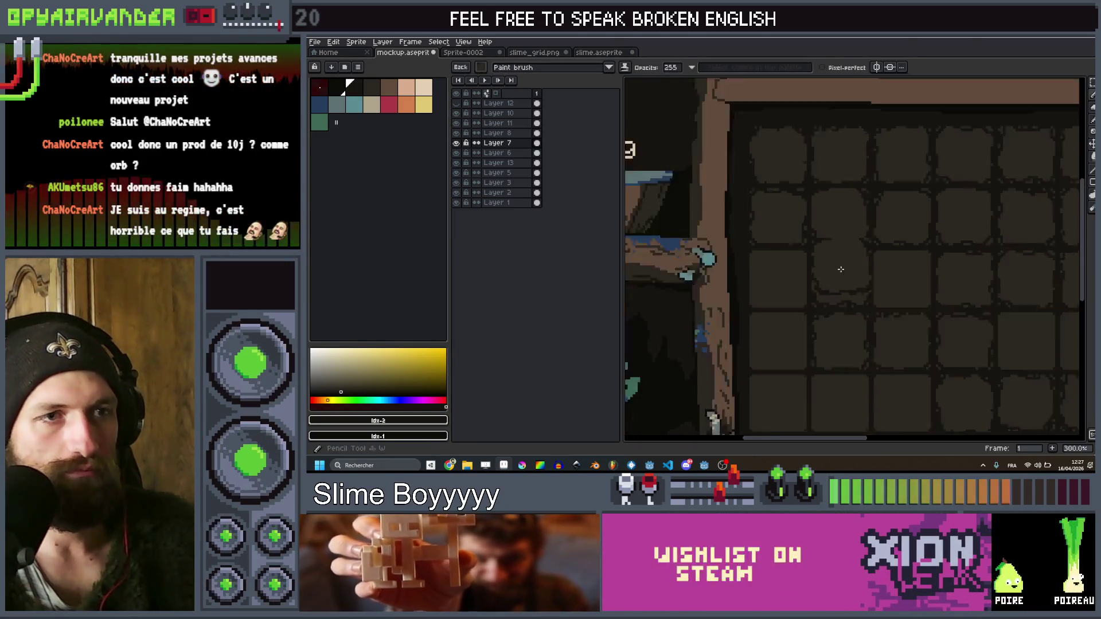
scroll(881, 273, down, 2)
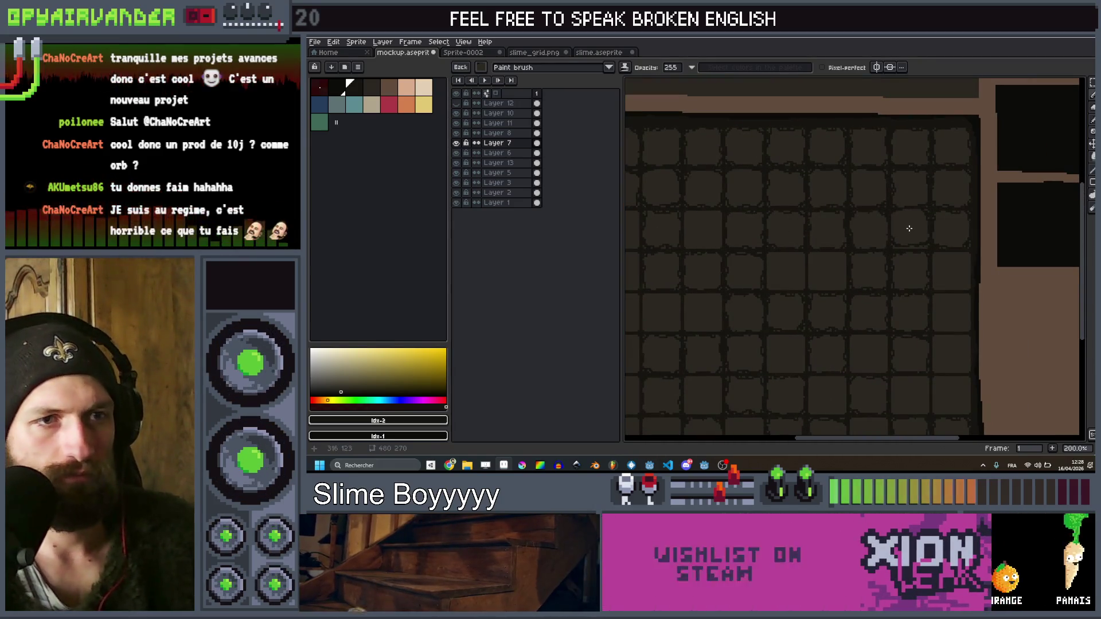
drag(706, 294, 814, 242)
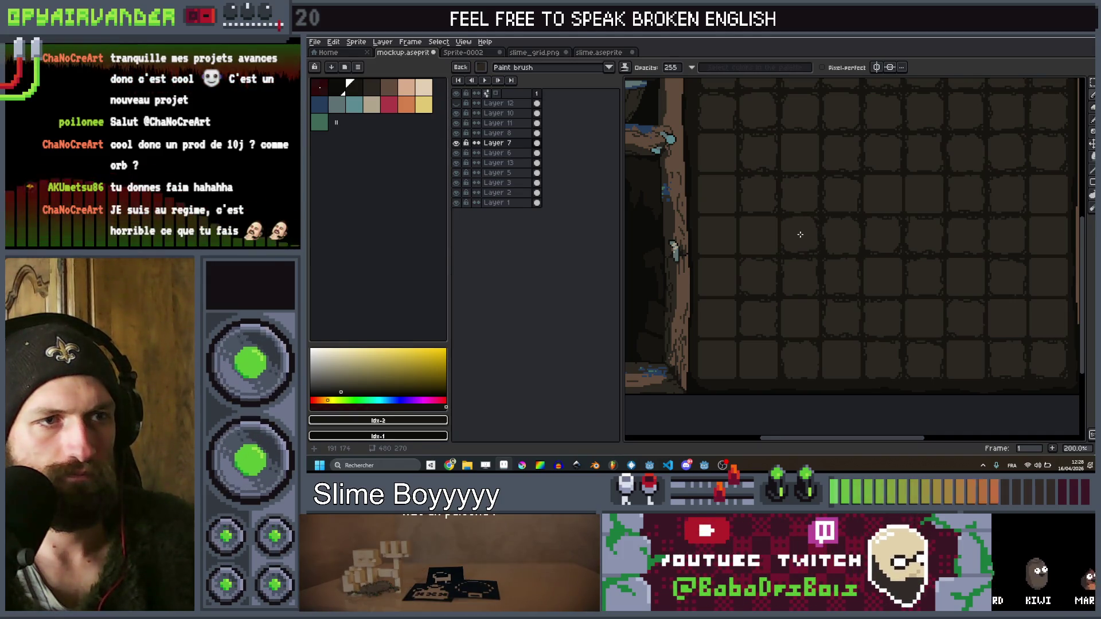
drag(919, 269, 853, 223)
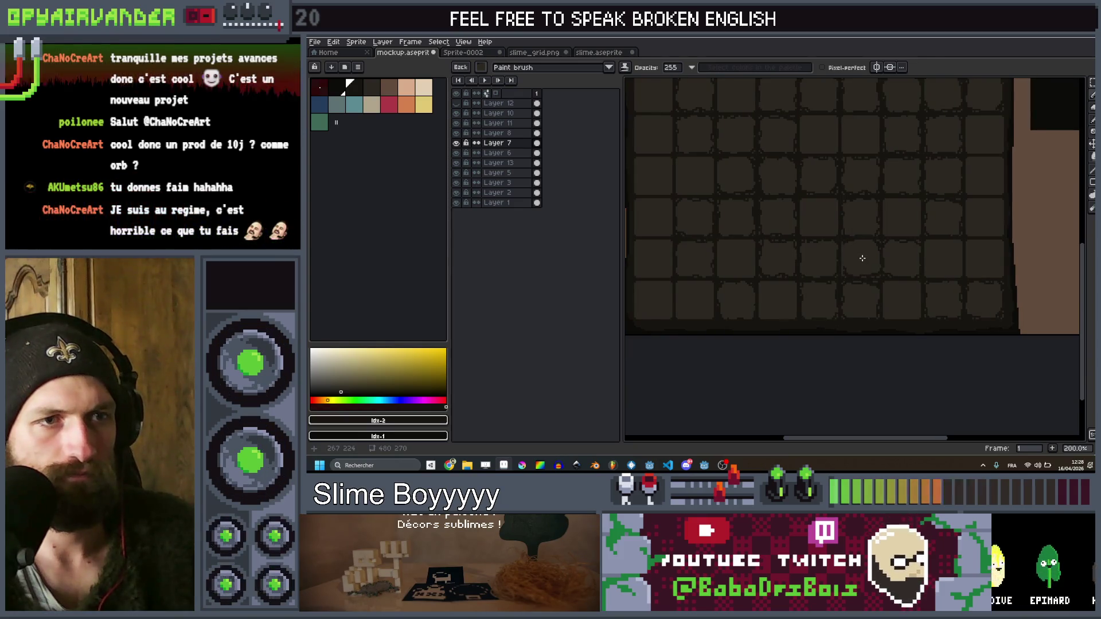
scroll(865, 250, down, 2)
scroll(948, 167, up, 1)
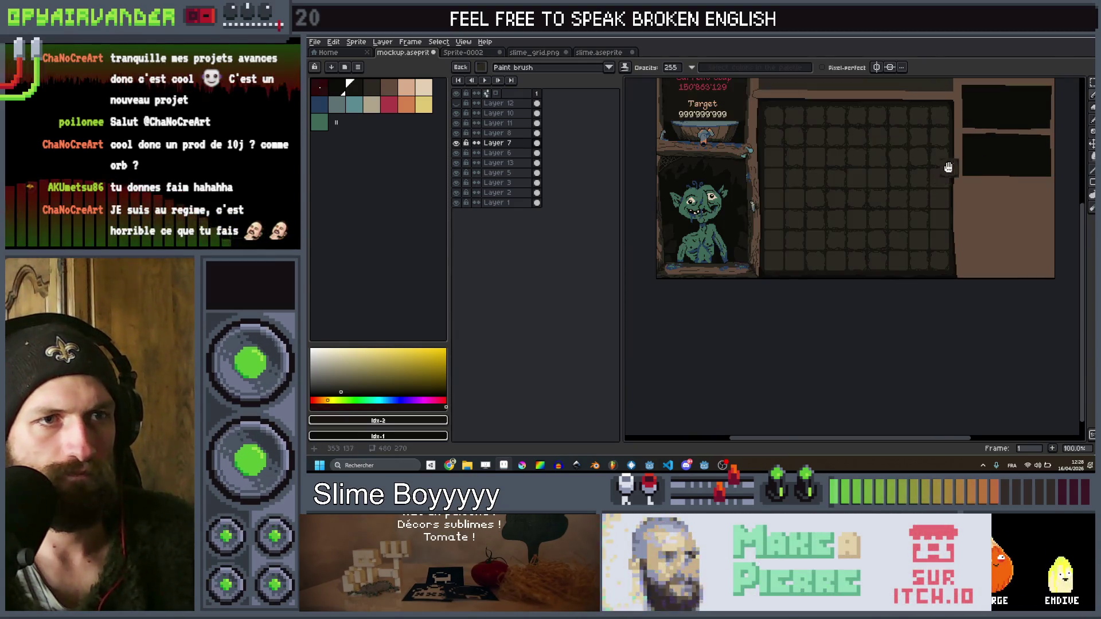
Outline one slot cell with the Rectangular Marquee and save it as a custom brush
drag(948, 167, 945, 220)
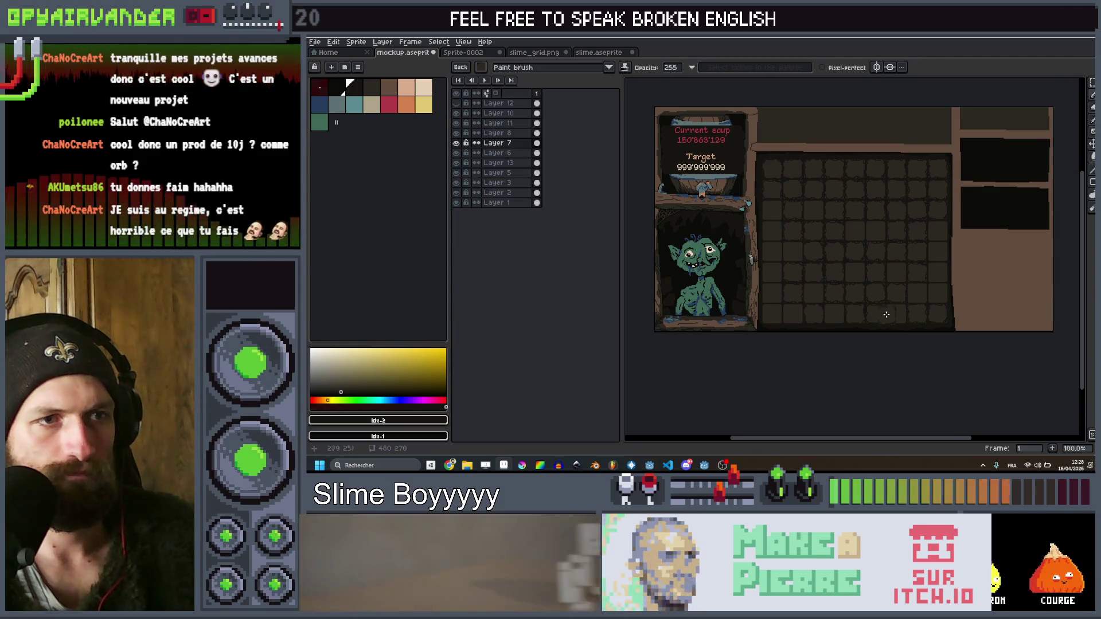
scroll(896, 315, down, 1)
scroll(949, 231, up, 1)
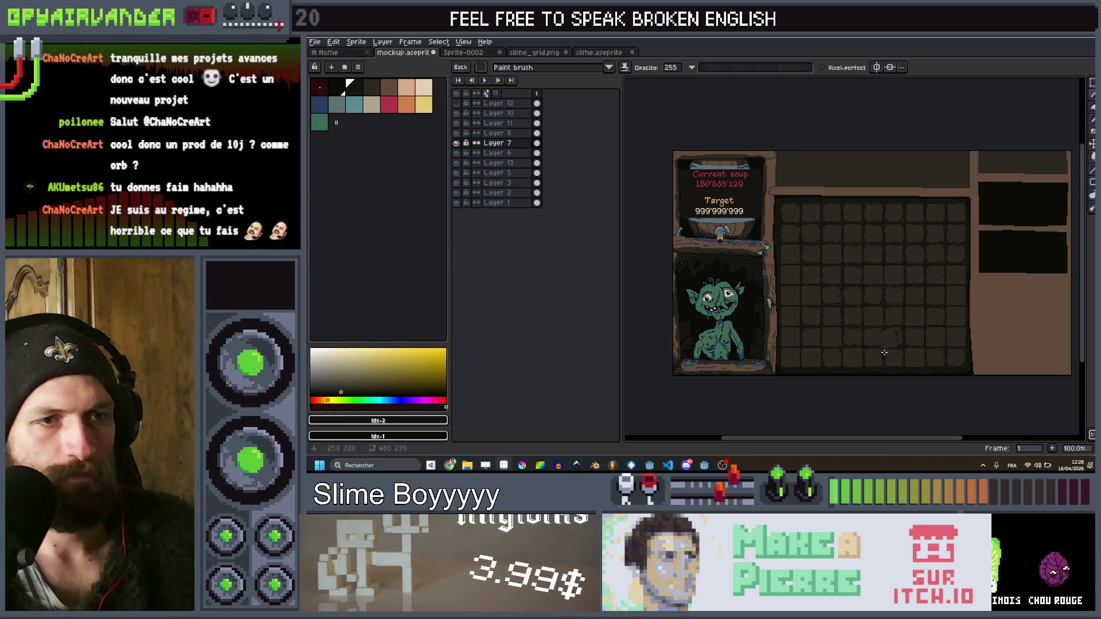
scroll(865, 298, up, 5)
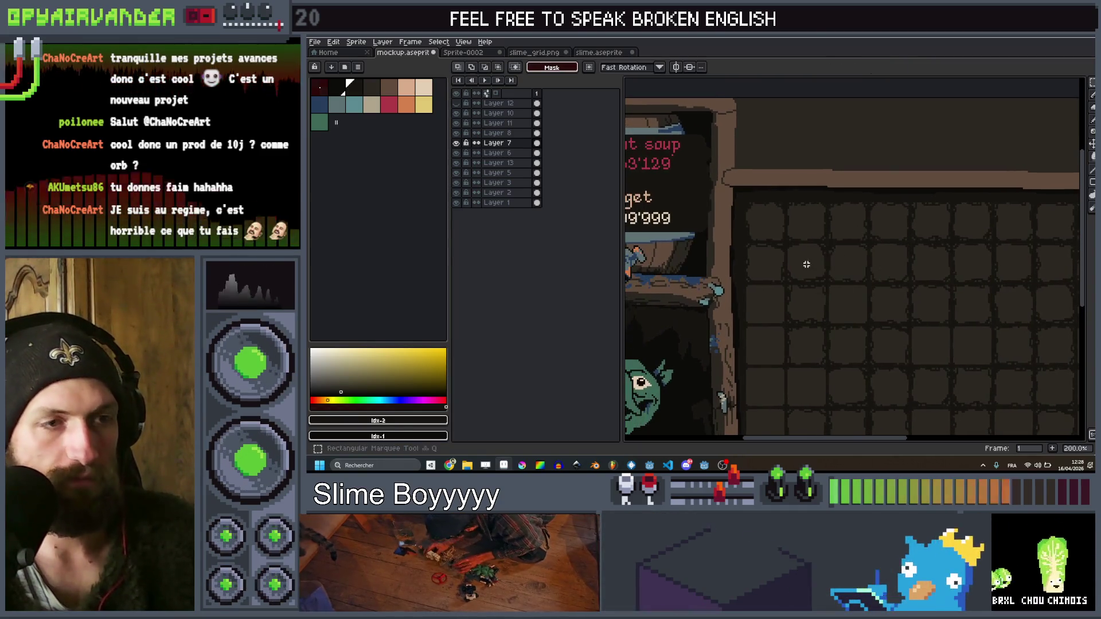
key(m)
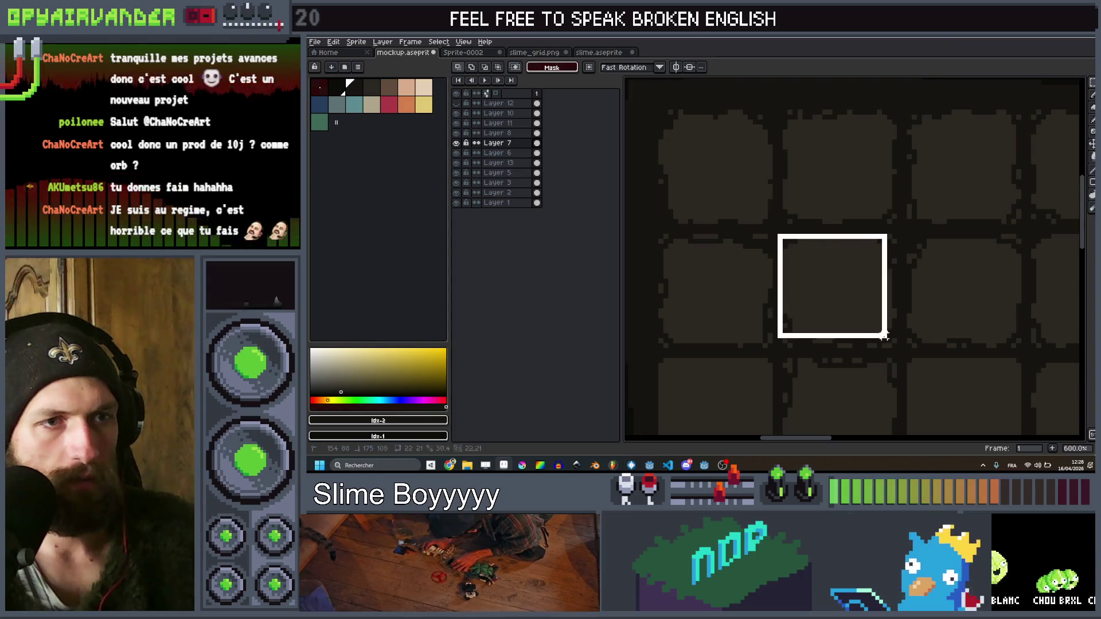
drag(888, 345, 888, 345)
scroll(843, 287, right, 3)
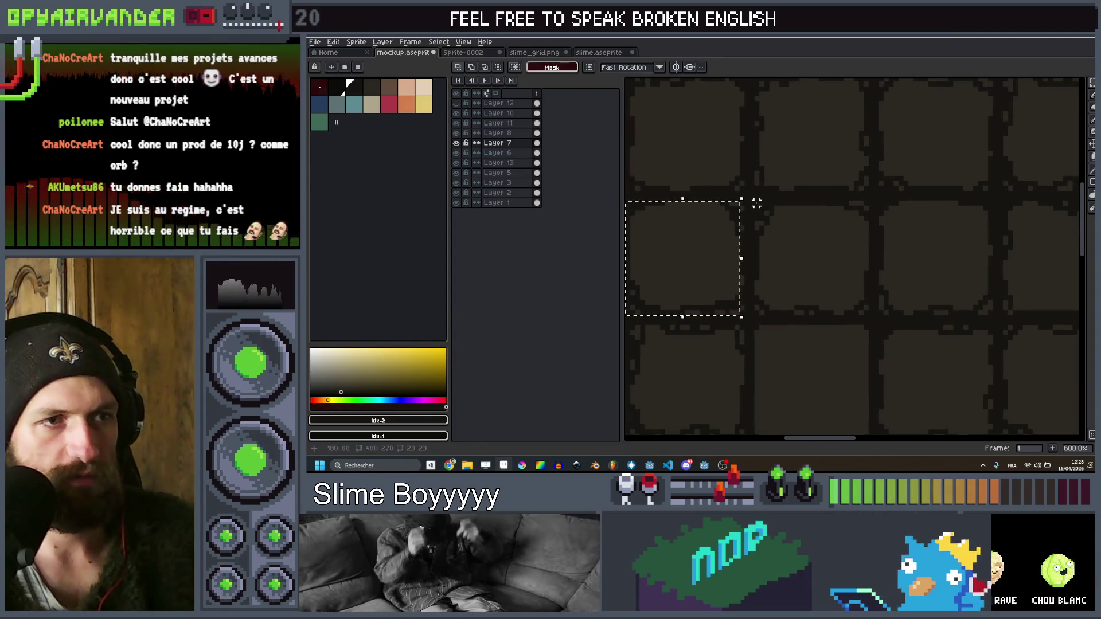
drag(796, 253, 866, 313)
scroll(866, 315, down, 4)
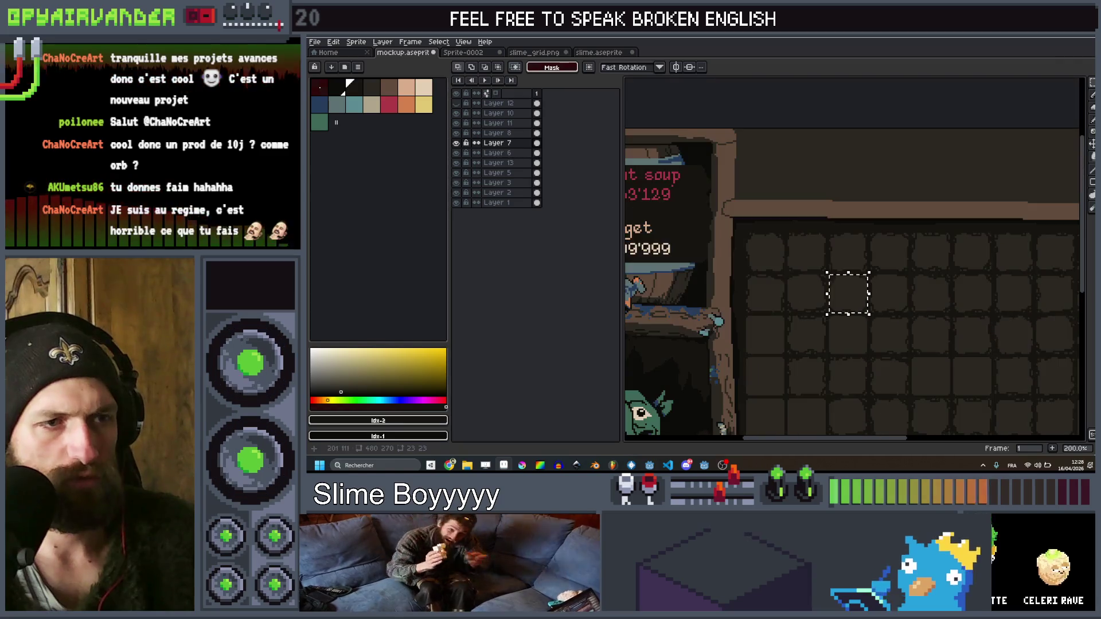
scroll(860, 363, up, 1)
drag(857, 363, 850, 290)
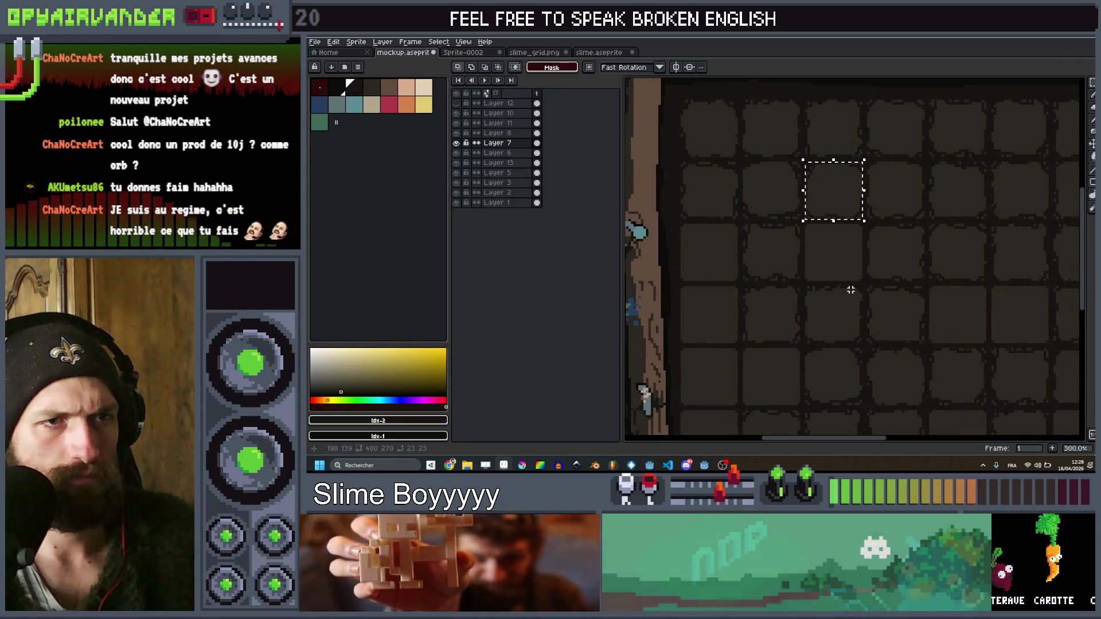
key(ctrl+b)
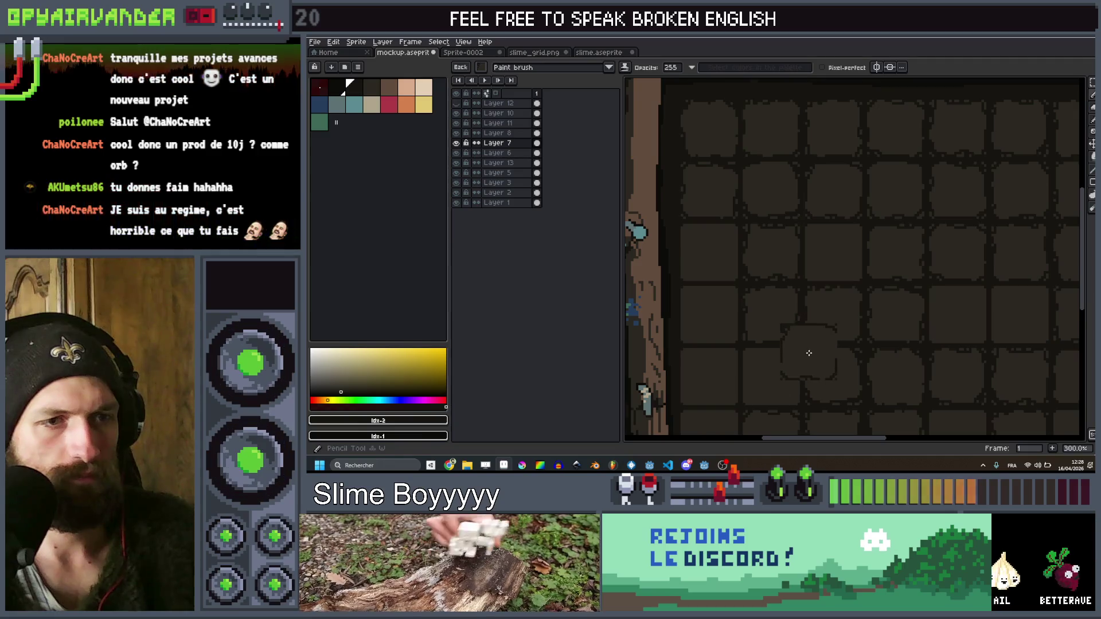
Select a 23×23 slot cell and make it the painting brush
scroll(779, 382, down, 1)
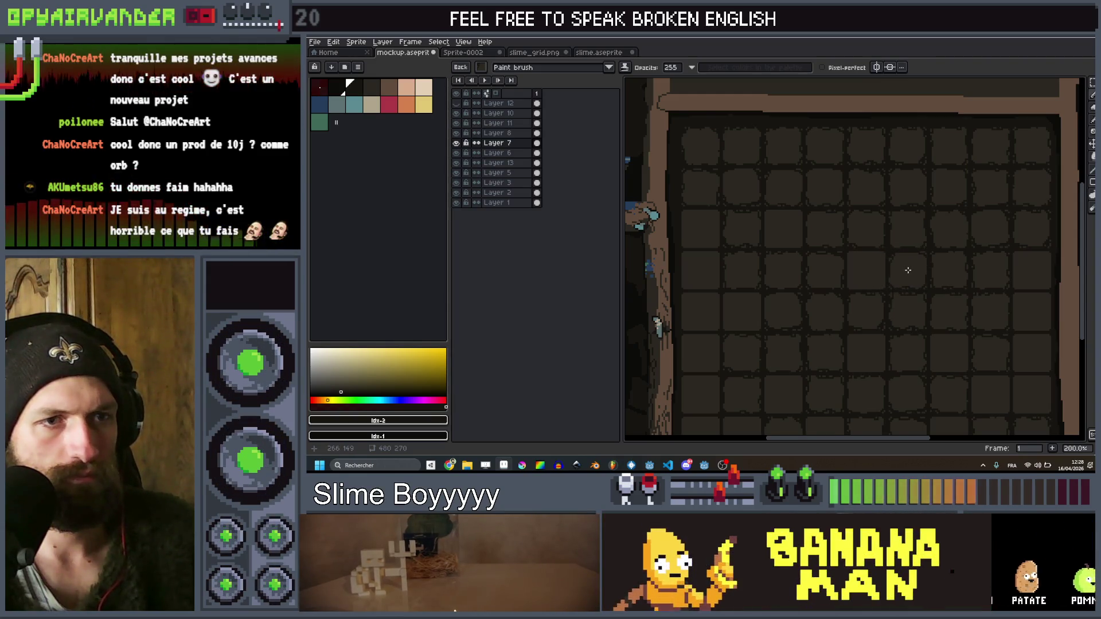
scroll(826, 248, down, 3)
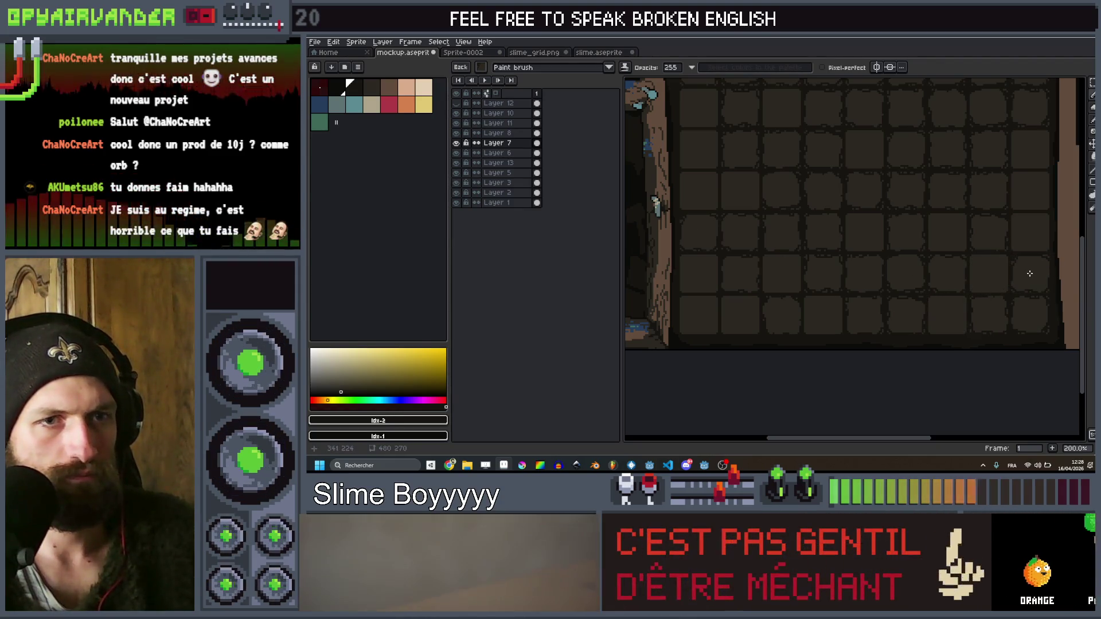
scroll(1029, 273, down, 1)
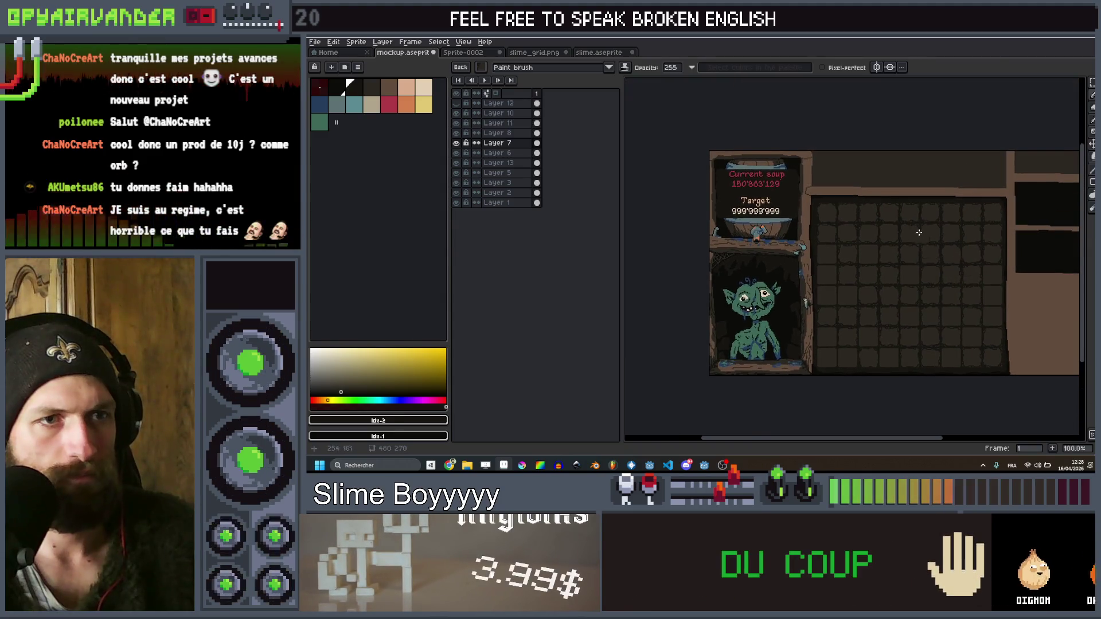
scroll(889, 233, up, 2)
scroll(841, 250, up, 2)
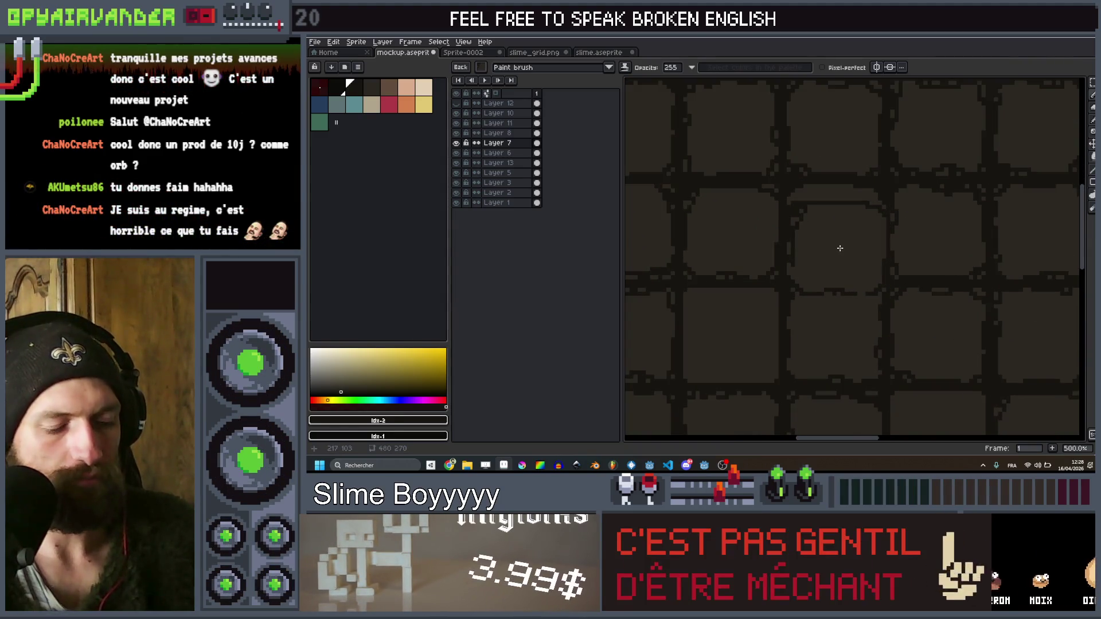
key(q)
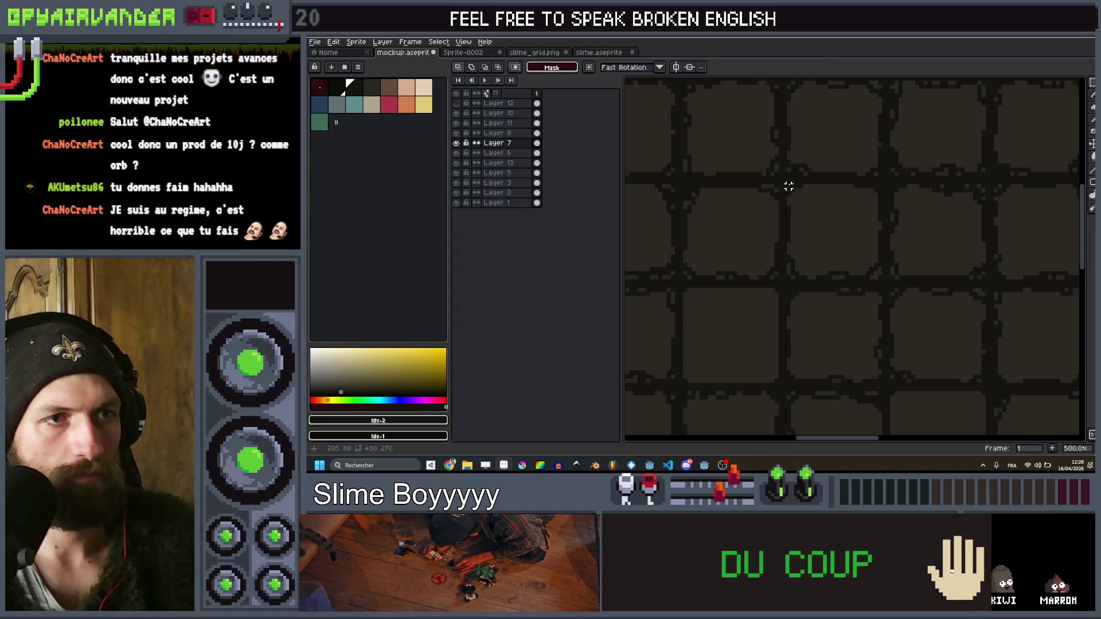
drag(867, 268, 883, 281)
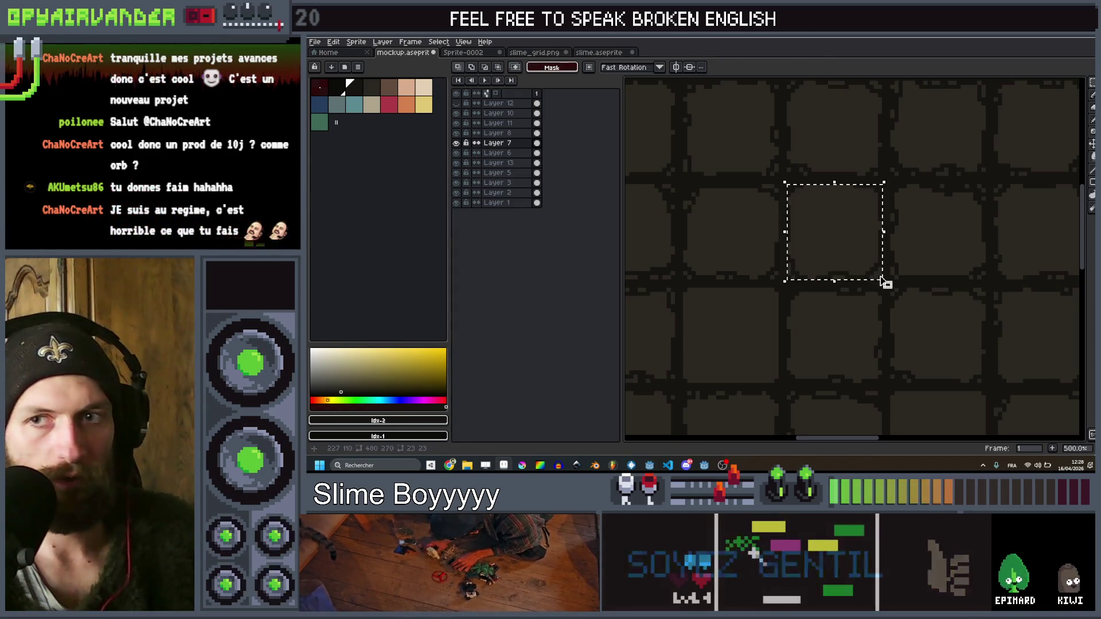
key(ctrl+d)
key(b)
Pan and zoom so the slot grid fills the view
scroll(849, 295, down, 2)
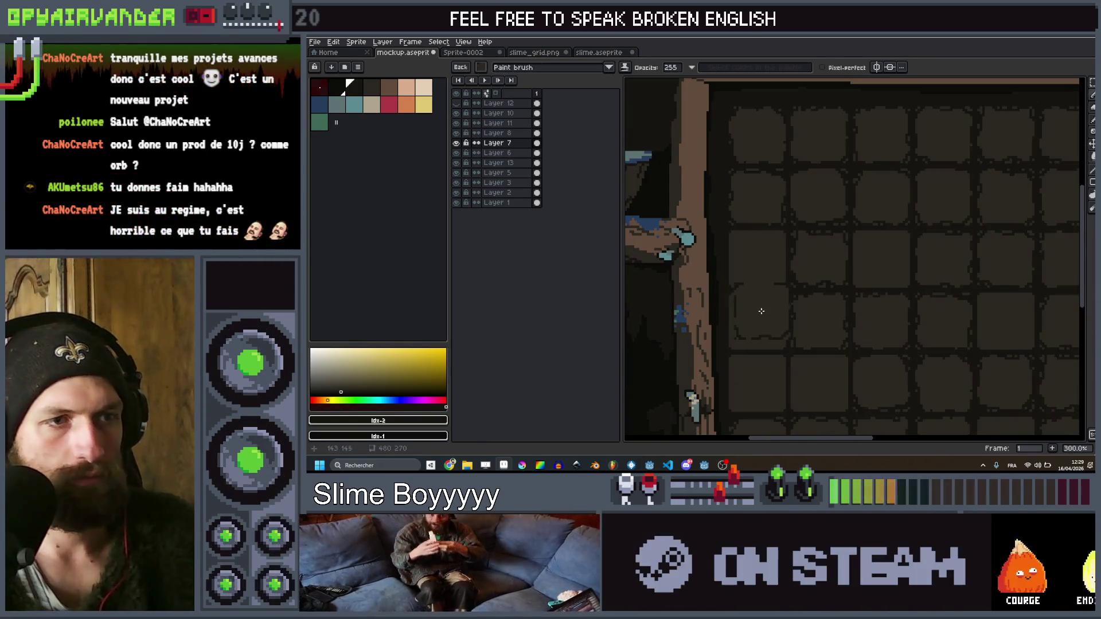
scroll(761, 311, down, 1)
drag(951, 241, 825, 235)
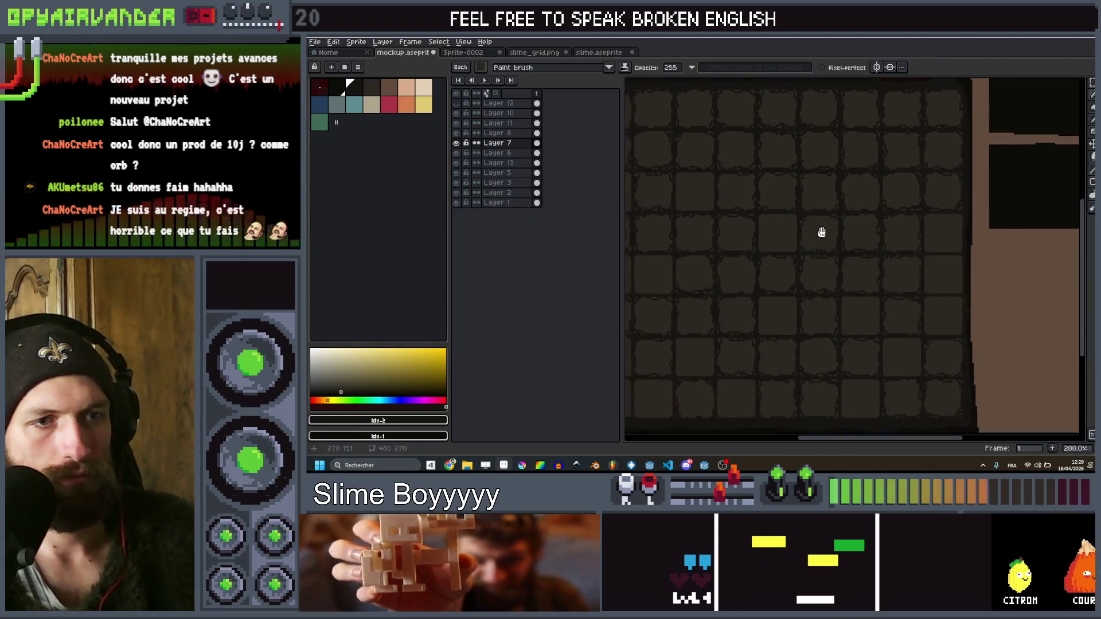
scroll(850, 249, up, 1)
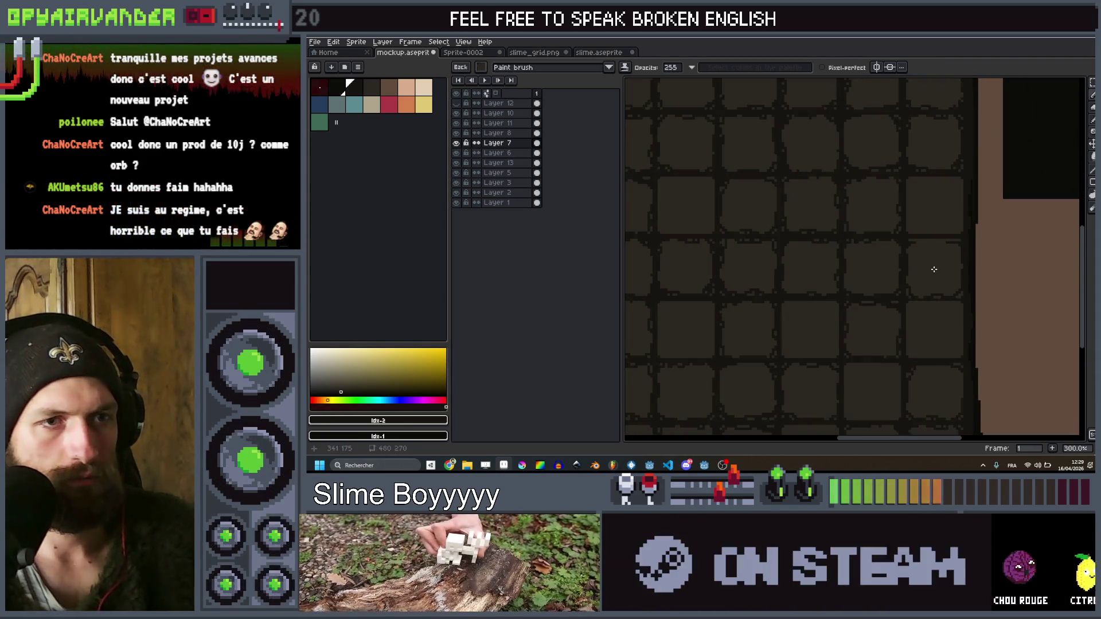
scroll(935, 268, down, 1)
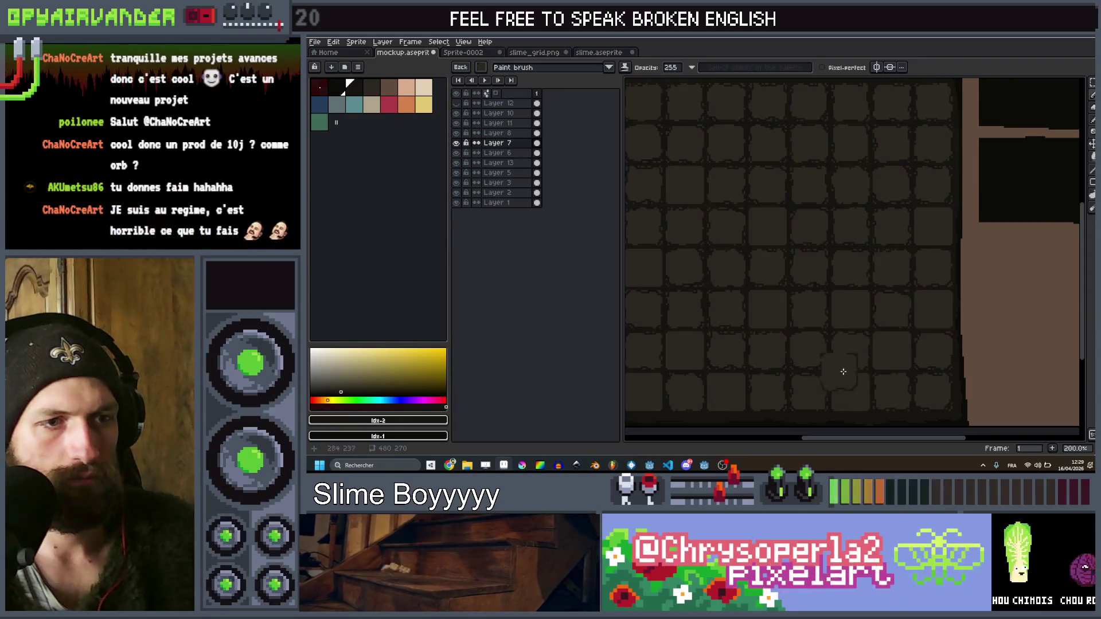
scroll(847, 388, down, 1)
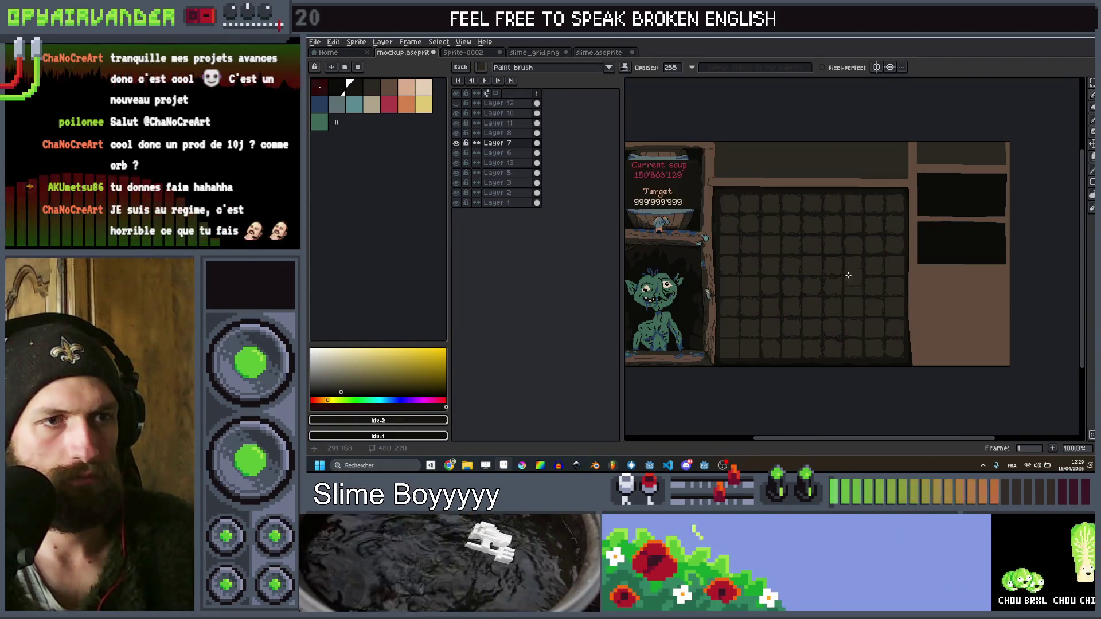
scroll(847, 344, down, 1)
scroll(844, 242, up, 3)
scroll(844, 242, up, 1)
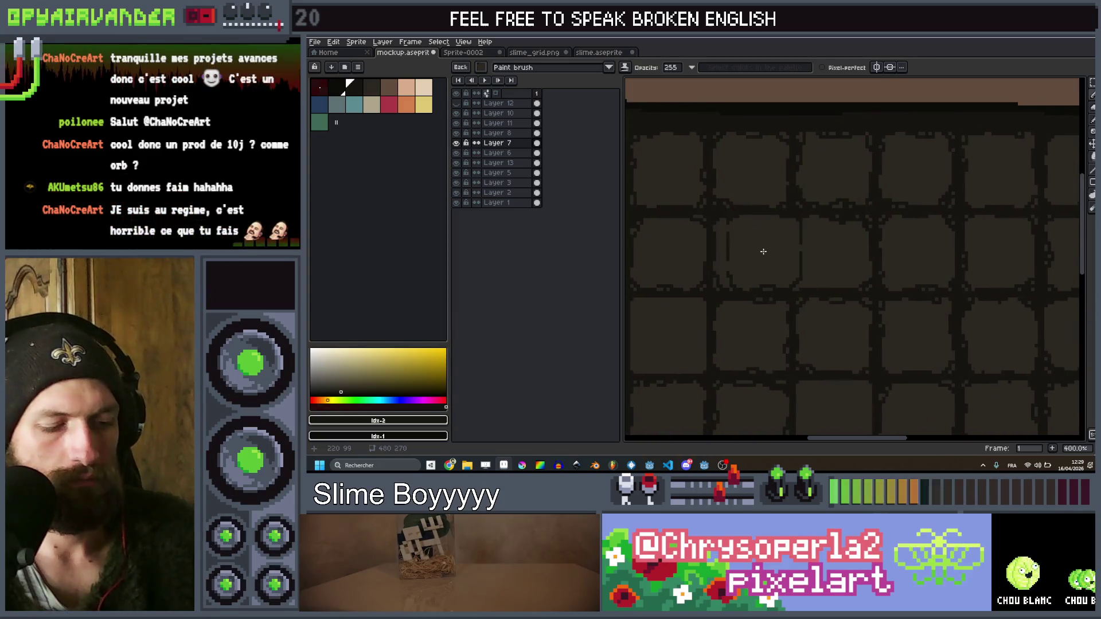
Select a 19×22 area around one slot and turn it into a brush
key(m)
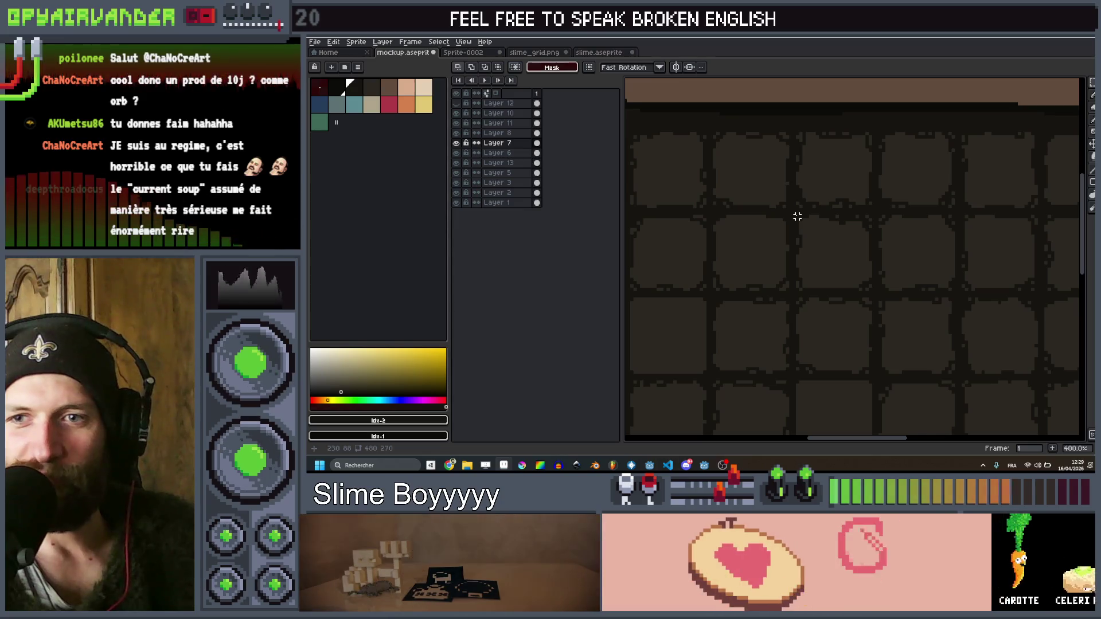
scroll(797, 216, down, 3)
mouse_move(770, 248)
mouse_down()
mouse_move(907, 281)
mouse_move(825, 267)
mouse_up()
scroll(825, 267, up, 2)
scroll(907, 246, down, 1)
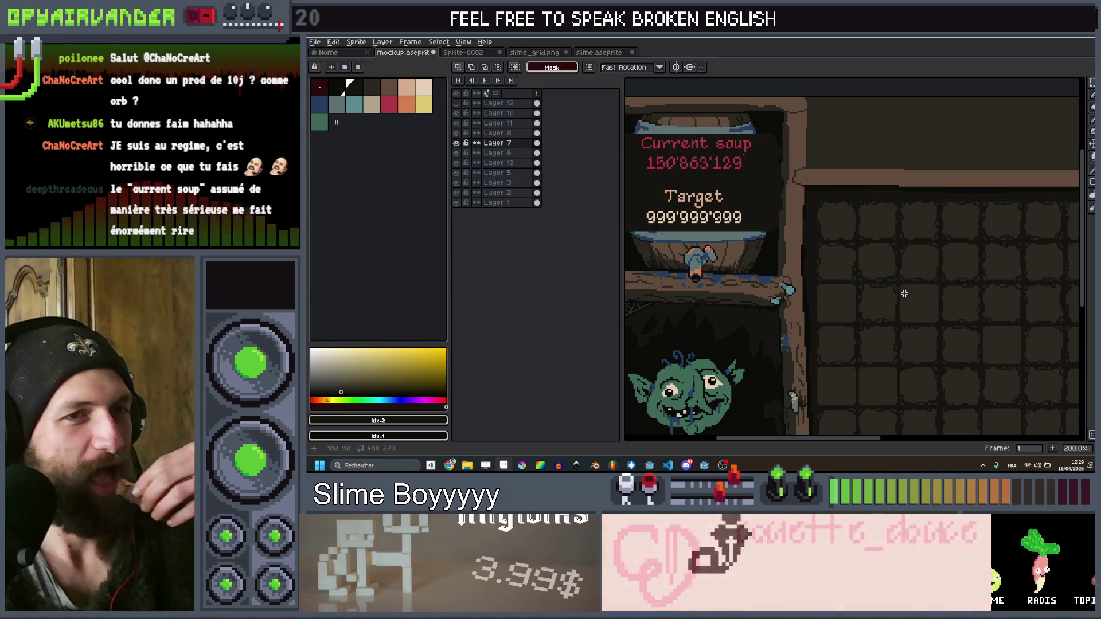
scroll(912, 262, right, 2)
mouse_move(918, 264)
mouse_down()
mouse_move(870, 269)
mouse_move(869, 237)
mouse_move(860, 262)
mouse_move(839, 200)
mouse_up()
scroll(843, 212, up, 2)
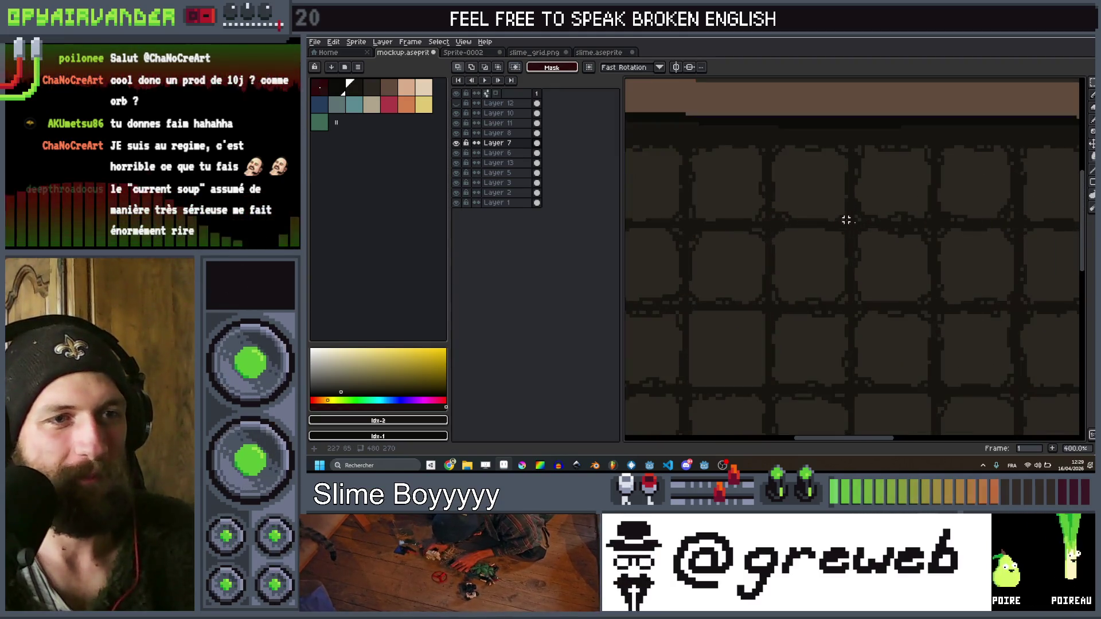
drag(855, 230, 932, 306)
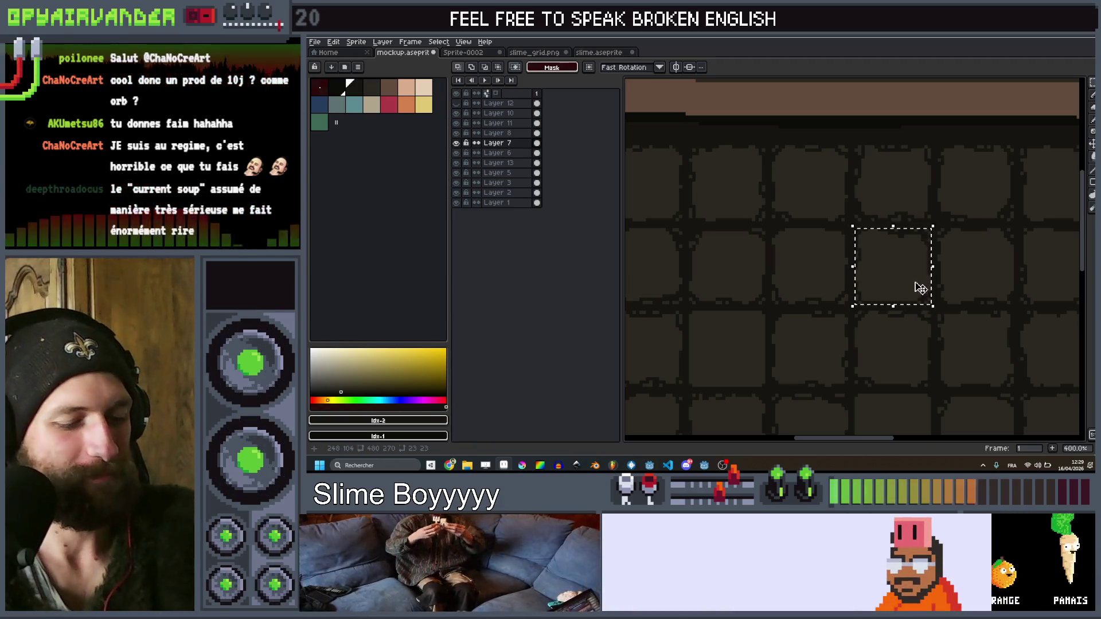
key(b)
key(ctrl+d)
Zoom in on the tiles and paint over a grid line between slots
scroll(889, 336, down, 1)
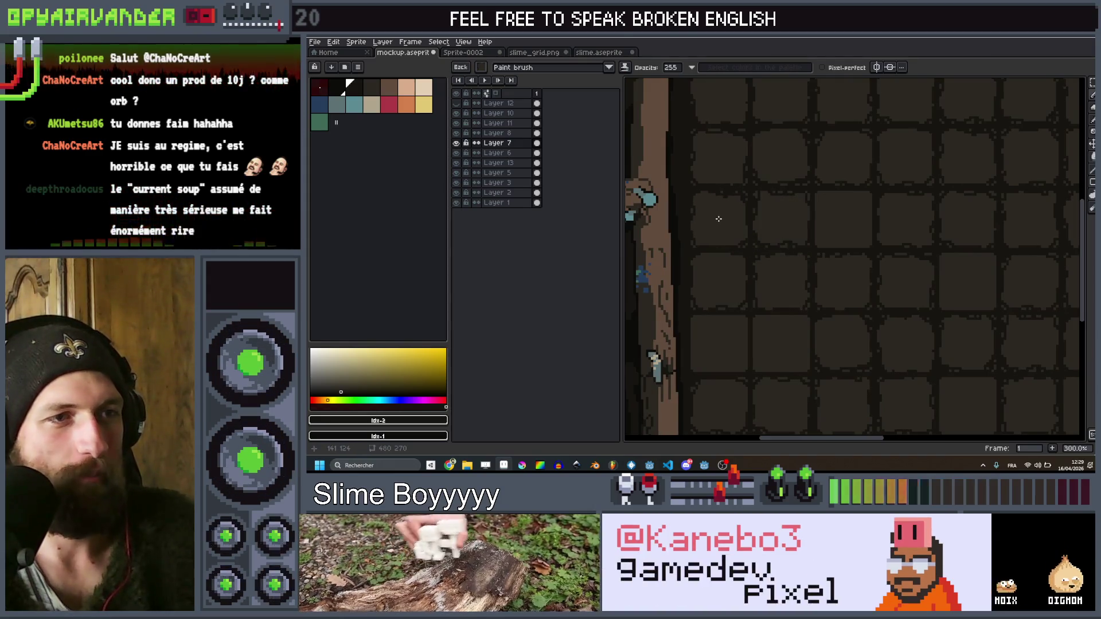
scroll(717, 219, down, 2)
scroll(870, 236, up, 2)
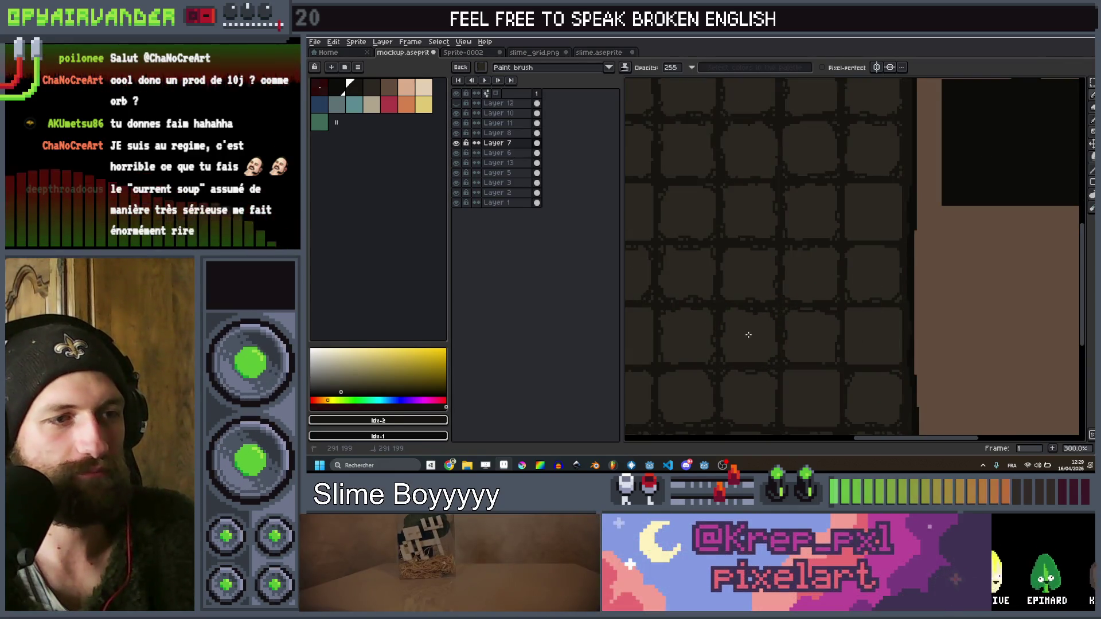
scroll(791, 330, down, 1)
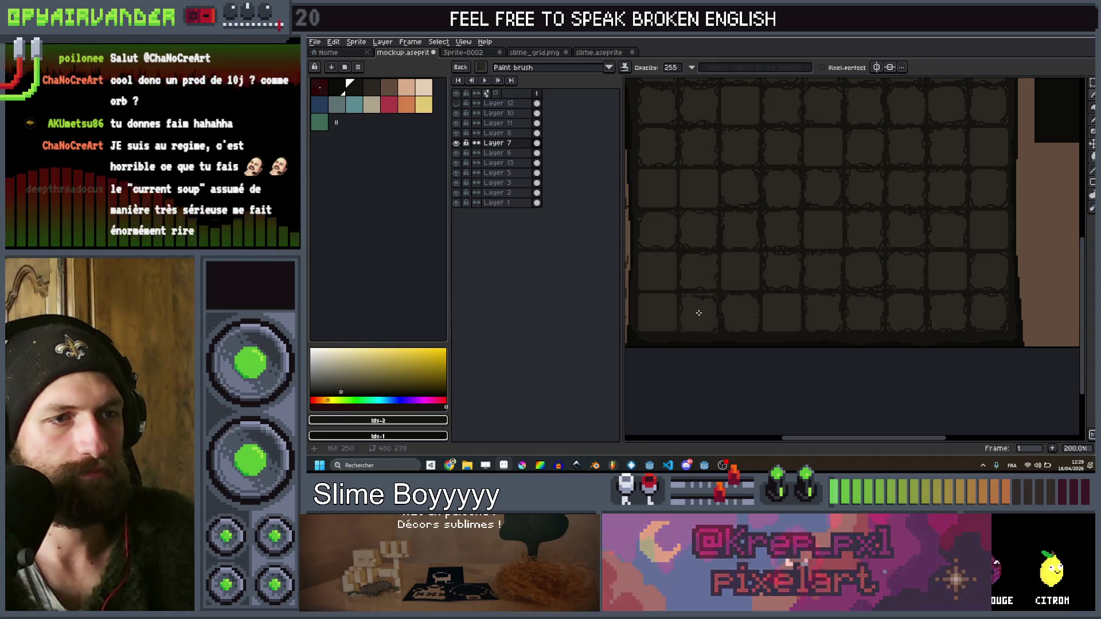
scroll(745, 269, up, 1)
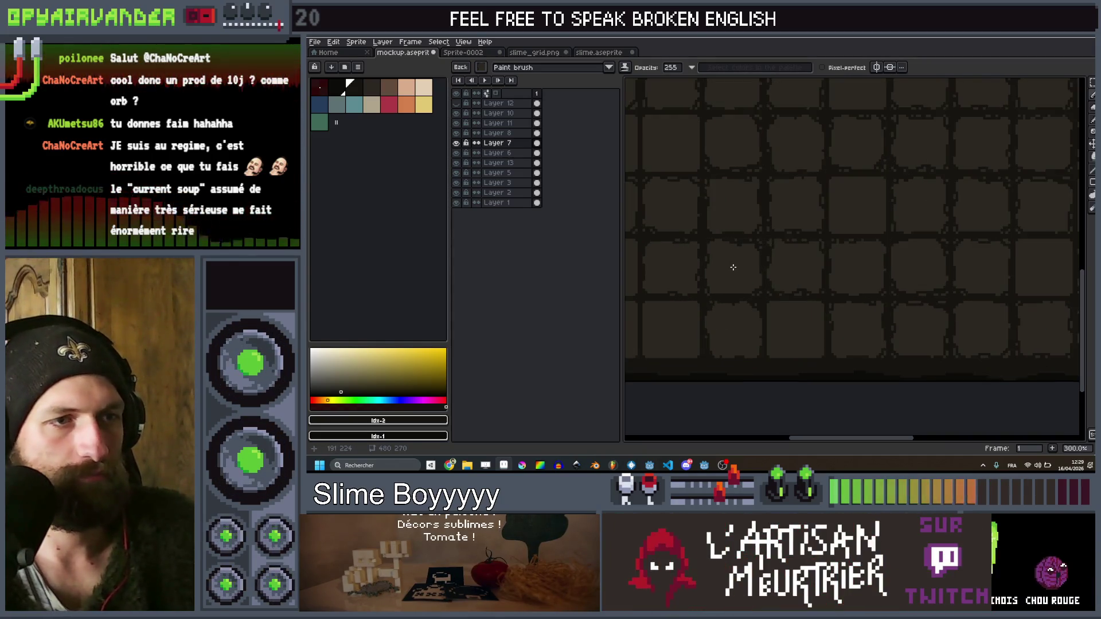
scroll(733, 267, down, 2)
scroll(860, 229, up, 2)
drag(854, 211, 899, 210)
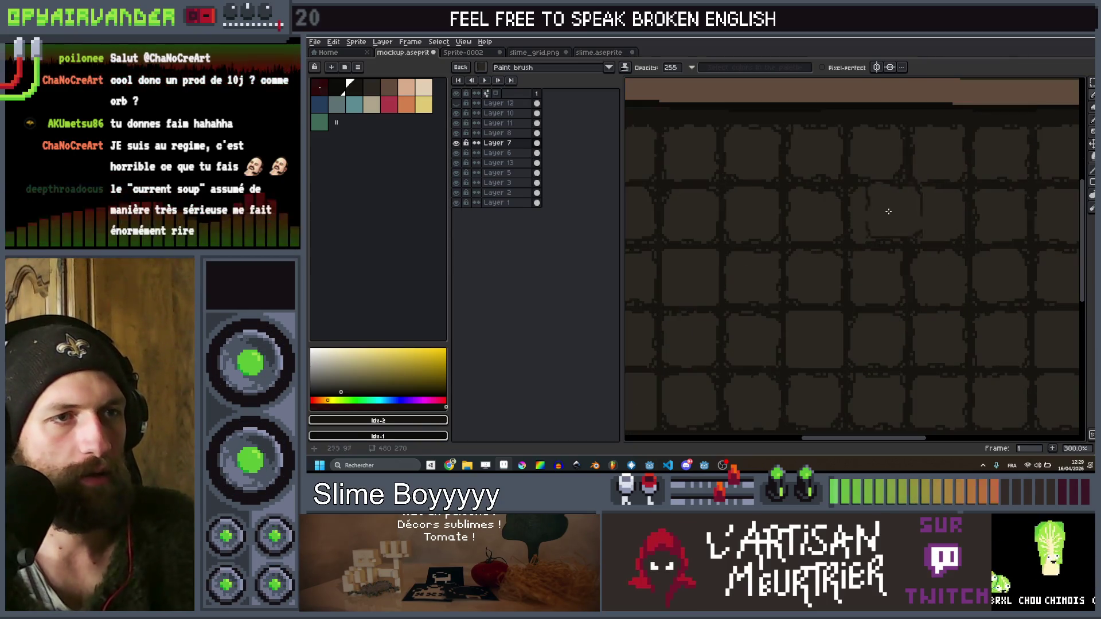
key(m)
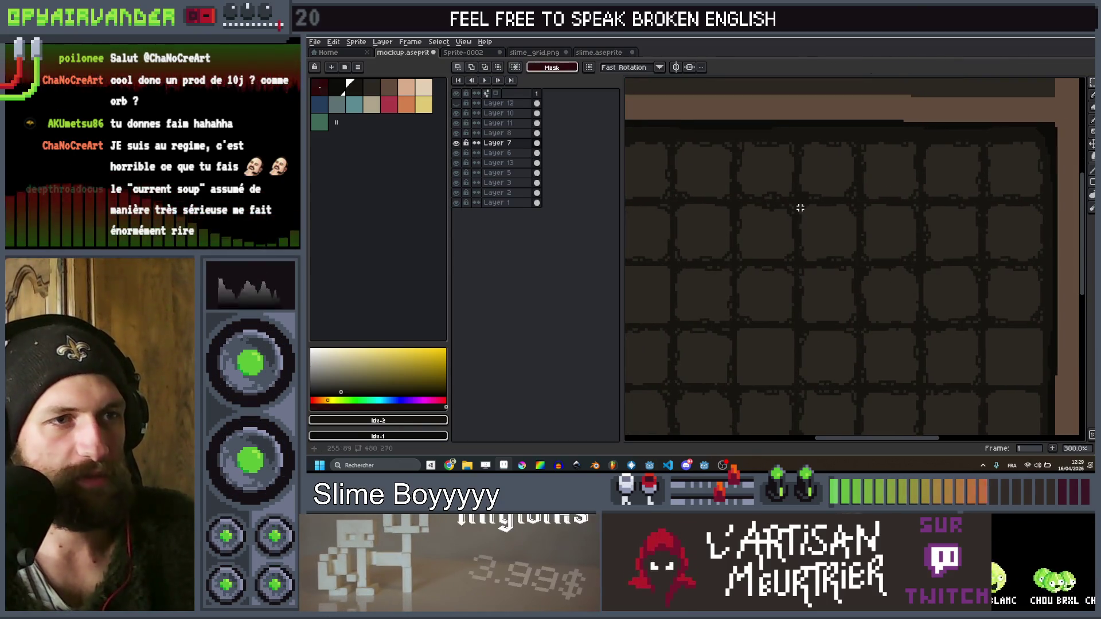
drag(854, 259, 900, 248)
key(ctrl+d)
key(b)
drag(848, 294, 984, 254)
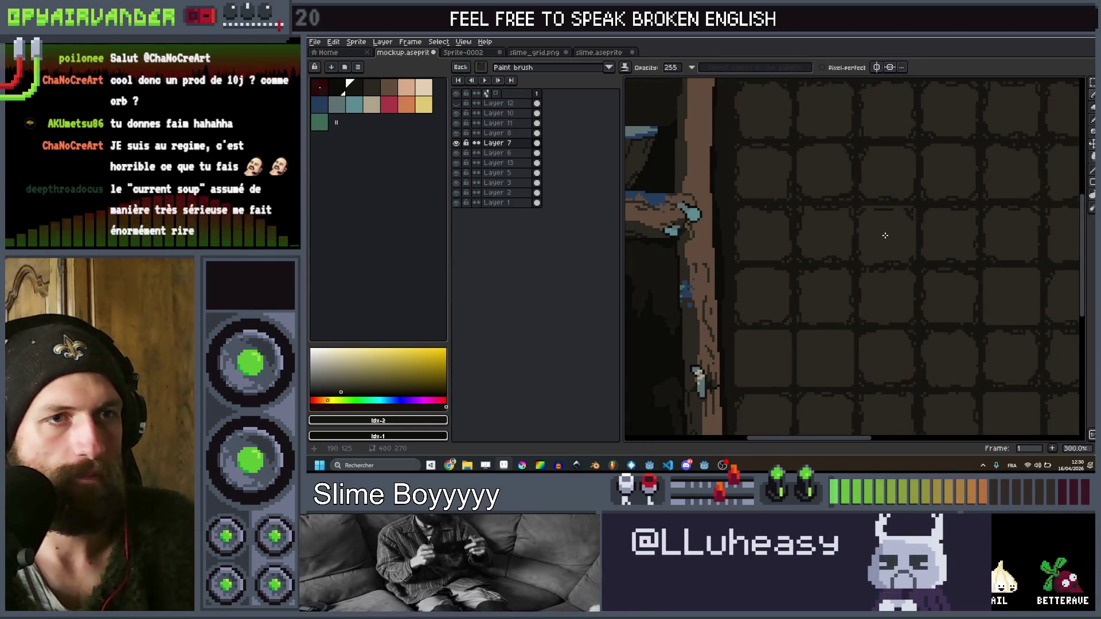
mouse_move(888, 234)
mouse_down()
mouse_move(889, 246)
mouse_move(847, 265)
mouse_move(862, 270)
mouse_up()
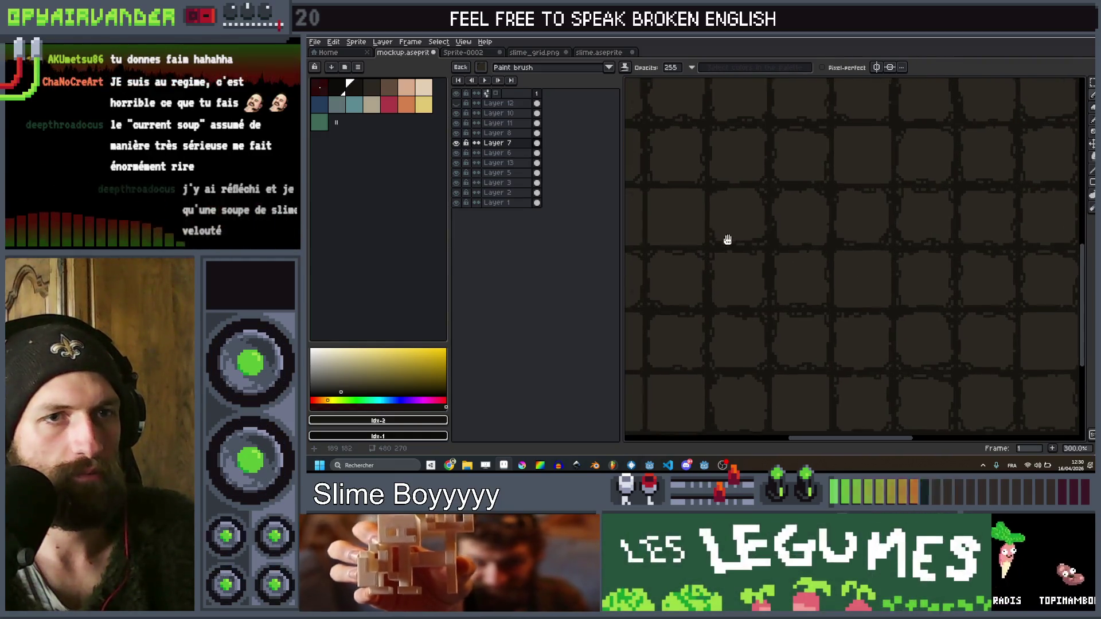
scroll(730, 238, right, 3)
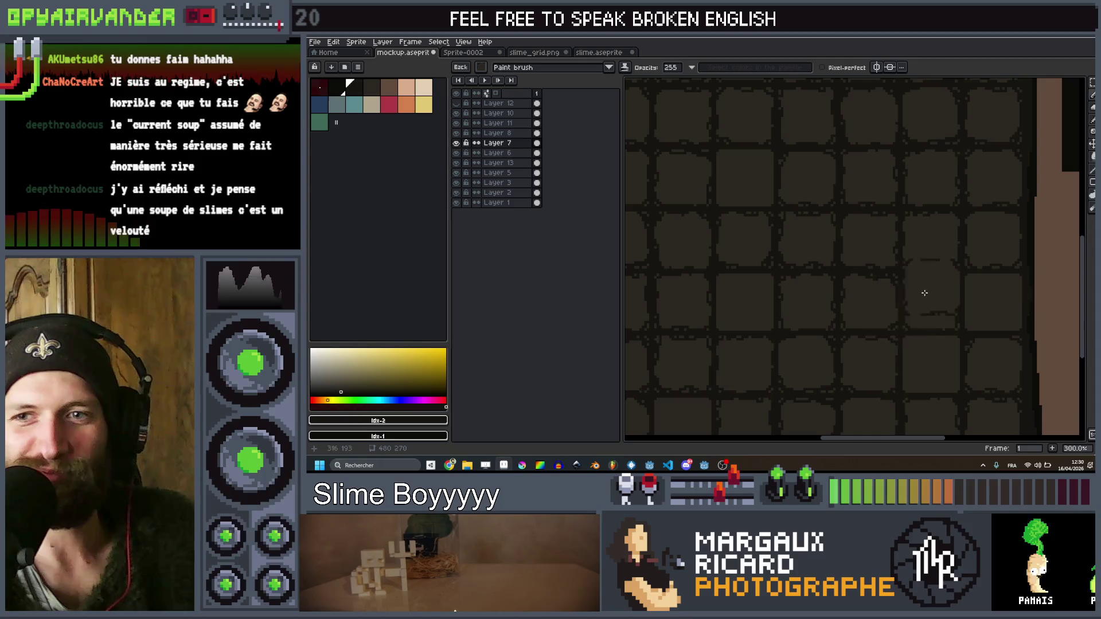
scroll(937, 279, down, 1)
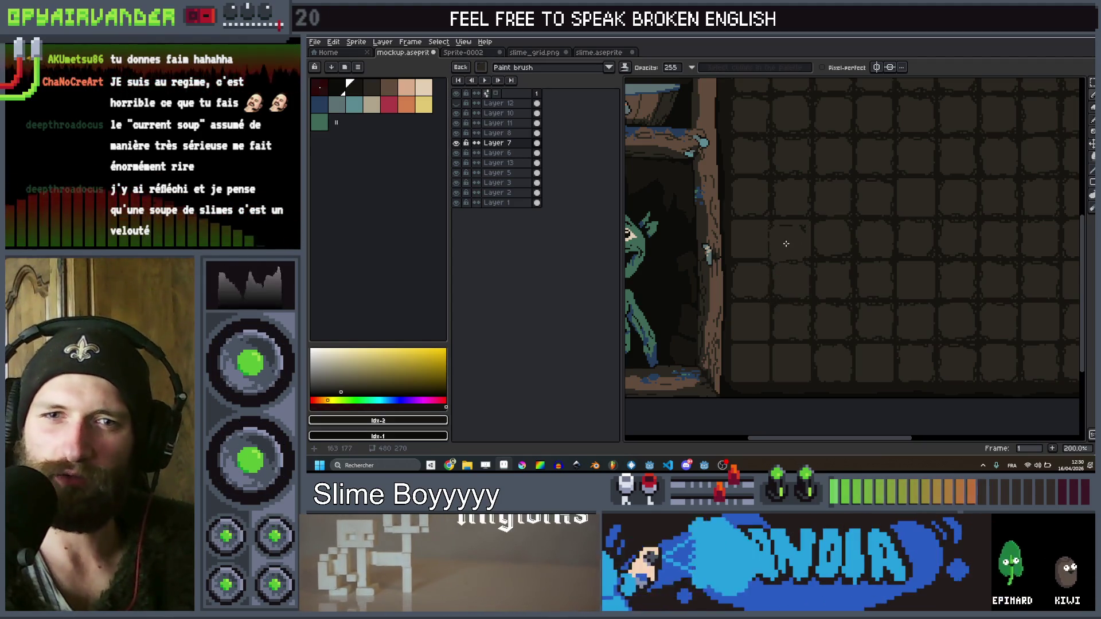
scroll(774, 254, up, 2)
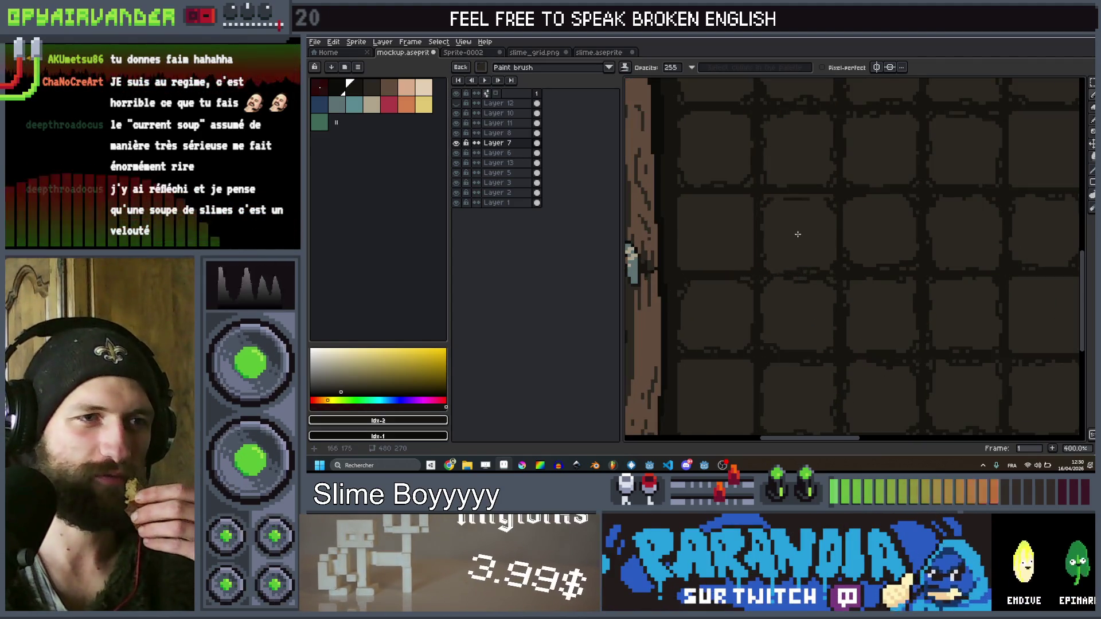
scroll(796, 232, down, 2)
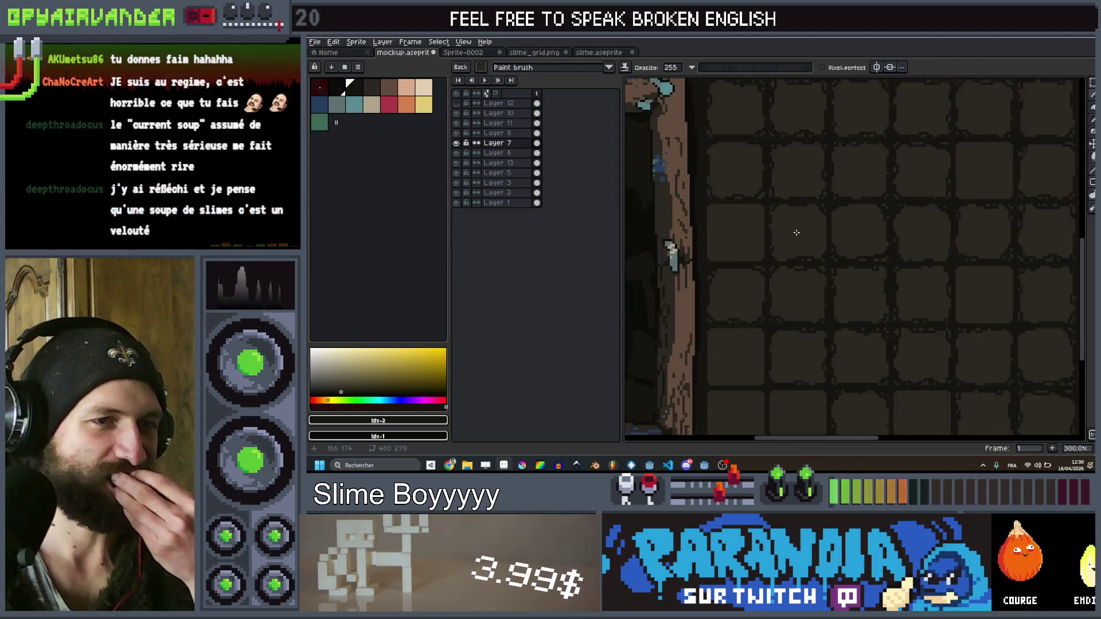
scroll(945, 253, right, 3)
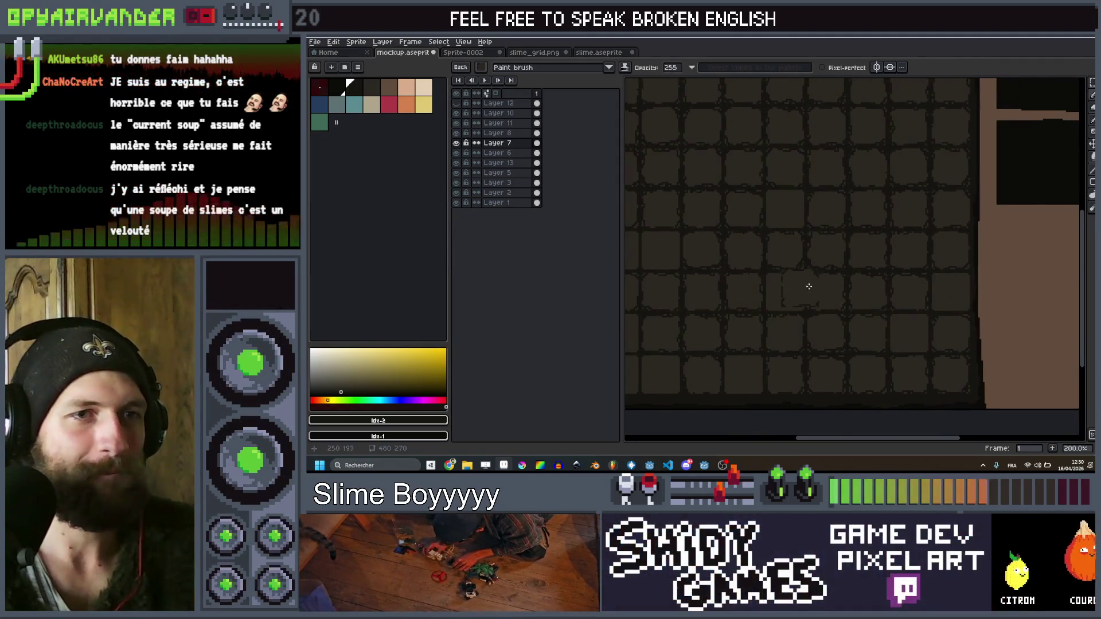
scroll(798, 288, left, 3)
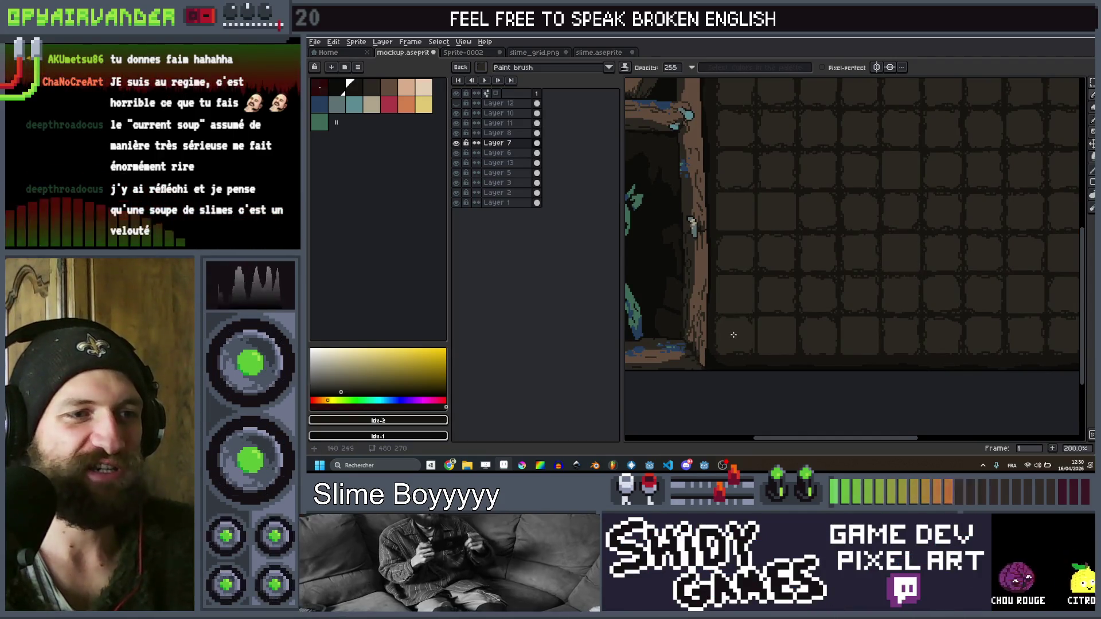
scroll(734, 334, down, 2)
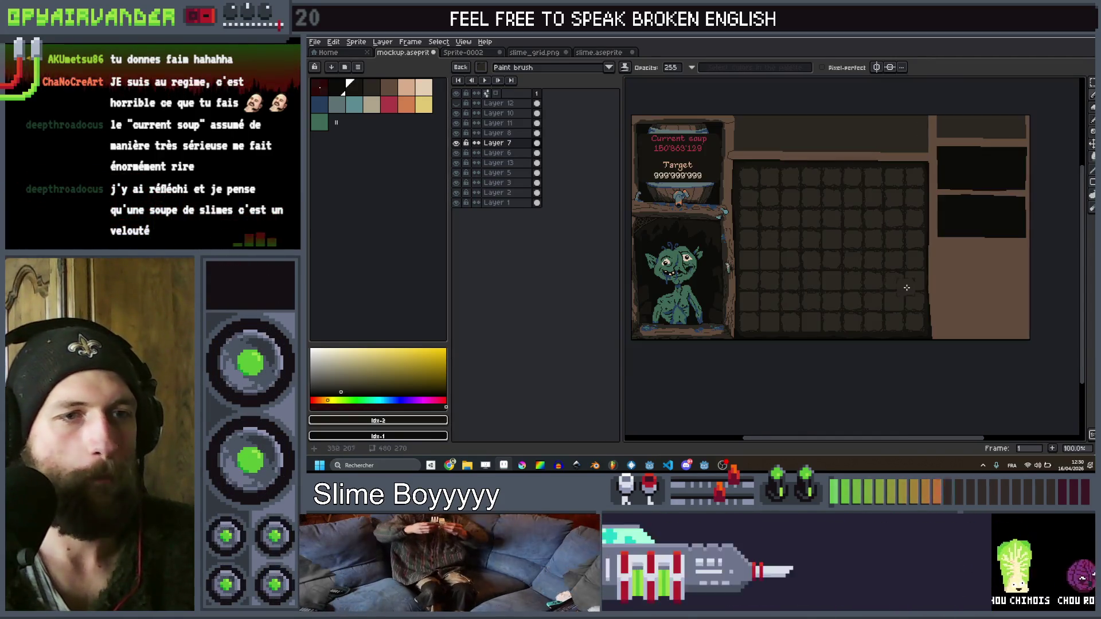
scroll(913, 291, up, 2)
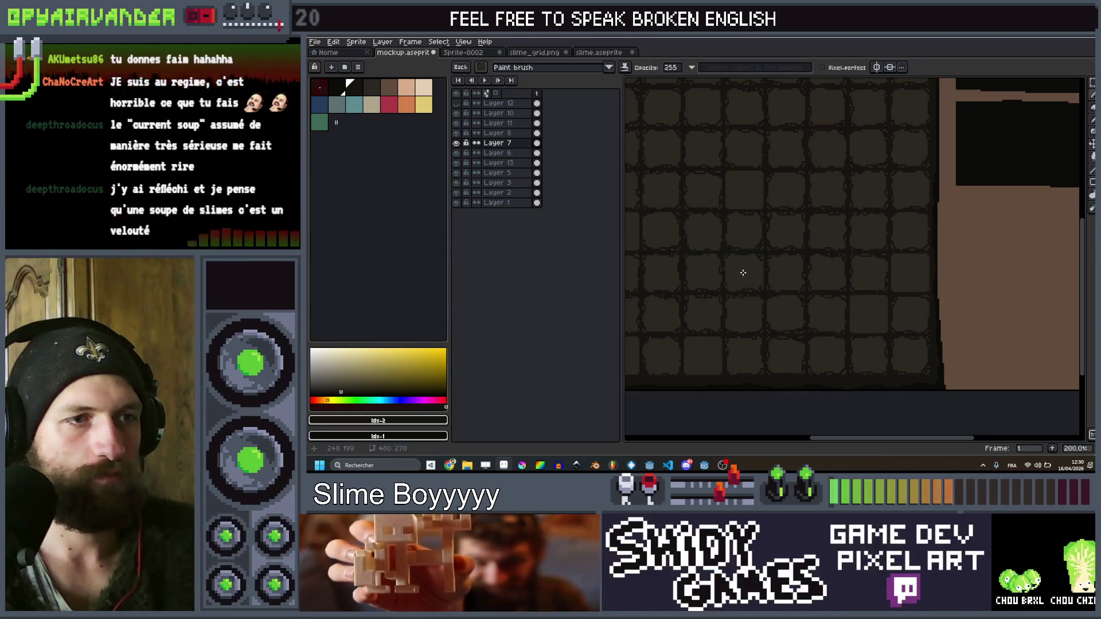
scroll(824, 217, down, 1)
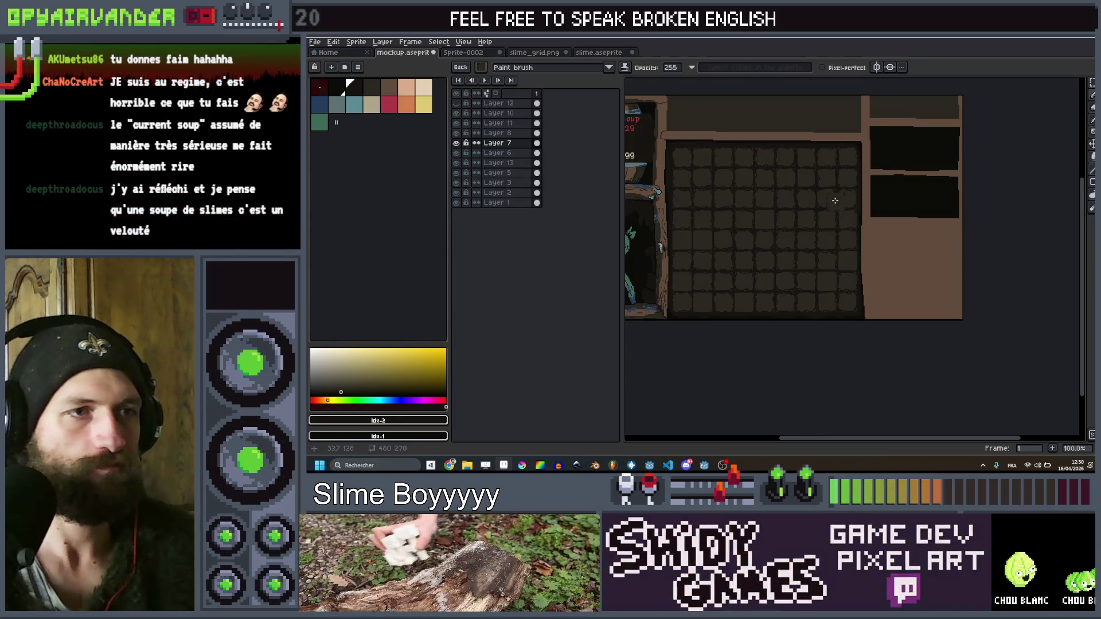
scroll(849, 192, up, 1)
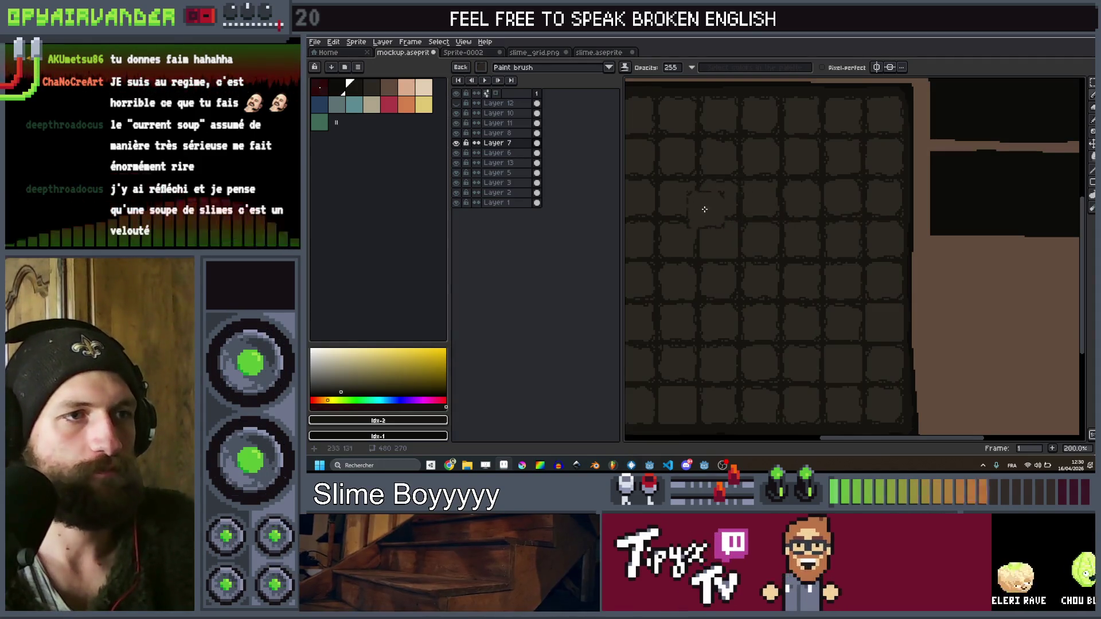
drag(706, 208, 728, 220)
mouse_move(772, 191)
mouse_down()
mouse_move(798, 174)
mouse_move(826, 207)
mouse_move(858, 213)
mouse_up()
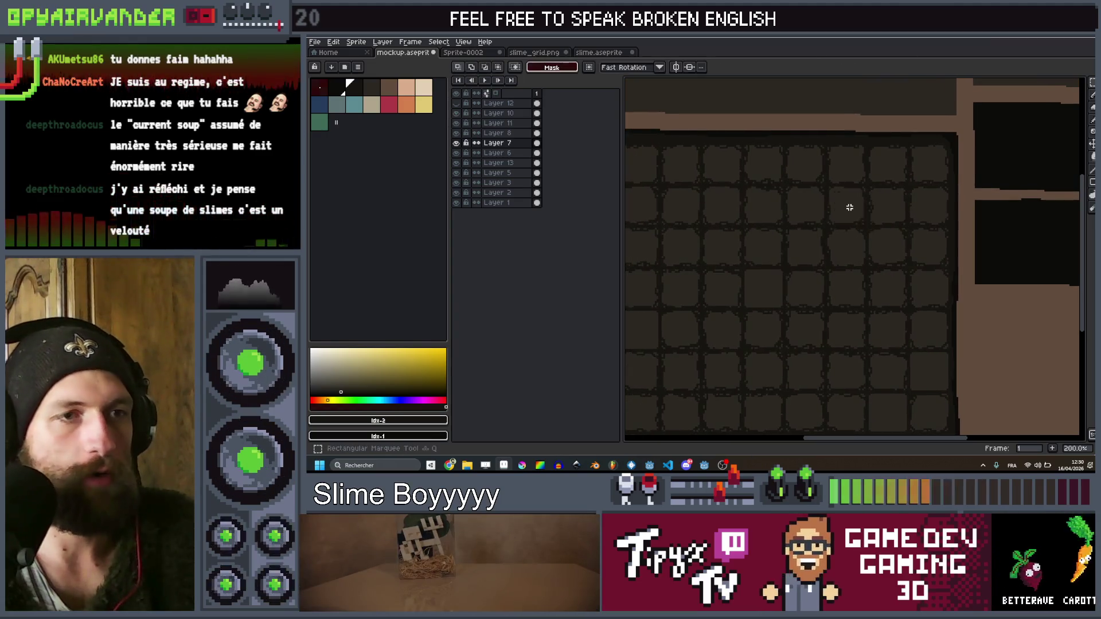
scroll(850, 208, up, 2)
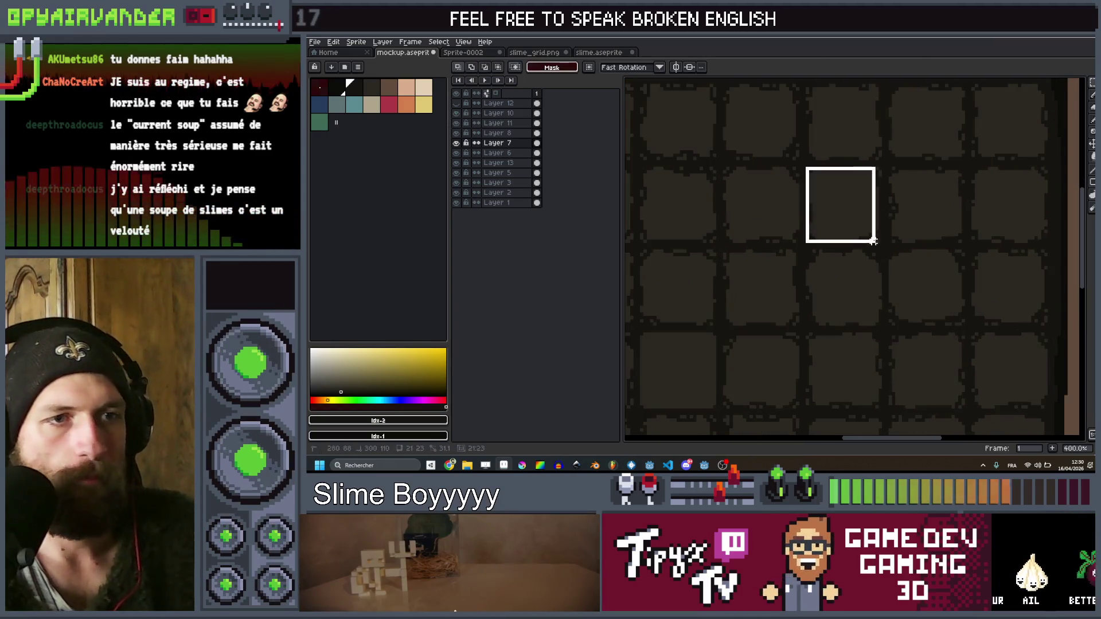
key(b)
scroll(847, 249, down, 2)
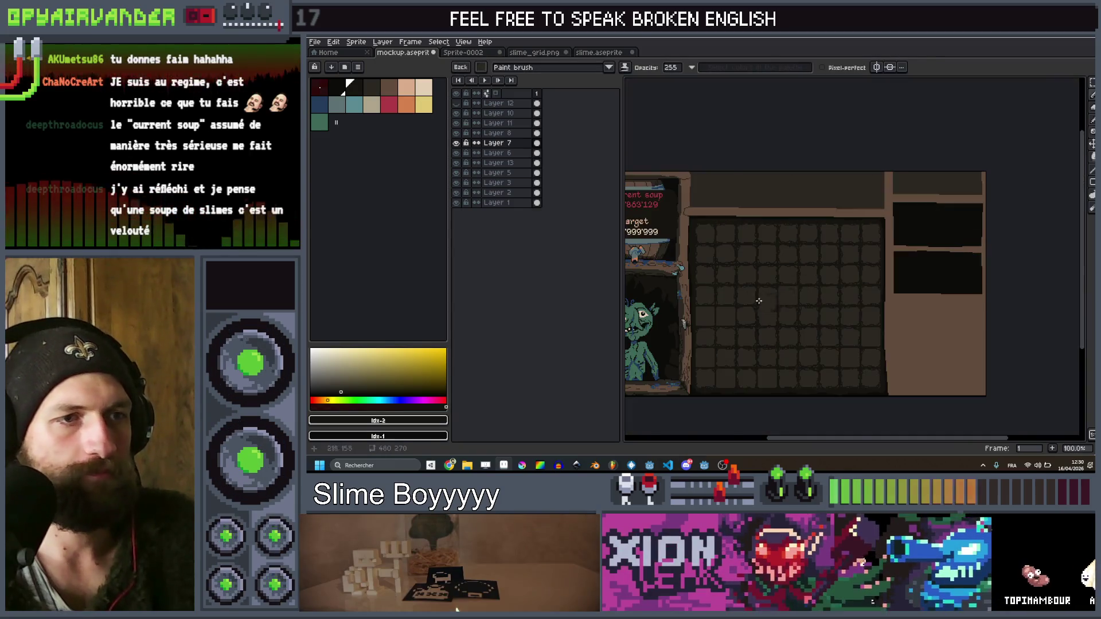
scroll(713, 313, up, 1)
mouse_move(714, 312)
mouse_down()
mouse_move(792, 270)
mouse_move(738, 282)
mouse_move(867, 244)
mouse_up()
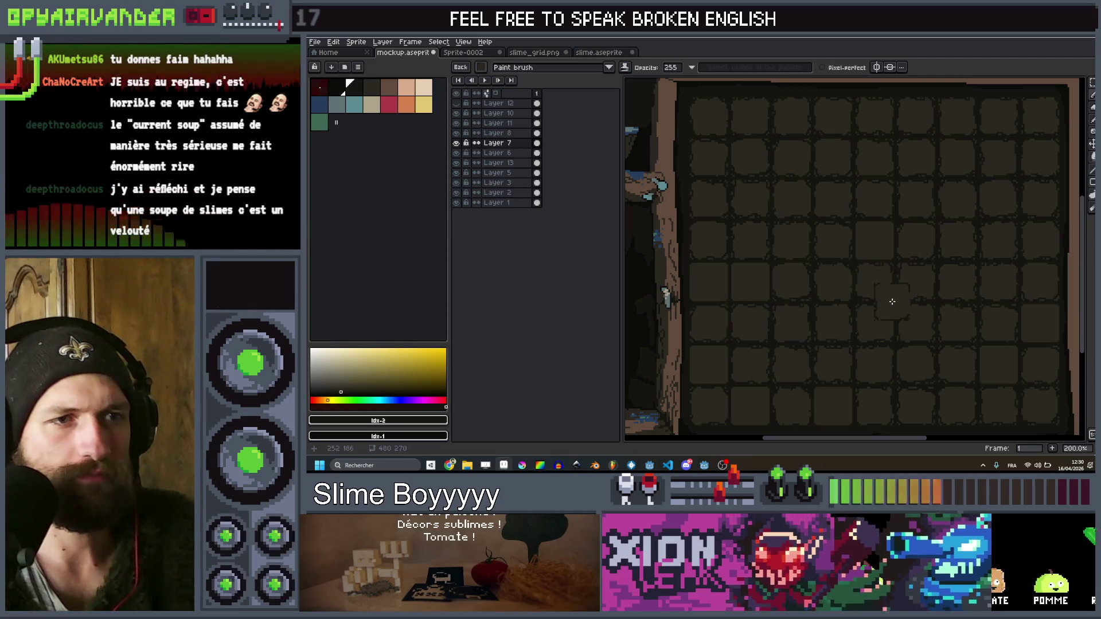
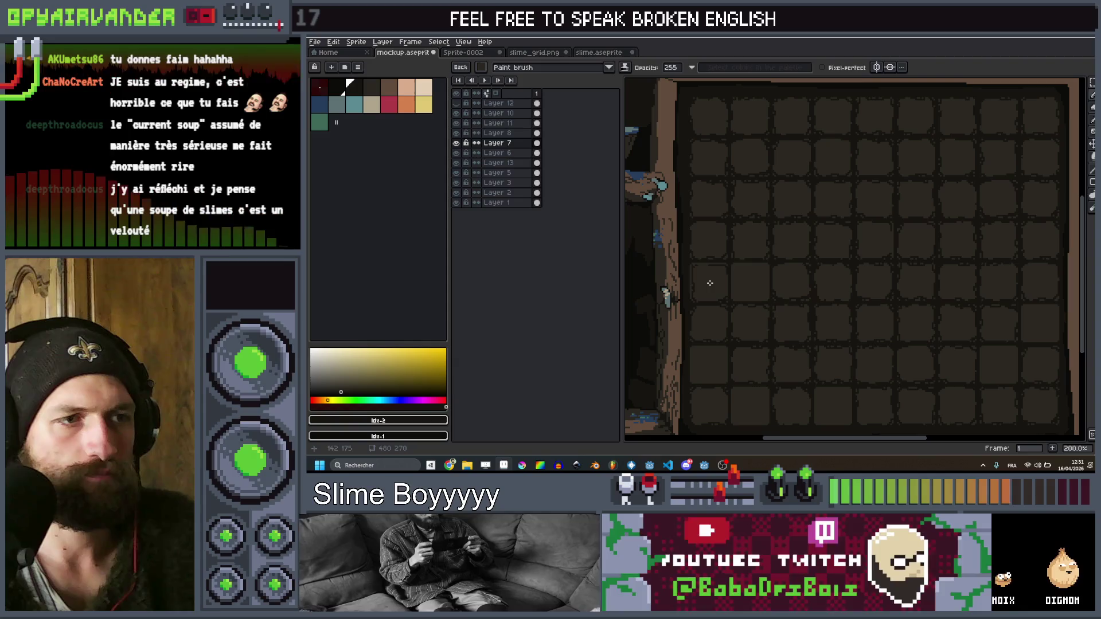
Zoom and pan across the inventory grid to check its left edge and top border
scroll(816, 265, down, 1)
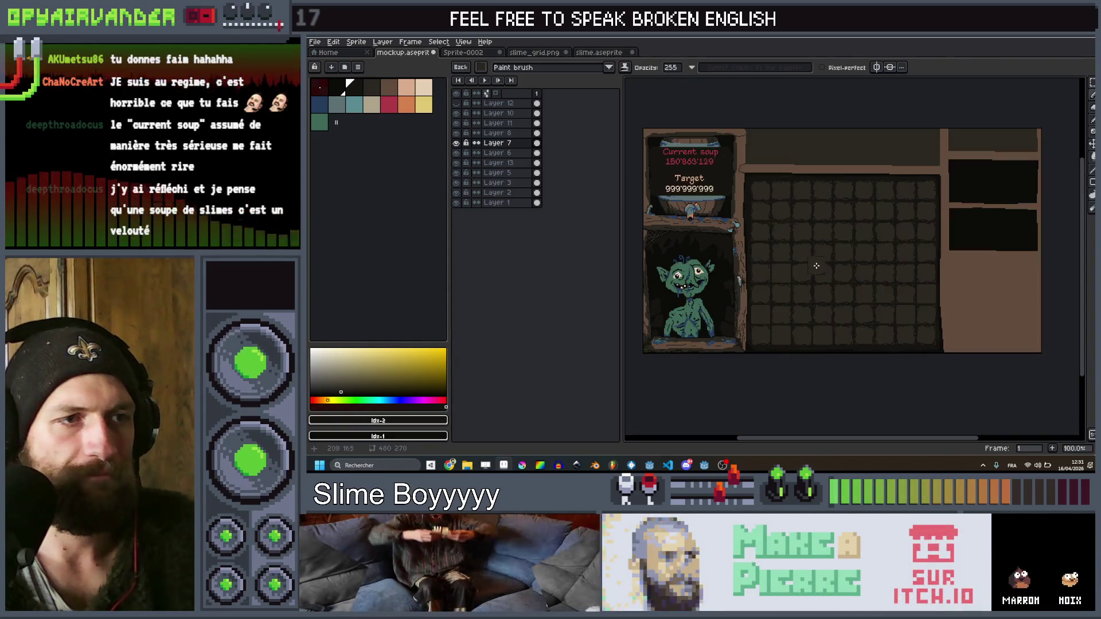
scroll(817, 265, up, 1)
mouse_move(786, 290)
mouse_down()
mouse_move(835, 256)
mouse_move(831, 292)
mouse_move(761, 276)
mouse_up()
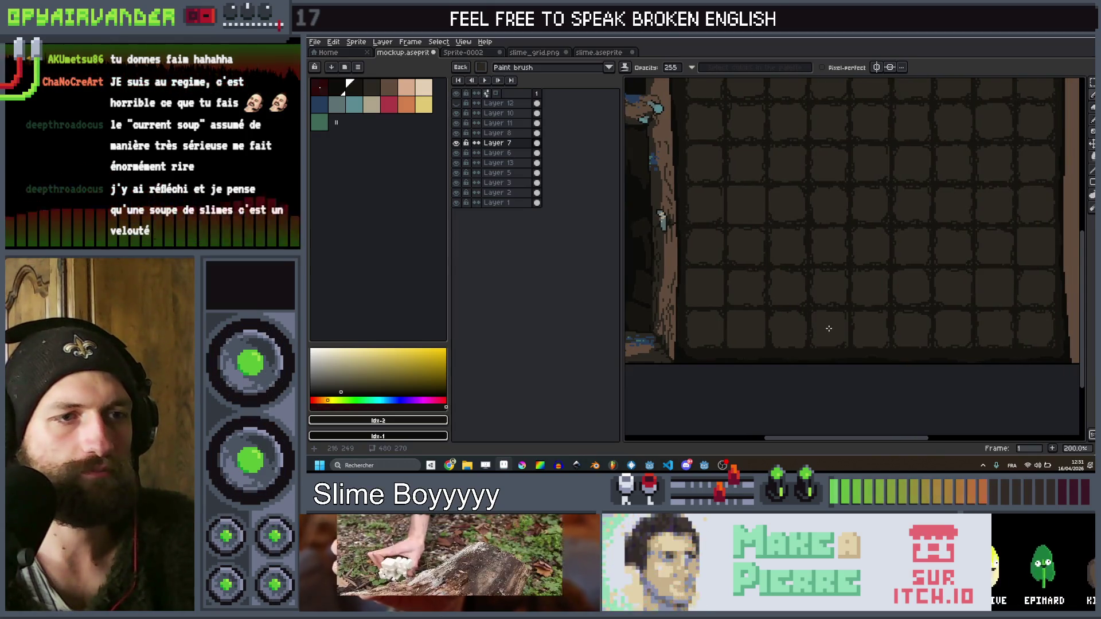
scroll(747, 199, down, 1)
scroll(747, 199, up, 1)
mouse_move(803, 200)
mouse_down()
mouse_move(853, 206)
mouse_move(776, 179)
mouse_move(786, 226)
mouse_up()
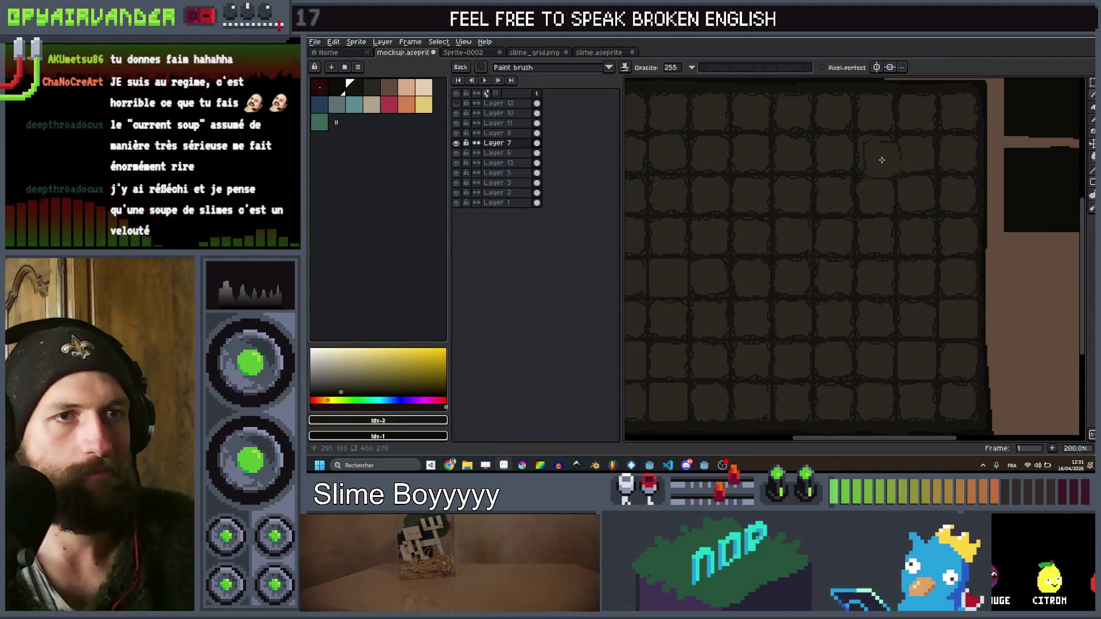
scroll(921, 183, up, 1)
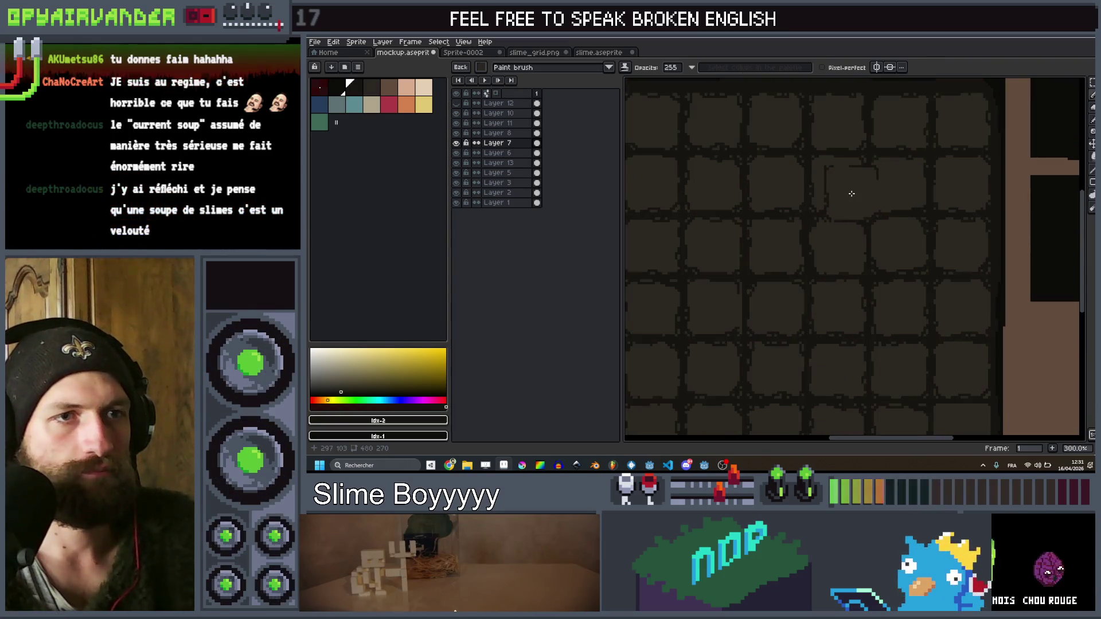
drag(852, 194, 831, 282)
Measure a tile at the grid's top-right with a rectangular selection (23x23), then deselect
key(b)
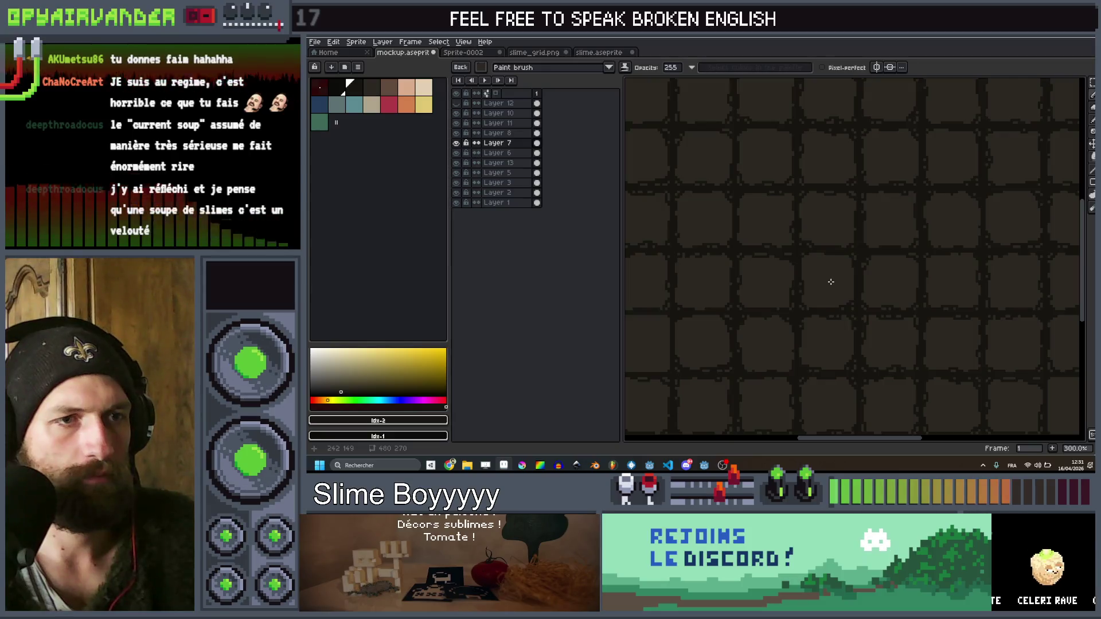
scroll(831, 282, down, 2)
scroll(755, 274, up, 3)
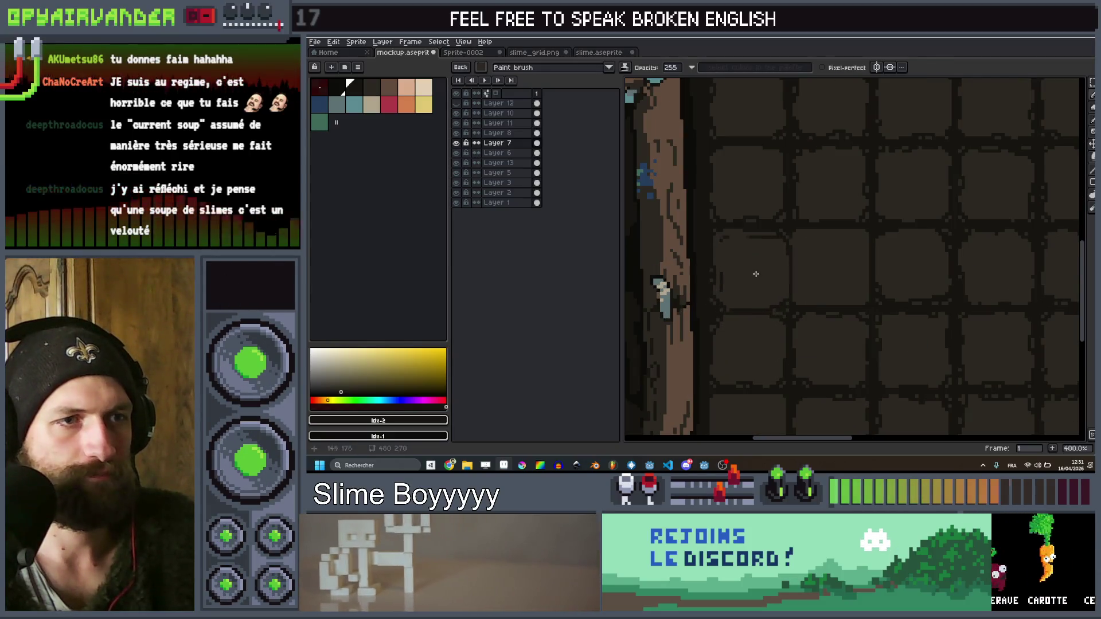
scroll(749, 266, down, 1)
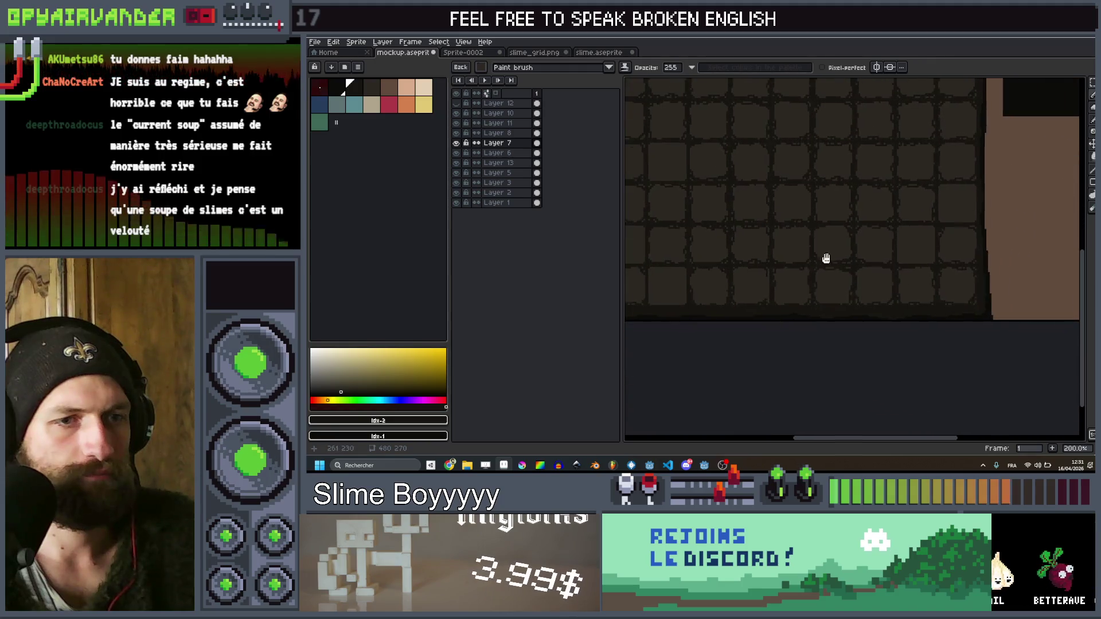
mouse_move(754, 281)
mouse_down()
mouse_move(799, 197)
mouse_move(865, 256)
mouse_move(892, 231)
mouse_up()
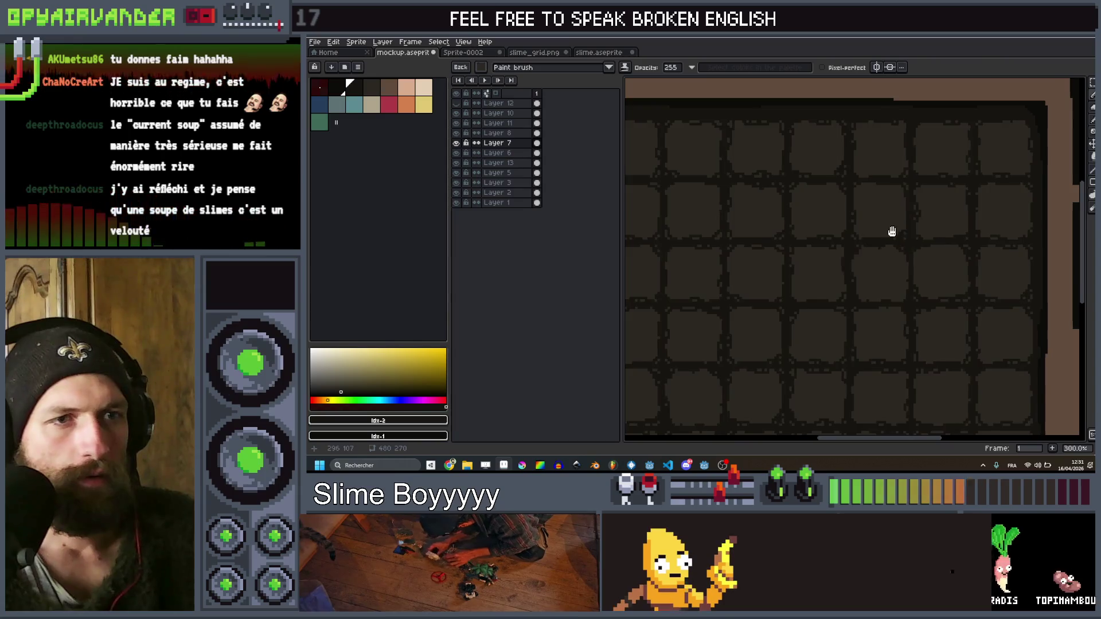
key(m)
scroll(872, 201, up, 2)
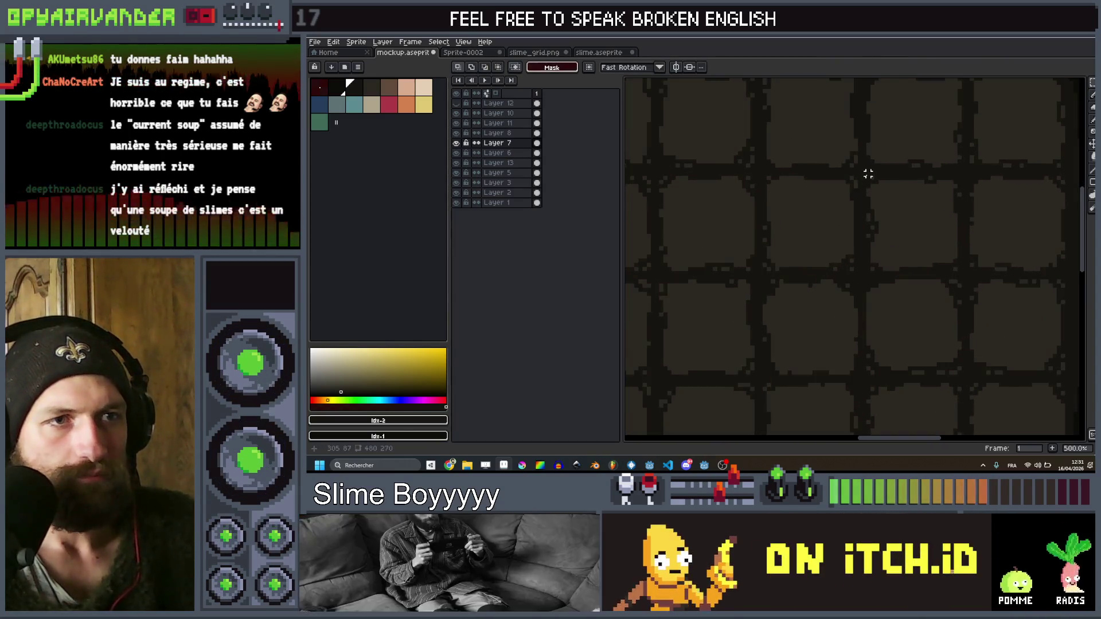
mouse_move(868, 175)
mouse_down()
mouse_move(914, 255)
mouse_move(960, 268)
mouse_move(900, 305)
mouse_move(1004, 202)
mouse_up()
key(ctrl+d)
Select another single grid tile to confirm the 23x23 size, then return to the brush
scroll(953, 270, down, 2)
key(b)
scroll(935, 213, down, 1)
drag(918, 261, 889, 260)
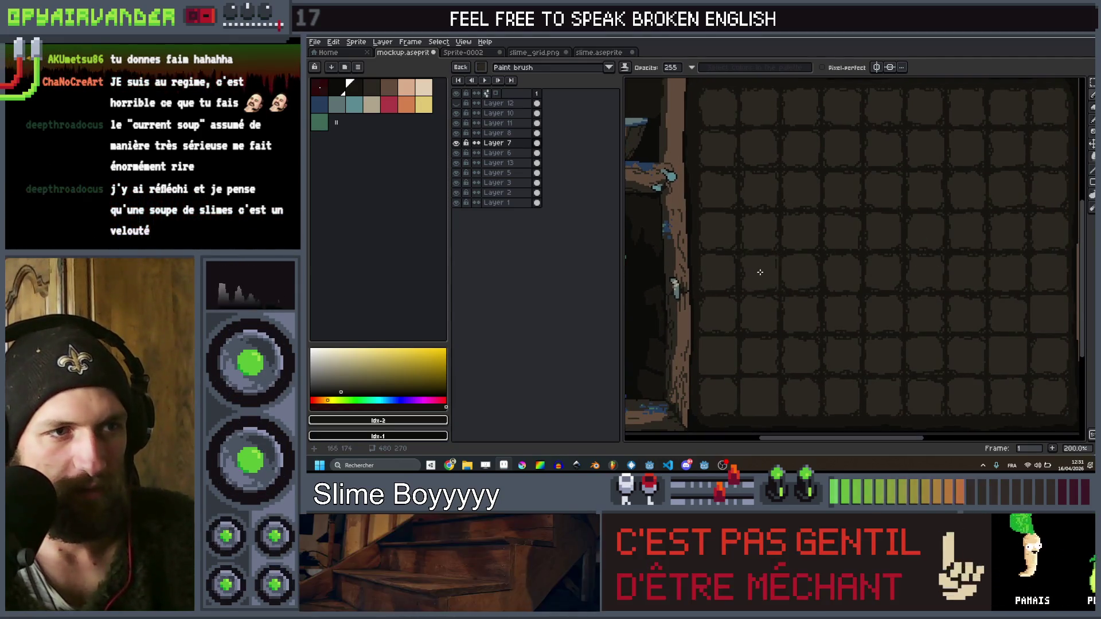
scroll(895, 248, up, 3)
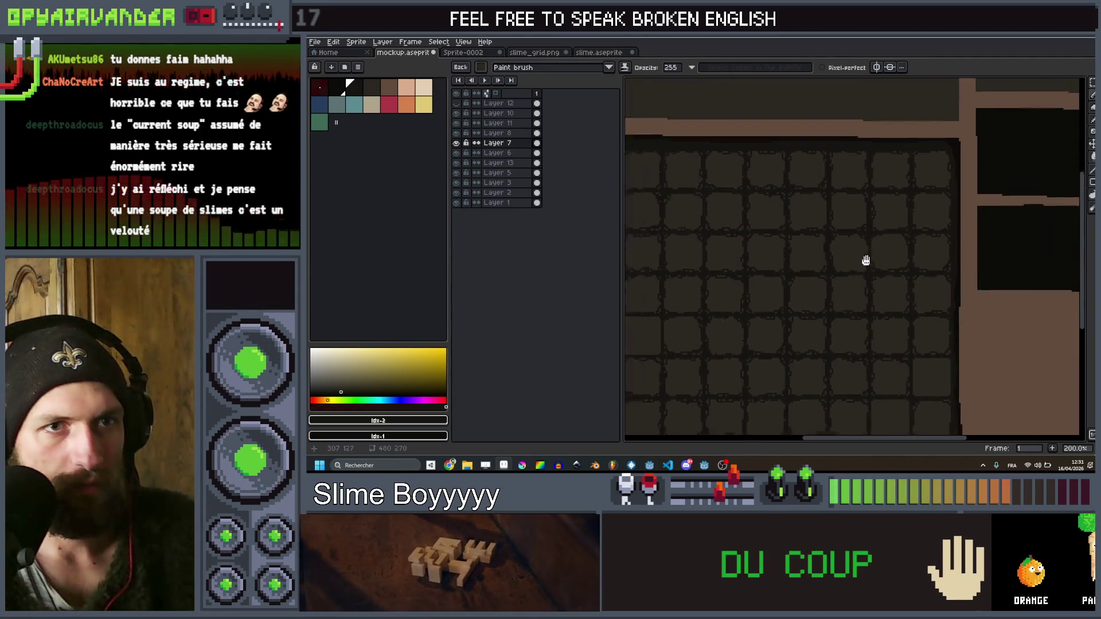
key(q)
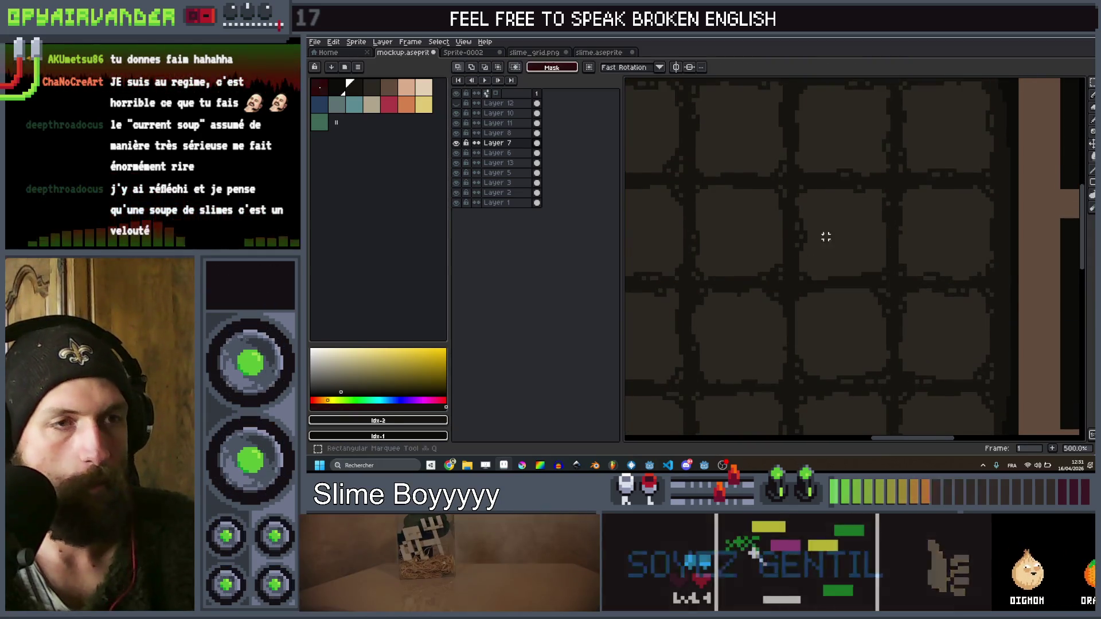
drag(874, 262, 888, 279)
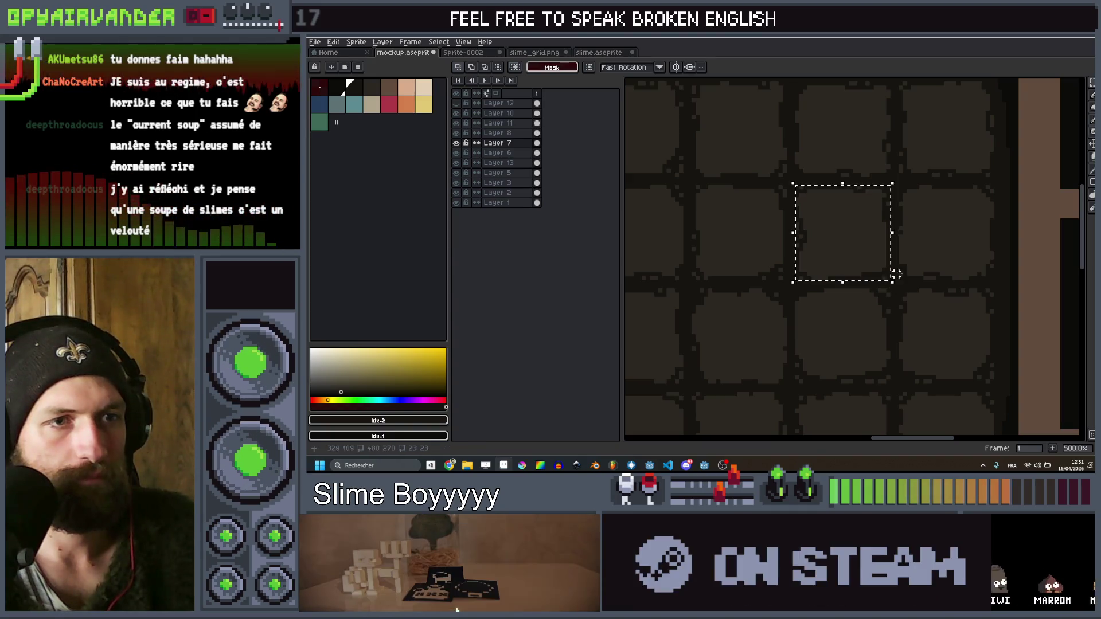
key(b)
Zoom around the grid and measure a tile at its right edge before returning to the brush
scroll(854, 289, down, 2)
scroll(830, 265, up, 2)
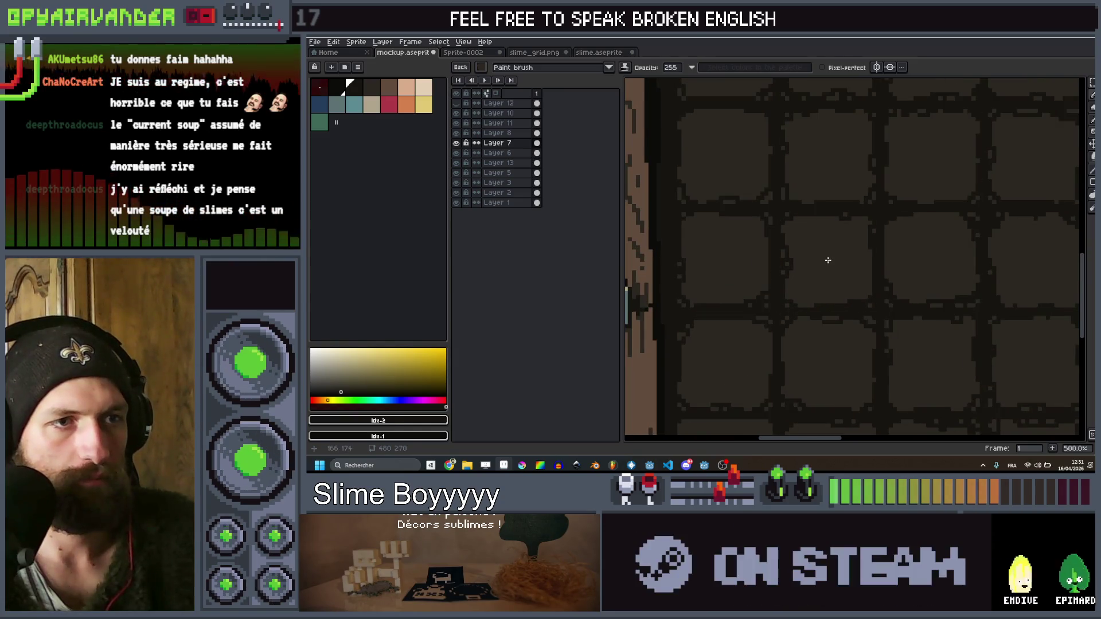
scroll(831, 260, down, 3)
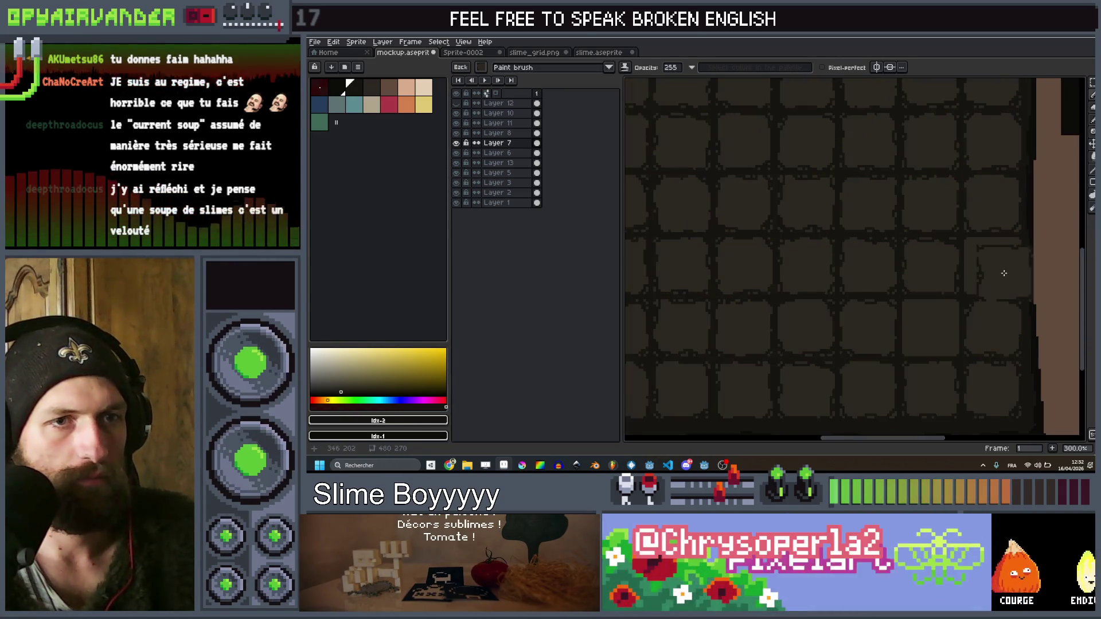
scroll(995, 273, up, 1)
scroll(948, 306, down, 1)
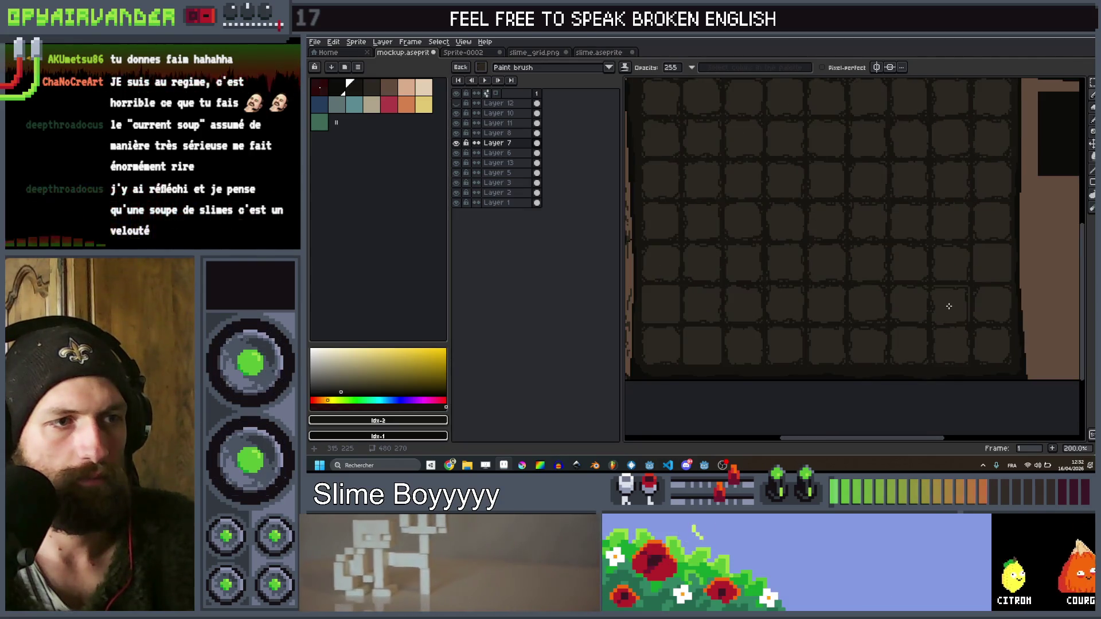
scroll(949, 305, down, 2)
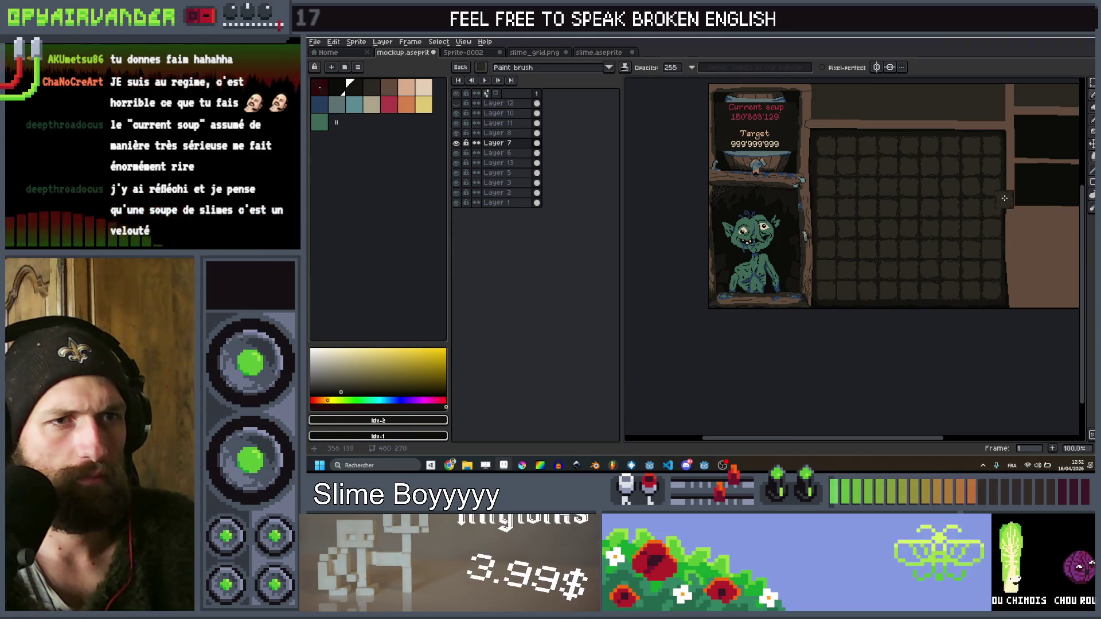
scroll(831, 280, up, 1)
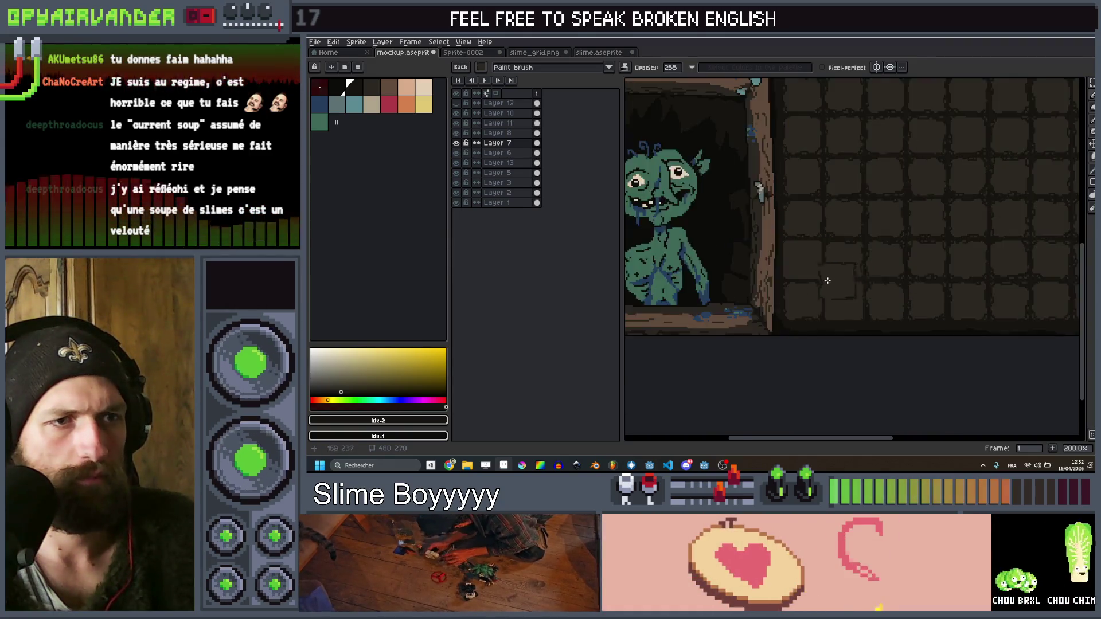
scroll(831, 281, up, 2)
scroll(786, 238, down, 3)
scroll(827, 278, up, 2)
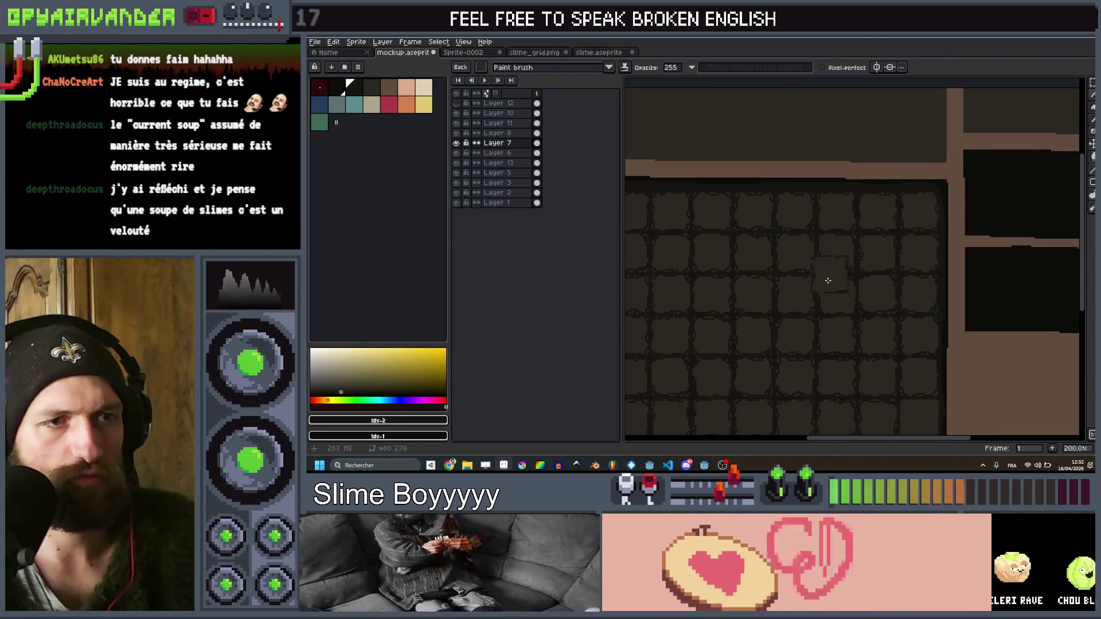
scroll(849, 270, up, 1)
key(m)
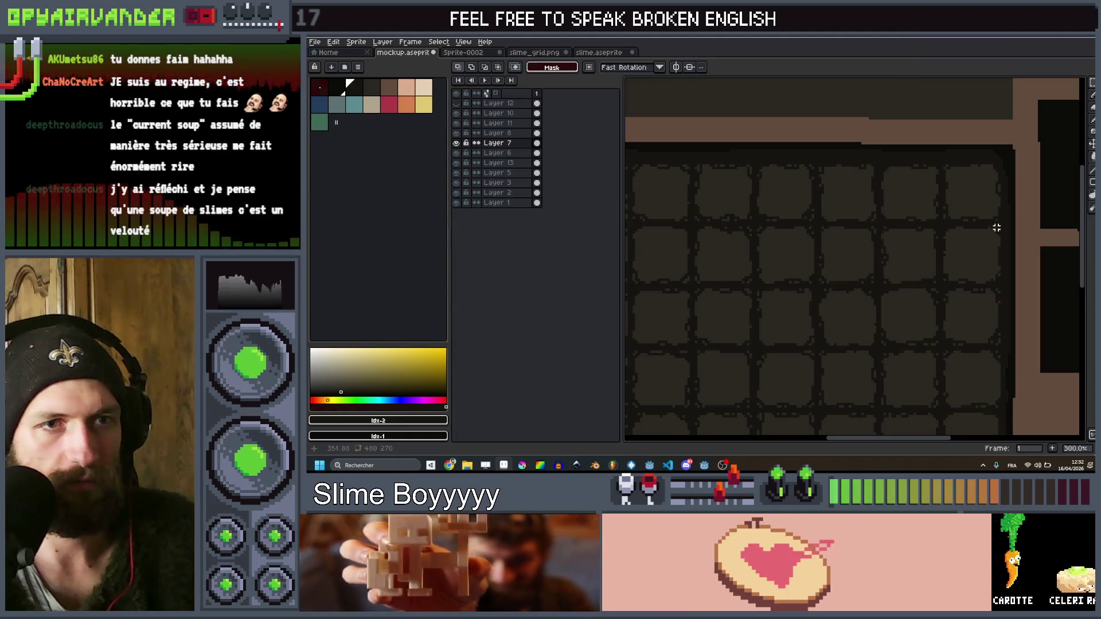
drag(999, 227, 944, 282)
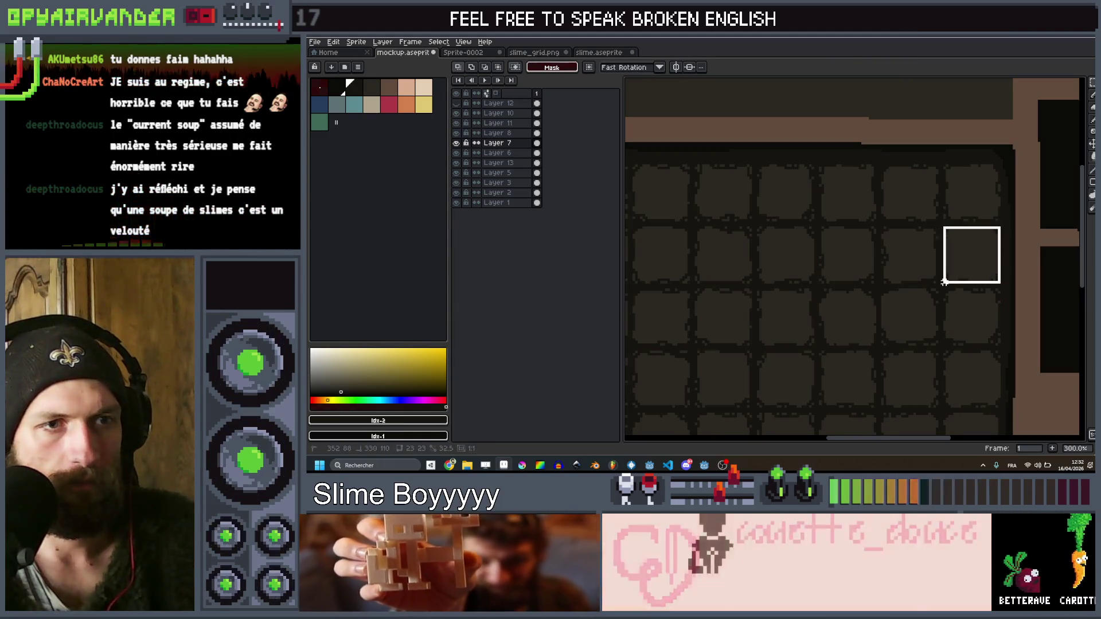
scroll(917, 287, down, 2)
key(b)
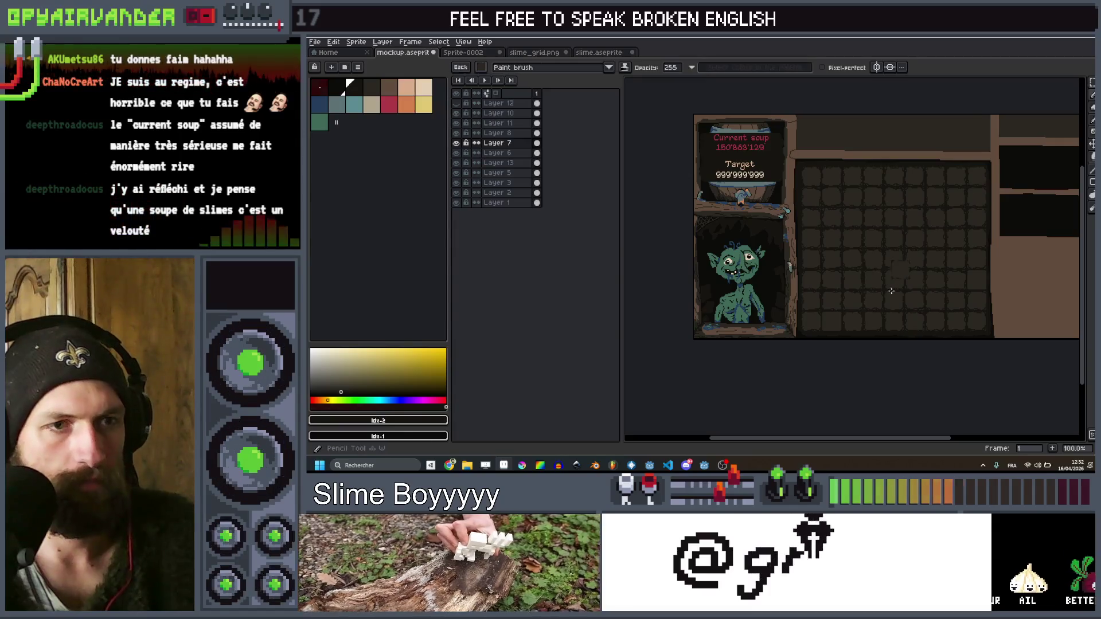
Recentre and inspect the whole mockup, then open the brush settings
scroll(898, 291, up, 2)
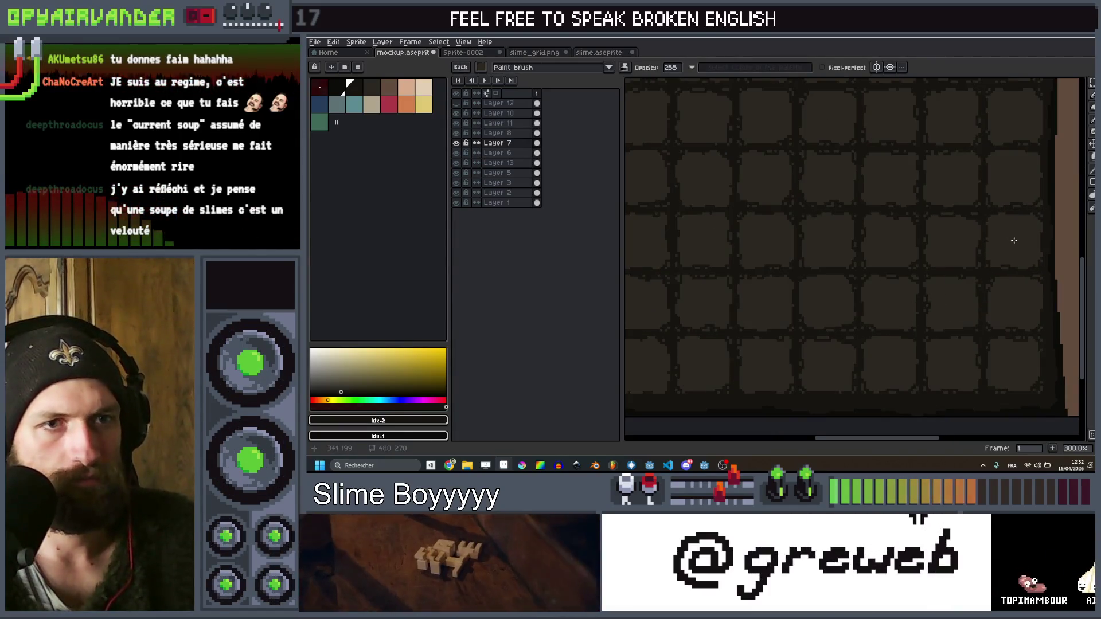
scroll(1013, 240, down, 1)
scroll(709, 325, up, 1)
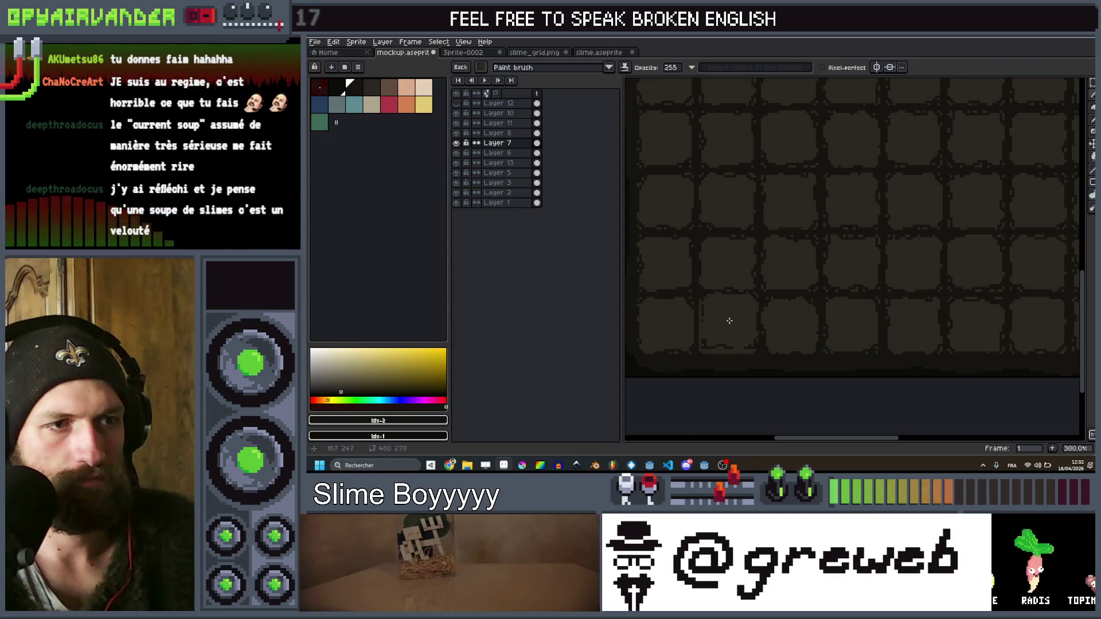
scroll(831, 241, down, 4)
scroll(980, 279, up, 2)
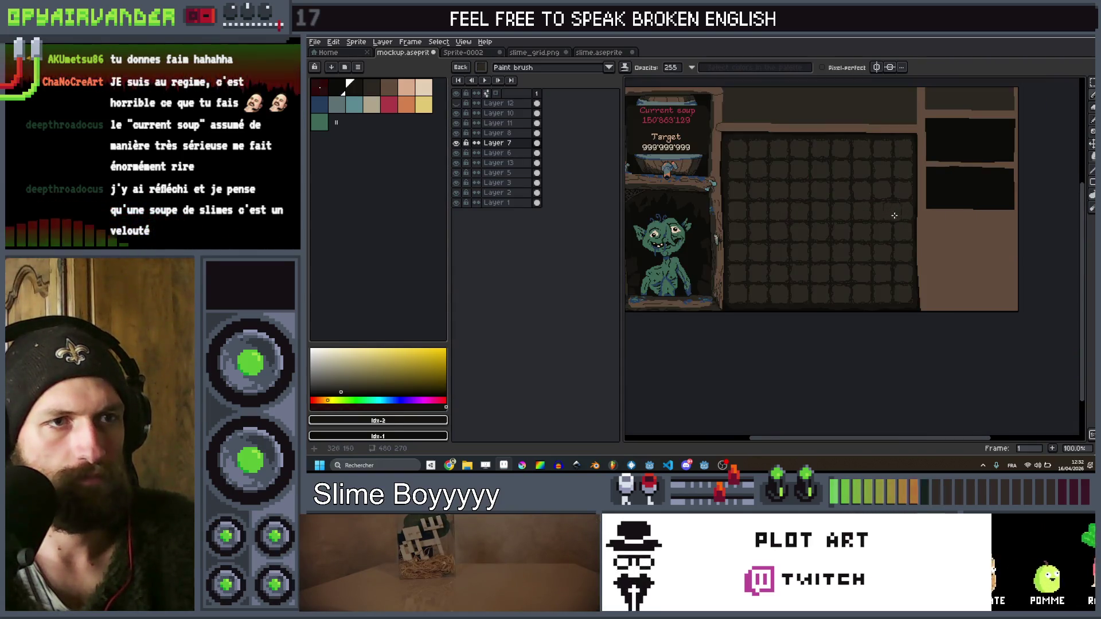
scroll(965, 312, up, 2)
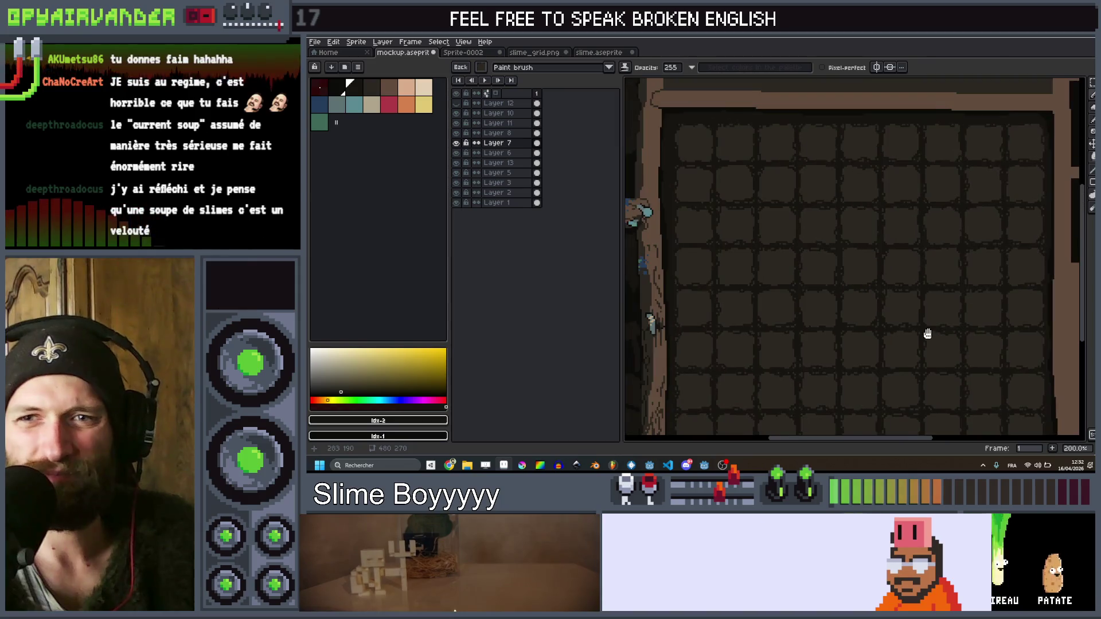
drag(892, 324, 904, 298)
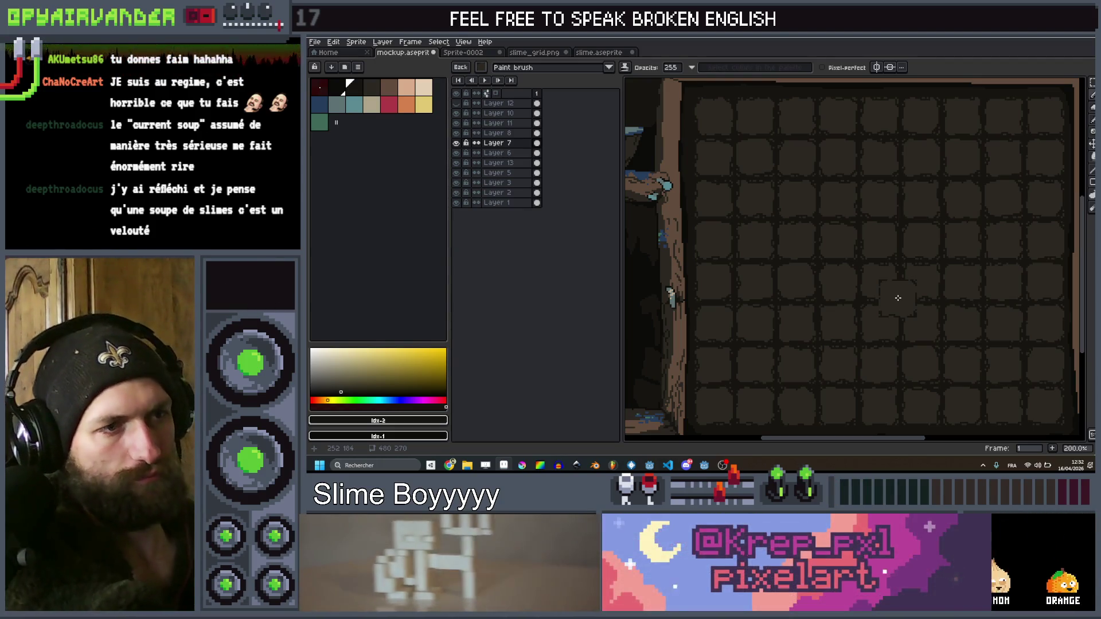
scroll(877, 293, down, 2)
scroll(802, 210, up, 1)
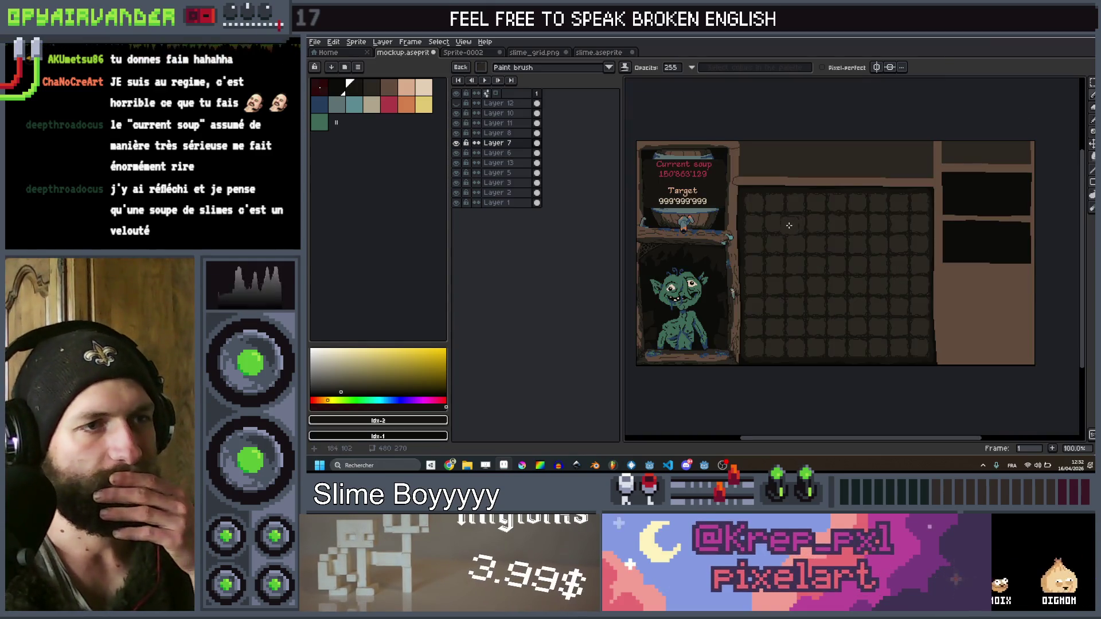
drag(812, 214, 814, 206)
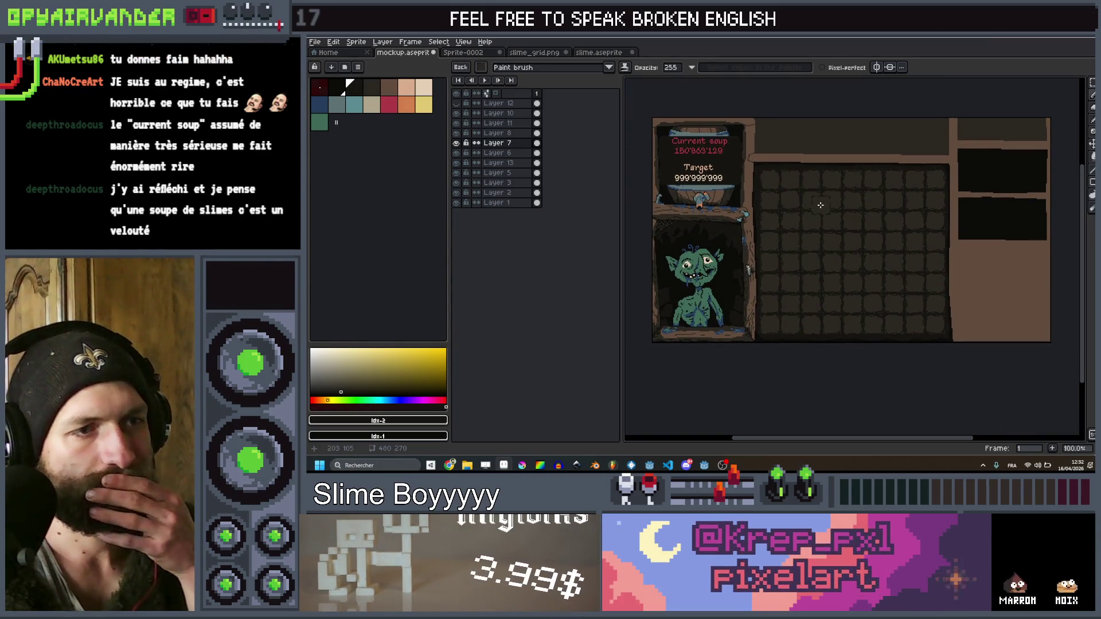
drag(807, 208, 801, 220)
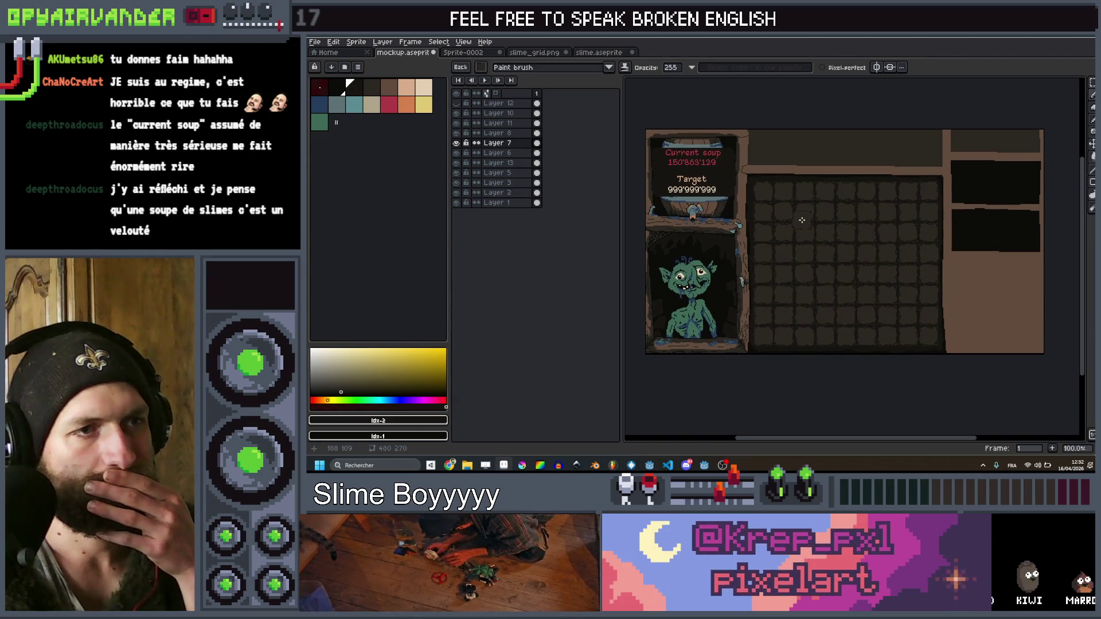
scroll(765, 194, up, 1)
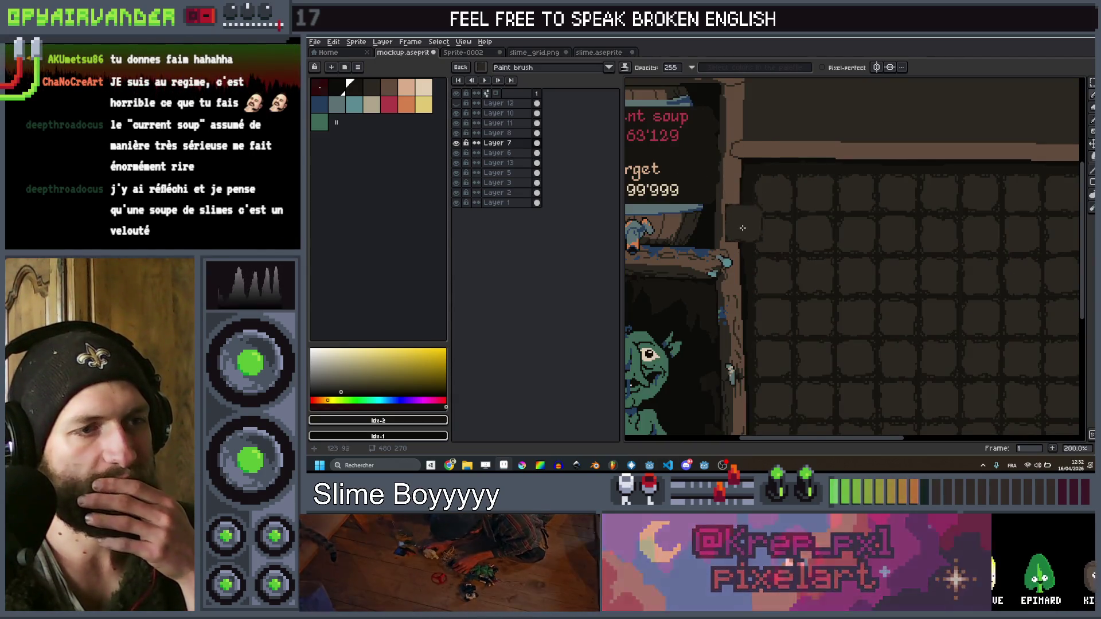
scroll(743, 229, down, 3)
scroll(763, 286, down, 2)
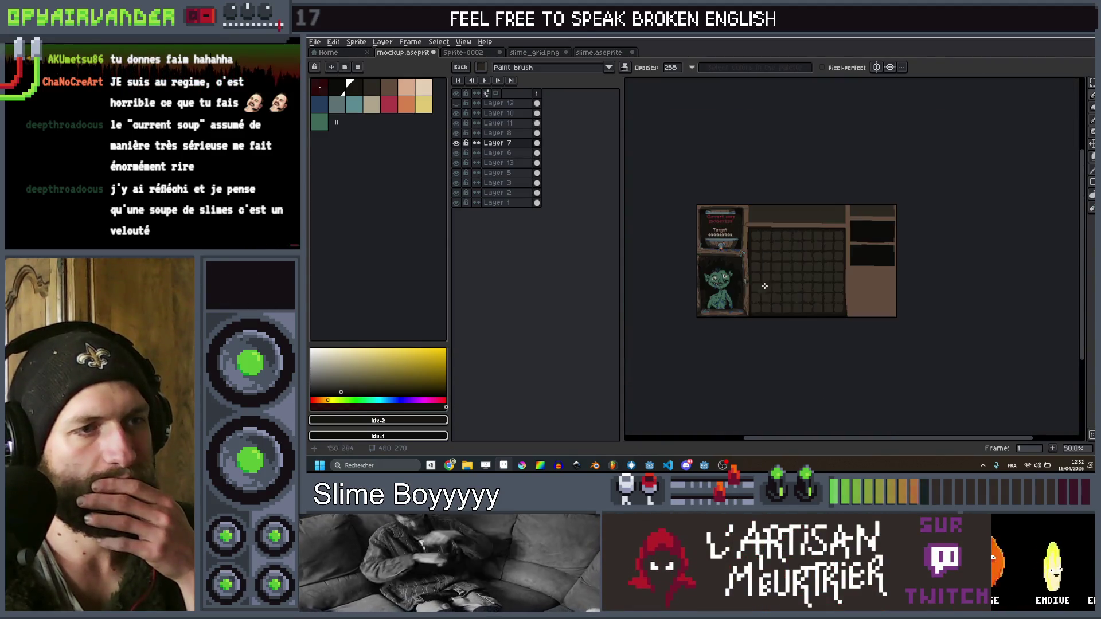
scroll(771, 262, up, 1)
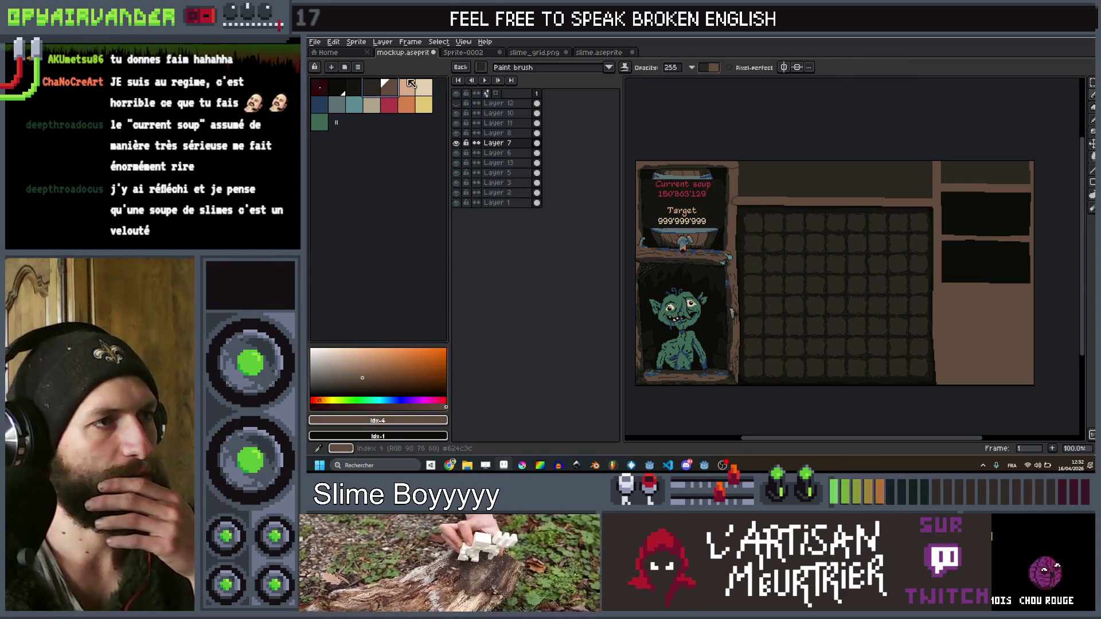
click(481, 67)
Zoom in closely on the wooden frame edge beside the inventory grid
scroll(720, 193, up, 2)
scroll(756, 198, down, 3)
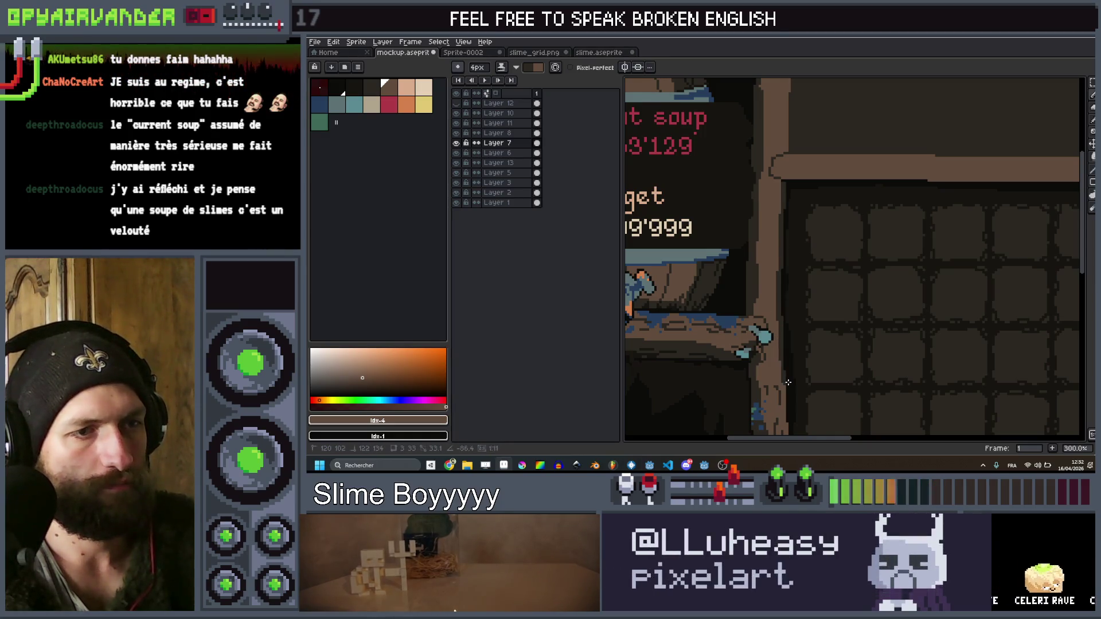
drag(784, 393, 748, 172)
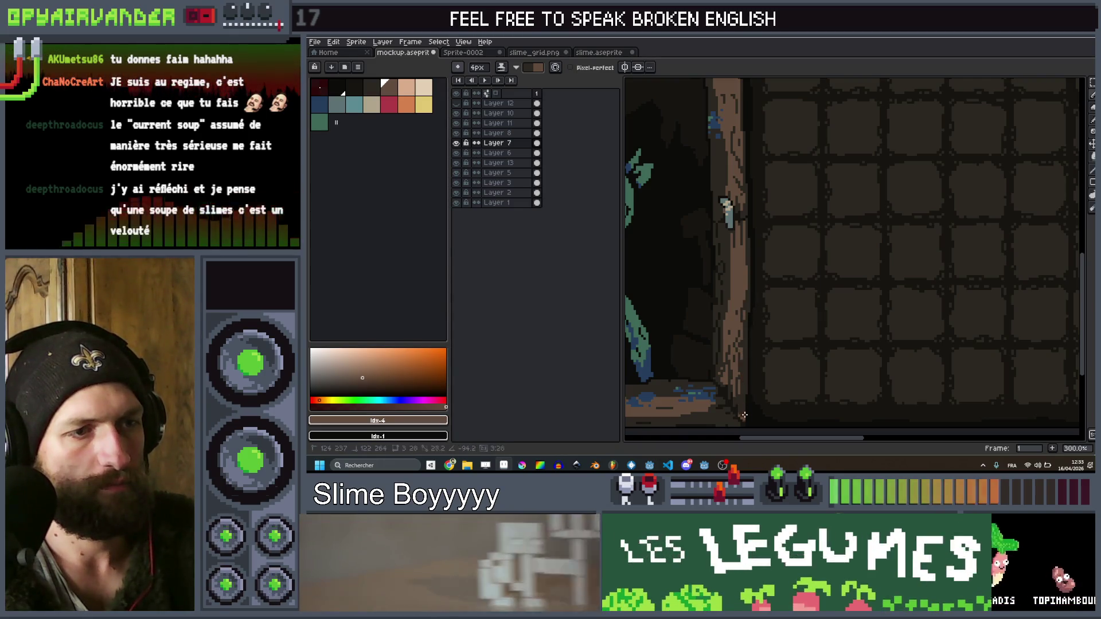
scroll(760, 357, down, 2)
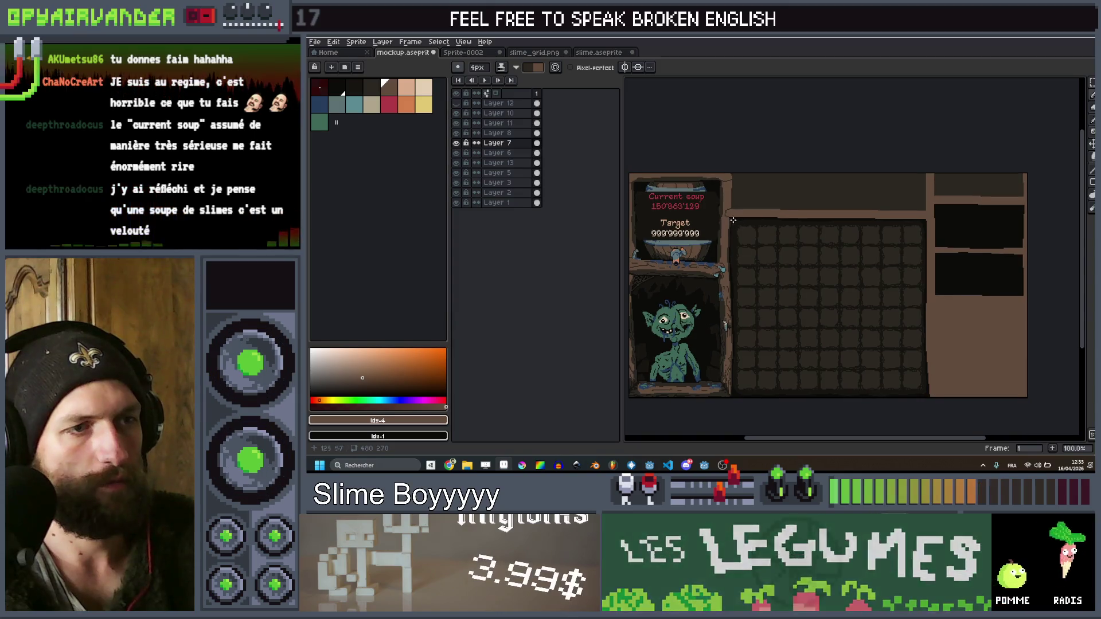
scroll(824, 353, up, 1)
scroll(824, 353, down, 1)
scroll(822, 367, up, 2)
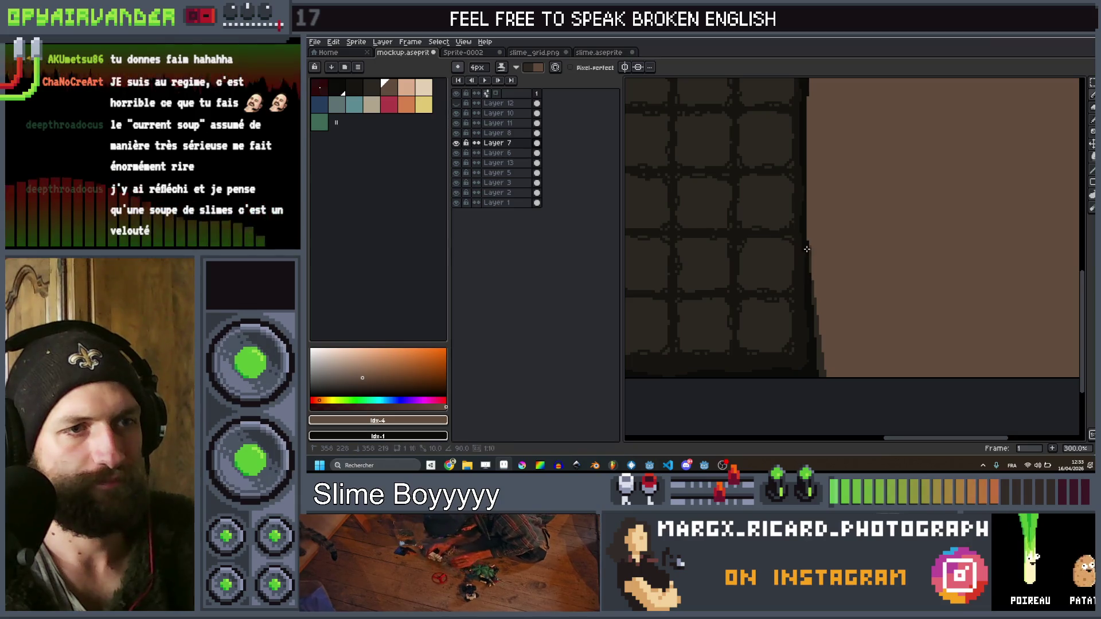
scroll(826, 247, down, 3)
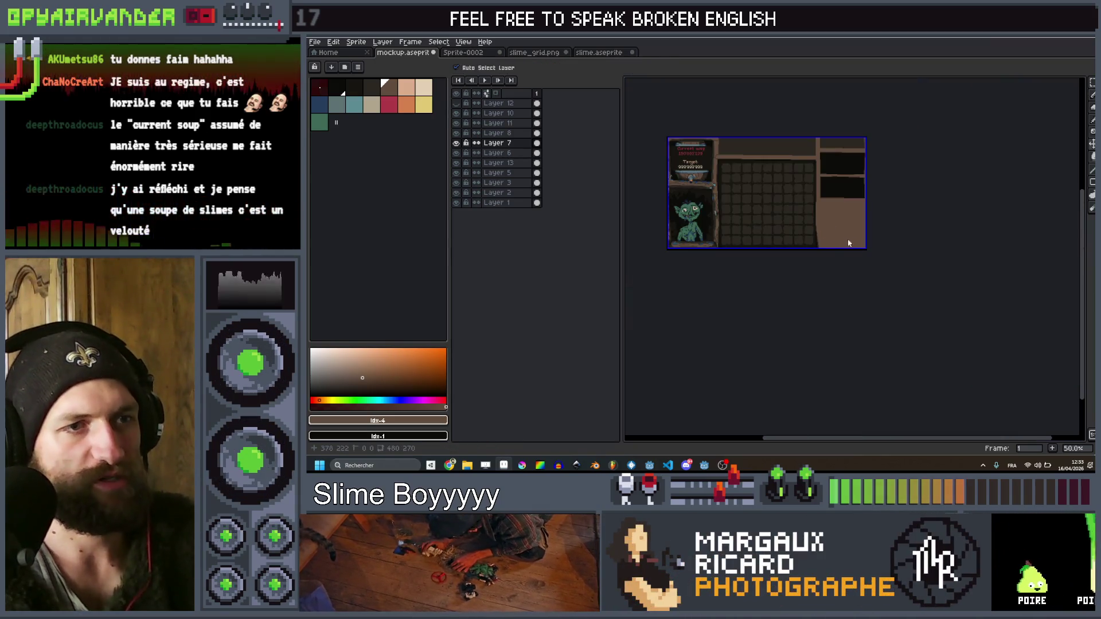
scroll(846, 242, up, 3)
scroll(839, 297, down, 3)
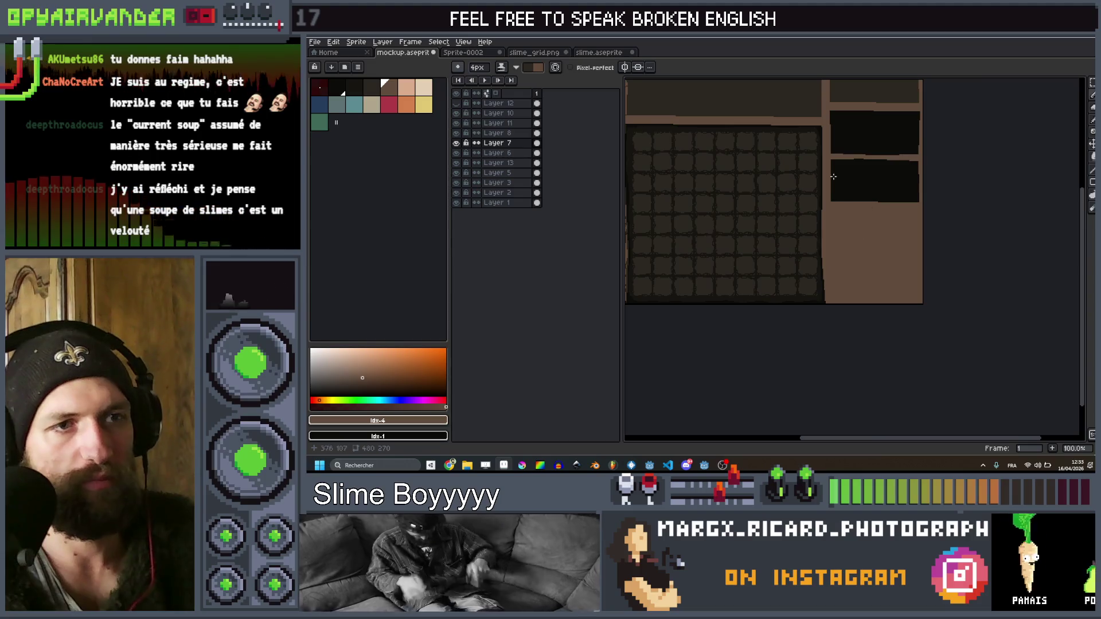
scroll(780, 253, up, 1)
scroll(797, 262, down, 1)
scroll(797, 261, up, 1)
scroll(791, 275, down, 1)
scroll(783, 296, up, 1)
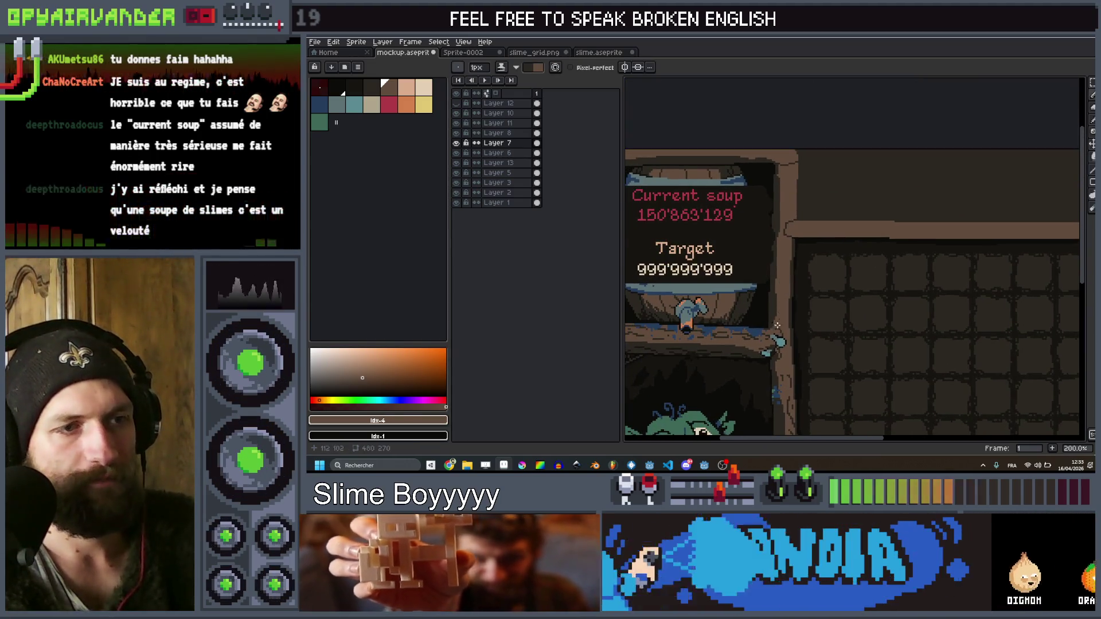
scroll(786, 321, up, 3)
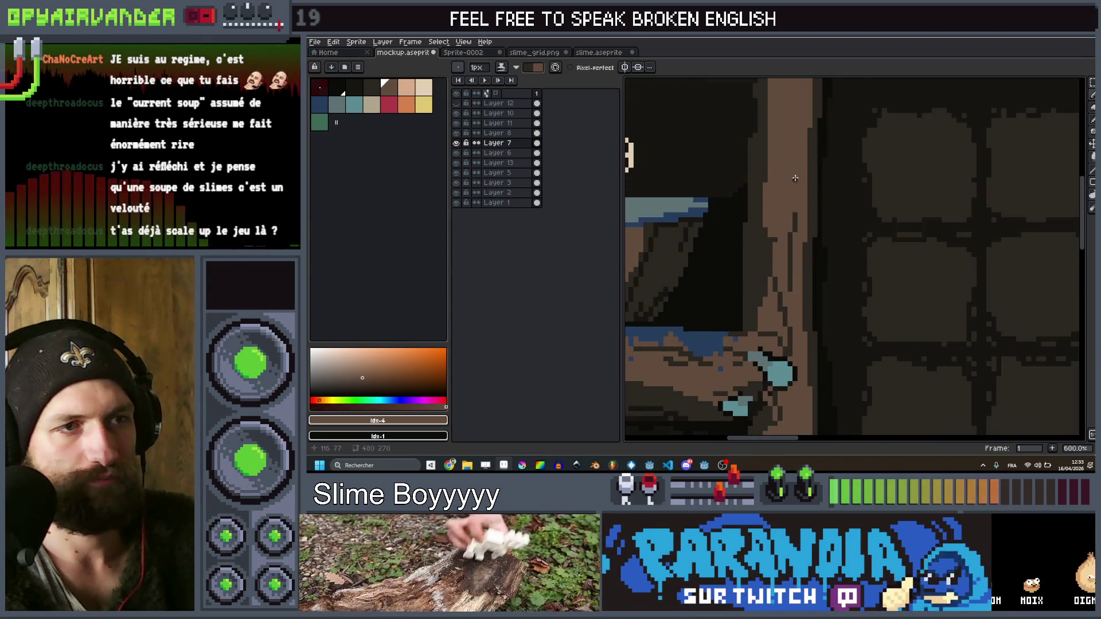
Pan down along the wooden post and zoom back out
drag(794, 91, 798, 248)
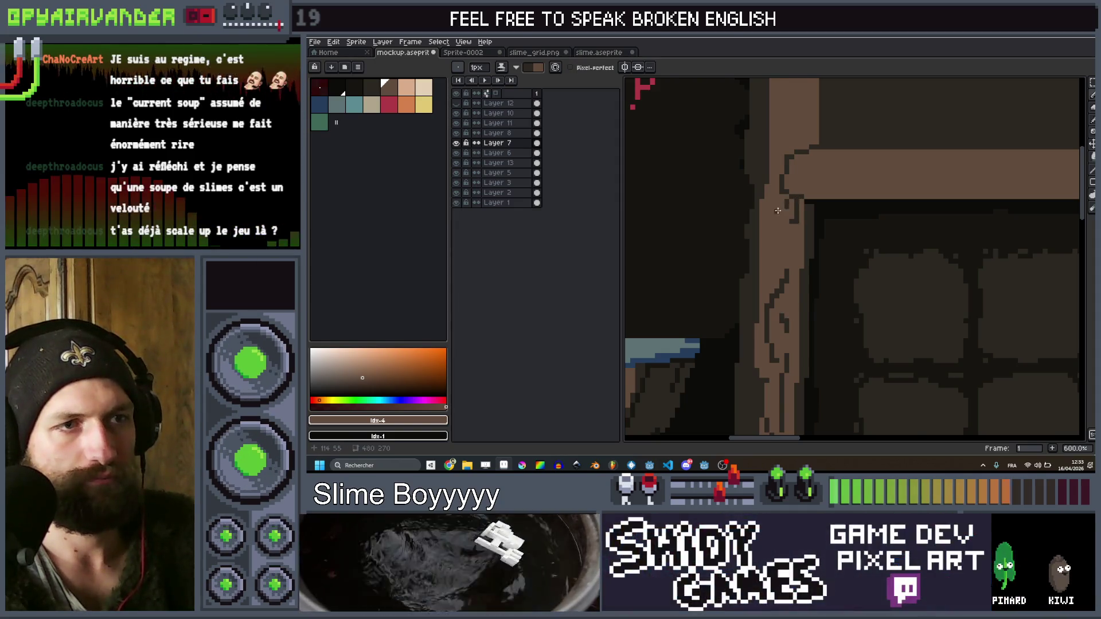
scroll(783, 250, up, 1)
drag(787, 150, 765, 261)
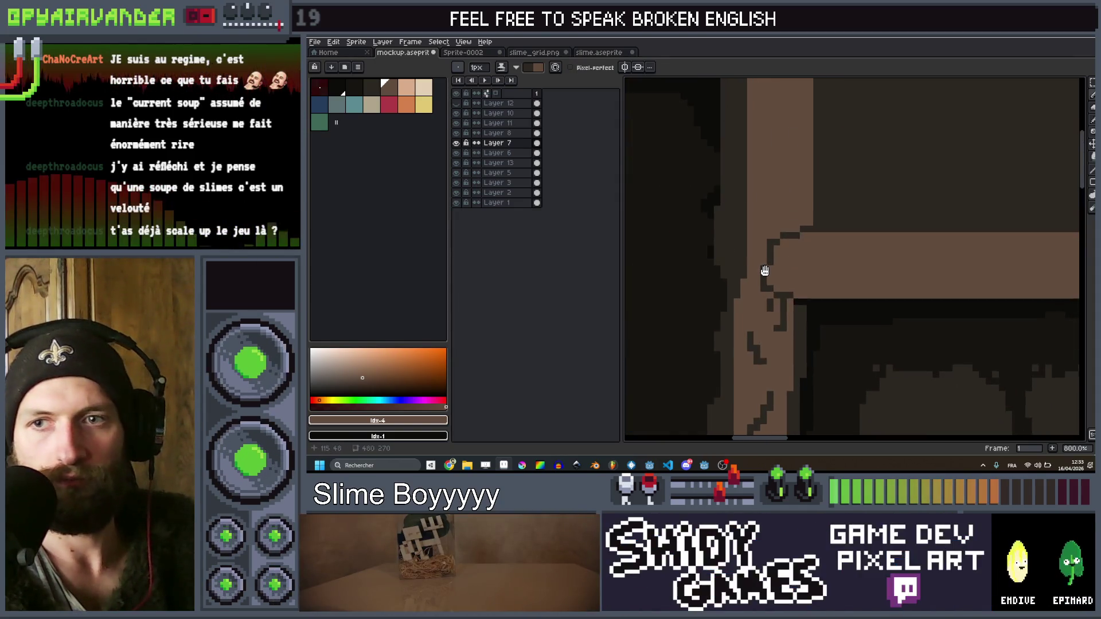
scroll(765, 261, down, 5)
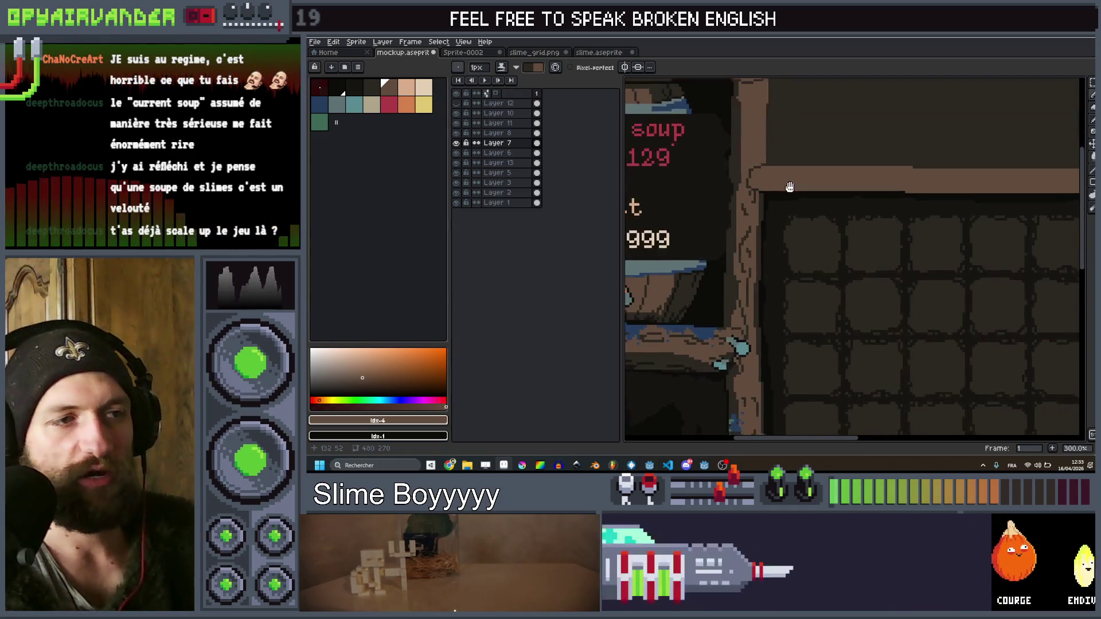
scroll(796, 191, down, 1)
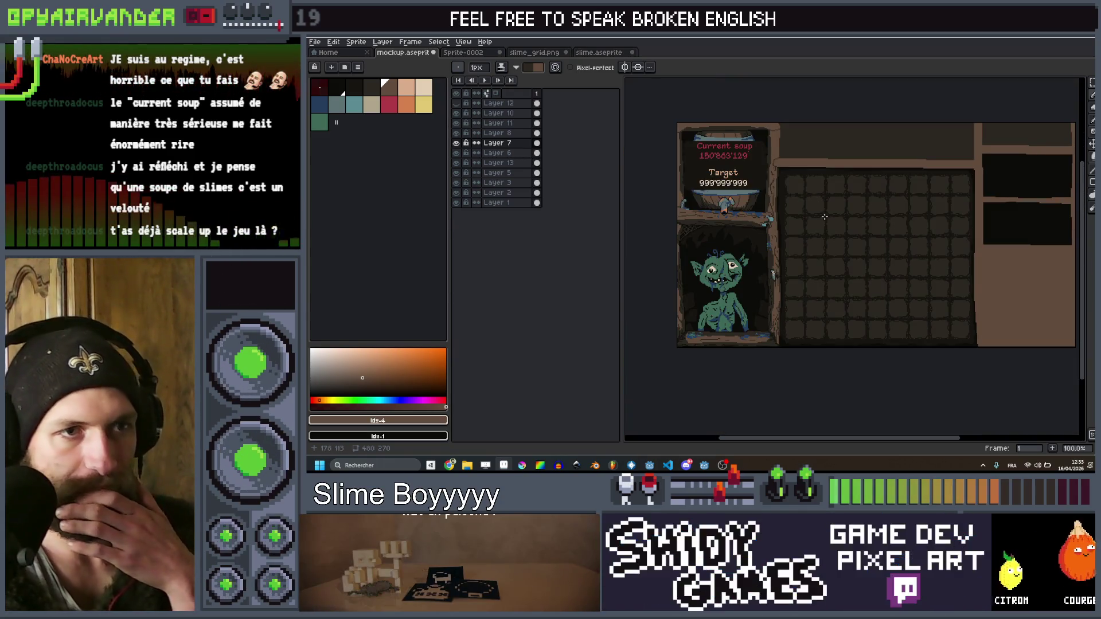
drag(829, 225, 791, 230)
key(ctrl+alt+c)
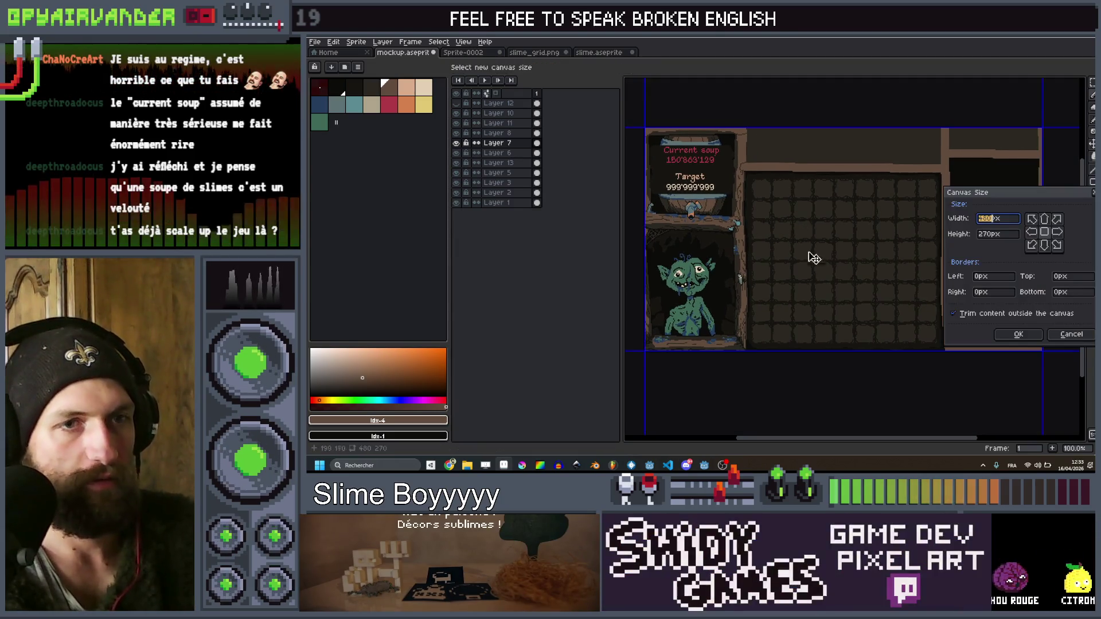
drag(641, 357, 684, 337)
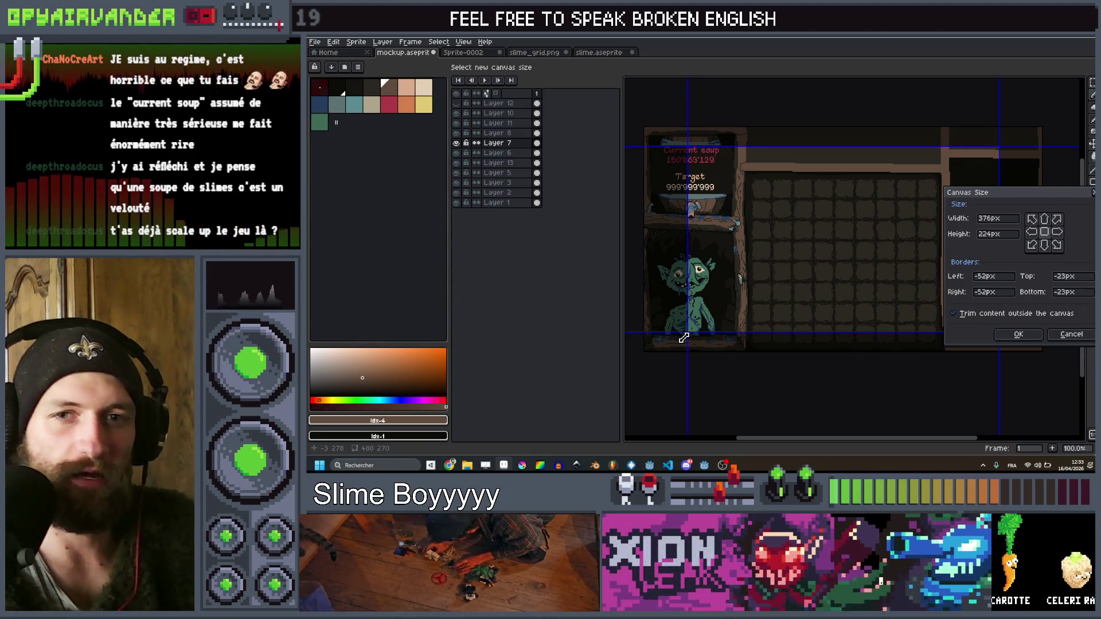
drag(684, 337, 678, 344)
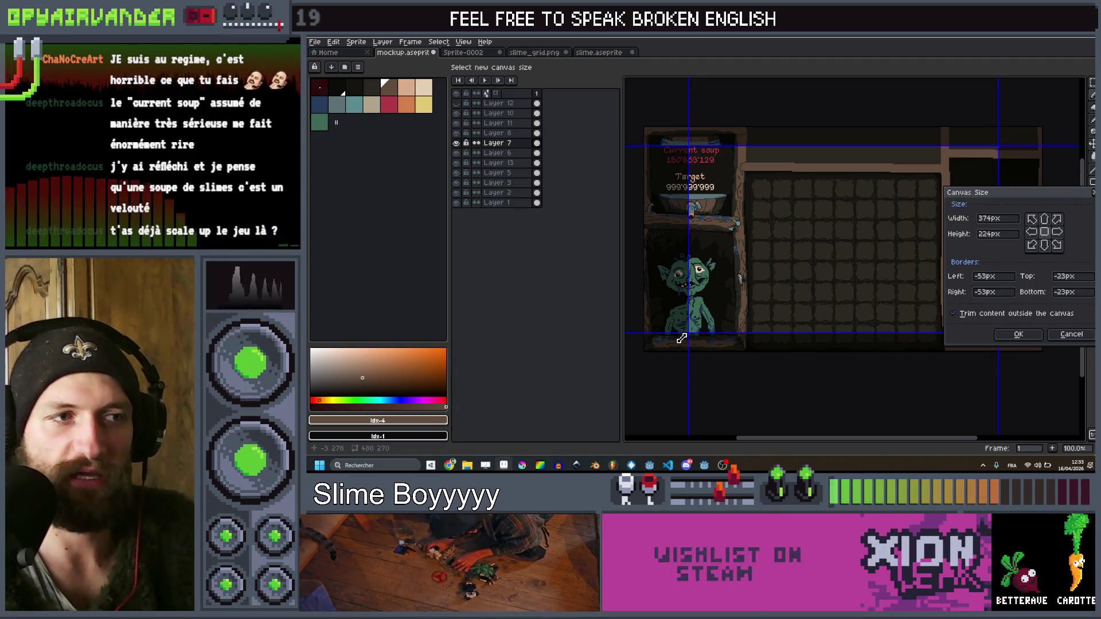
key(Return)
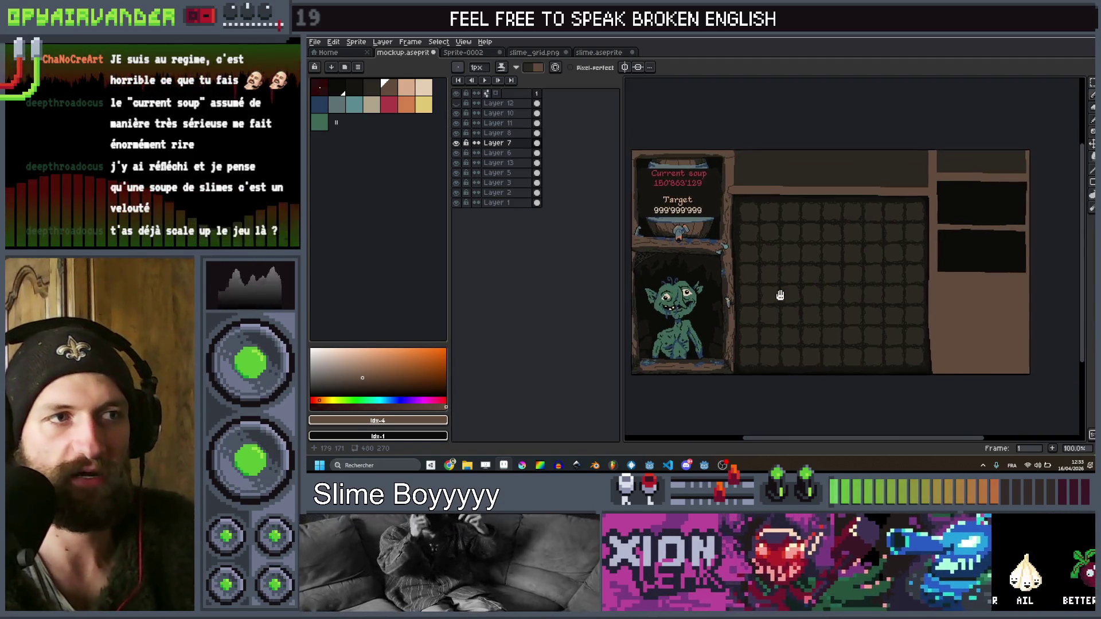
Zoom to the corner where the wooden post meets the top beam
drag(779, 294, 813, 295)
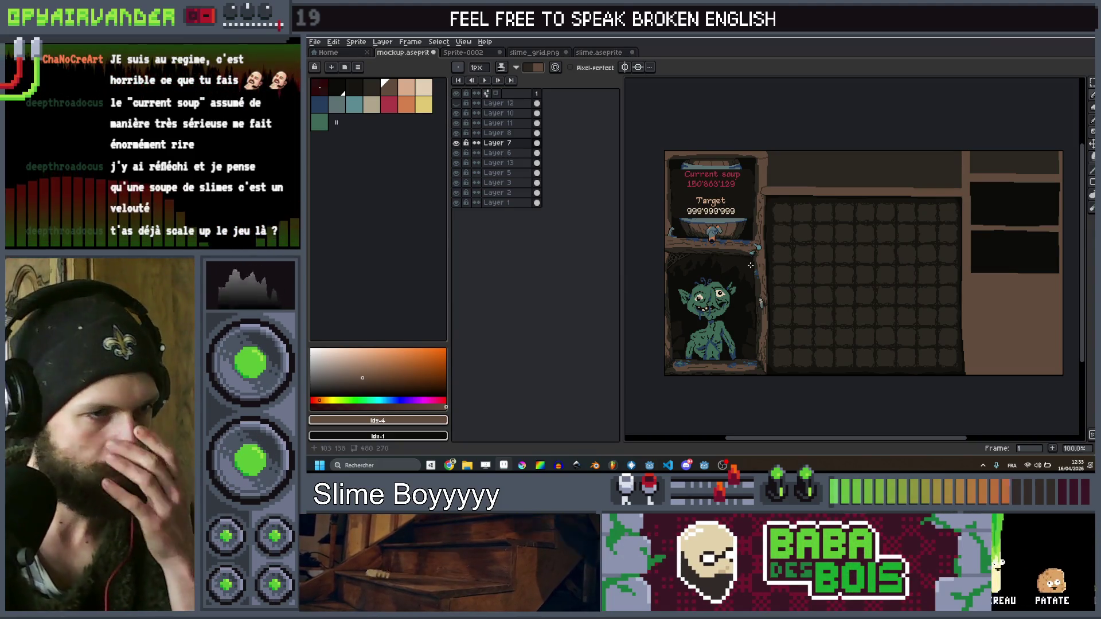
scroll(736, 281, up, 4)
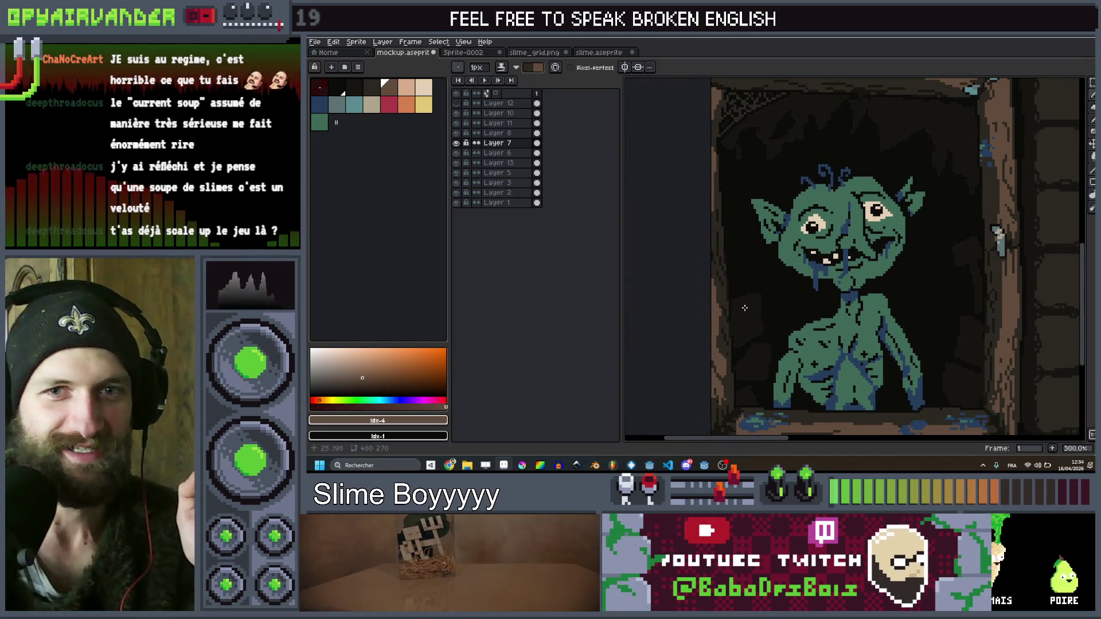
scroll(763, 282, down, 5)
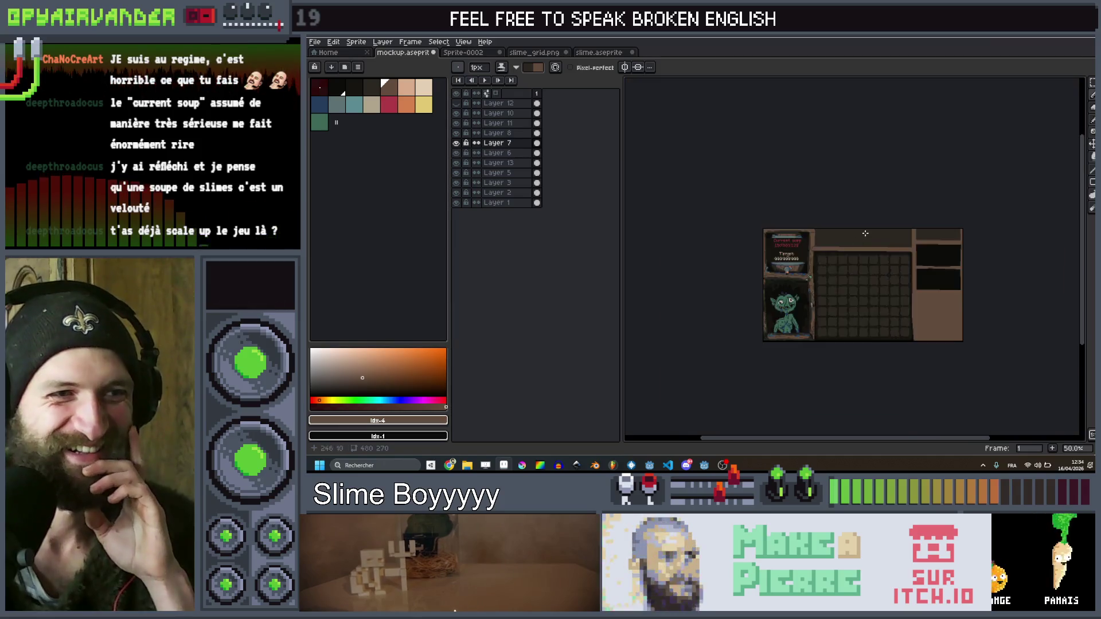
scroll(865, 234, up, 2)
scroll(816, 320, down, 1)
scroll(803, 333, up, 1)
scroll(800, 354, down, 2)
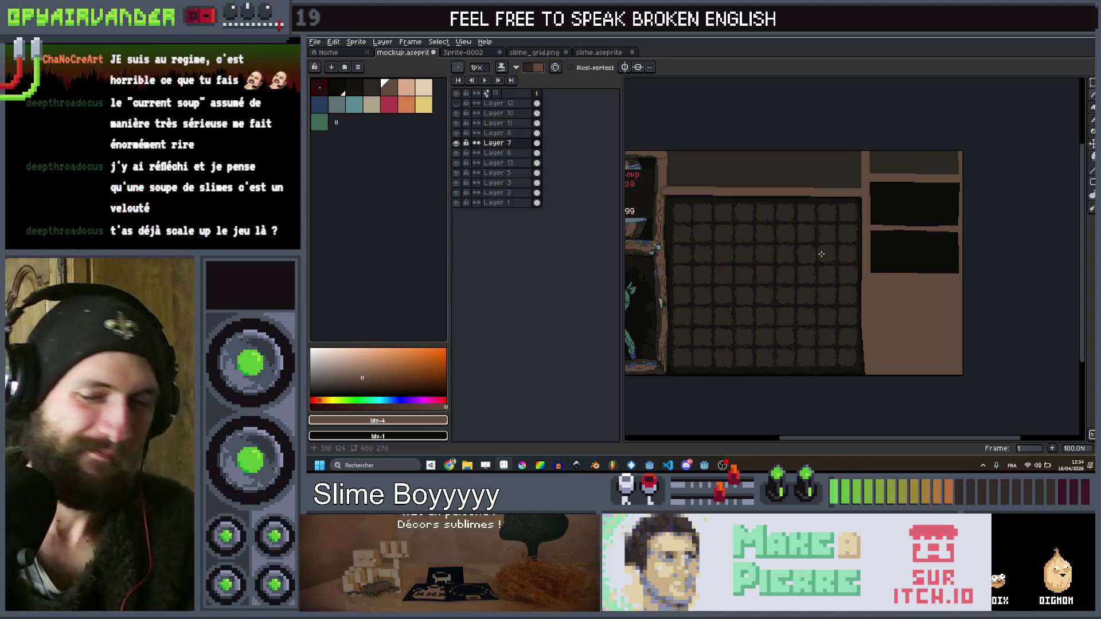
scroll(784, 221, left, 3)
scroll(770, 210, up, 1)
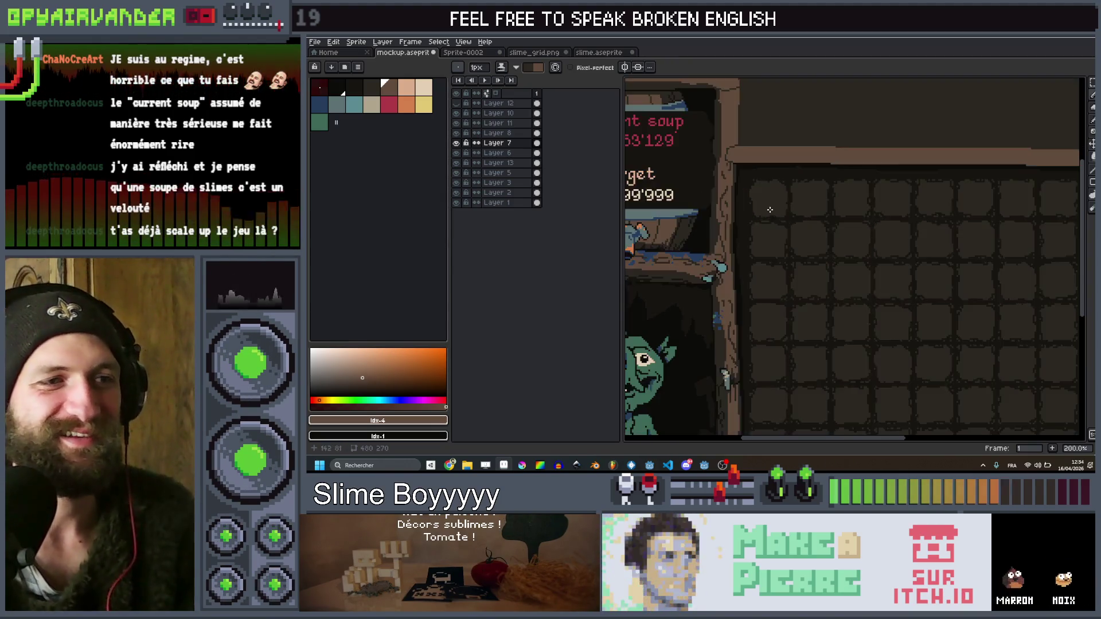
scroll(770, 210, down, 1)
scroll(894, 228, up, 1)
mouse_move(795, 169)
mouse_down()
mouse_move(794, 214)
mouse_move(728, 183)
mouse_move(794, 215)
mouse_move(810, 154)
mouse_up()
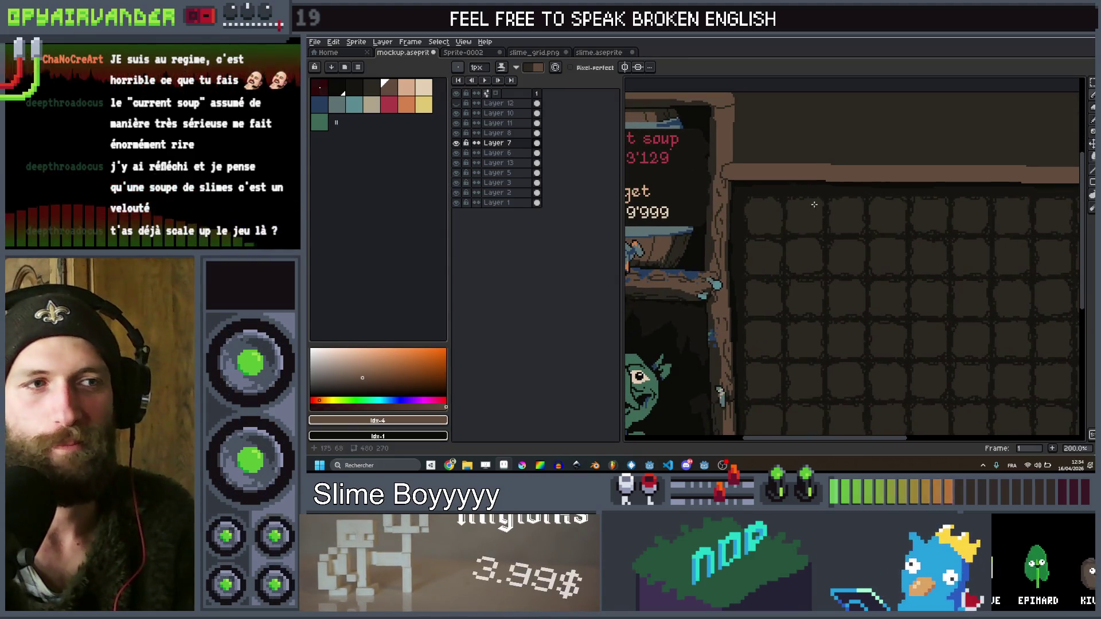
drag(818, 205, 818, 238)
scroll(818, 238, down, 1)
scroll(817, 238, up, 1)
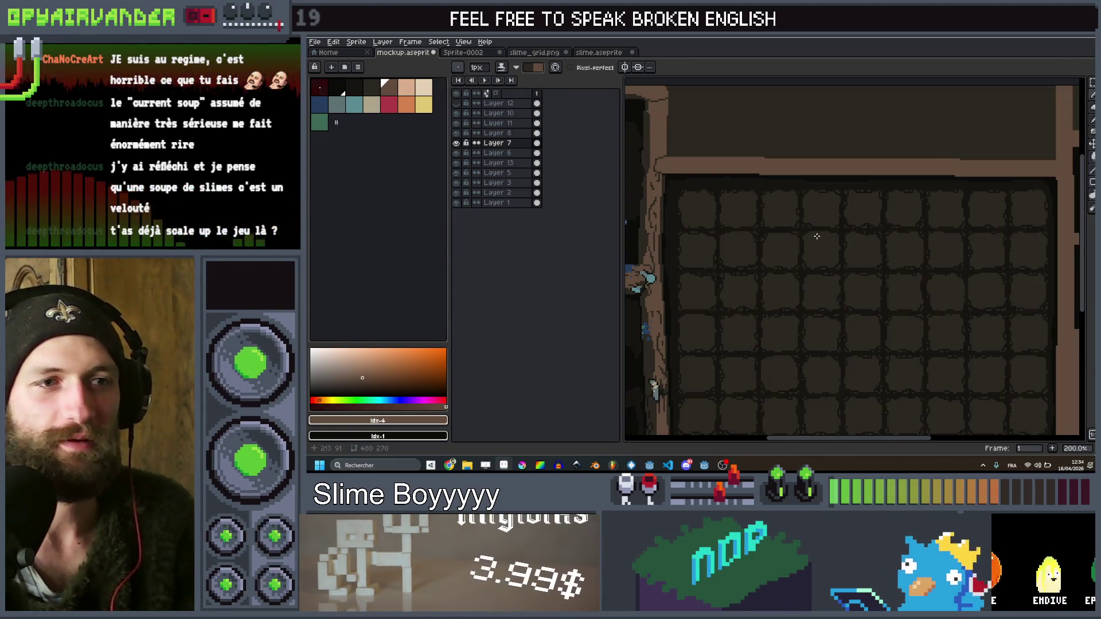
scroll(816, 236, down, 1)
scroll(801, 217, up, 1)
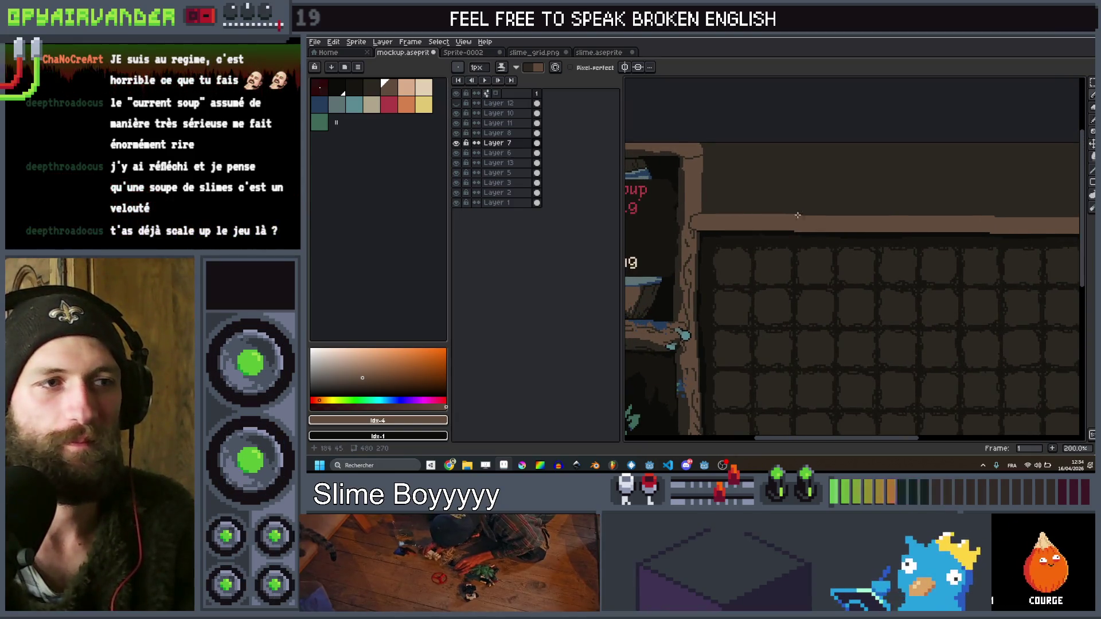
scroll(800, 217, up, 4)
Draw two dark 1px grain lines up the wooden post
drag(791, 317, 780, 259)
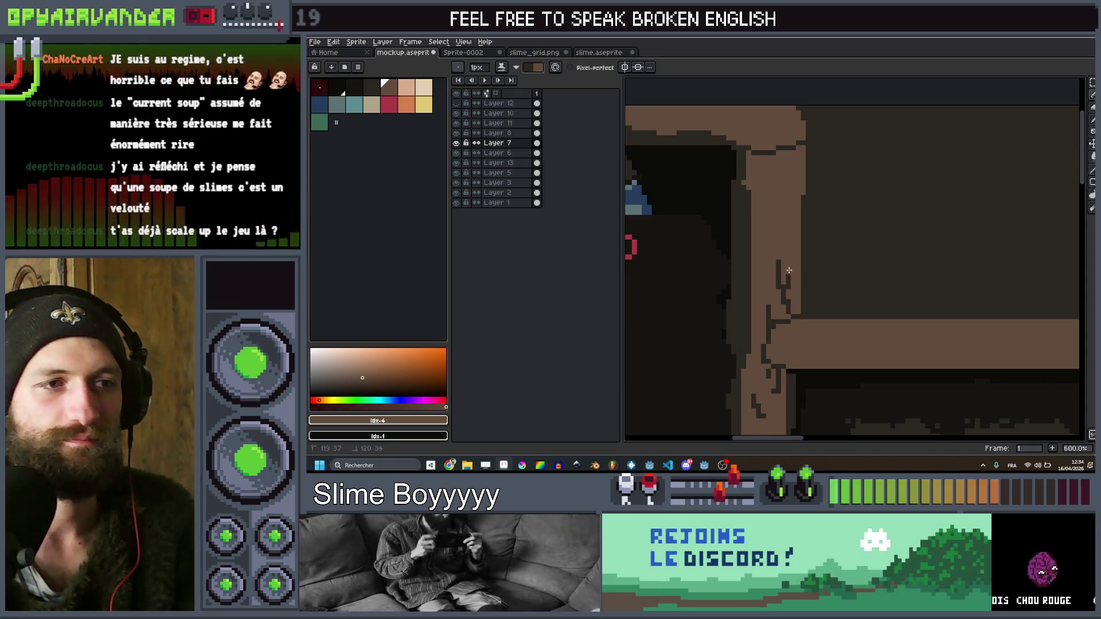
drag(763, 207, 752, 252)
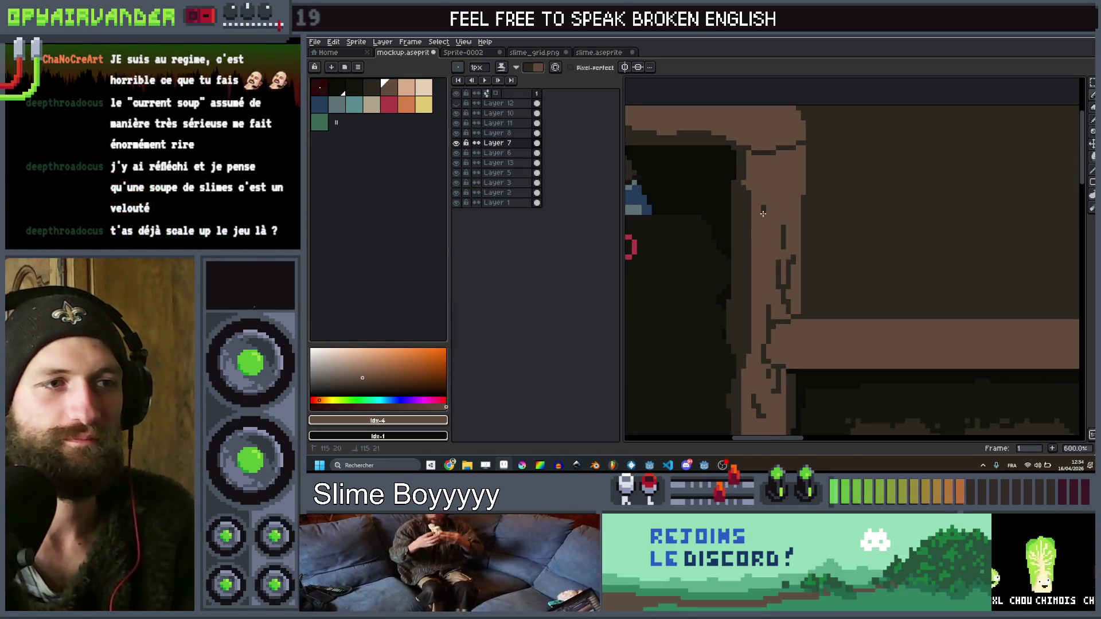
scroll(768, 256, down, 4)
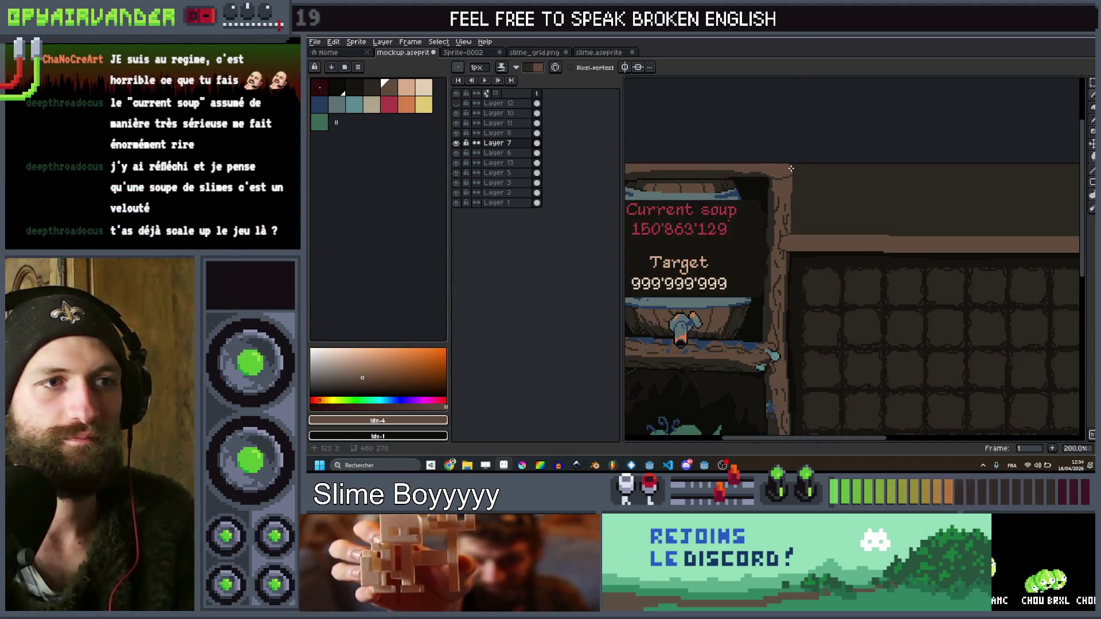
Zoom in and out on the Current soup / Target panel to inspect it
scroll(782, 197, up, 3)
scroll(782, 197, down, 4)
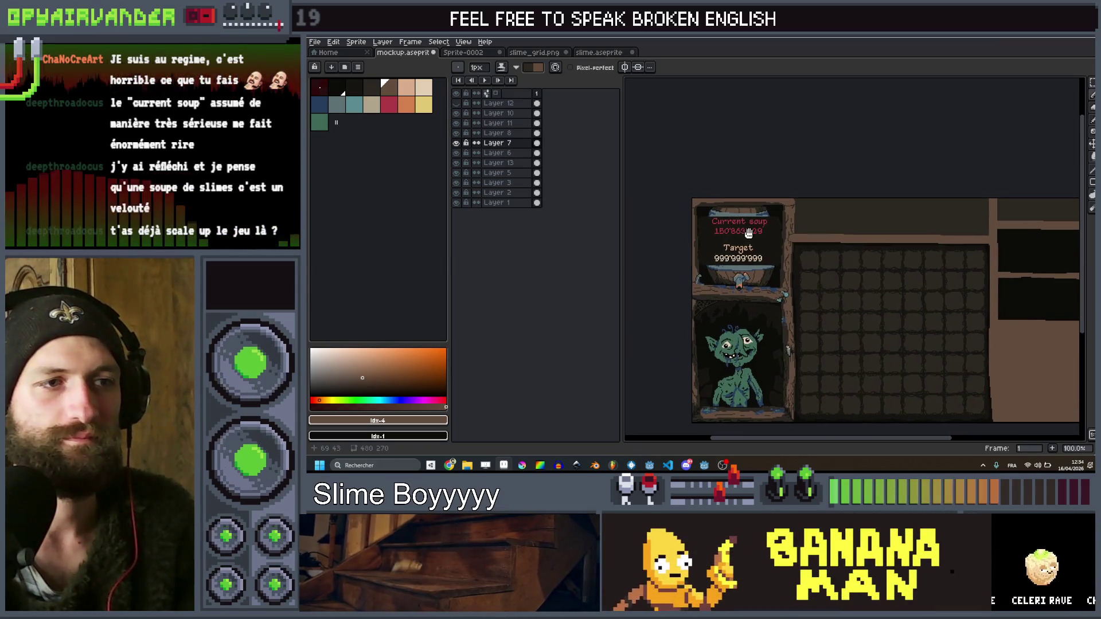
scroll(746, 228, up, 4)
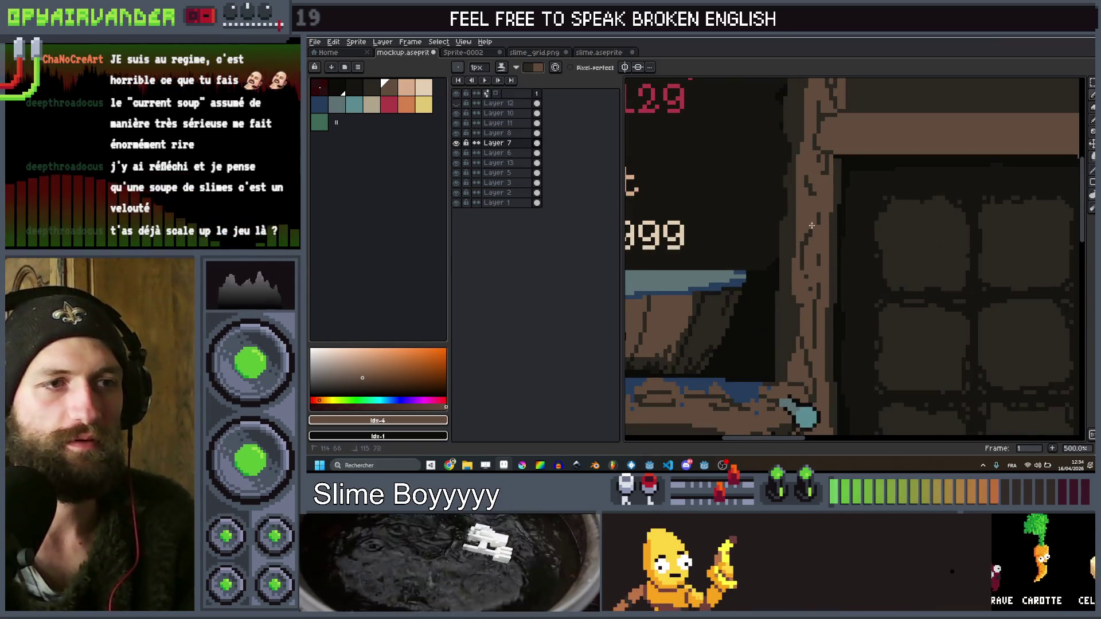
scroll(810, 178, up, 1)
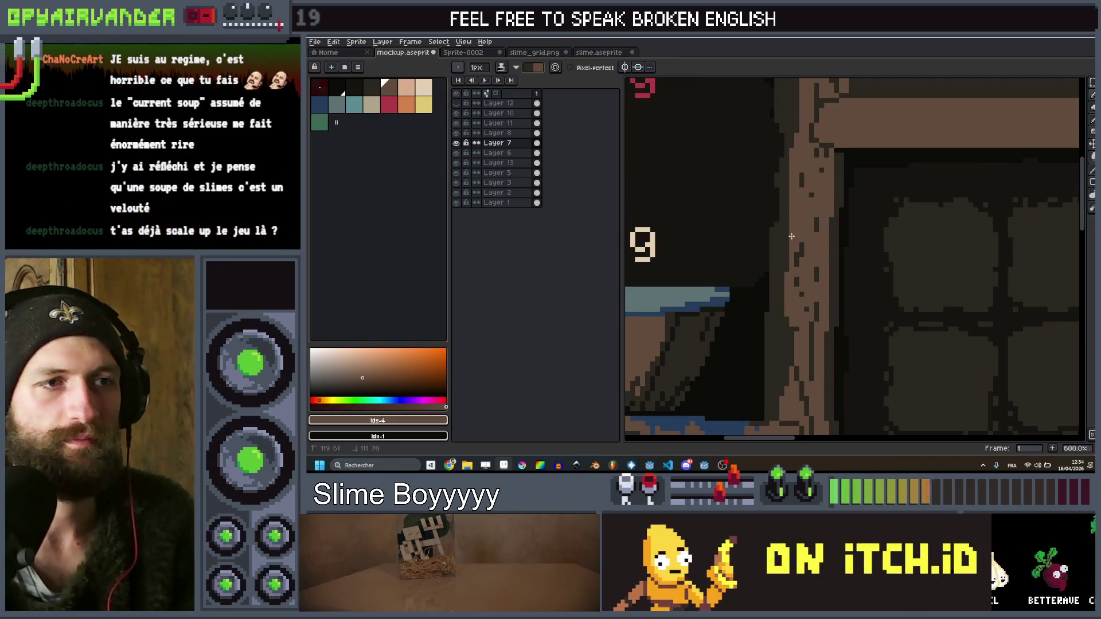
scroll(791, 235, down, 3)
scroll(826, 264, up, 2)
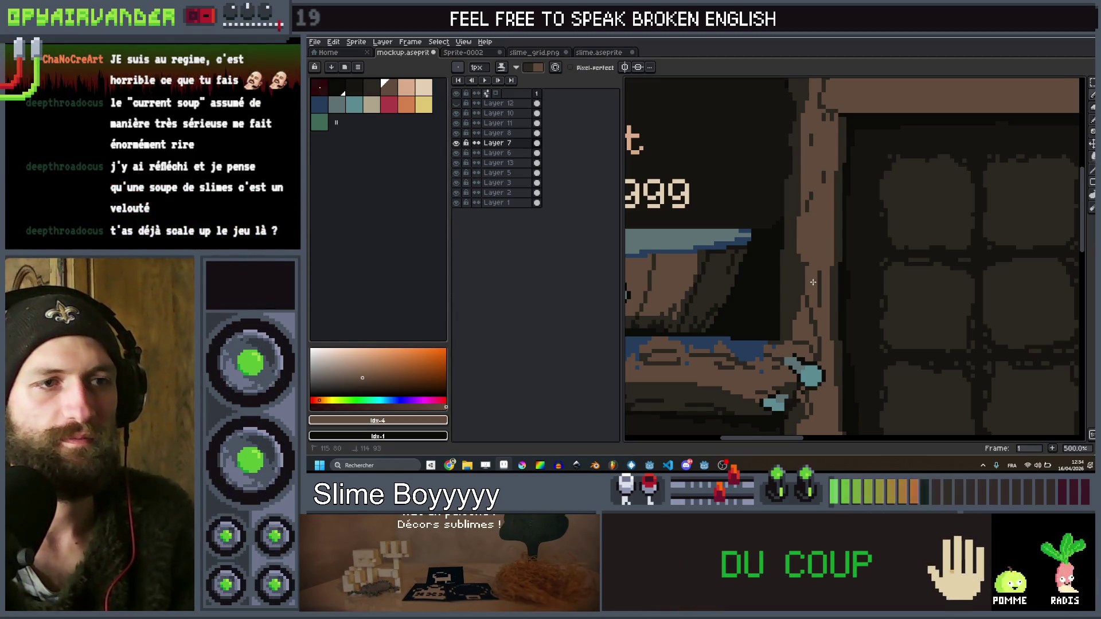
scroll(838, 254, down, 5)
scroll(854, 241, up, 5)
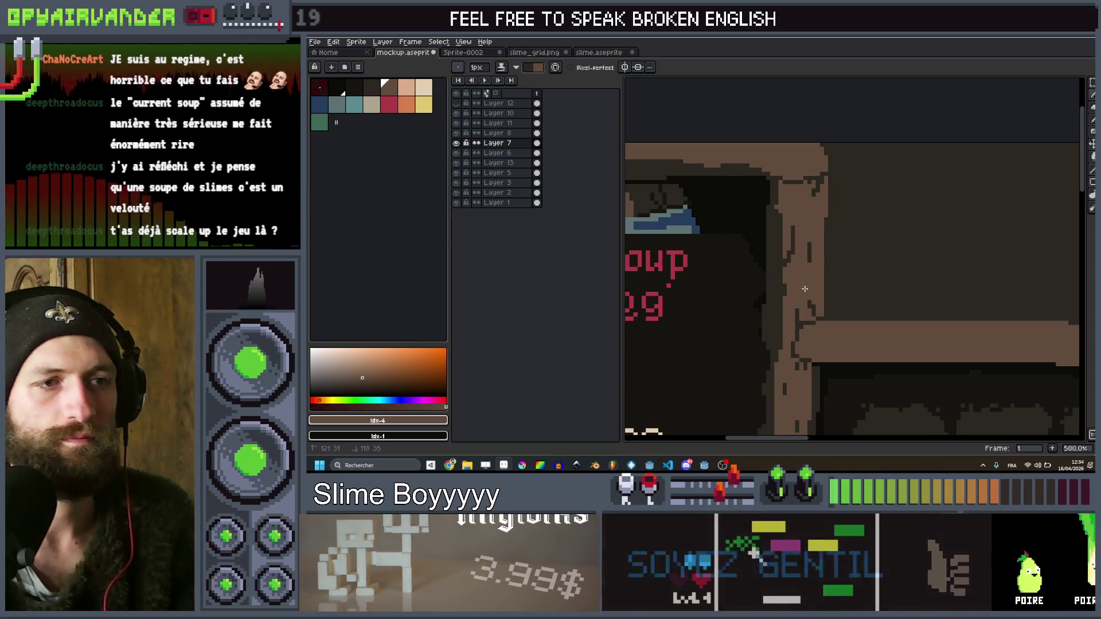
scroll(813, 289, down, 5)
scroll(858, 271, up, 5)
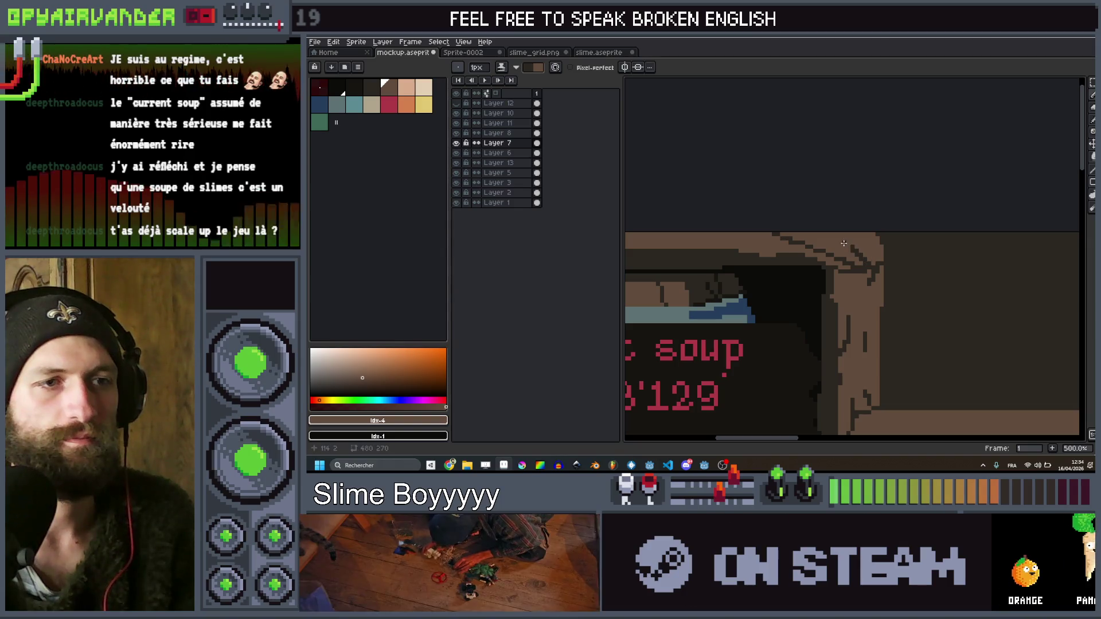
scroll(876, 245, down, 5)
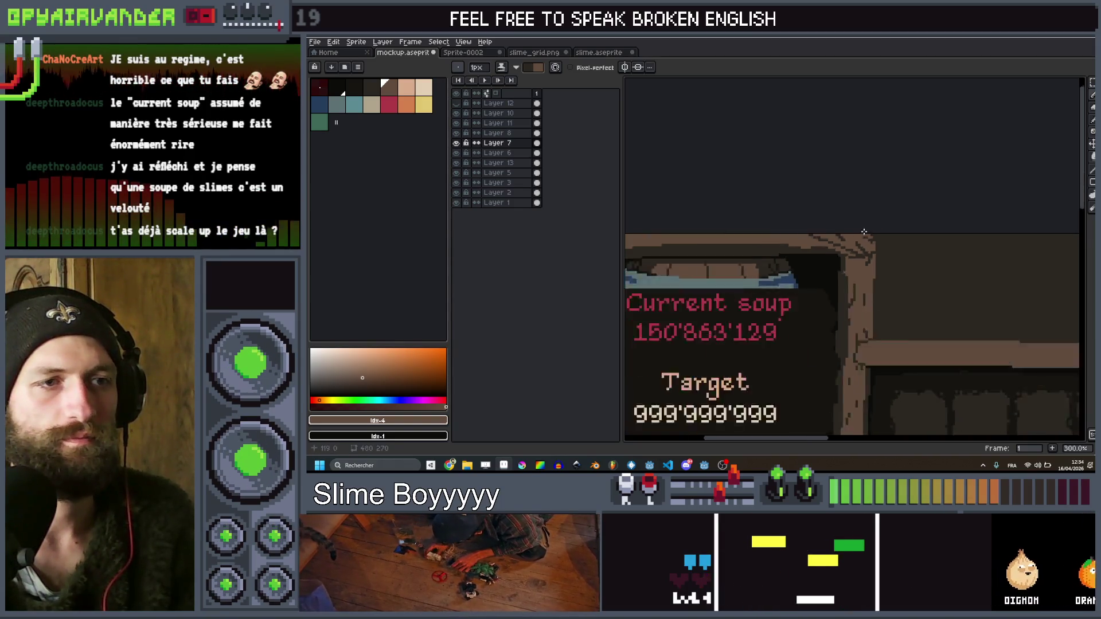
scroll(811, 233, up, 4)
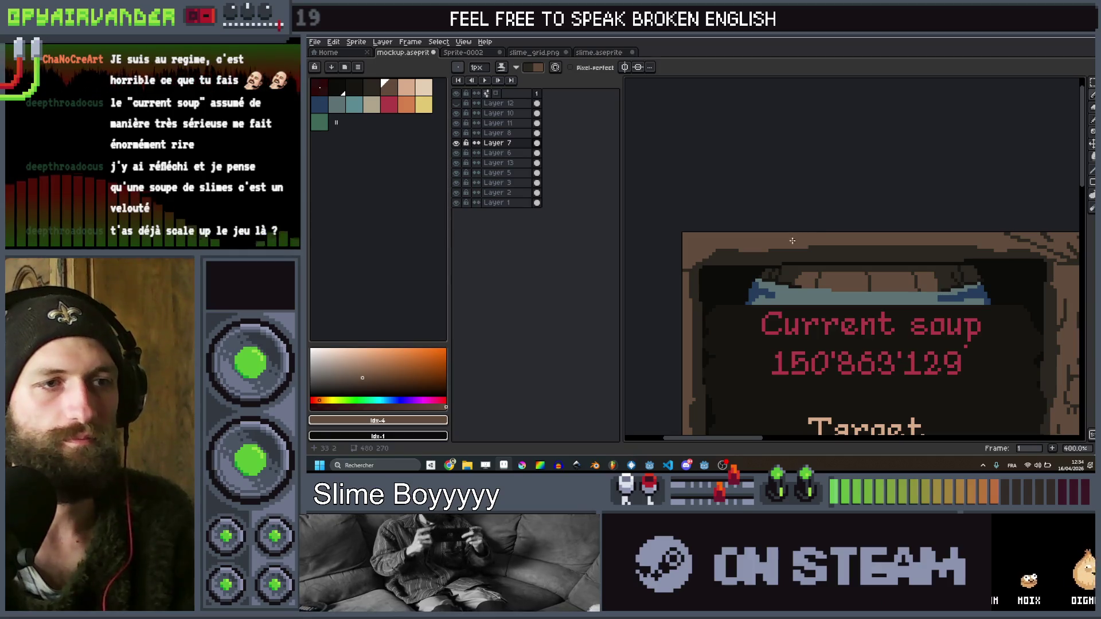
Undo the last pencil stroke and recheck the soup counter panel
key(ctrl+z)
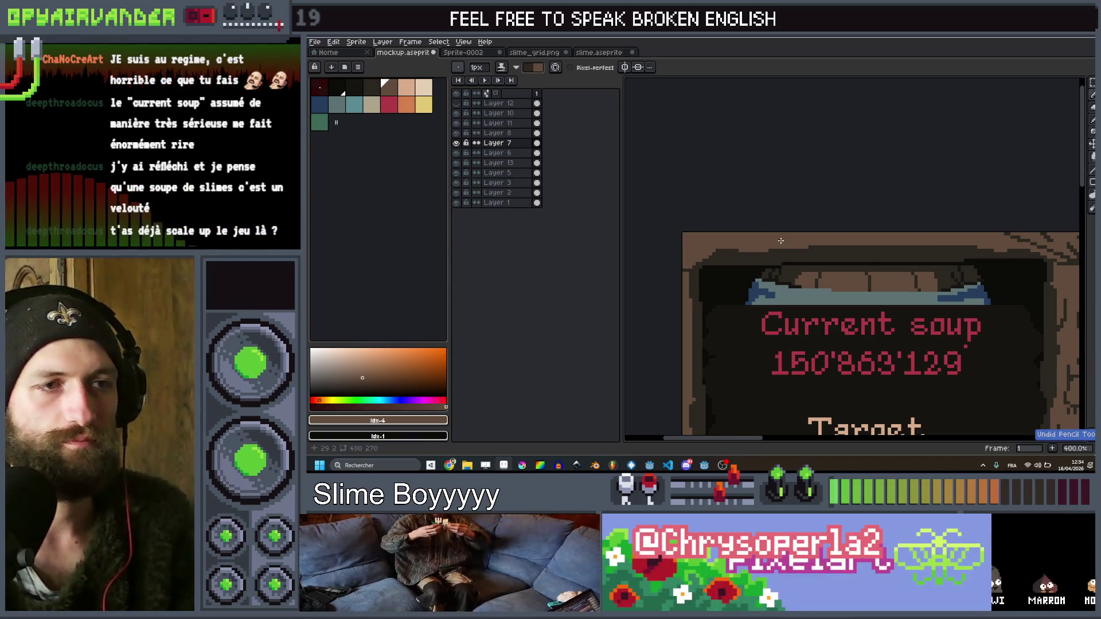
scroll(755, 247, down, 3)
scroll(755, 247, up, 3)
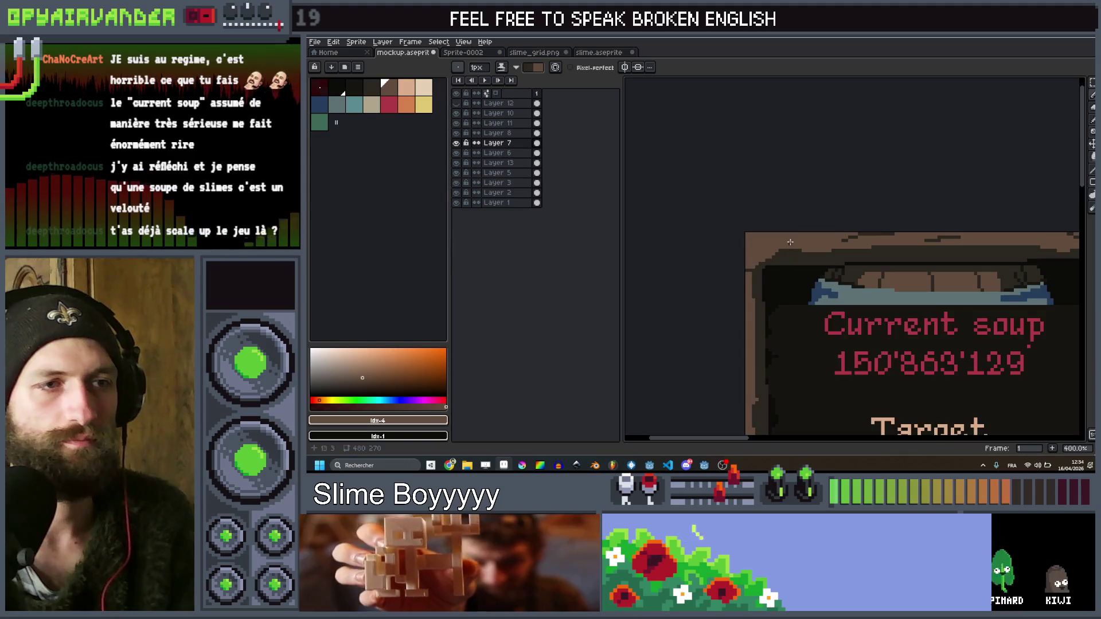
scroll(749, 252, down, 2)
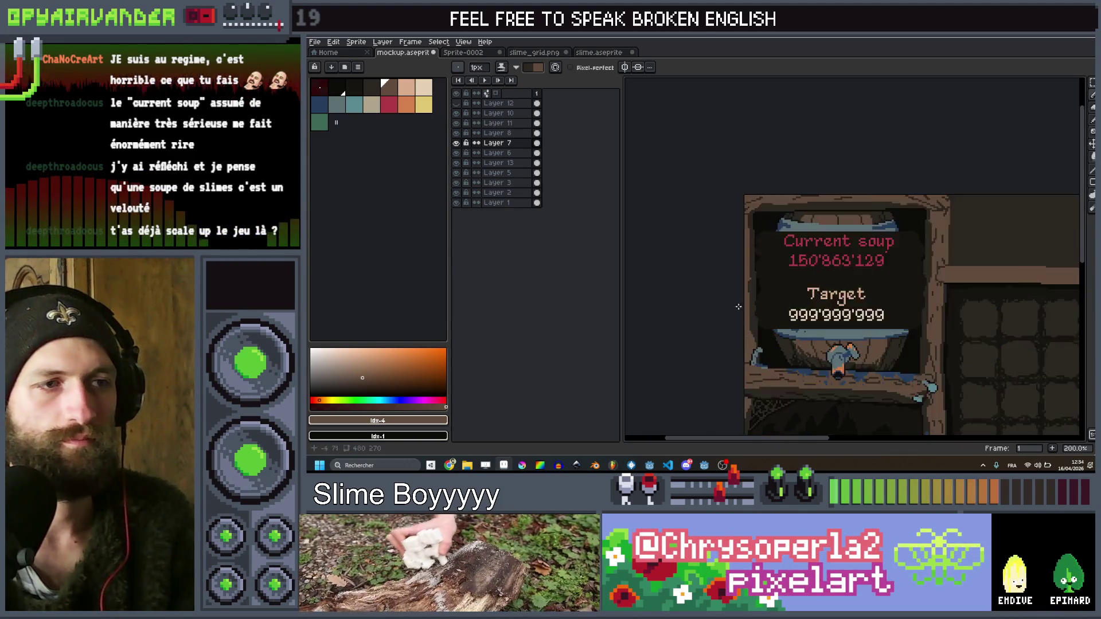
scroll(753, 229, up, 2)
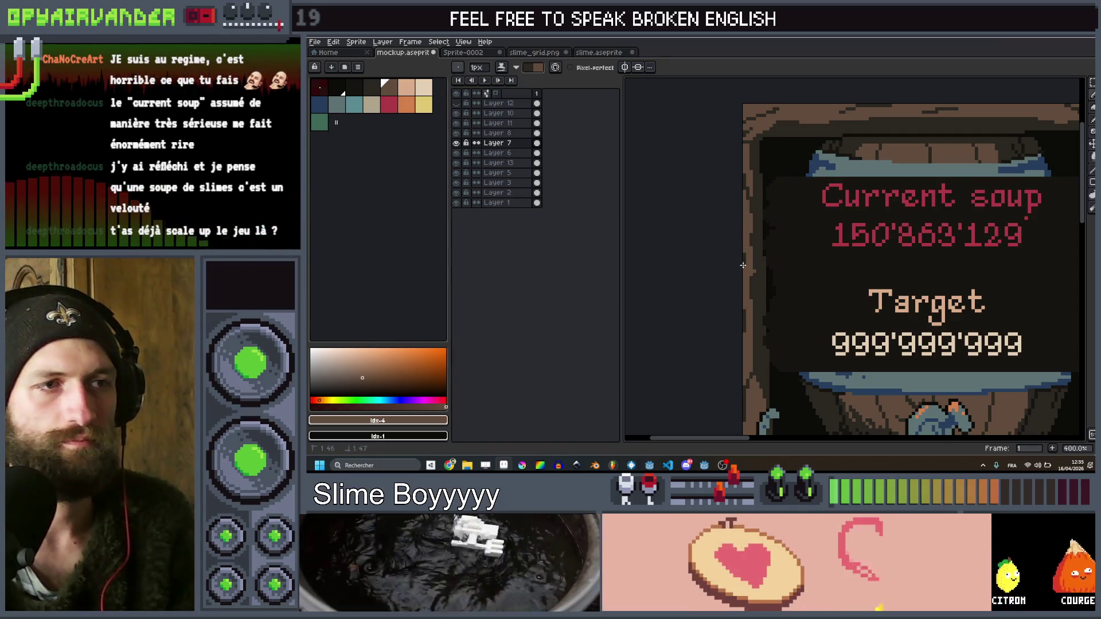
scroll(743, 263, down, 3)
scroll(736, 249, up, 2)
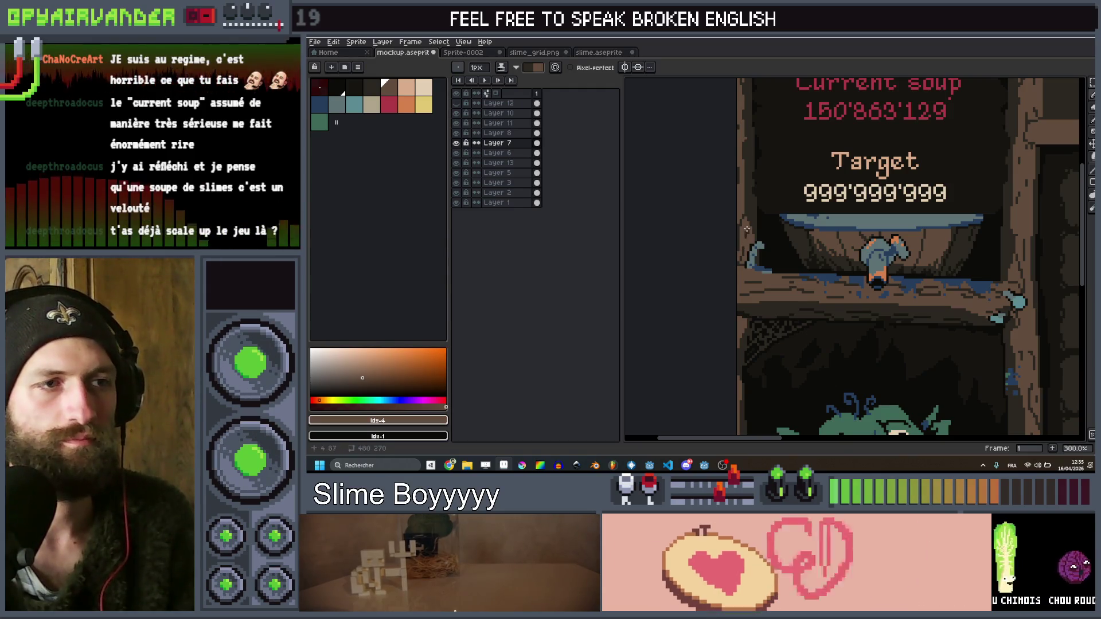
scroll(747, 228, down, 2)
scroll(726, 253, up, 2)
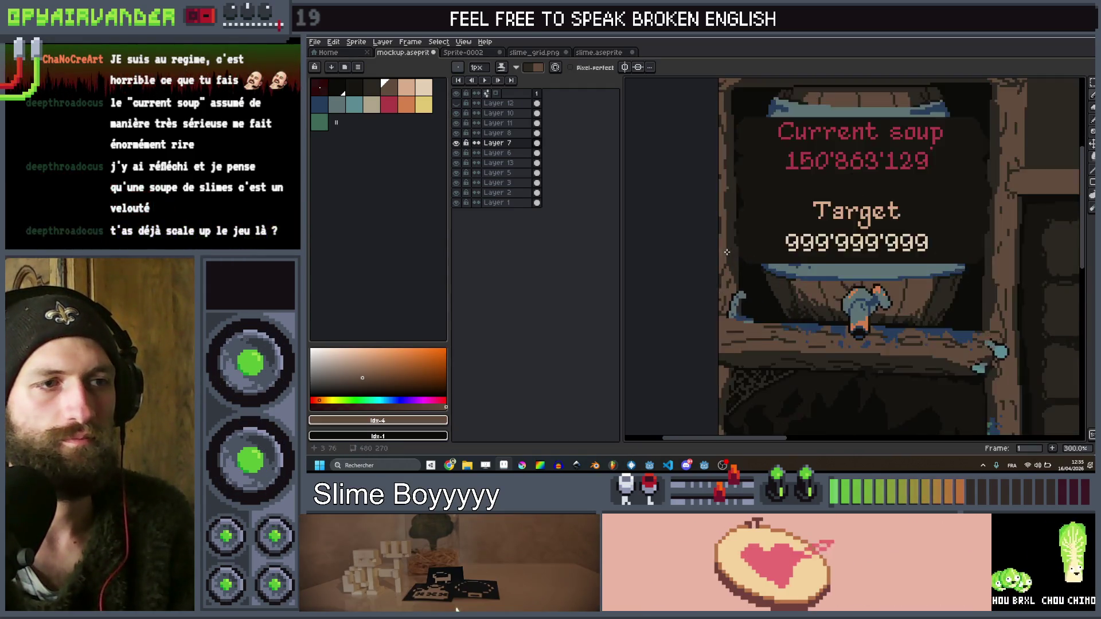
scroll(726, 252, down, 2)
mouse_move(852, 268)
mouse_down()
mouse_move(827, 207)
mouse_move(837, 262)
mouse_up()
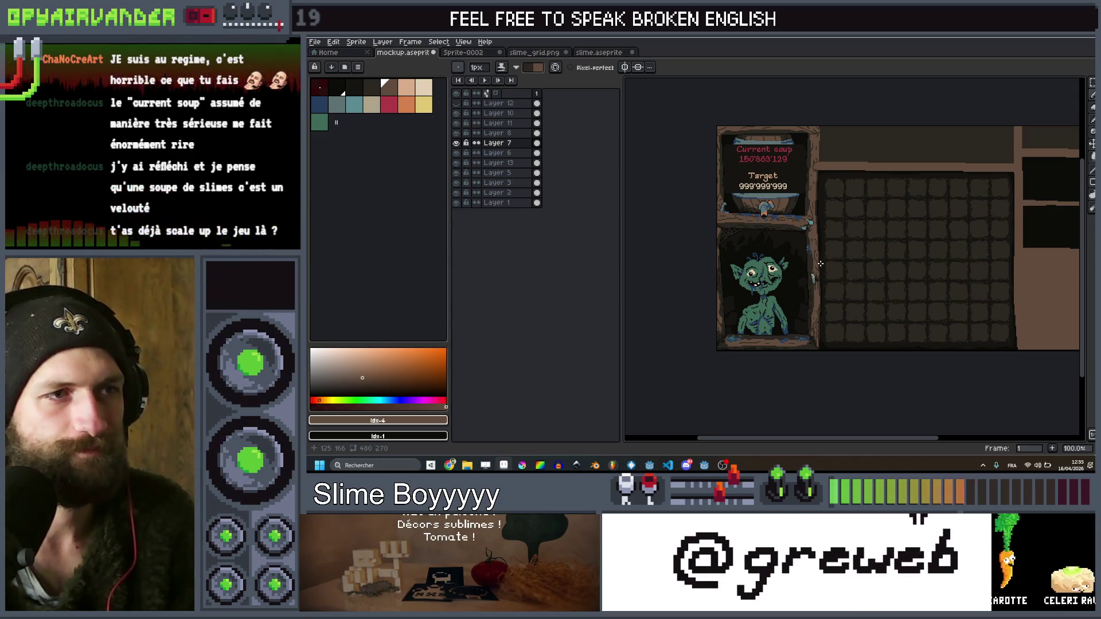
drag(834, 190, 819, 204)
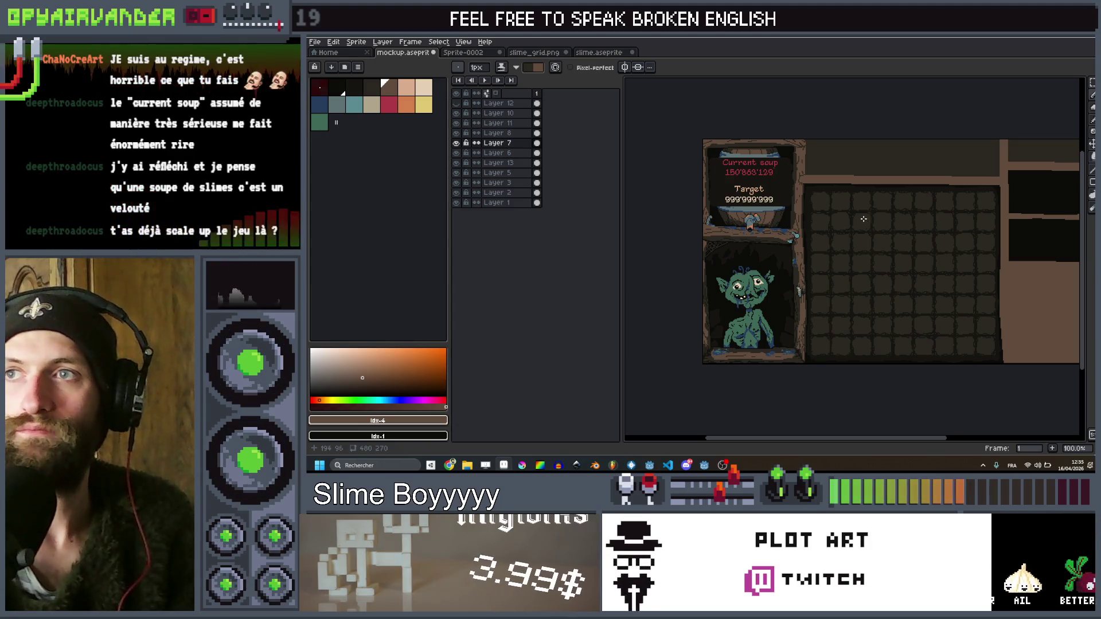
drag(822, 241, 762, 223)
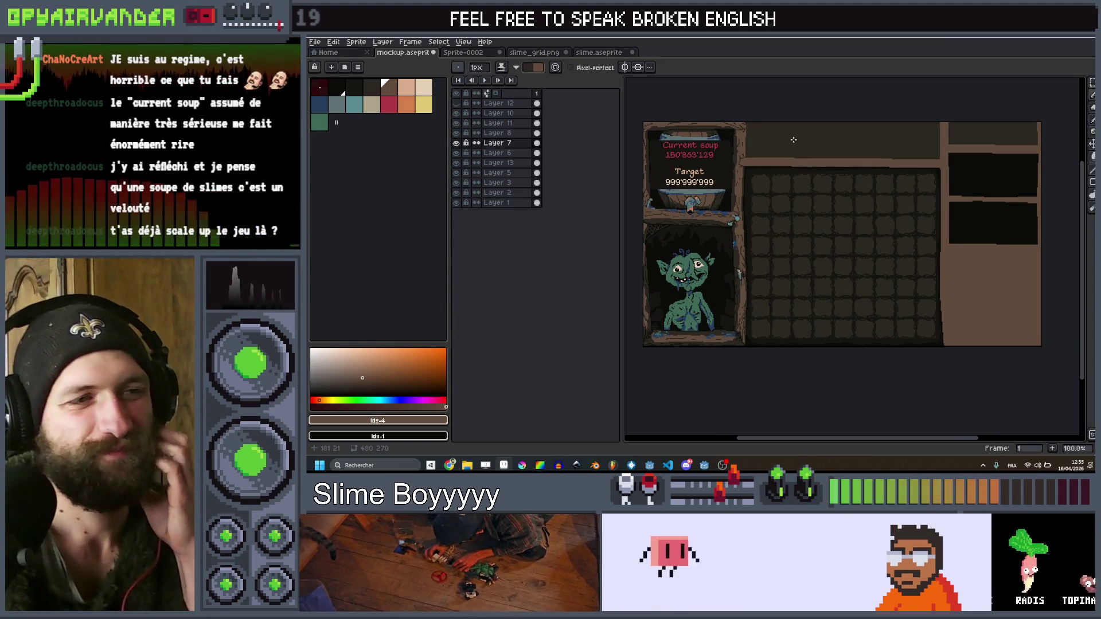
scroll(814, 142, up, 2)
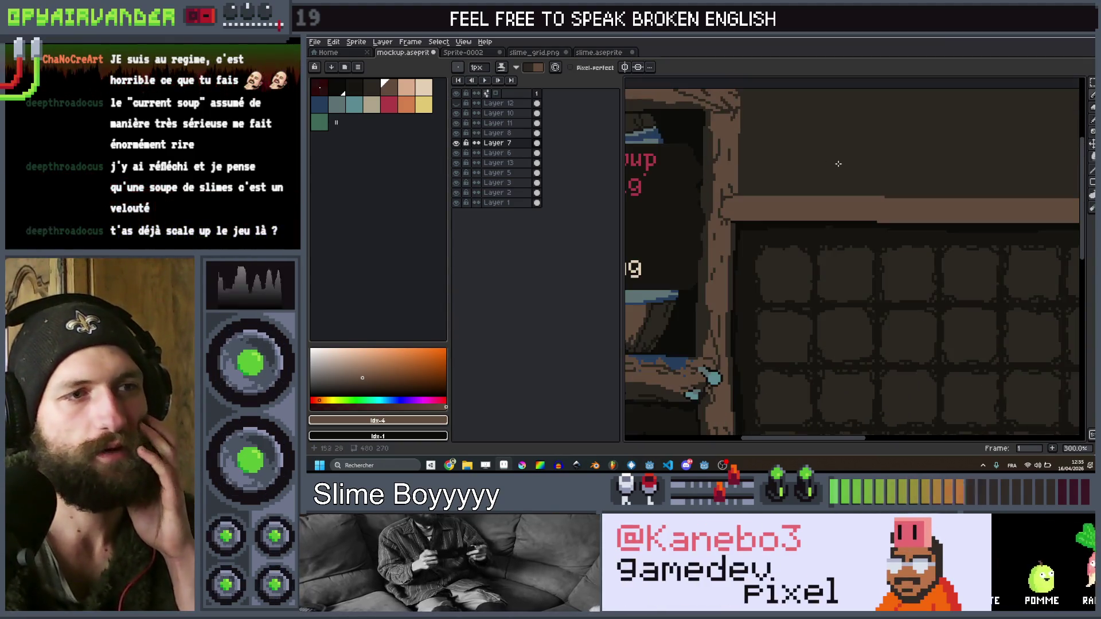
scroll(790, 185, down, 2)
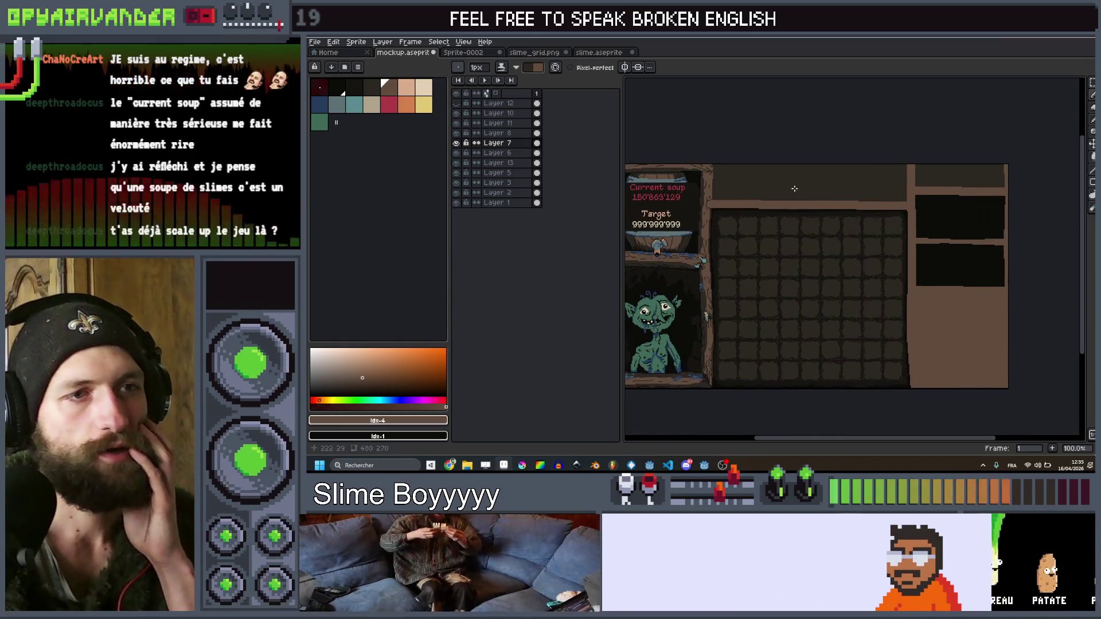
scroll(791, 187, up, 2)
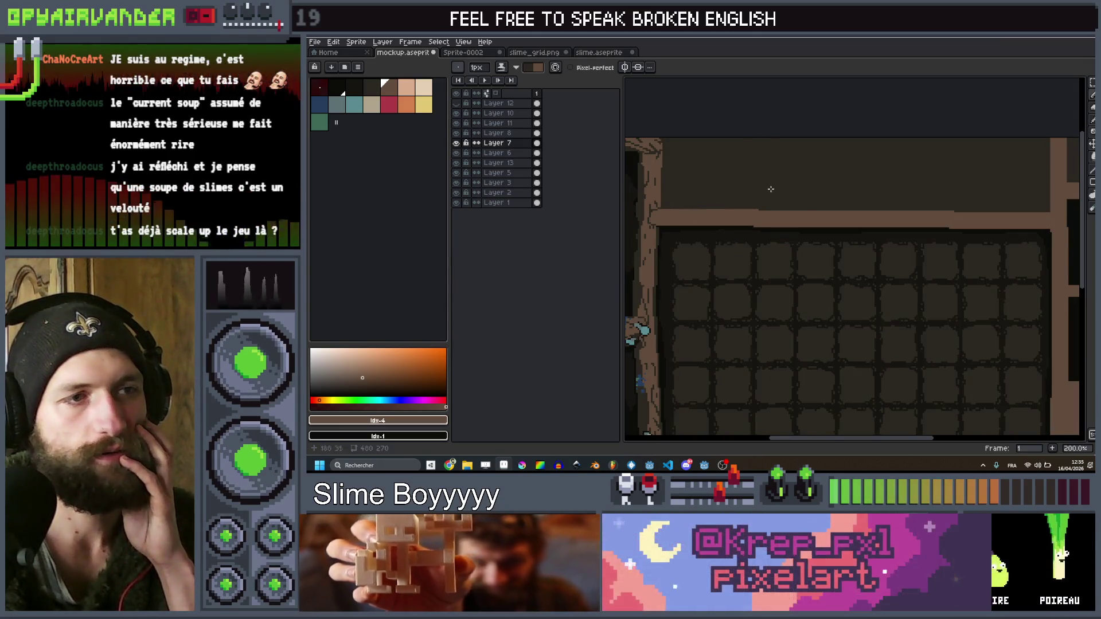
scroll(814, 179, down, 1)
drag(814, 179, 862, 191)
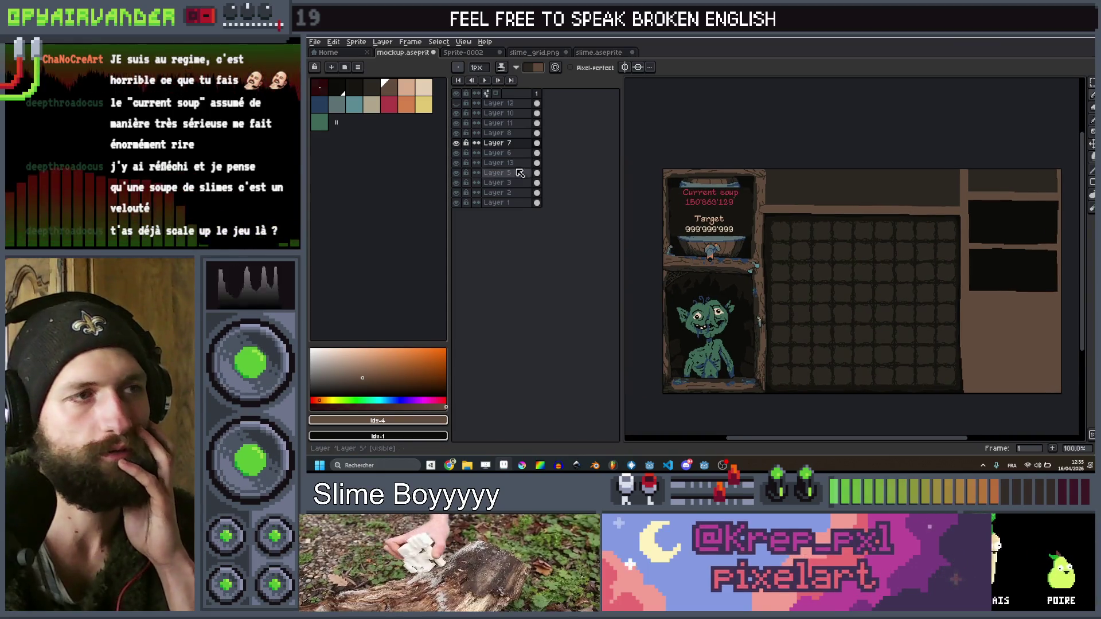
scroll(900, 191, up, 1)
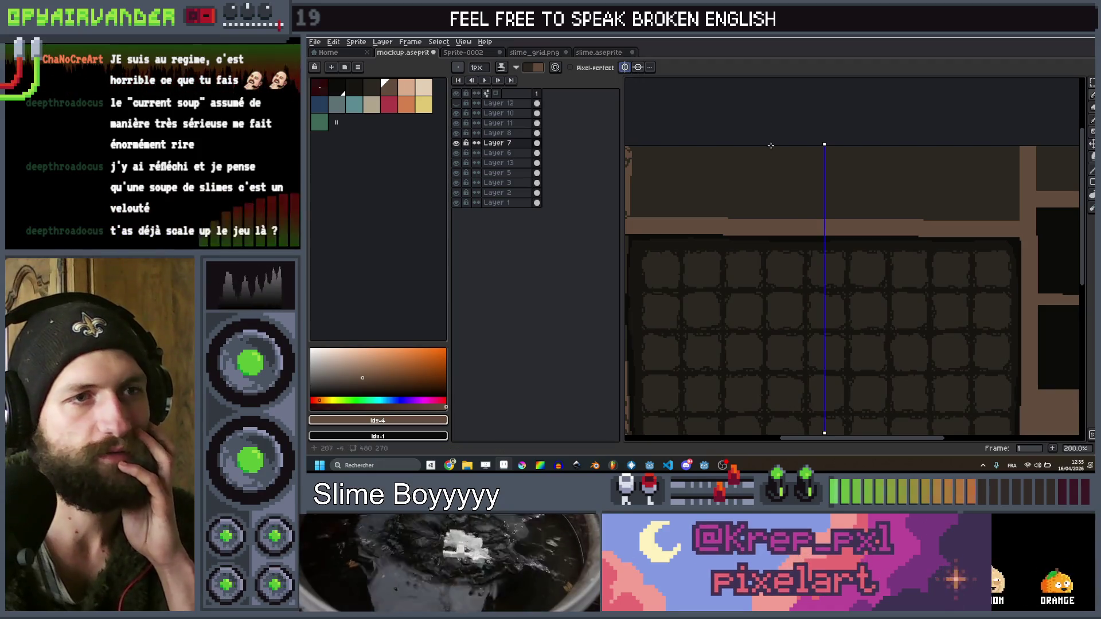
drag(769, 142, 765, 165)
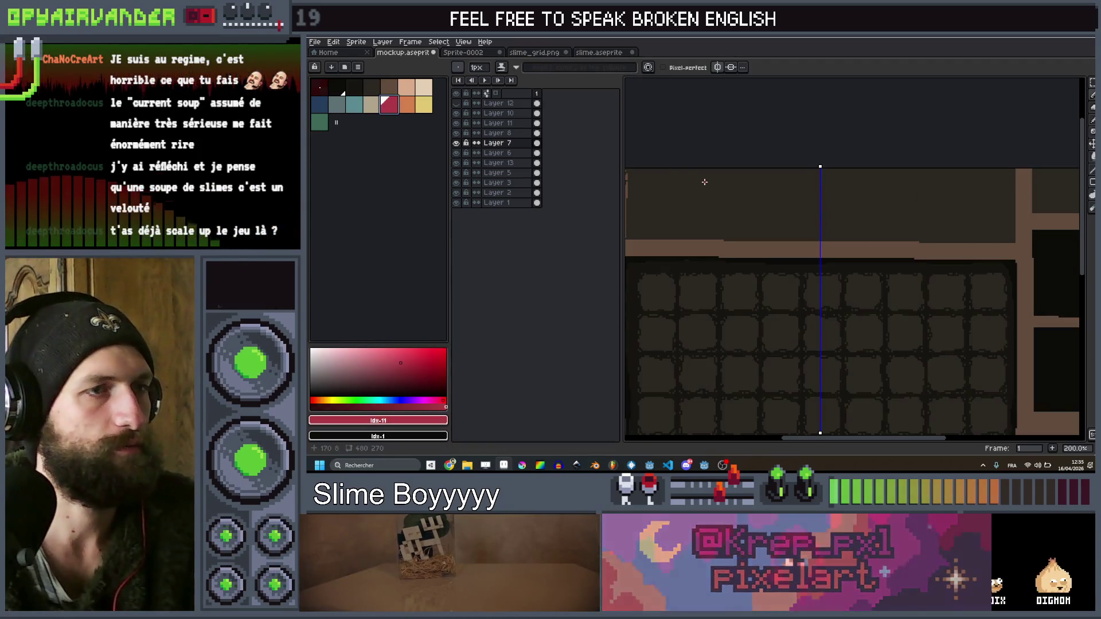
Make the brush one pixel thinner, try a red diagonal in the top bar, then undo it
scroll(704, 182, up, 1)
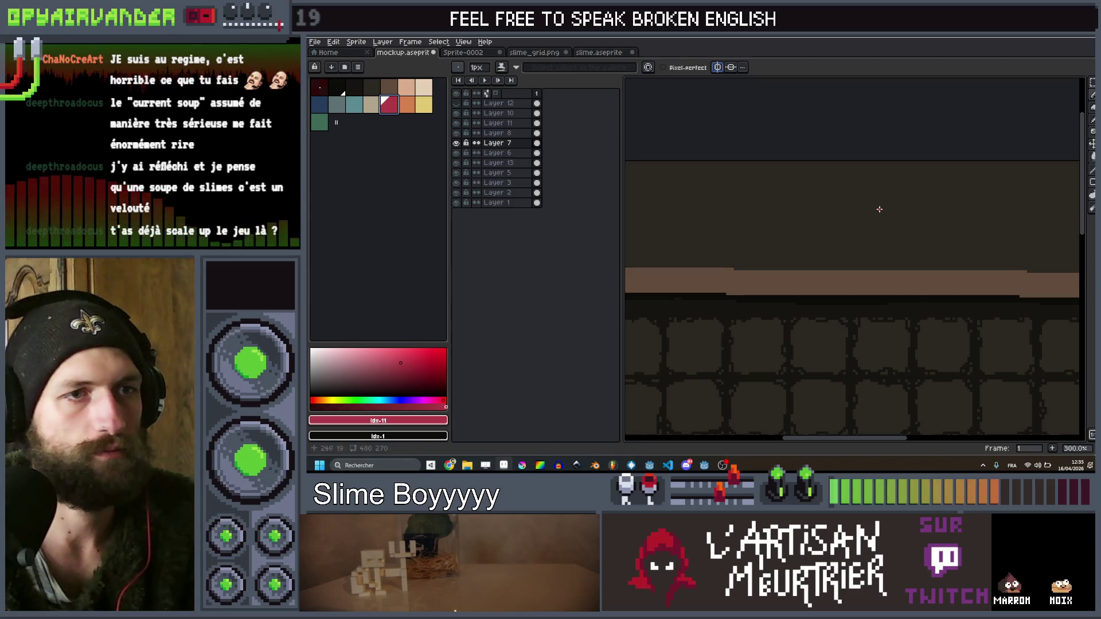
key(minus)
drag(892, 208, 861, 231)
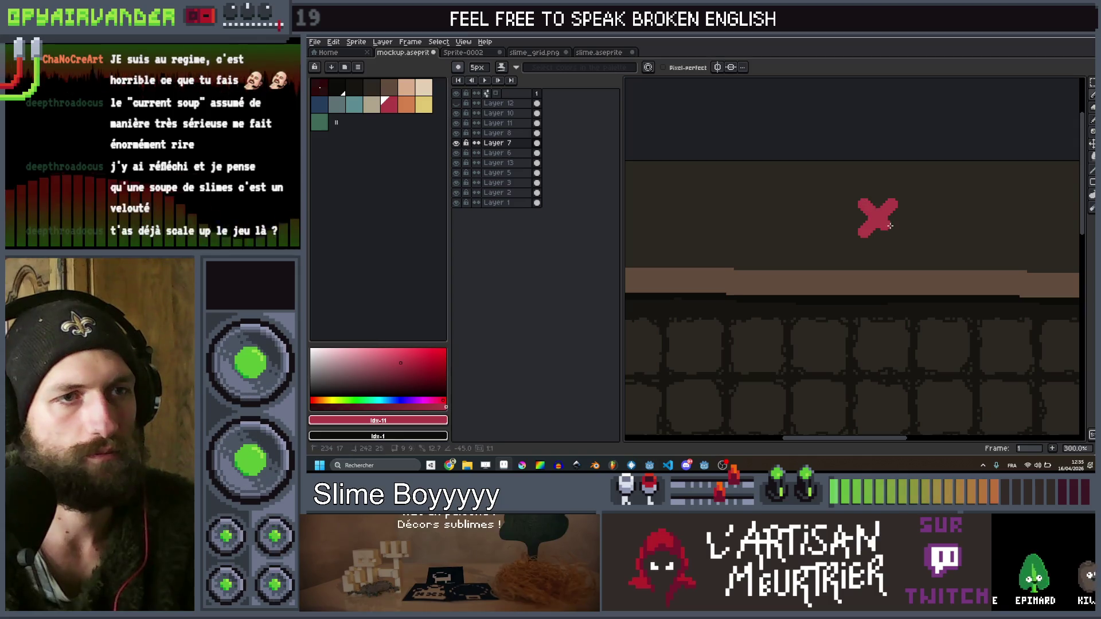
scroll(891, 179, down, 3)
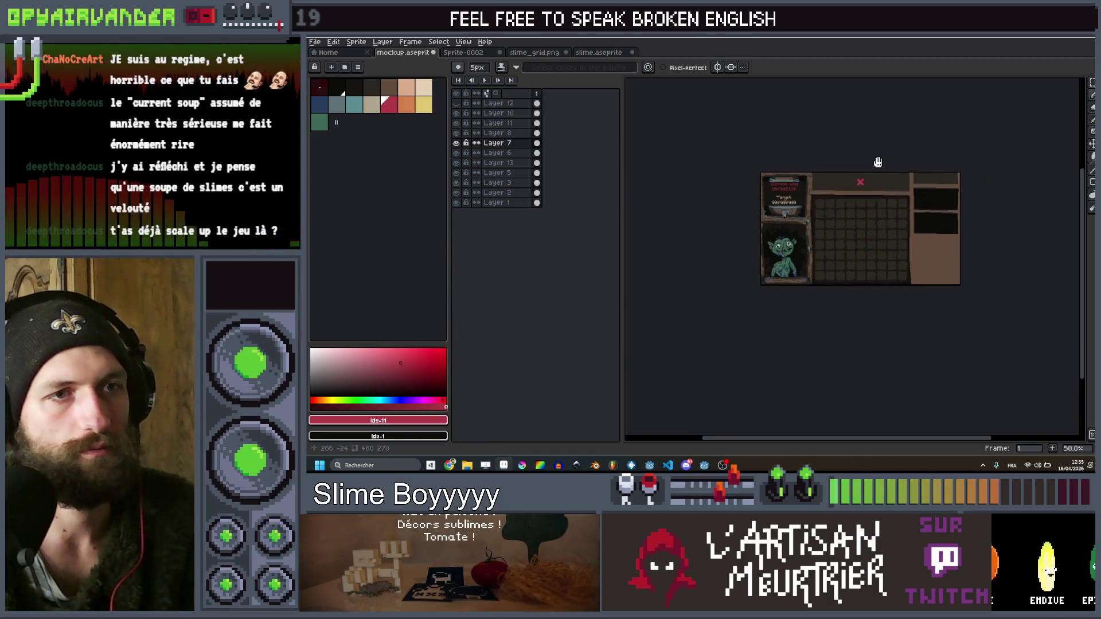
scroll(845, 184, up, 1)
key(v)
key(ctrl+z)
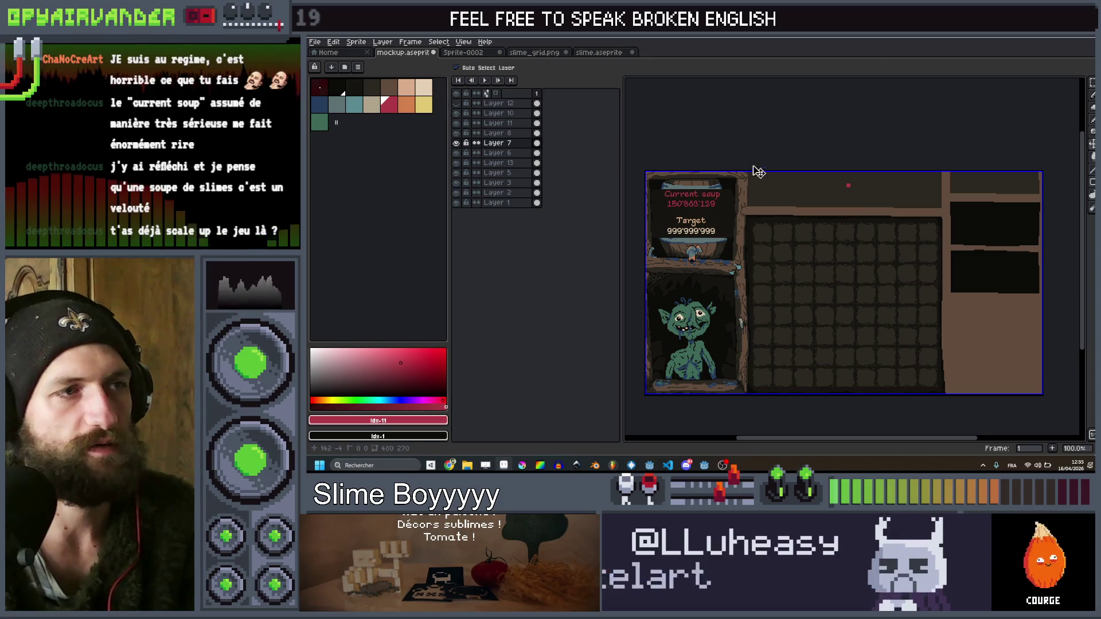
Add a new layer above Layer 7 and draw the crossing red diagonal to finish the X
key(shift+n)
key(b)
scroll(849, 184, up, 2)
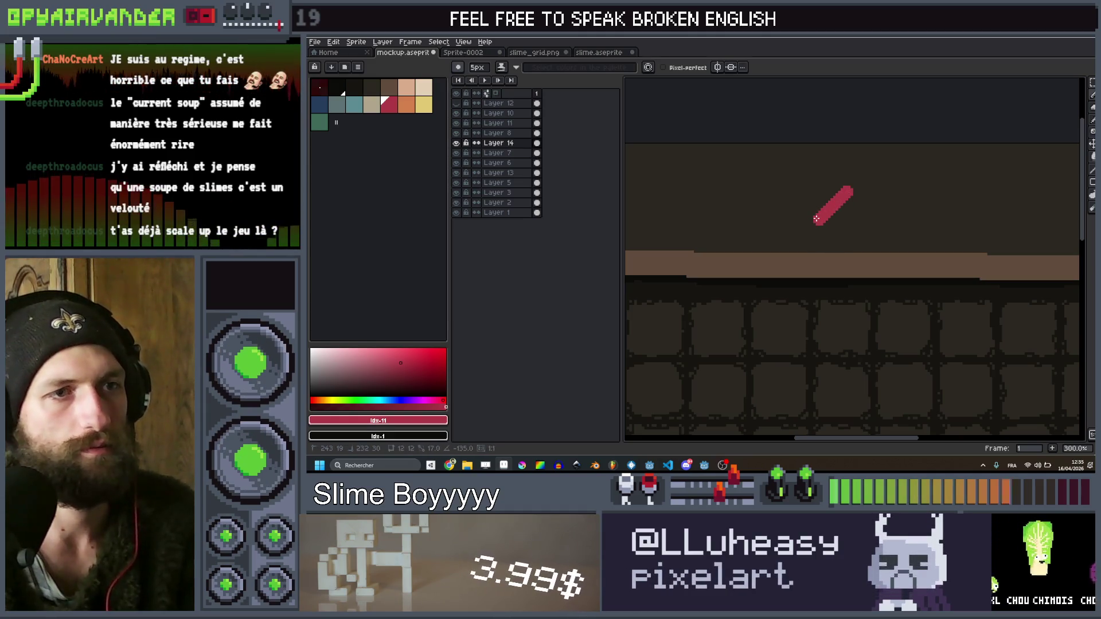
drag(822, 194, 843, 216)
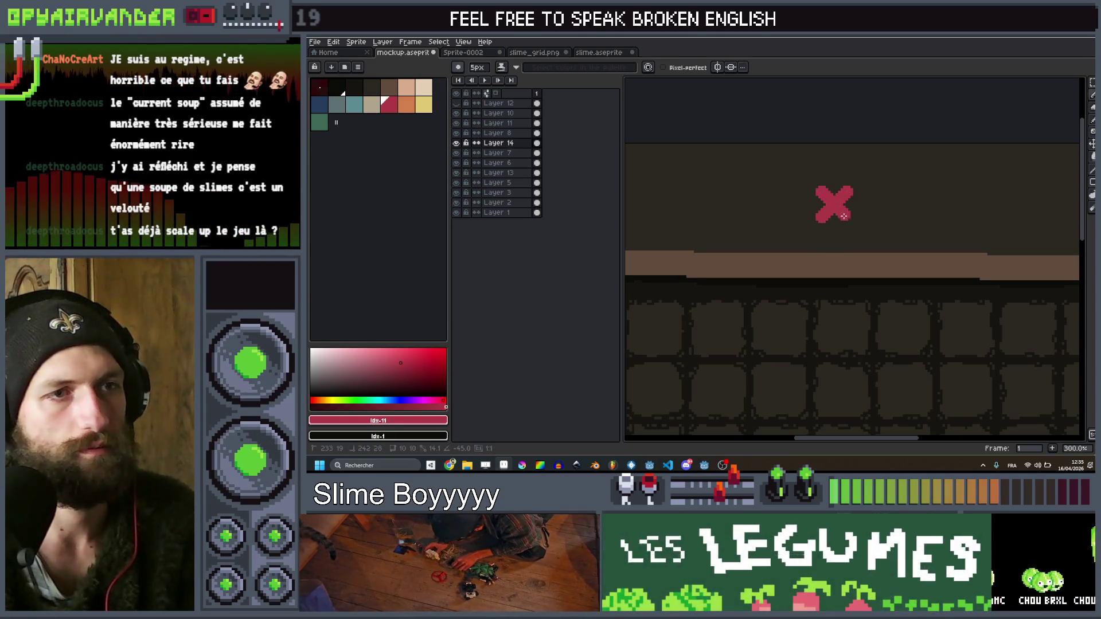
scroll(849, 219, down, 4)
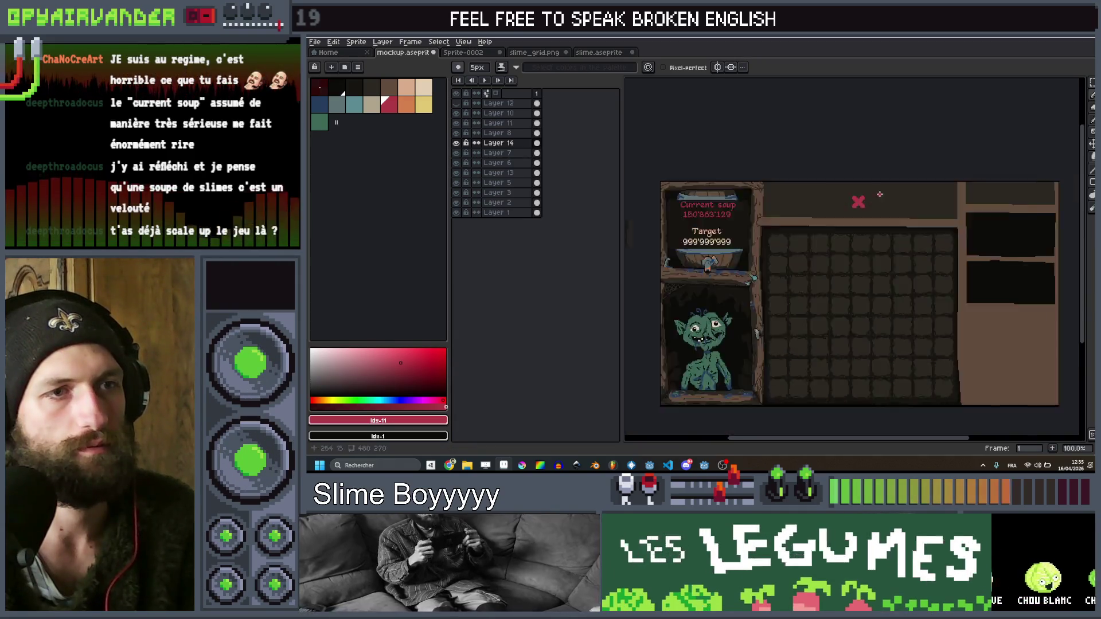
Pick the dark palette swatch and draw a 6px rounded slot outline left of the red X
scroll(845, 188, up, 3)
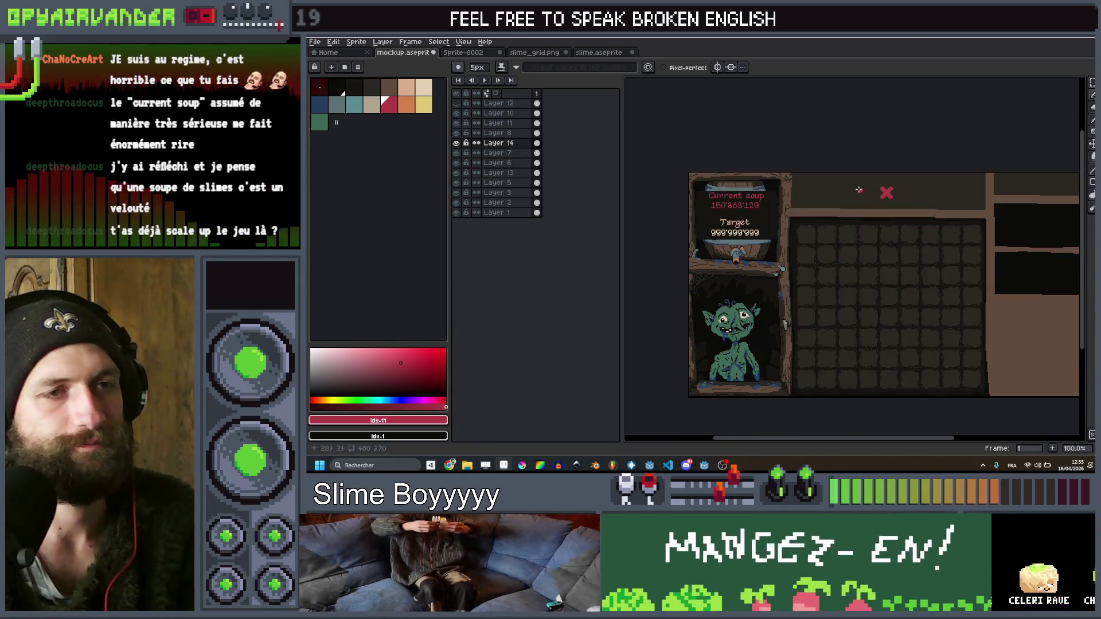
click(351, 87)
key(plus)
key(plus)
key(plus)
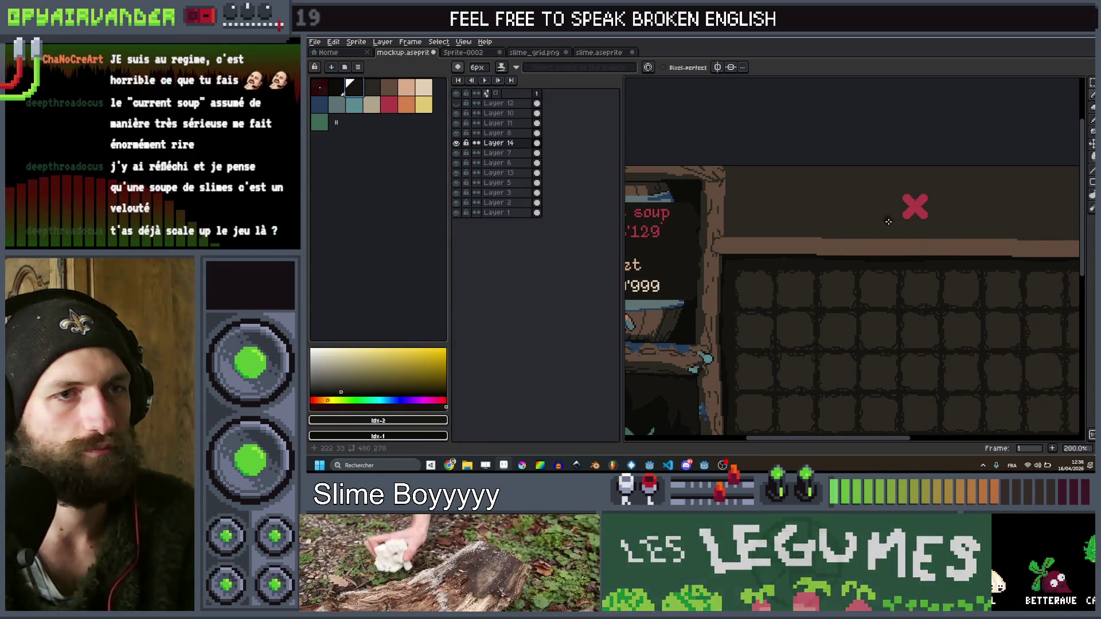
key(minus)
key(minus)
mouse_move(887, 218)
mouse_down()
mouse_move(885, 190)
mouse_move(806, 189)
mouse_move(809, 224)
mouse_move(888, 226)
mouse_up()
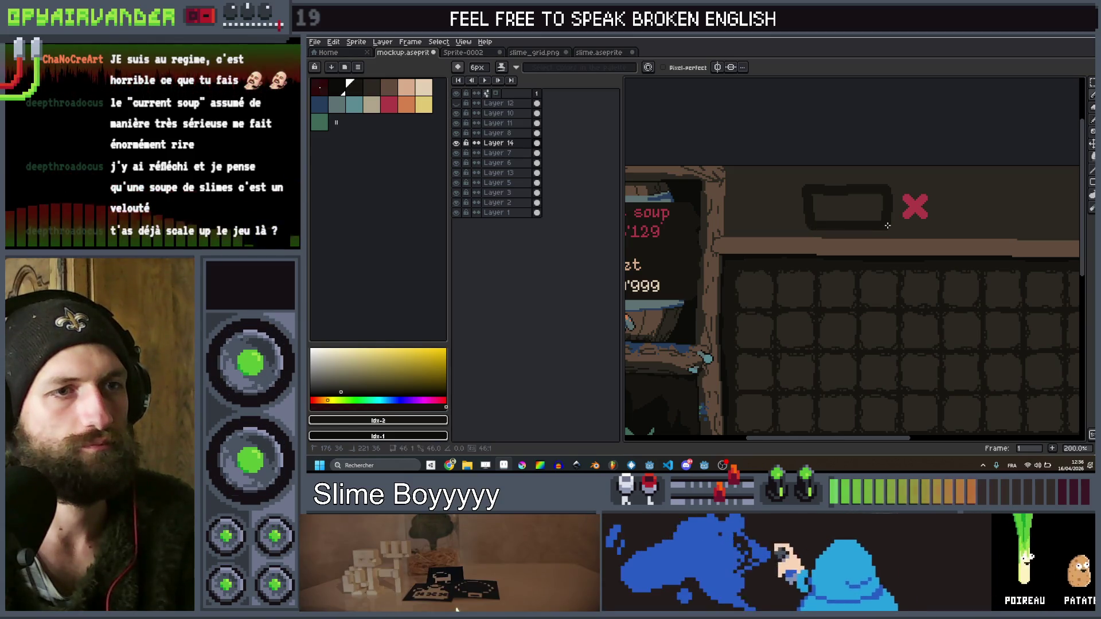
Try filling the slot with Paint Bucket, then undo the fill that darkened the canvas
key(g)
click(860, 204)
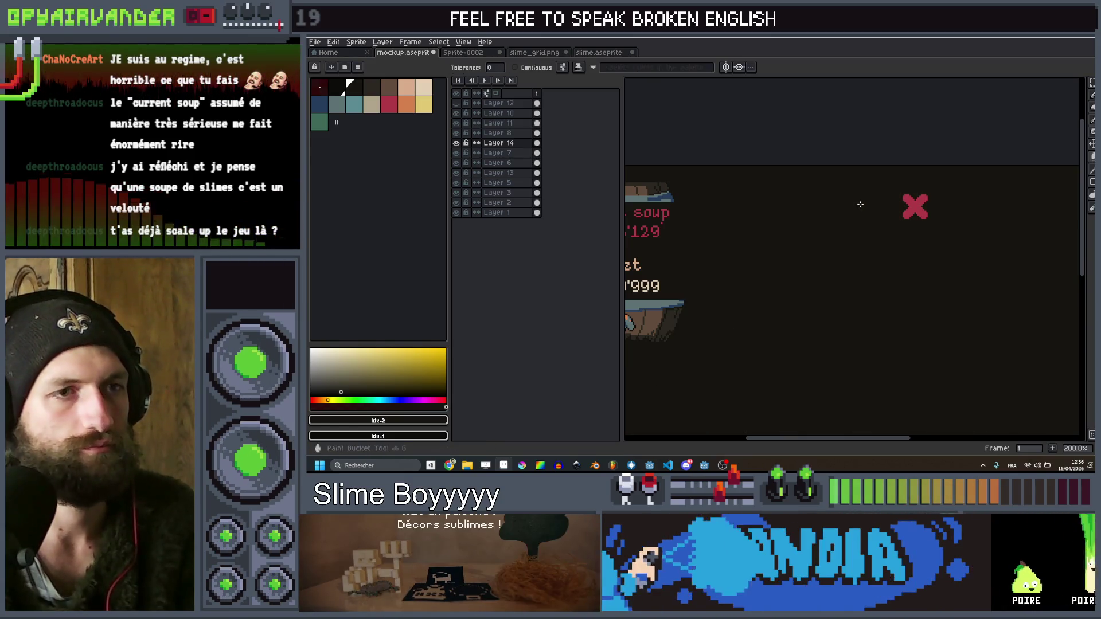
key(ctrl+z)
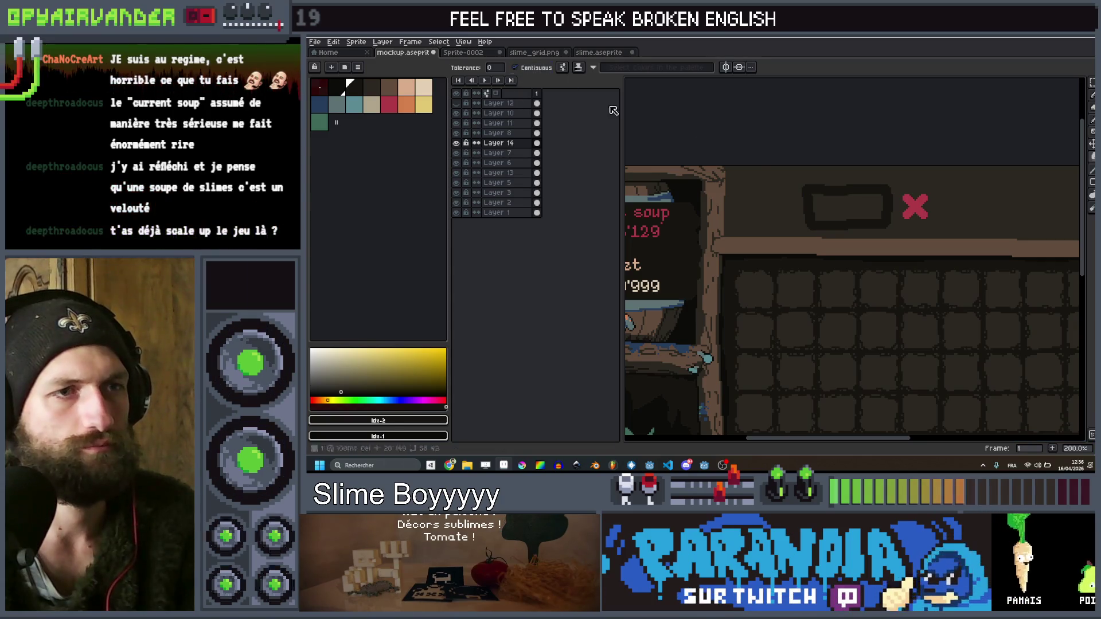
scroll(895, 206, down, 2)
scroll(895, 205, up, 4)
With the Pencil, outline a second slot right of the red X and close its bottom edge
key(b)
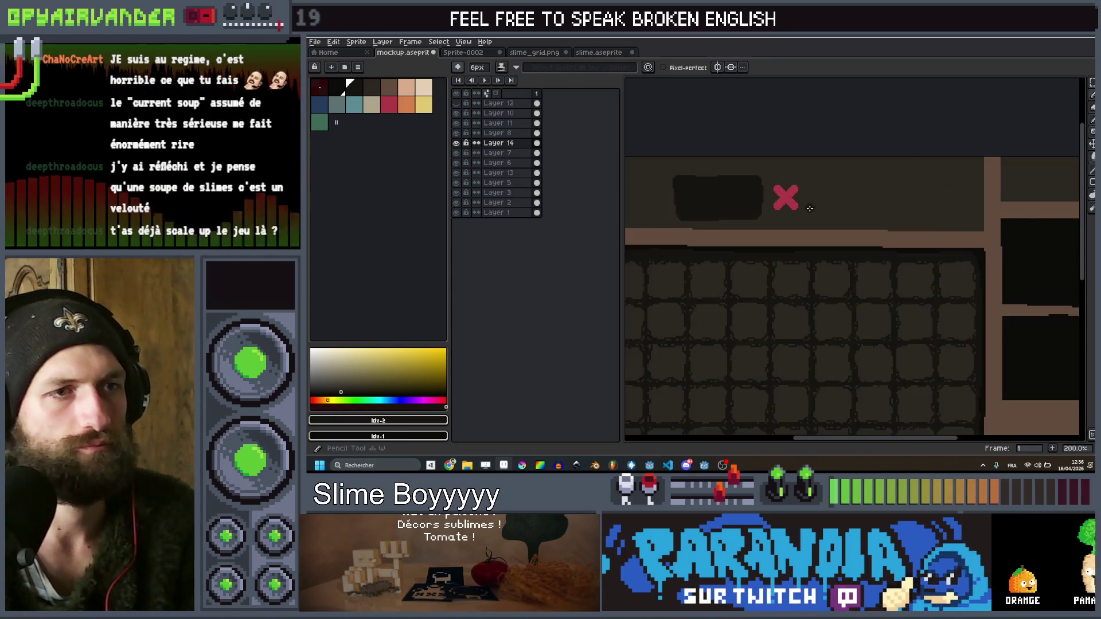
scroll(814, 214, up, 1)
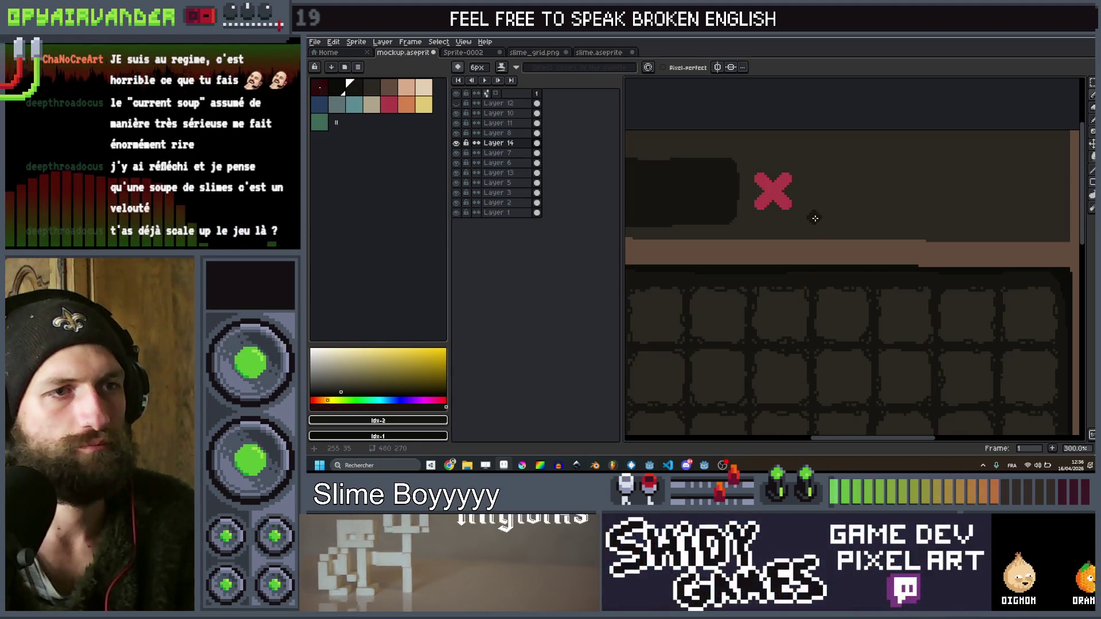
mouse_move(816, 188)
mouse_down()
mouse_move(826, 164)
mouse_move(930, 164)
mouse_move(974, 220)
mouse_up()
scroll(943, 169, left, 2)
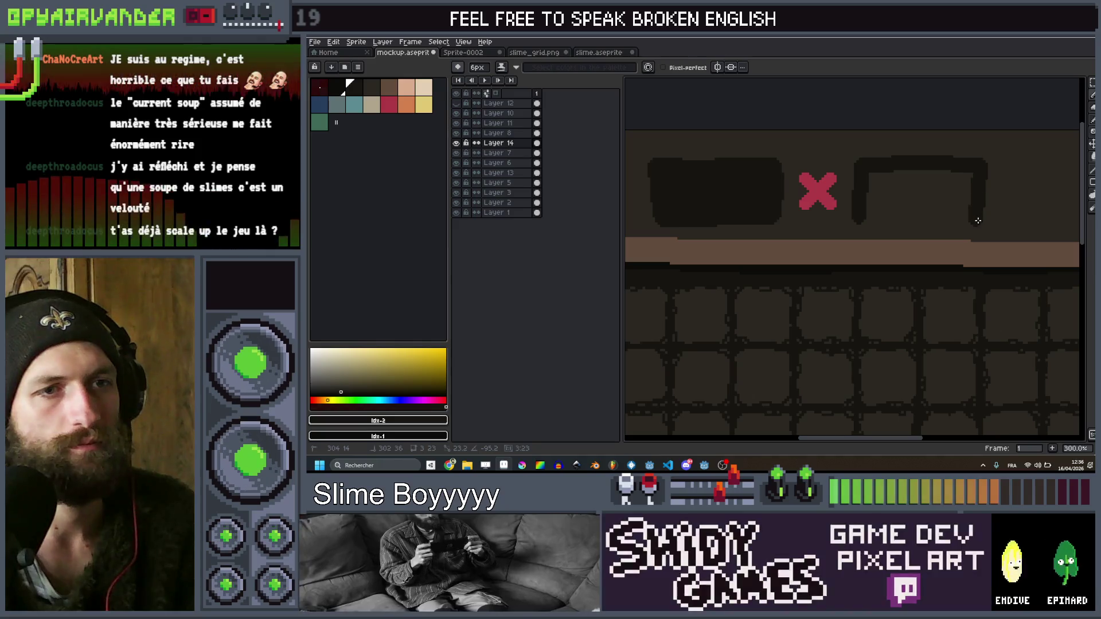
shift+click(861, 217)
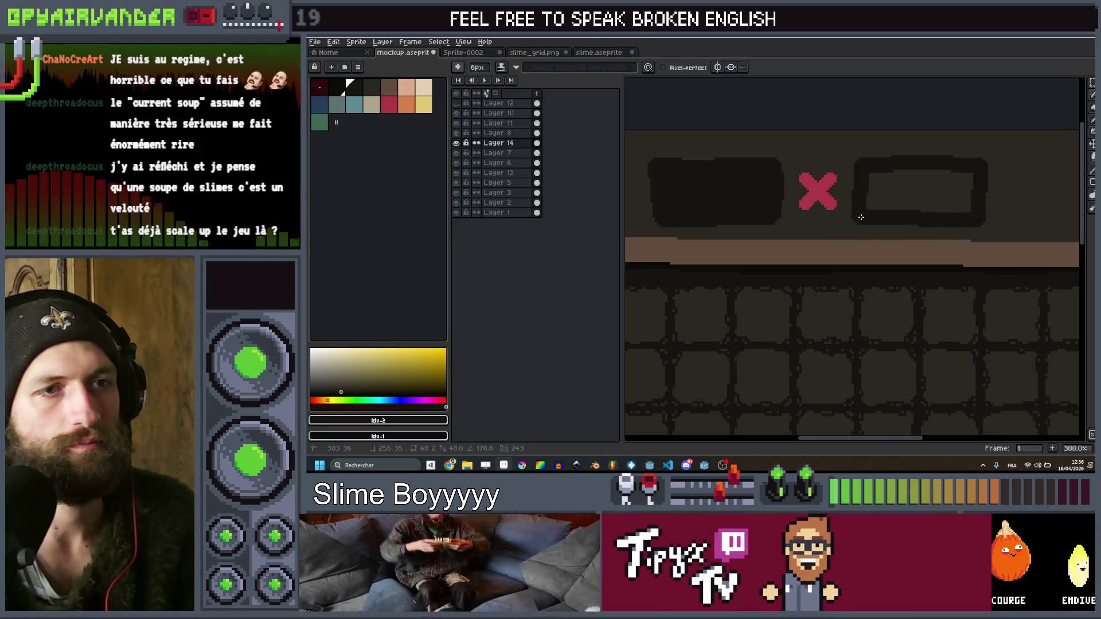
Paint the second slot's interior dark with a 10px brush, then eyedrop the brown path colour
key(plus)
mouse_move(870, 178)
mouse_down()
mouse_move(909, 196)
mouse_move(917, 174)
mouse_up()
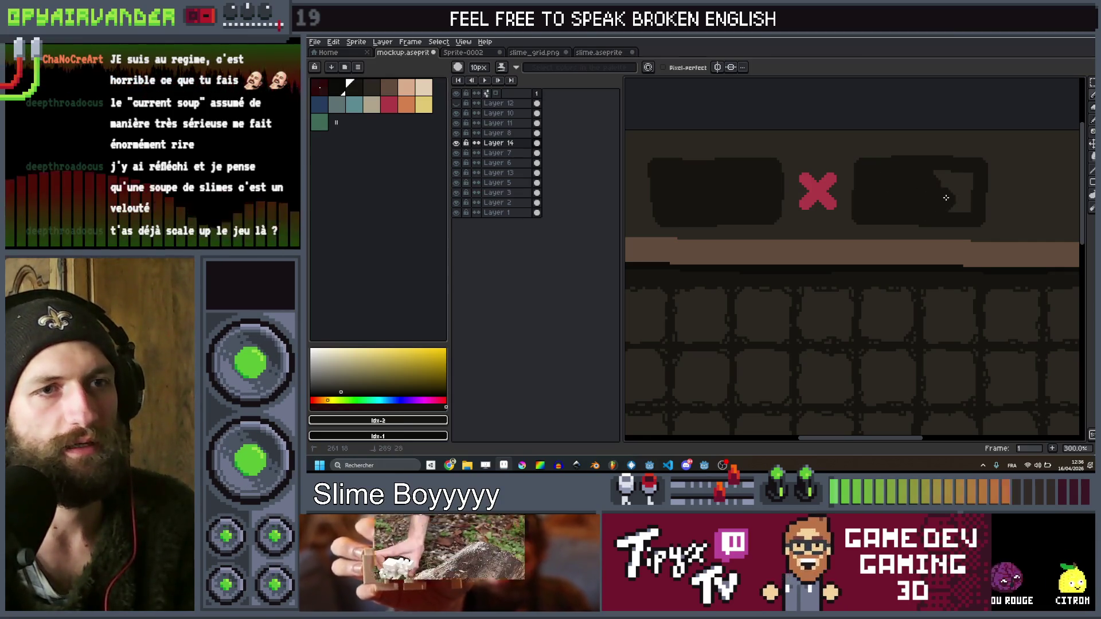
scroll(941, 203, down, 3)
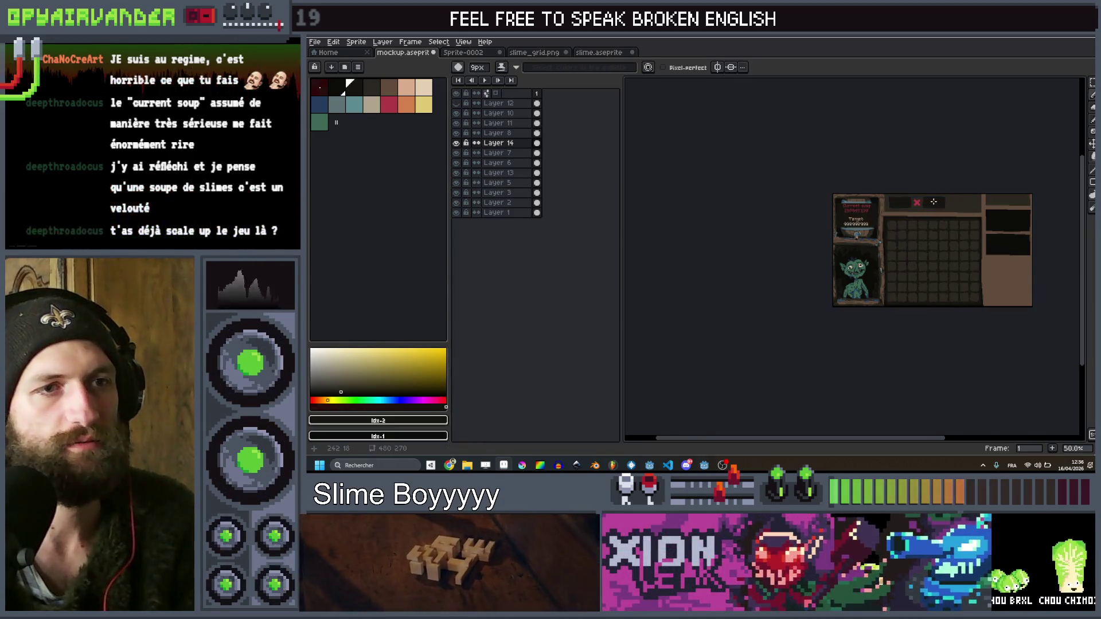
scroll(954, 208, up, 2)
scroll(936, 211, down, 2)
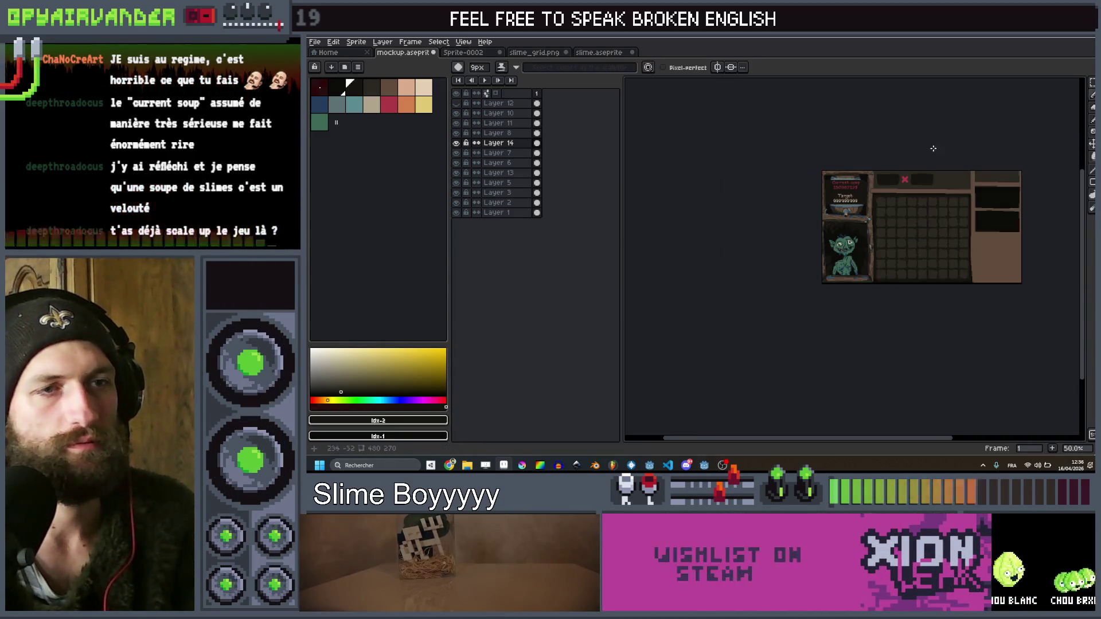
scroll(877, 149, up, 2)
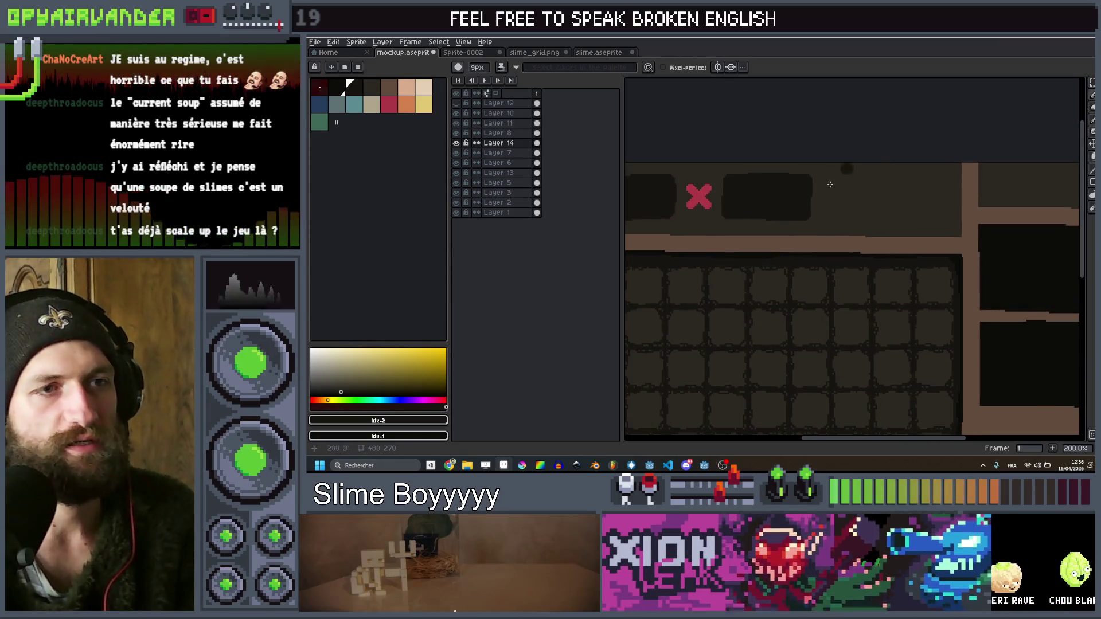
scroll(857, 153, down, 3)
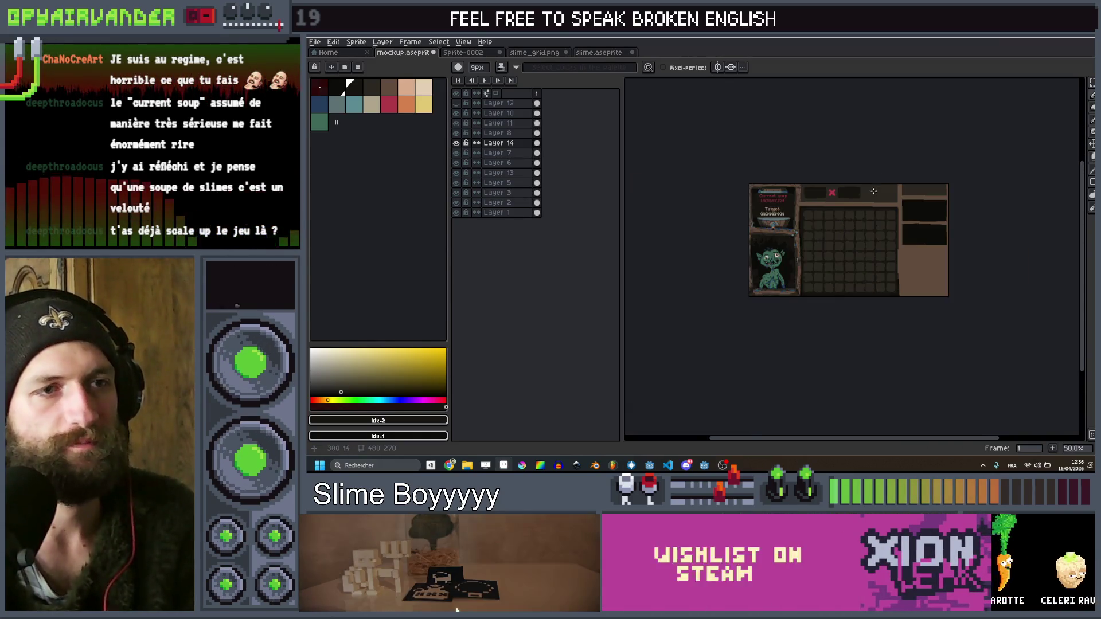
scroll(860, 199, up, 2)
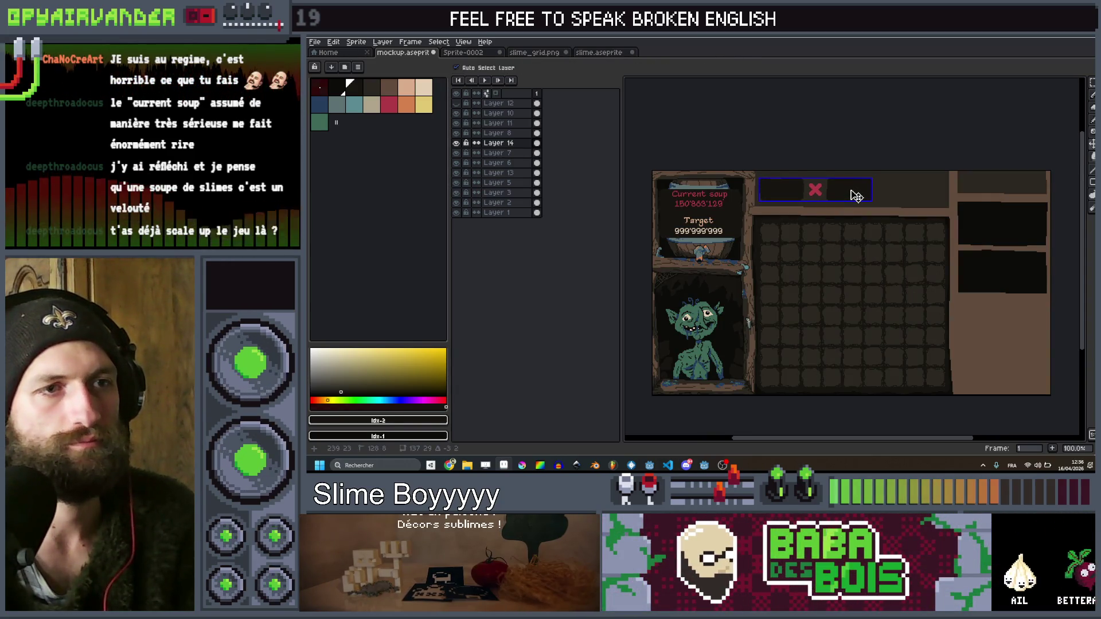
scroll(859, 183, down, 2)
scroll(898, 164, up, 4)
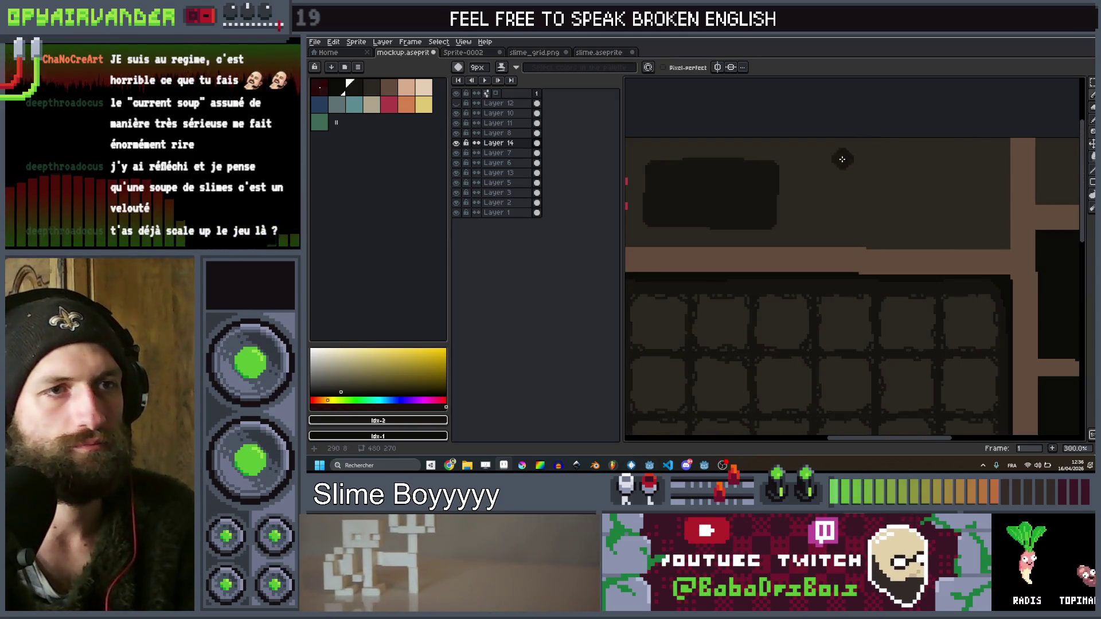
scroll(843, 158, up, 1)
alt+click(783, 267)
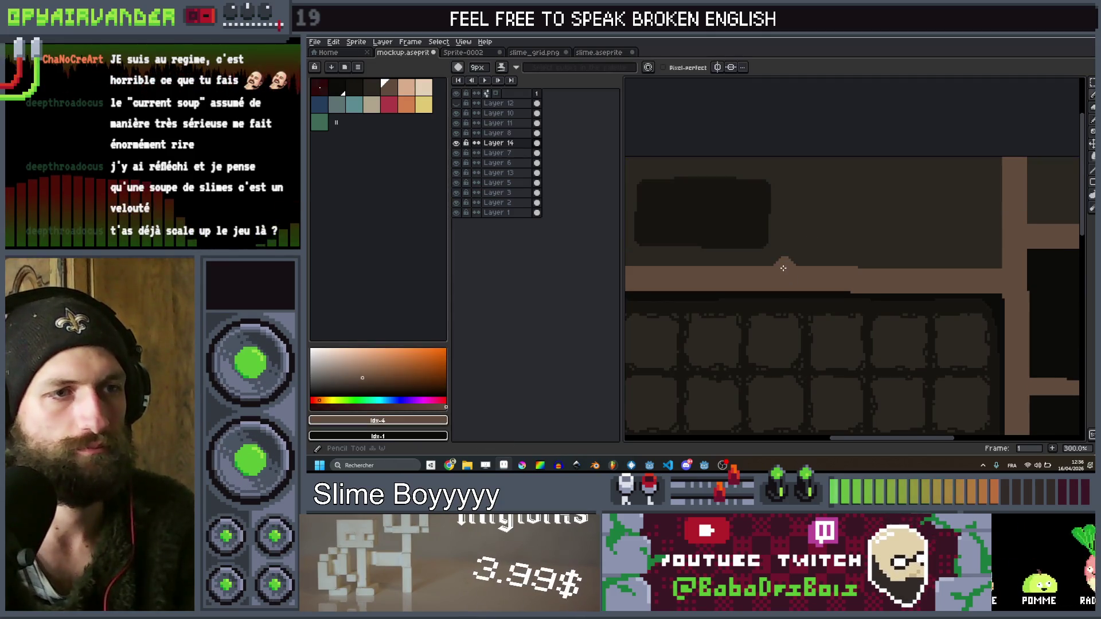
Draw a 5px brown vertical divider up from the path beside the slots
key(minus)
key(minus)
key(minus)
shift+click(785, 160)
shift+click(785, 160)
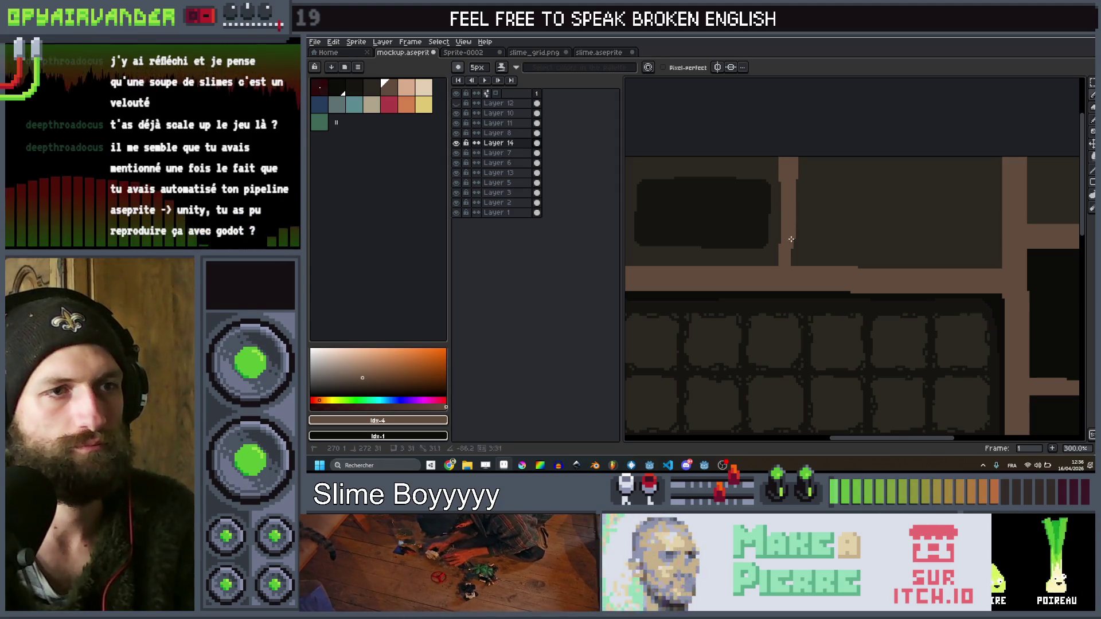
scroll(798, 269, down, 3)
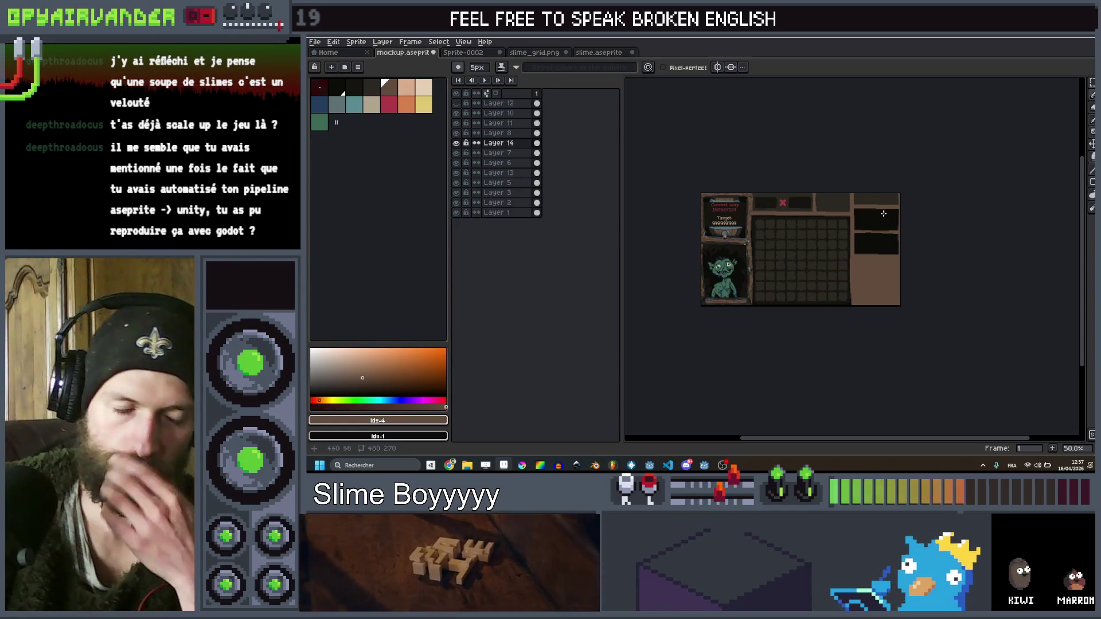
scroll(785, 203, up, 2)
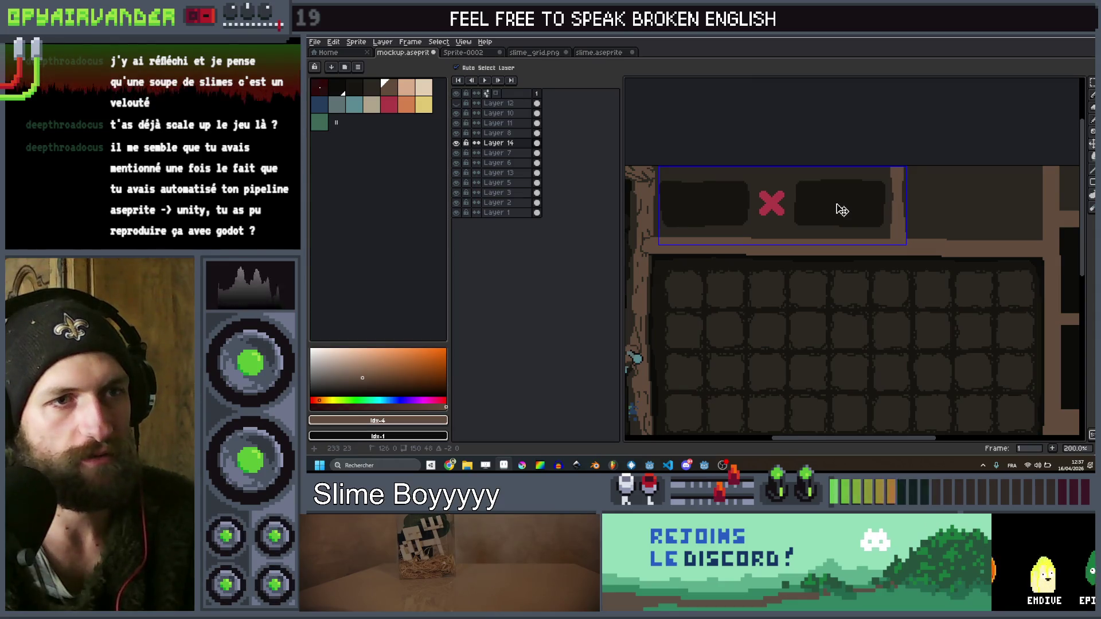
scroll(836, 205, down, 2)
scroll(887, 204, up, 1)
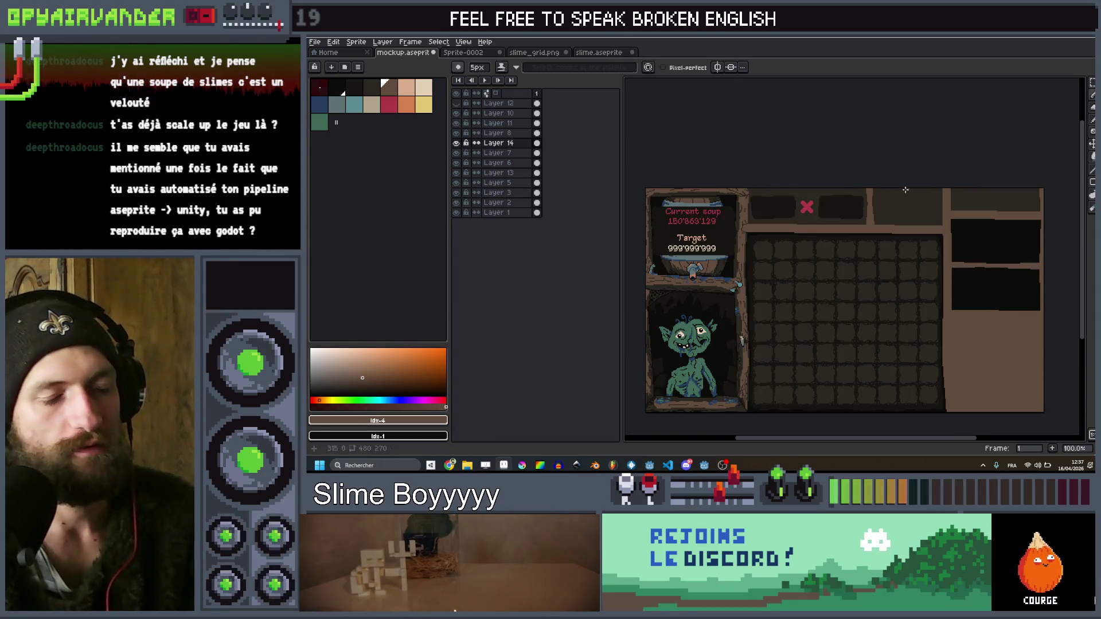
scroll(887, 203, up, 1)
Marquee-select the brown divider on Layer 7 and move it into place
key(m)
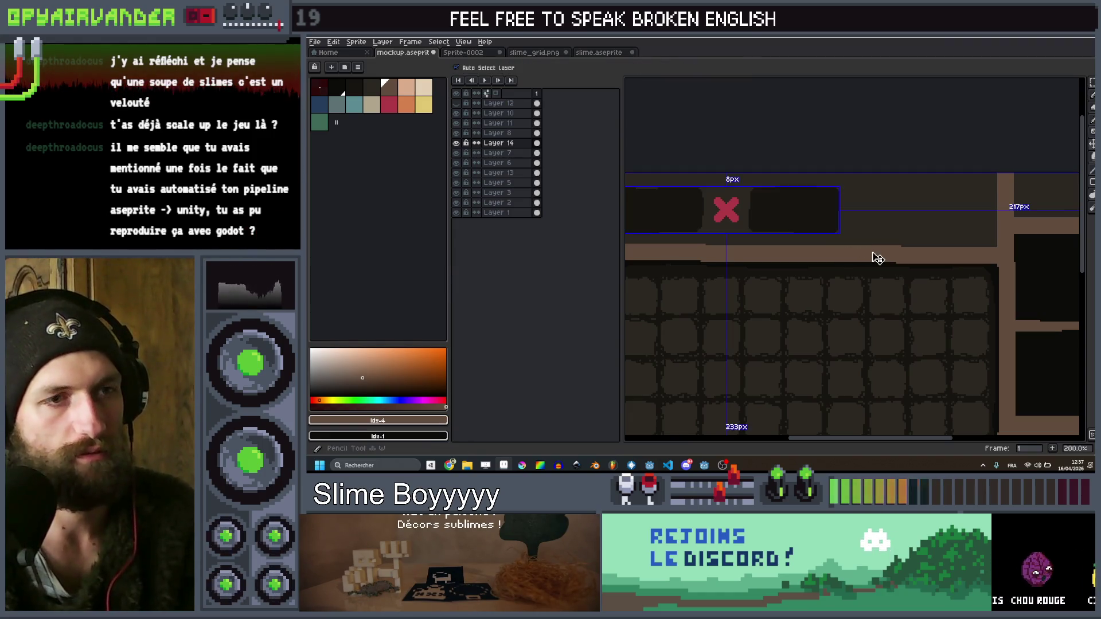
ctrl+click(855, 217)
mouse_move(842, 171)
mouse_down()
mouse_move(872, 259)
mouse_move(860, 235)
mouse_up()
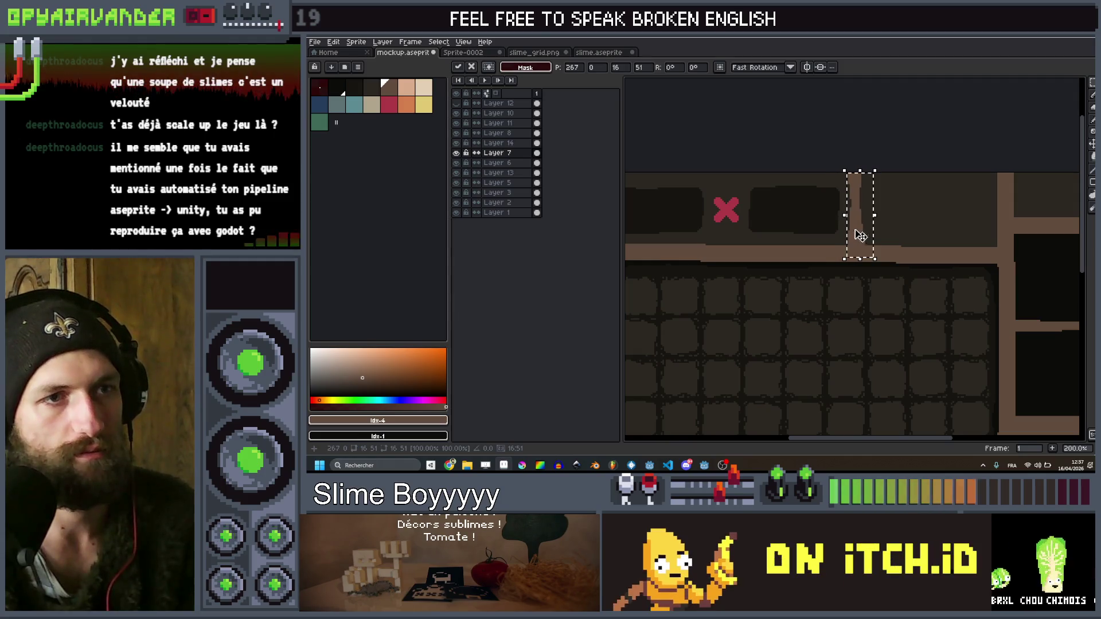
click(868, 146)
Shift Layer 14's slots and red X a few pixels to the right
scroll(859, 152, down, 1)
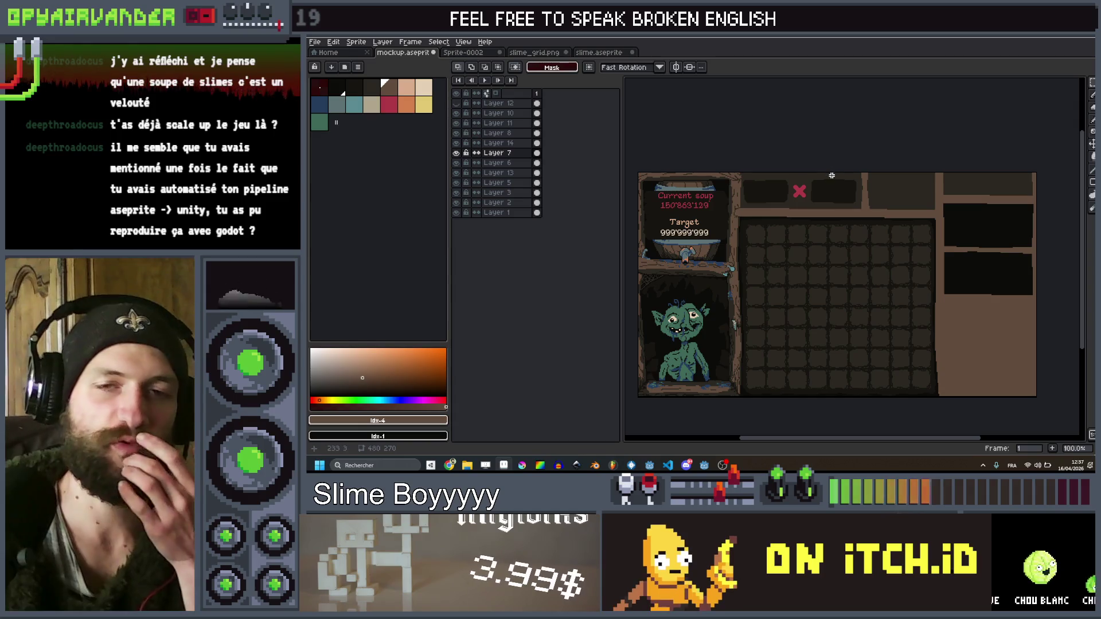
scroll(777, 216, up, 1)
ctrl+click(880, 174)
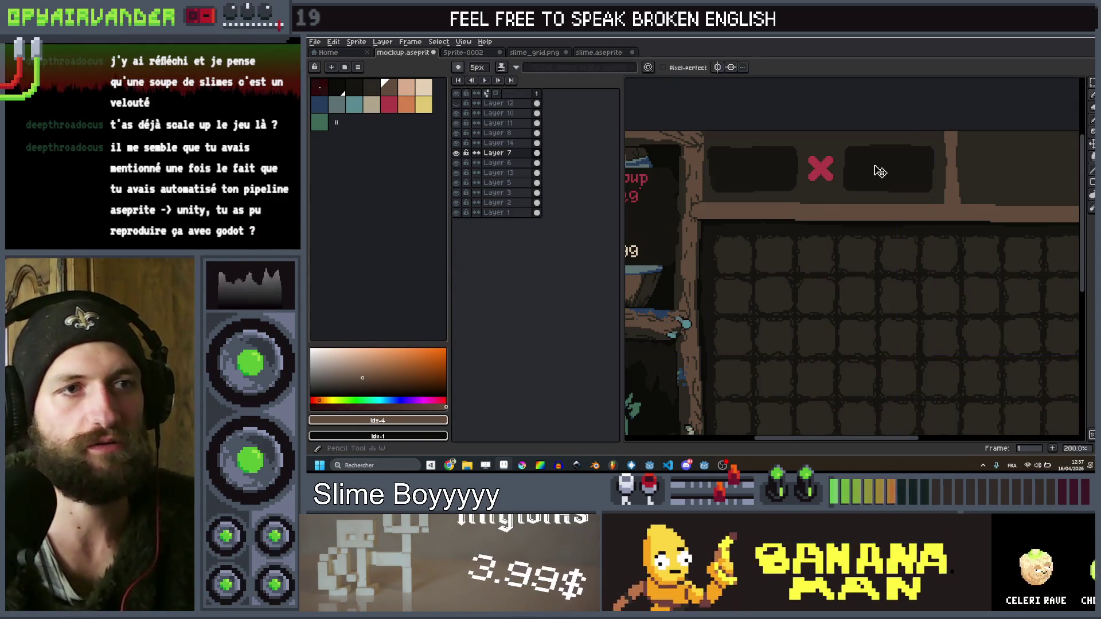
drag(880, 173, 882, 174)
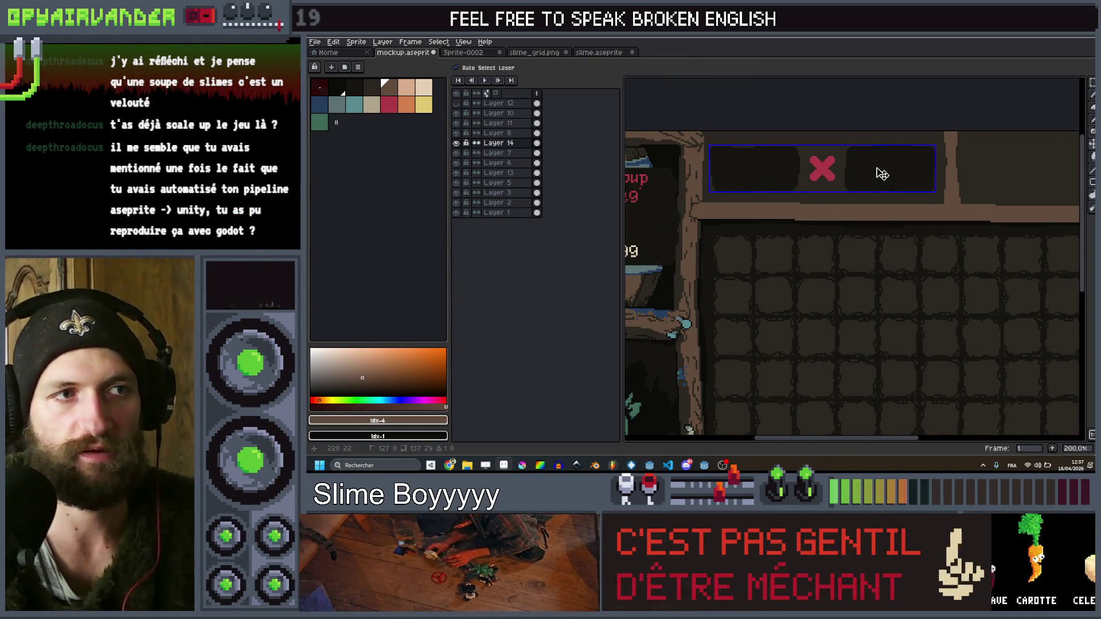
scroll(882, 131, down, 1)
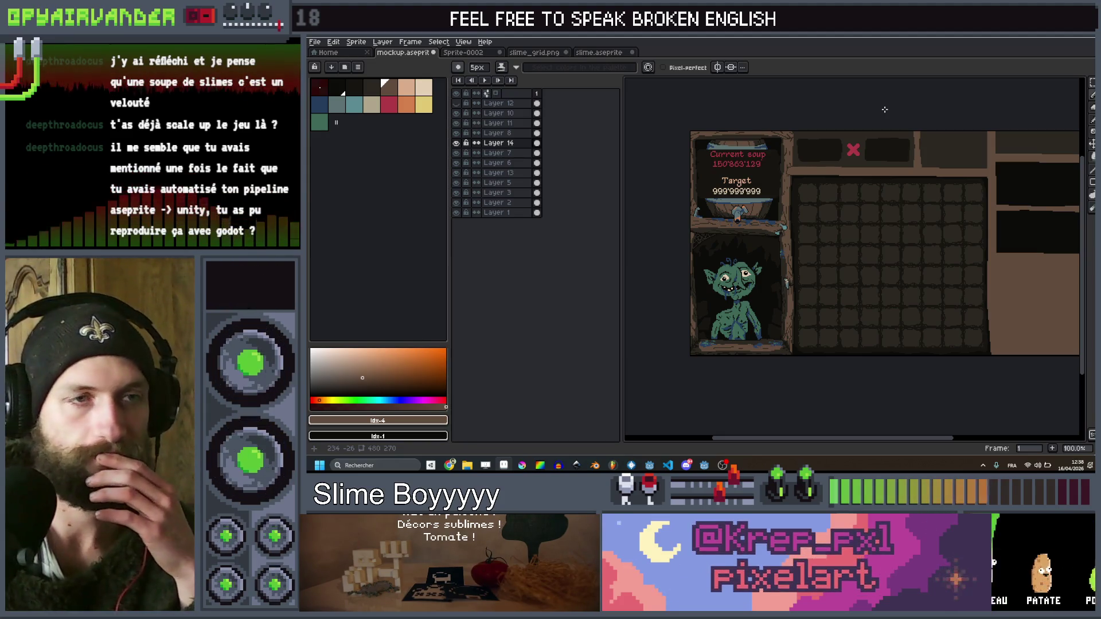
scroll(918, 149, up, 2)
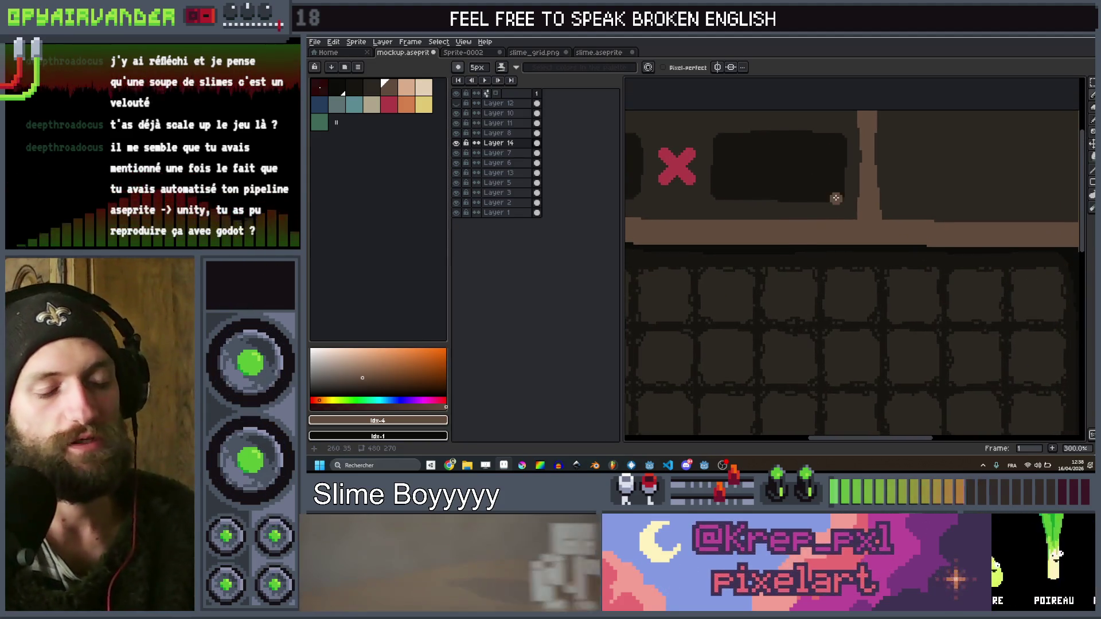
Eyedrop the dark slot colour and zoom in on the wooden post's base along the top bar
alt+click(802, 179)
scroll(814, 201, up, 2)
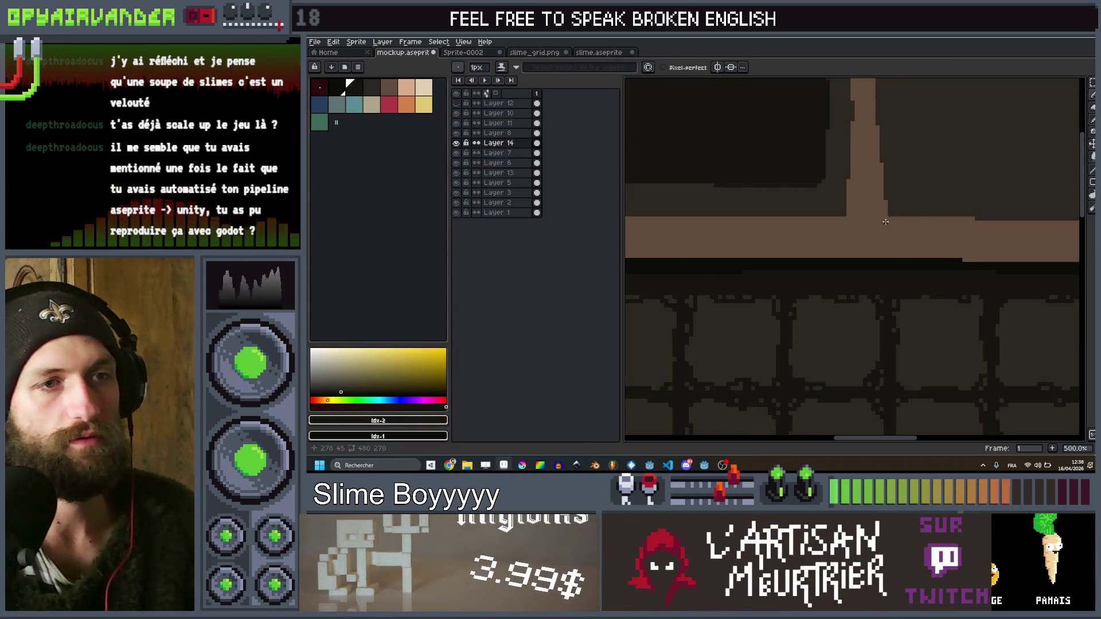
scroll(890, 214, up, 1)
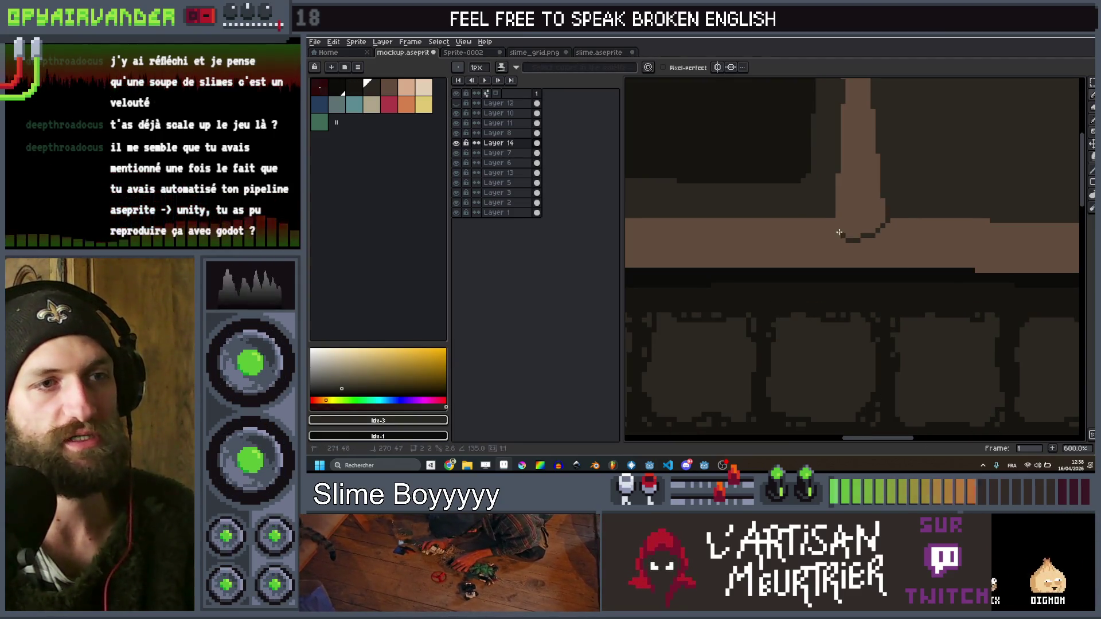
scroll(830, 220, down, 5)
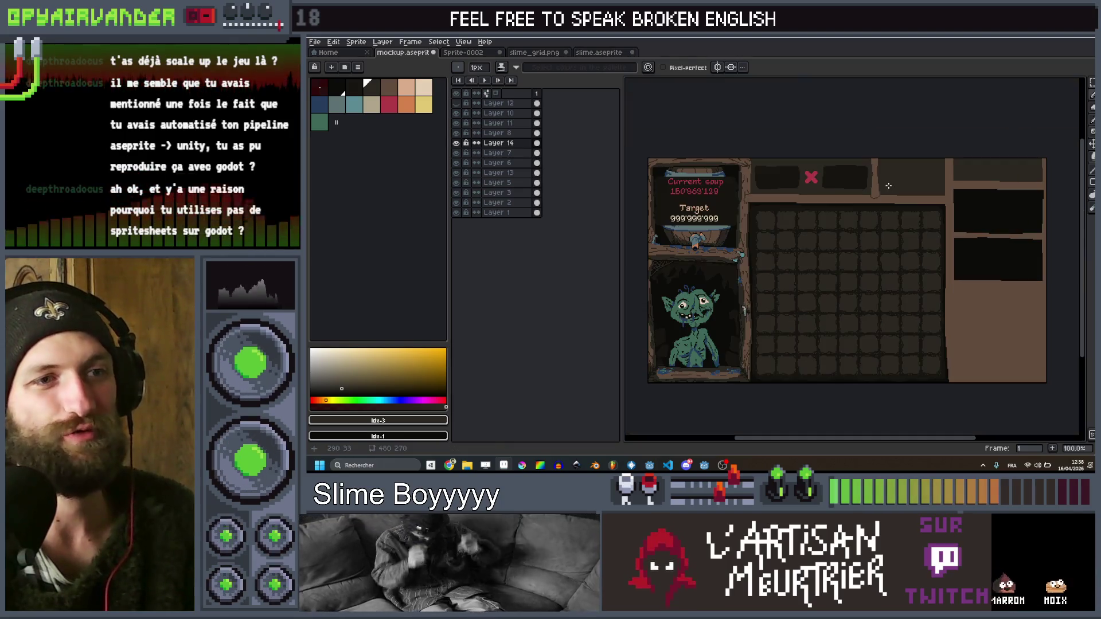
scroll(889, 190, up, 1)
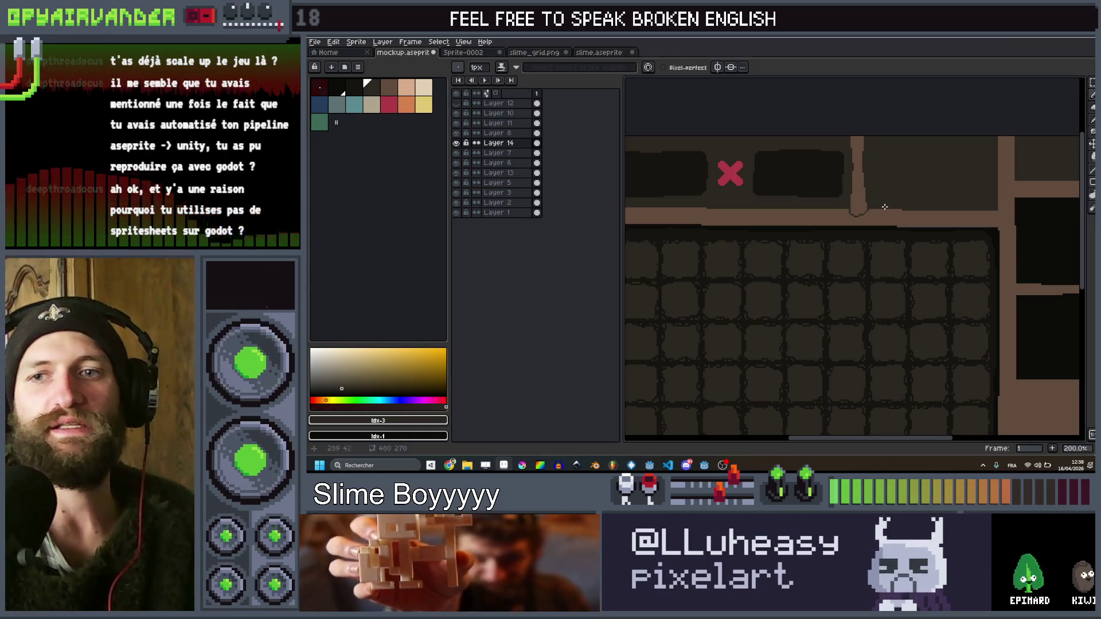
scroll(876, 229, down, 2)
scroll(745, 224, up, 2)
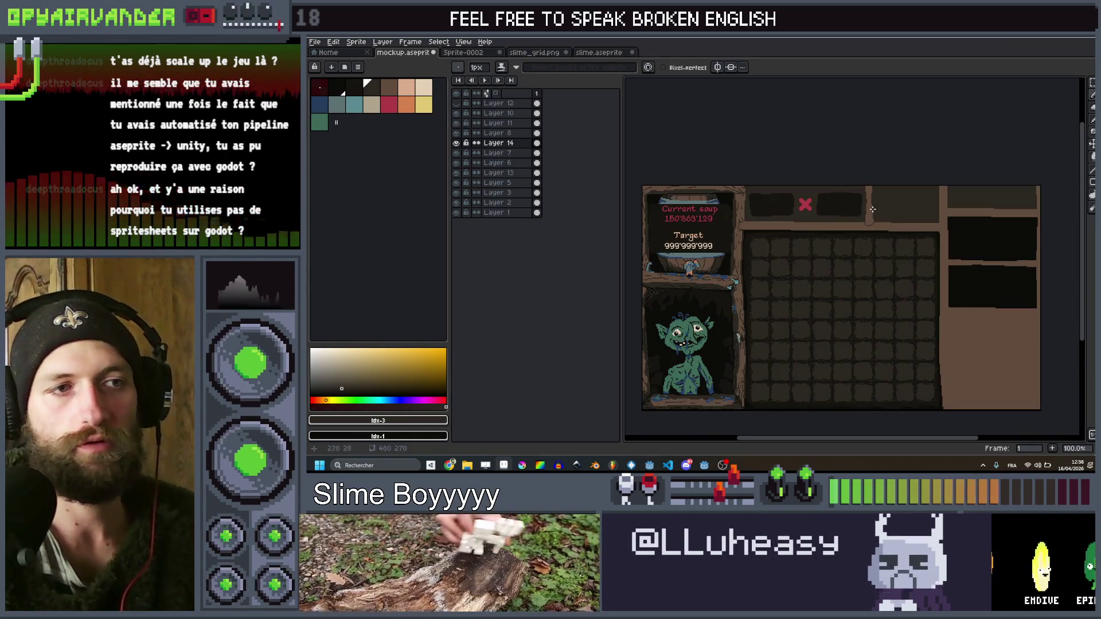
drag(715, 223, 809, 203)
scroll(809, 203, down, 3)
scroll(848, 206, up, 4)
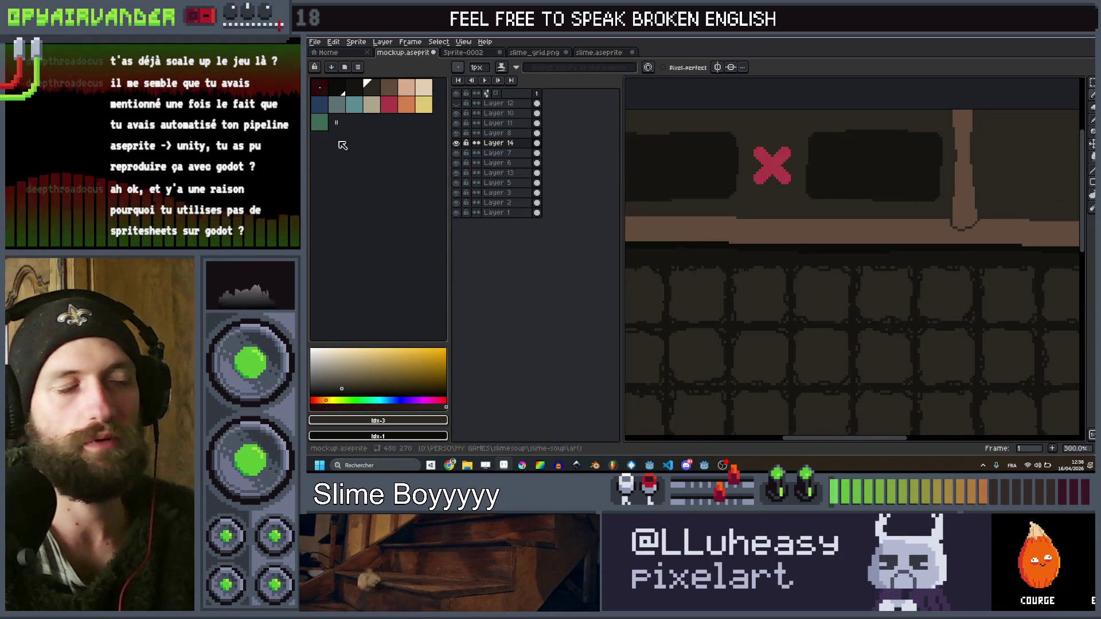
Choose the idx-2 palette swatch as the drawing colour
click(348, 92)
scroll(964, 221, up, 5)
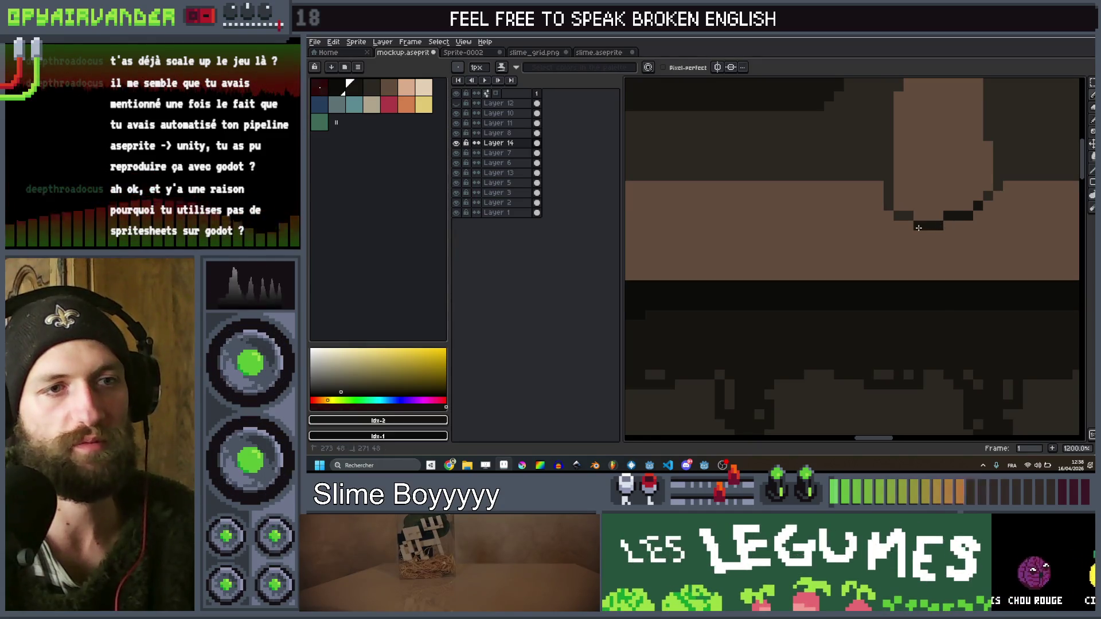
scroll(904, 220, down, 4)
scroll(875, 213, up, 4)
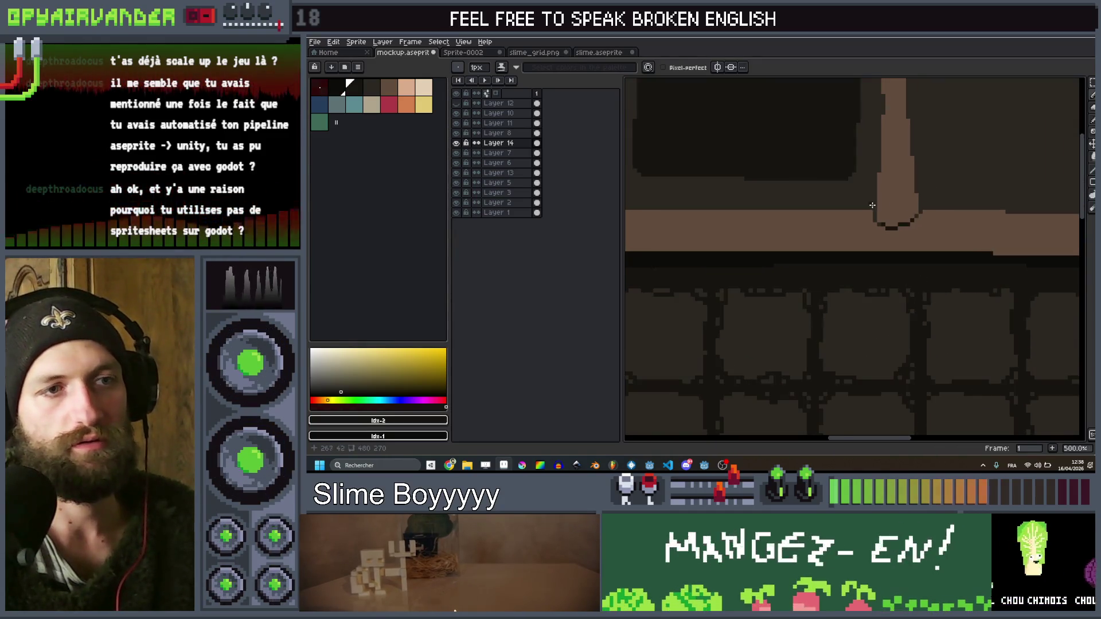
scroll(877, 215, down, 4)
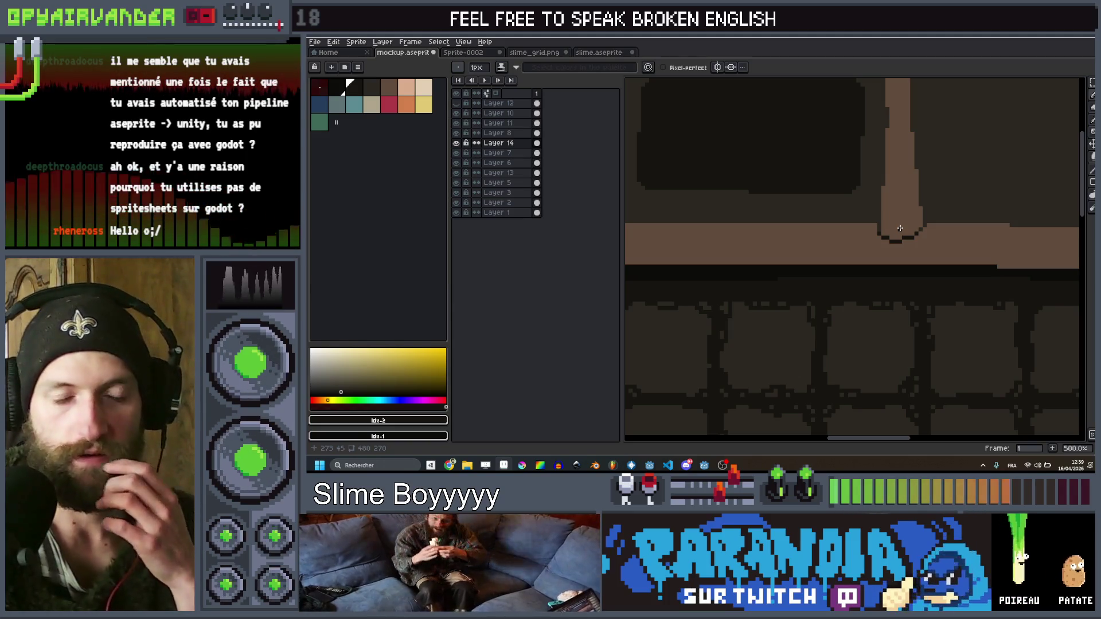
Activate Layer 7 by clicking the post, pick swatch idx-3, and shrink the brush
scroll(899, 227, down, 4)
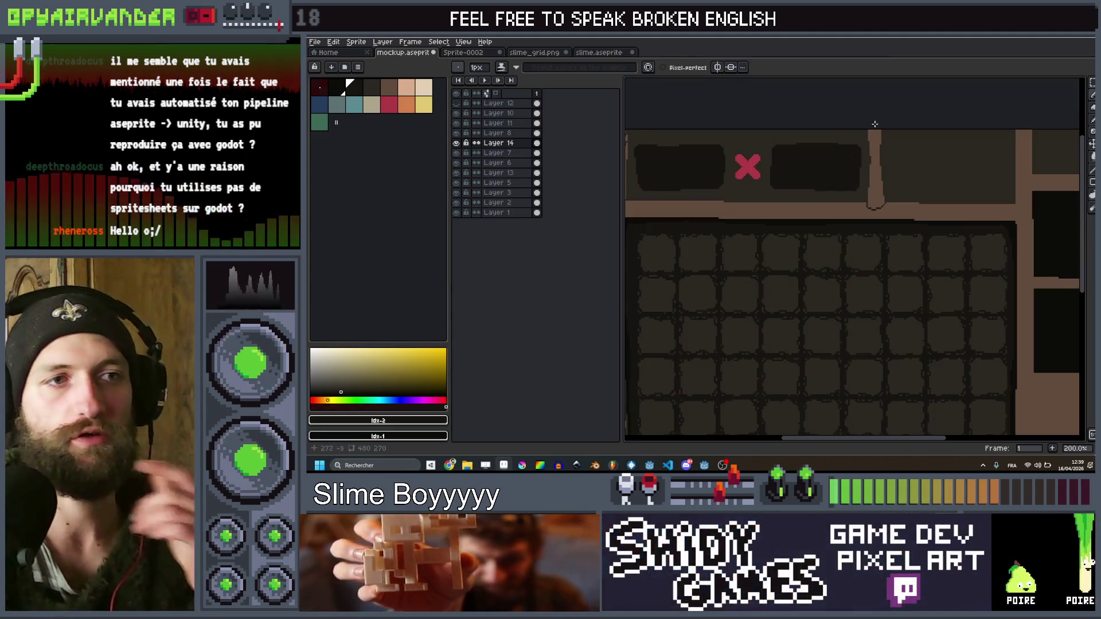
scroll(853, 153, up, 1)
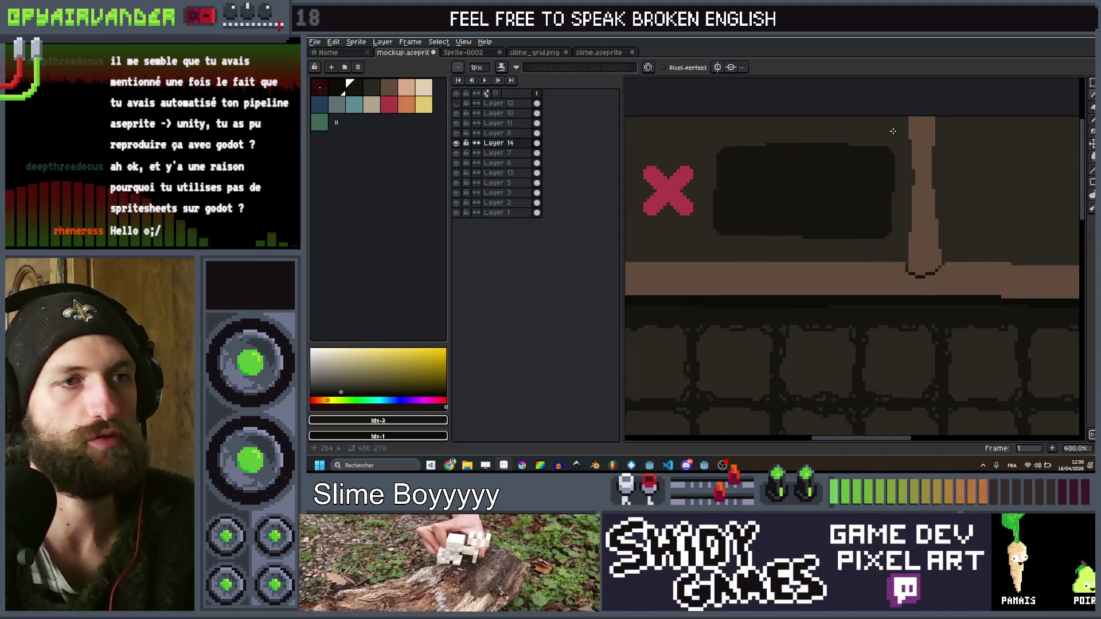
scroll(775, 140, up, 2)
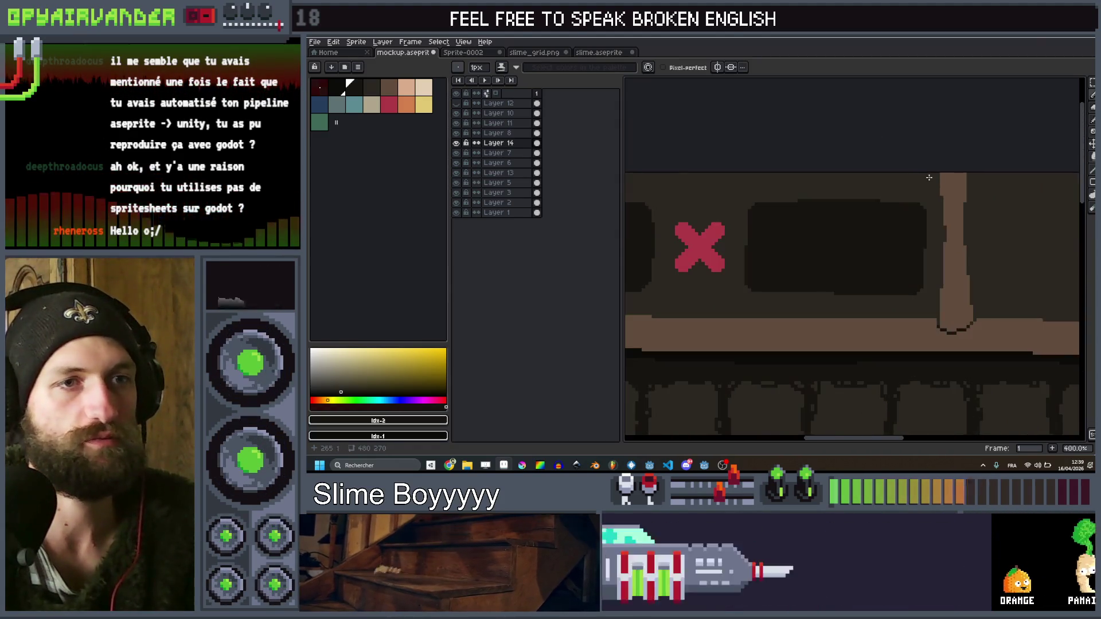
ctrl+click(930, 186)
click(370, 89)
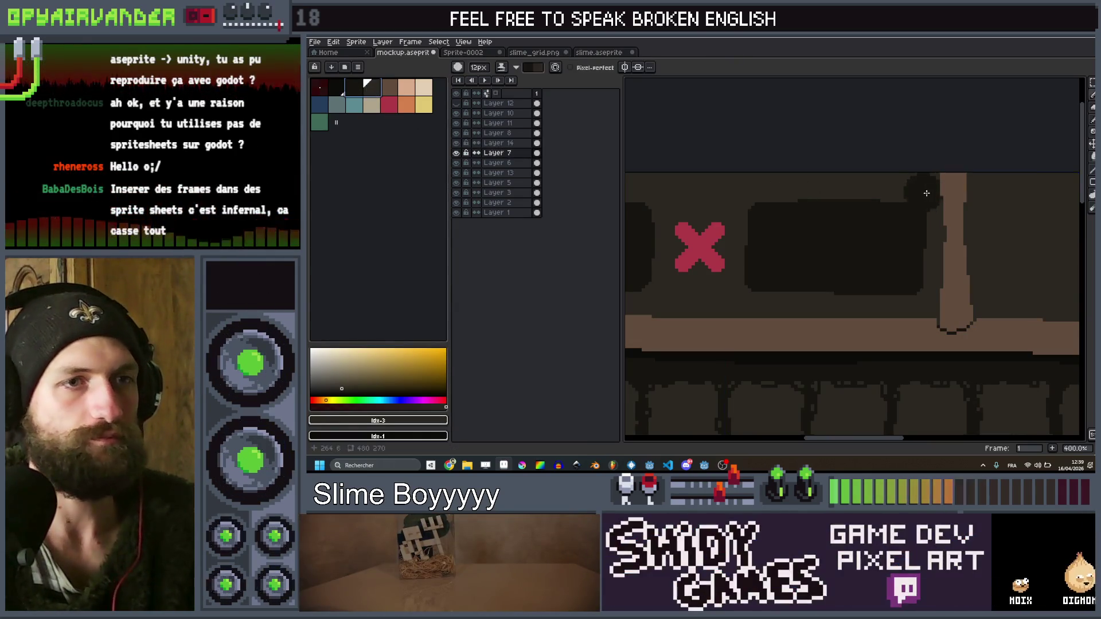
key(minus)
key(minus)
key(minus)
key(minus)
key(minus)
Draw a dark outline line down the right edge of the post's trunk
scroll(937, 175, up, 1)
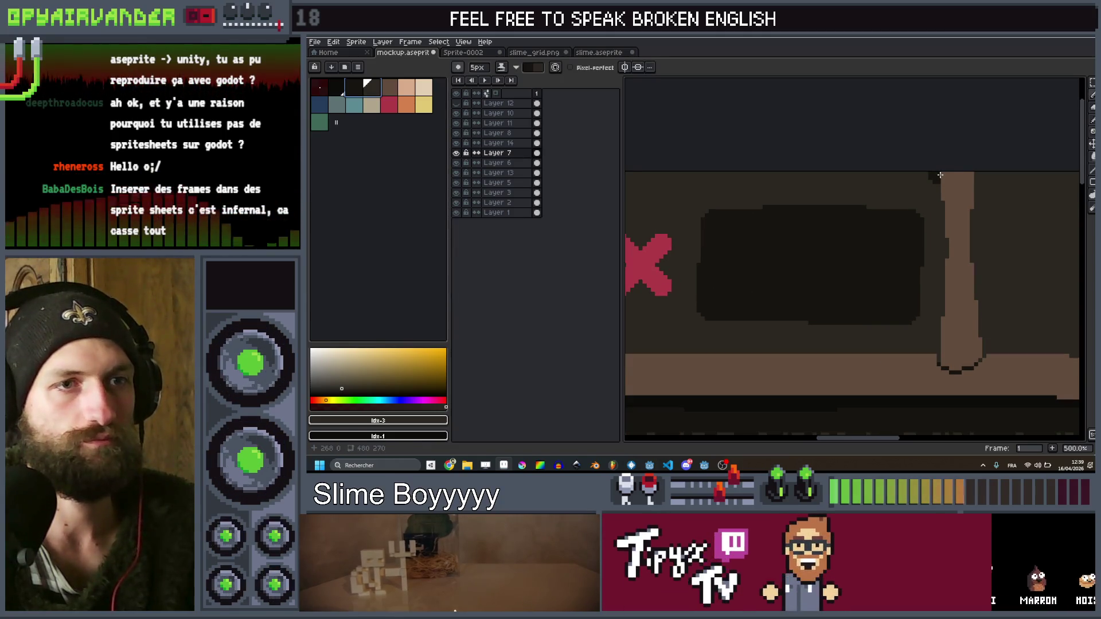
scroll(938, 175, up, 1)
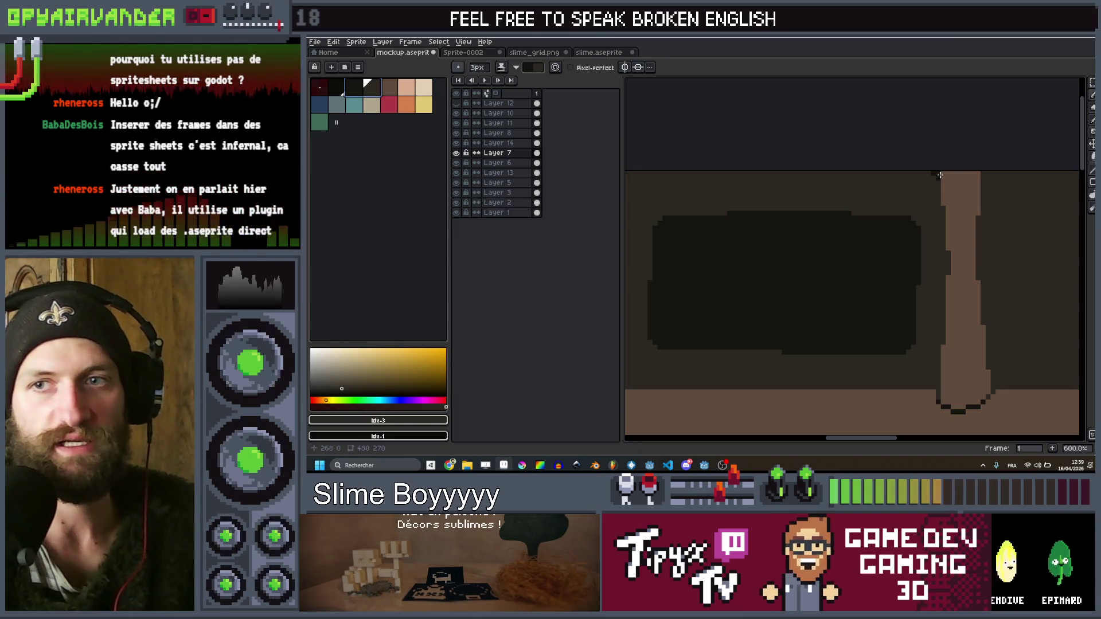
drag(939, 174, 899, 148)
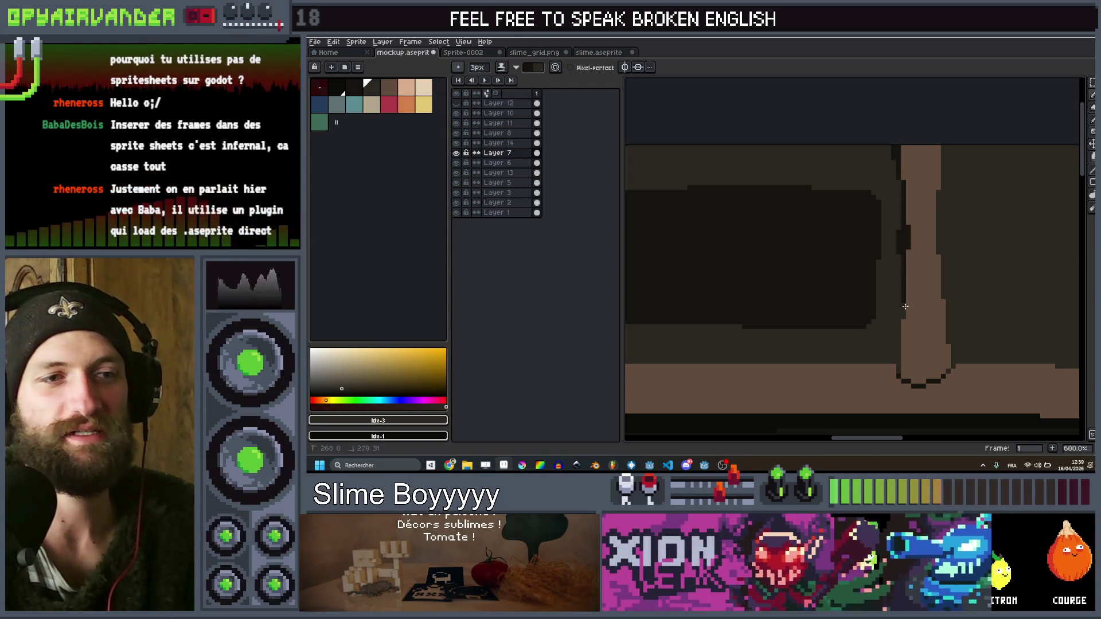
scroll(906, 338, down, 1)
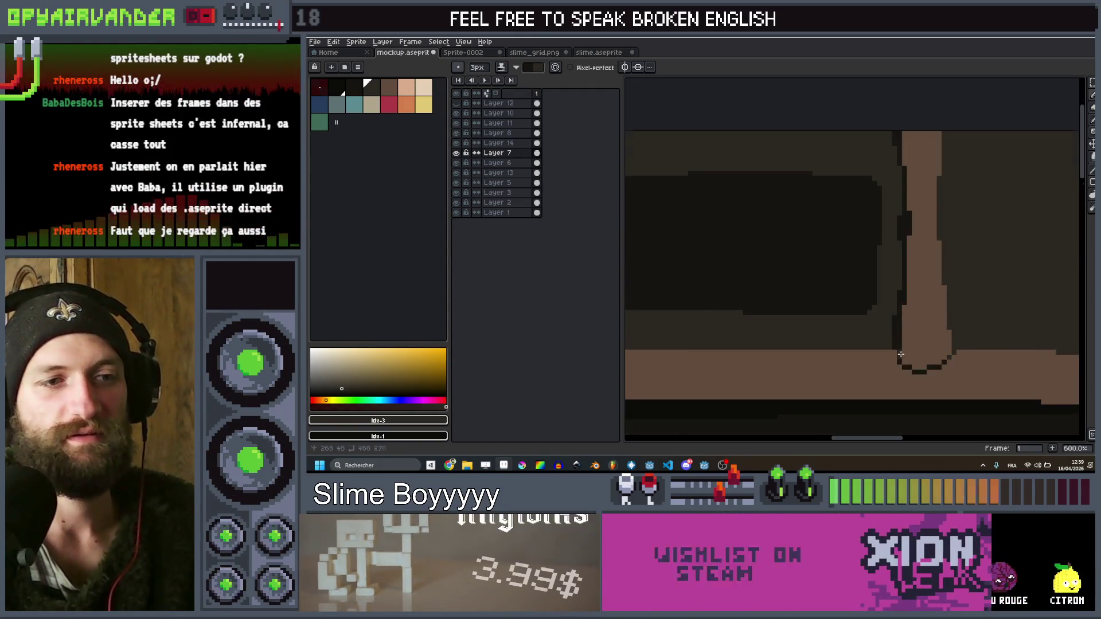
scroll(831, 275, down, 3)
scroll(754, 196, up, 3)
drag(754, 196, 740, 379)
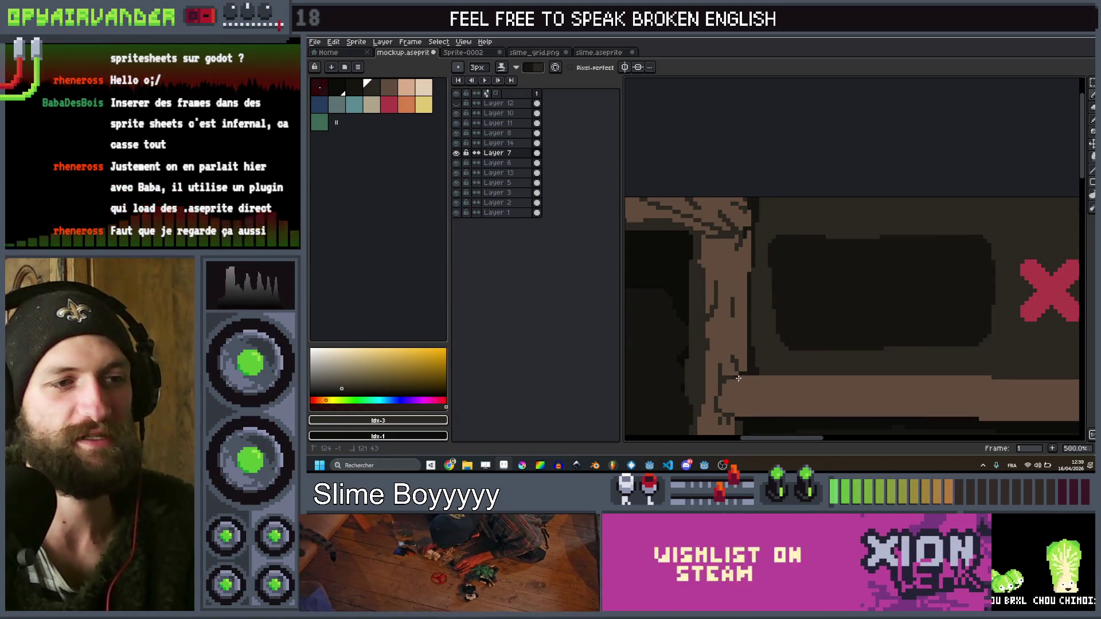
scroll(740, 378, down, 4)
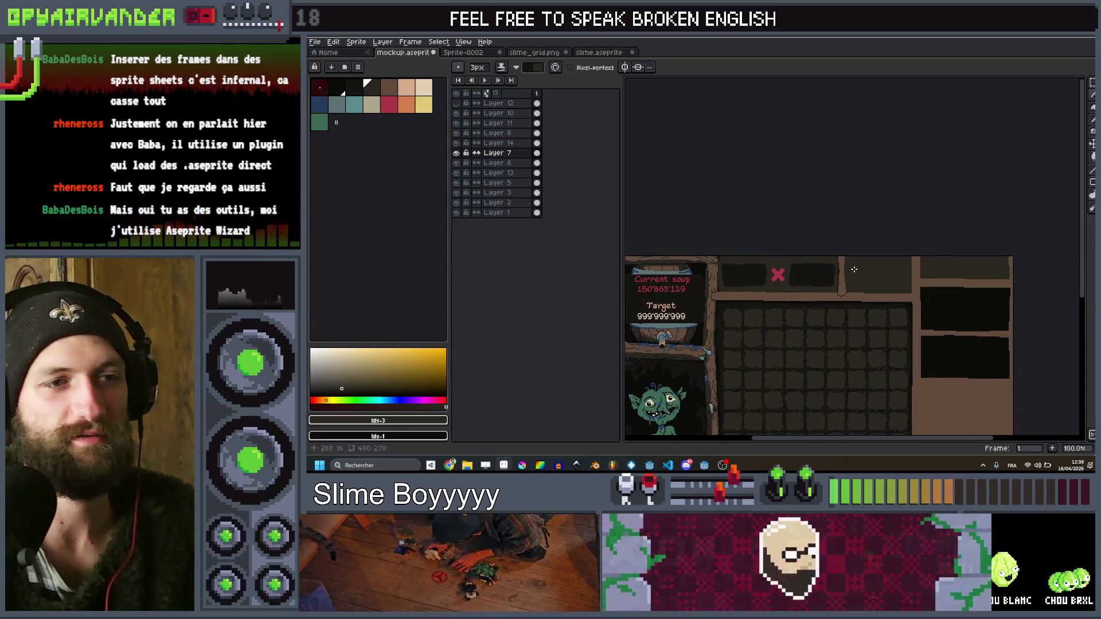
scroll(853, 269, up, 4)
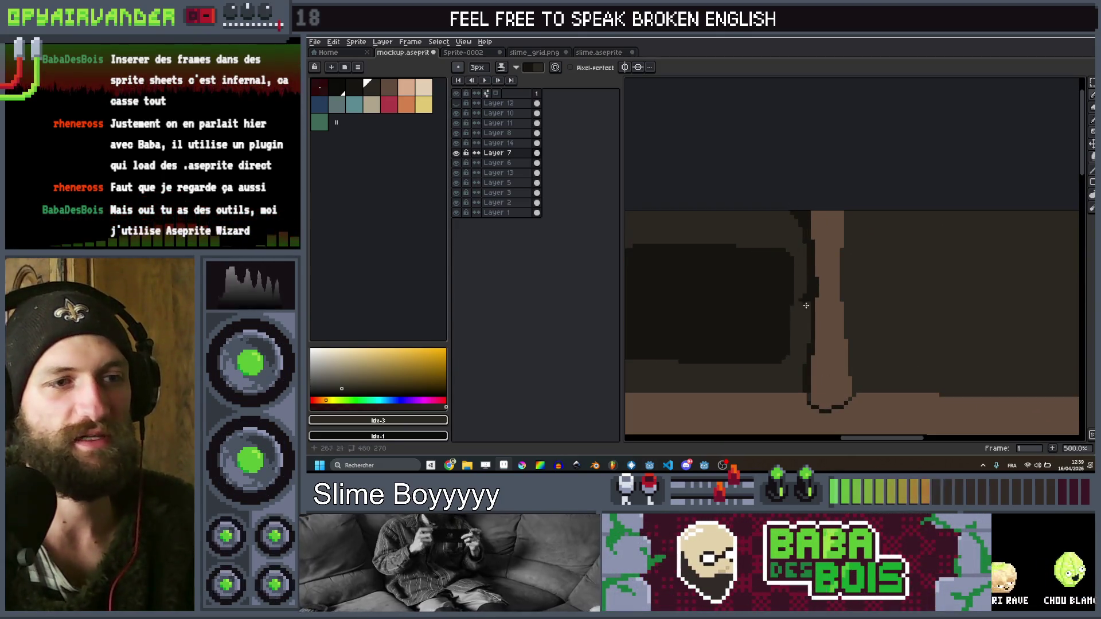
scroll(805, 387, down, 4)
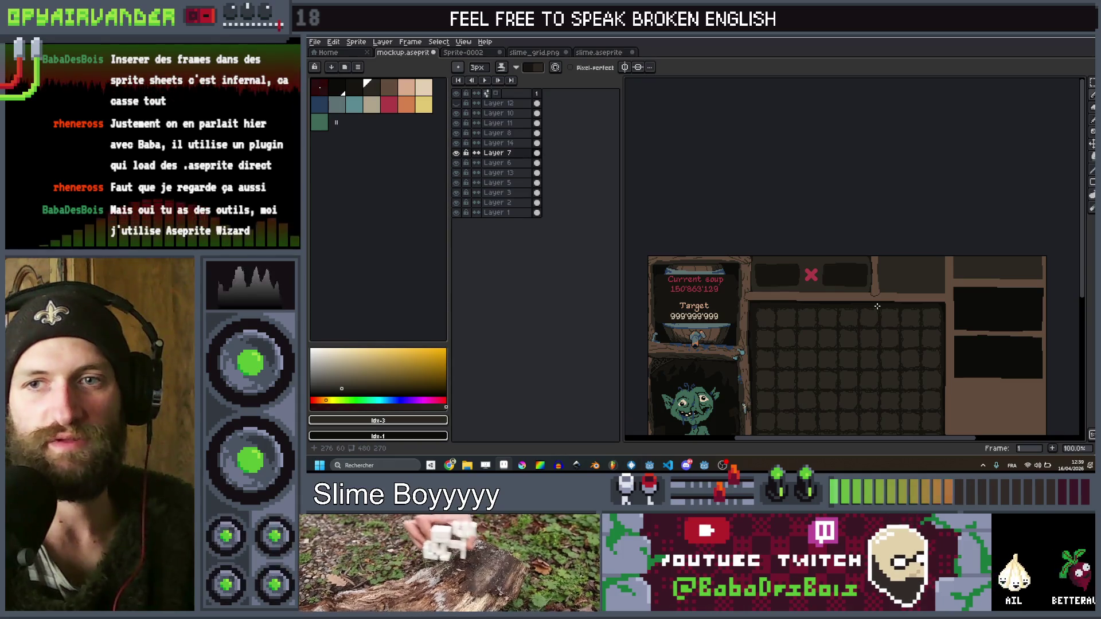
Add dark outline pixels along the wooden frame's edge with the Pencil
drag(877, 306, 831, 295)
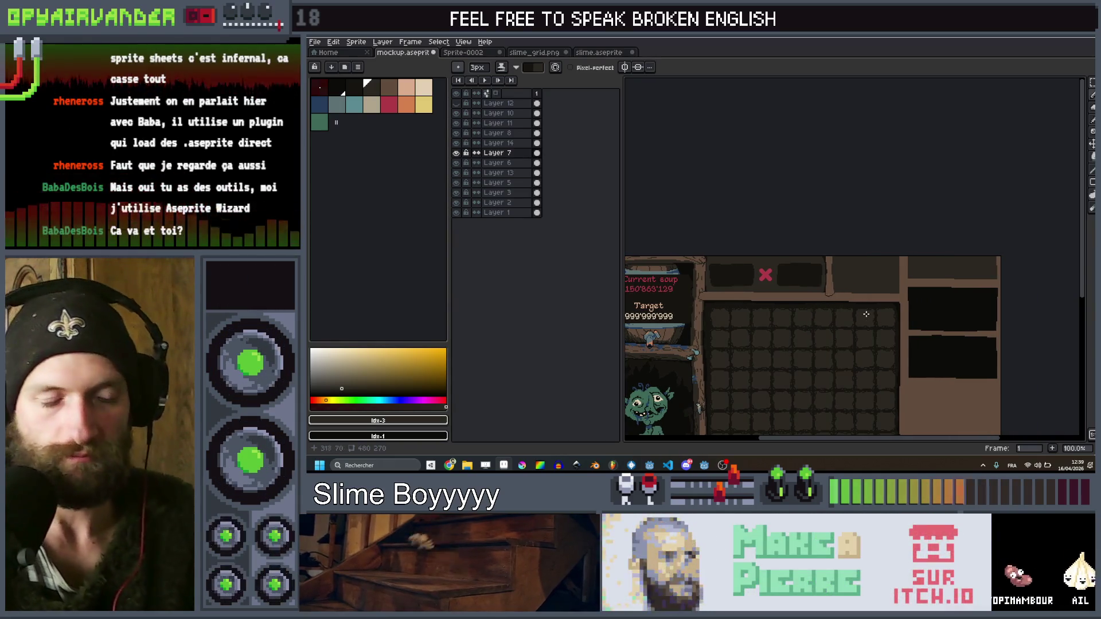
scroll(866, 314, up, 4)
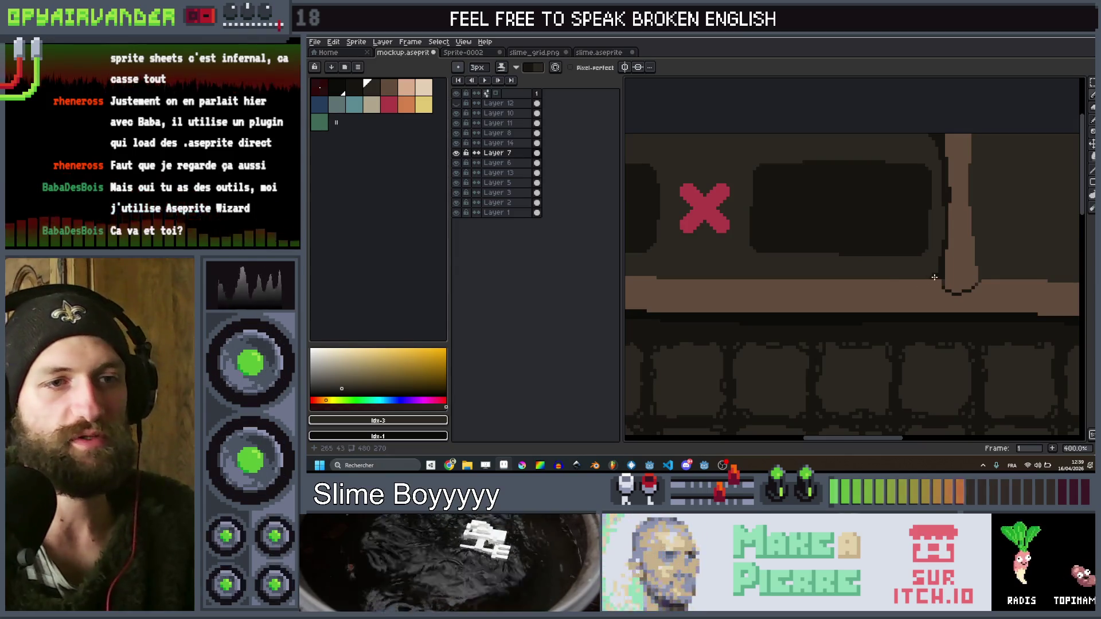
key(b)
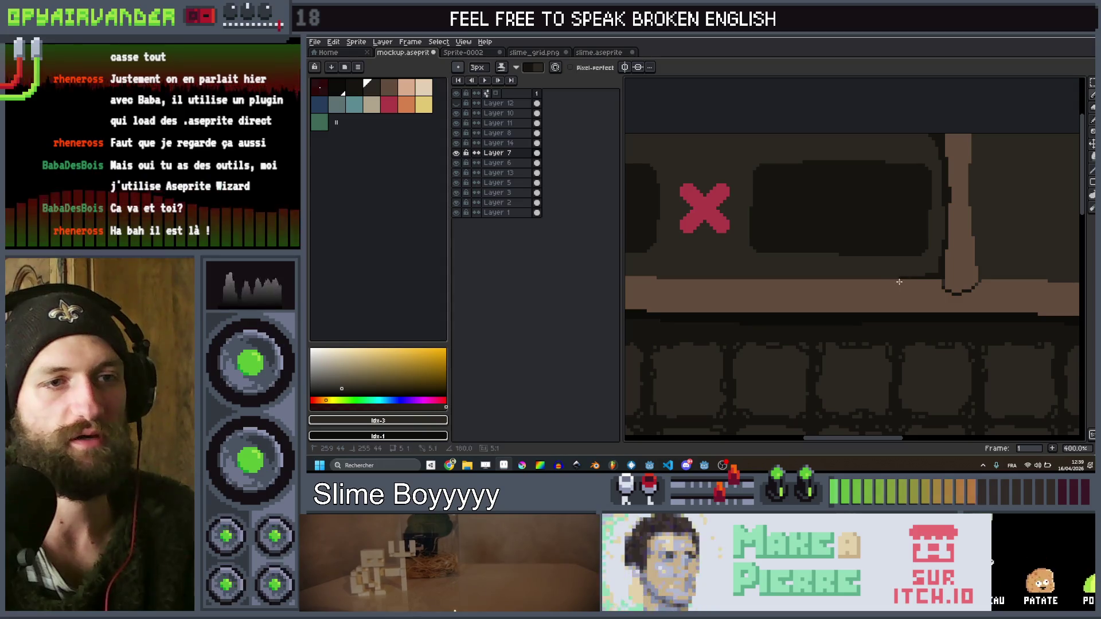
scroll(951, 258, down, 2)
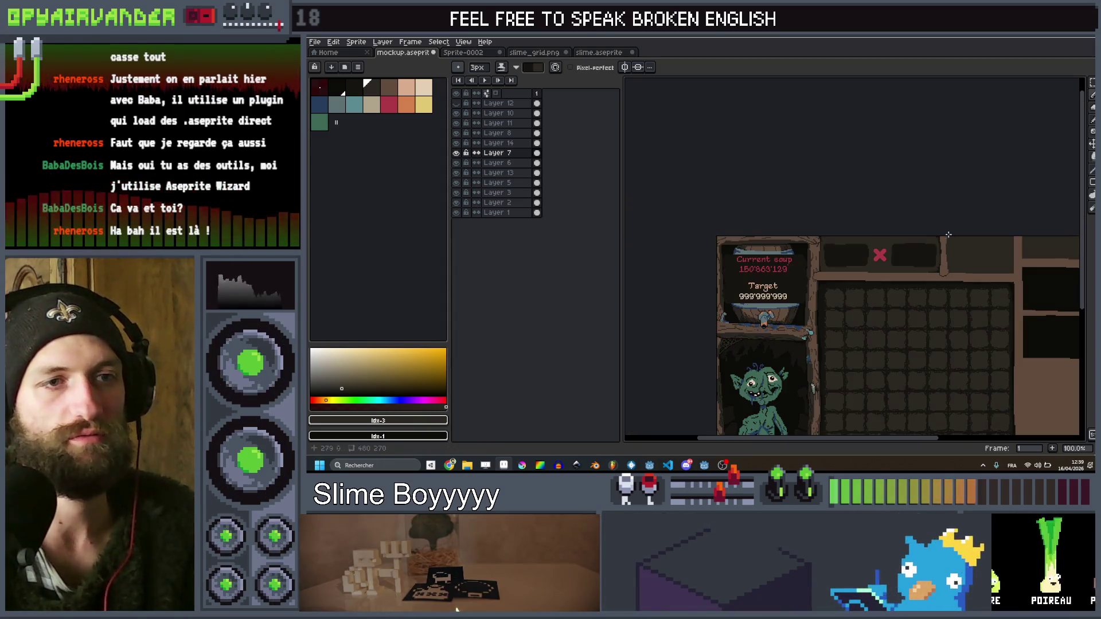
scroll(969, 235, up, 2)
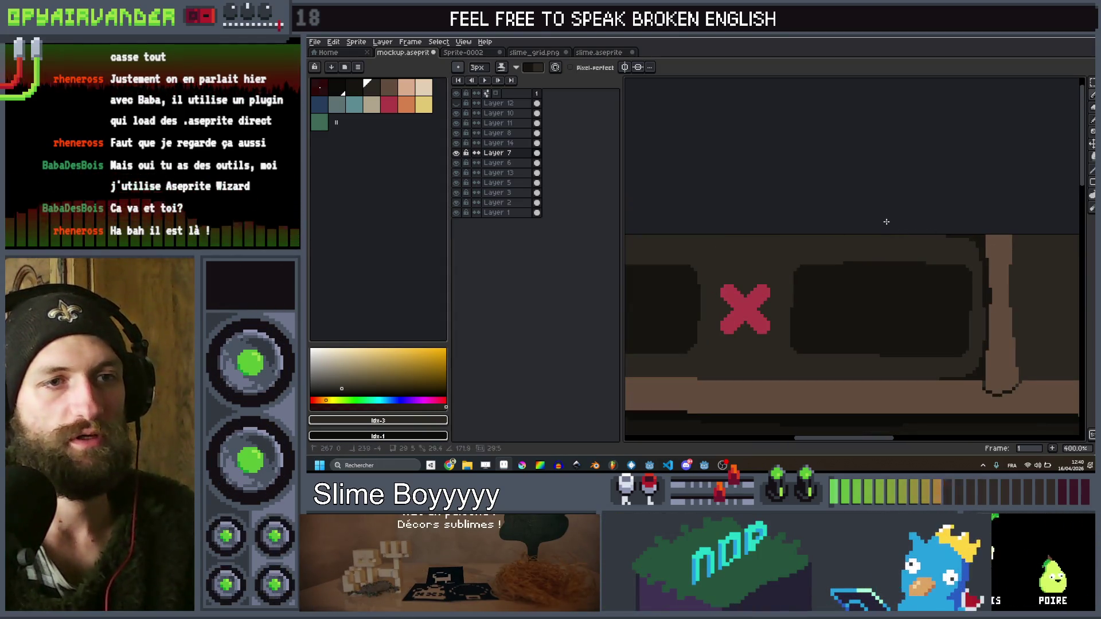
scroll(812, 226, down, 3)
scroll(772, 230, up, 4)
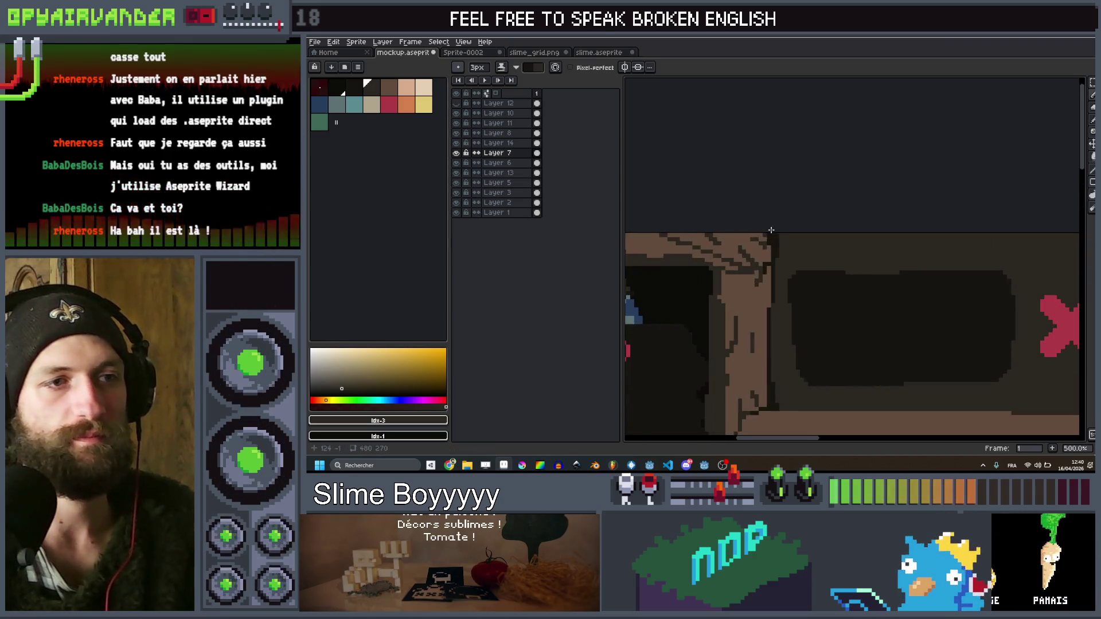
drag(774, 241, 792, 233)
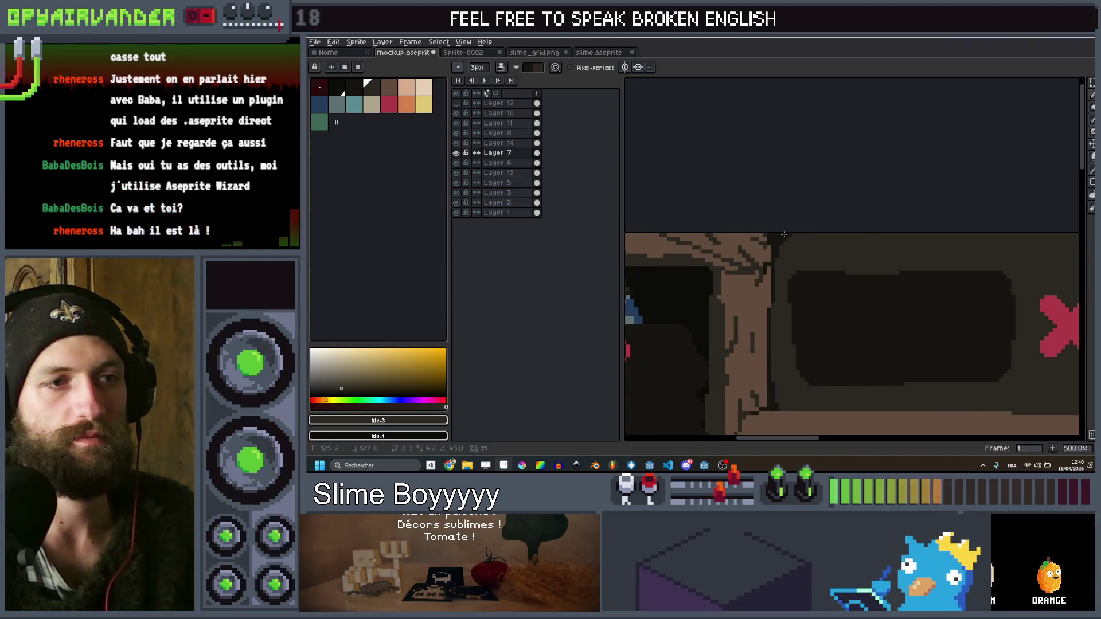
scroll(826, 232, down, 3)
scroll(830, 231, up, 3)
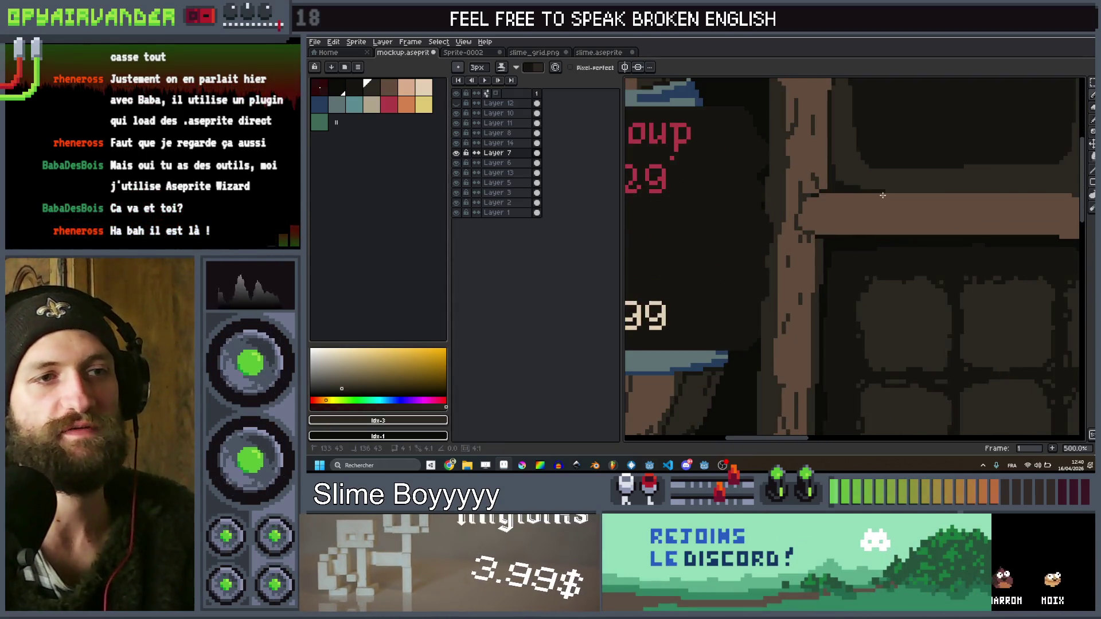
scroll(883, 195, down, 4)
scroll(848, 190, up, 1)
scroll(838, 186, down, 1)
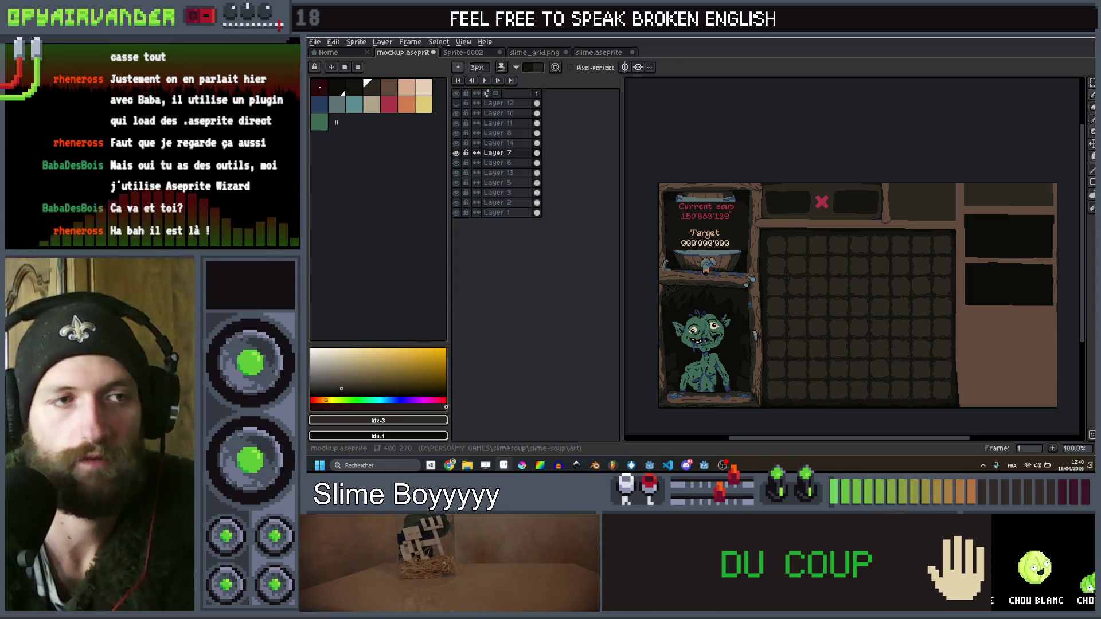
Zoom and pan across the mockup to inspect the finished top bar and layout
scroll(746, 179, up, 2)
scroll(803, 166, down, 3)
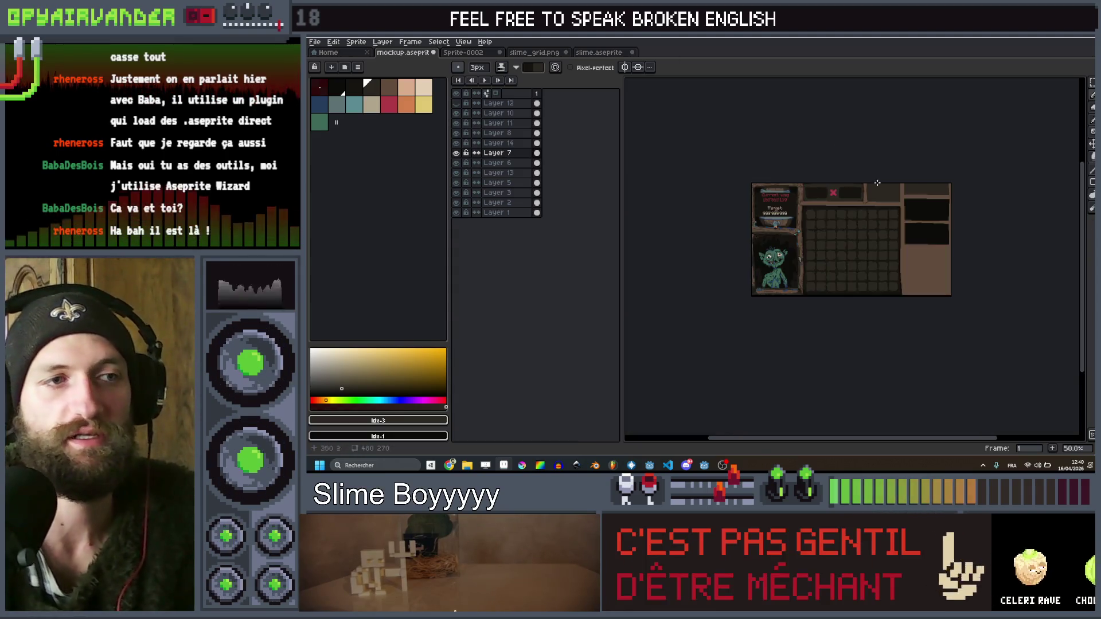
scroll(860, 149, up, 1)
mouse_move(813, 217)
mouse_down()
mouse_move(803, 266)
mouse_move(883, 221)
mouse_up()
scroll(883, 222, up, 2)
scroll(831, 247, down, 2)
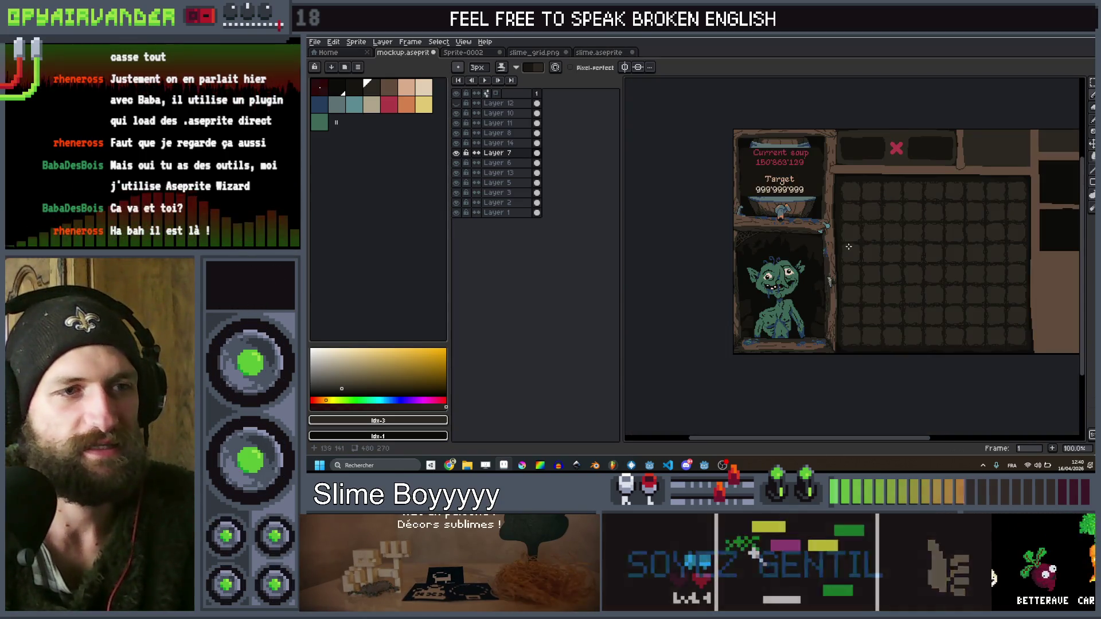
scroll(788, 274, up, 1)
scroll(789, 274, down, 1)
mouse_move(938, 256)
mouse_down()
mouse_move(838, 237)
mouse_move(917, 241)
mouse_up()
scroll(917, 241, down, 1)
scroll(899, 288, up, 3)
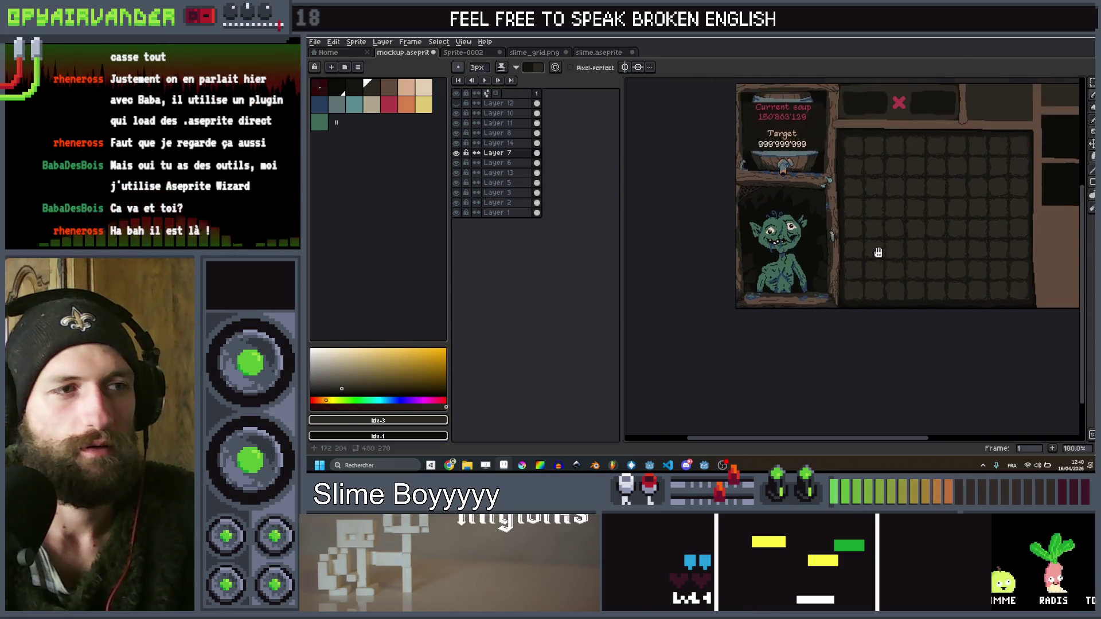
scroll(793, 235, up, 3)
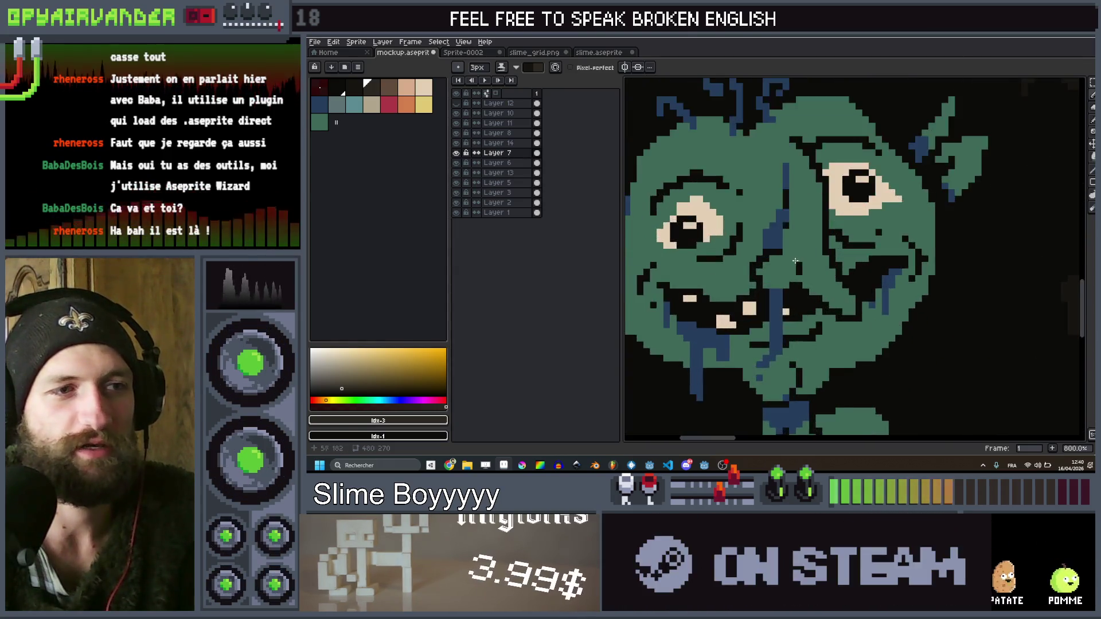
Look over the goblin's face and full mockup, then switch to branstorm.txt in VS Code
drag(809, 246, 885, 247)
scroll(885, 244, down, 1)
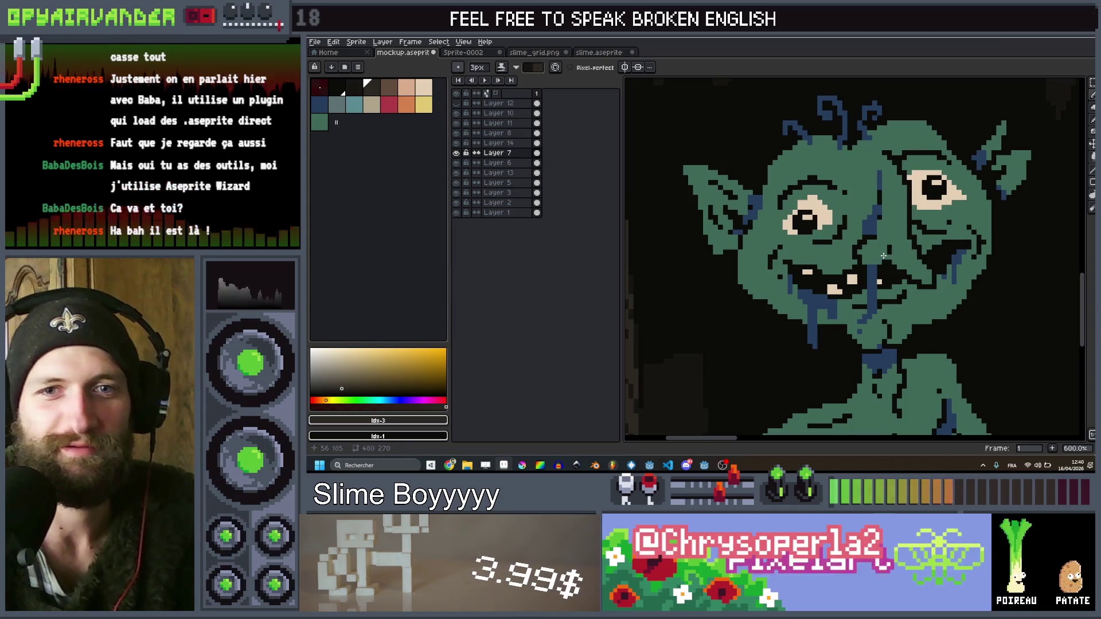
scroll(889, 233, down, 4)
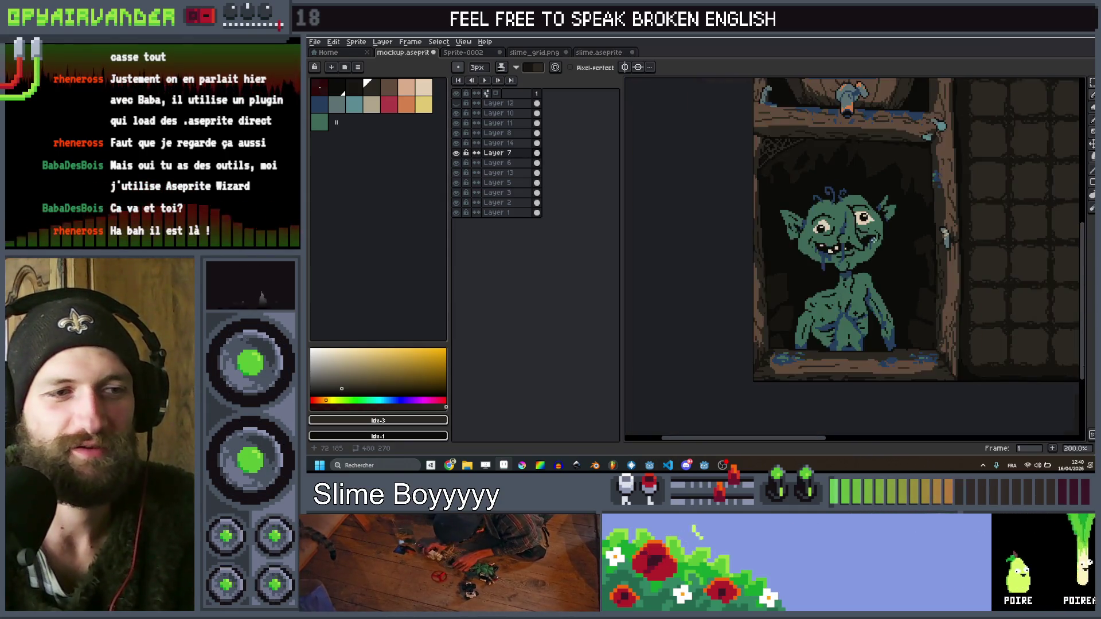
drag(827, 285, 822, 230)
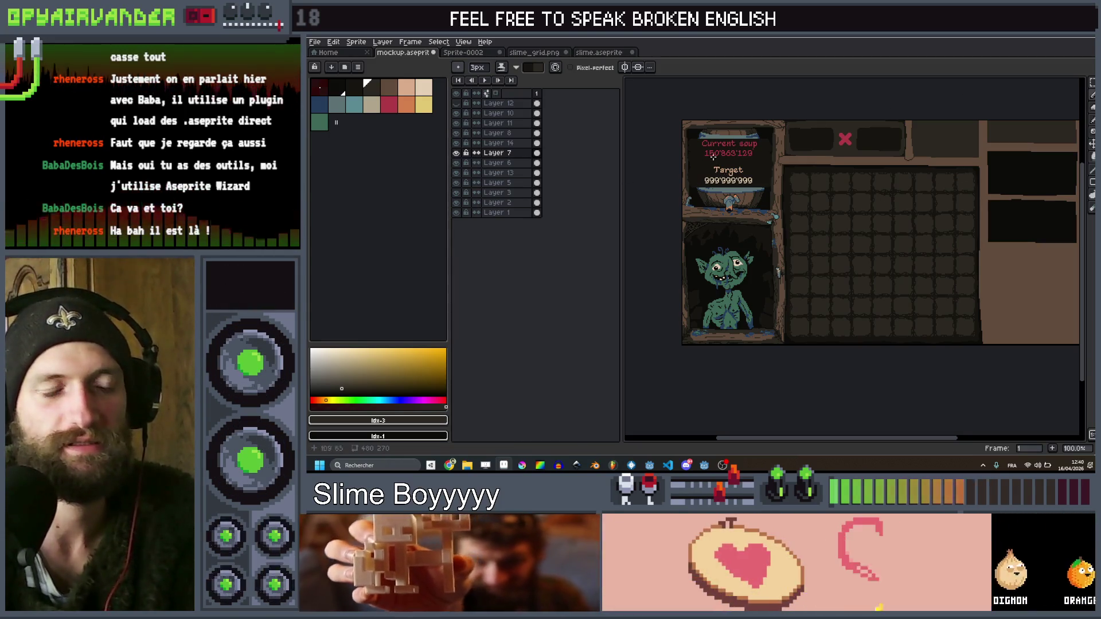
scroll(847, 333, down, 1)
scroll(801, 298, up, 1)
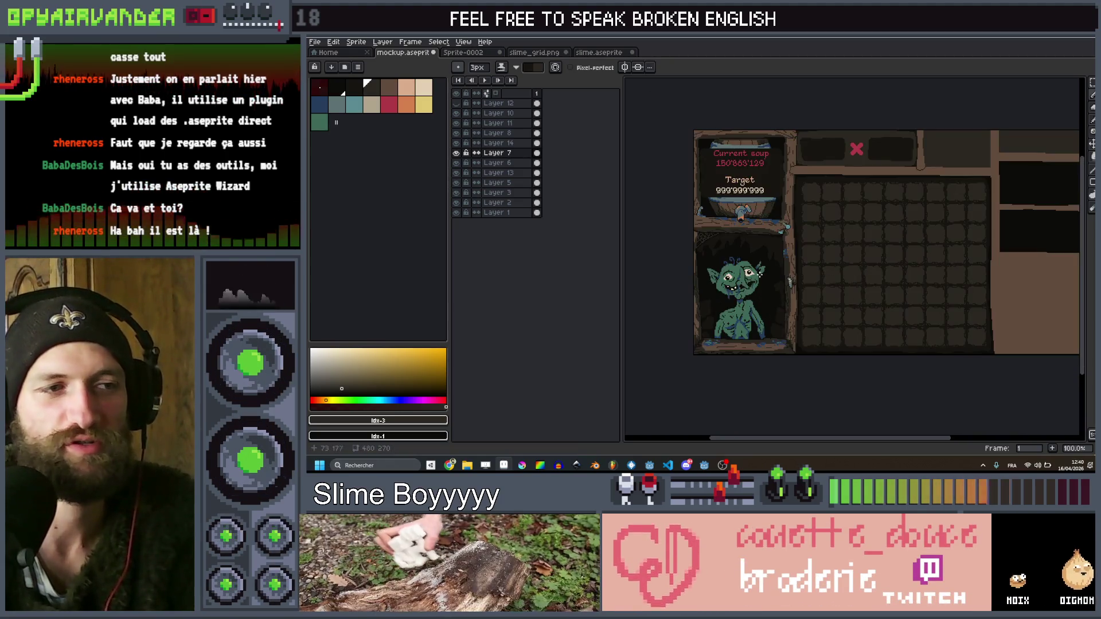
scroll(814, 292, down, 1)
scroll(866, 277, up, 1)
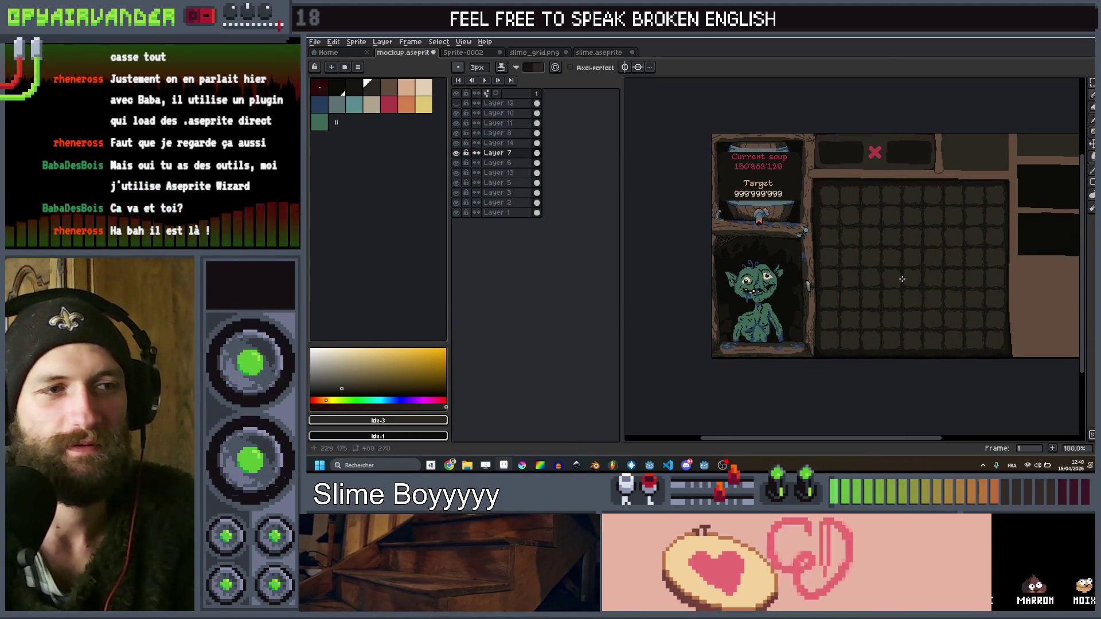
scroll(814, 258, up, 1)
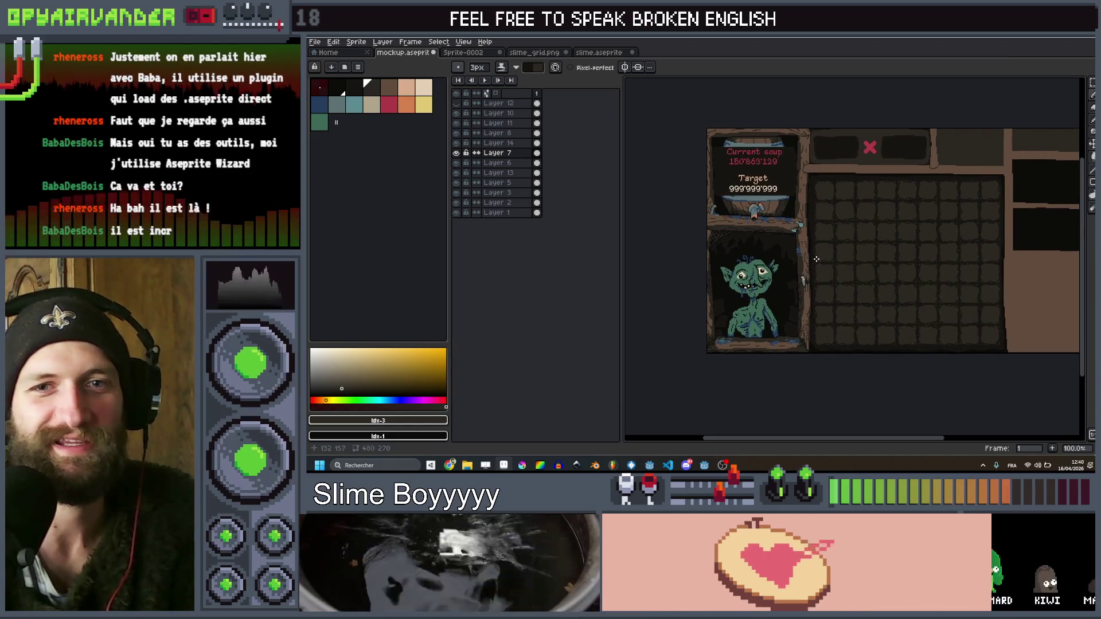
scroll(779, 279, left, 2)
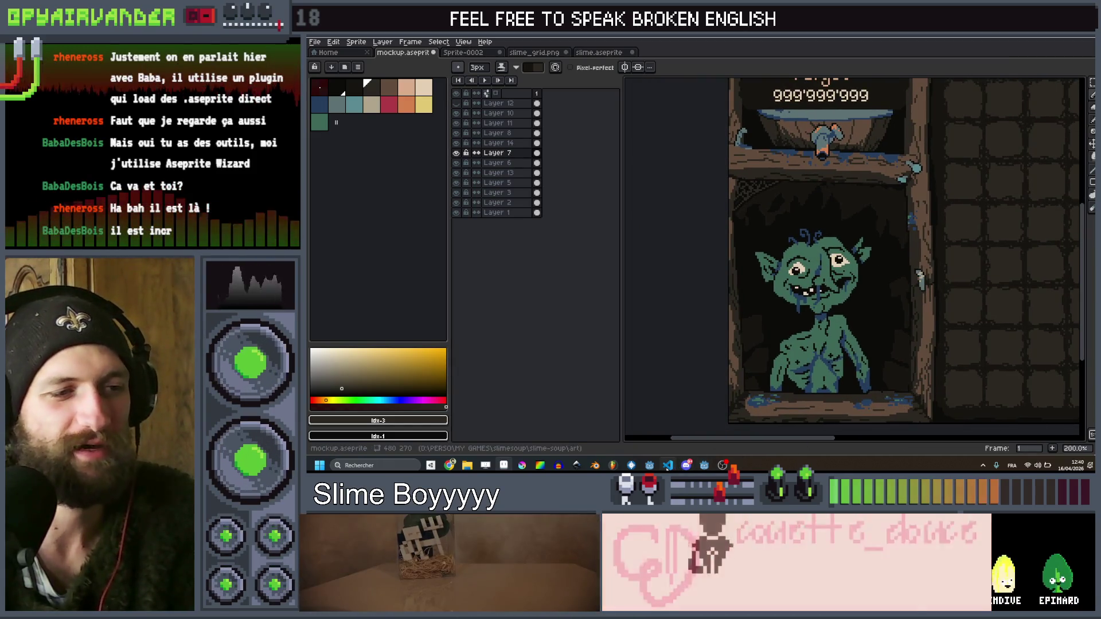
key(alt+Tab)
scroll(632, 248, up, 5)
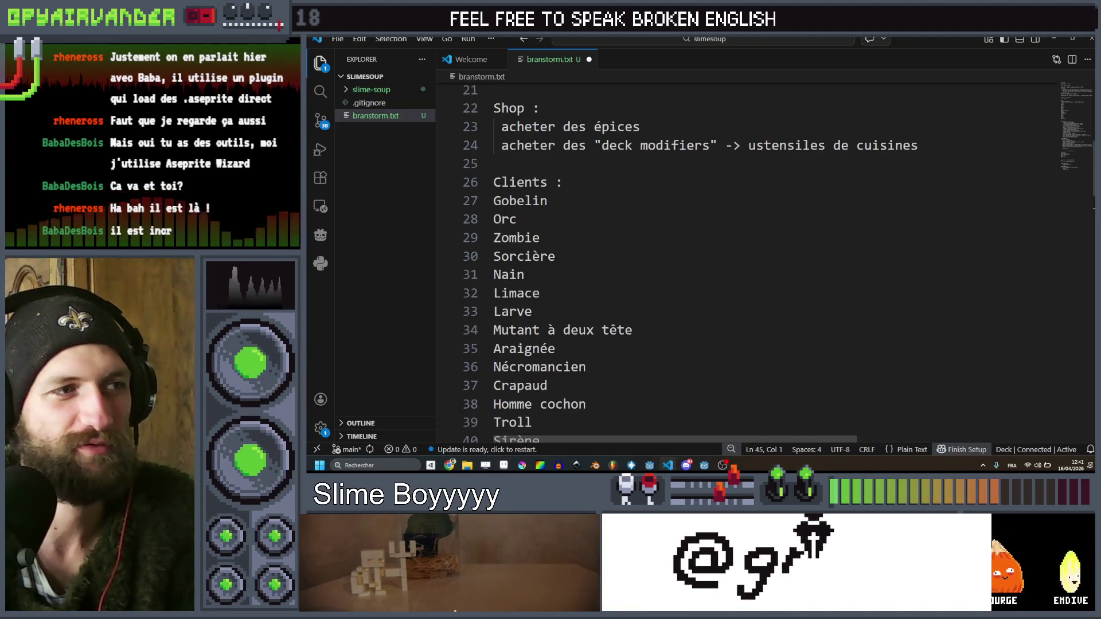
Select through the Clients list from Gobelin down to Sirène, then return to Aseprite
click(494, 201)
shift+click(528, 344)
click(660, 316)
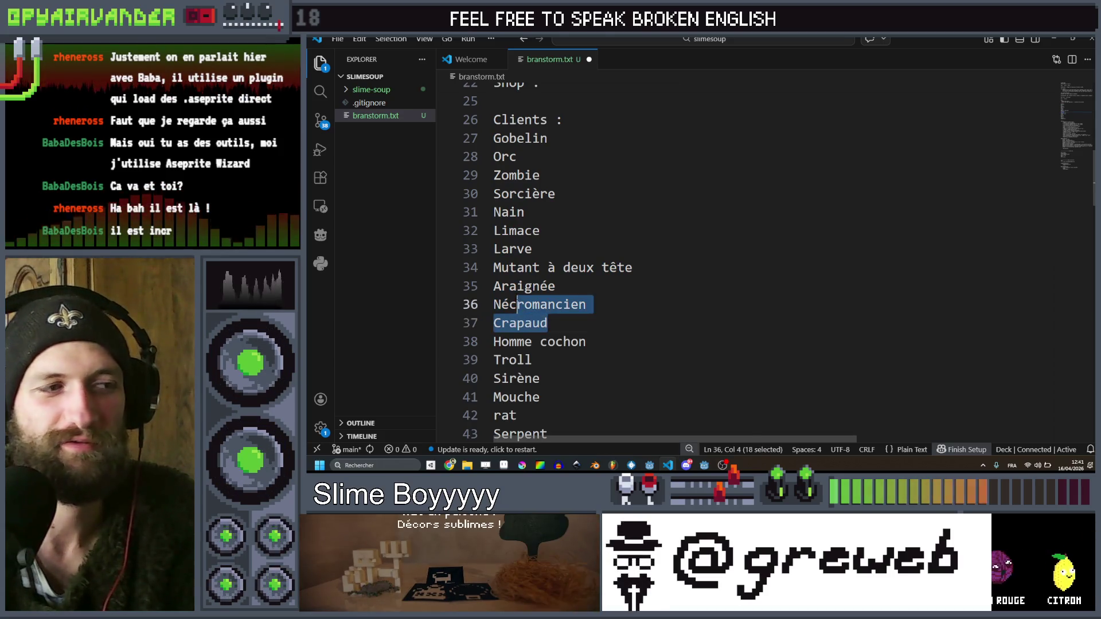
scroll(707, 331, down, 1)
shift+click(706, 331)
click(706, 331)
scroll(706, 332, down, 1)
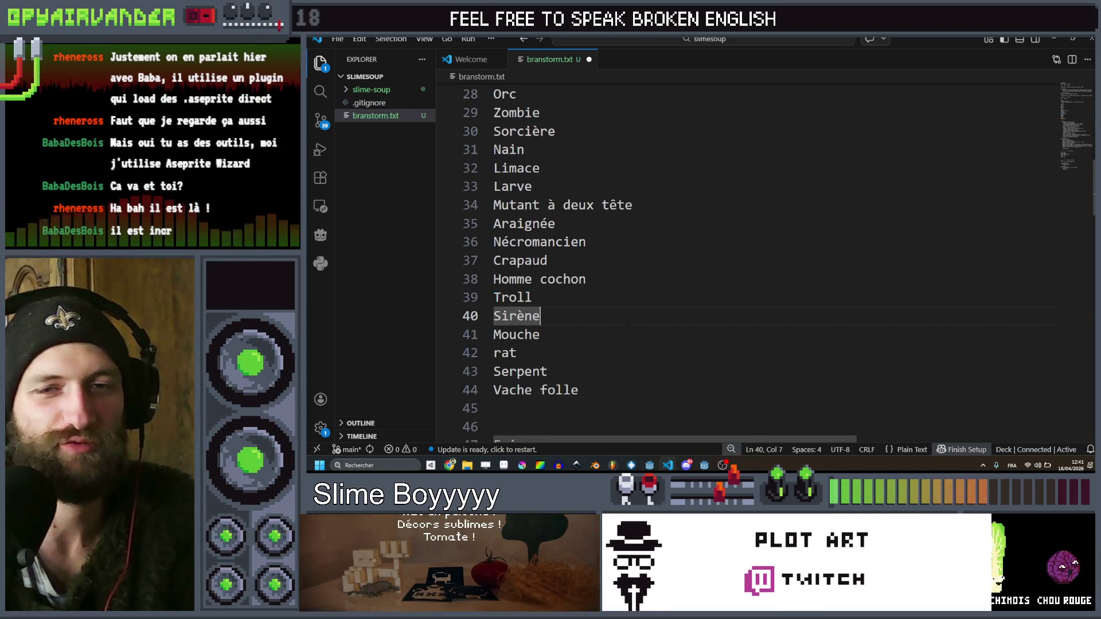
key(alt+Tab)
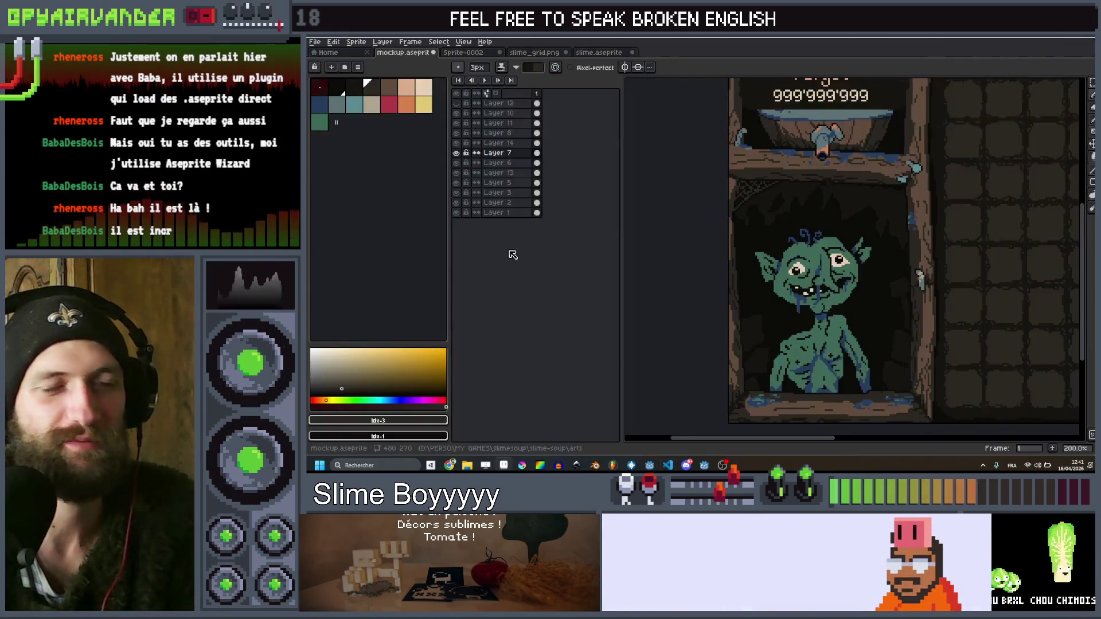
Pan to the red X, create Layer 15 with Shift+N, and pick the pale teal swatch
scroll(786, 233, down, 2)
scroll(976, 214, up, 2)
scroll(975, 214, left, 3)
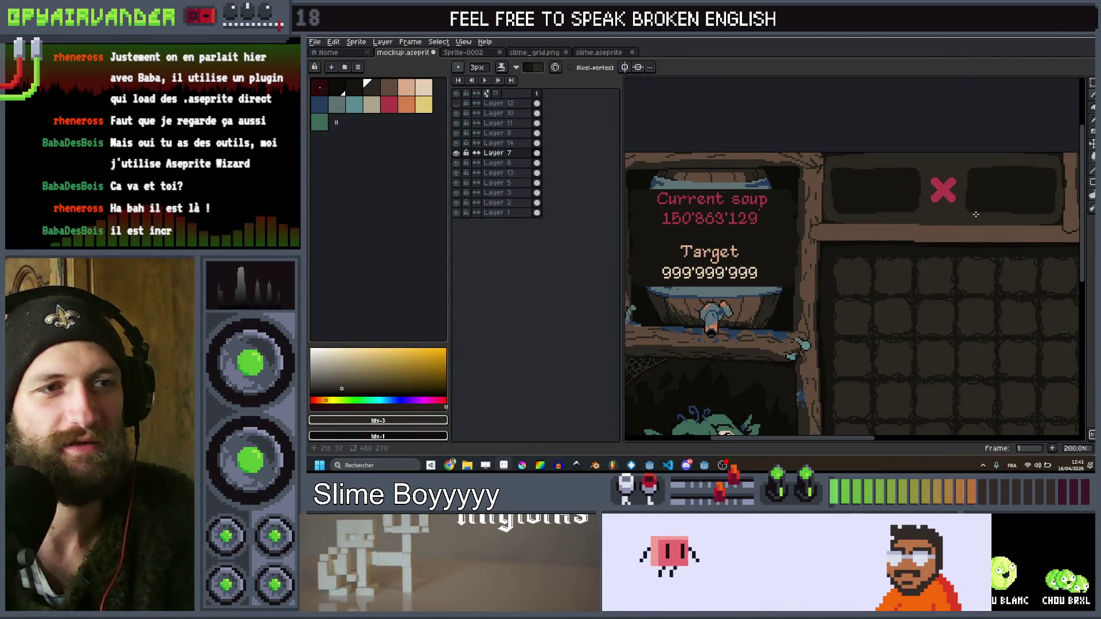
scroll(781, 337, down, 2)
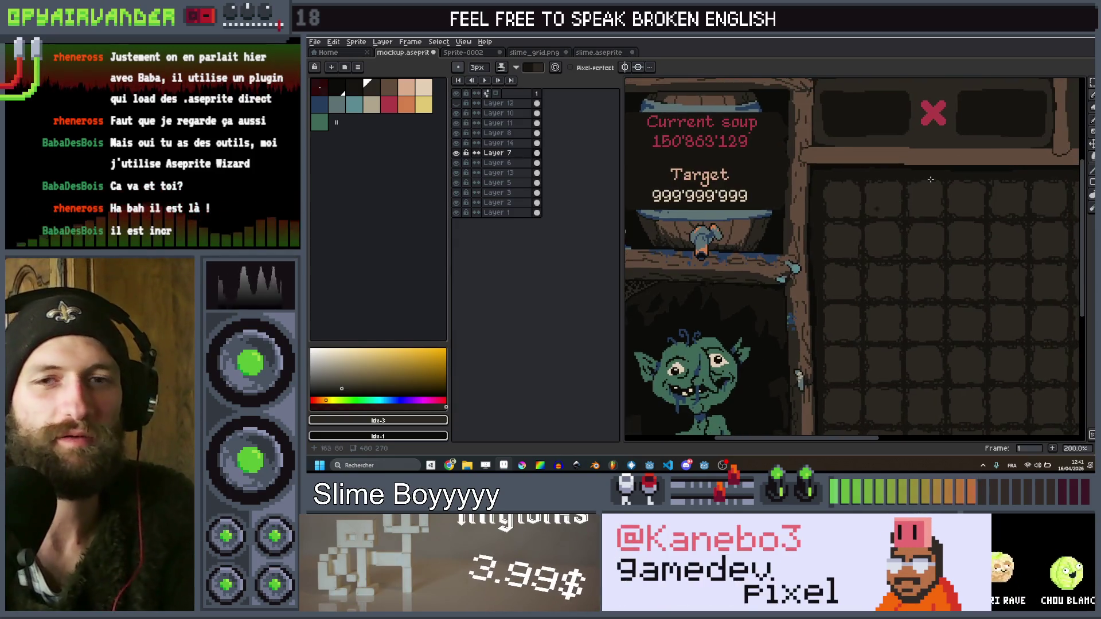
scroll(781, 337, down, 2)
scroll(827, 251, down, 2)
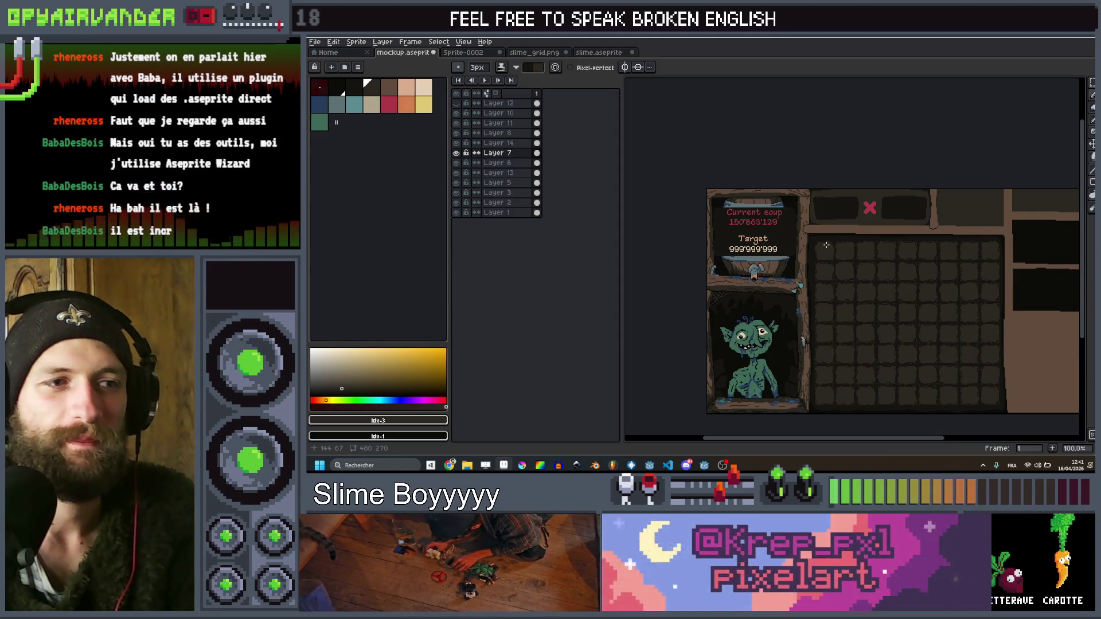
scroll(810, 222, down, 2)
scroll(849, 165, up, 1)
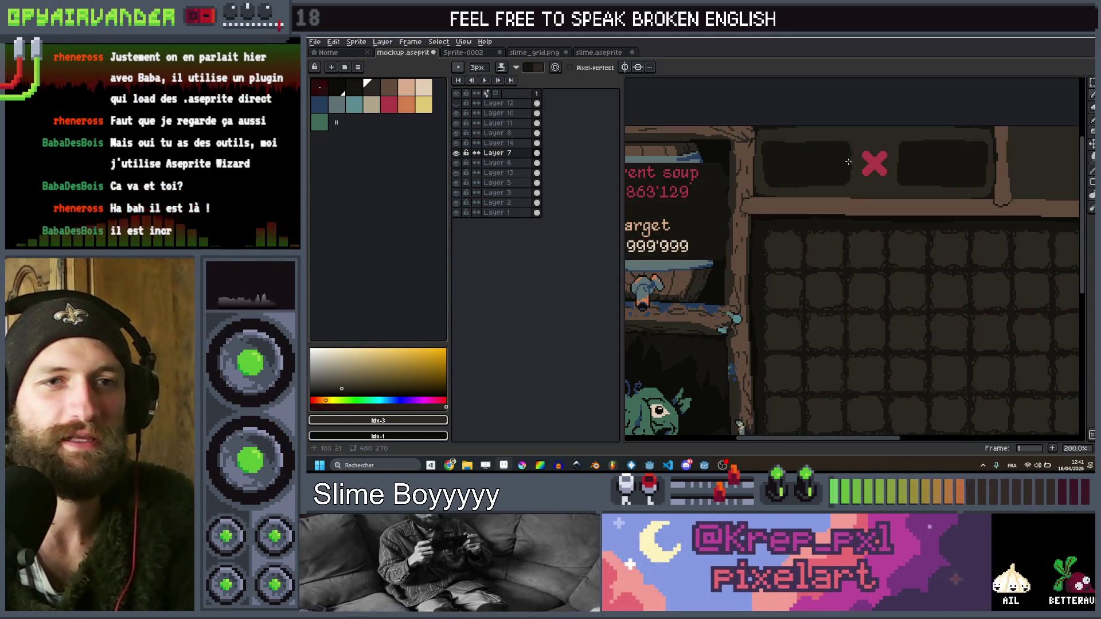
mouse_move(783, 169)
mouse_down()
mouse_move(1055, 180)
mouse_move(973, 108)
mouse_up()
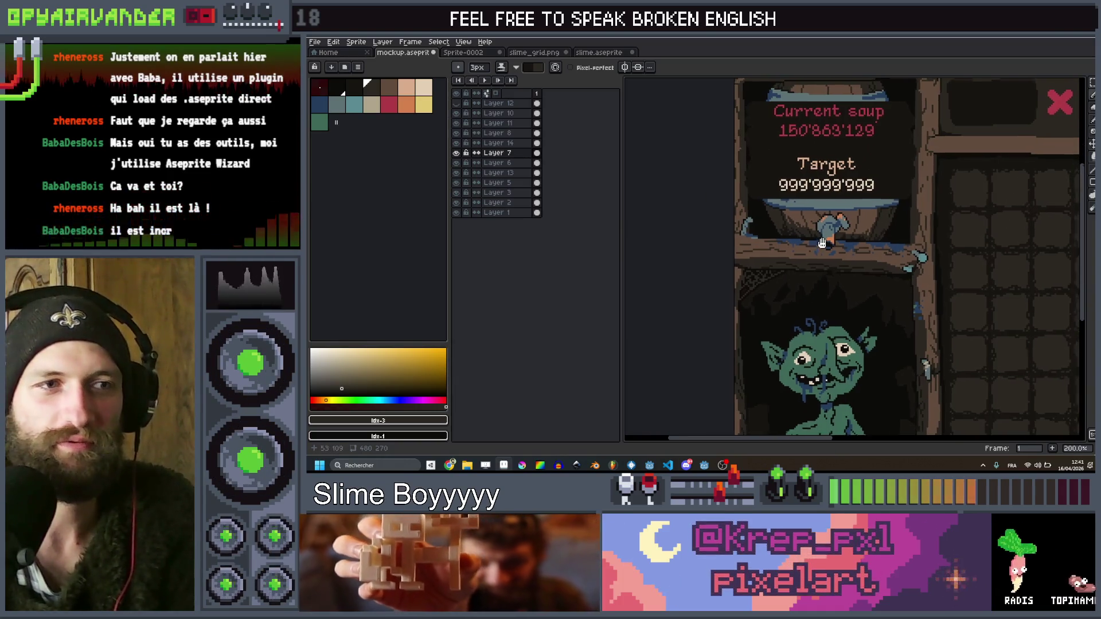
scroll(811, 212, down, 4)
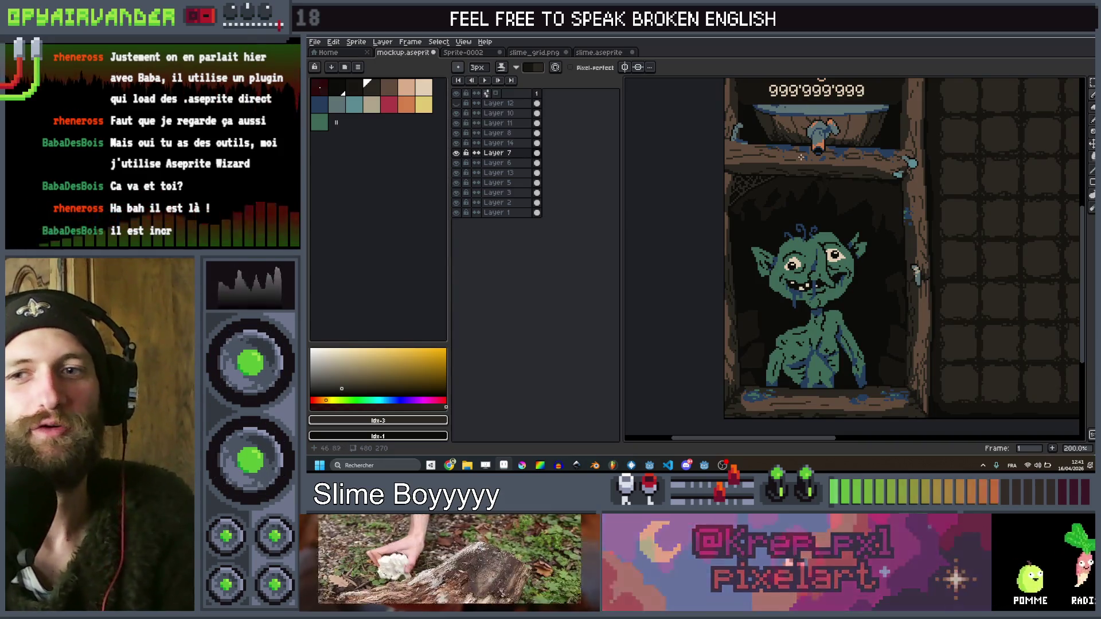
scroll(786, 243, up, 2)
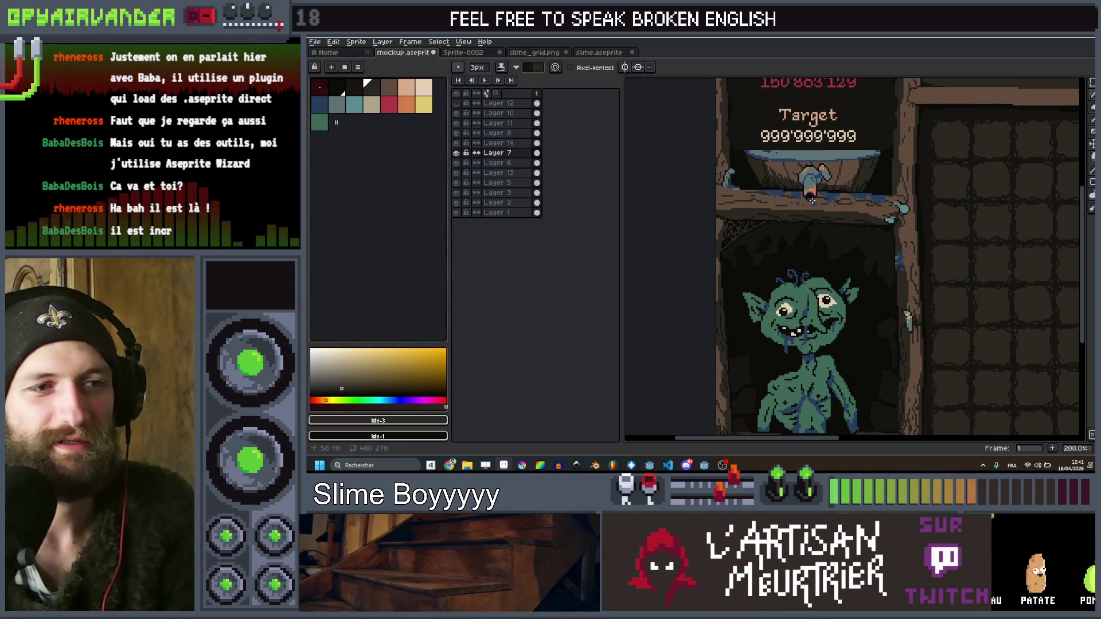
key(shift+n)
click(354, 103)
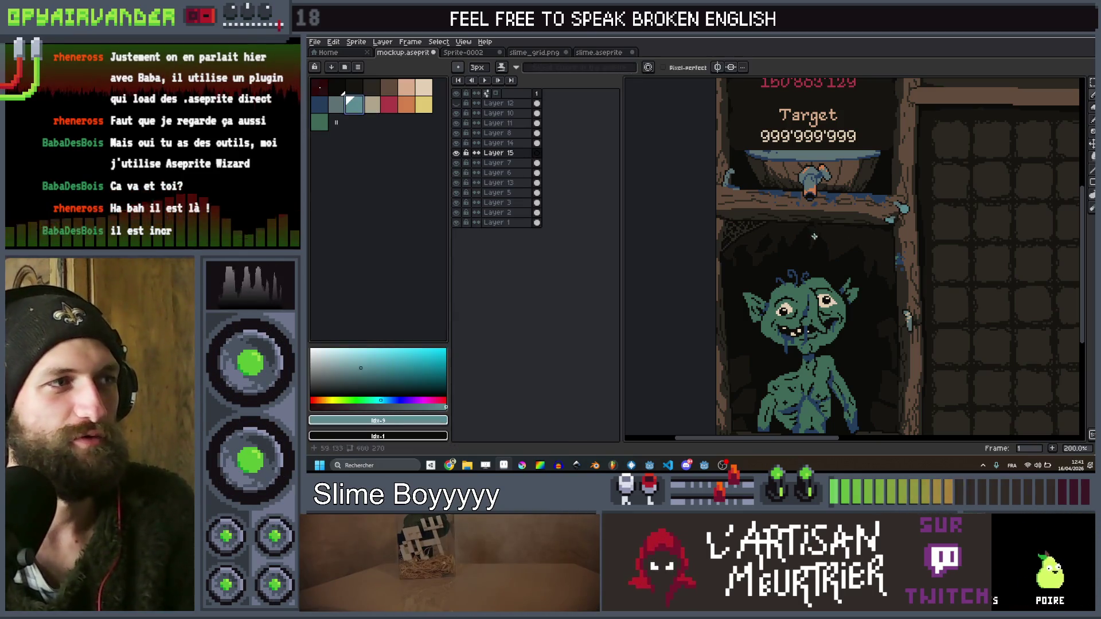
Move Layer 15 to the top and draw a thin slime drip down to the goblin's head
key(minus)
drag(510, 156, 507, 104)
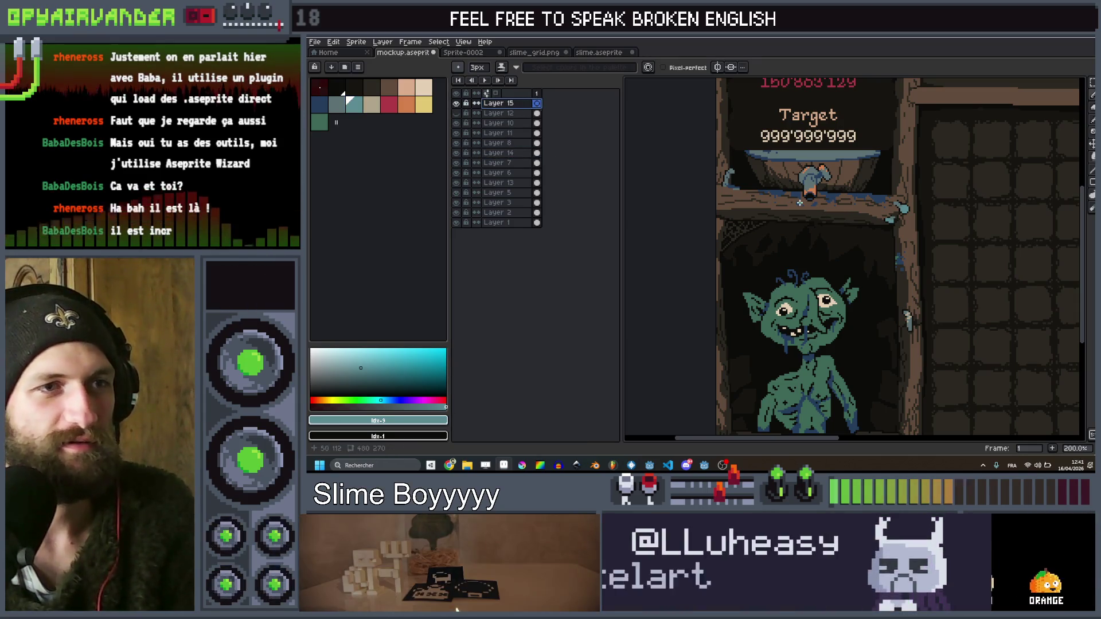
key(minus)
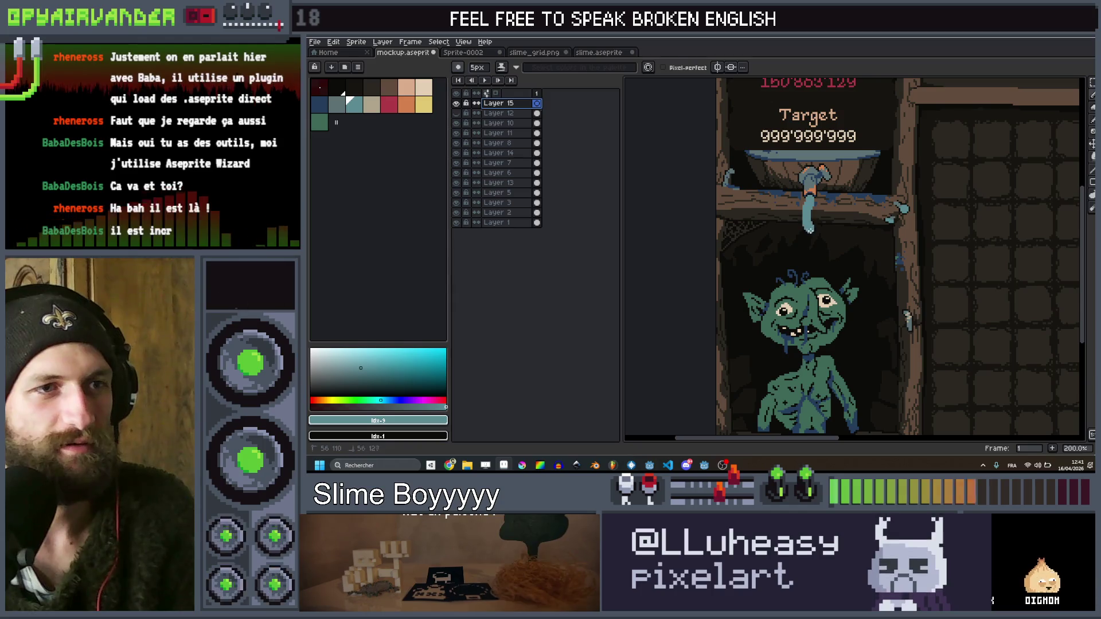
drag(811, 254, 803, 282)
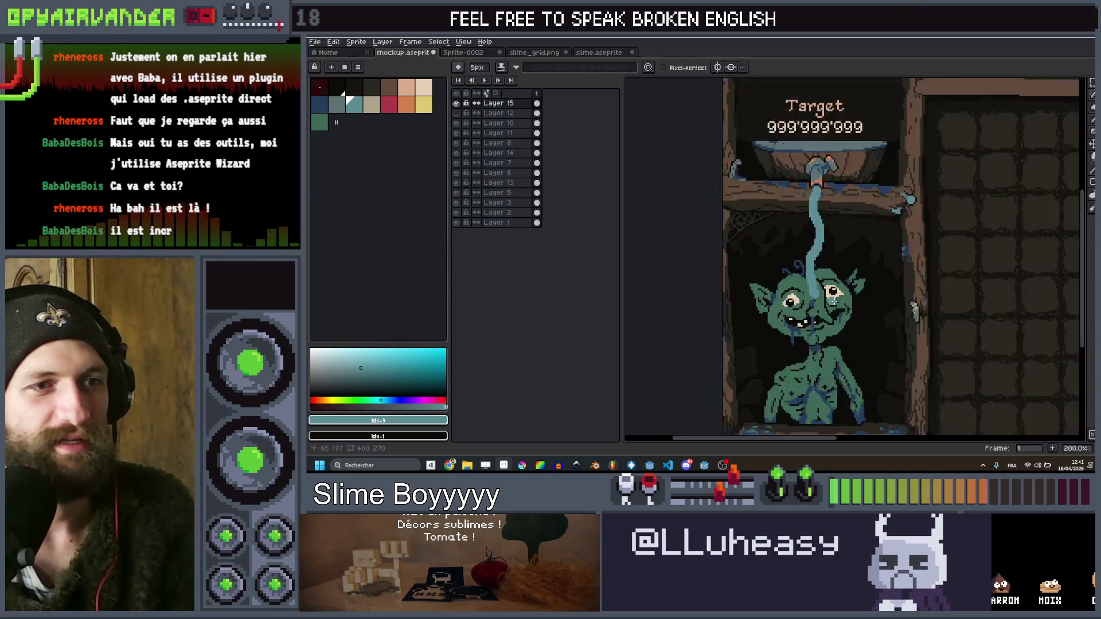
Inspect the slime stream over the goblin panel, then discard the floating stream
scroll(814, 295, up, 1)
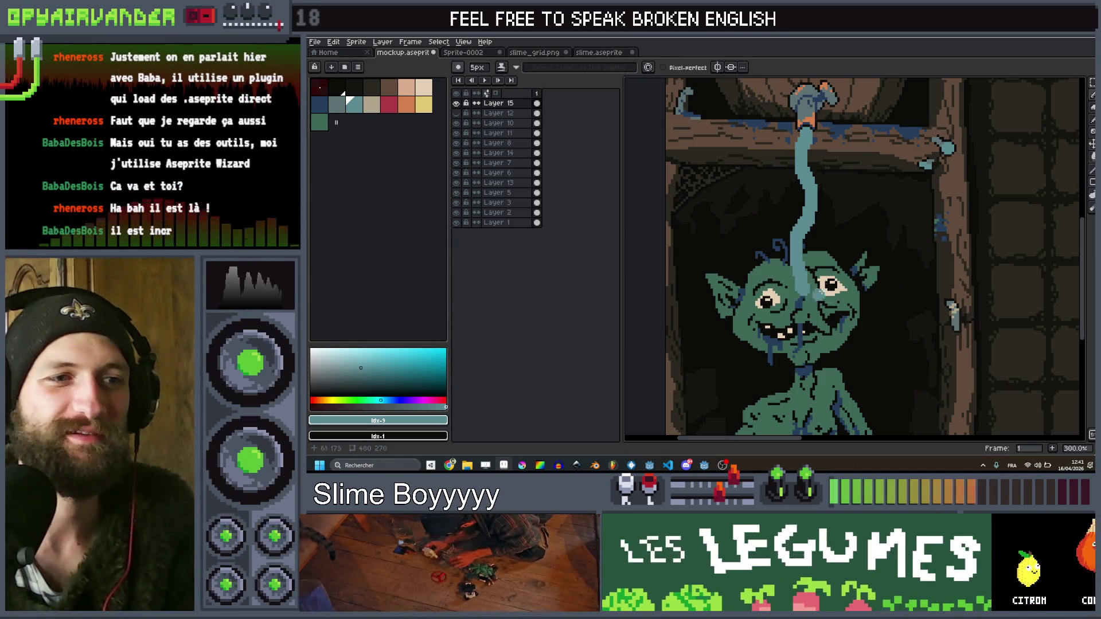
scroll(834, 253, up, 1)
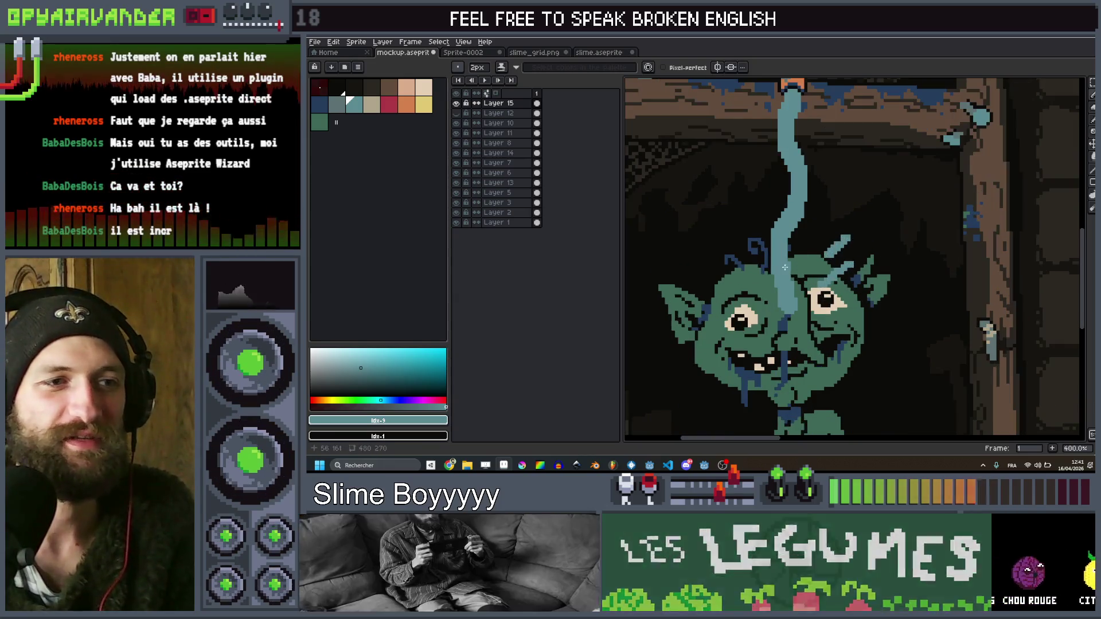
scroll(696, 275, down, 3)
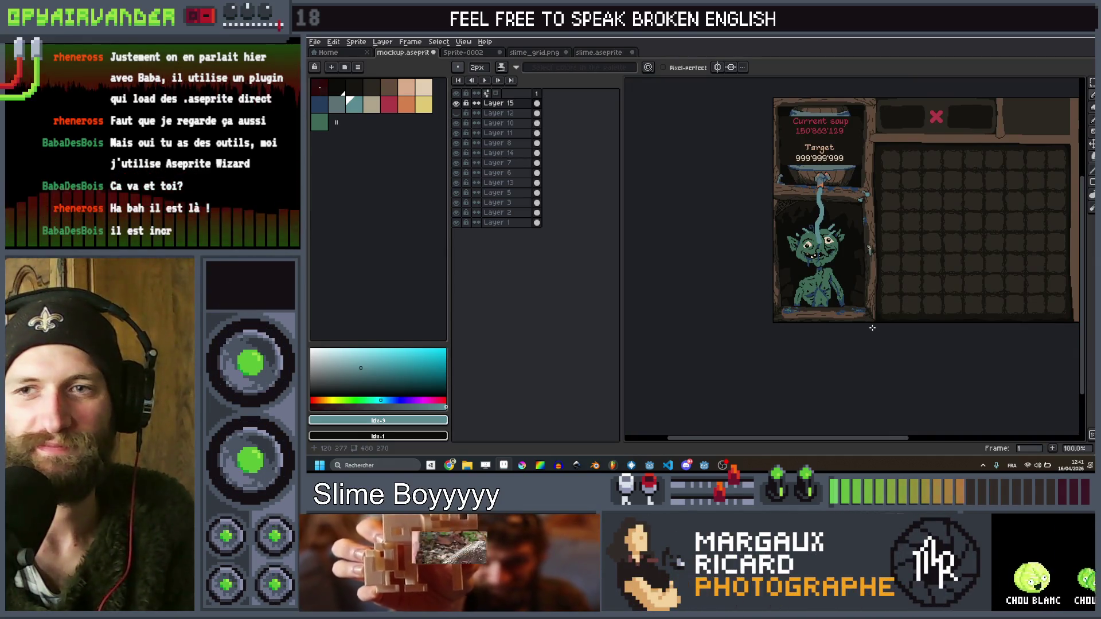
scroll(870, 328, up, 3)
scroll(870, 327, down, 2)
drag(870, 328, 885, 385)
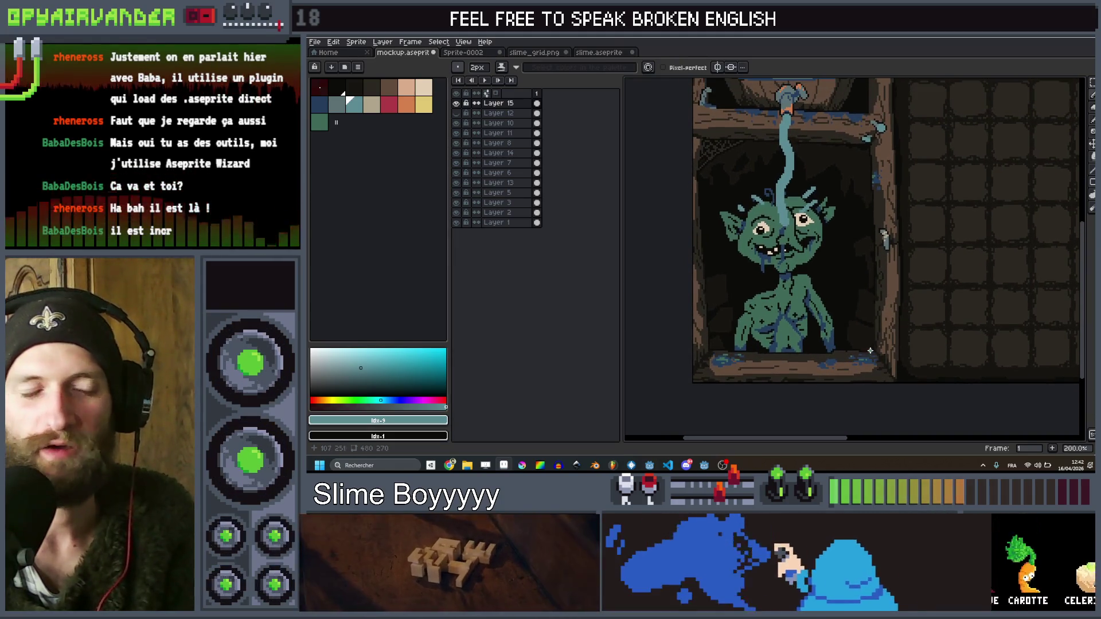
scroll(766, 158, up, 1)
scroll(766, 157, down, 1)
scroll(796, 180, up, 1)
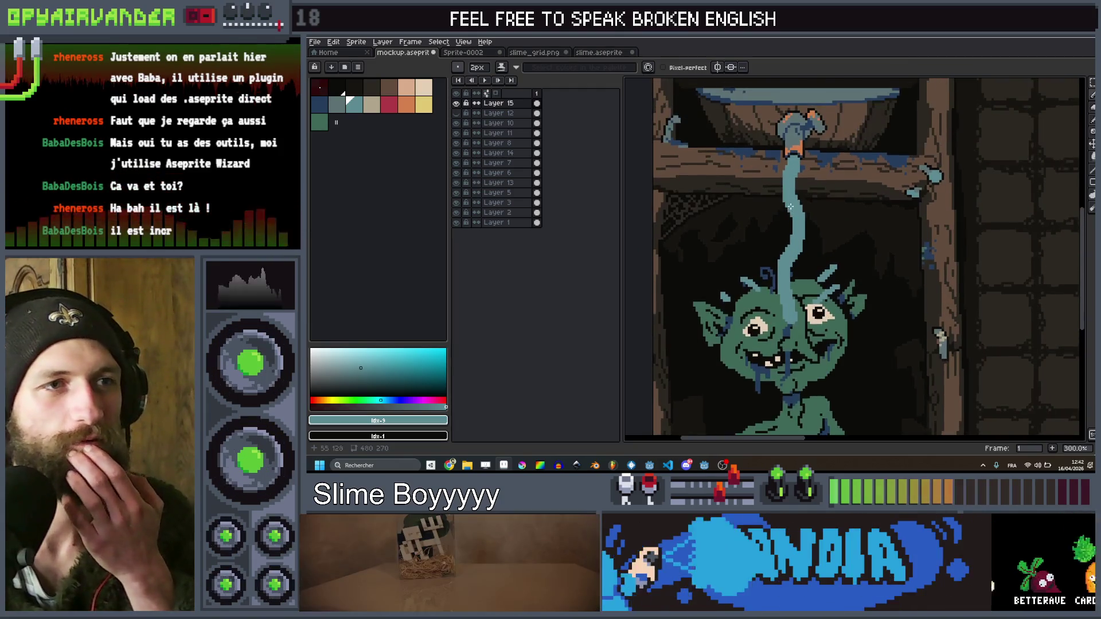
scroll(796, 179, down, 1)
scroll(796, 179, up, 1)
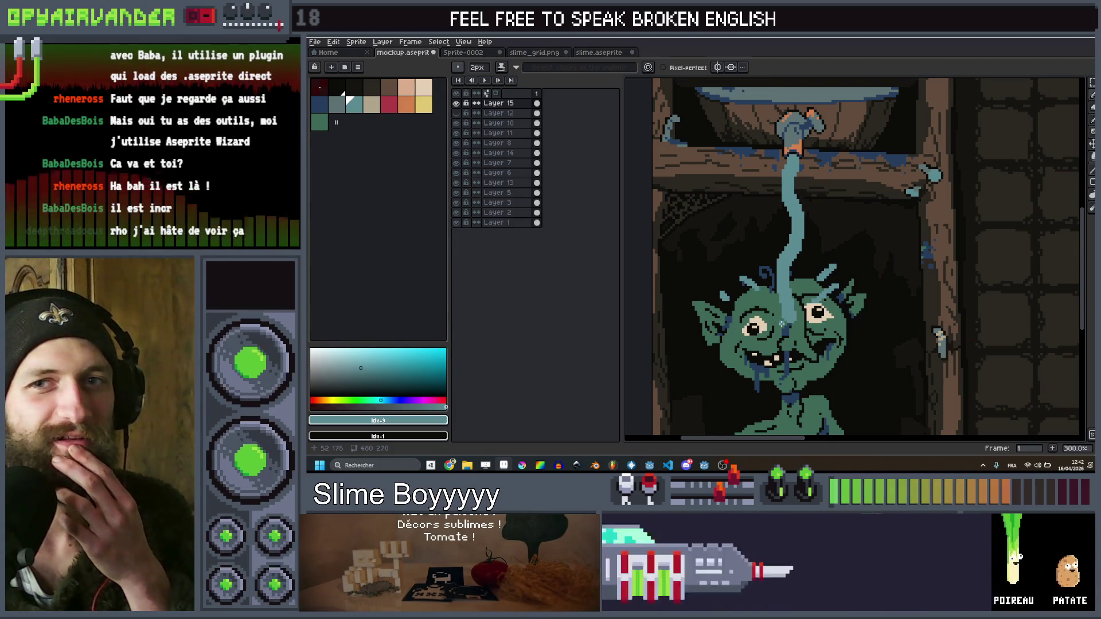
scroll(786, 287, down, 2)
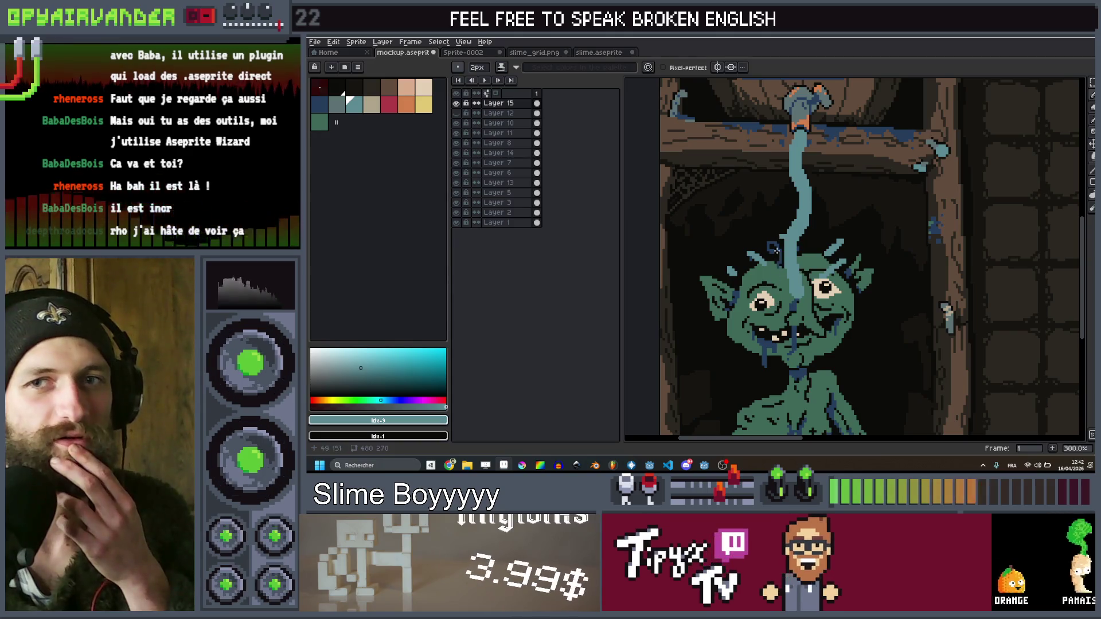
scroll(790, 178, down, 1)
scroll(801, 276, up, 2)
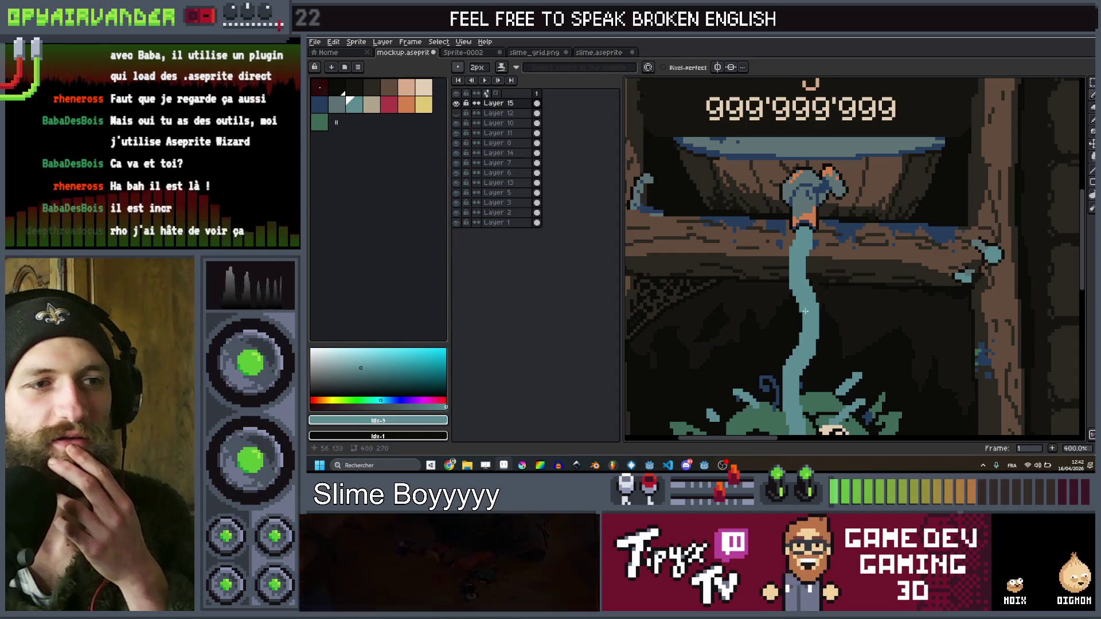
scroll(799, 368, down, 3)
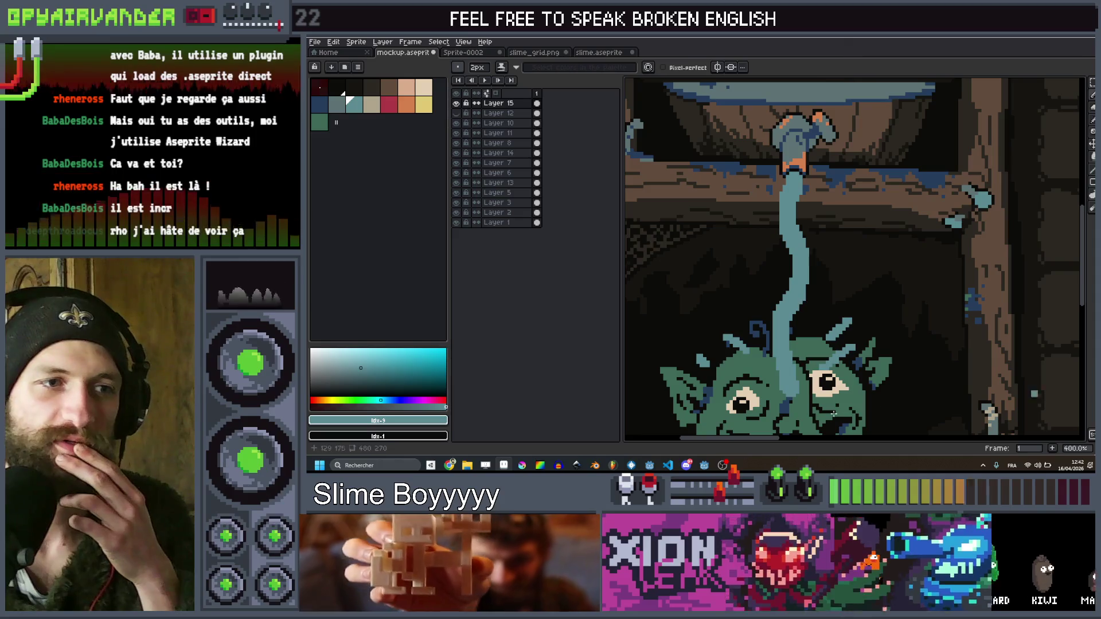
scroll(882, 403, down, 5)
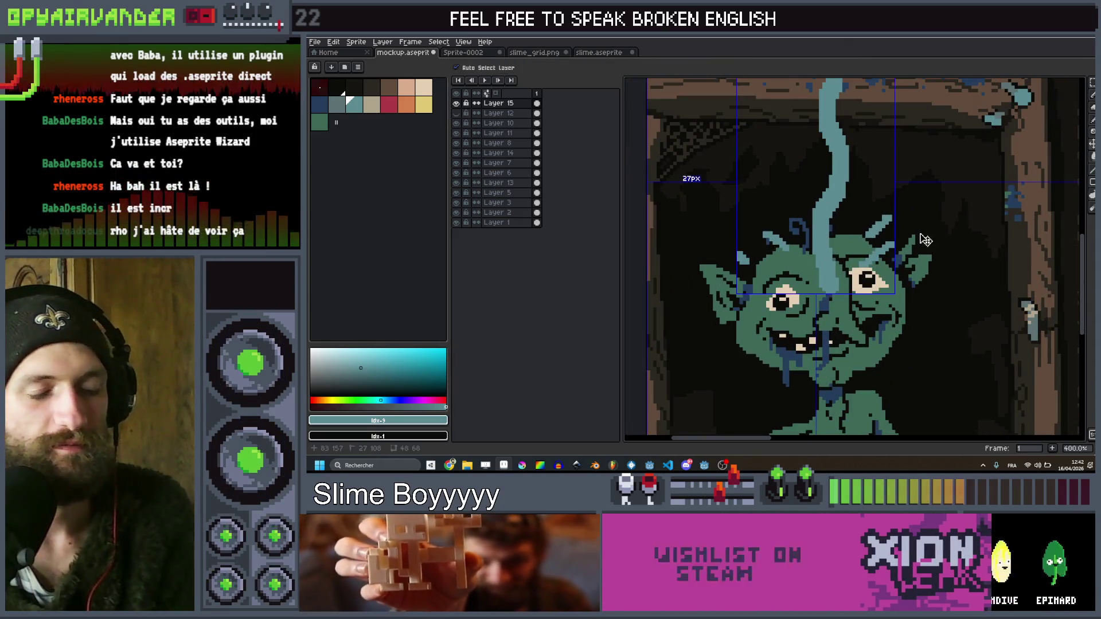
key(b)
scroll(907, 253, down, 3)
Pan and zoom over the goblin's body, its ledge and the red soup score above Target
scroll(836, 332, up, 3)
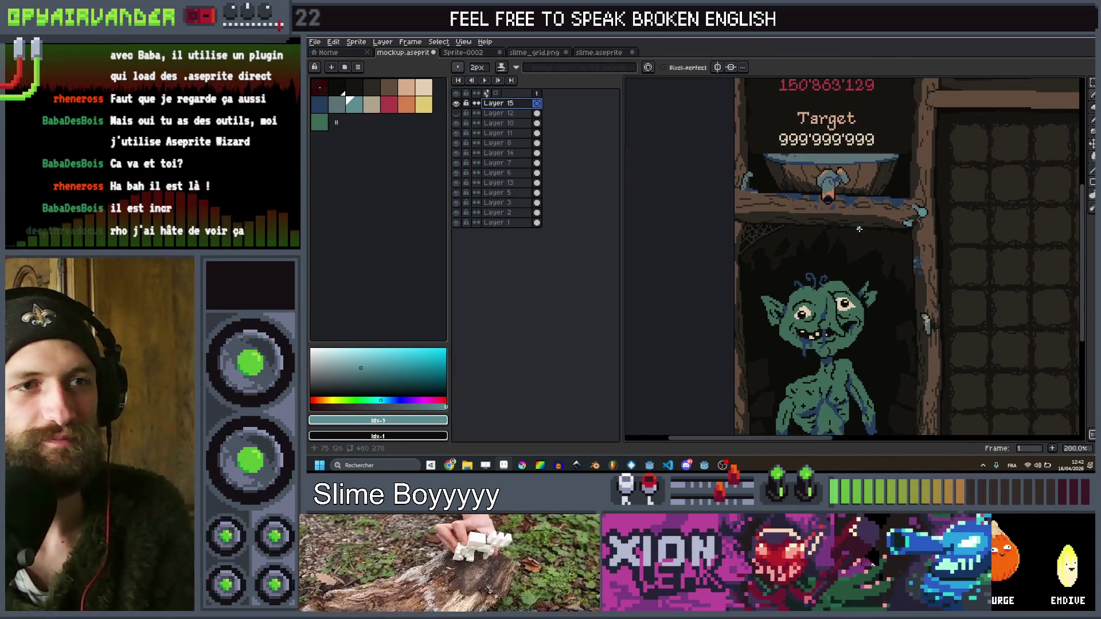
drag(836, 333, 855, 265)
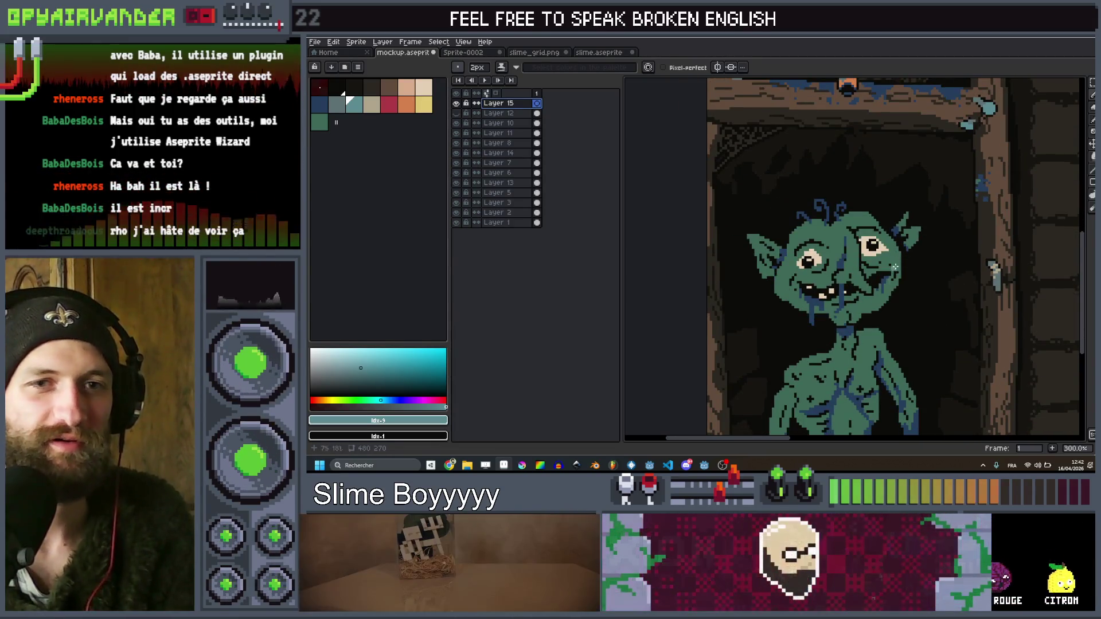
drag(884, 249, 884, 156)
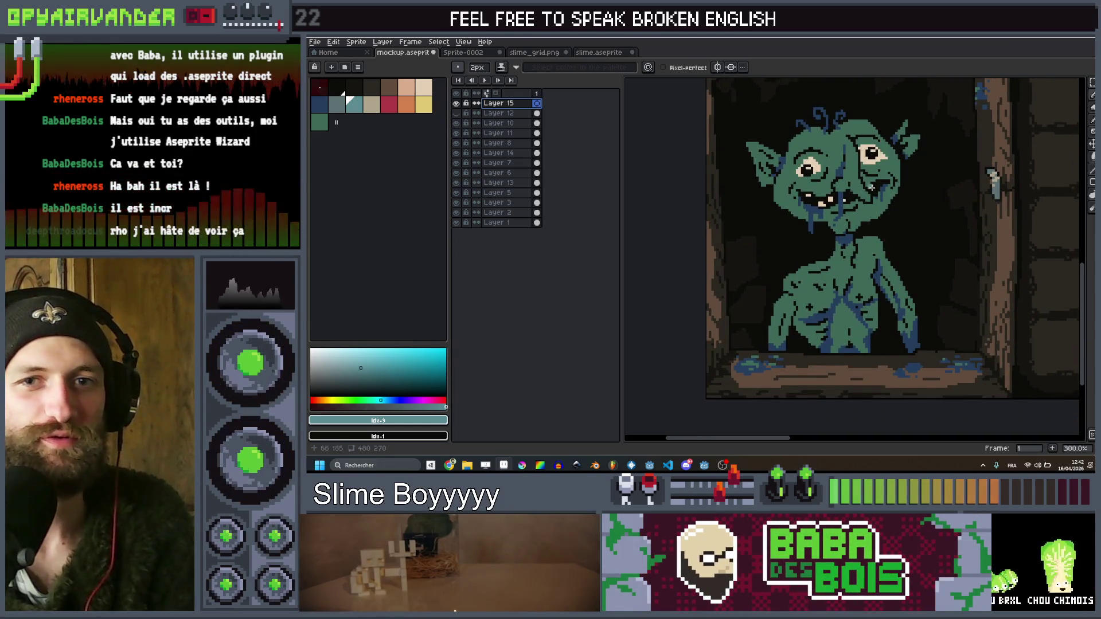
scroll(848, 153, up, 3)
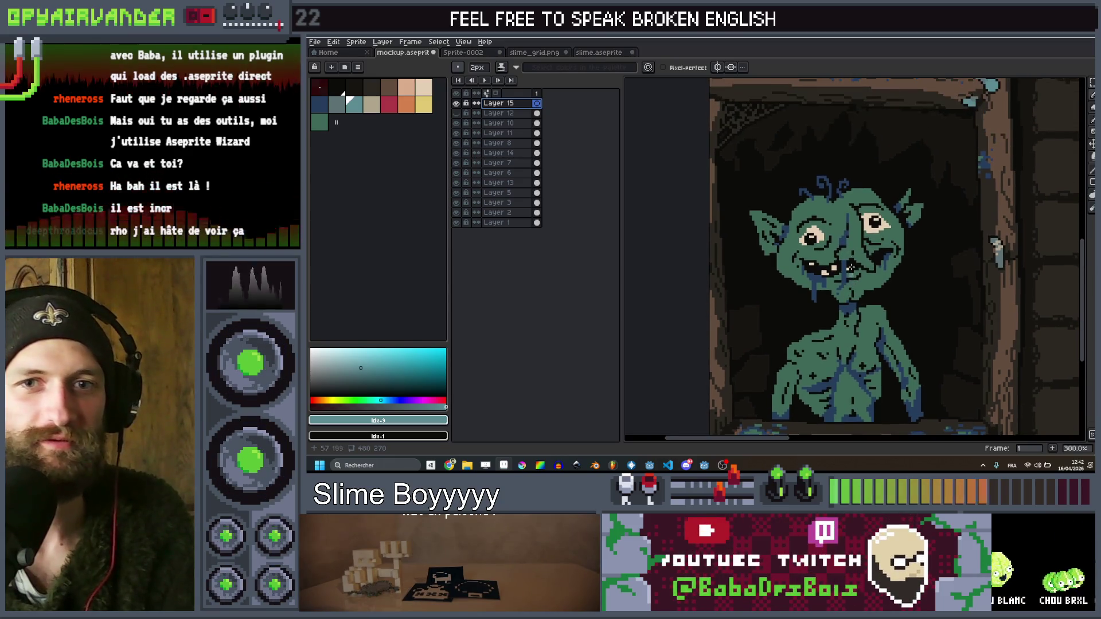
scroll(881, 169, up, 3)
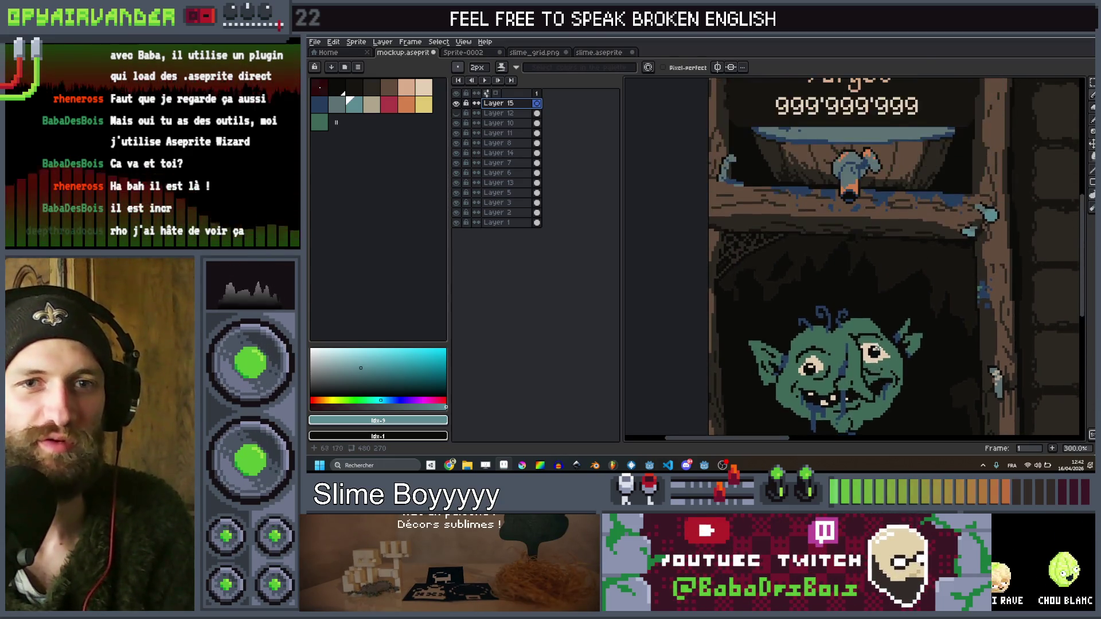
scroll(877, 201, down, 3)
scroll(873, 232, up, 1)
drag(873, 233, 875, 258)
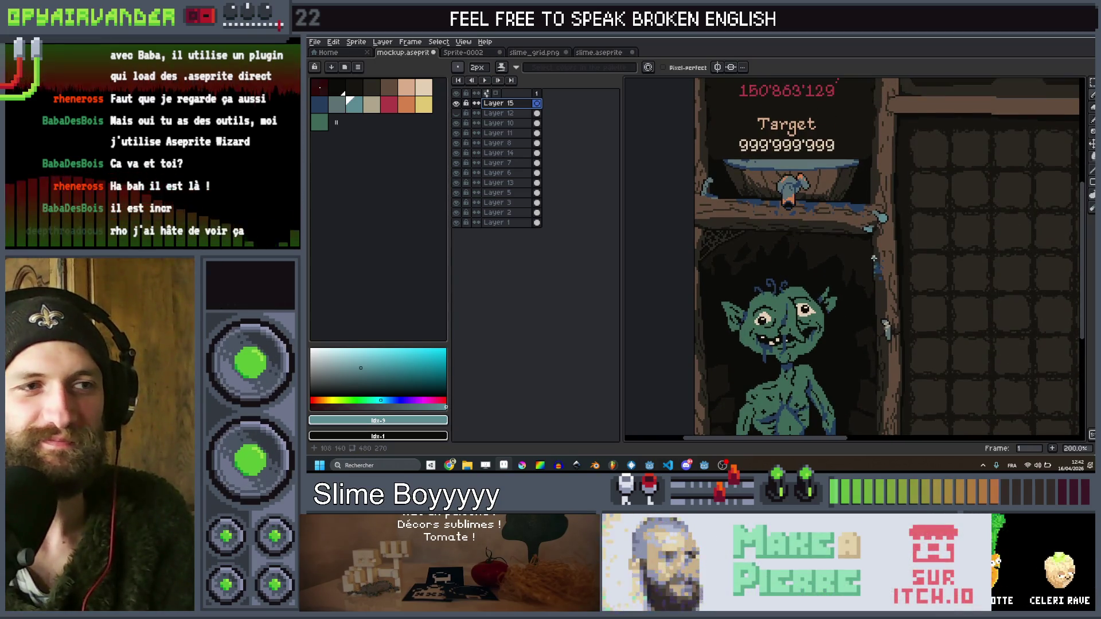
scroll(852, 248, down, 2)
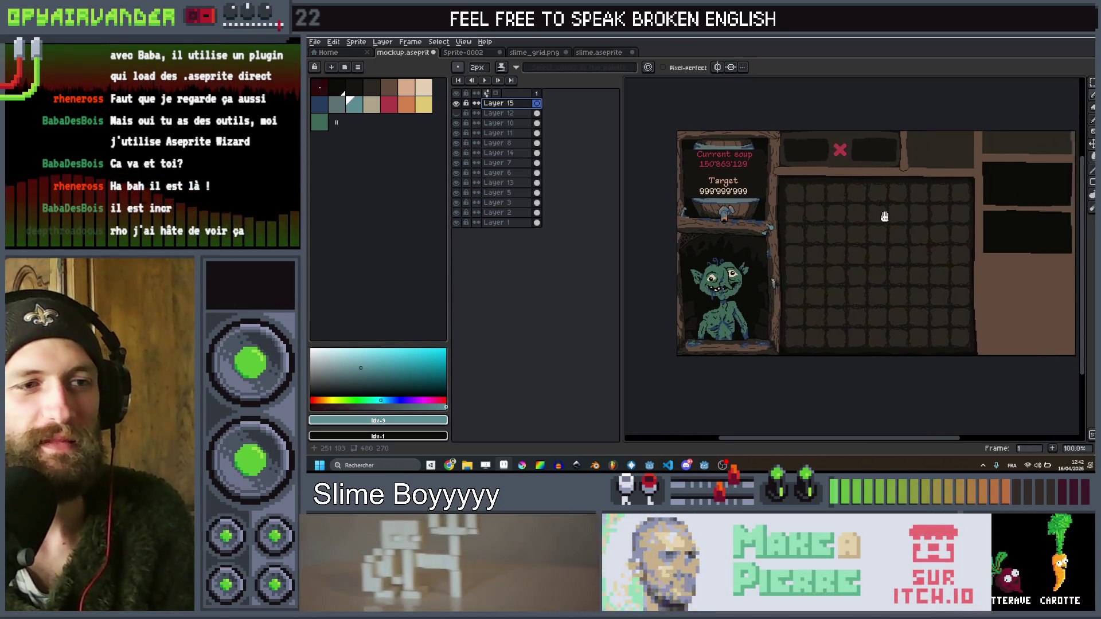
scroll(878, 202, up, 1)
scroll(877, 202, up, 1)
Pan and zoom across the red X, top bar and stone-tile inventory grid
drag(865, 184, 875, 227)
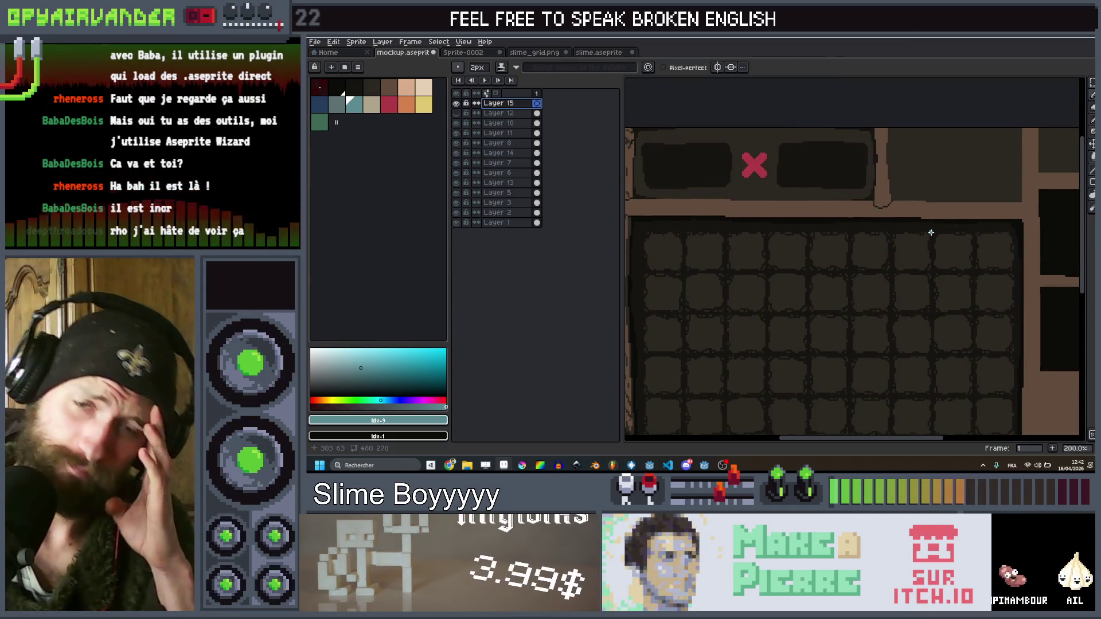
scroll(959, 159, down, 1)
scroll(906, 158, up, 1)
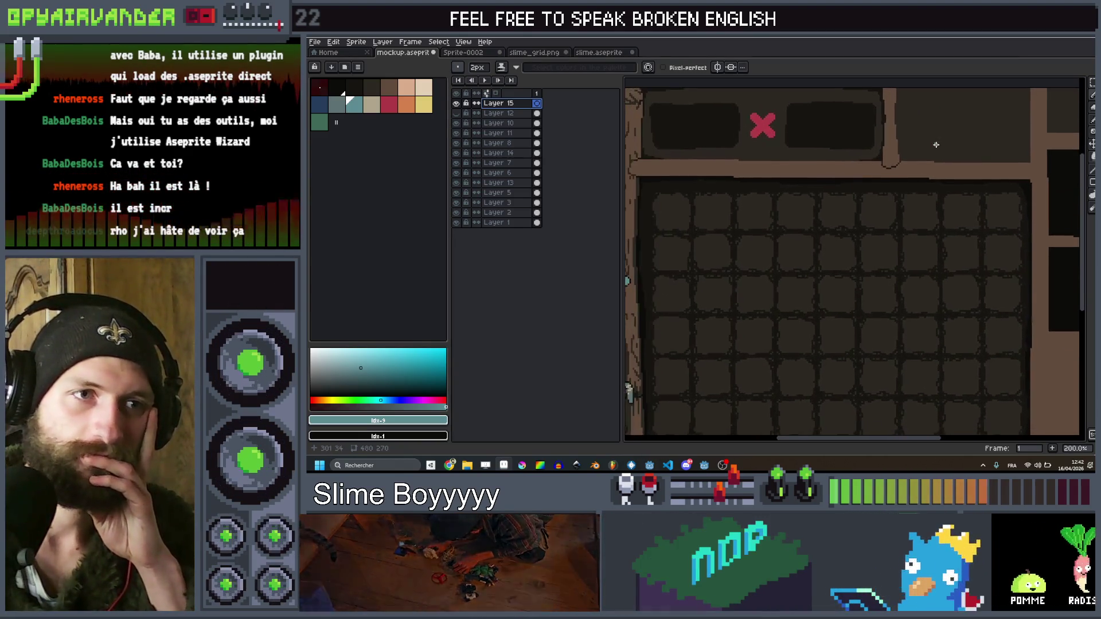
scroll(938, 166, down, 1)
scroll(937, 206, down, 1)
drag(932, 211, 893, 230)
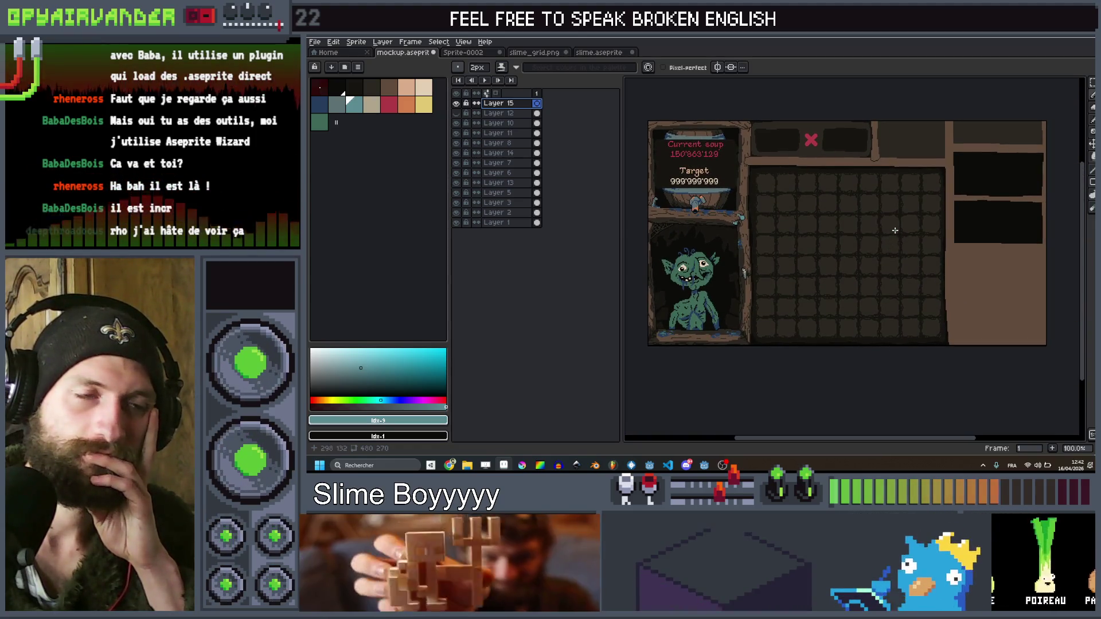
scroll(794, 164, up, 1)
scroll(783, 144, up, 1)
scroll(783, 144, down, 1)
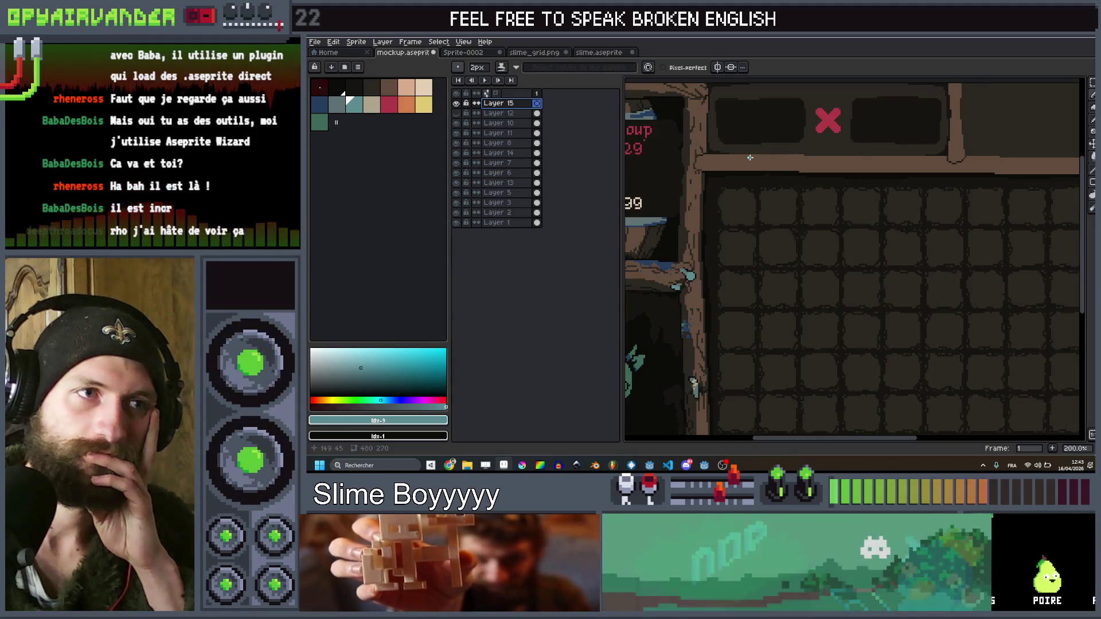
scroll(755, 160, down, 1)
scroll(804, 162, up, 1)
drag(907, 143, 795, 160)
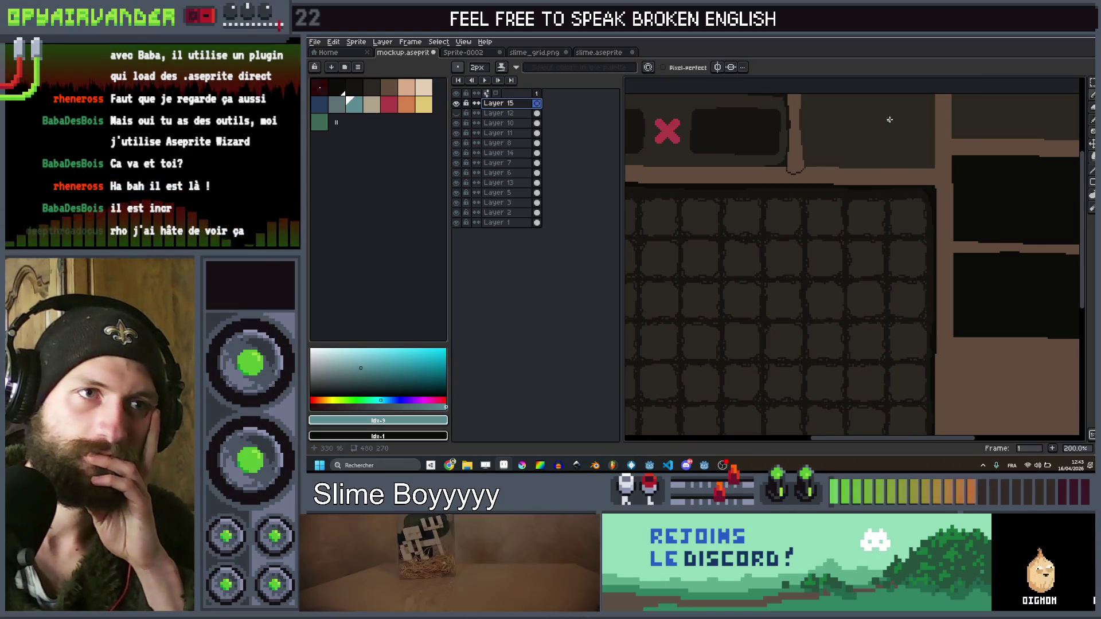
scroll(815, 145, down, 1)
scroll(904, 225, up, 1)
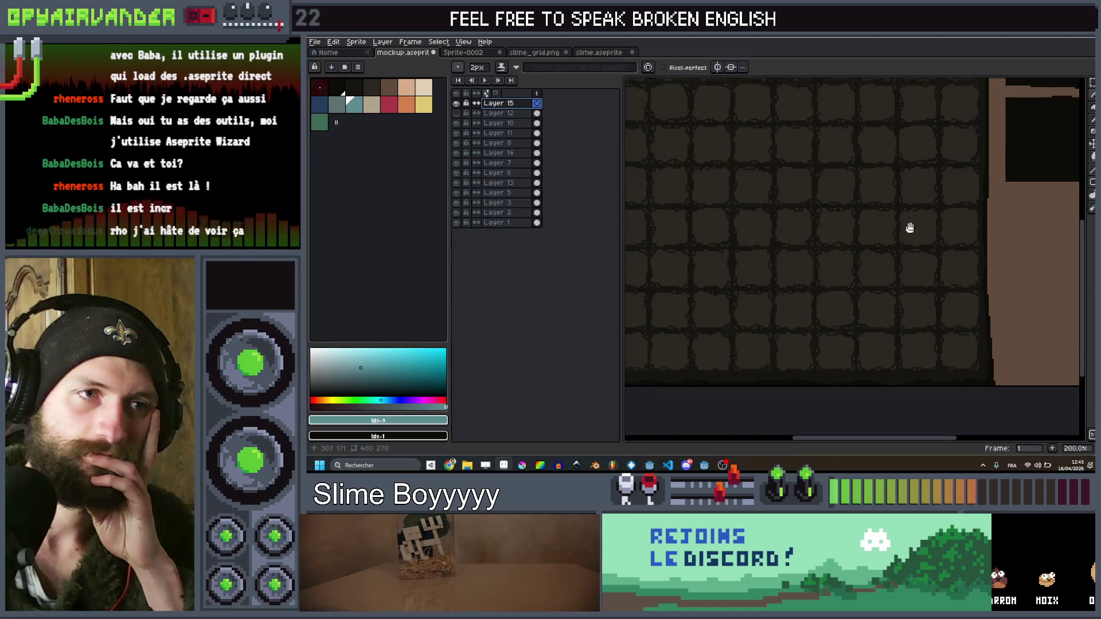
scroll(935, 240, down, 1)
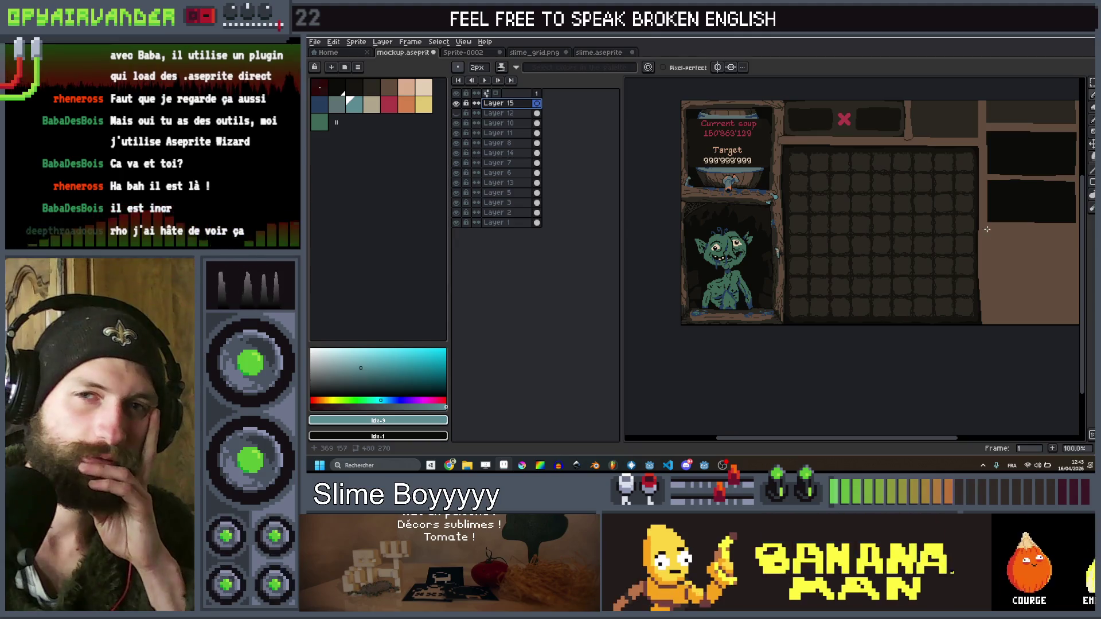
mouse_move(967, 228)
mouse_down()
mouse_move(897, 235)
mouse_move(906, 243)
mouse_up()
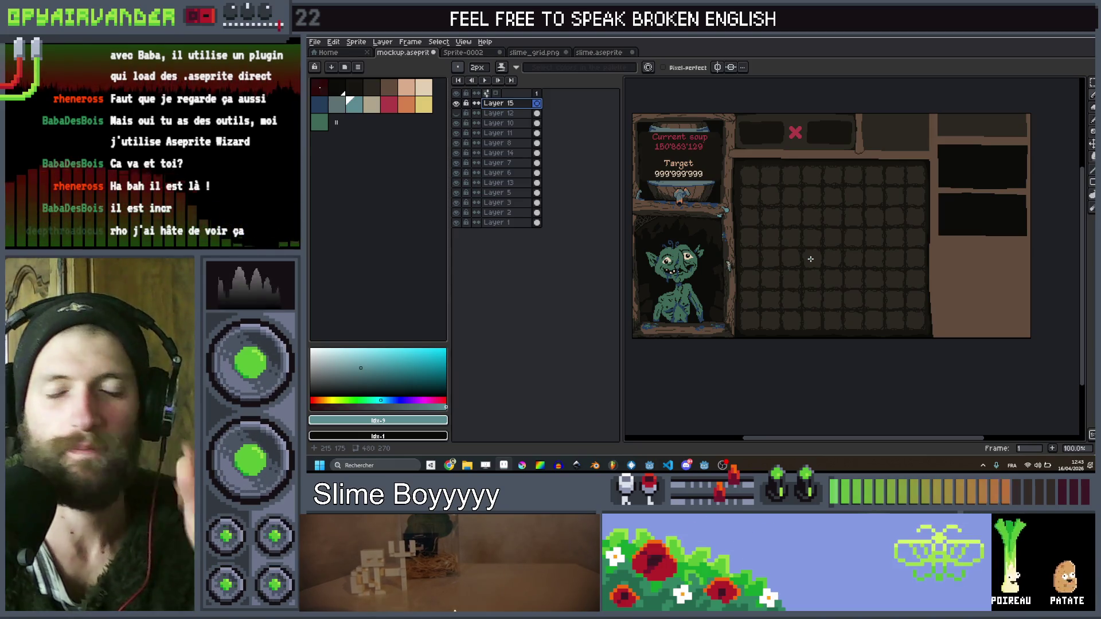
scroll(808, 261, up, 1)
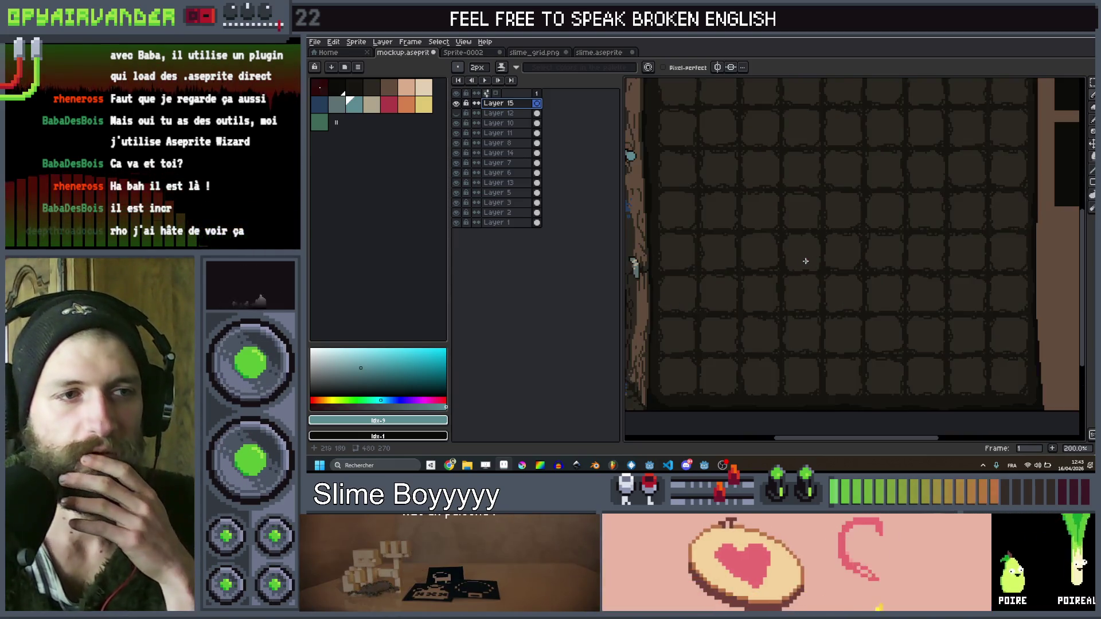
scroll(801, 252, down, 2)
scroll(852, 147, up, 3)
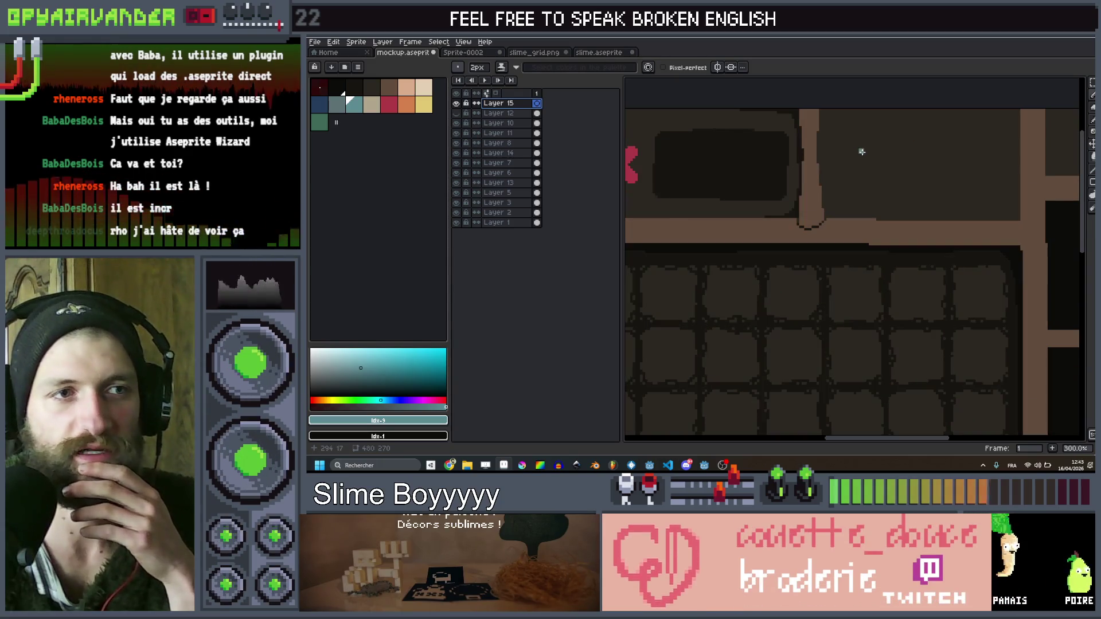
click(320, 125)
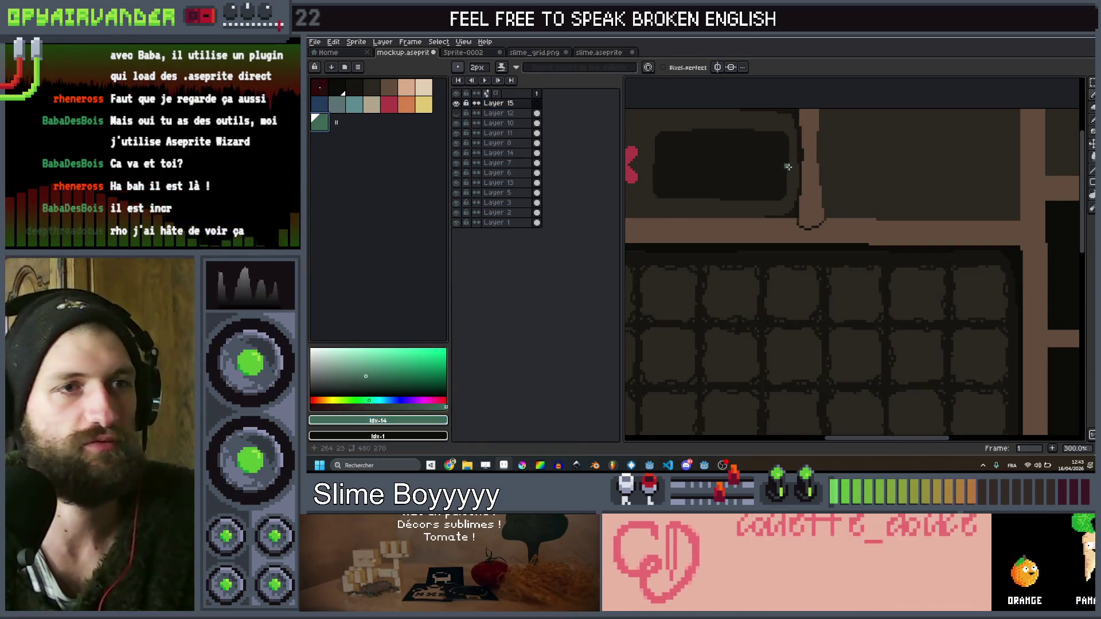
click(389, 103)
mouse_move(908, 166)
mouse_down()
mouse_move(893, 184)
mouse_move(916, 188)
mouse_up()
scroll(918, 183, down, 2)
scroll(951, 170, up, 2)
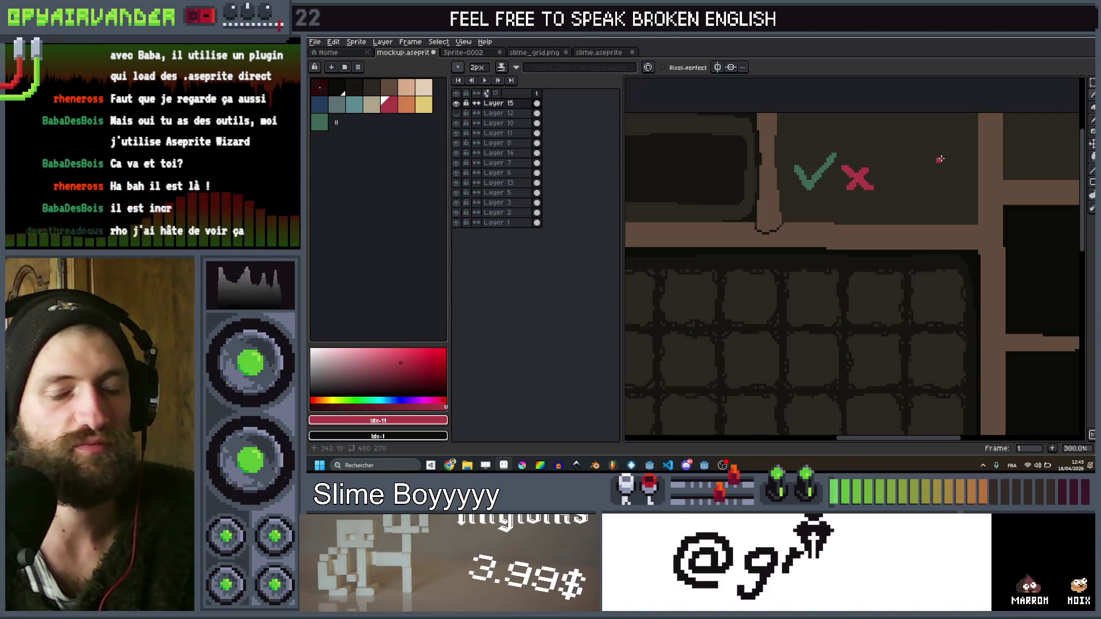
scroll(892, 166, down, 2)
scroll(887, 161, up, 2)
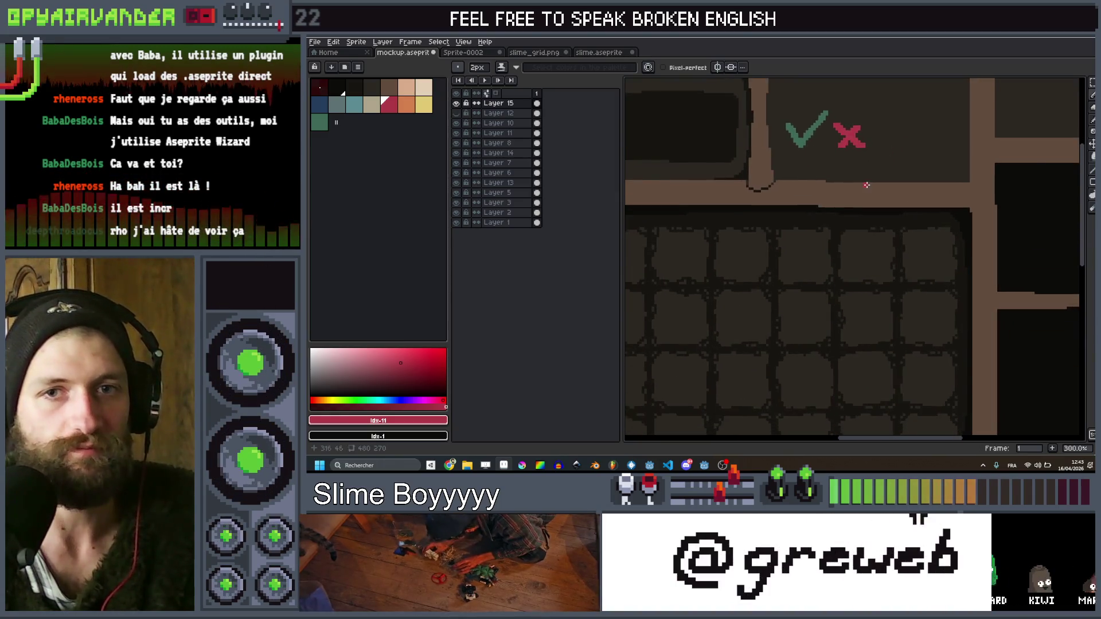
scroll(880, 158, down, 1)
scroll(874, 161, up, 1)
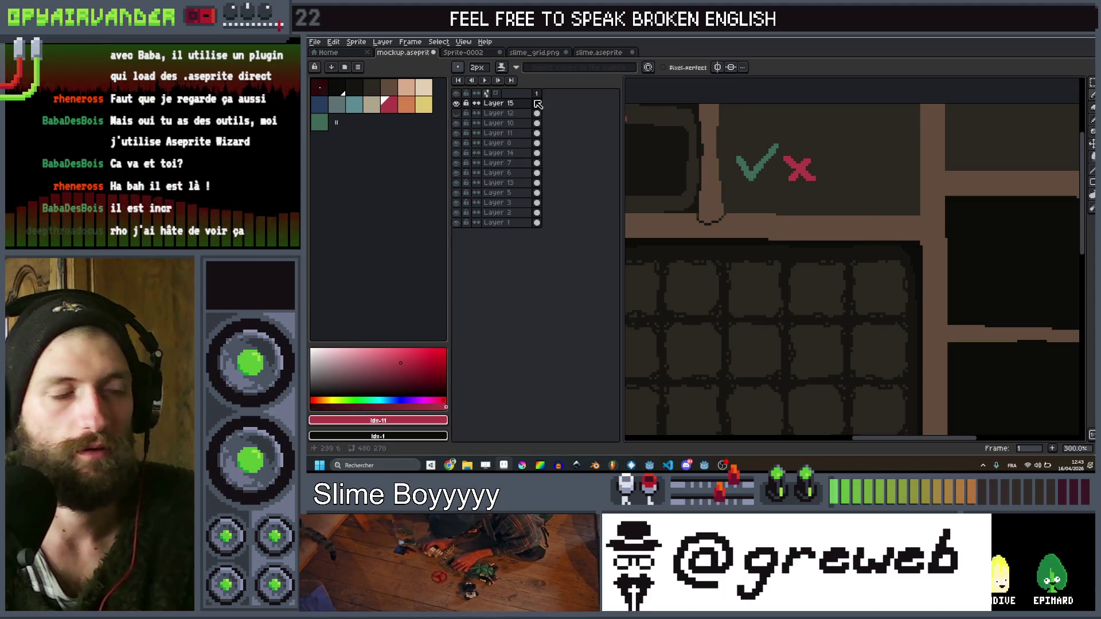
click(407, 106)
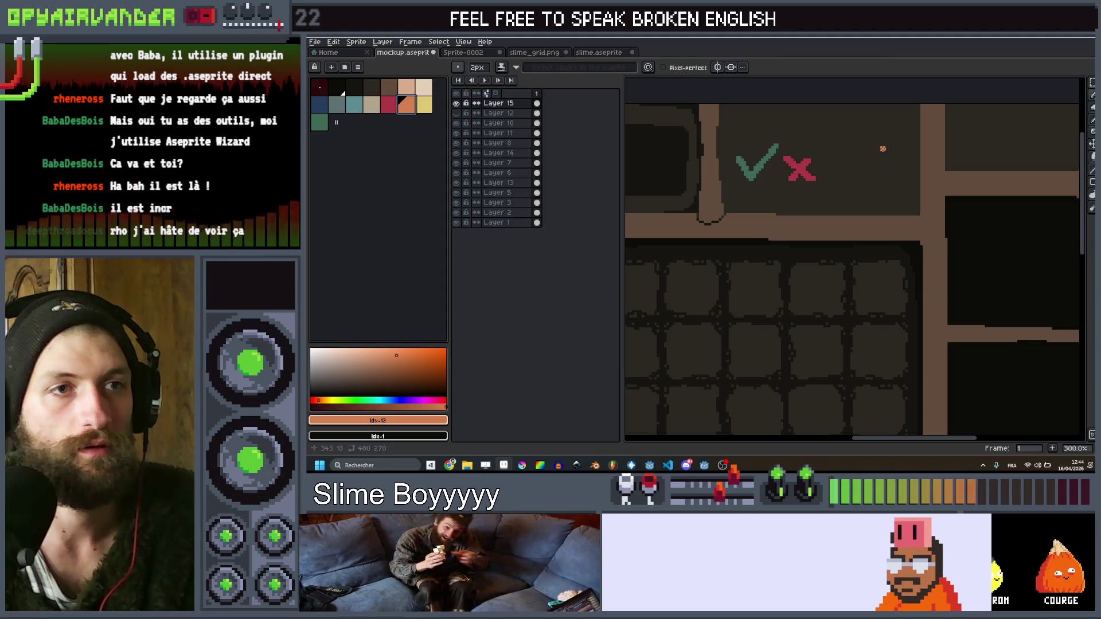
drag(874, 140, 860, 156)
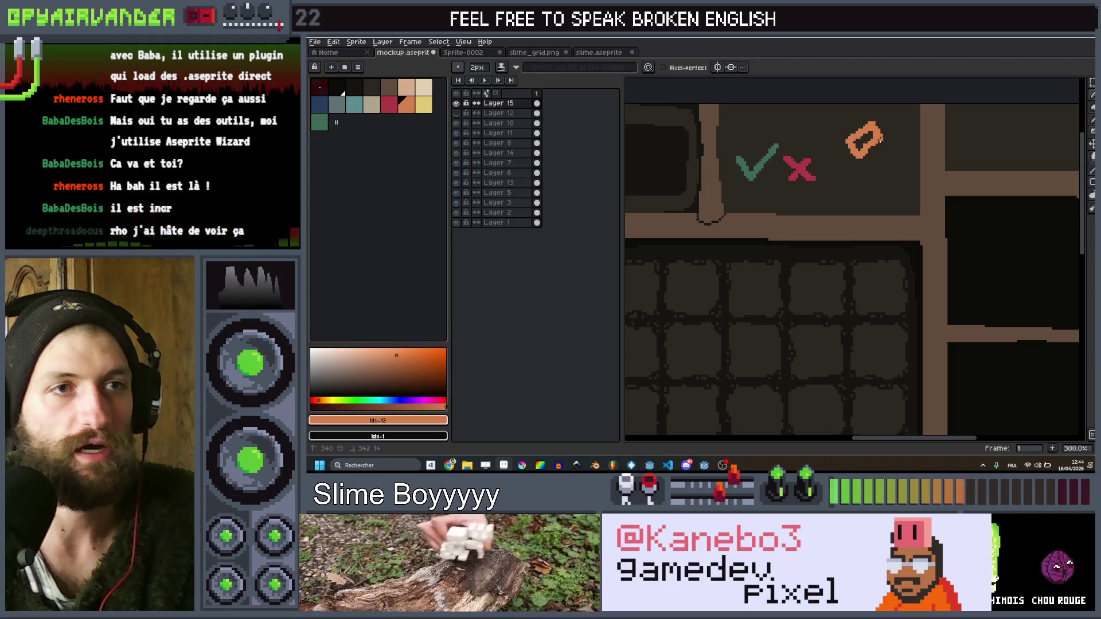
drag(867, 142, 889, 167)
scroll(888, 168, down, 4)
scroll(917, 172, up, 2)
scroll(934, 176, down, 2)
scroll(934, 176, up, 2)
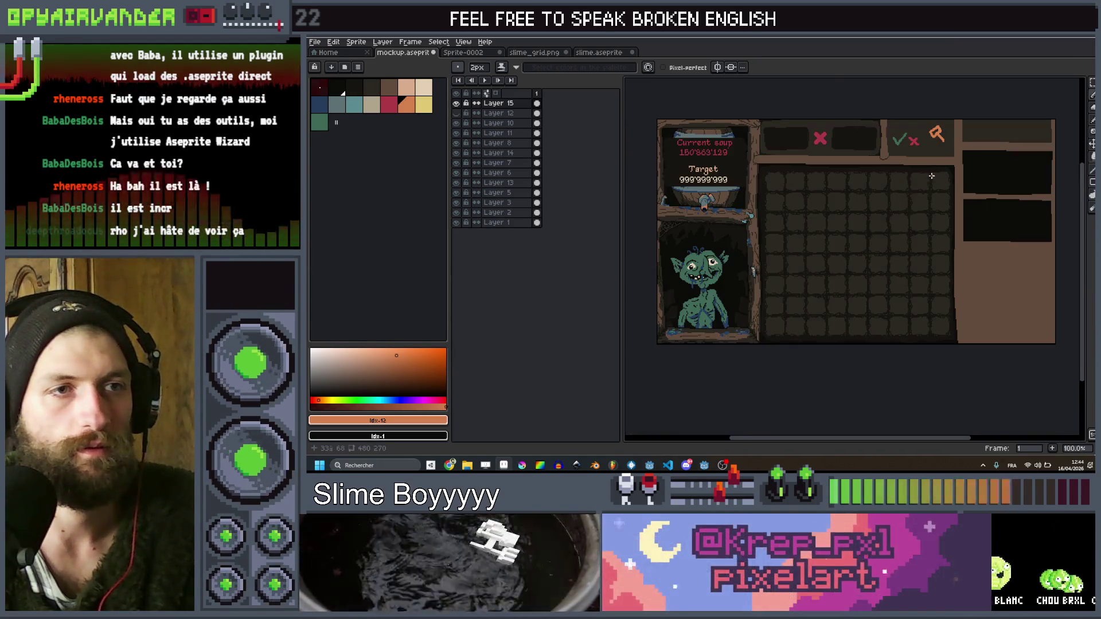
scroll(905, 132, up, 2)
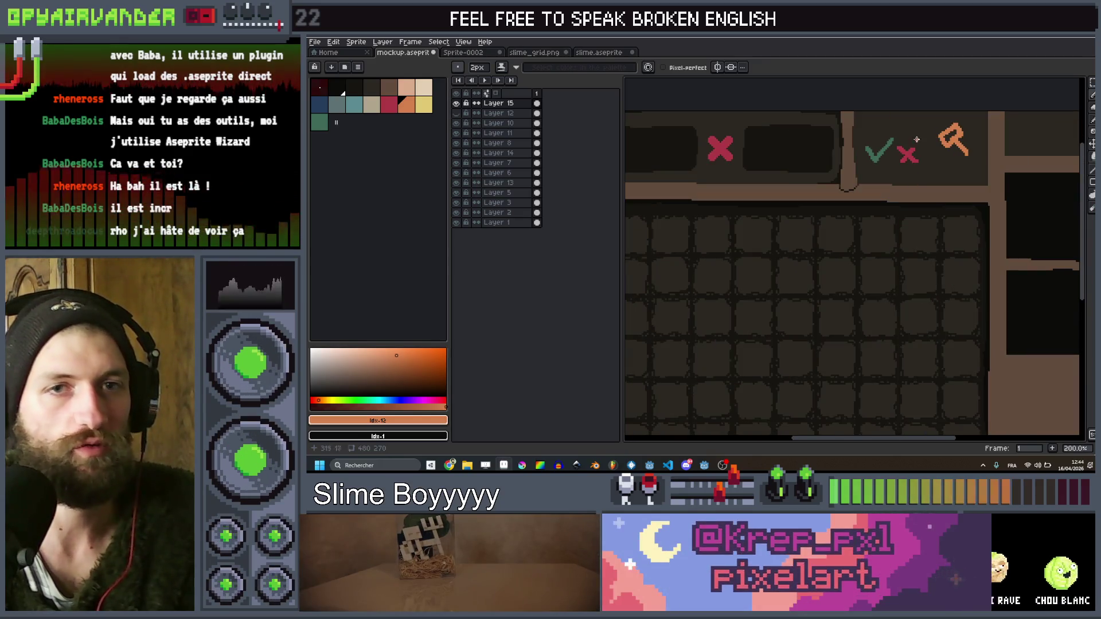
scroll(928, 123, down, 1)
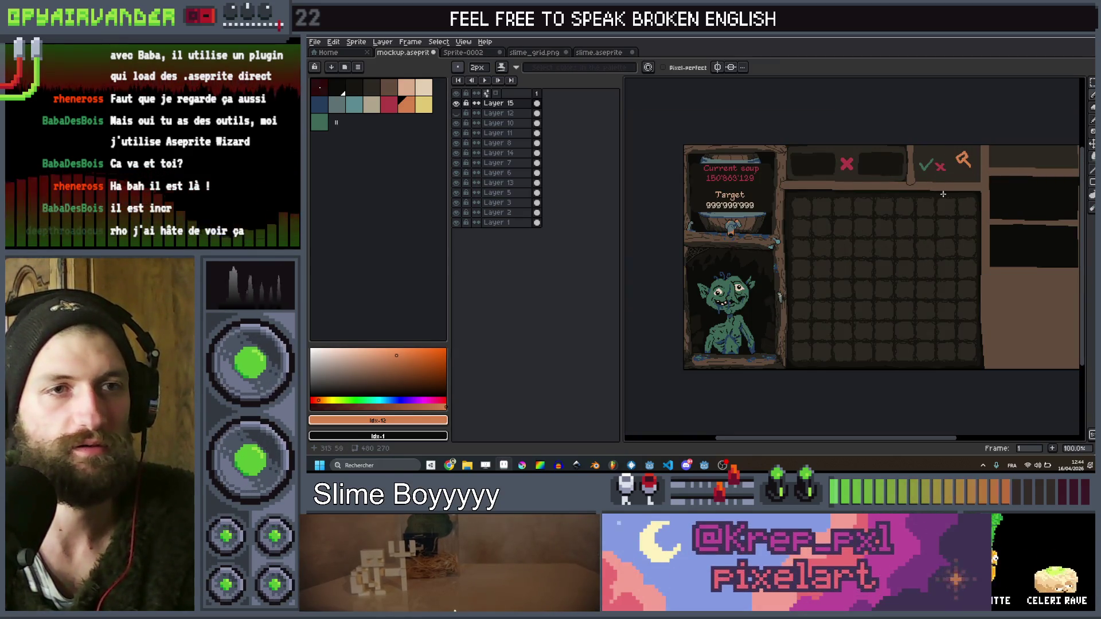
scroll(946, 183, up, 1)
scroll(952, 174, down, 1)
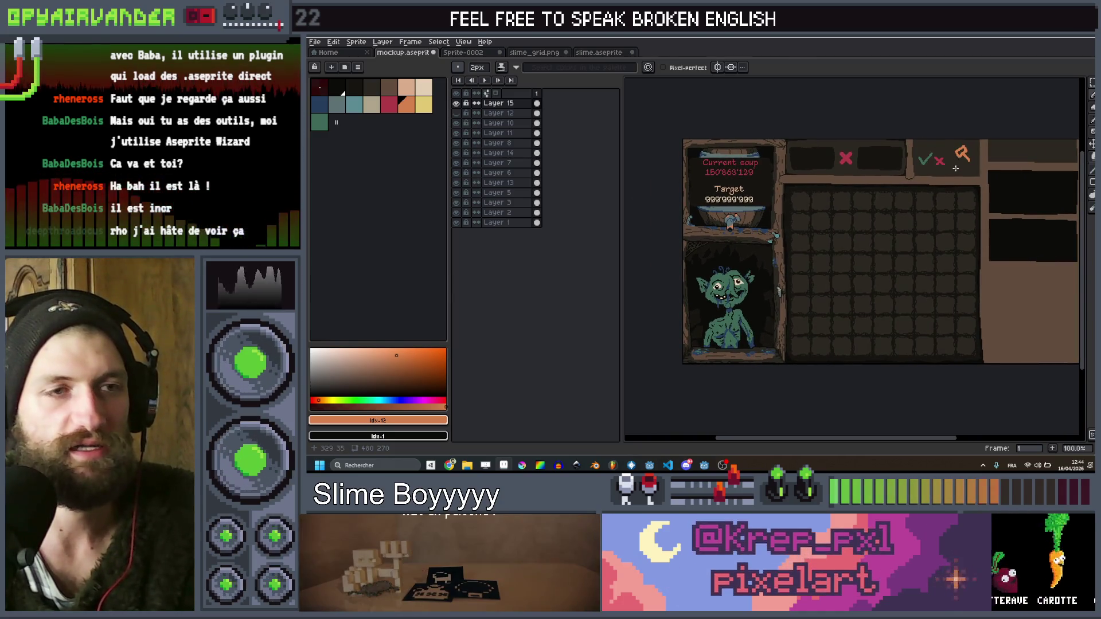
scroll(889, 183, up, 1)
scroll(850, 123, down, 1)
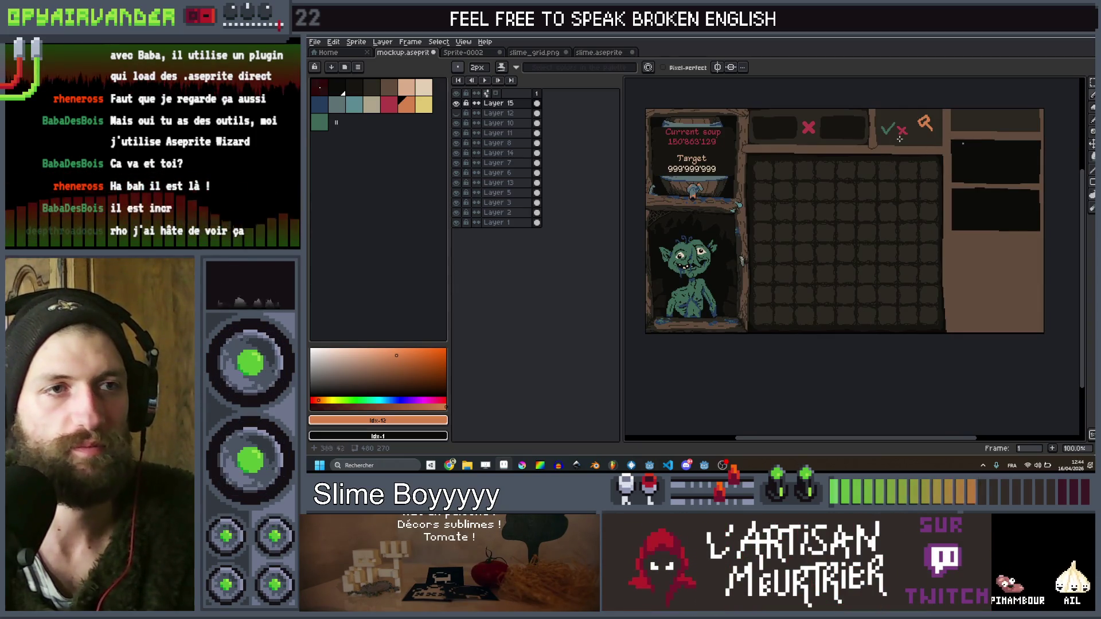
scroll(936, 142, up, 1)
scroll(901, 154, down, 1)
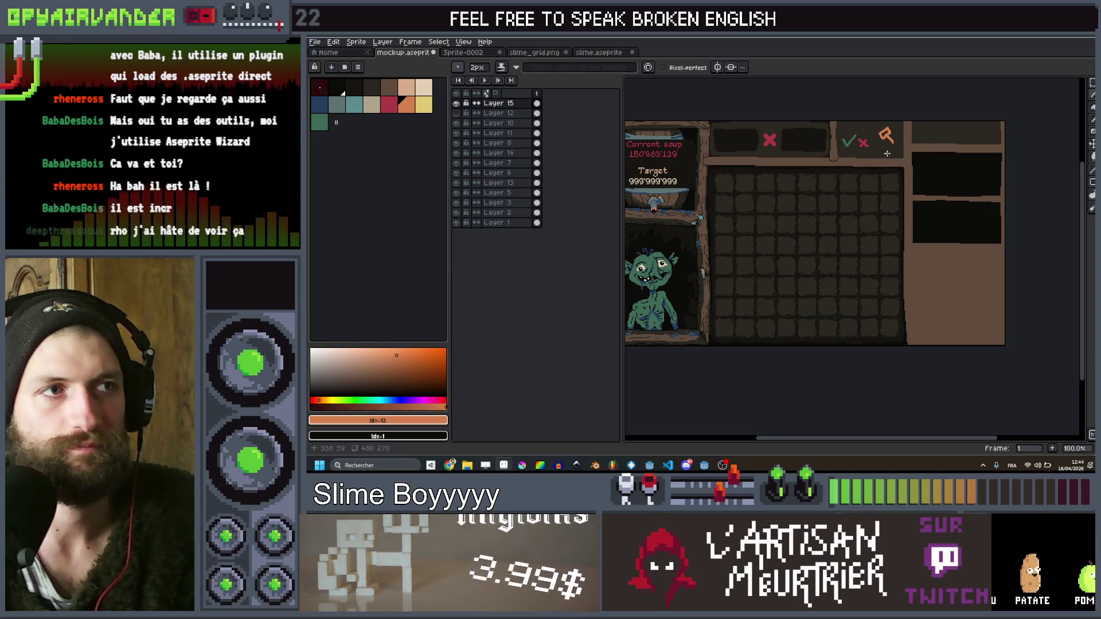
scroll(869, 147, up, 1)
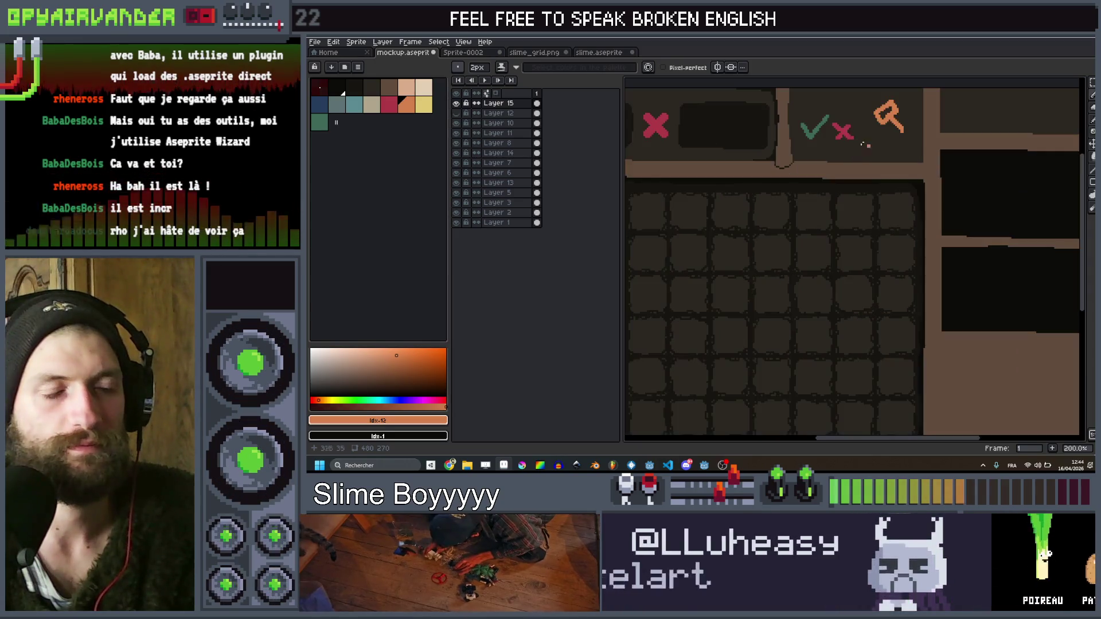
scroll(869, 147, up, 2)
Undo the orange key stroke and remove the small check and cross icons
key(ctrl+z)
key(v)
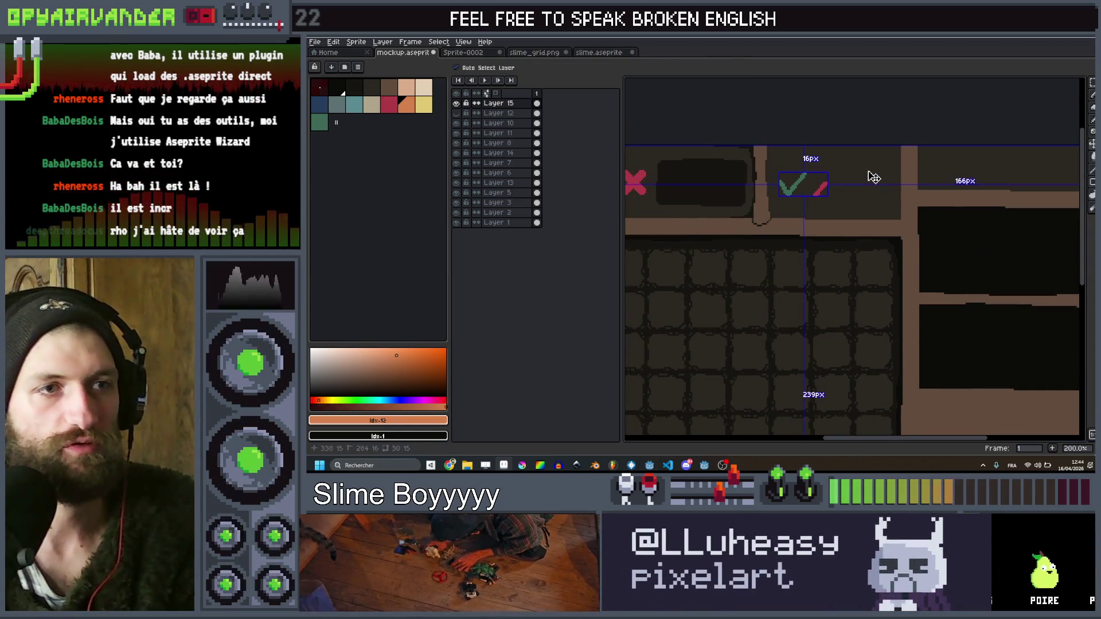
key(ctrl+z)
key(b)
drag(843, 169, 855, 146)
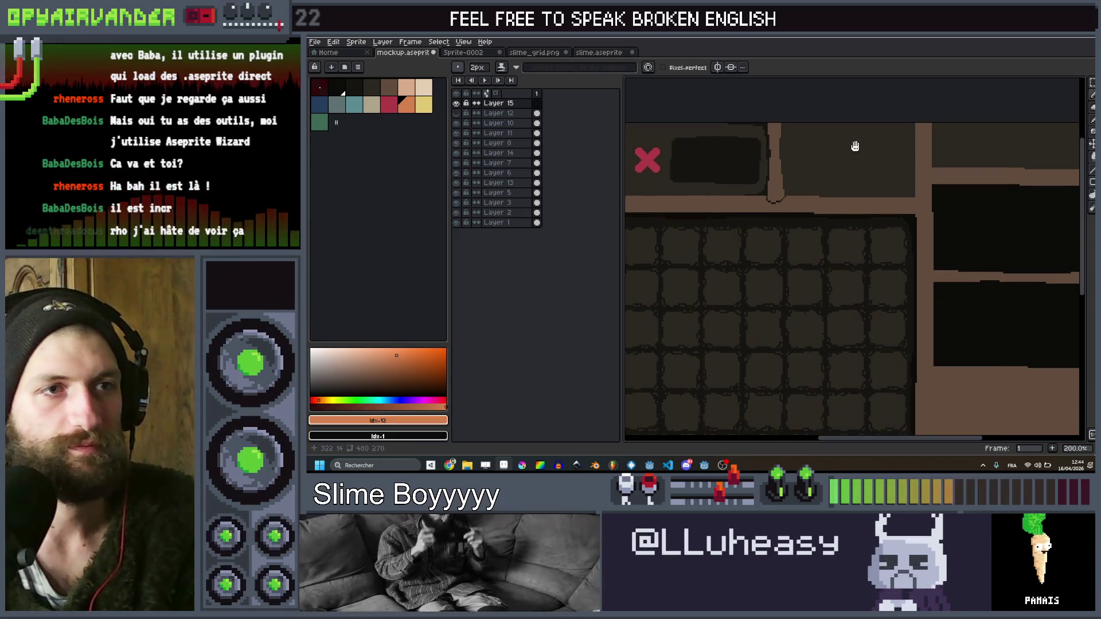
Draw a green square outline in the top bar with a 3-pixel brush
click(324, 120)
key(v)
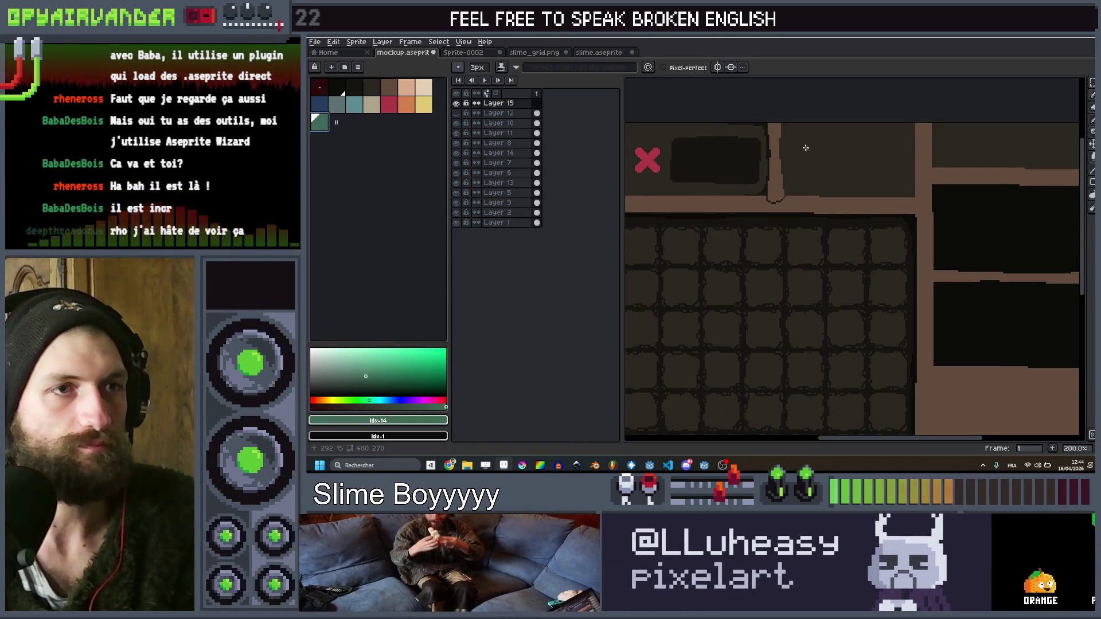
key(minus)
key(minus)
key(minus)
drag(788, 126, 794, 181)
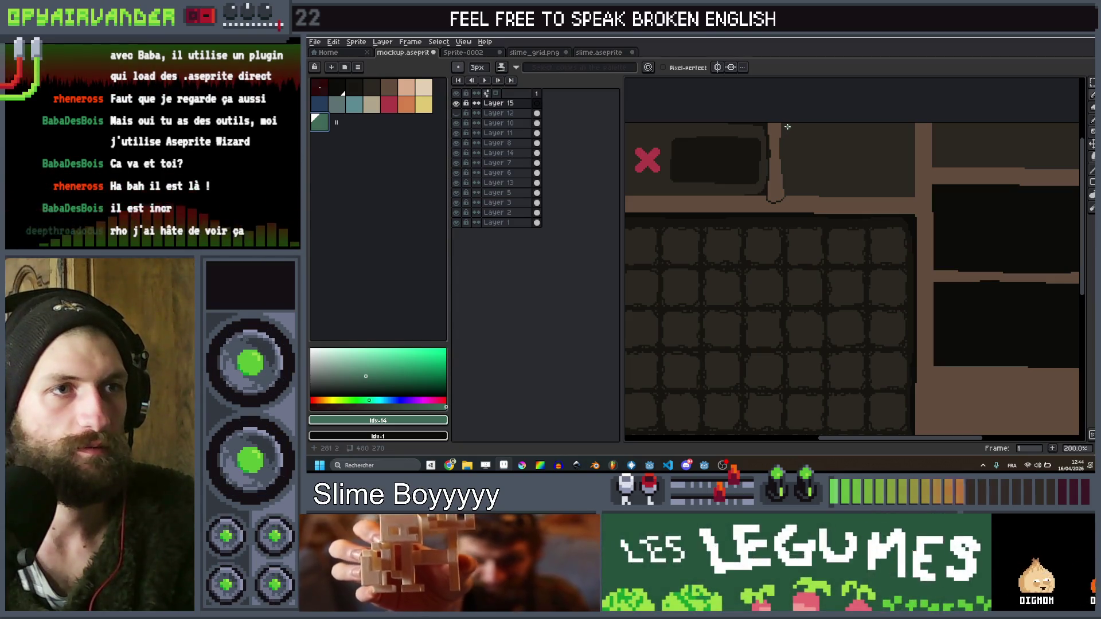
shift+click(790, 190)
shift+click(841, 191)
shift+click(842, 127)
shift+click(794, 128)
Outline the red square beside it with a 2-pixel brush, undoing stray red strokes
key(bracketleft)
key(bracketleft)
key(bracketleft)
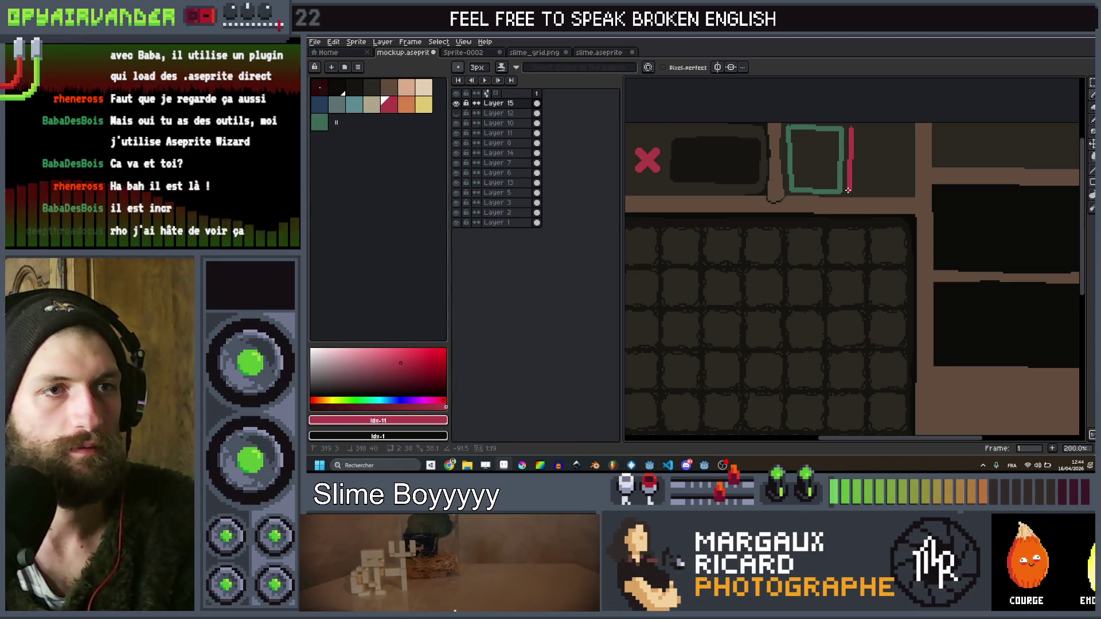
shift+click(905, 191)
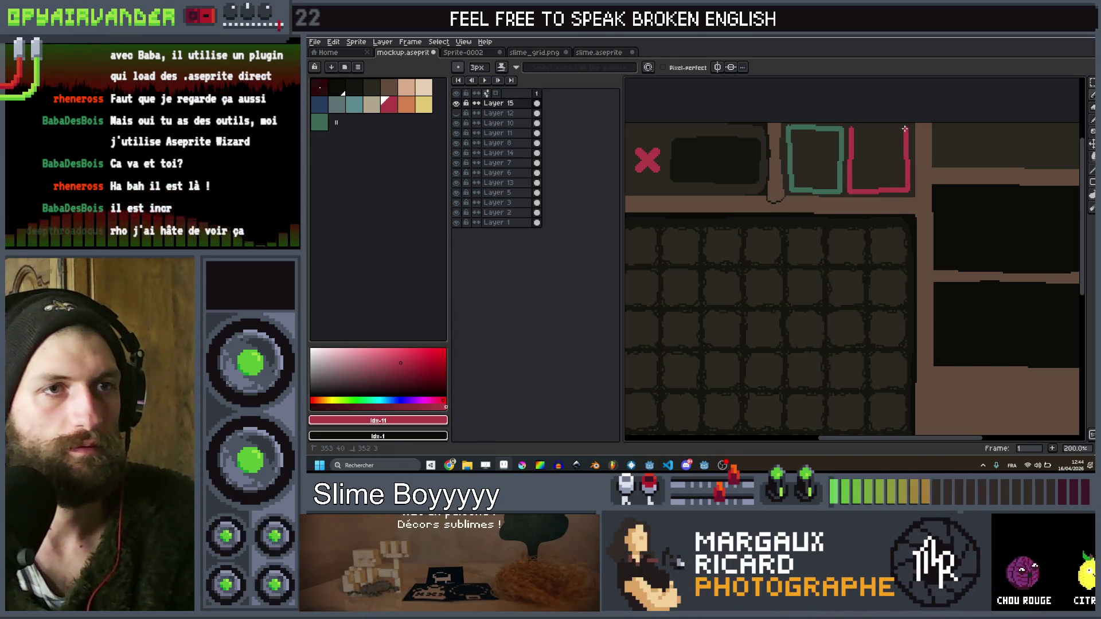
scroll(852, 129, down, 1)
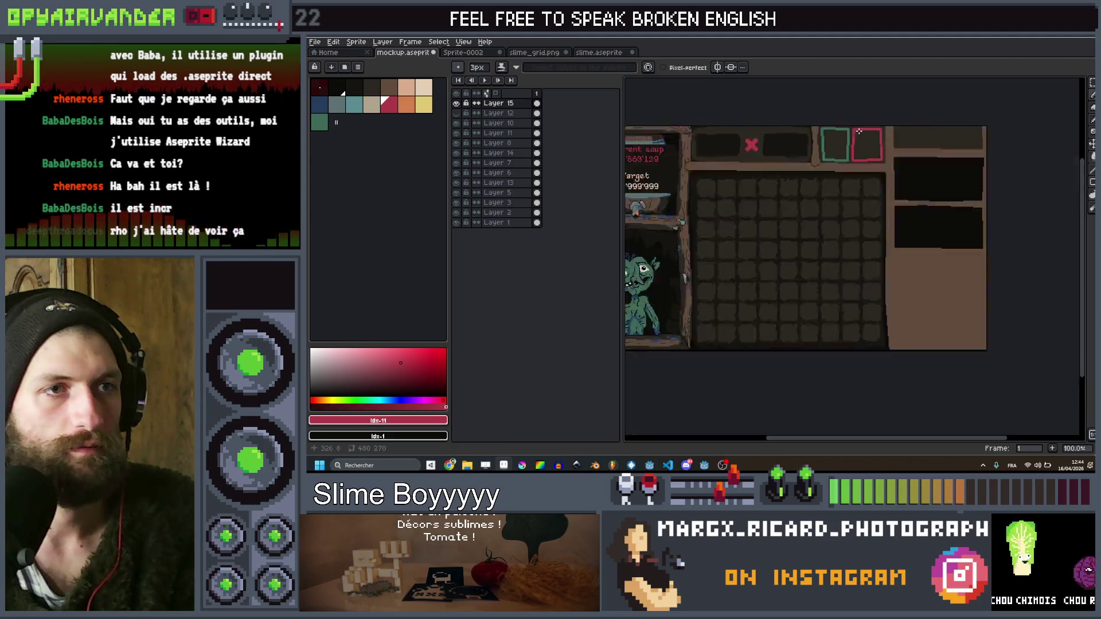
scroll(768, 133, up, 2)
key(ctrl+z)
key(minus)
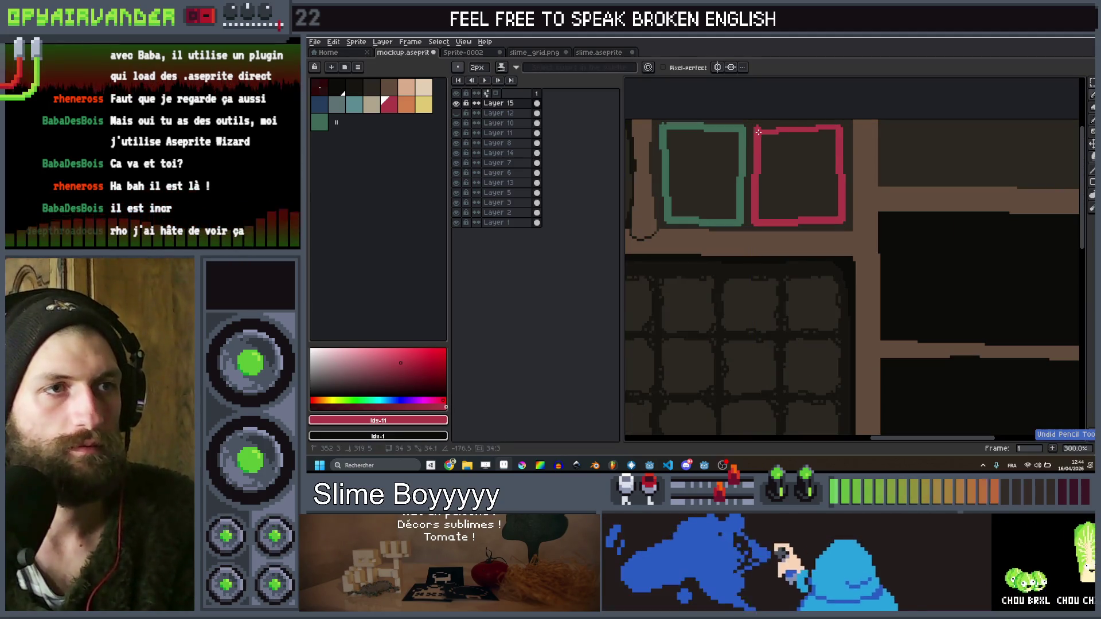
scroll(759, 131, up, 2)
key(ctrl+z)
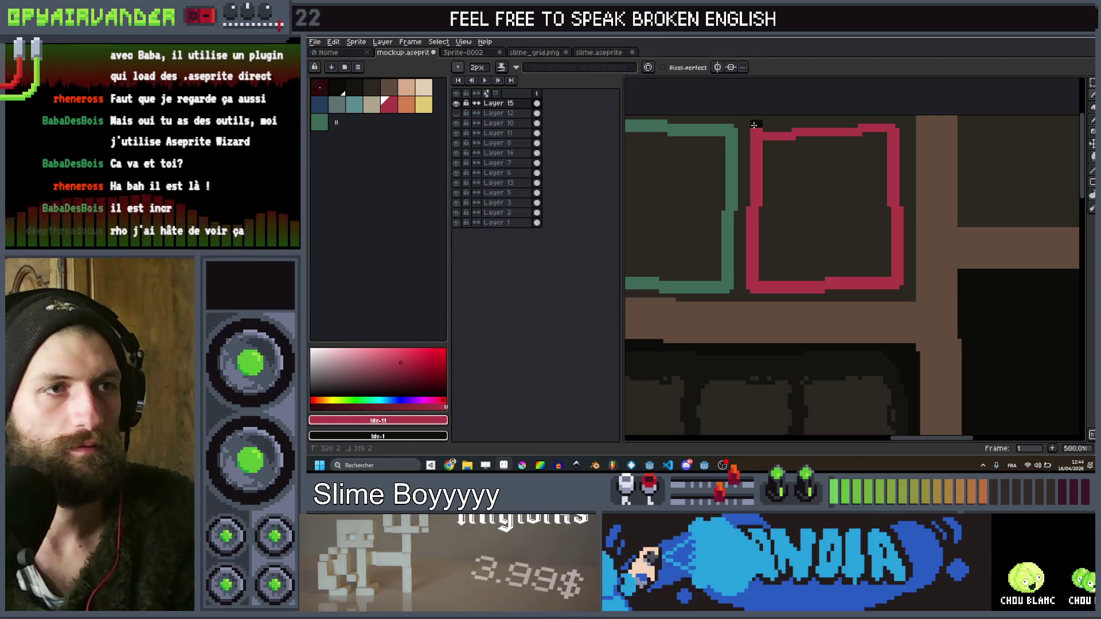
right_click(319, 88)
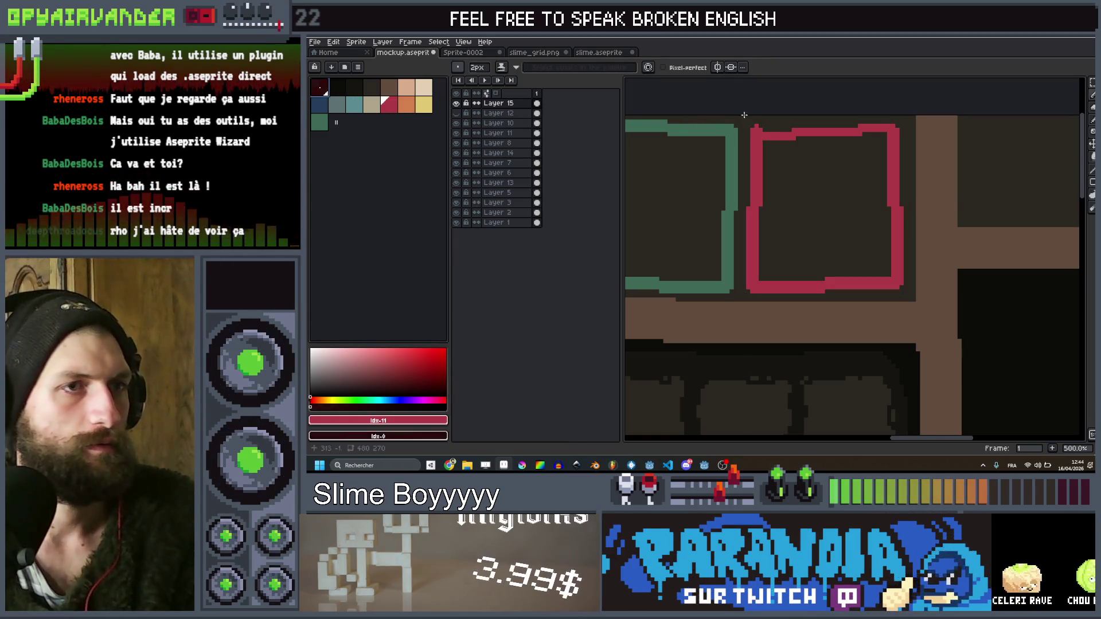
Flood-fill the two squares solid red and green
key(g)
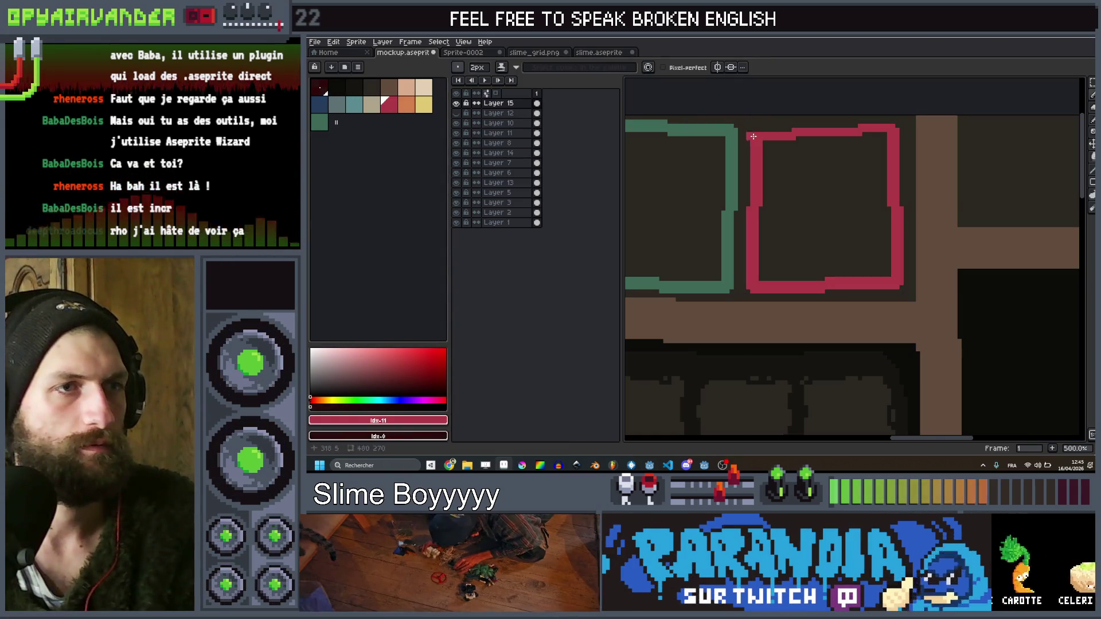
click(811, 191)
scroll(812, 192, down, 1)
scroll(762, 172, up, 1)
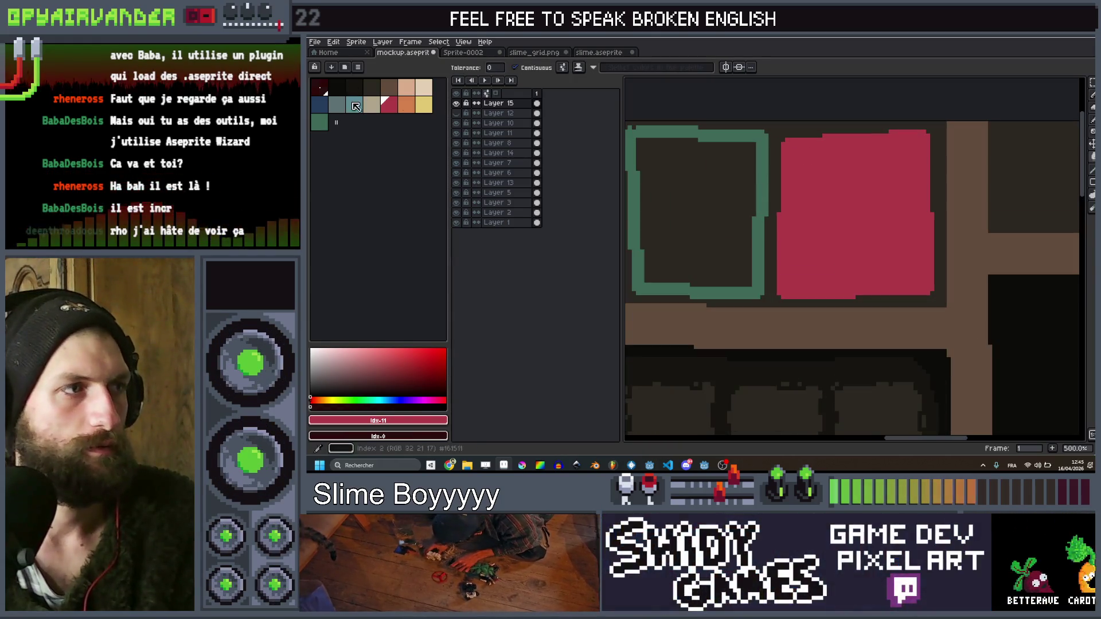
click(319, 122)
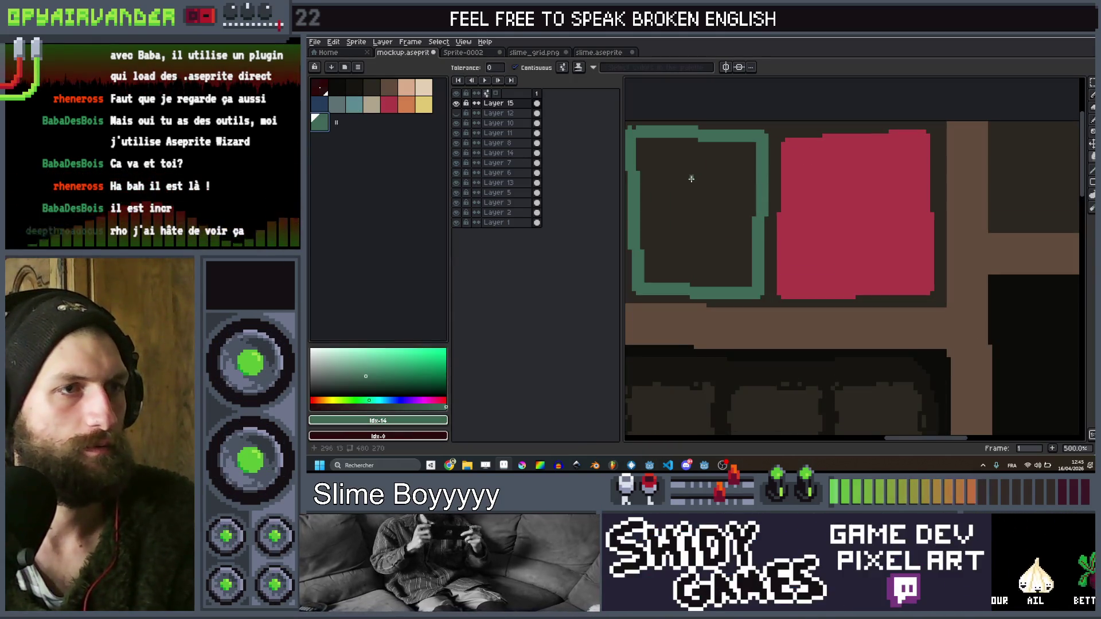
scroll(793, 186, down, 4)
scroll(792, 186, down, 2)
scroll(793, 186, up, 5)
scroll(831, 172, down, 5)
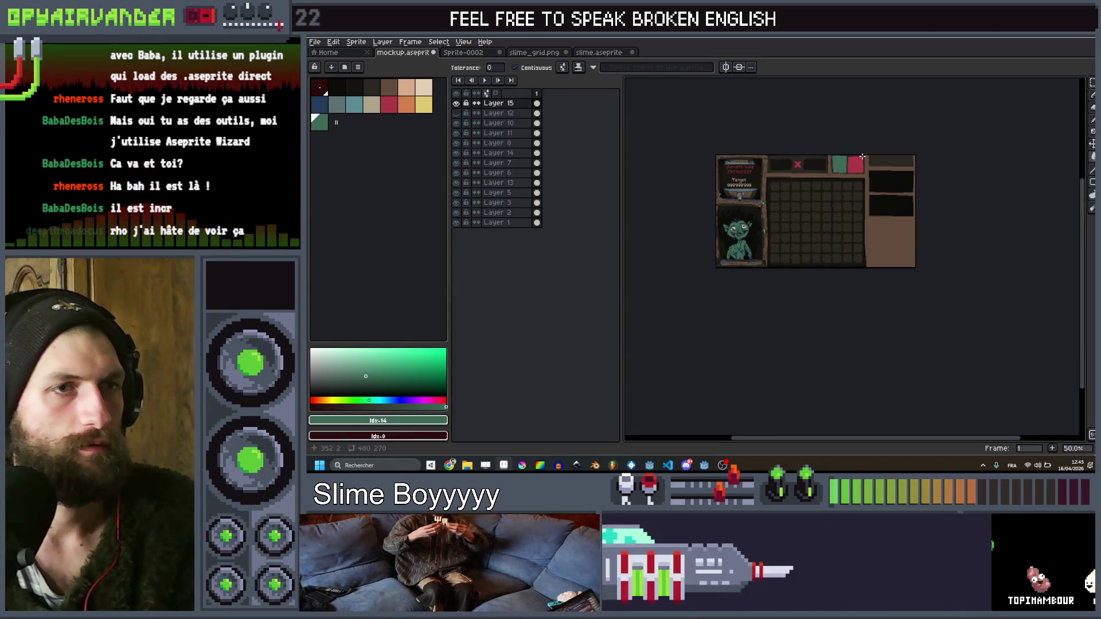
scroll(856, 157, up, 4)
scroll(856, 157, up, 1)
Draw a black X across the red square
key(b)
click(337, 87)
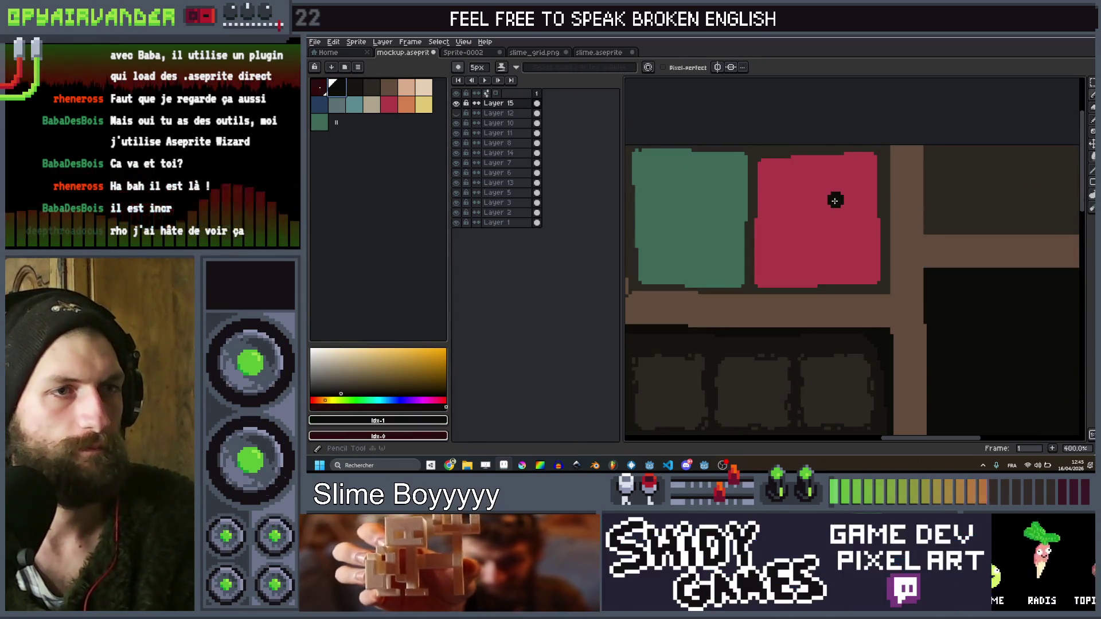
drag(846, 192, 793, 254)
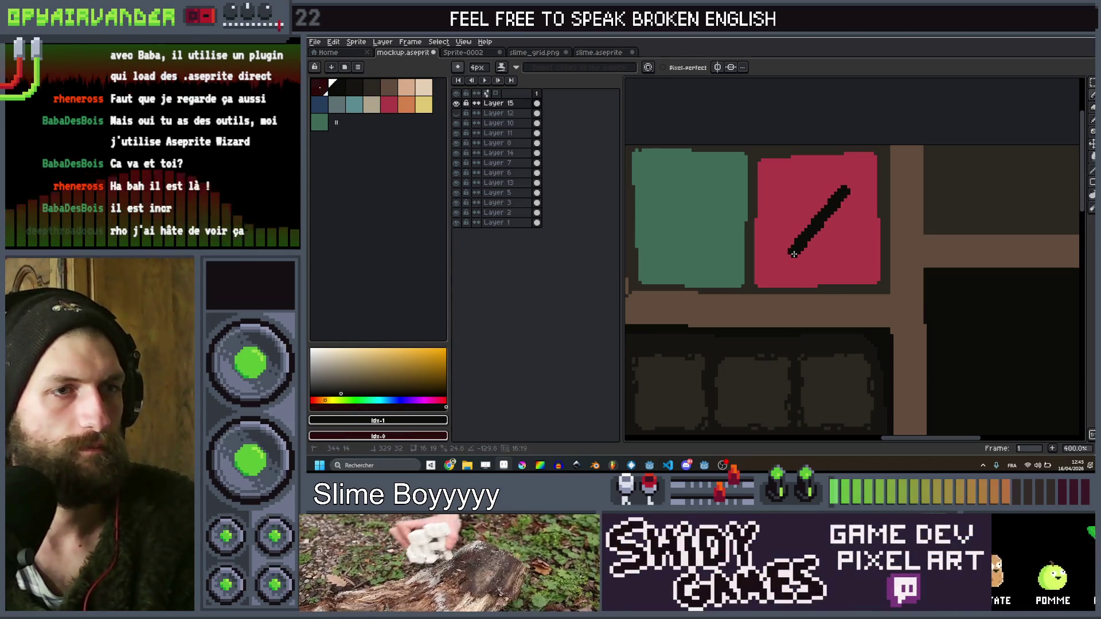
drag(795, 207, 847, 253)
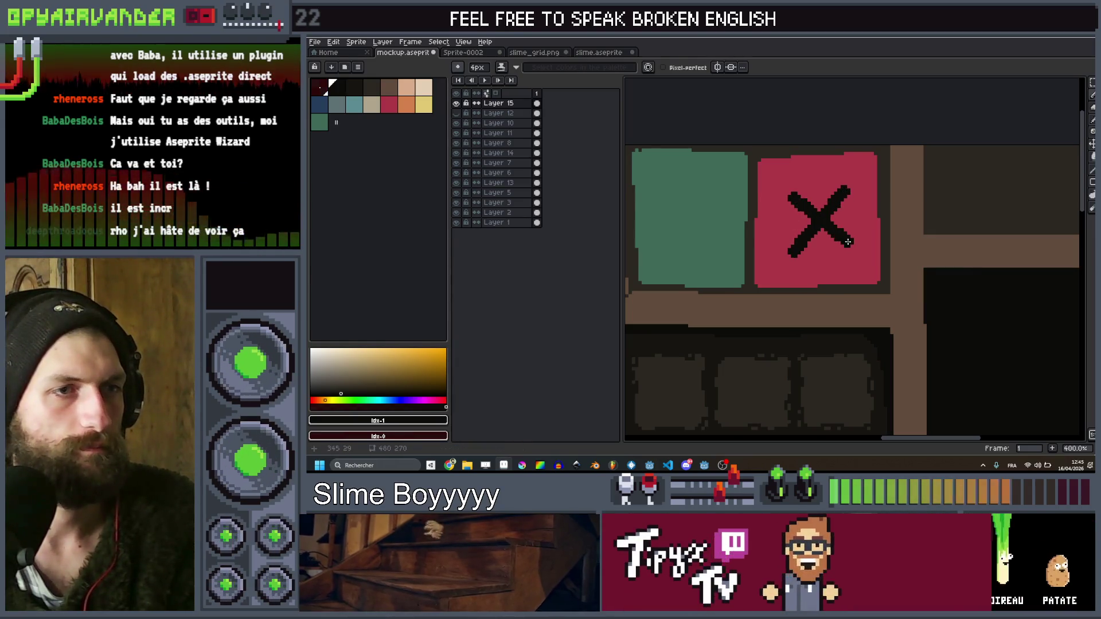
Draw a cream check mark on the green square with a 3-pixel brush
scroll(848, 254, down, 2)
scroll(747, 222, up, 3)
key(minus)
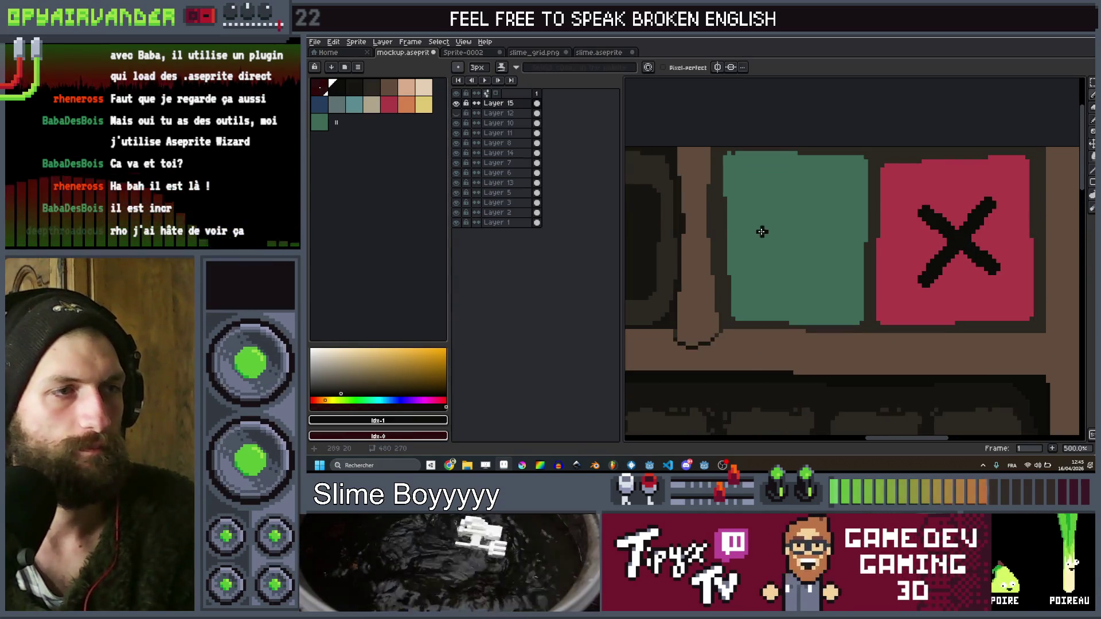
click(427, 90)
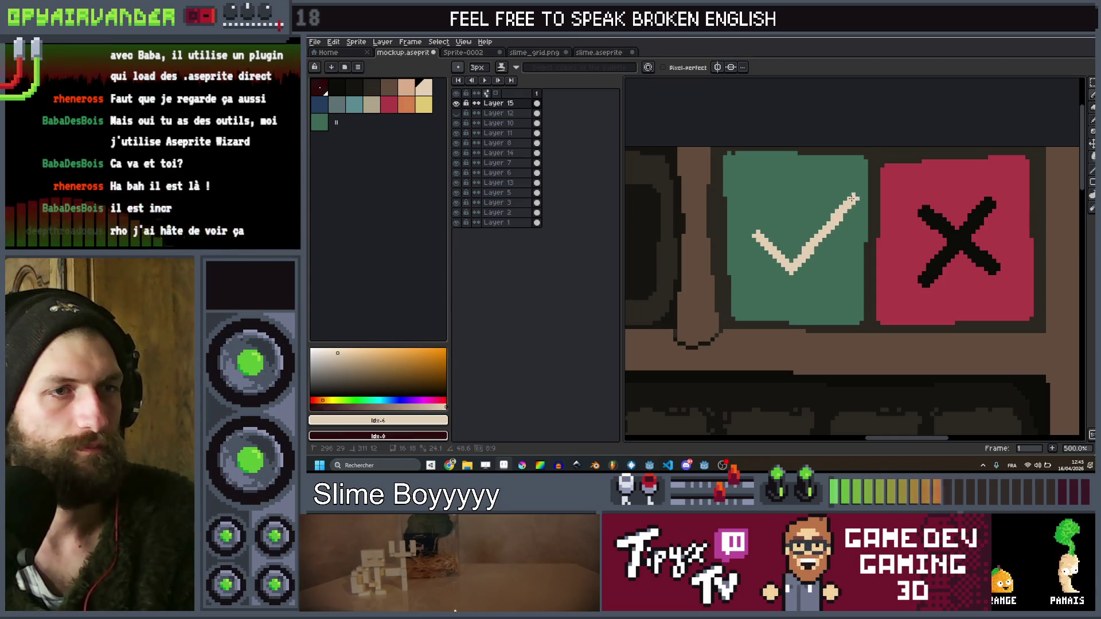
mouse_move(844, 201)
mouse_down()
mouse_move(796, 278)
mouse_move(780, 268)
mouse_move(795, 261)
mouse_up()
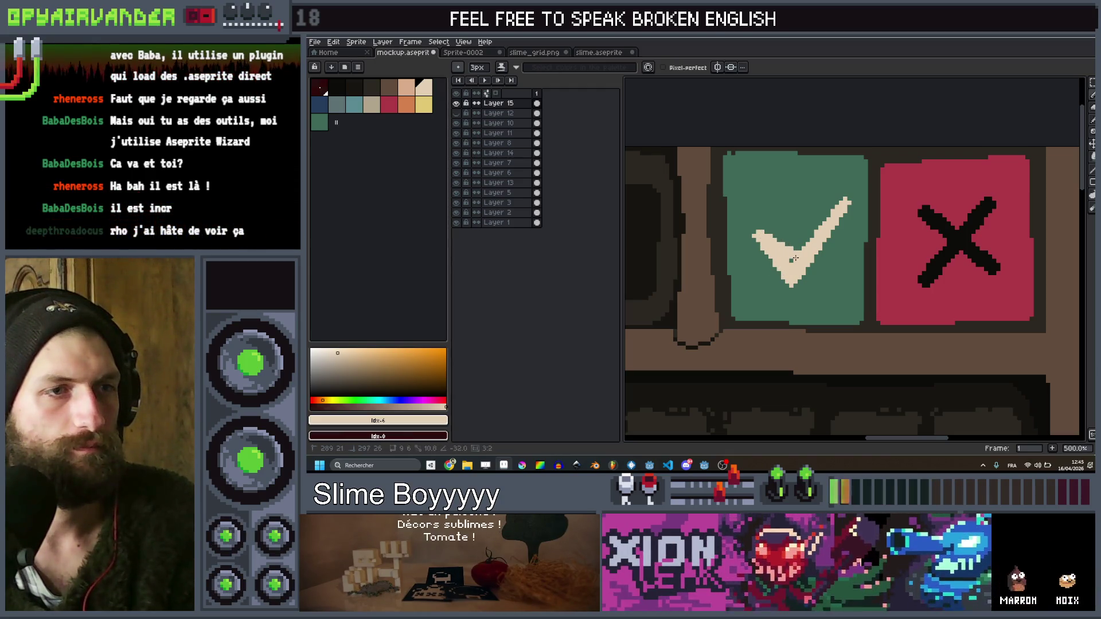
scroll(795, 261, down, 4)
Line the green button's right and top edges in teal
scroll(927, 217, down, 2)
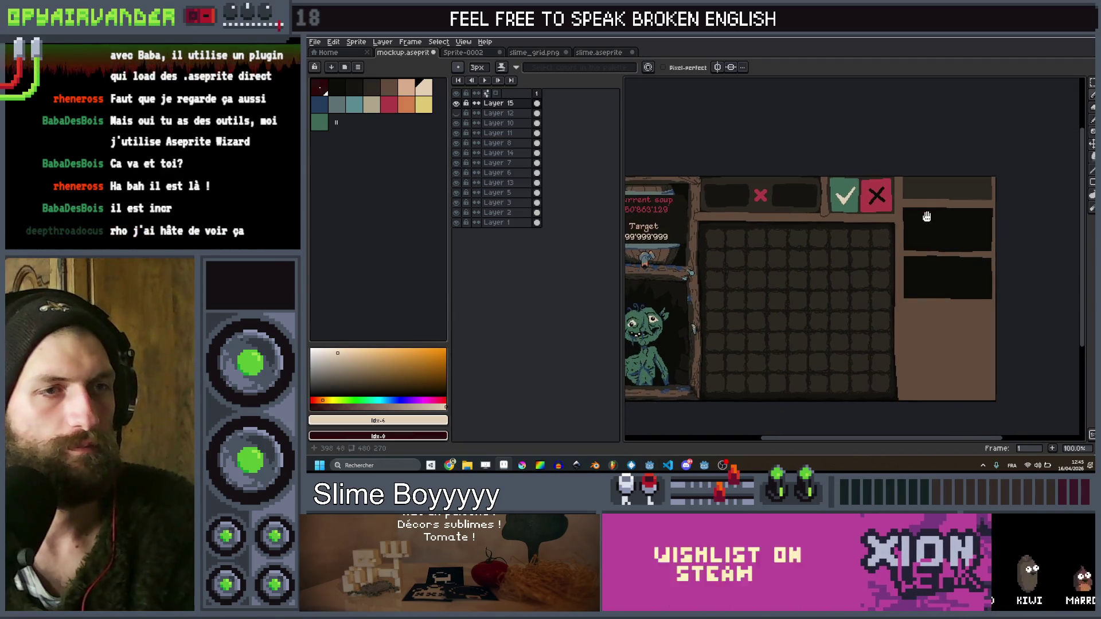
scroll(927, 217, up, 2)
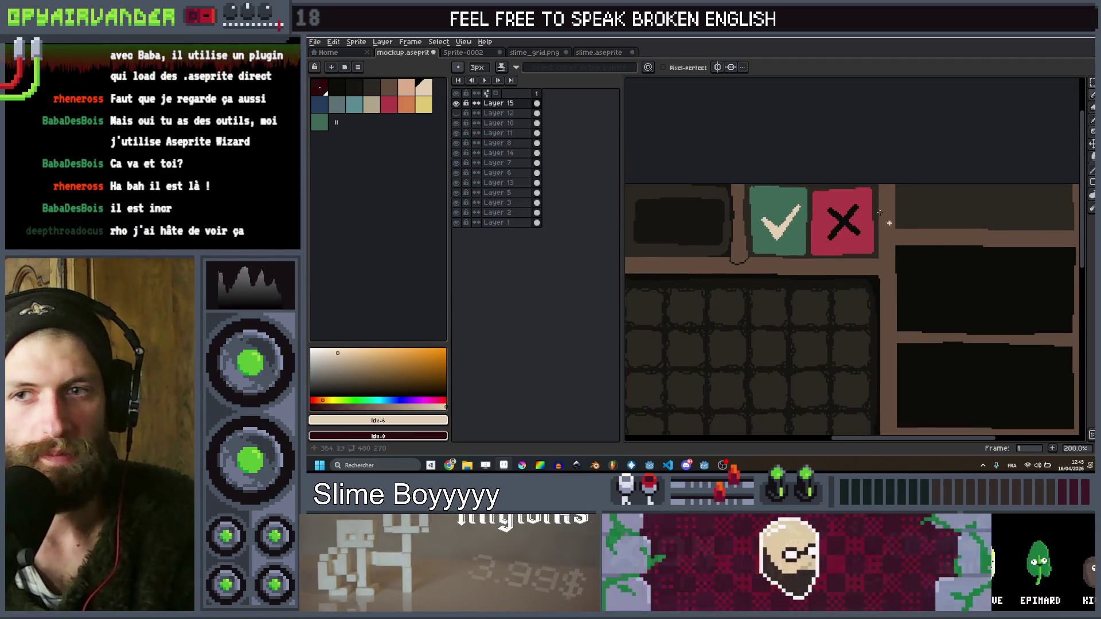
scroll(882, 223, up, 1)
click(354, 108)
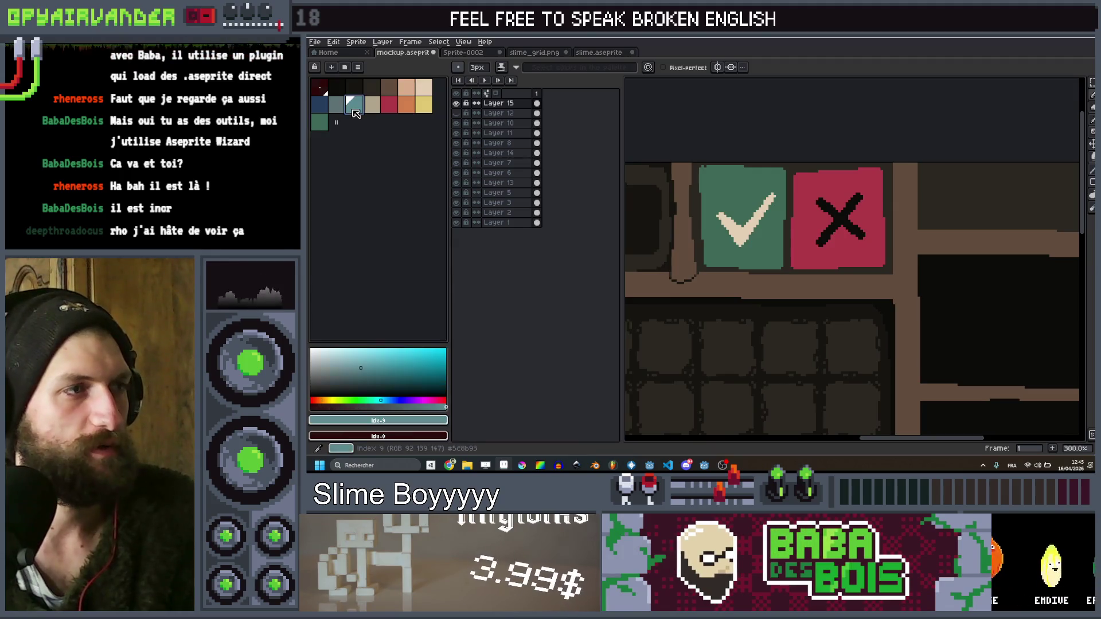
scroll(815, 192, up, 2)
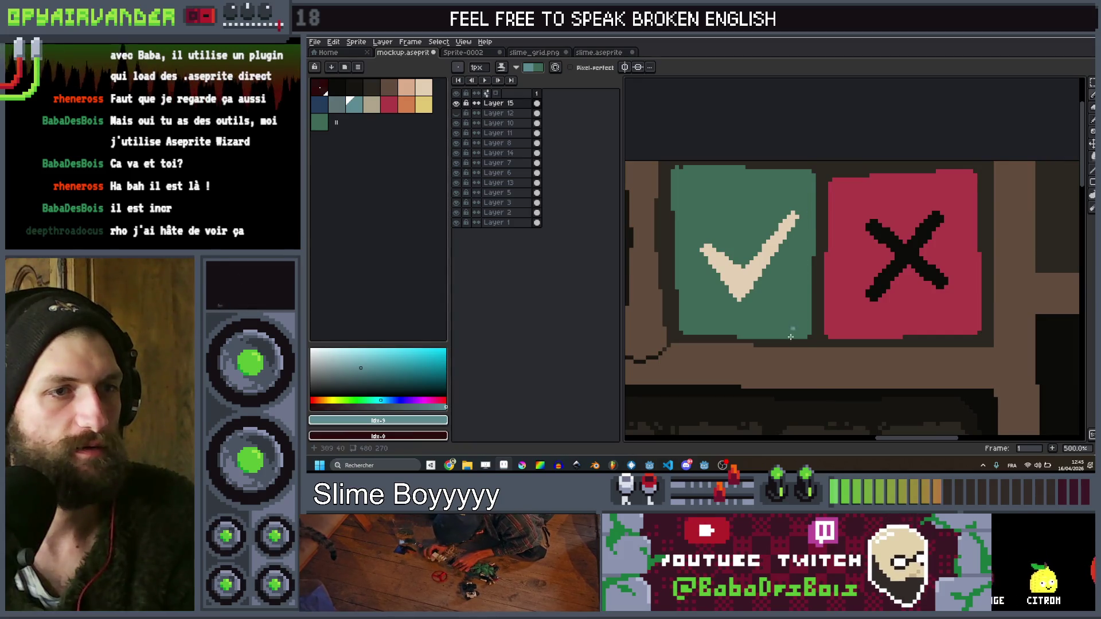
drag(797, 335, 804, 186)
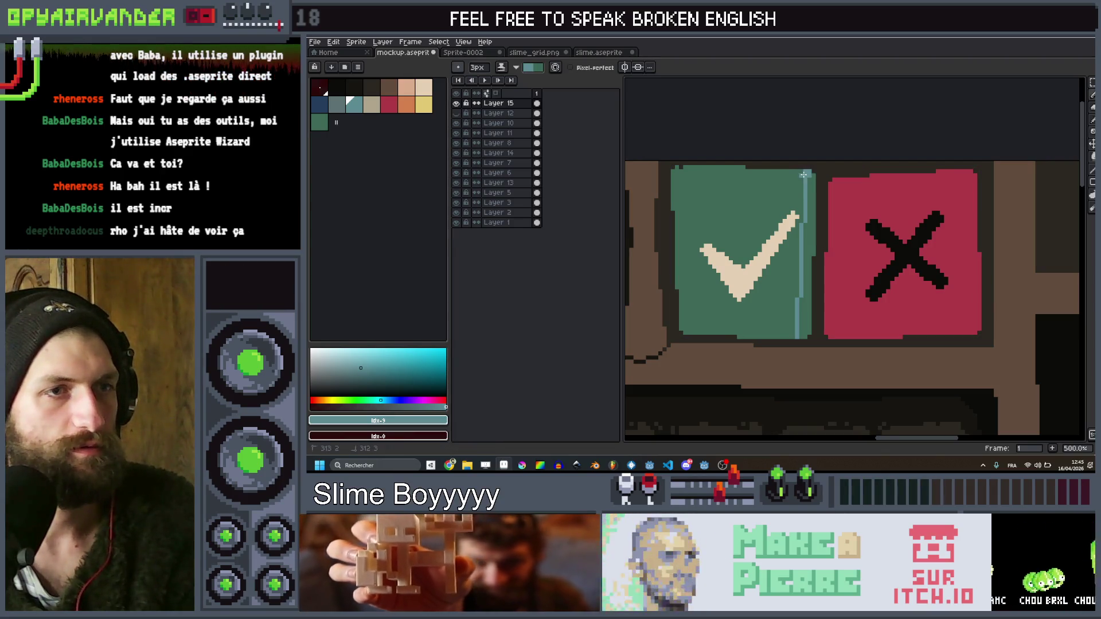
drag(803, 174, 694, 171)
Draw an orange highlight line along the red X button's edge
scroll(681, 172, down, 4)
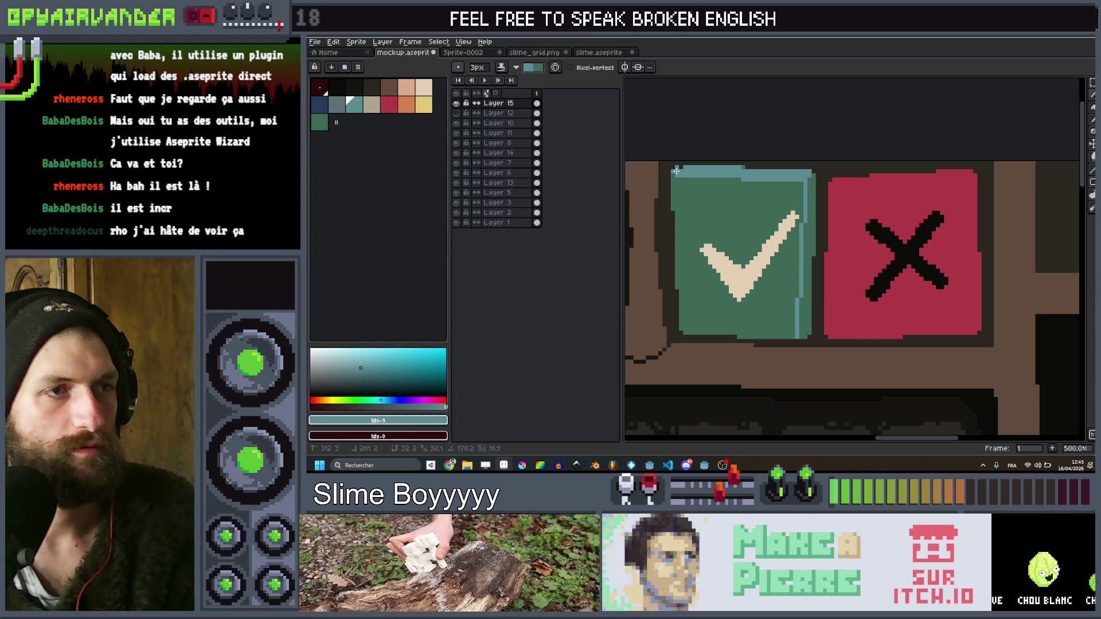
scroll(741, 163, up, 5)
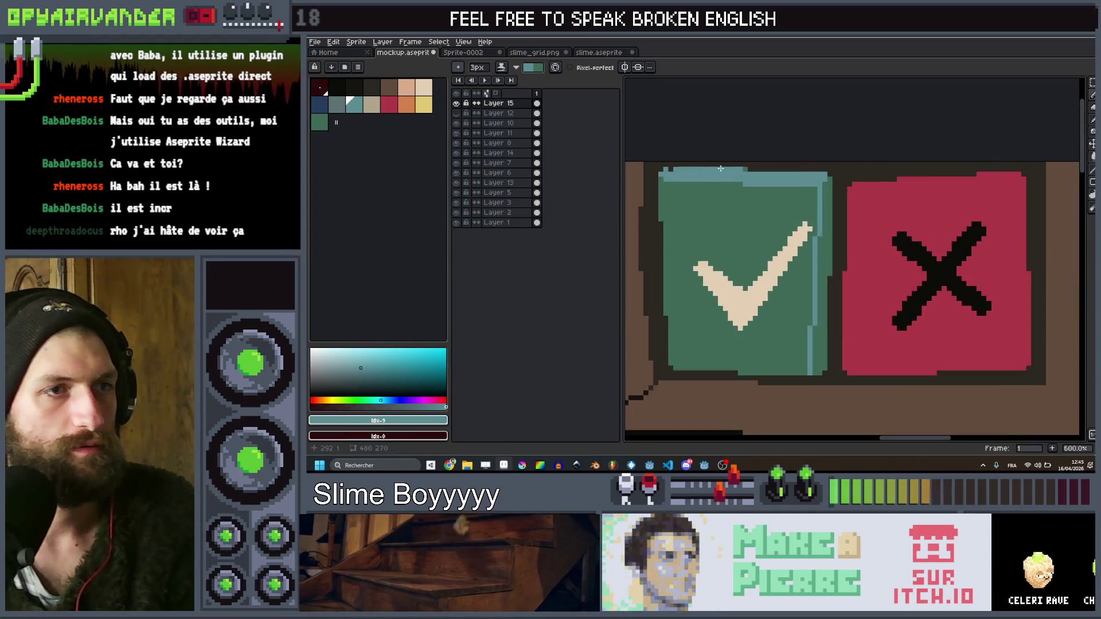
scroll(743, 169, down, 2)
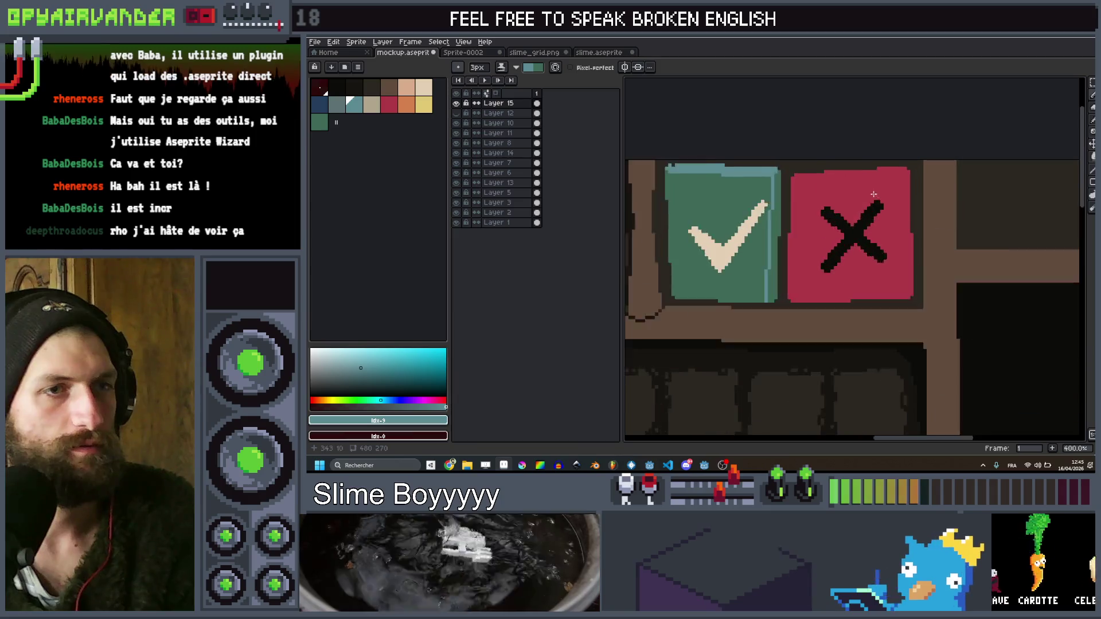
scroll(862, 218, up, 1)
click(406, 104)
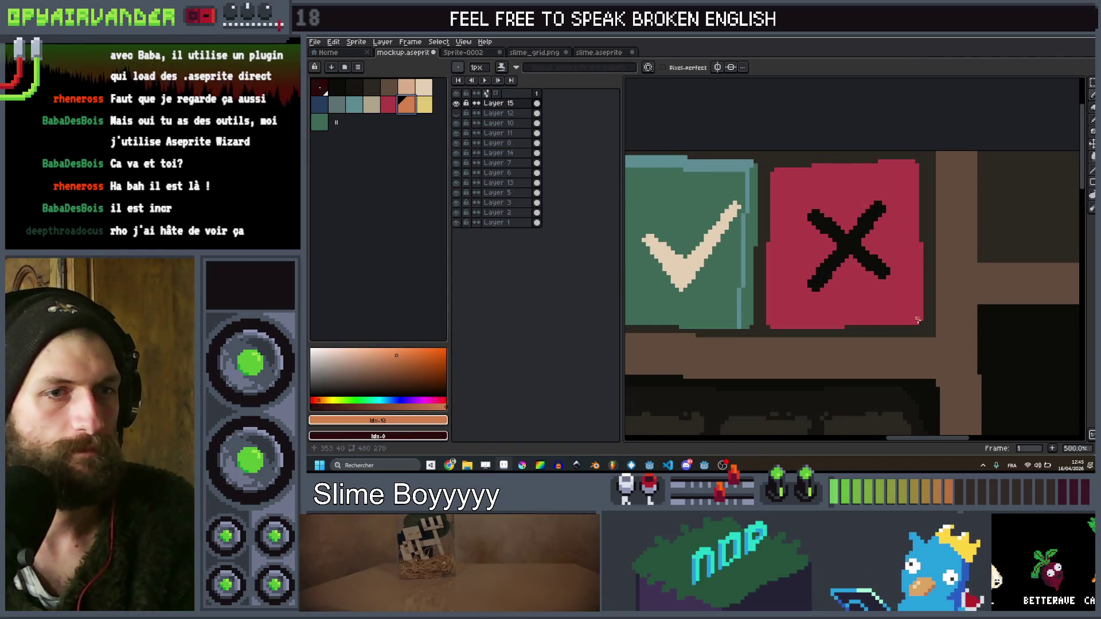
shift+click(909, 171)
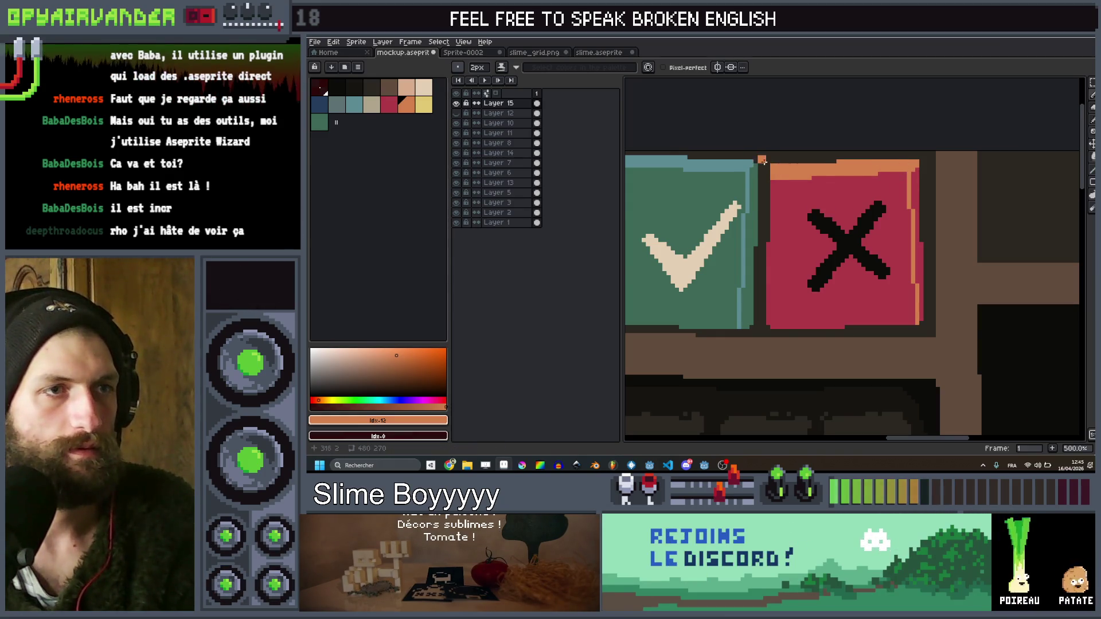
scroll(762, 161, up, 1)
scroll(771, 166, down, 6)
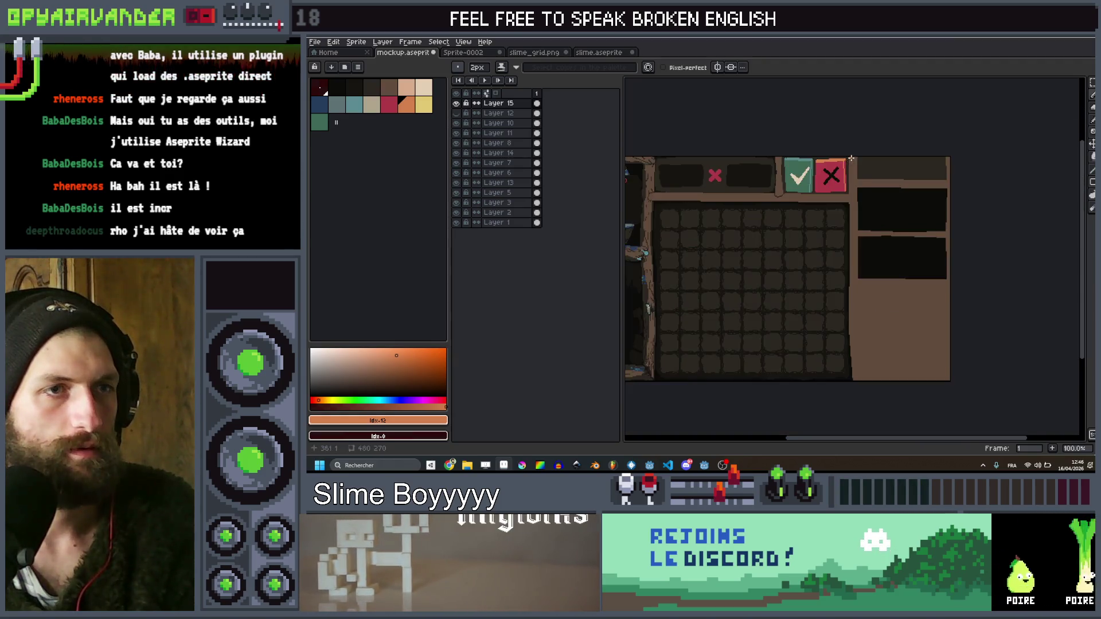
Undo the orange highlight stroke on the X button
scroll(963, 176, up, 1)
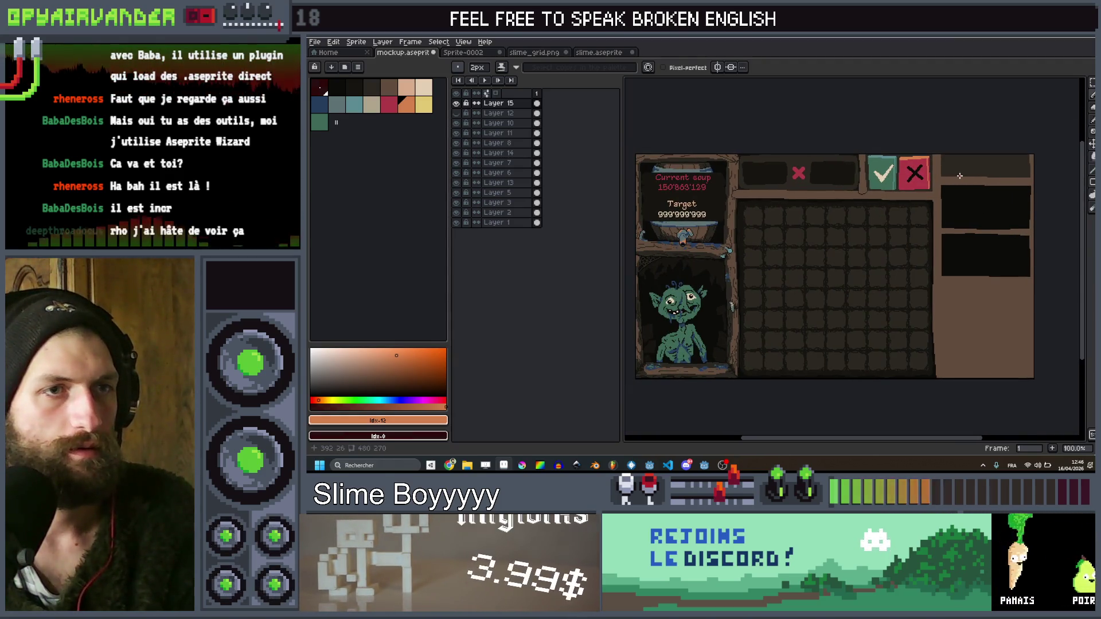
scroll(960, 176, up, 1)
scroll(920, 175, down, 1)
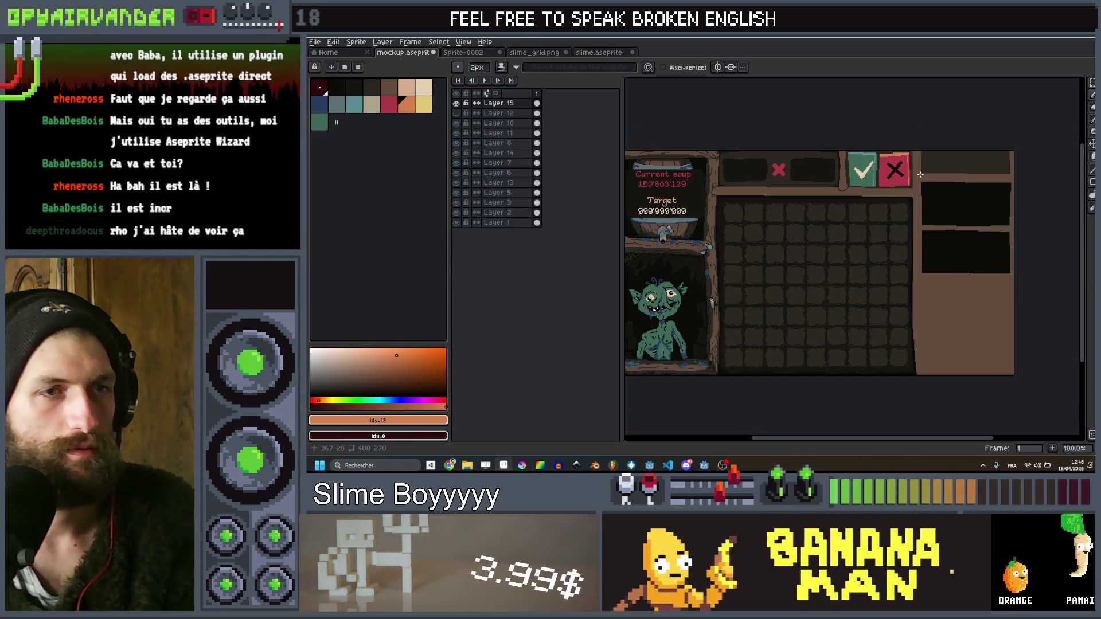
scroll(921, 175, down, 1)
scroll(935, 175, up, 1)
drag(937, 174, 944, 174)
scroll(944, 174, up, 3)
scroll(965, 191, down, 3)
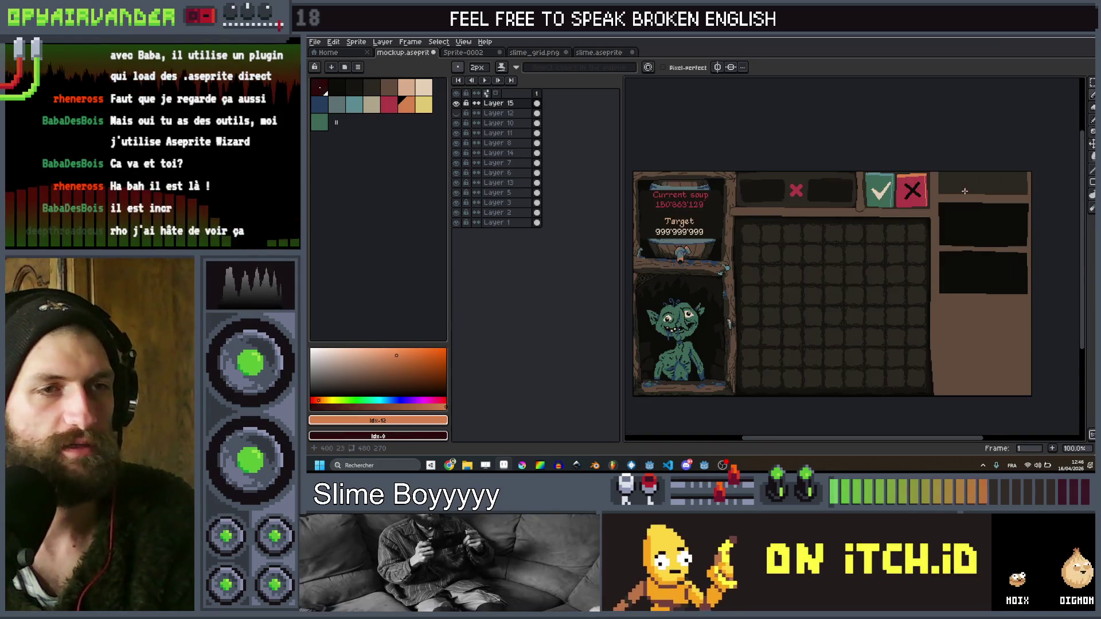
scroll(965, 191, up, 2)
scroll(965, 188, down, 2)
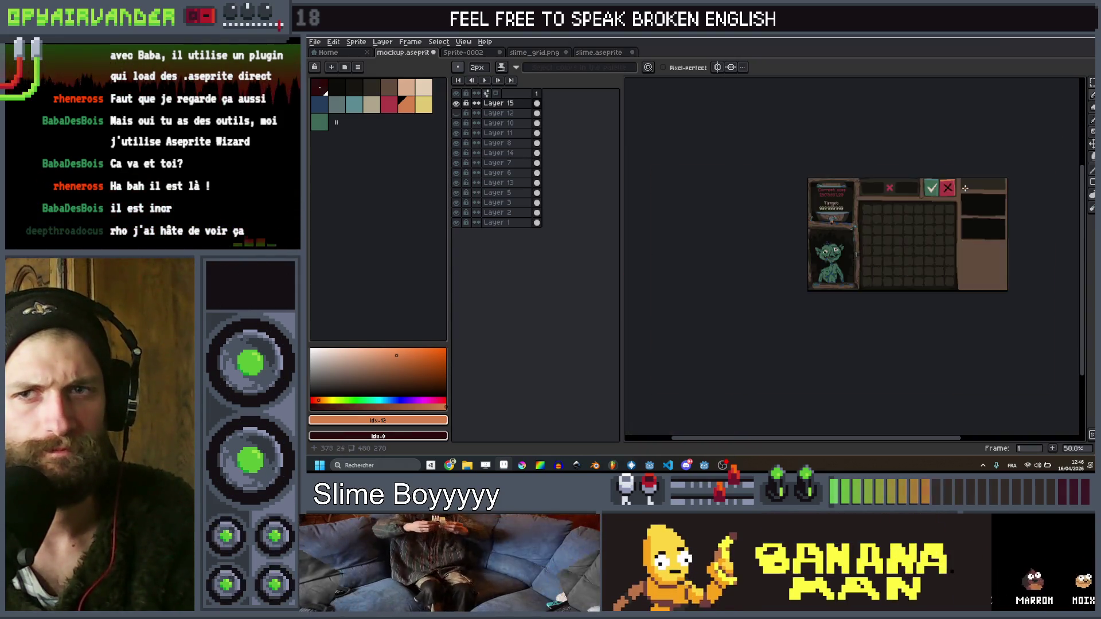
scroll(964, 188, up, 1)
key(ctrl+z)
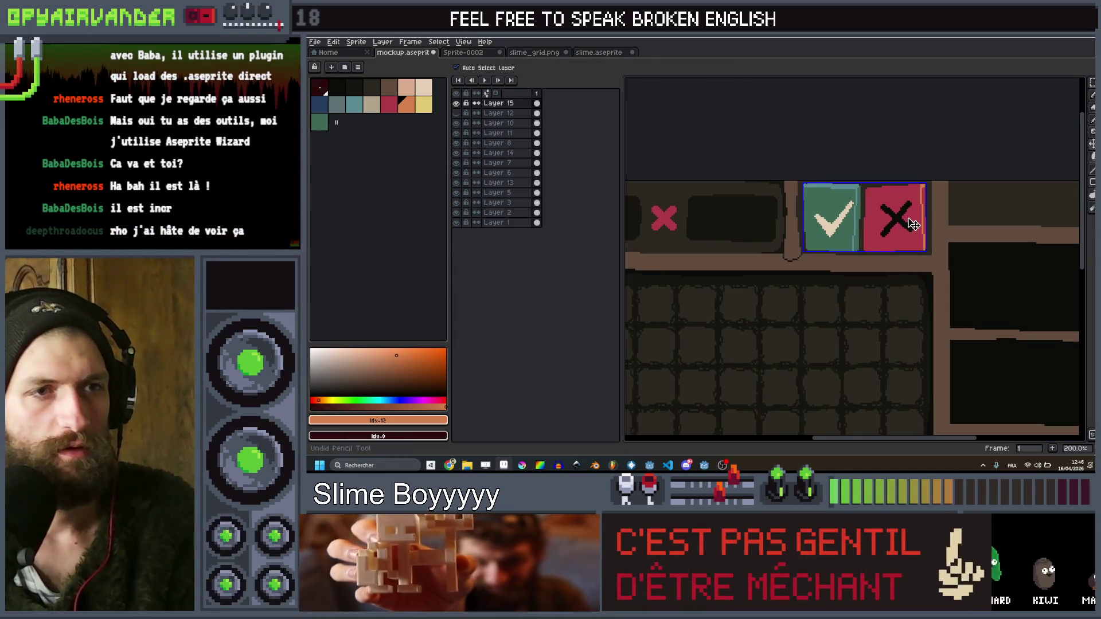
Paint over the check and X marks using the buttons' own green and red
key(b)
scroll(923, 223, up, 1)
alt+click(924, 223)
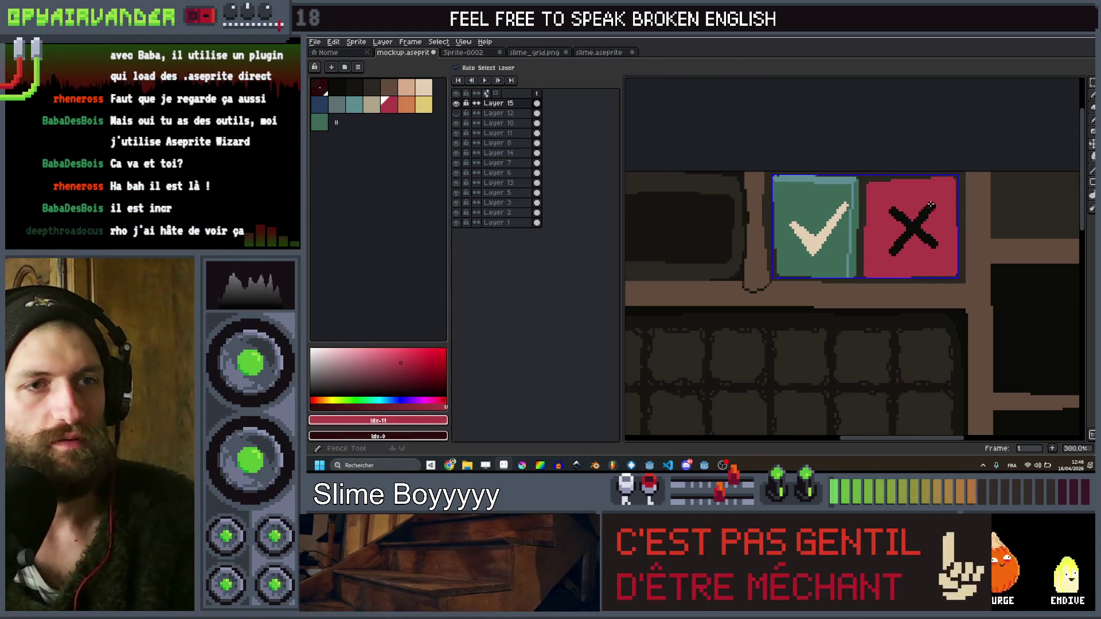
mouse_move(890, 214)
mouse_down()
mouse_move(840, 212)
mouse_move(840, 199)
mouse_move(808, 215)
mouse_move(816, 221)
mouse_up()
key(ctrl+z)
alt+click(826, 190)
scroll(822, 213, down, 3)
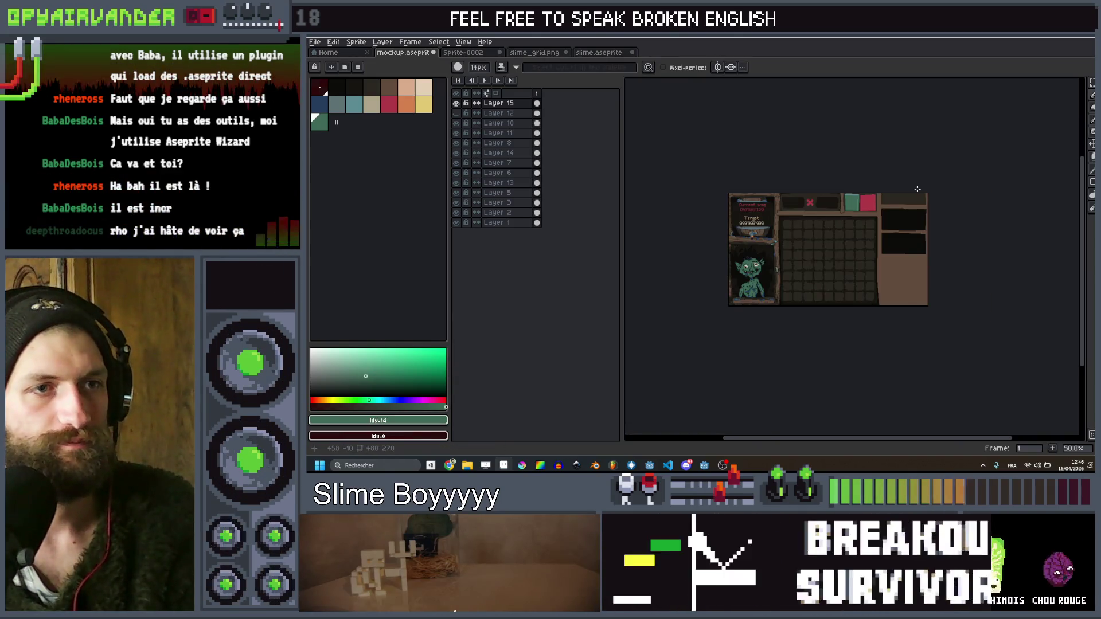
scroll(839, 189, up, 4)
scroll(841, 205, down, 3)
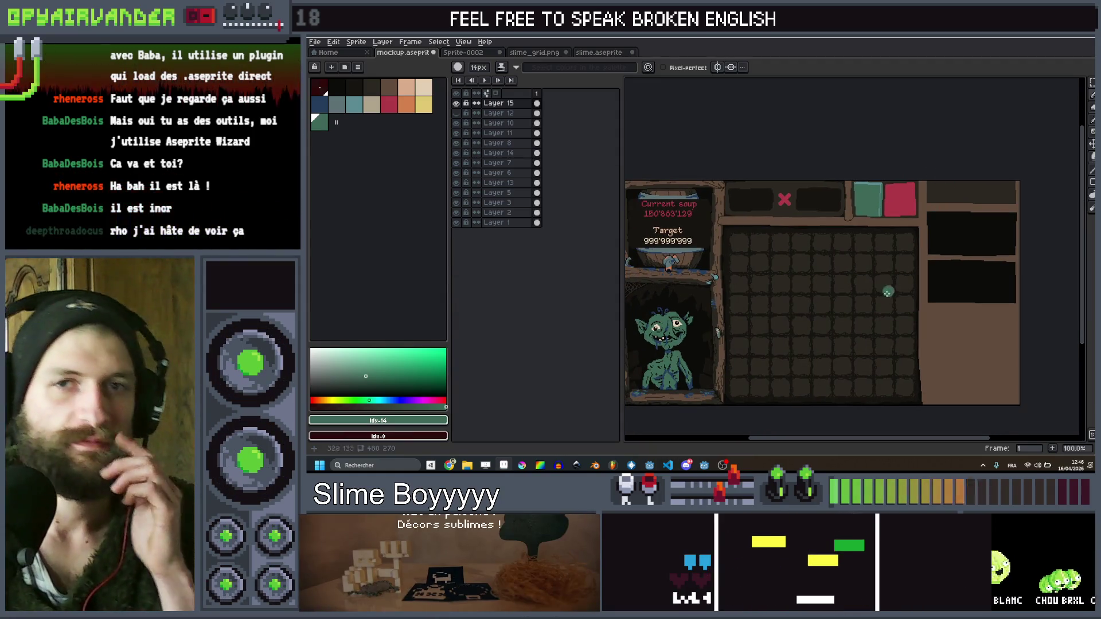
scroll(905, 207, up, 1)
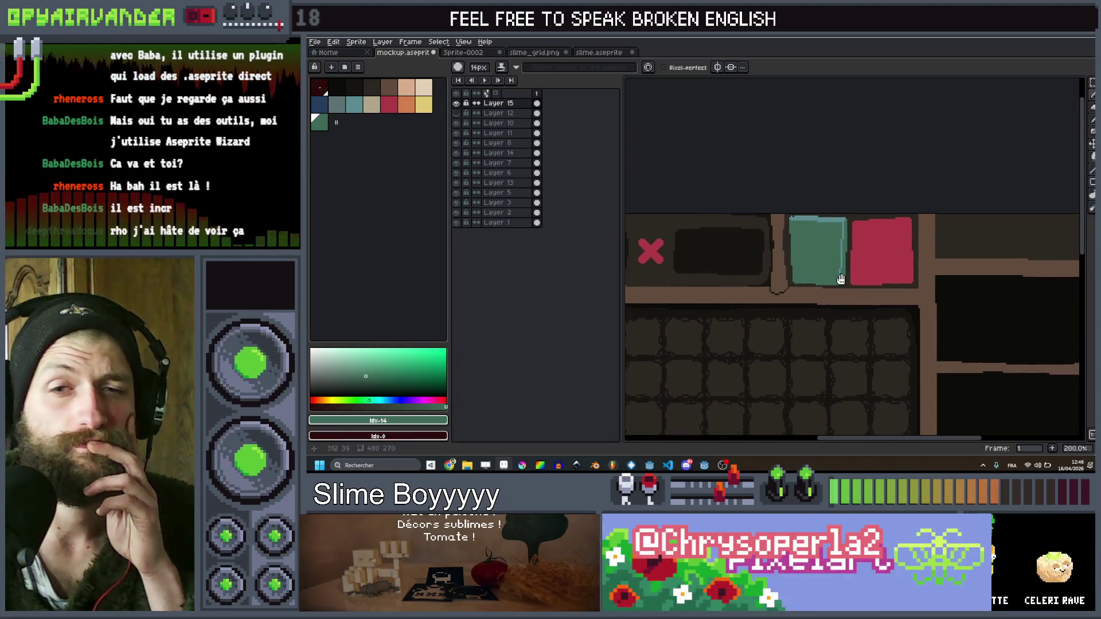
scroll(871, 221, down, 1)
scroll(878, 225, up, 1)
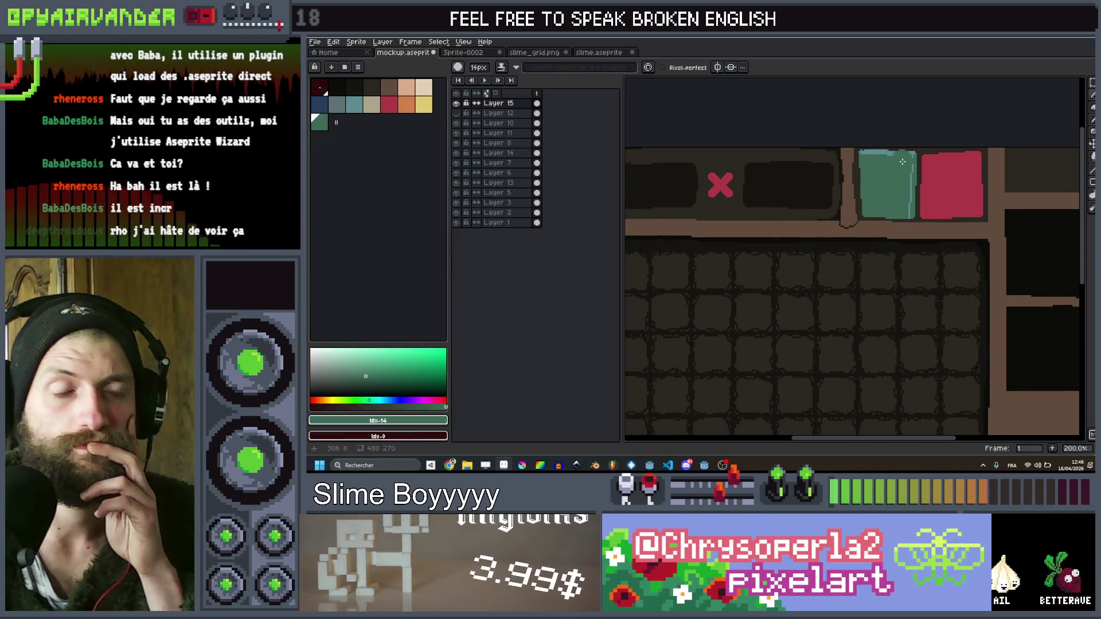
scroll(902, 162, down, 1)
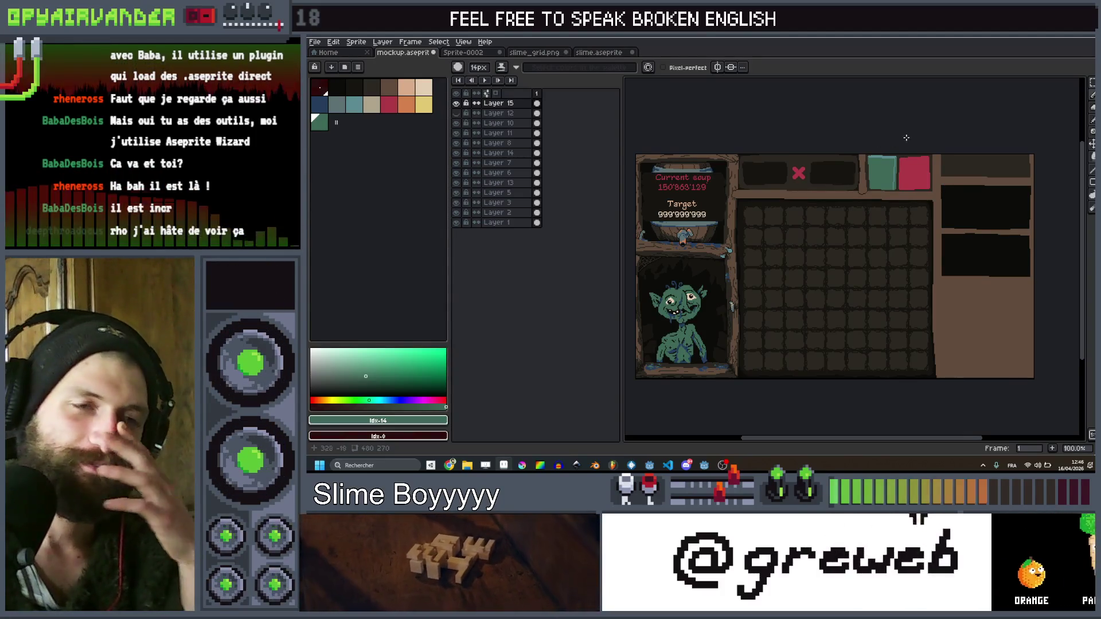
scroll(898, 148, up, 1)
scroll(884, 163, up, 1)
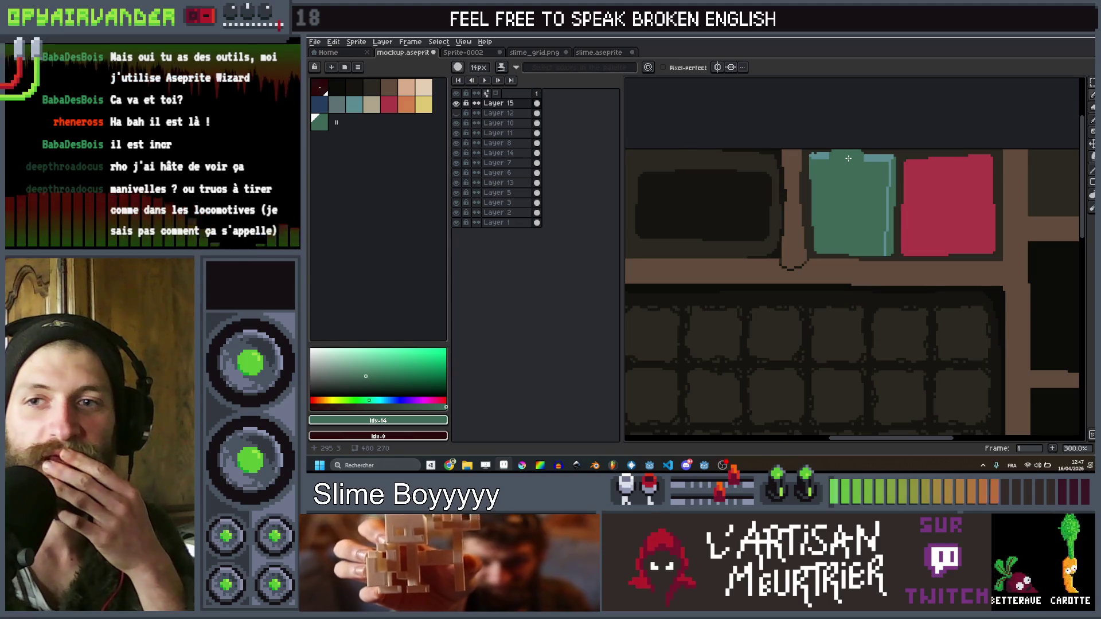
scroll(883, 152, up, 1)
Cover the green block, then the red block, with dark background pixels, and recentre on the red X
mouse_move(920, 148)
mouse_down()
mouse_move(915, 255)
mouse_move(938, 175)
mouse_up()
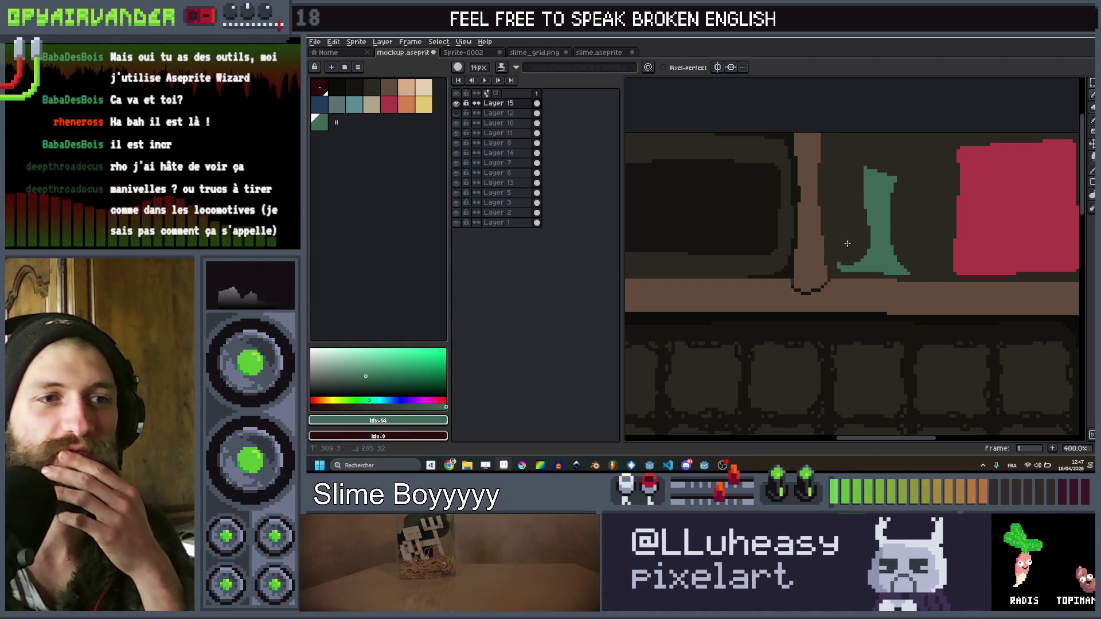
scroll(895, 178, down, 2)
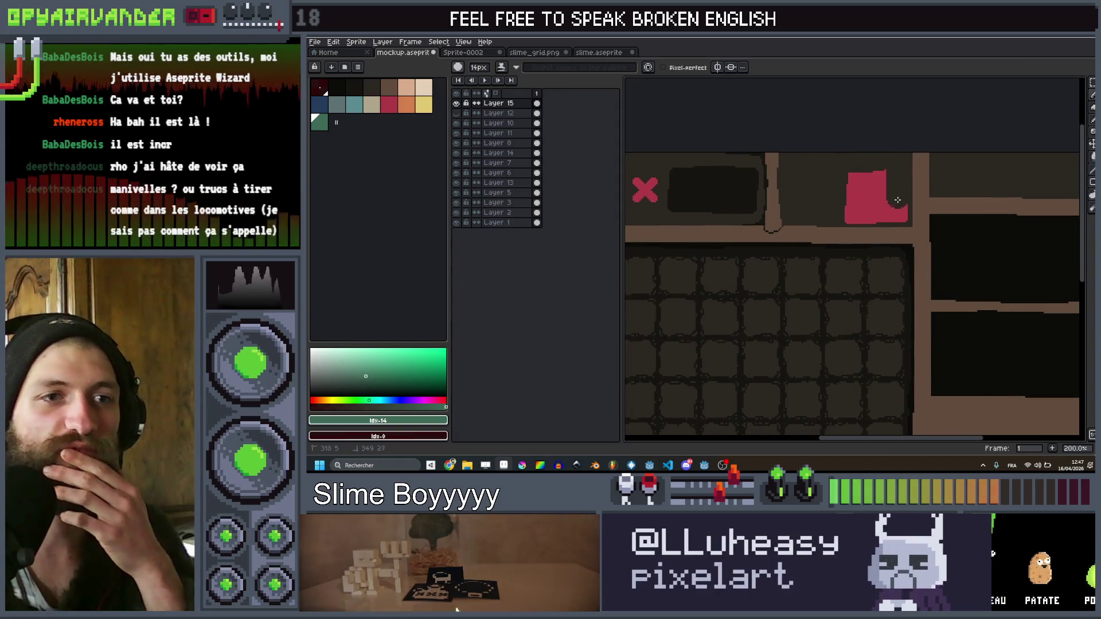
mouse_move(897, 218)
mouse_down()
mouse_move(872, 213)
mouse_move(860, 175)
mouse_up()
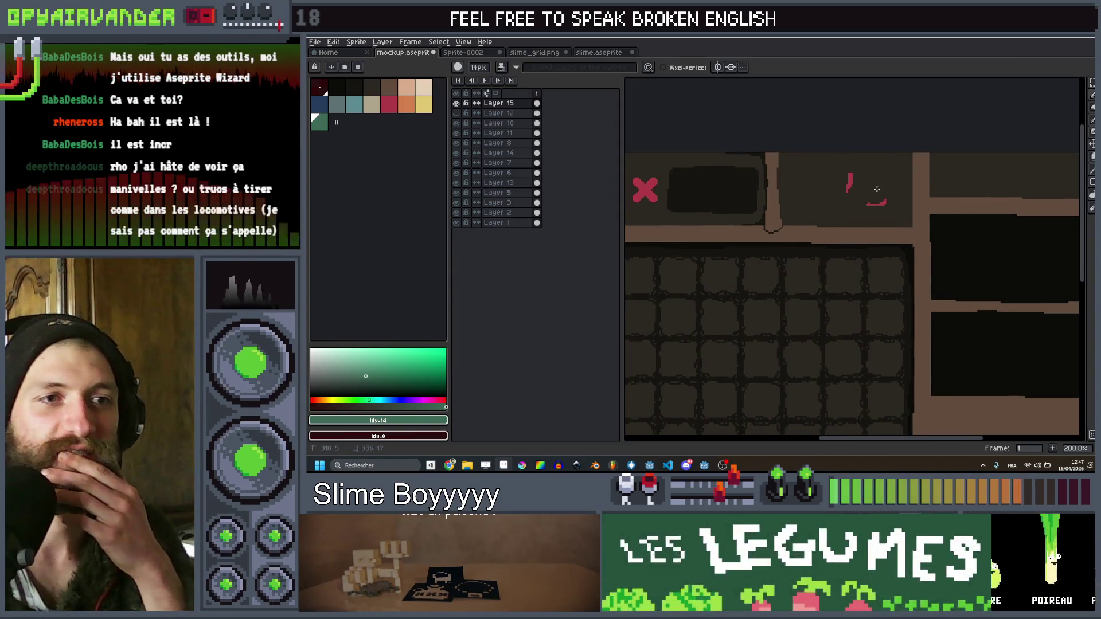
scroll(858, 173, down, 1)
scroll(847, 185, up, 1)
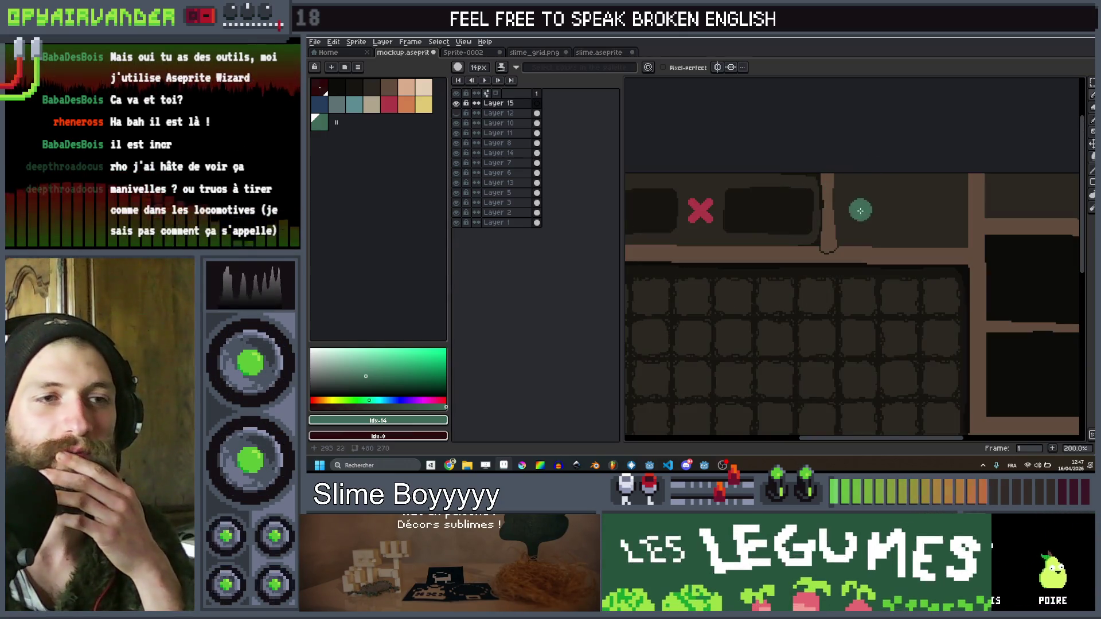
drag(913, 235, 928, 152)
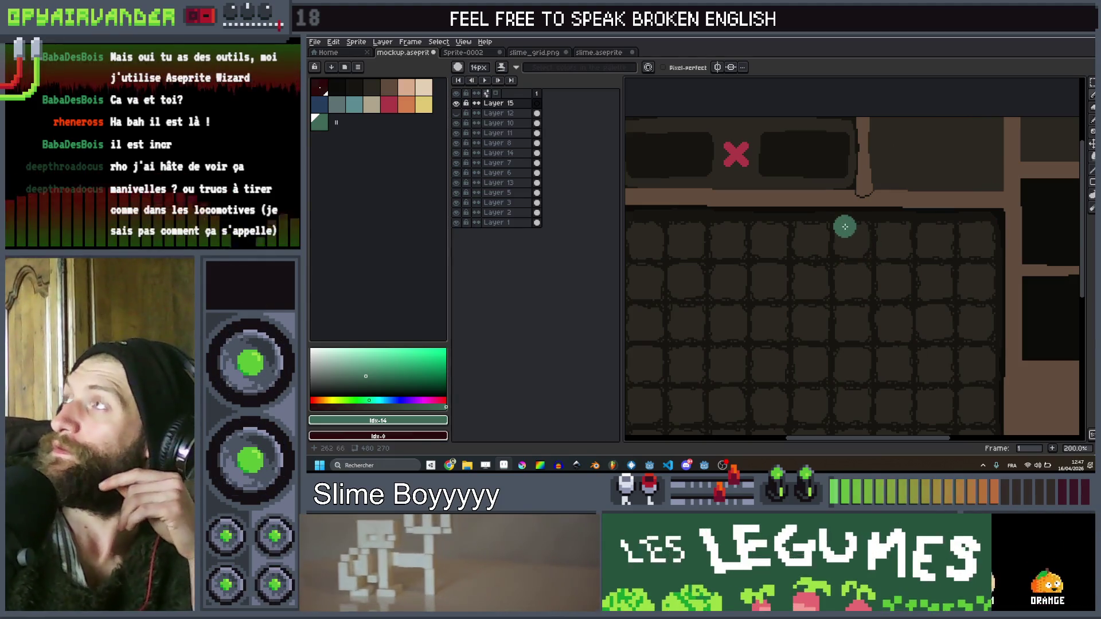
scroll(917, 224, down, 1)
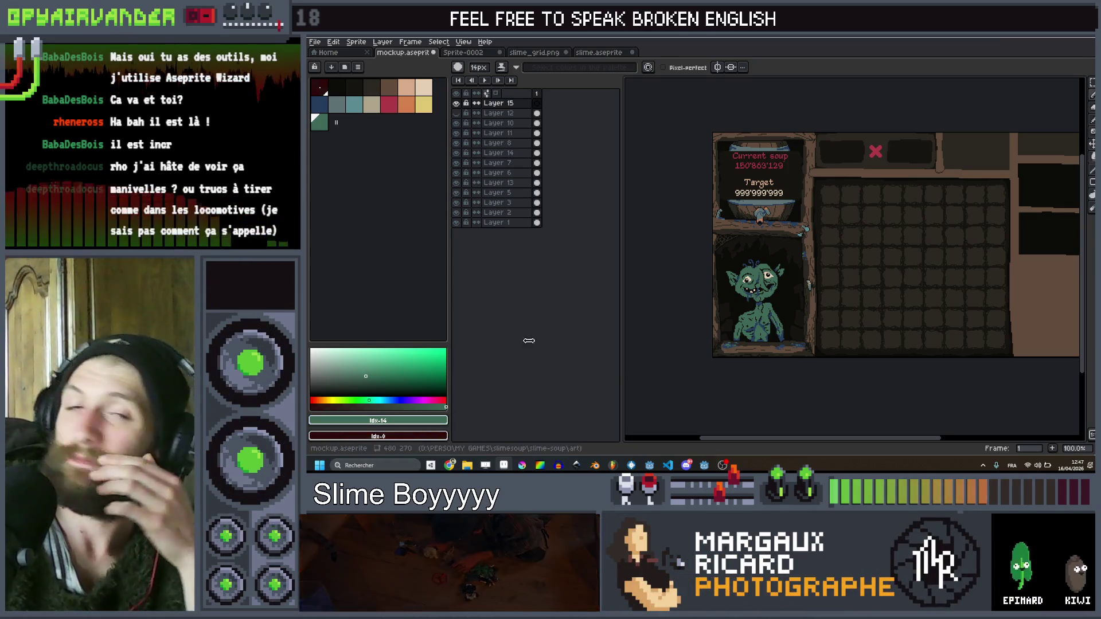
scroll(987, 178, up, 2)
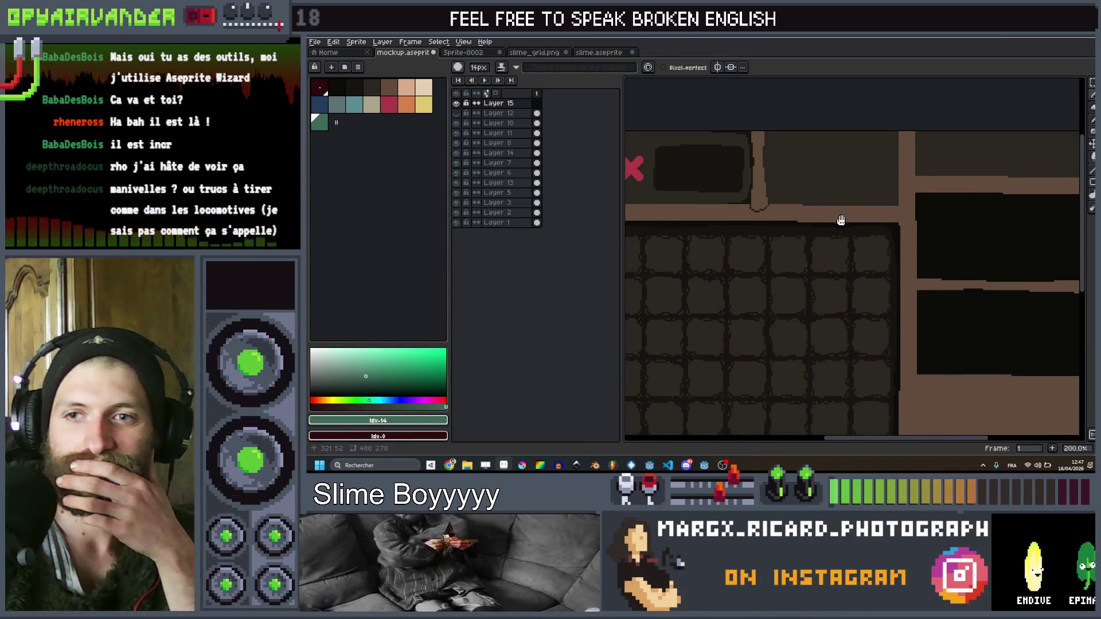
drag(837, 218, 887, 236)
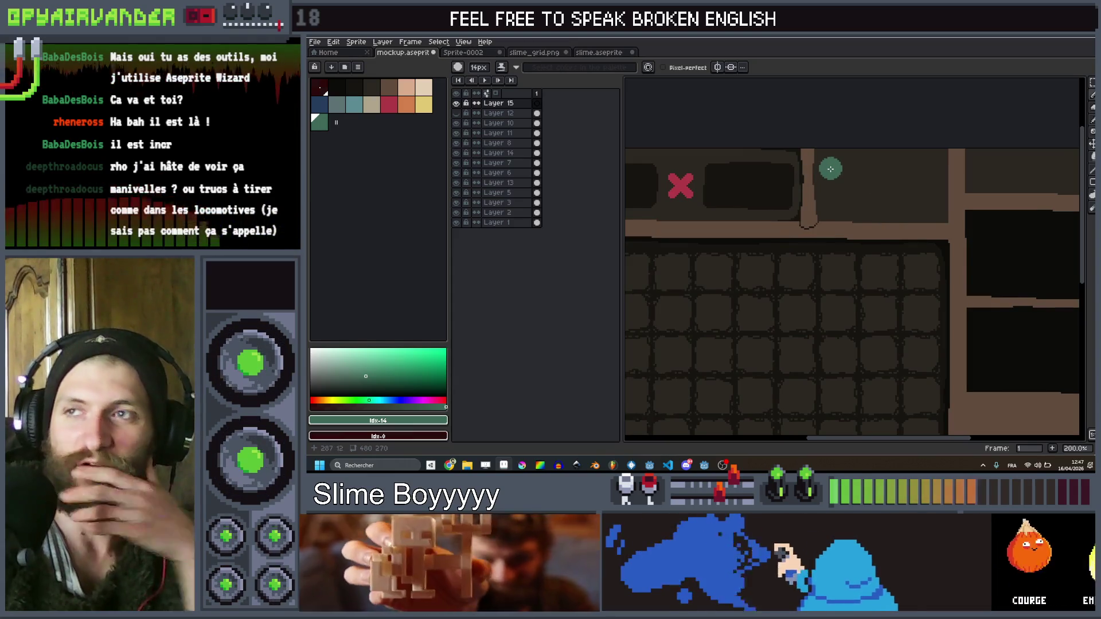
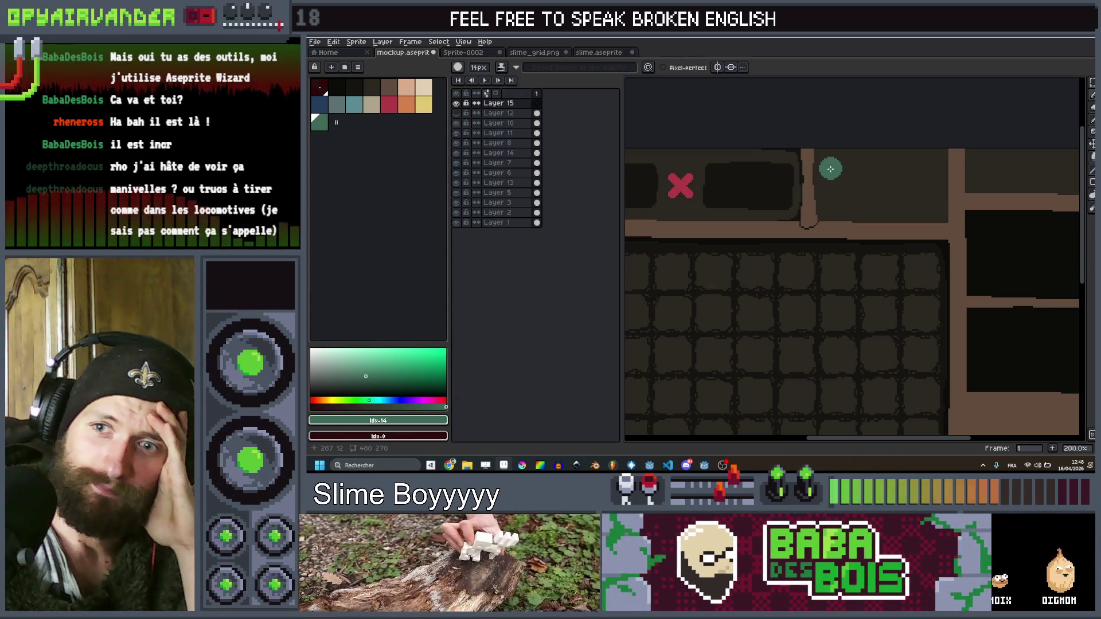
Paint the green sack's outline and fill with the Pencil beside the red X panel
scroll(830, 168, up, 1)
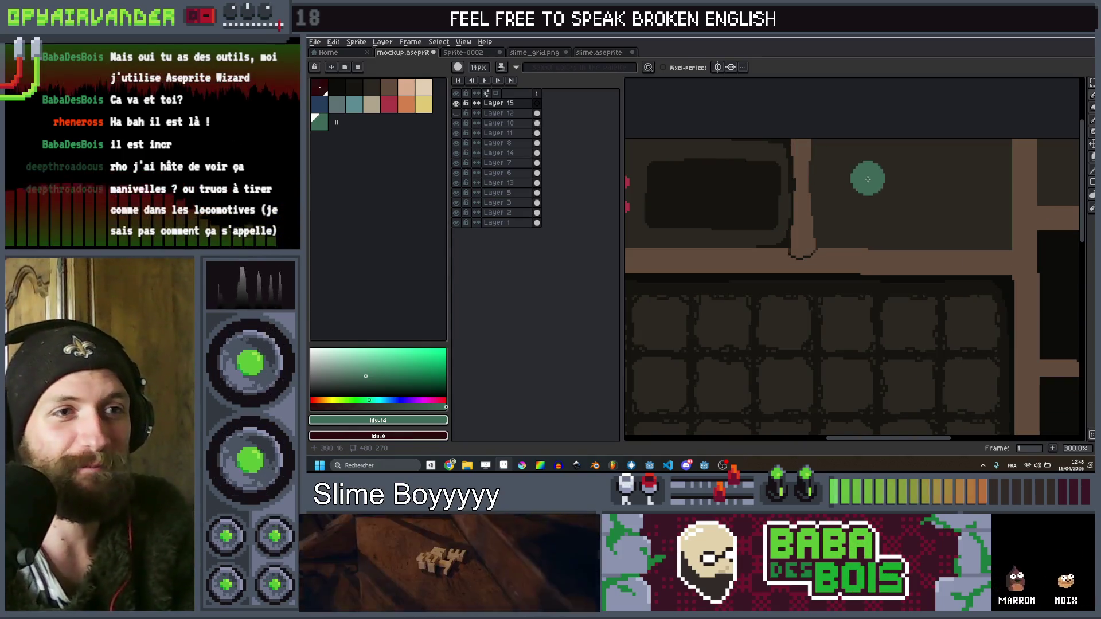
key(minus)
key(minus)
key(minus)
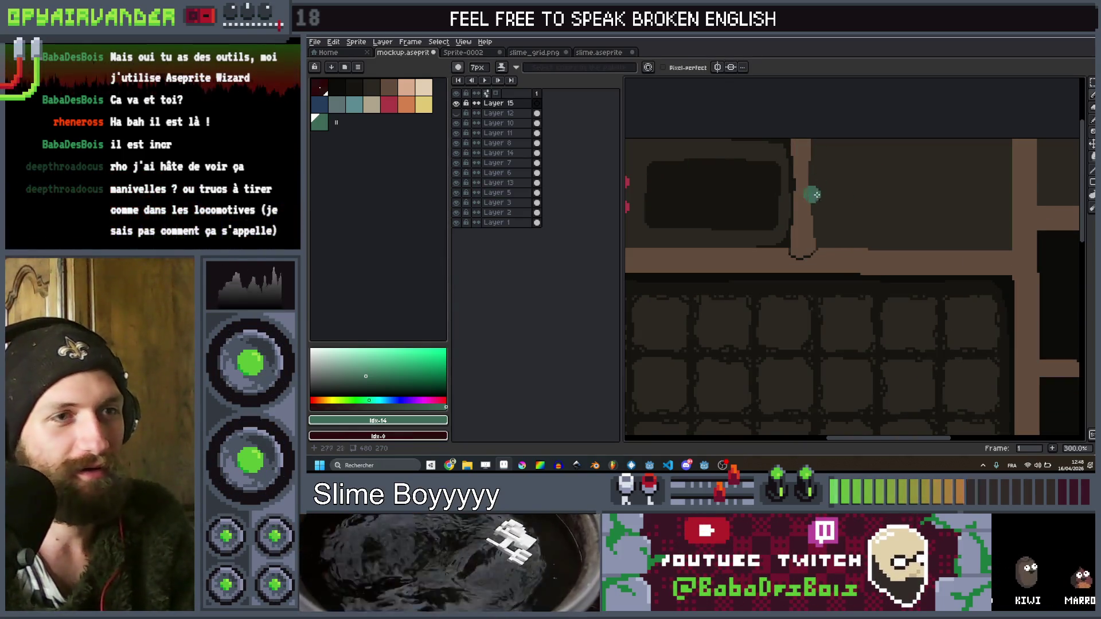
key(plus)
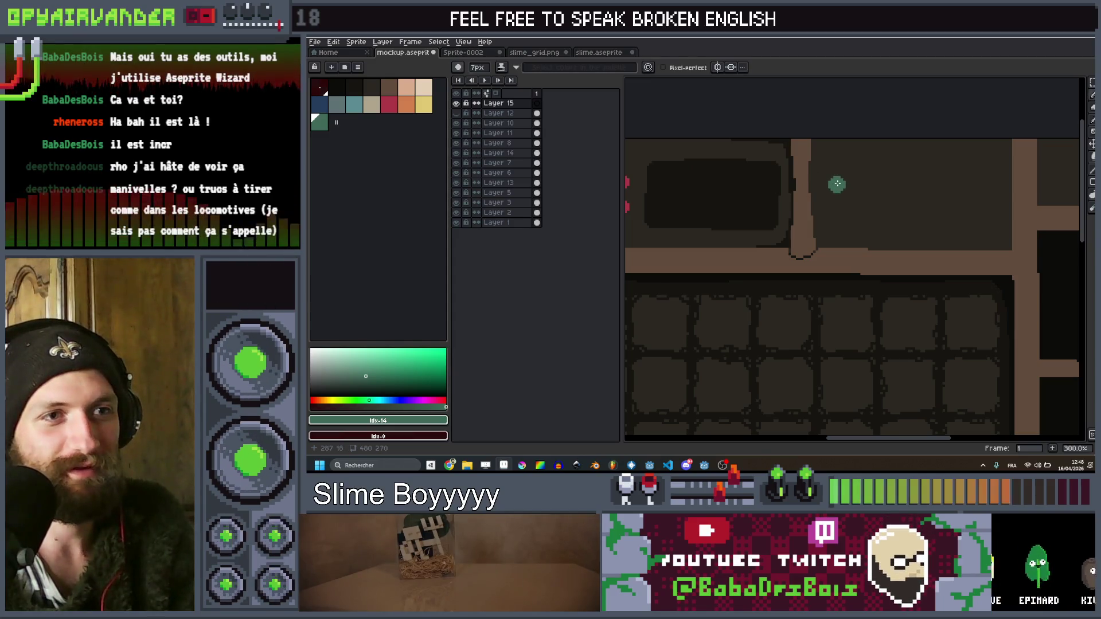
mouse_move(837, 184)
mouse_down()
mouse_move(846, 179)
mouse_move(866, 273)
mouse_up()
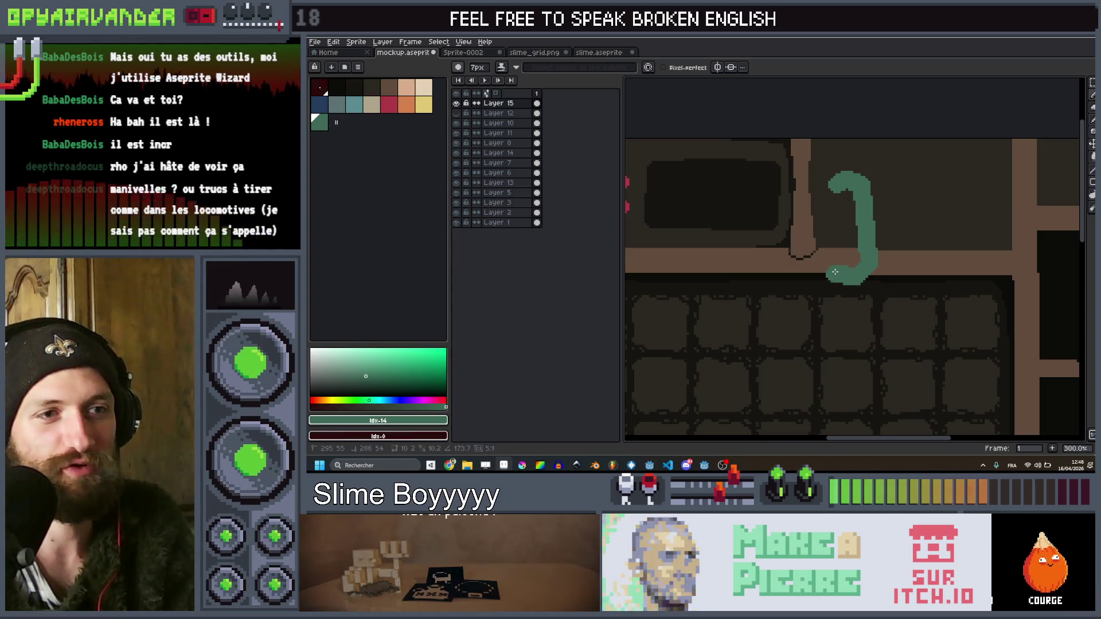
drag(825, 261, 826, 185)
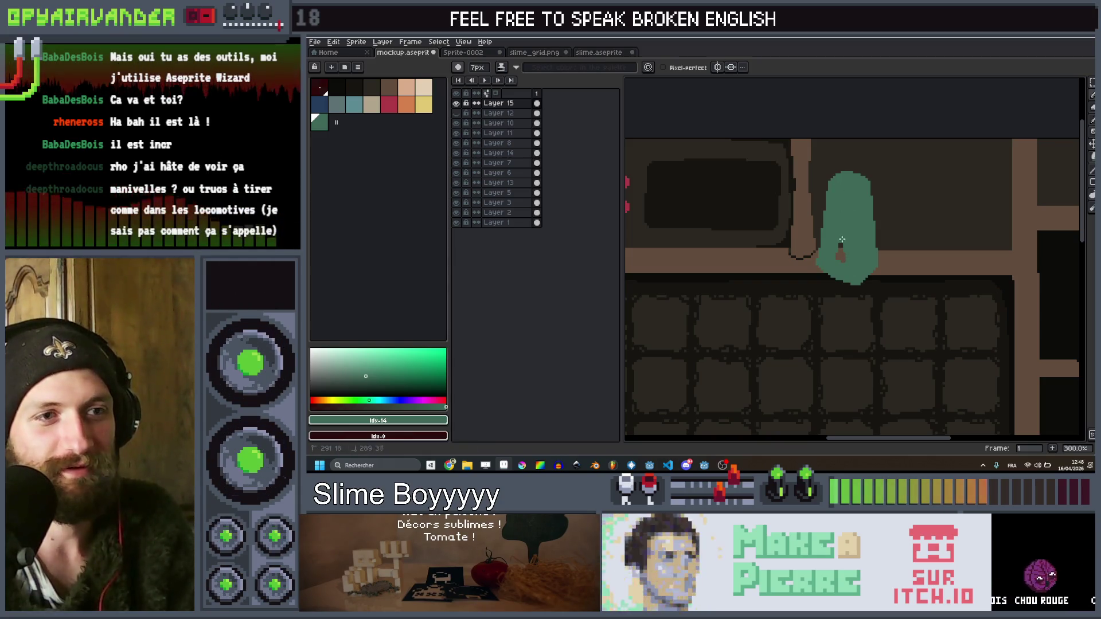
scroll(850, 201, down, 3)
scroll(850, 203, up, 6)
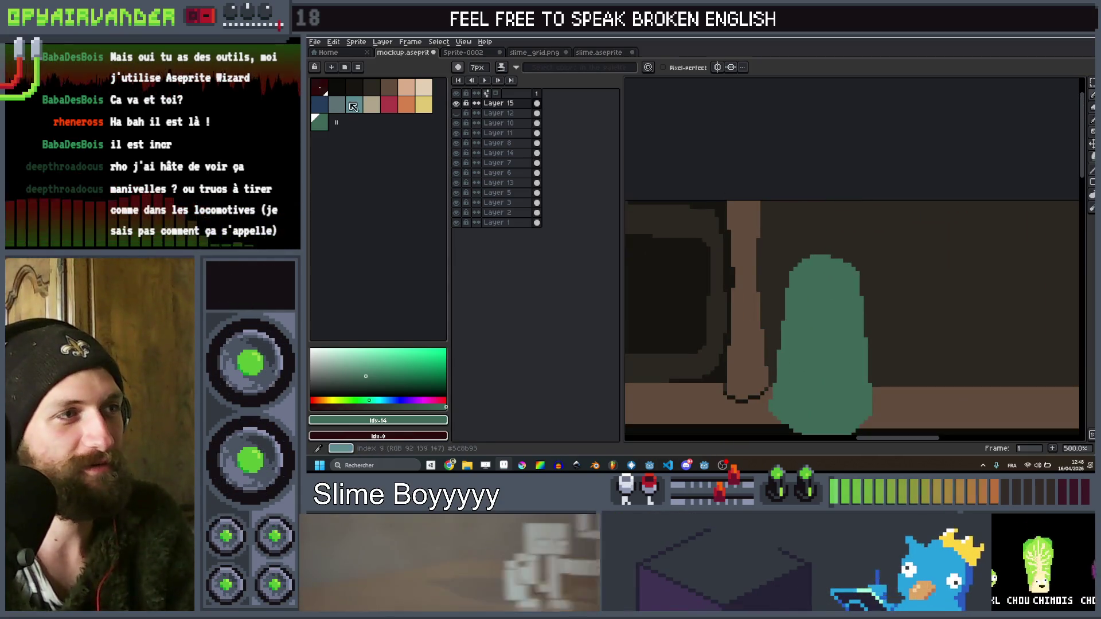
Draw the grey-blue hook above the sack with a 2px brush
key(plus)
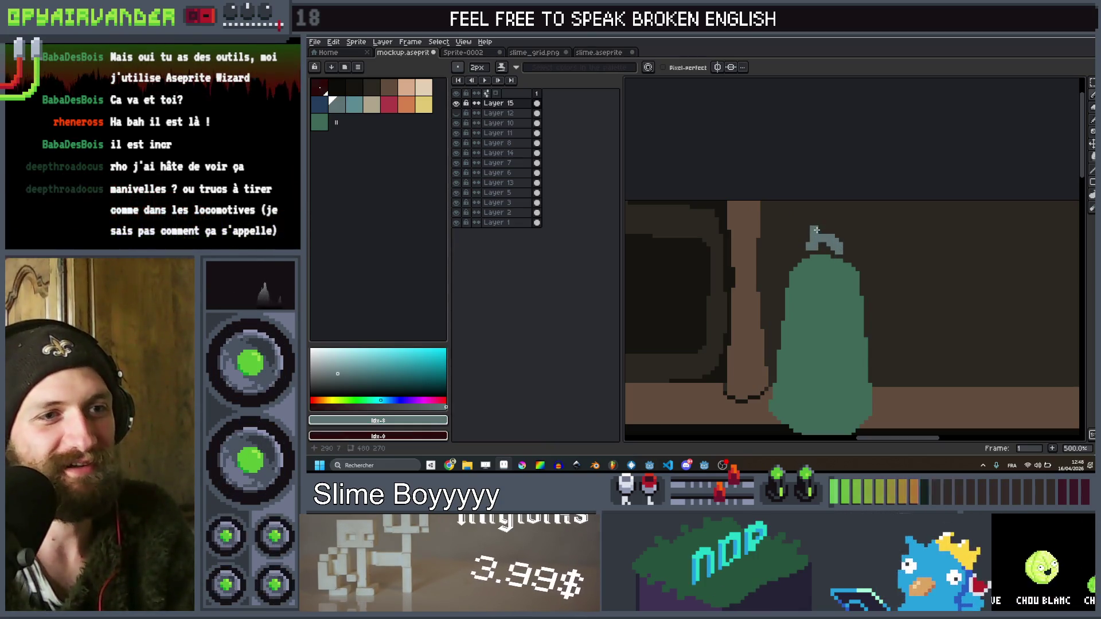
drag(815, 213, 837, 235)
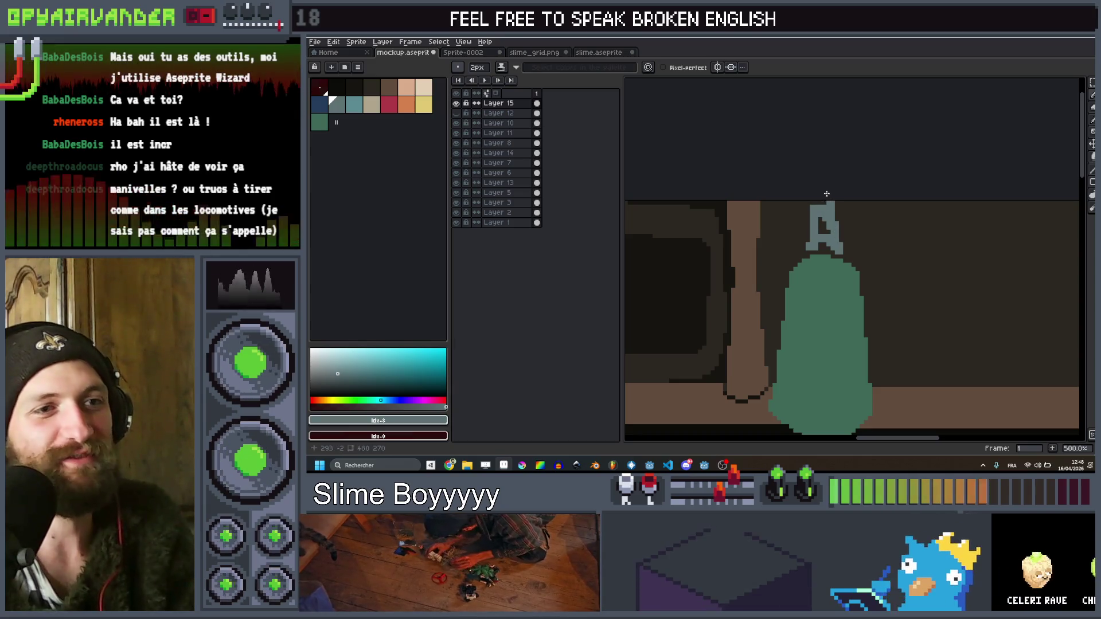
scroll(811, 206, down, 6)
scroll(889, 189, up, 2)
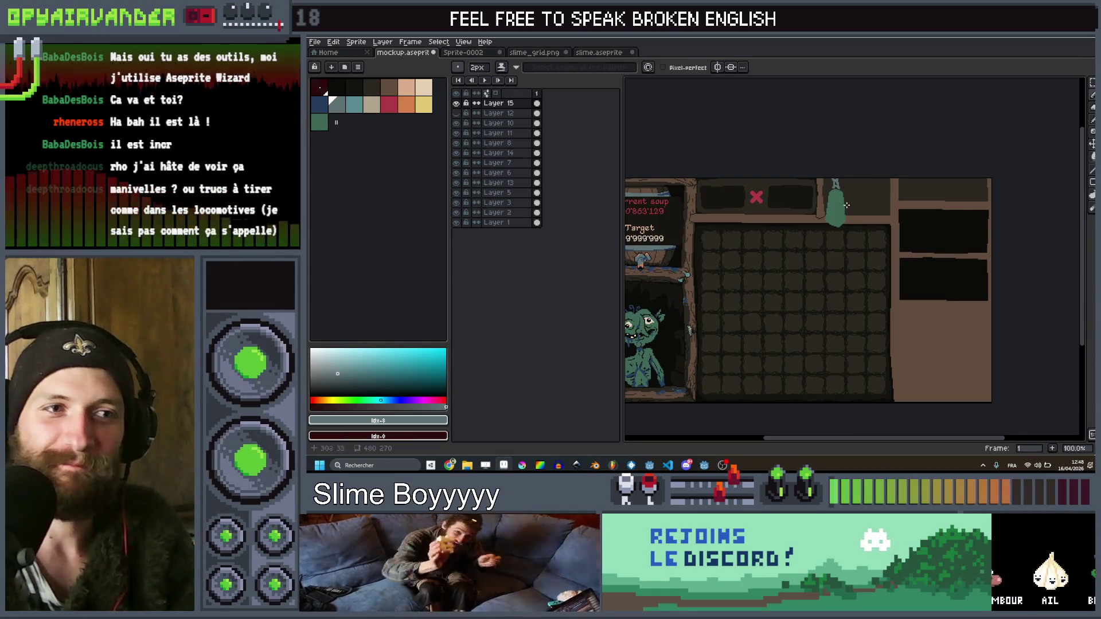
Erase the sack's lower-left bulge over the shelf with a 6px brush, then switch to beige at 3px
scroll(852, 204, down, 1)
scroll(832, 234, up, 1)
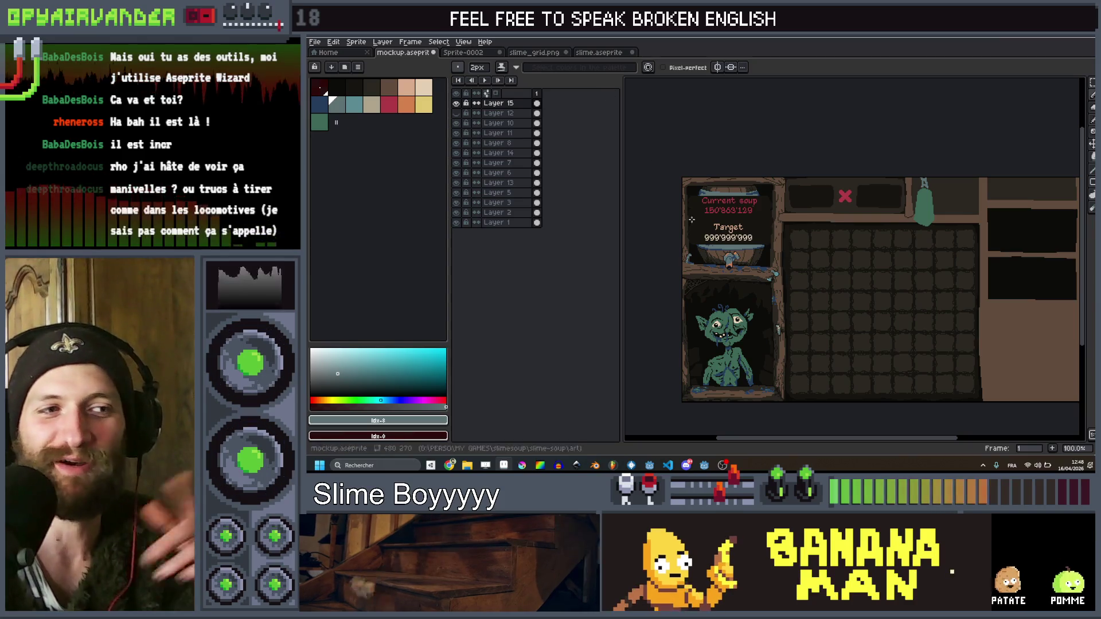
scroll(961, 194, up, 1)
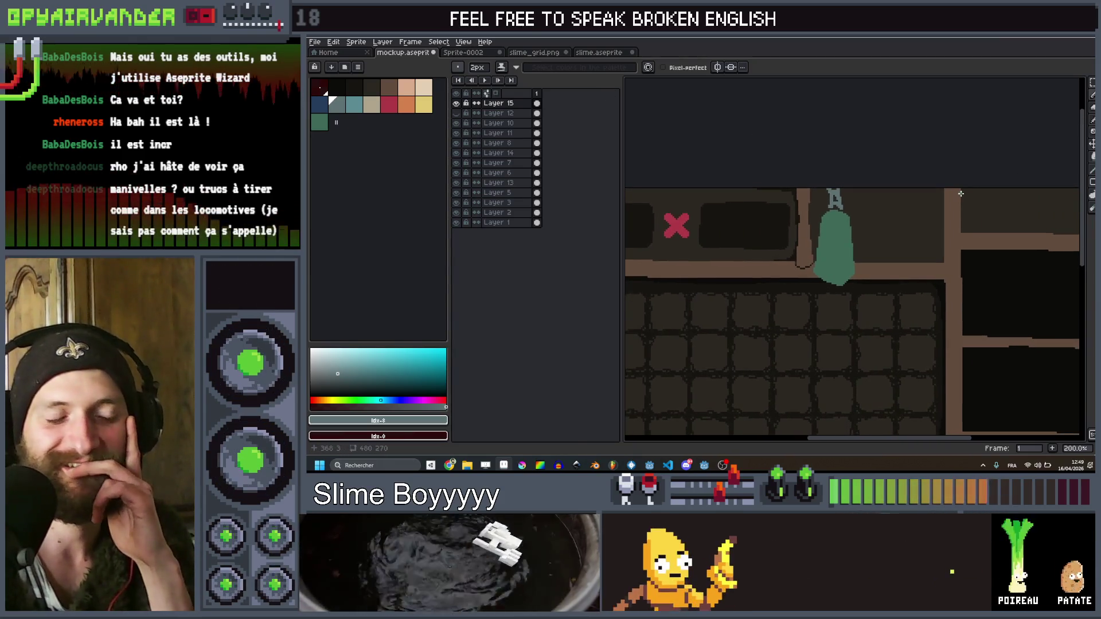
scroll(959, 198, down, 1)
scroll(956, 201, down, 1)
scroll(929, 202, up, 1)
scroll(916, 202, up, 1)
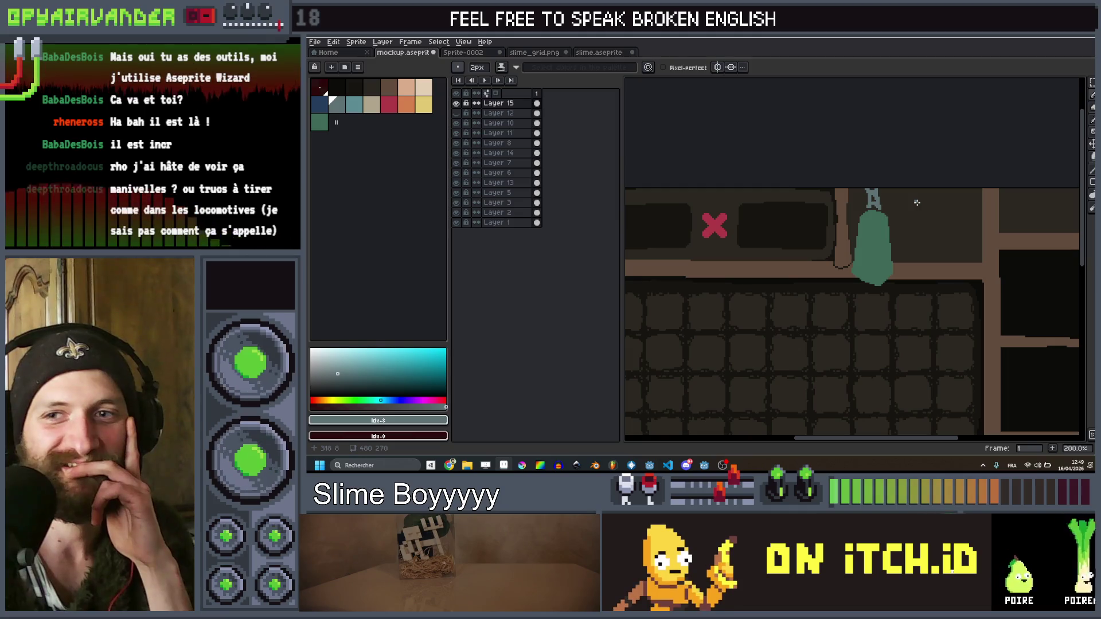
scroll(843, 275, up, 1)
scroll(843, 276, up, 1)
scroll(843, 276, down, 3)
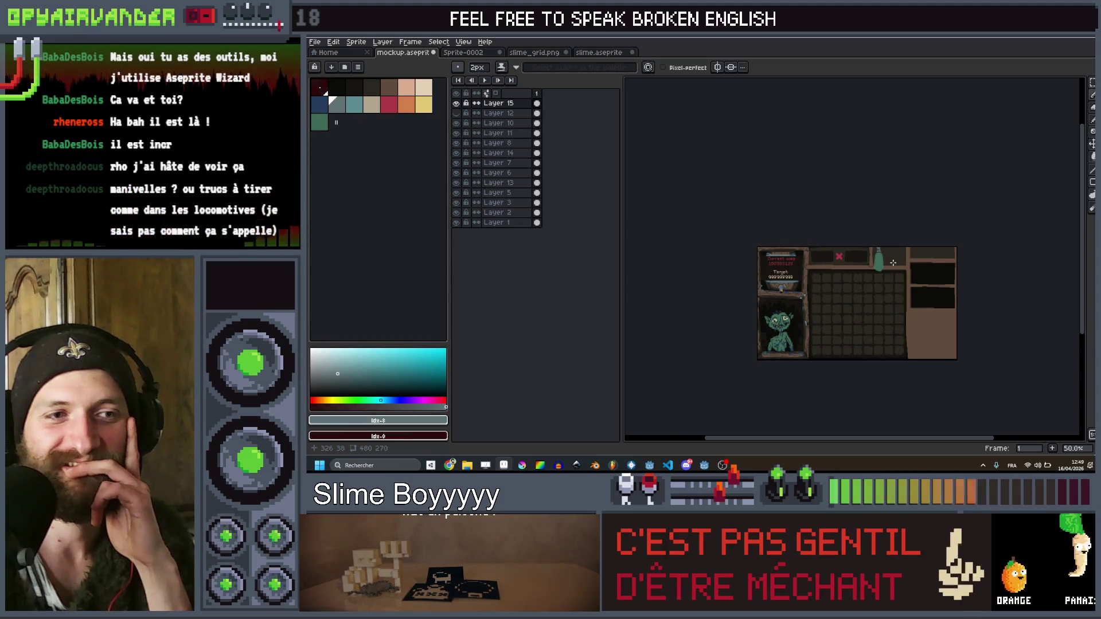
scroll(892, 263, up, 1)
scroll(893, 262, up, 1)
scroll(860, 281, up, 1)
key(plus)
key(plus)
key(plus)
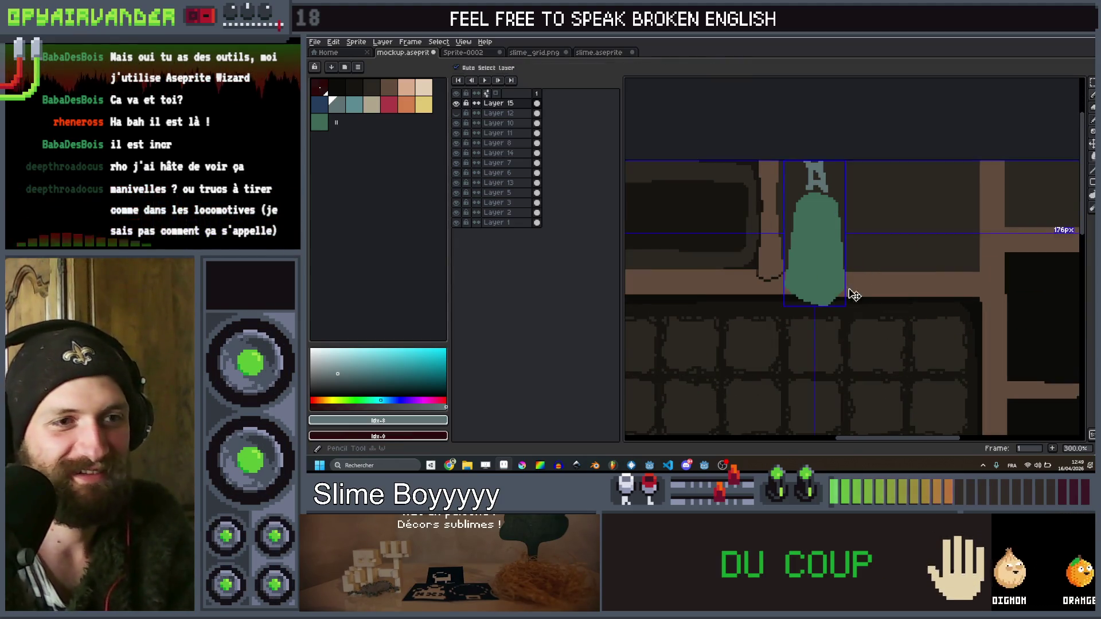
drag(829, 300, 783, 274)
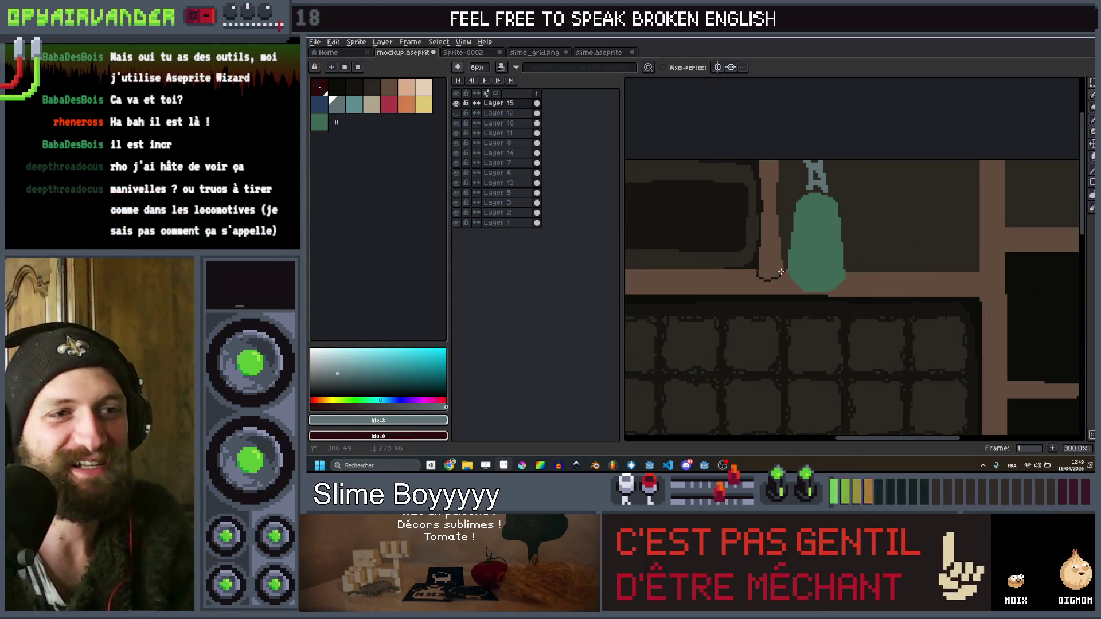
scroll(782, 263, down, 2)
scroll(810, 234, up, 4)
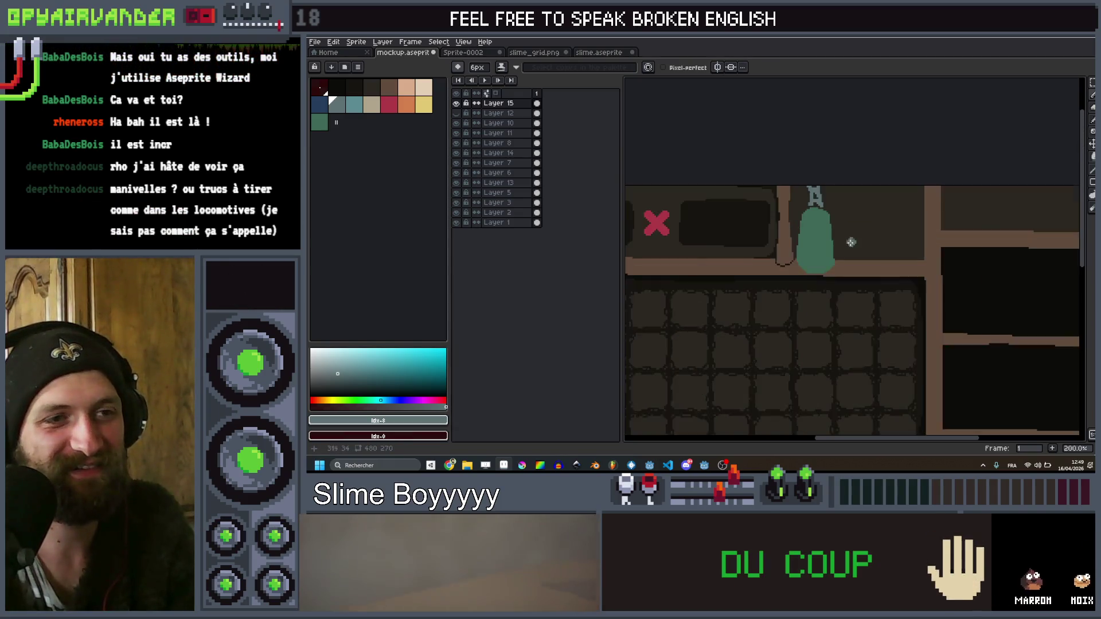
key(minus)
key(minus)
key(minus)
key(bracketleft)
key(bracketleft)
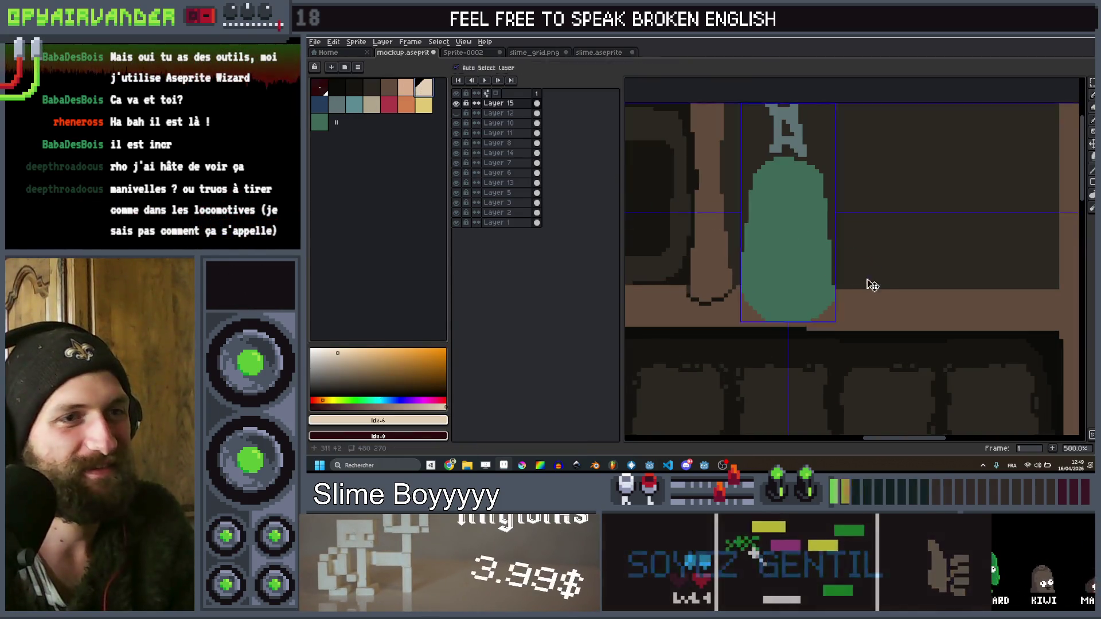
Draw a beige checkmark on the sack with a 2px brush, refining its strokes with 1px lines
key(minus)
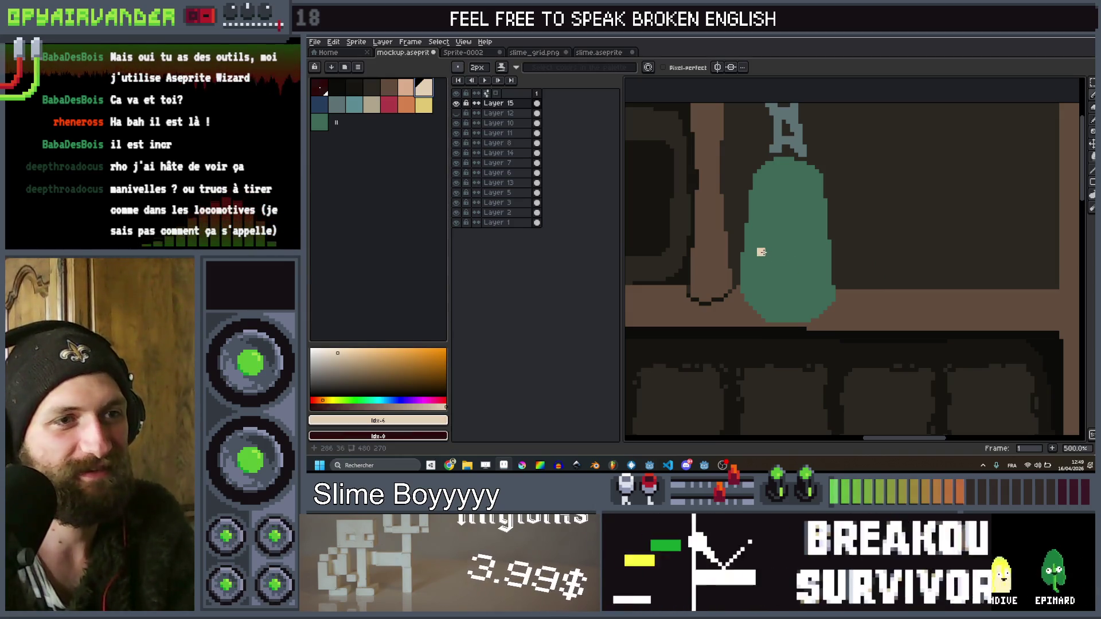
drag(765, 252, 781, 265)
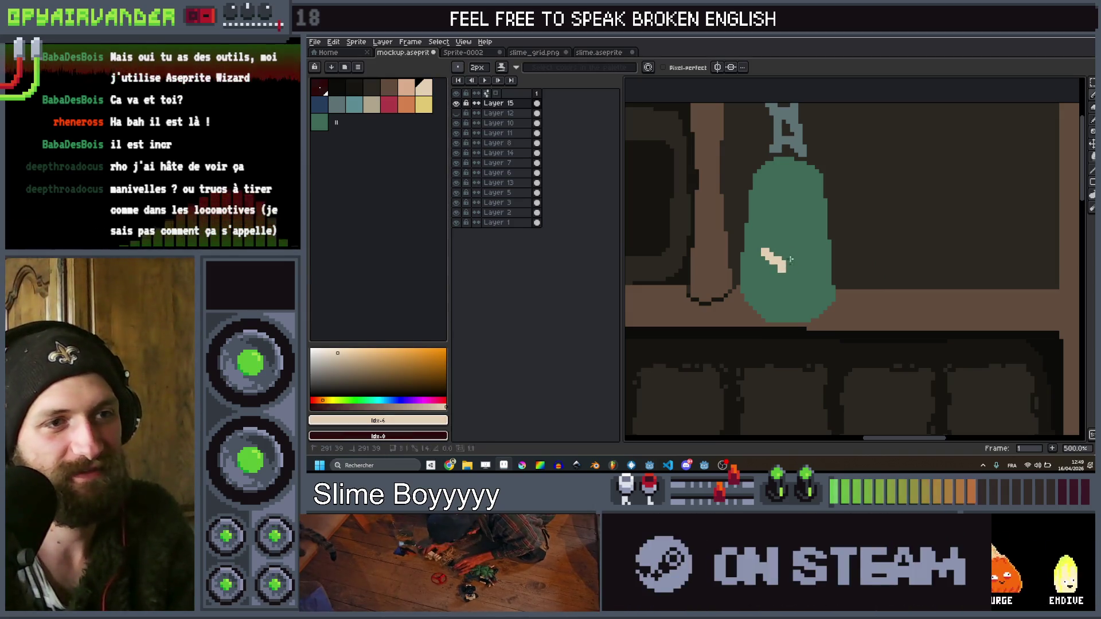
shift+click(808, 229)
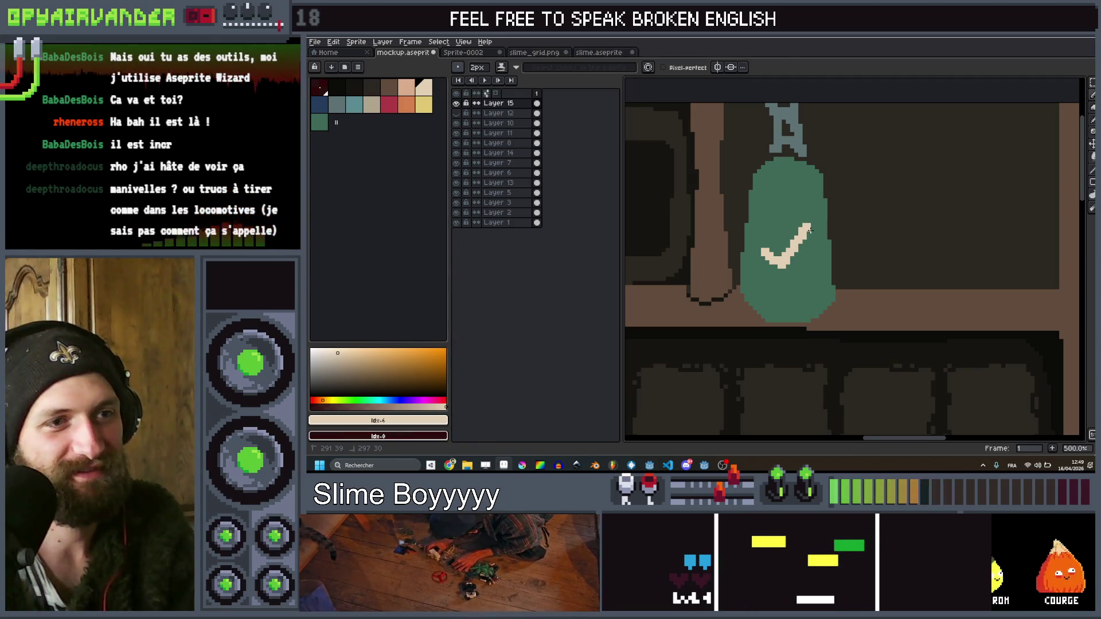
key(minus)
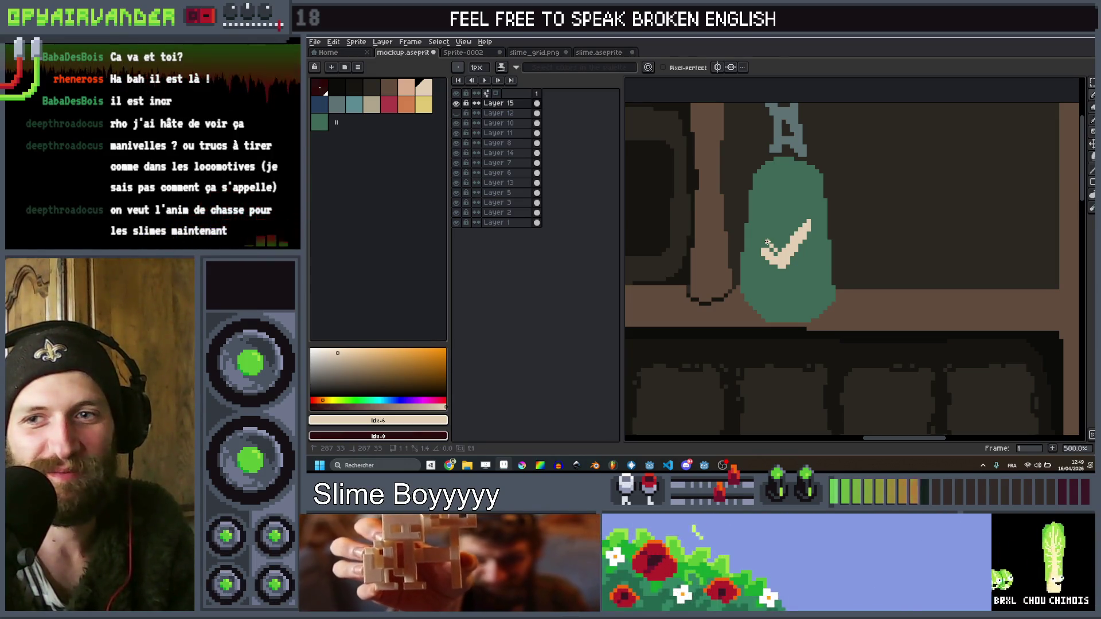
drag(767, 242, 755, 249)
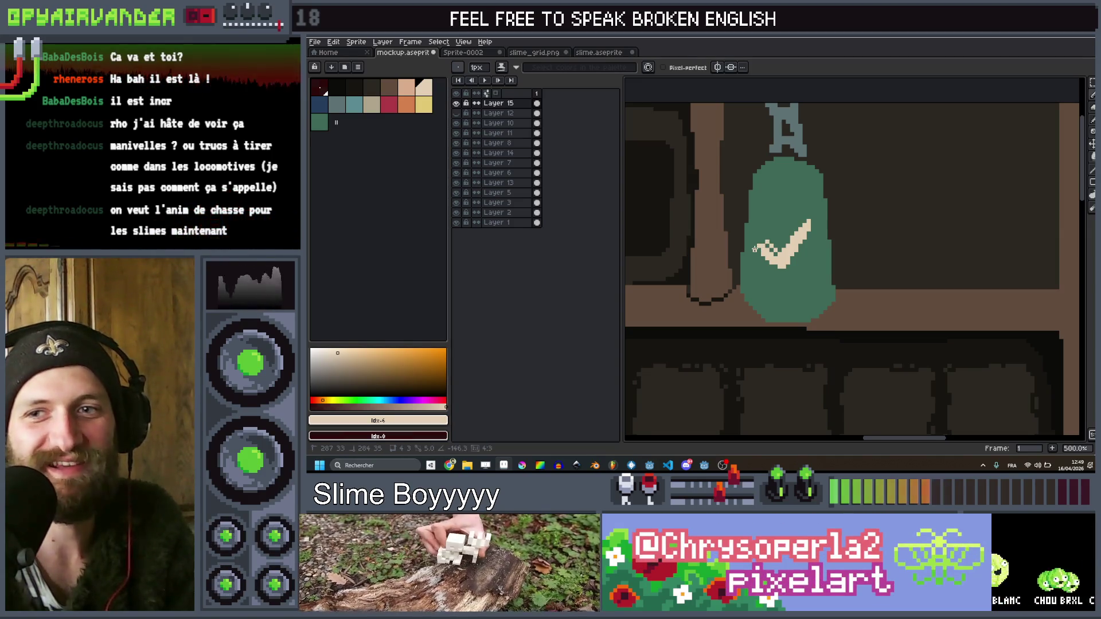
mouse_move(785, 268)
mouse_down()
mouse_move(772, 264)
mouse_move(766, 243)
mouse_move(779, 269)
mouse_up()
scroll(753, 254, down, 2)
scroll(772, 255, up, 3)
scroll(779, 269, down, 7)
scroll(728, 303, up, 5)
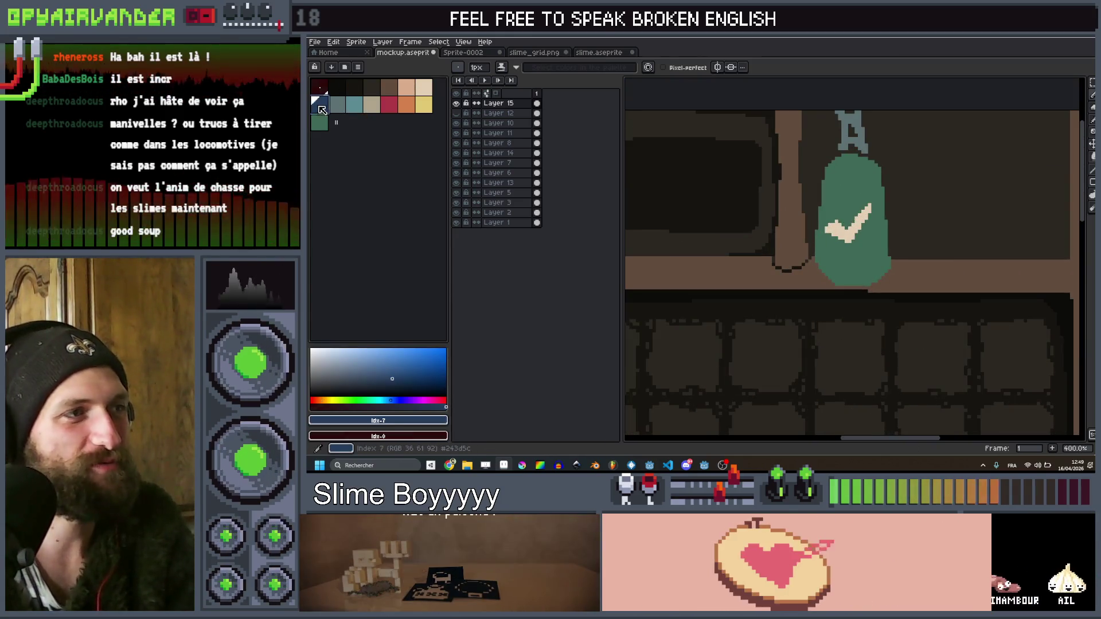
Shade the sack's lower edge dark blue with a round brush
click(315, 118)
key(b)
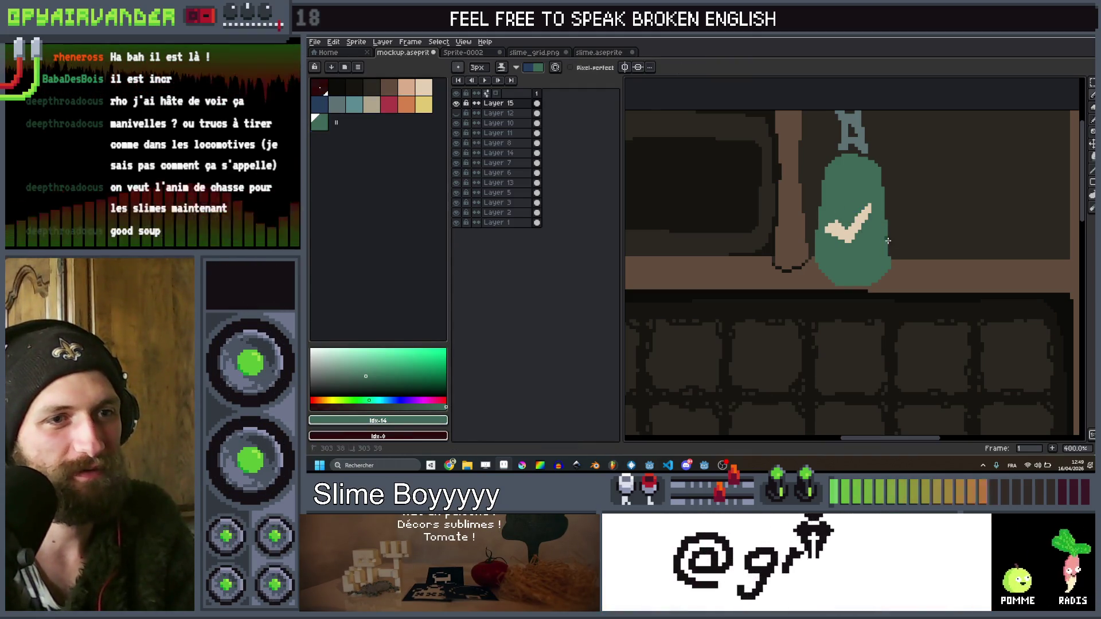
drag(850, 277, 811, 253)
scroll(893, 255, down, 3)
scroll(905, 328, up, 9)
Add a 1px dark-blue line along the sack's left edge
key(minus)
key(minus)
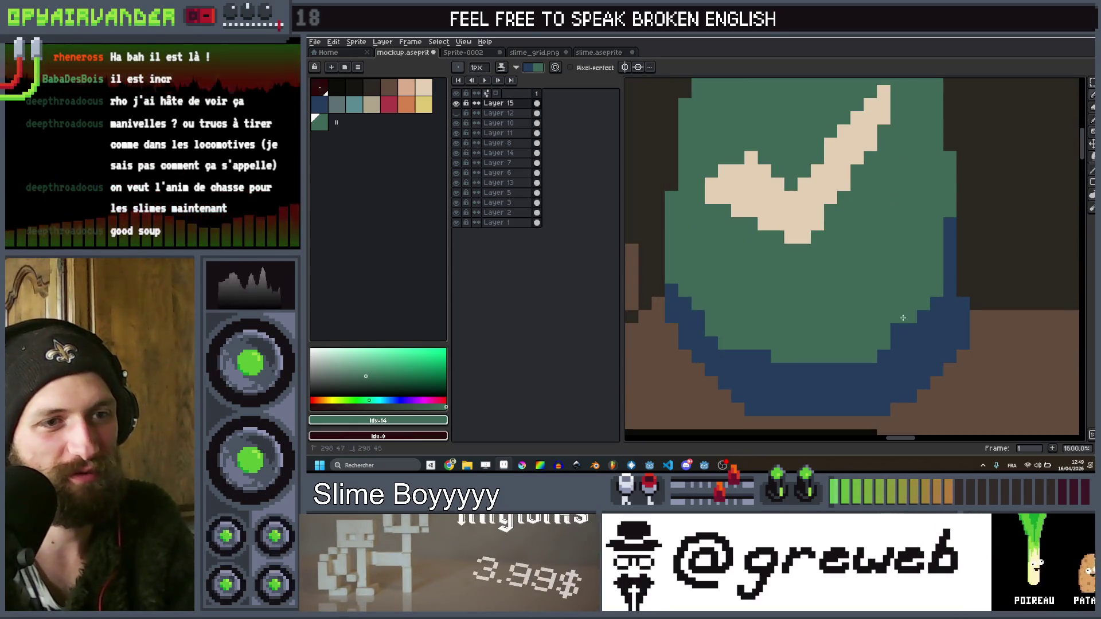
scroll(843, 274, down, 6)
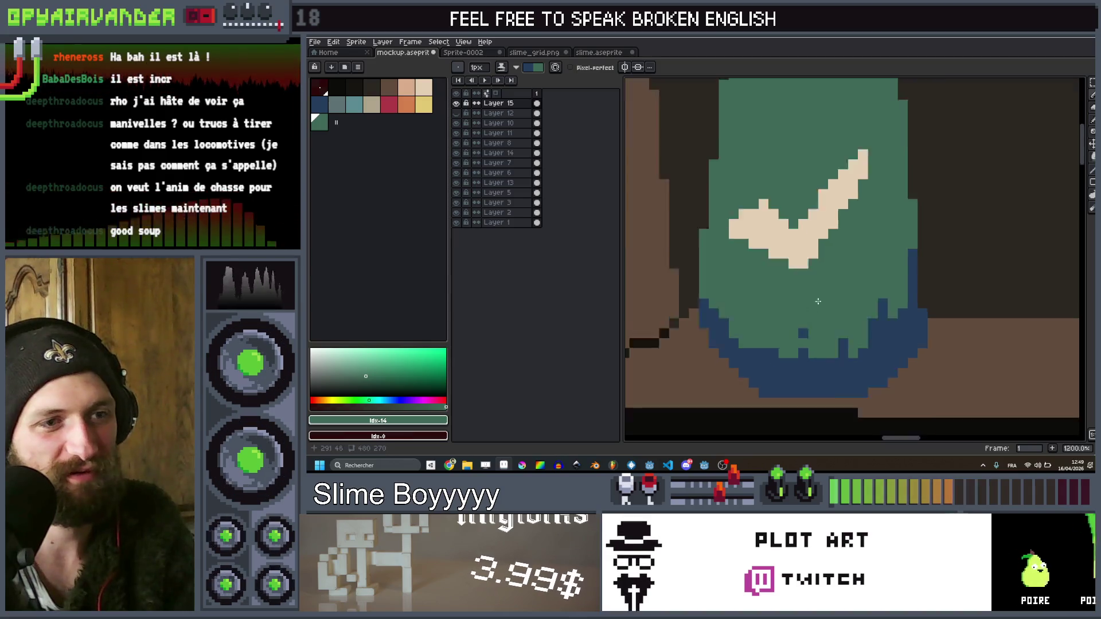
scroll(842, 274, up, 7)
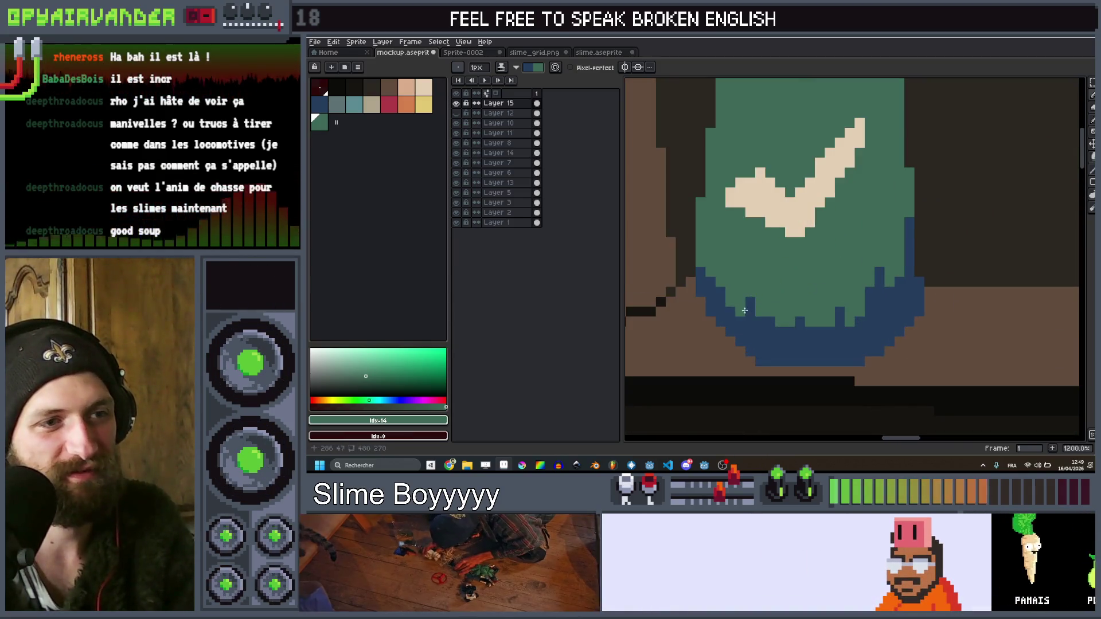
scroll(745, 310, down, 5)
scroll(773, 223, up, 2)
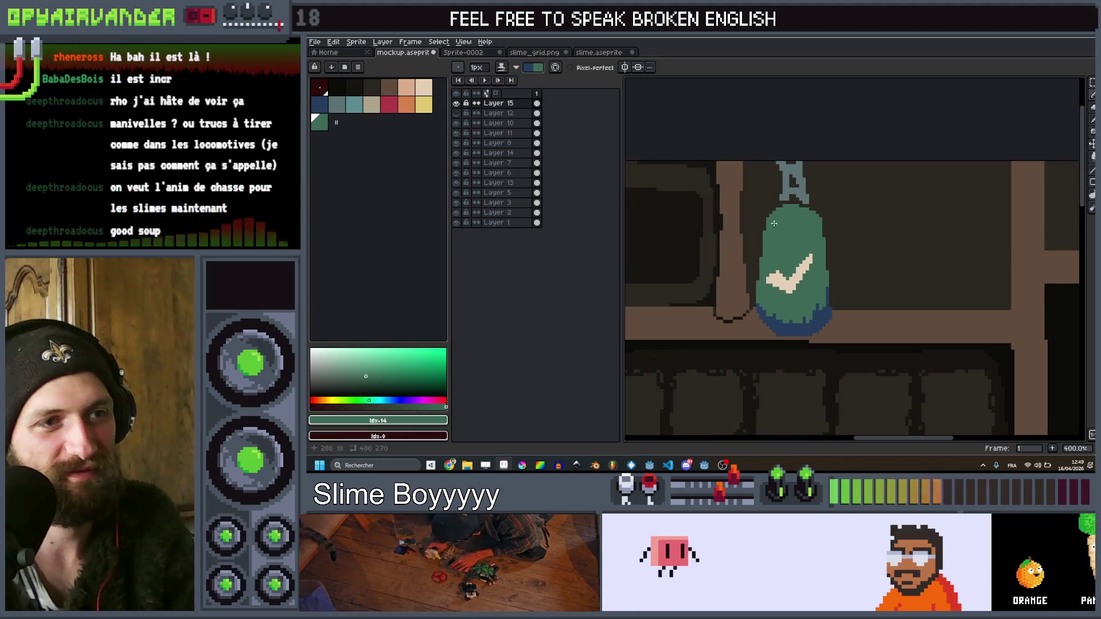
drag(771, 215, 755, 302)
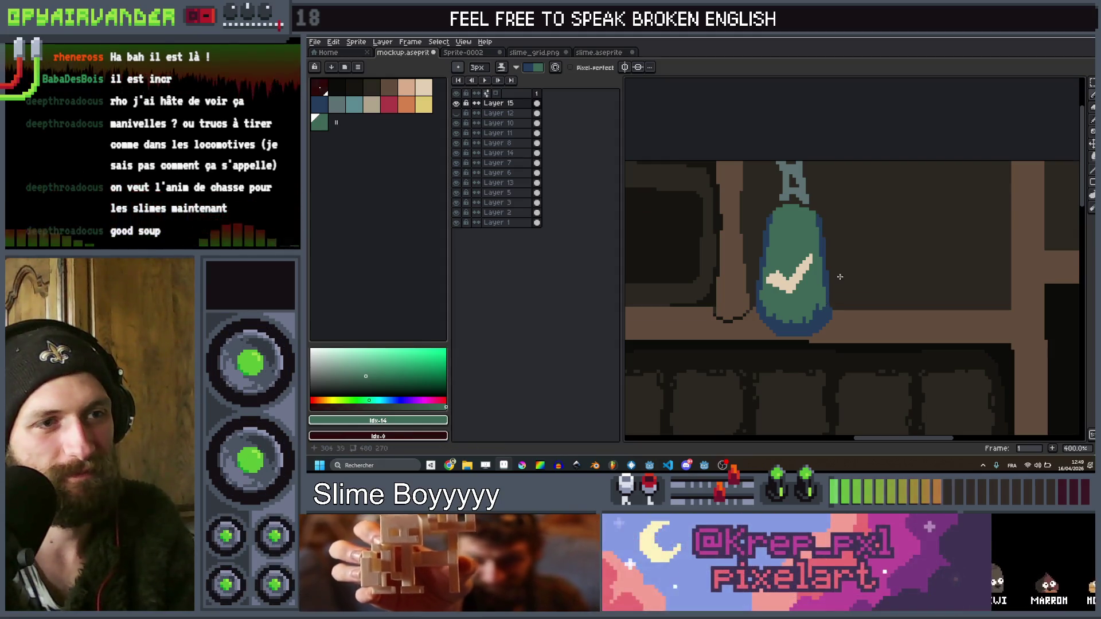
scroll(822, 258, down, 2)
scroll(821, 231, up, 3)
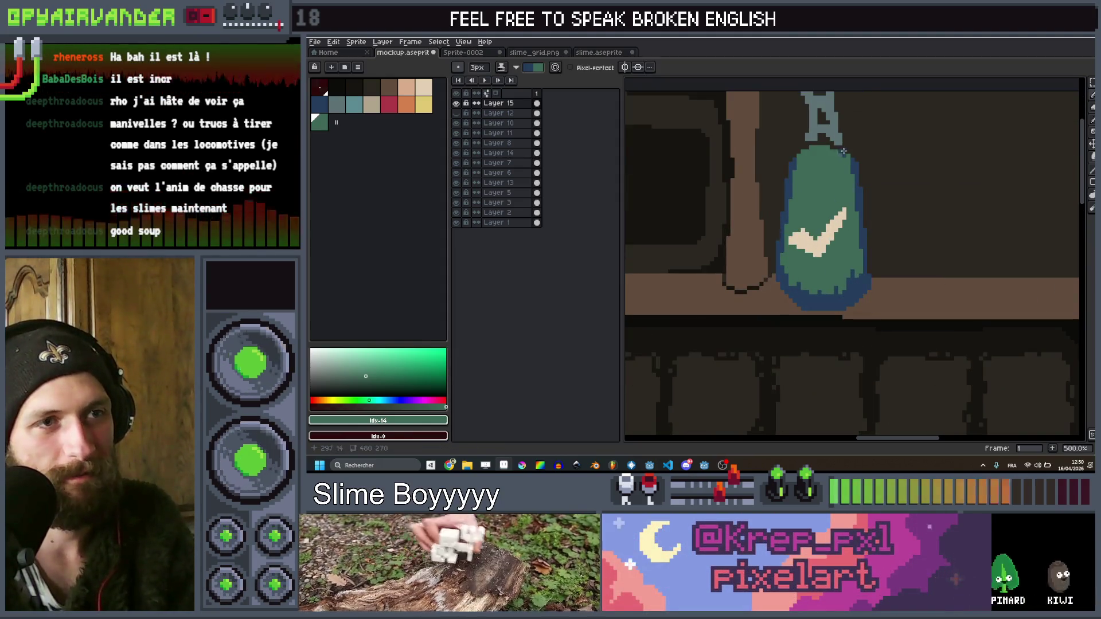
Shade the checkmark's upper edge with a dark-blue diagonal line
drag(850, 158, 831, 148)
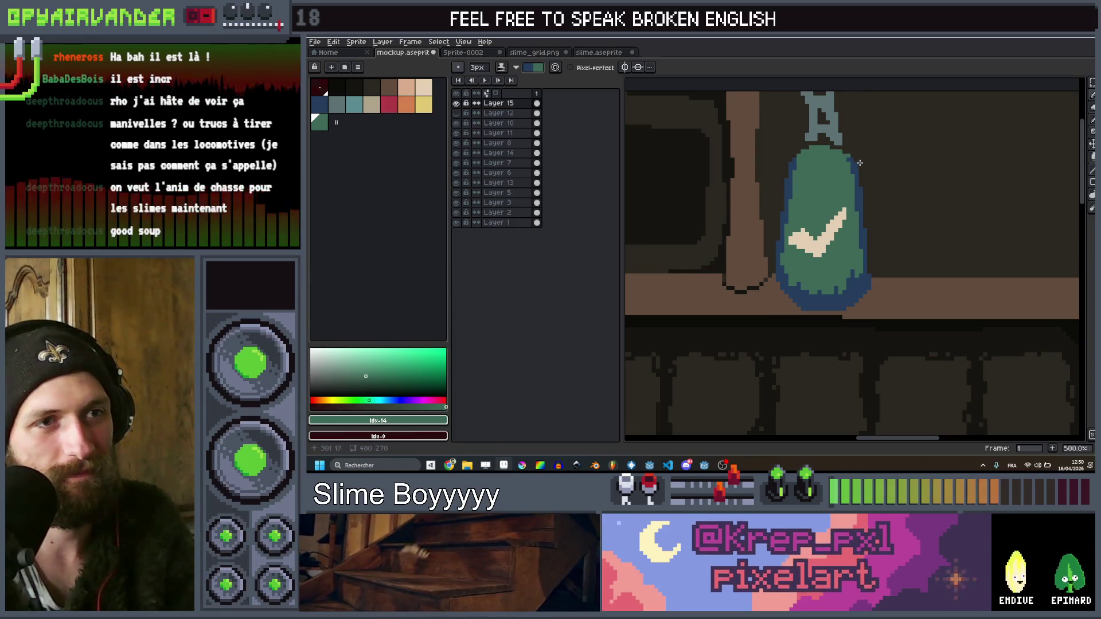
key(v)
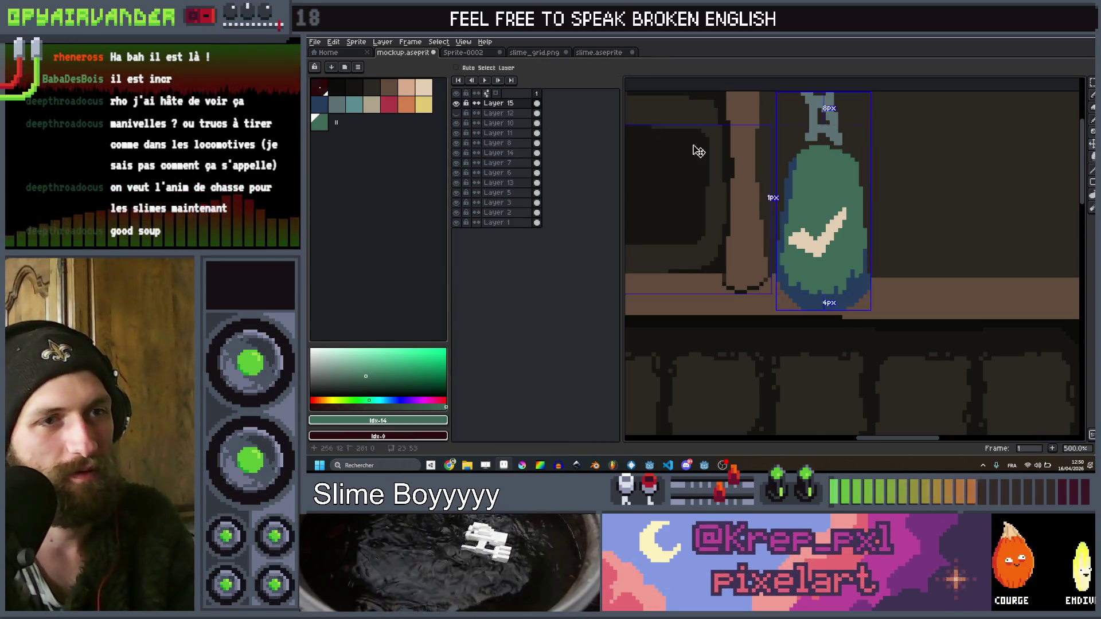
scroll(679, 148, down, 3)
scroll(703, 189, up, 3)
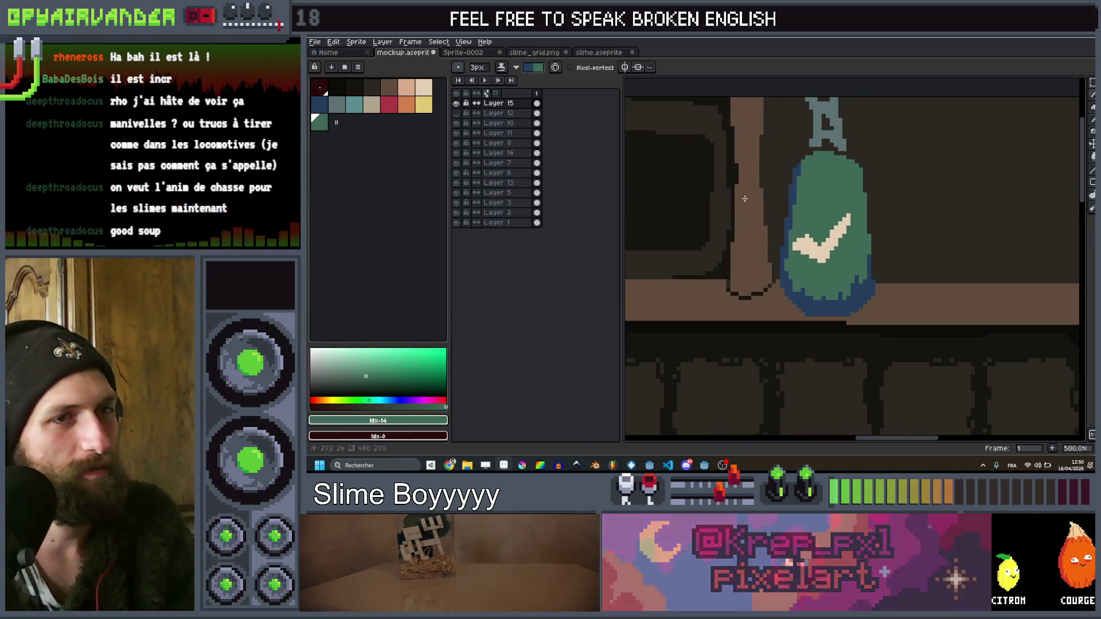
scroll(703, 189, down, 3)
scroll(767, 222, up, 3)
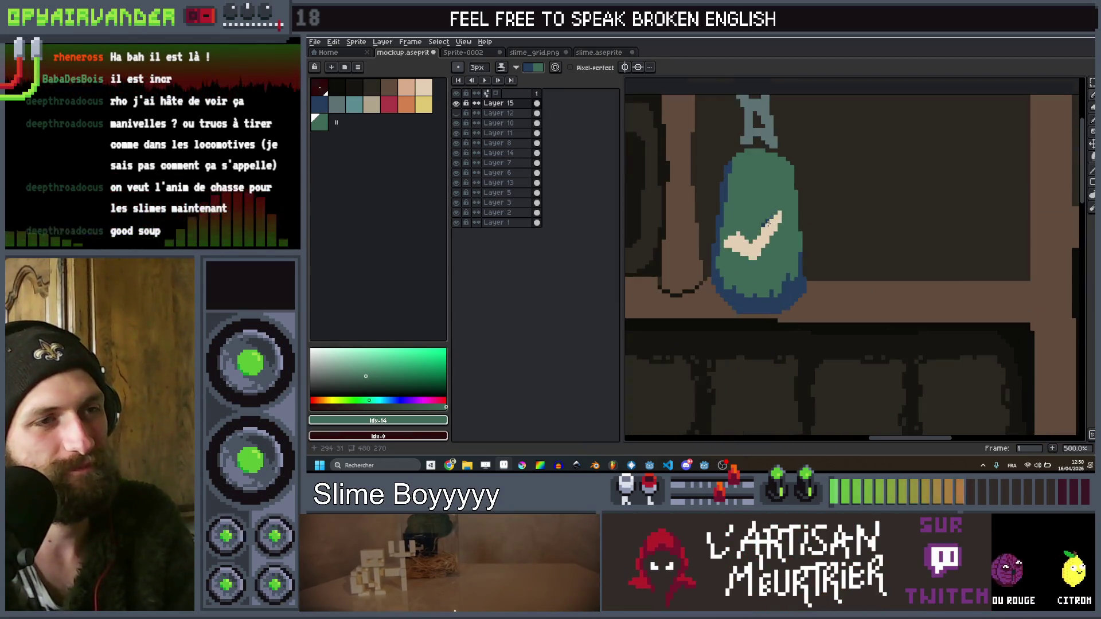
scroll(769, 221, up, 2)
mouse_move(780, 203)
mouse_down()
mouse_move(739, 251)
mouse_move(717, 238)
mouse_move(755, 236)
mouse_move(778, 207)
mouse_move(761, 225)
mouse_up()
scroll(740, 243, down, 7)
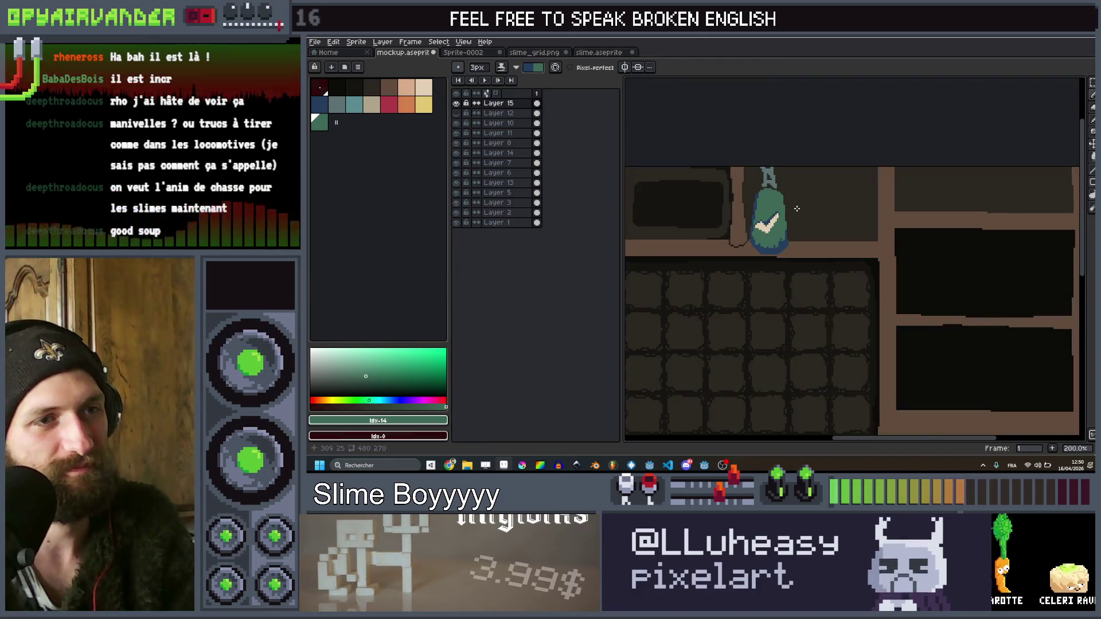
Sample the dark blue from the sack and paint shading pixels down the cord
scroll(848, 214, up, 7)
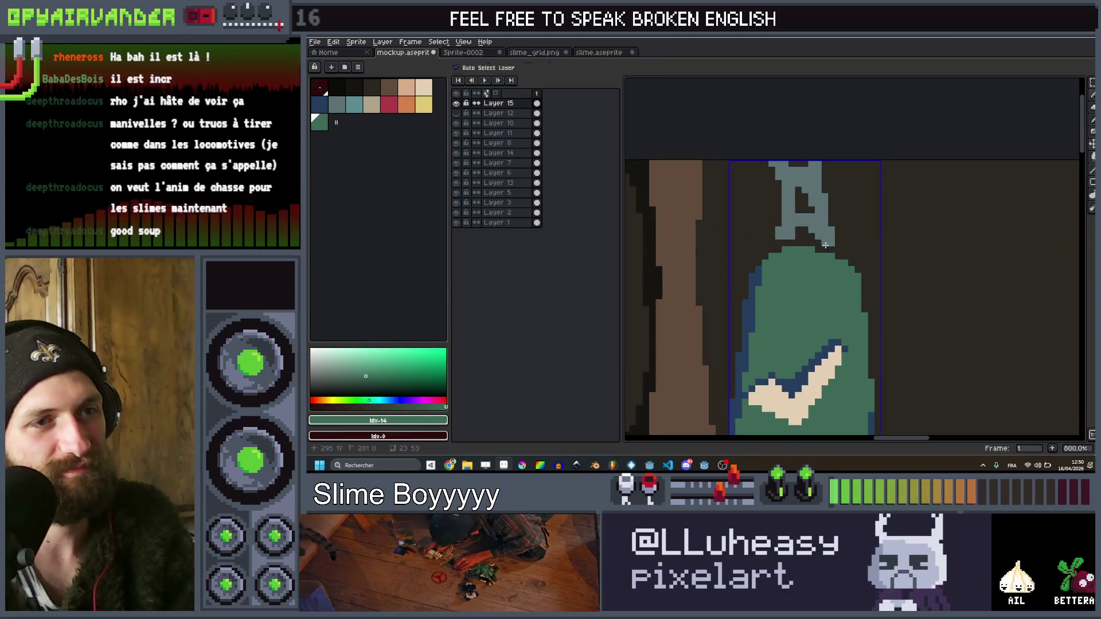
key(i)
click(818, 181)
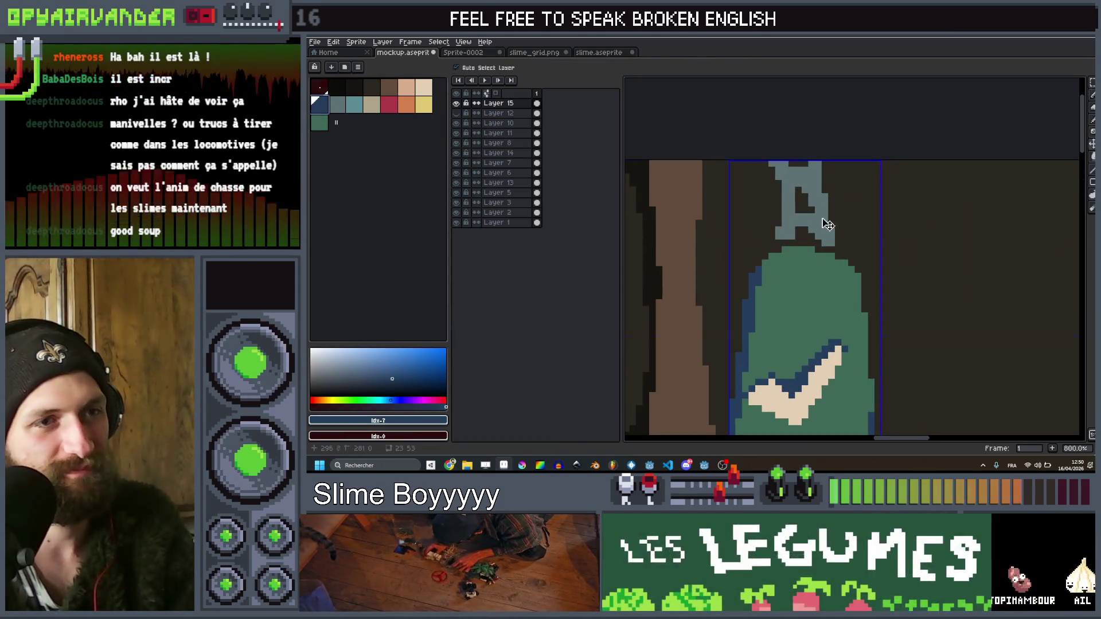
scroll(819, 215, up, 3)
drag(828, 226, 816, 210)
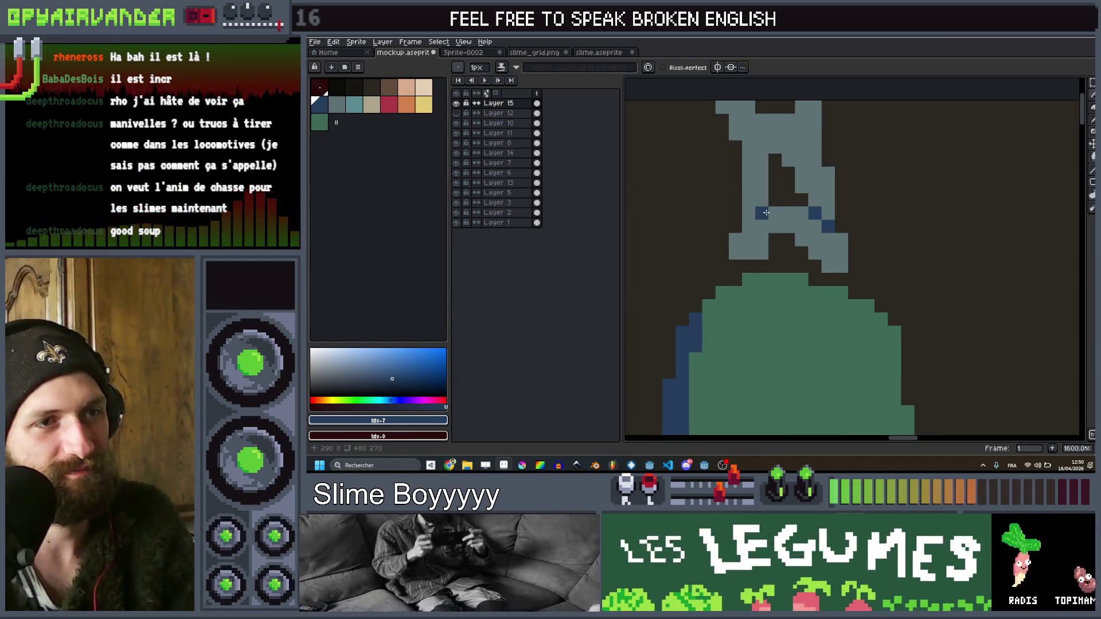
scroll(769, 224, down, 5)
scroll(769, 218, up, 7)
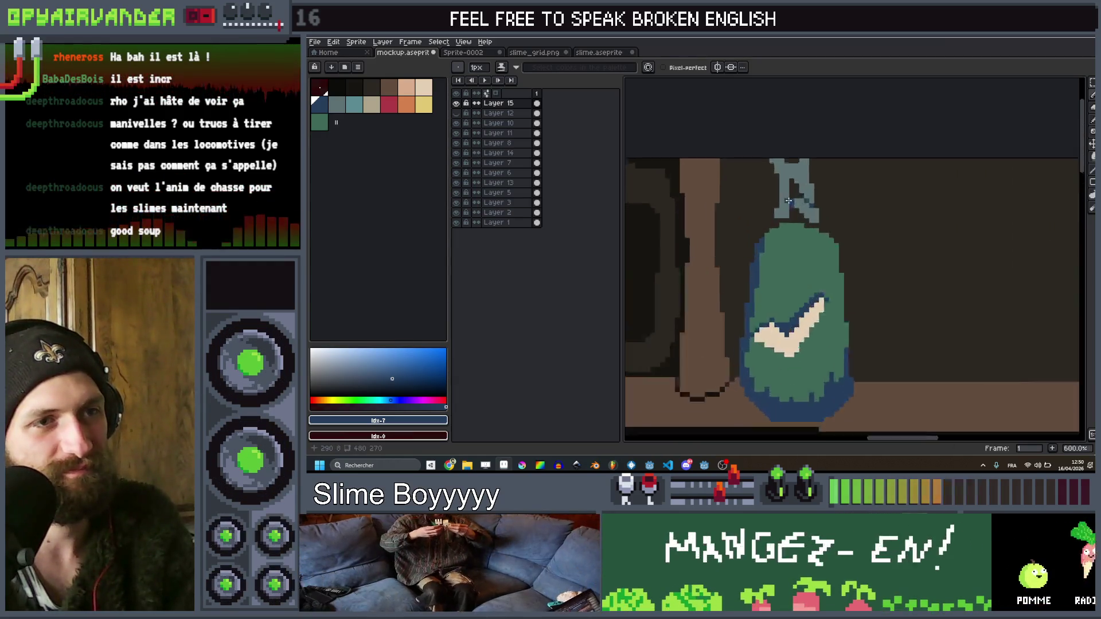
click(769, 208)
drag(759, 240, 768, 256)
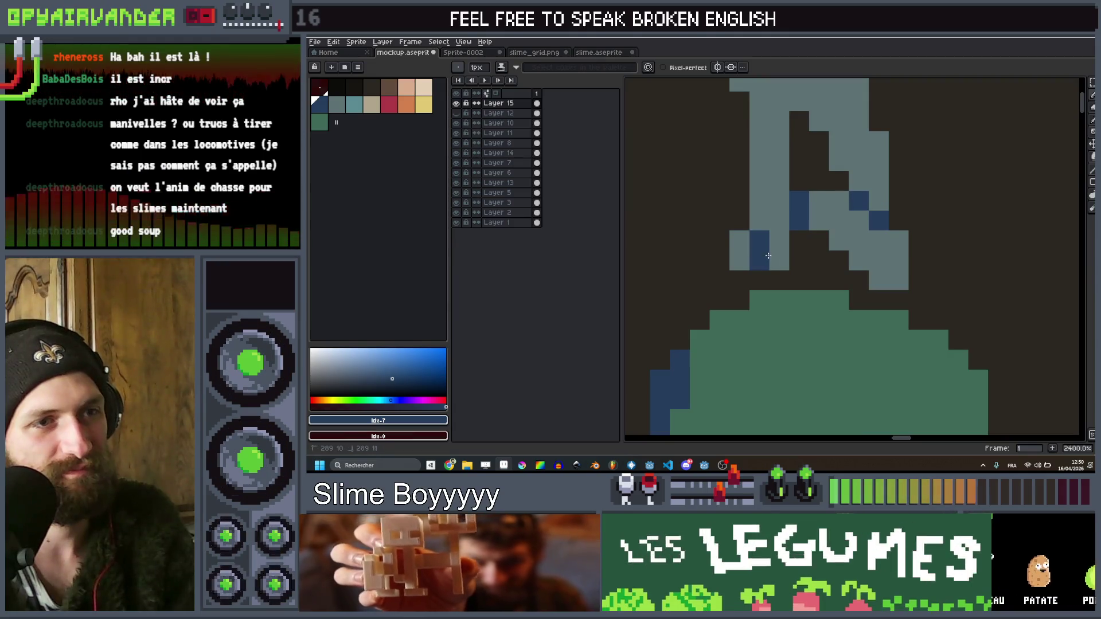
scroll(778, 260, down, 6)
scroll(807, 220, up, 6)
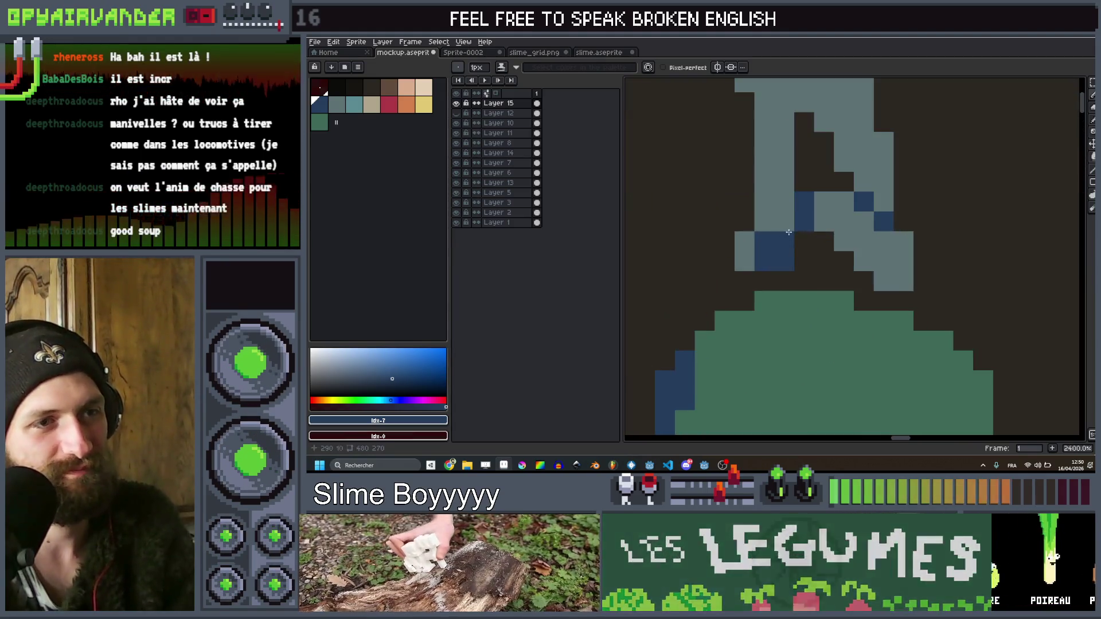
Add more dark-blue pixels to the cord, extending to its base
key(b)
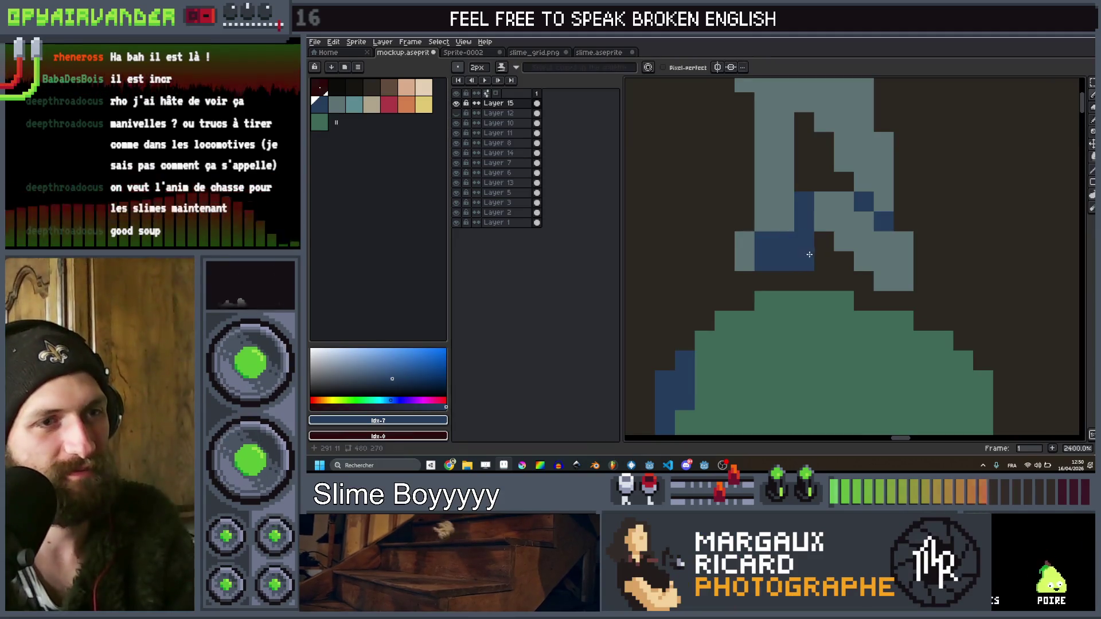
drag(822, 241, 818, 258)
scroll(839, 262, down, 4)
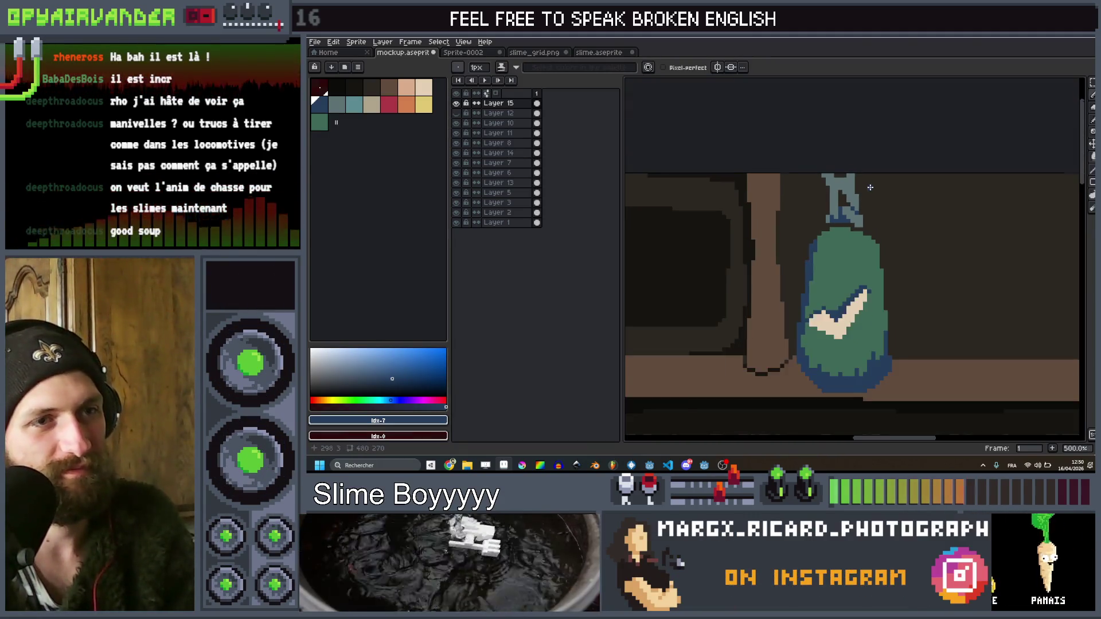
scroll(860, 269, up, 5)
click(868, 281)
drag(868, 281, 848, 281)
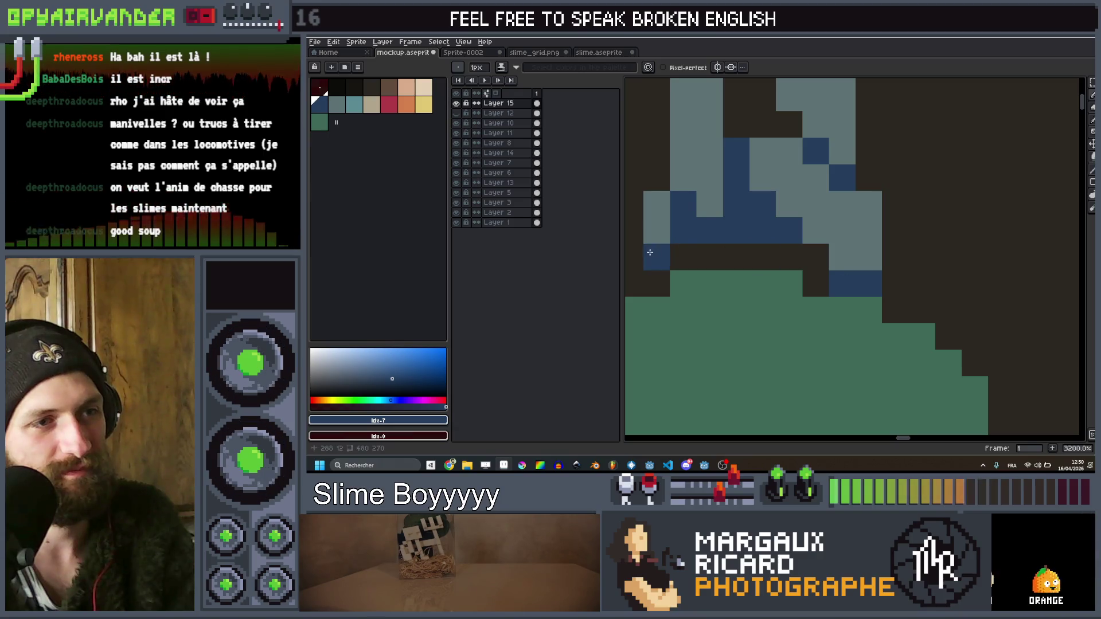
scroll(757, 197, down, 8)
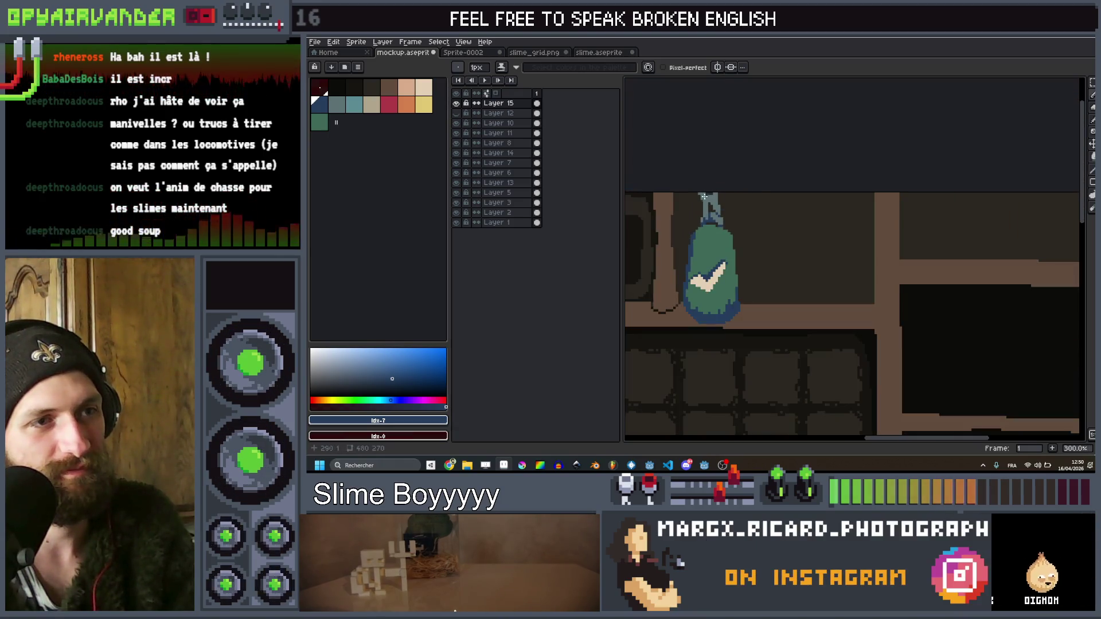
scroll(704, 197, up, 8)
Darken the cord's upper strand with dark-blue pixels
click(732, 237)
scroll(731, 237, down, 2)
scroll(732, 238, up, 2)
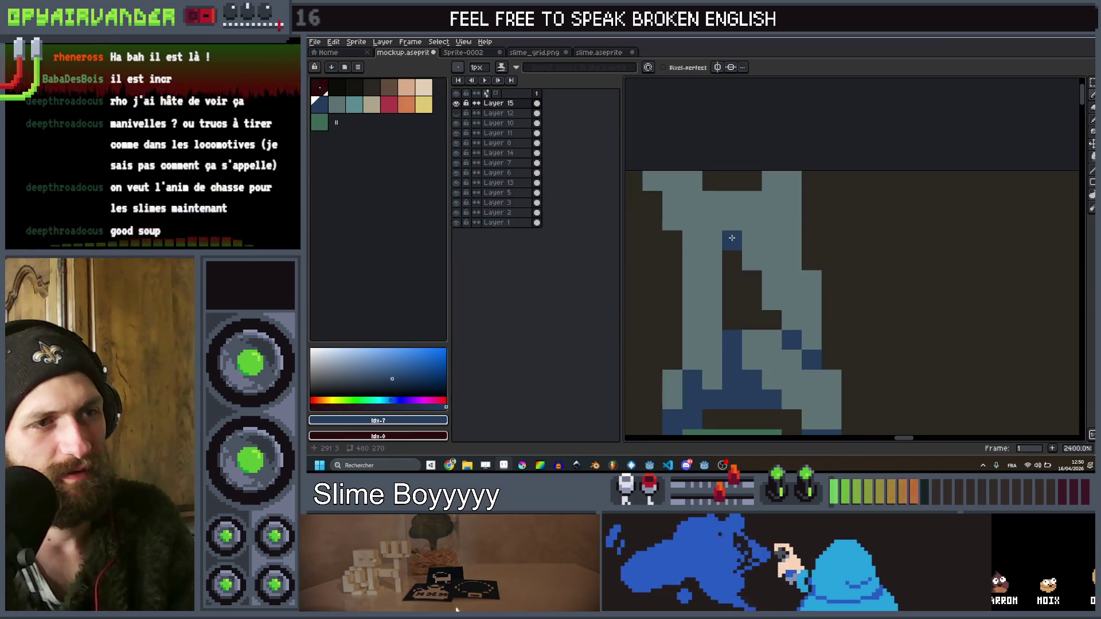
drag(731, 238, 737, 218)
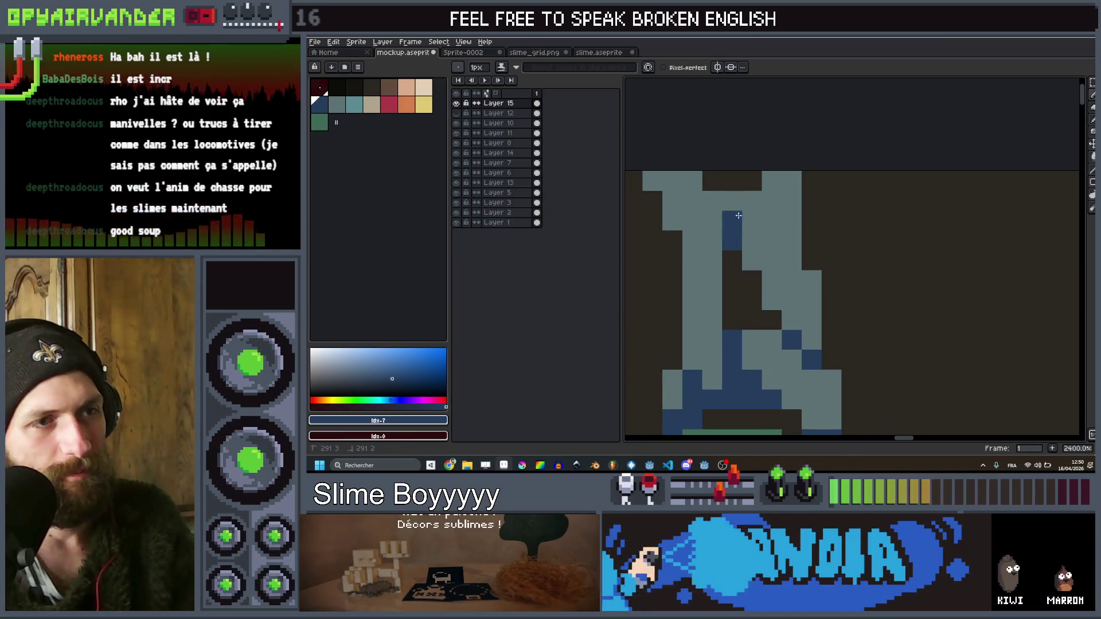
scroll(773, 193, down, 1)
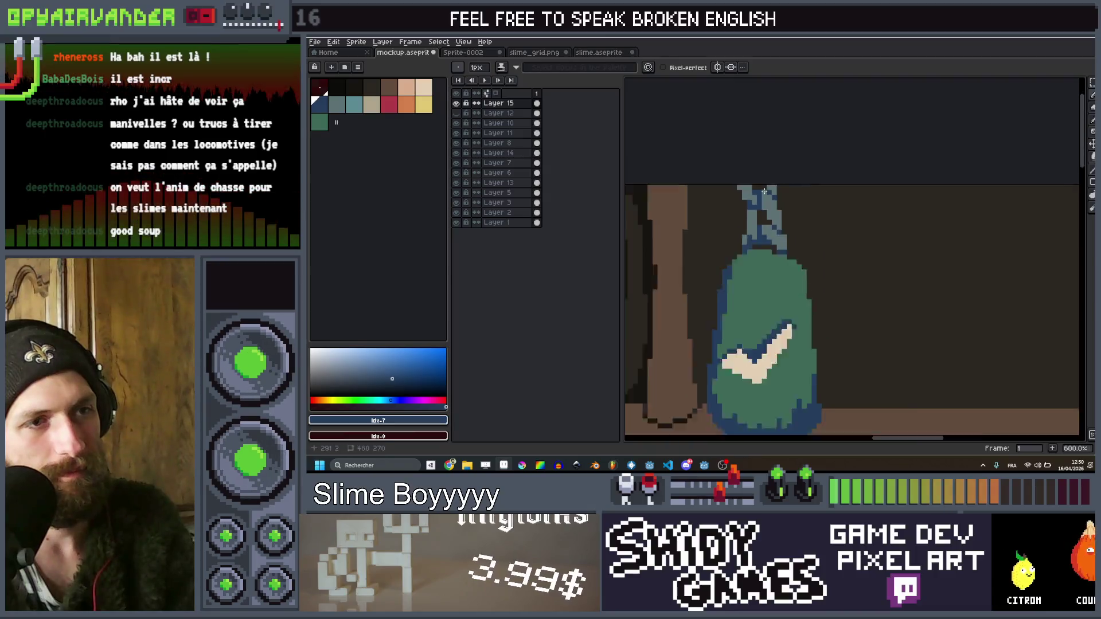
scroll(729, 213, down, 6)
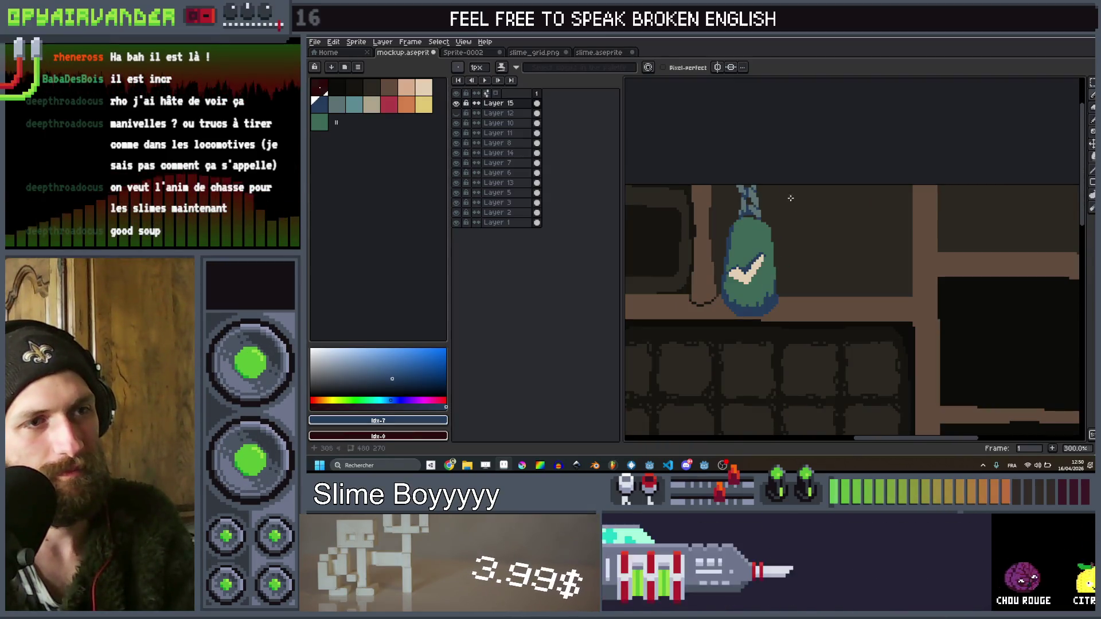
scroll(928, 276, up, 1)
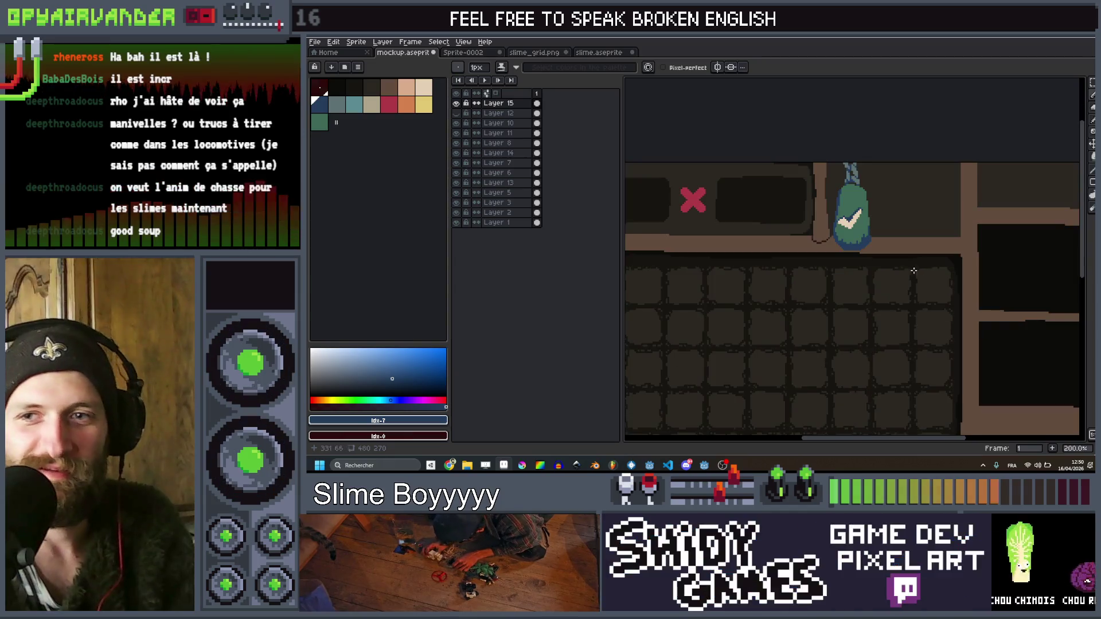
Pick a new colour, then open the Outline effect and dismiss it unapplied
click(343, 87)
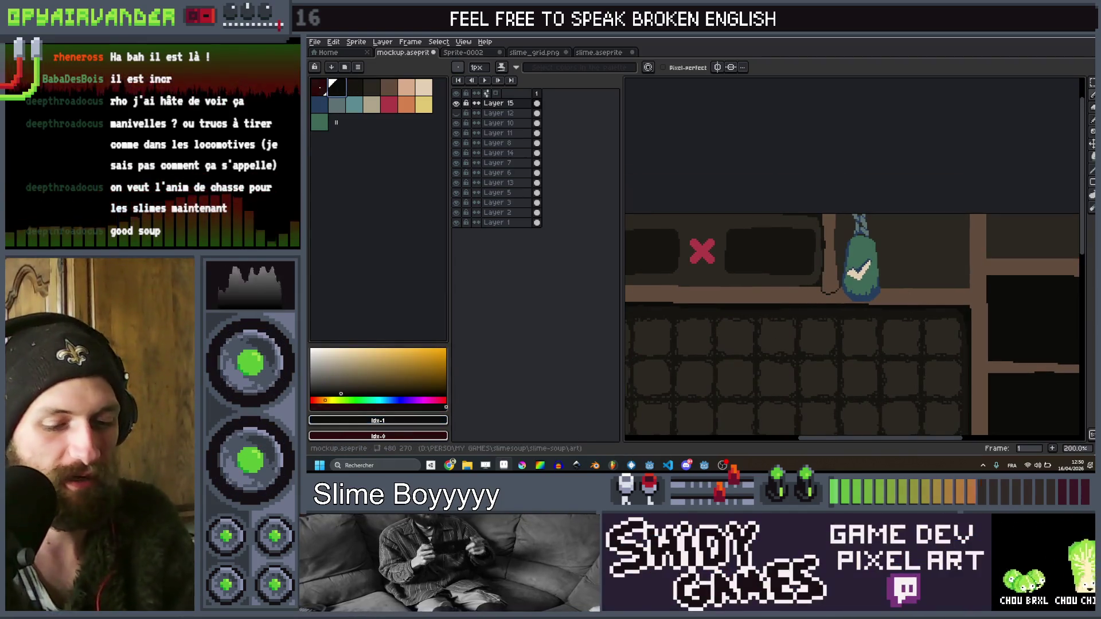
key(shift+o)
key(Return)
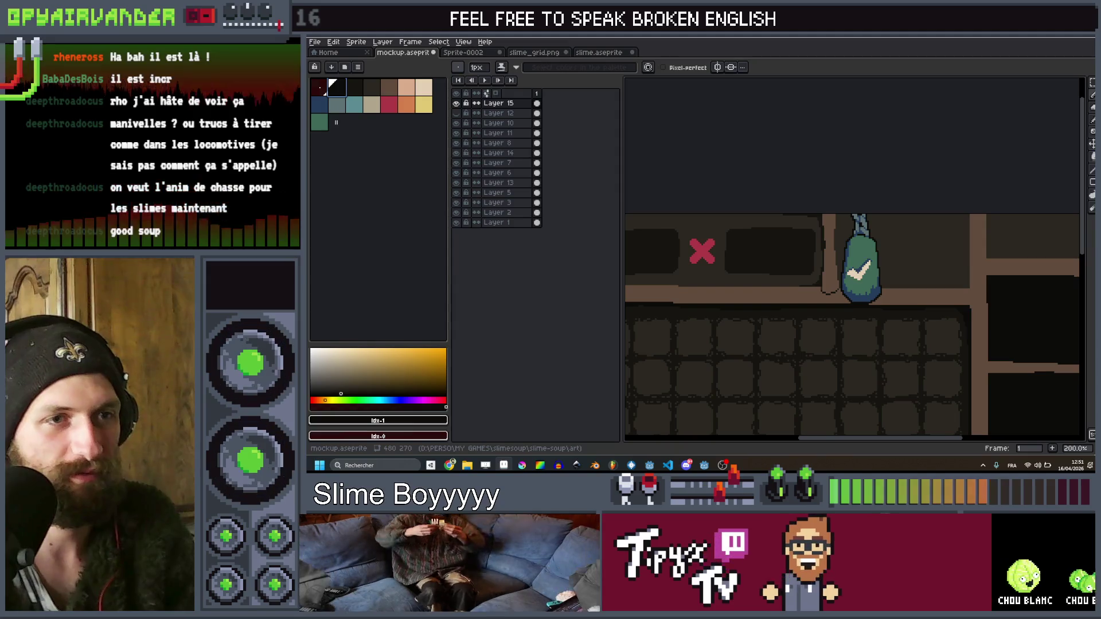
scroll(640, 189, down, 2)
scroll(840, 227, up, 3)
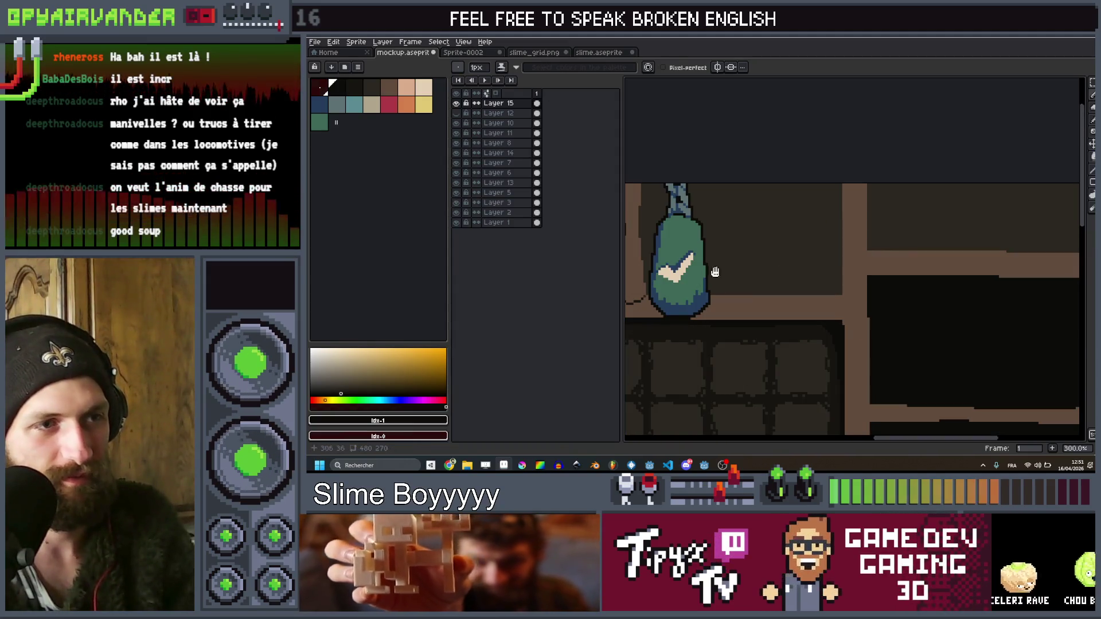
drag(714, 273, 751, 272)
key(v)
key(b)
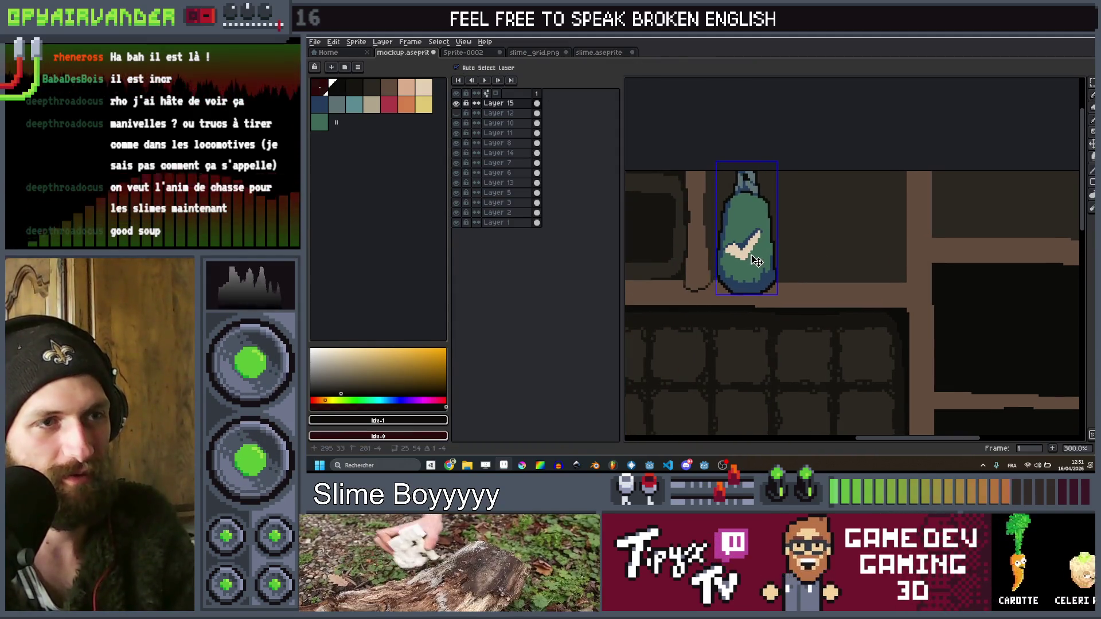
scroll(751, 260, down, 3)
scroll(828, 208, up, 2)
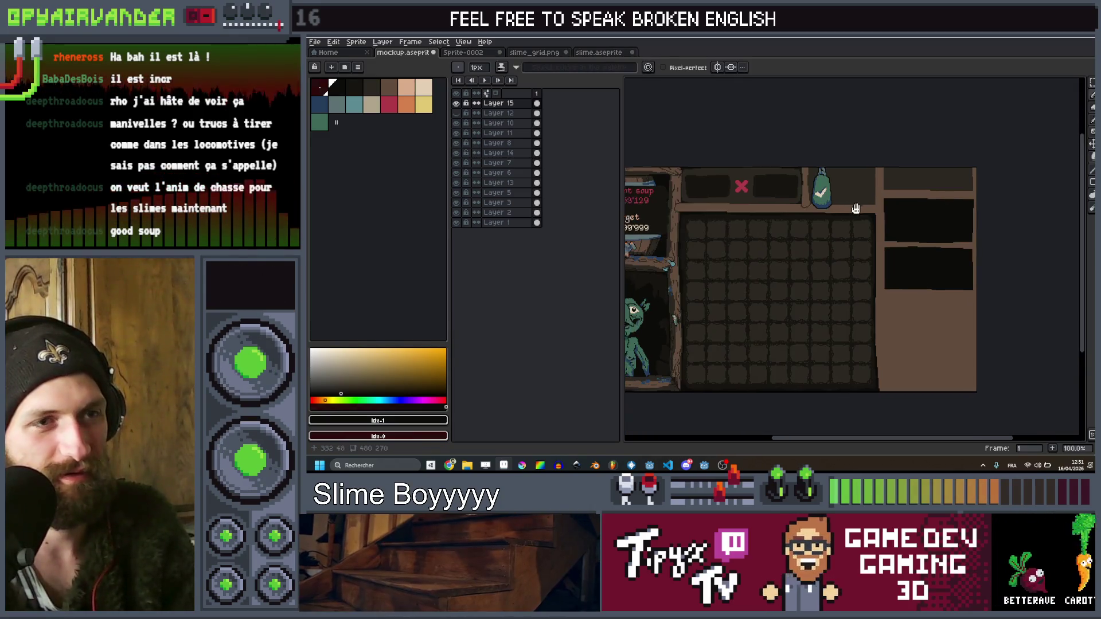
scroll(901, 227, down, 2)
scroll(901, 227, up, 2)
key(v)
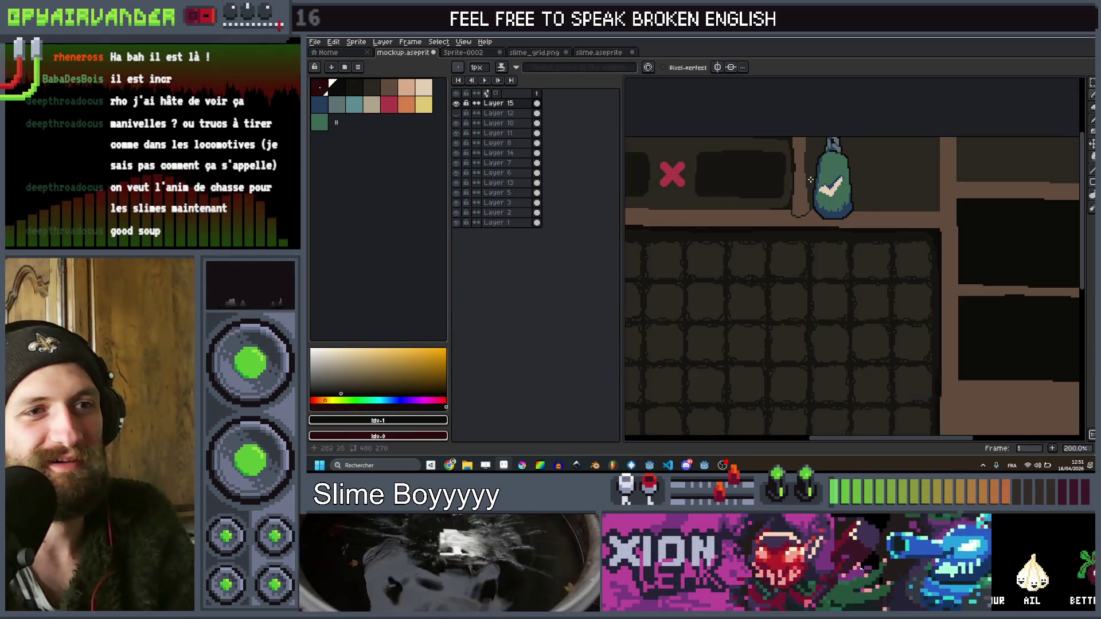
key(b)
scroll(848, 206, down, 2)
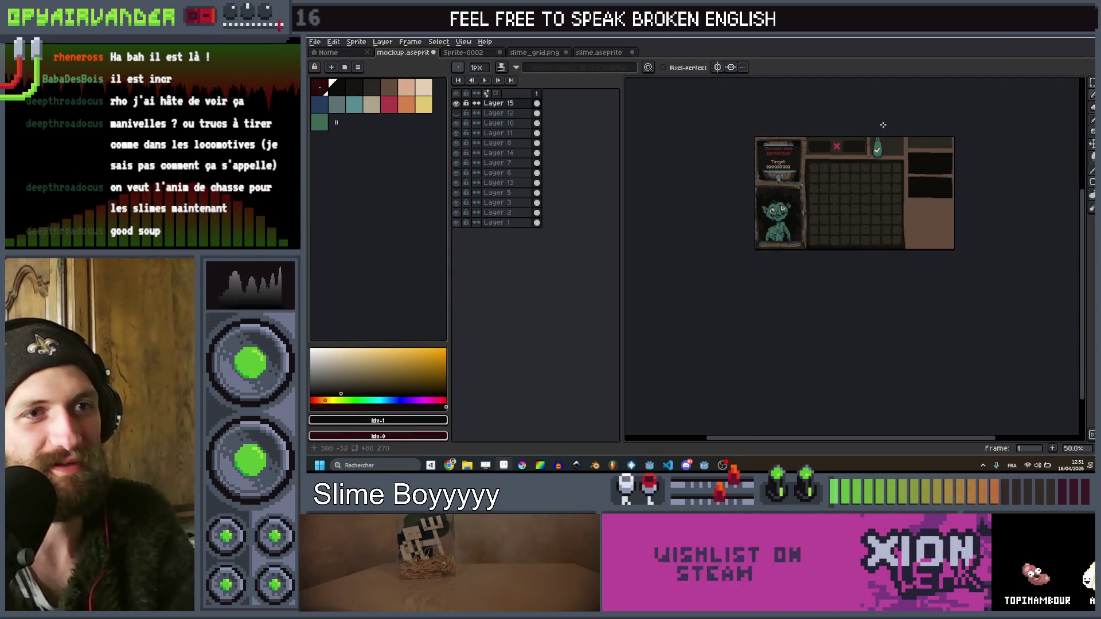
scroll(942, 191, up, 2)
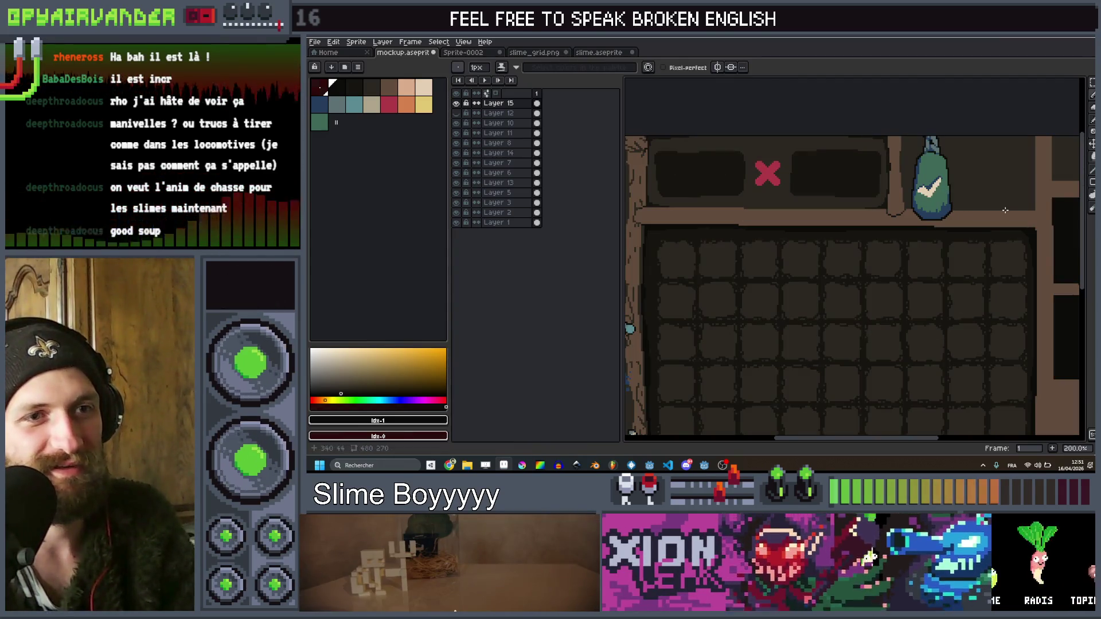
scroll(930, 215, down, 2)
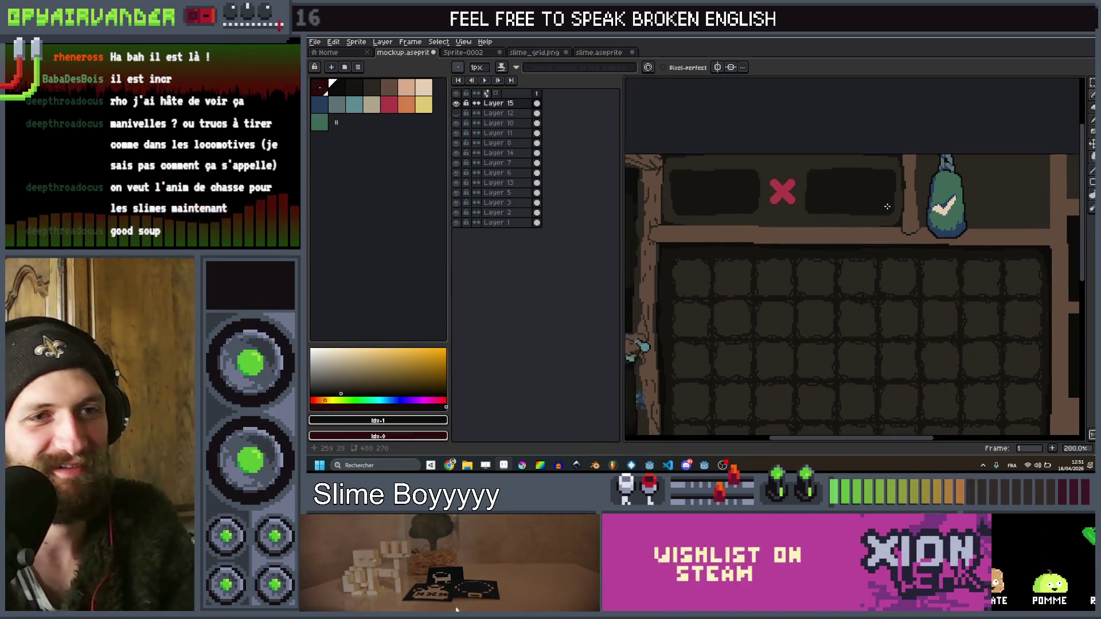
scroll(931, 215, up, 2)
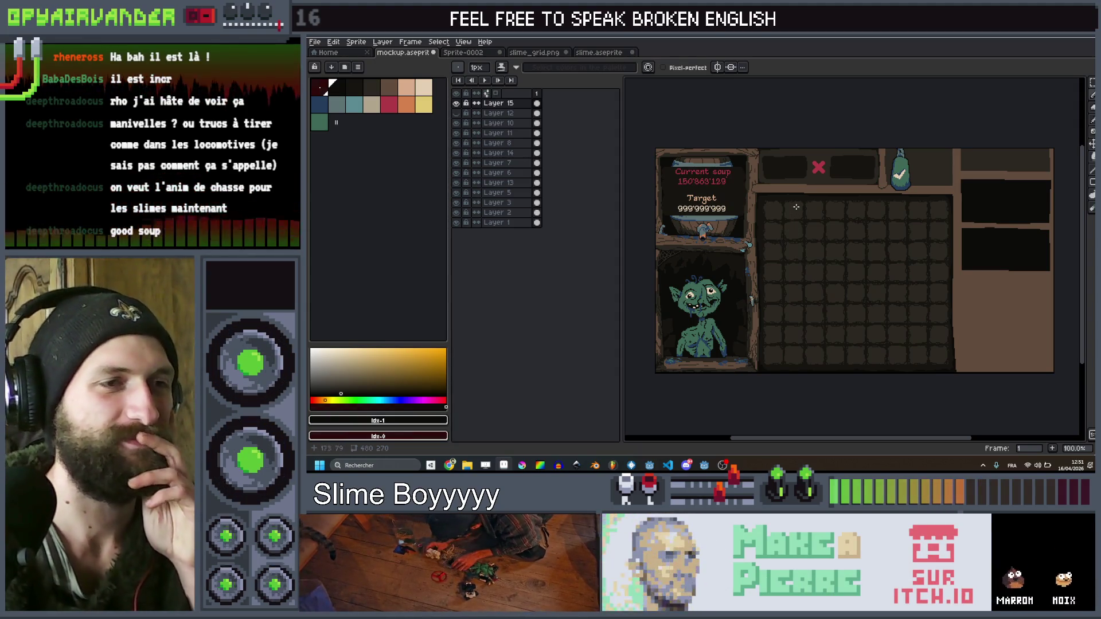
scroll(744, 207, up, 1)
scroll(746, 204, down, 1)
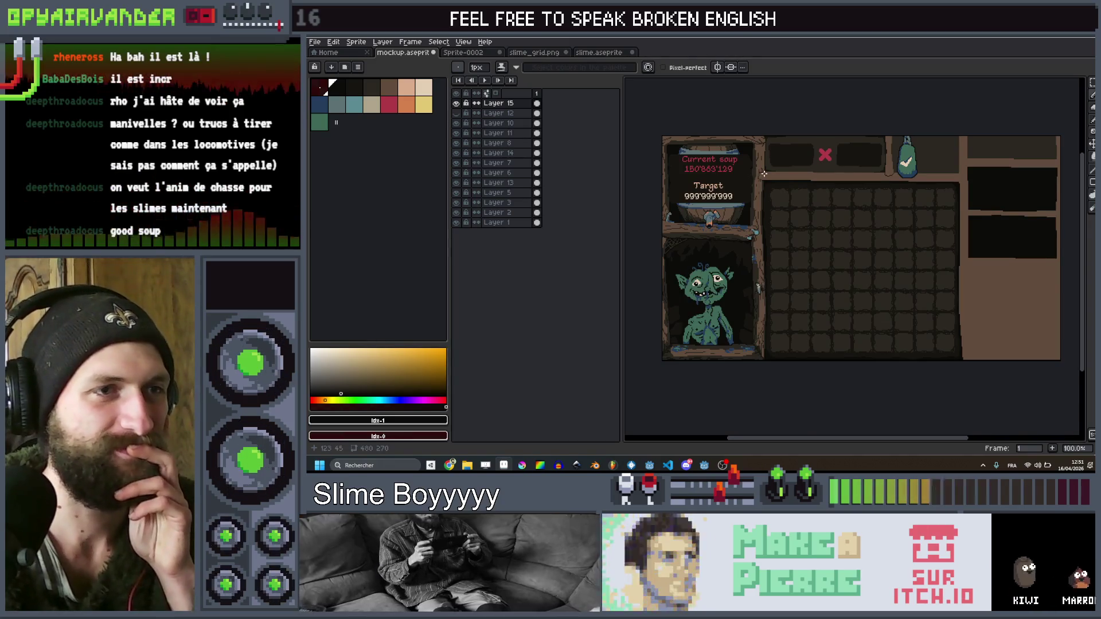
scroll(806, 170, up, 1)
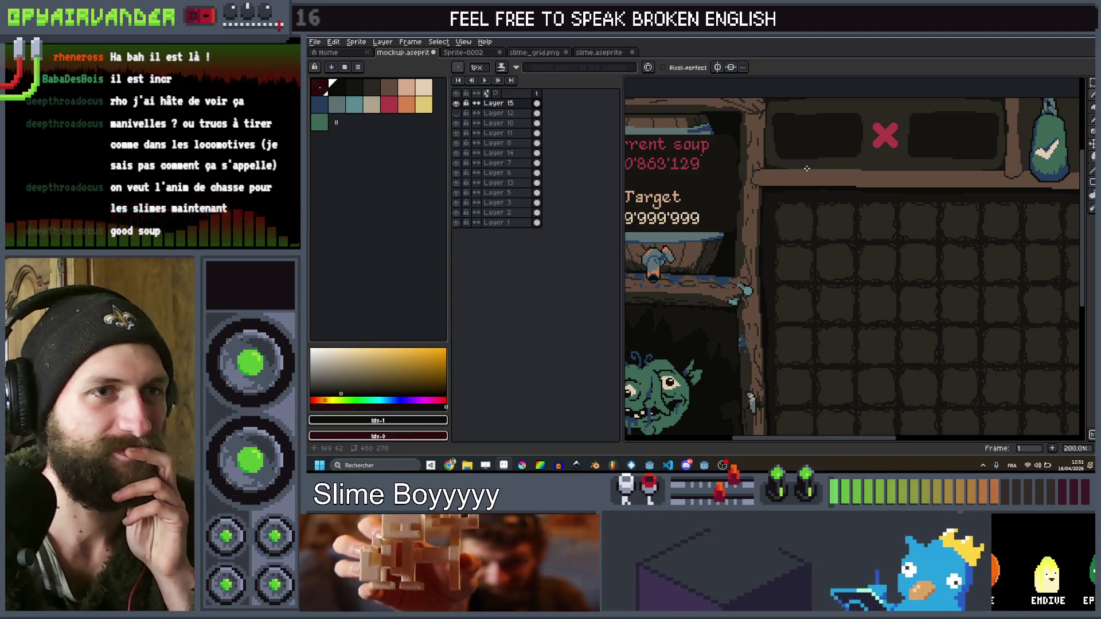
scroll(806, 168, down, 2)
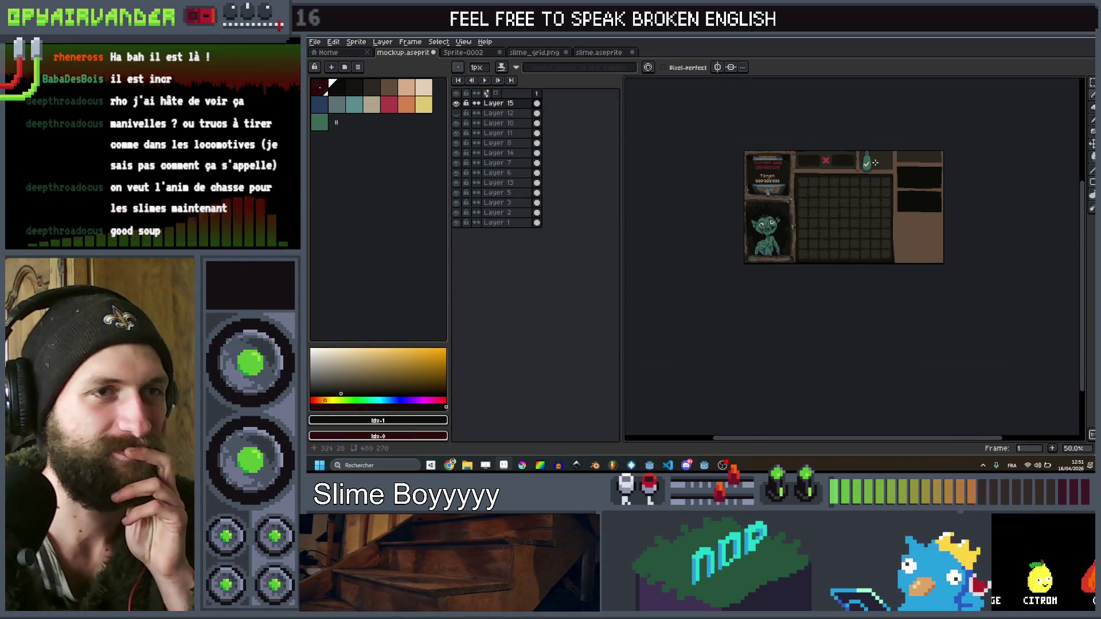
scroll(875, 163, up, 1)
drag(916, 152, 887, 142)
scroll(860, 142, up, 3)
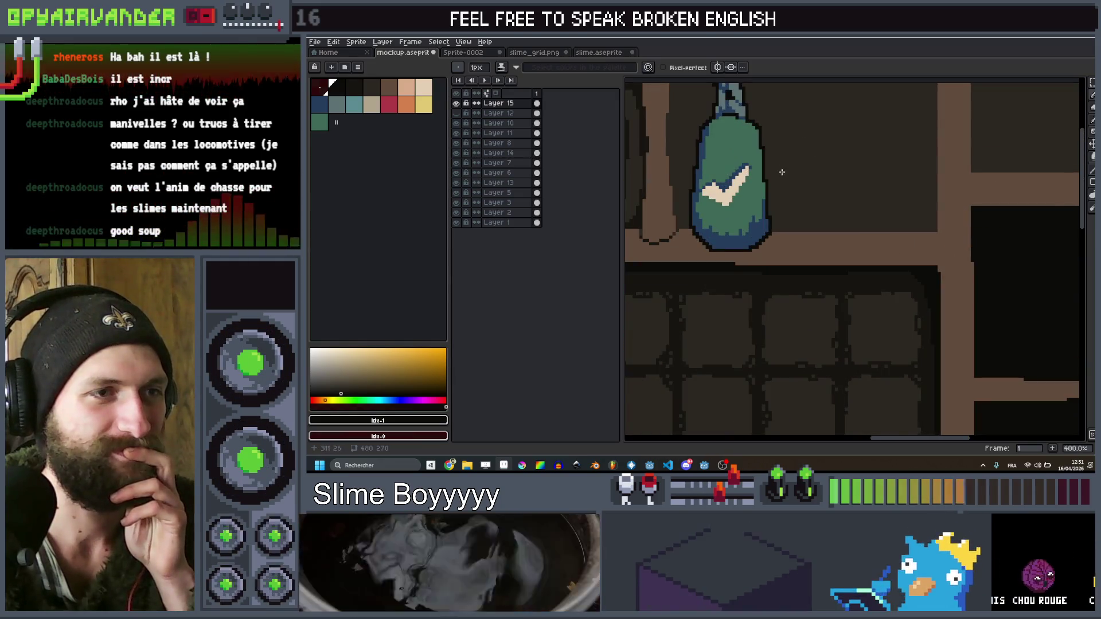
Add dark-blue shading pixels along the sack's right edge
scroll(781, 172, down, 2)
scroll(745, 201, up, 7)
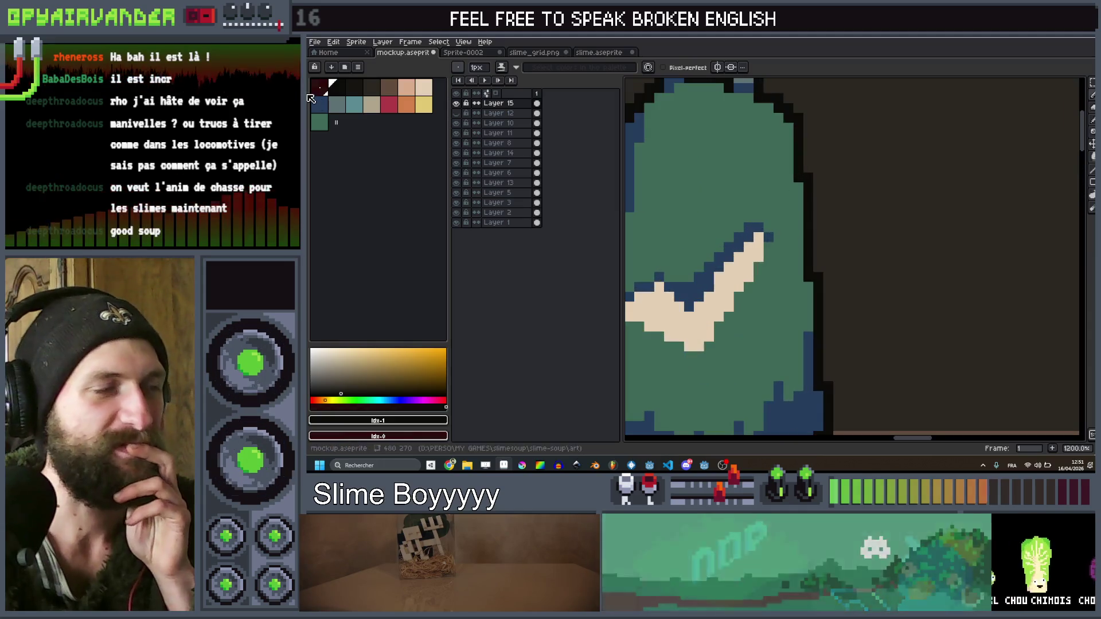
click(319, 104)
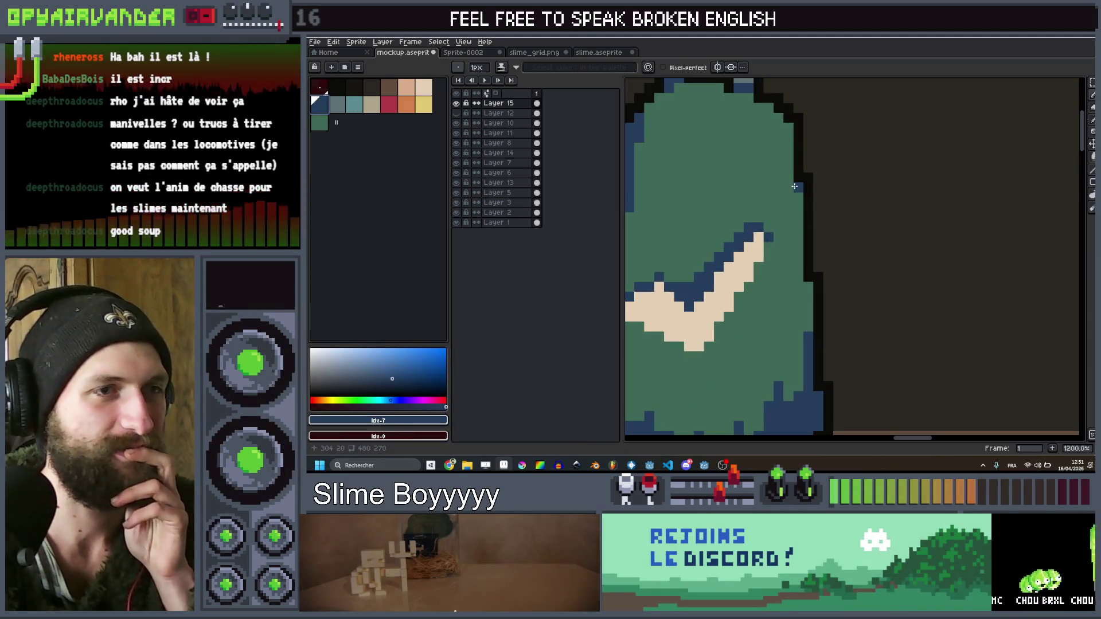
drag(788, 129, 809, 250)
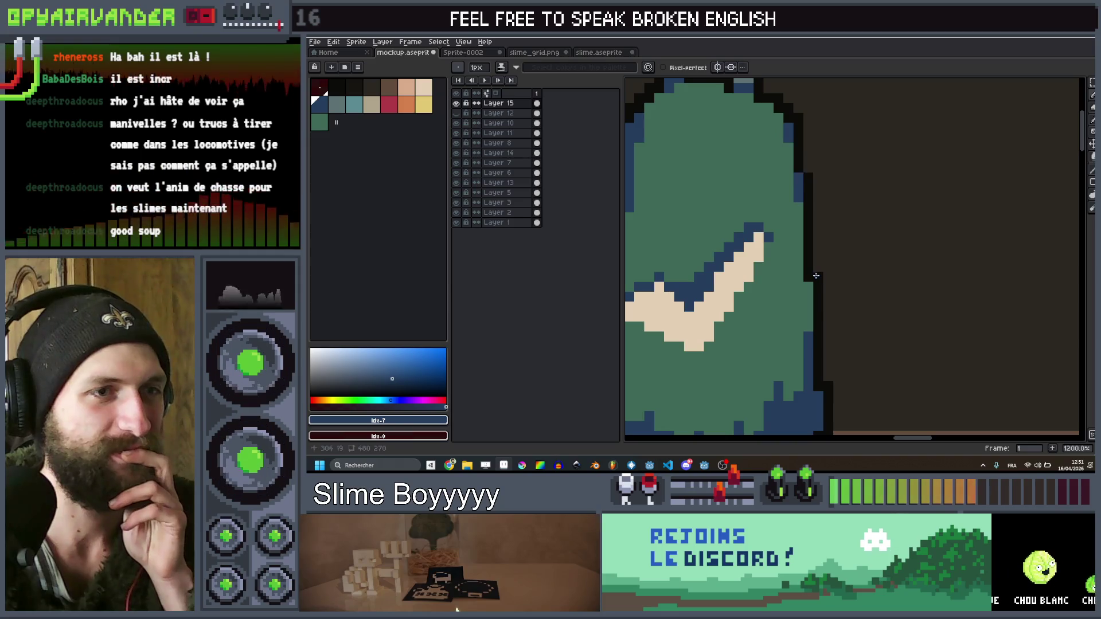
scroll(813, 290, down, 7)
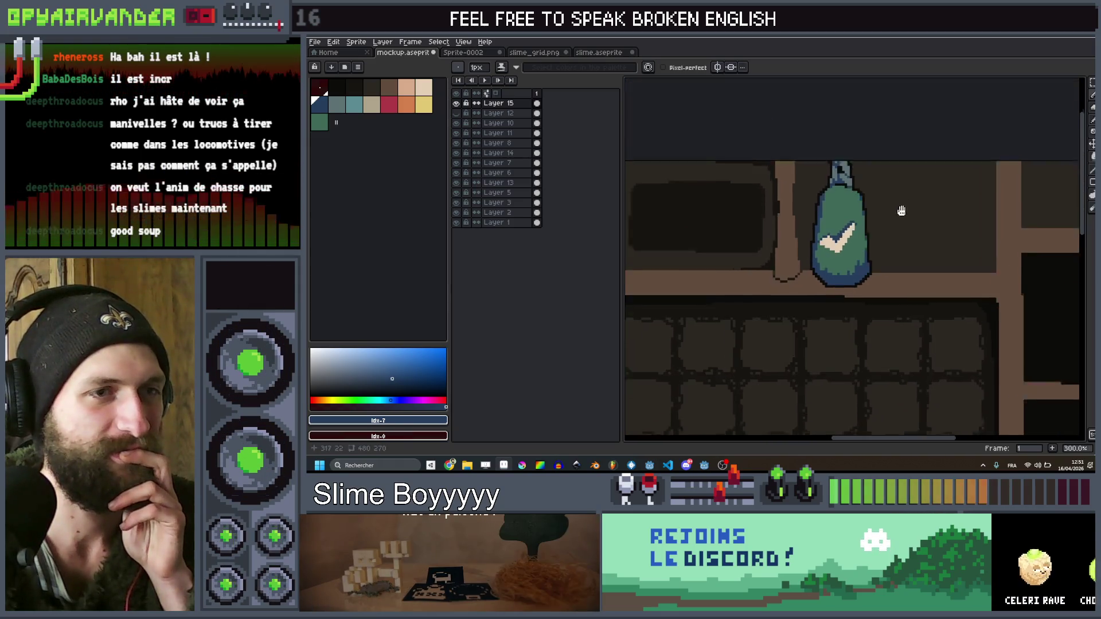
scroll(916, 194, up, 6)
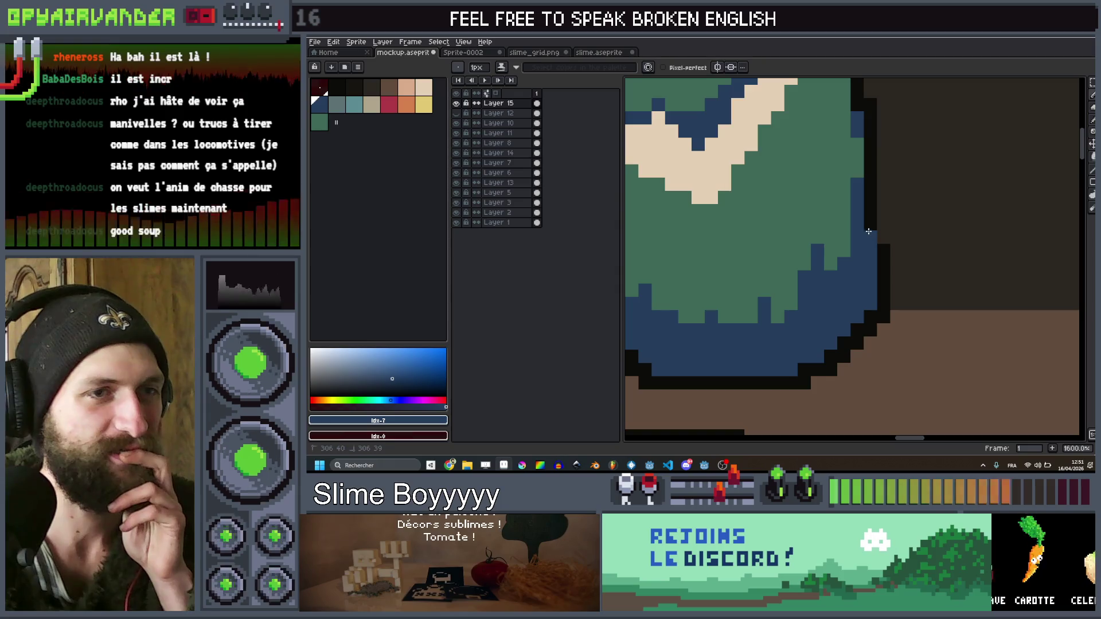
Switch the colour back to black and bring the sack and shelf into view
alt+click(877, 238)
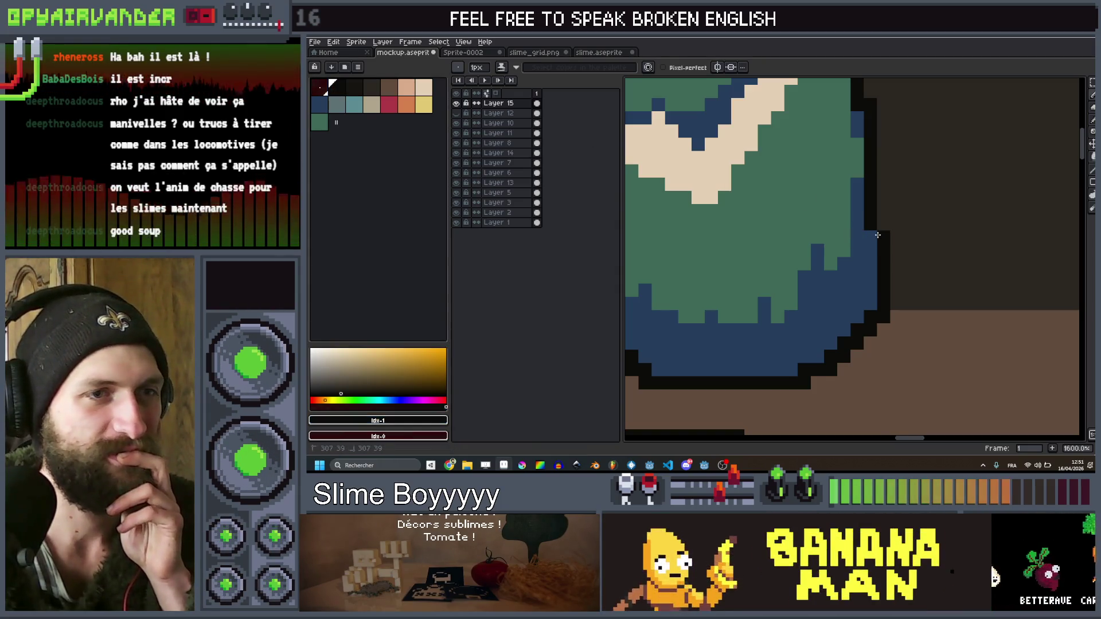
scroll(877, 239, down, 9)
drag(882, 226, 870, 219)
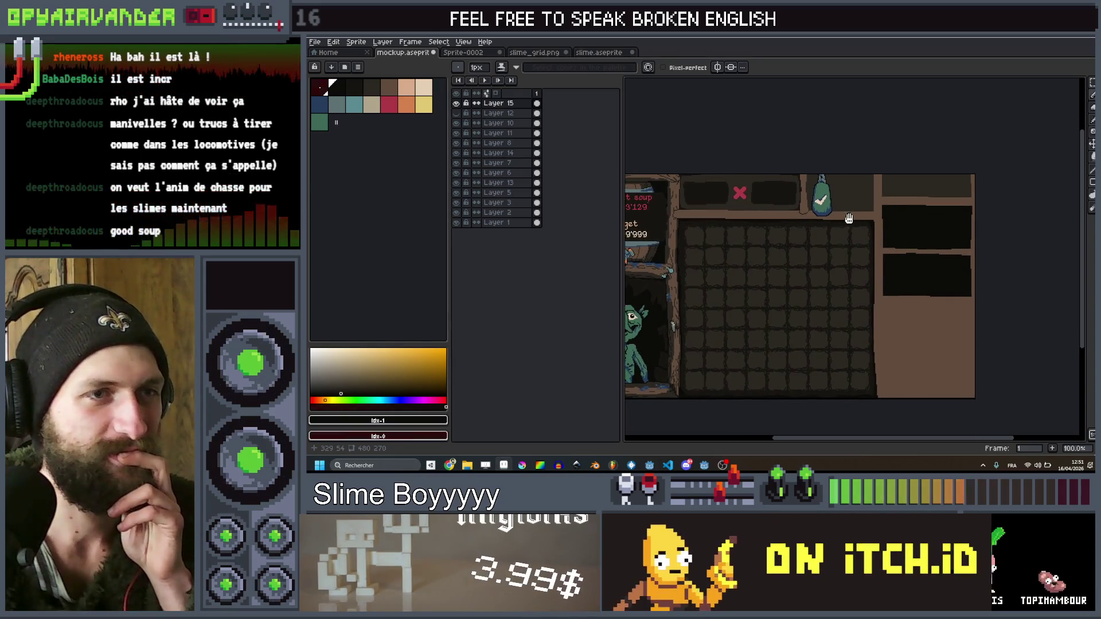
scroll(848, 217, up, 2)
drag(732, 128, 732, 182)
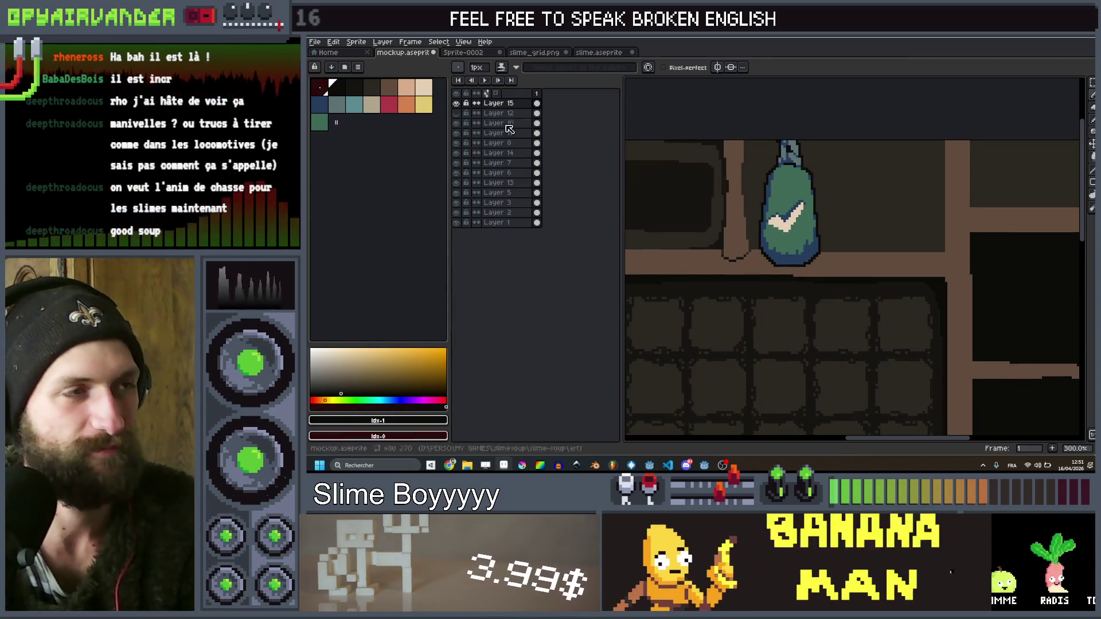
Create Layer 16, copy the sack onto it and place the copy right of the original
key(shift+n)
drag(758, 133, 759, 142)
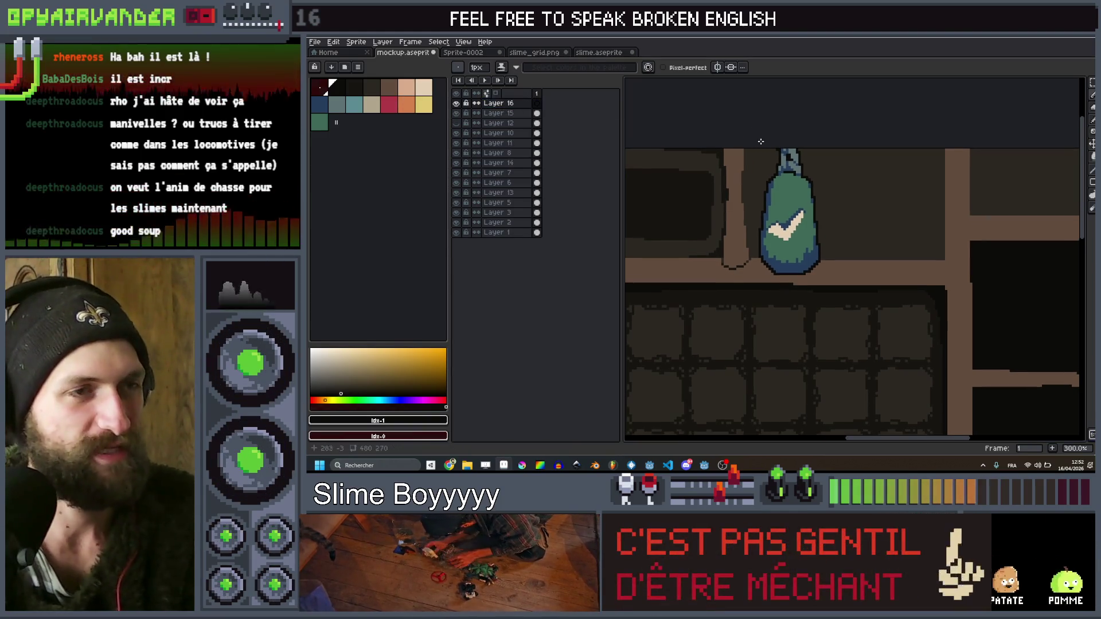
click(536, 114)
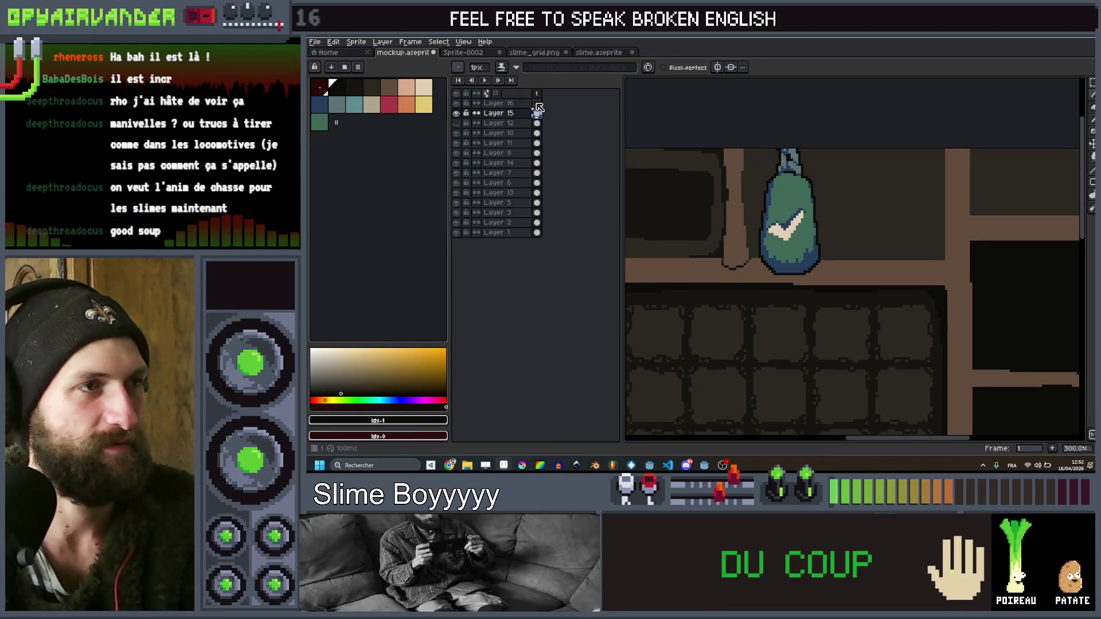
click(537, 103)
key(v)
drag(787, 221, 881, 233)
Nudge both sacks until they hang evenly side by side on the shelf
key(b)
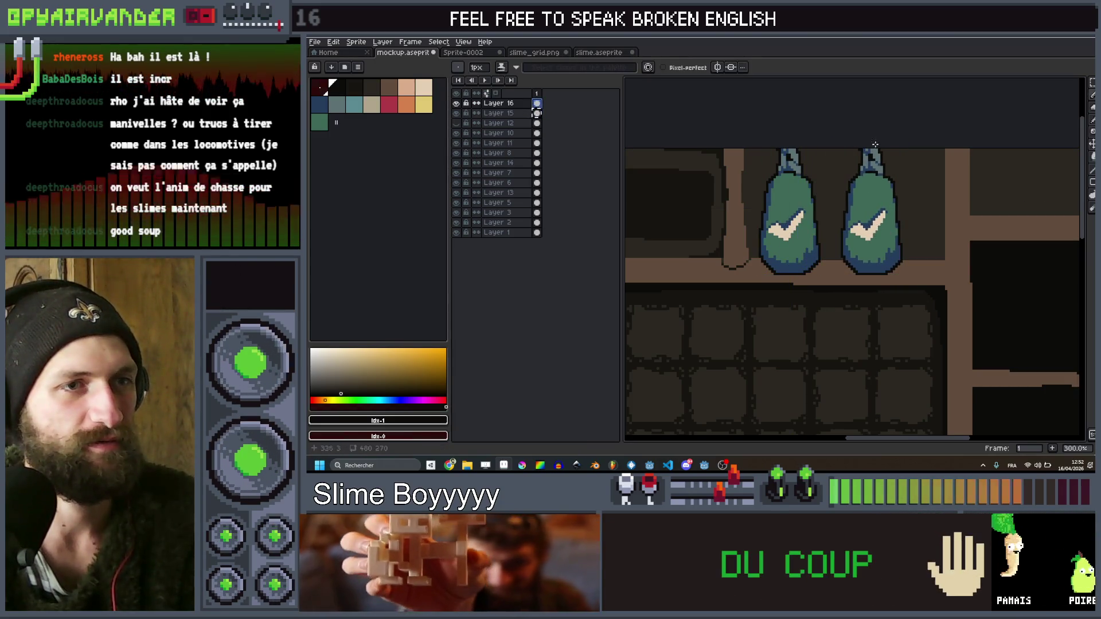
scroll(883, 232, down, 4)
scroll(884, 203, up, 6)
key(v)
drag(884, 203, 870, 214)
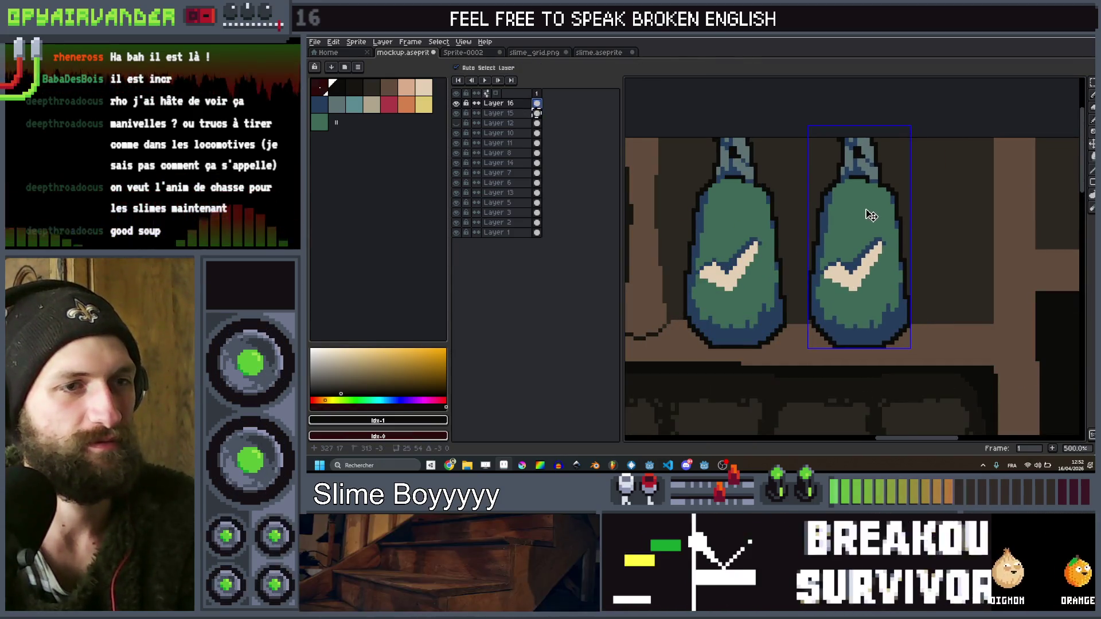
key(v)
drag(751, 240, 766, 241)
drag(850, 248, 871, 248)
scroll(904, 171, down, 6)
key(b)
scroll(904, 170, up, 1)
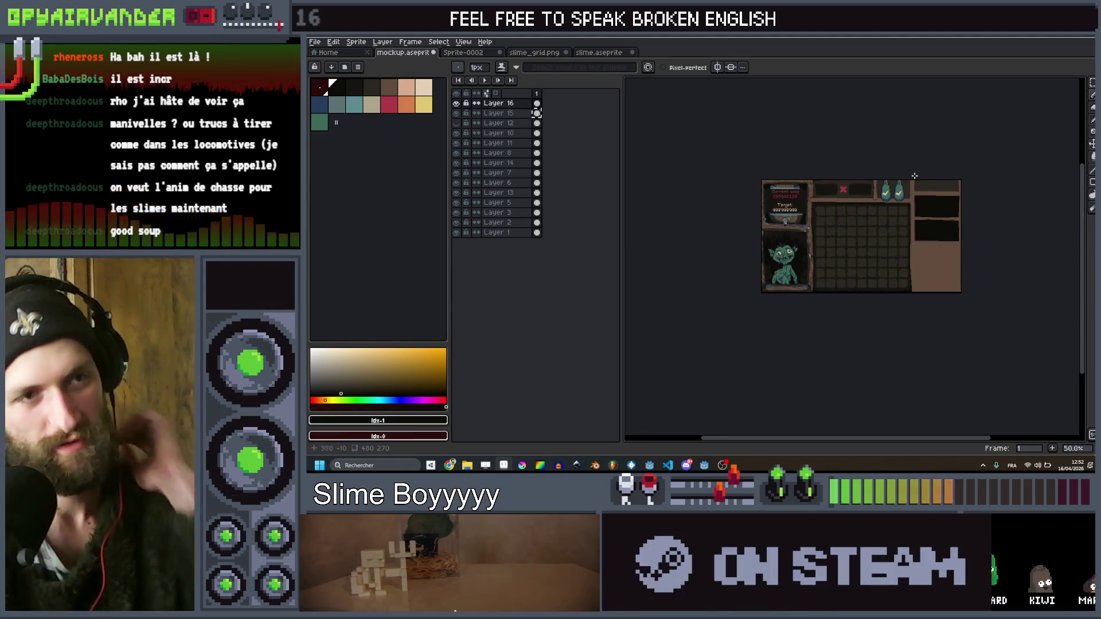
scroll(738, 177, up, 2)
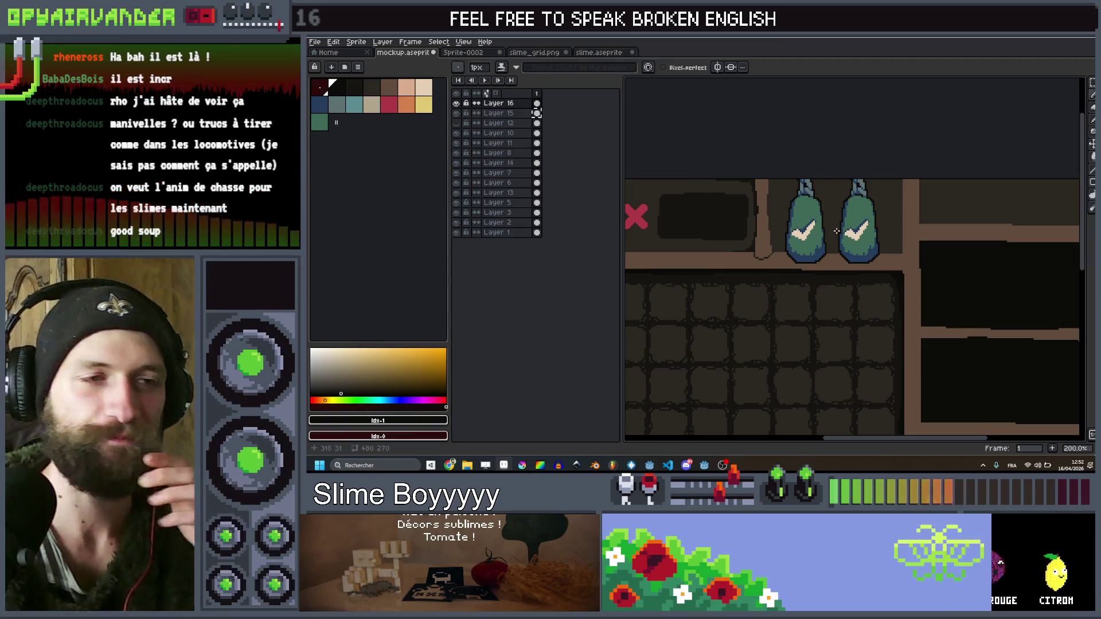
scroll(837, 231, down, 2)
scroll(860, 268, up, 2)
drag(639, 329, 727, 301)
scroll(733, 318, up, 2)
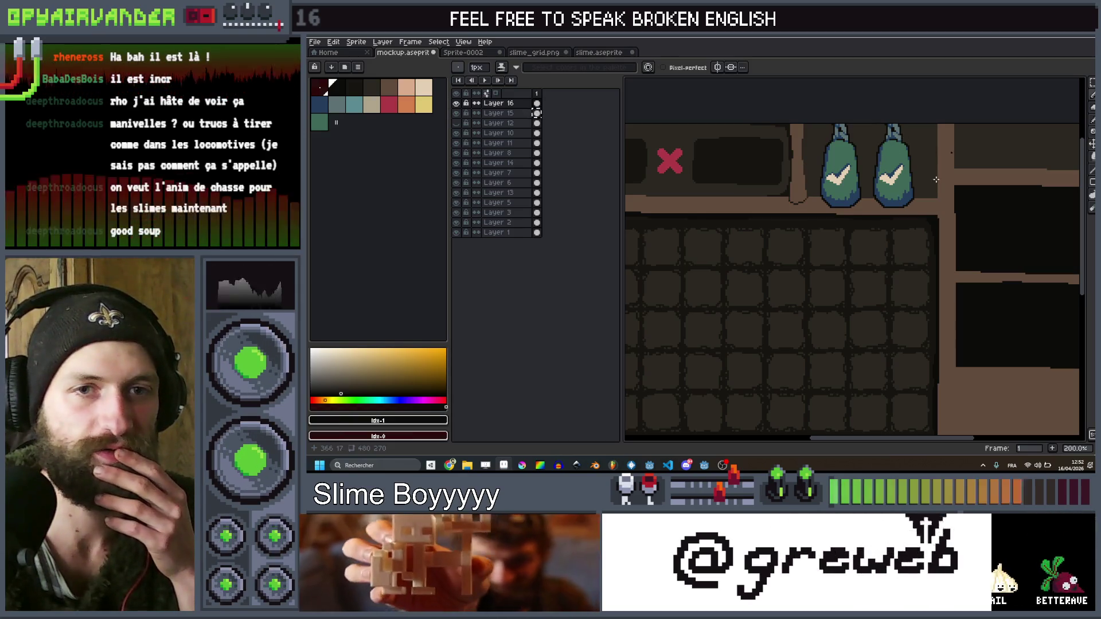
scroll(827, 295, down, 5)
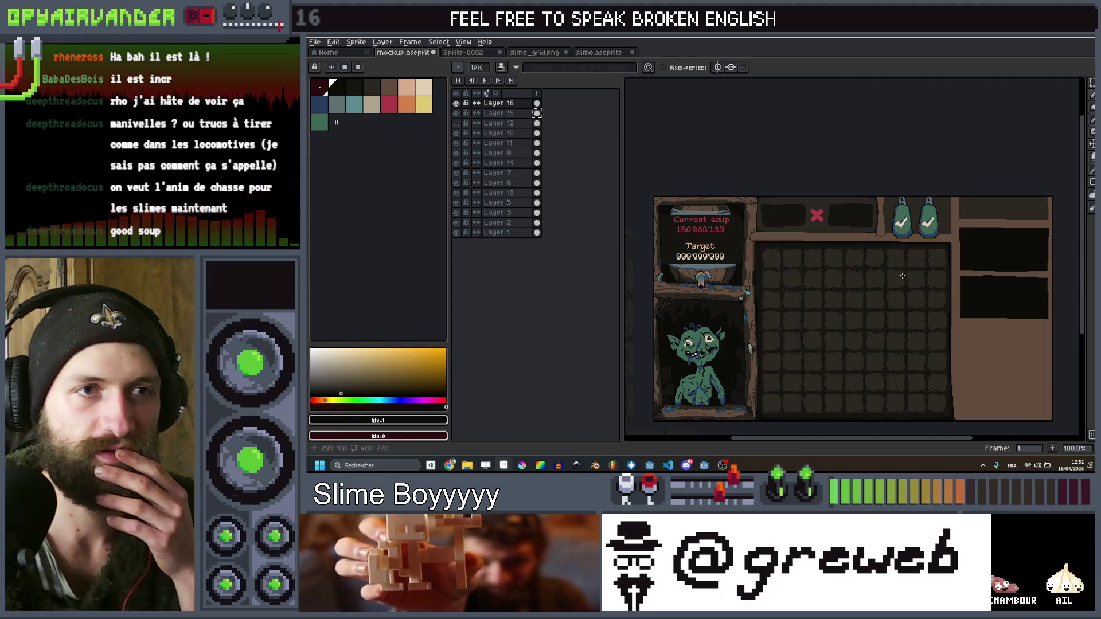
scroll(933, 239, up, 5)
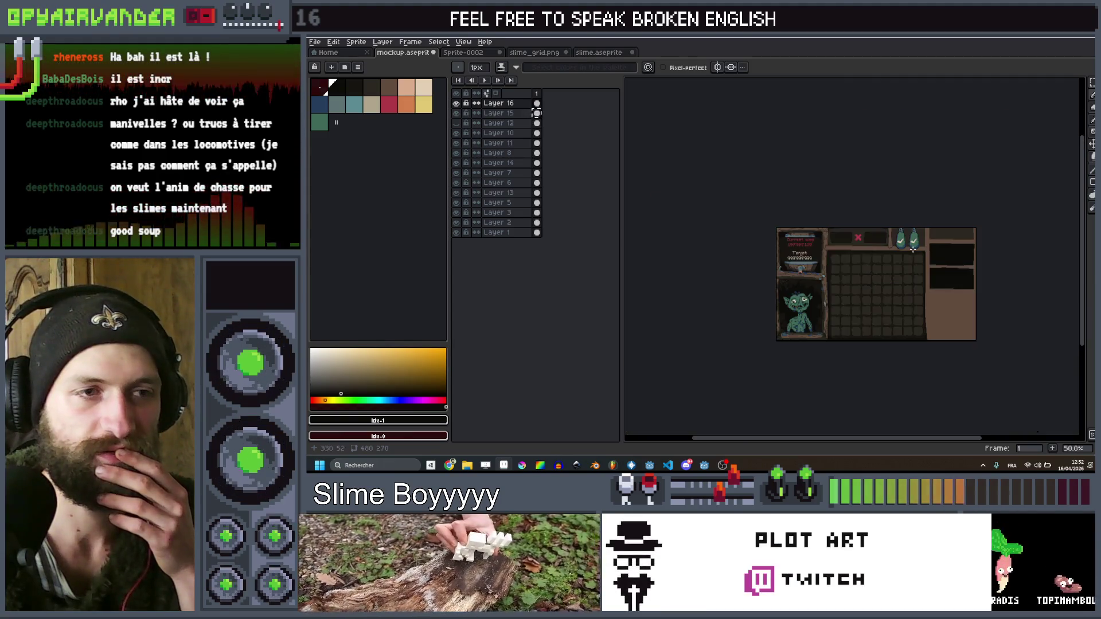
key(ctrl)
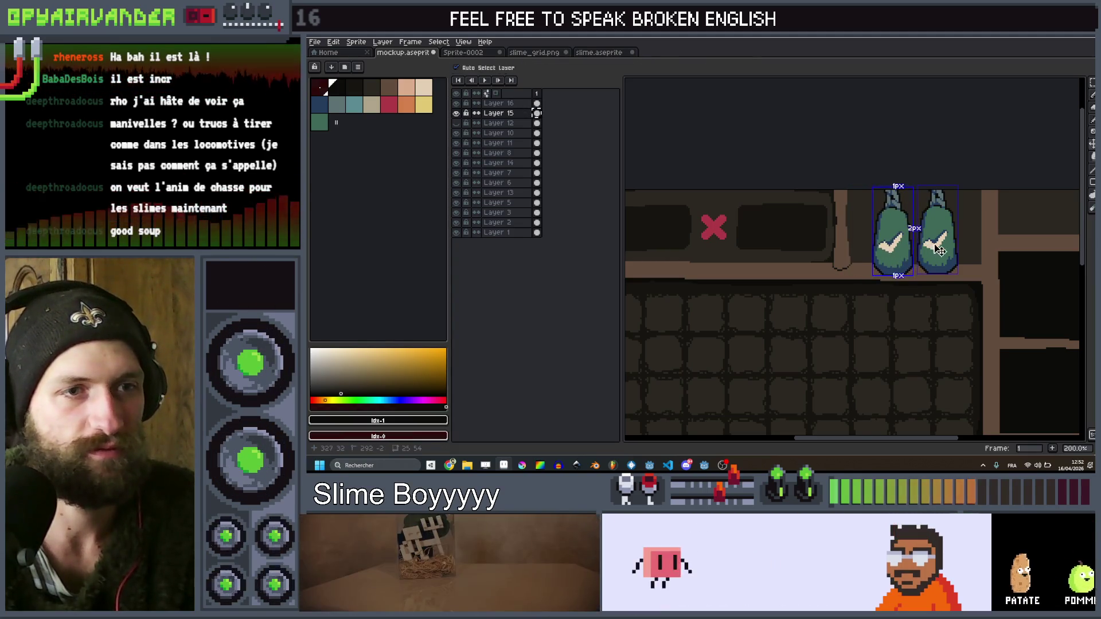
drag(900, 253, 909, 254)
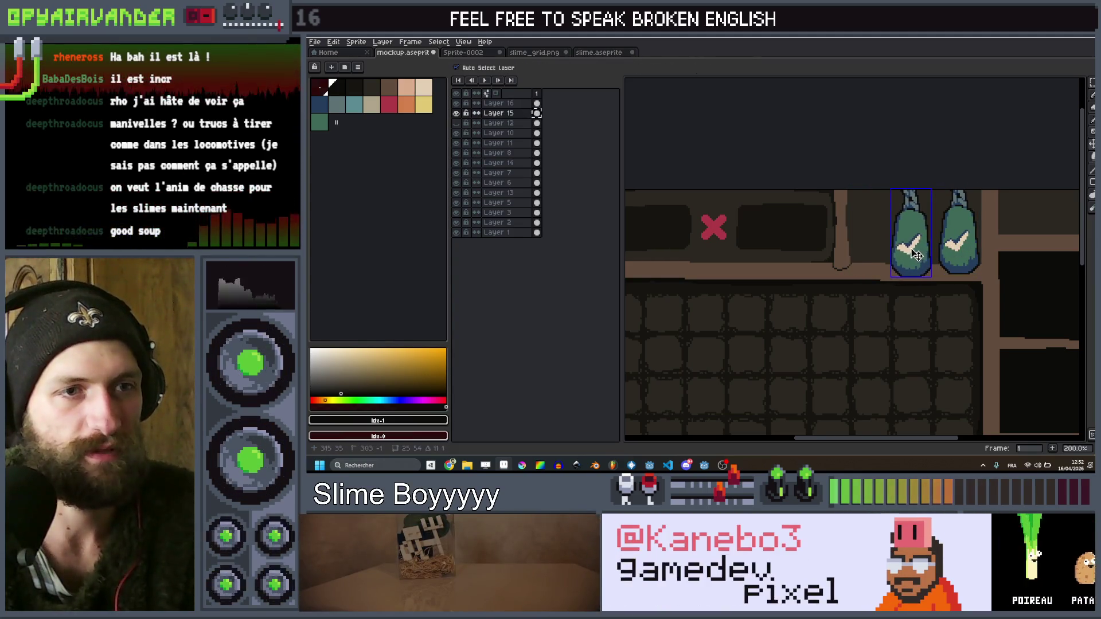
key(Up)
scroll(918, 254, down, 3)
key(b)
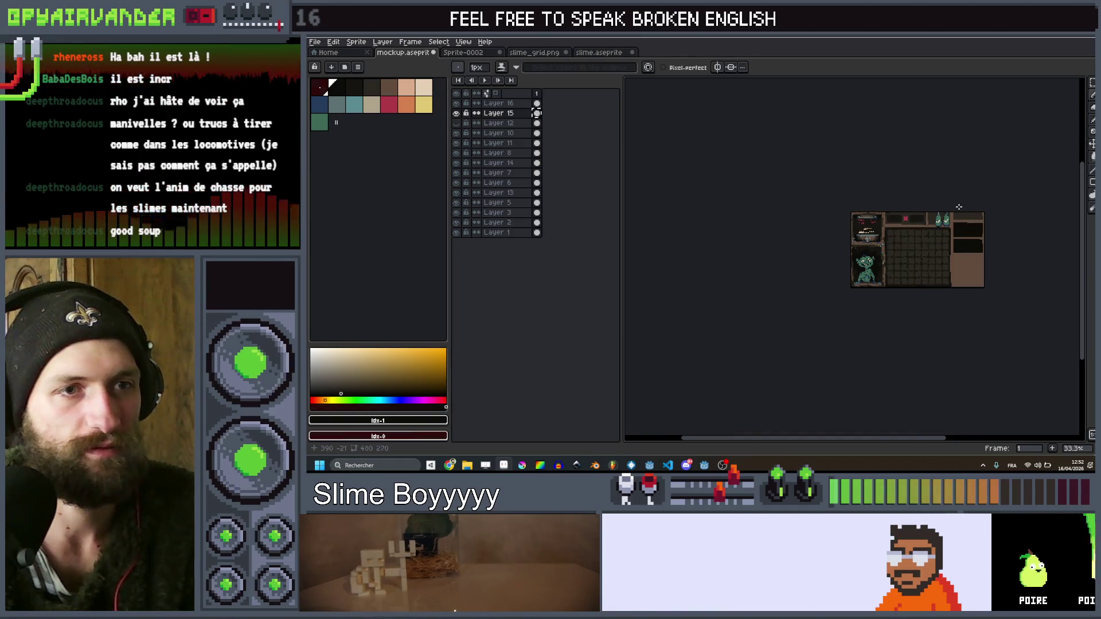
scroll(933, 214, up, 4)
scroll(933, 215, down, 3)
scroll(944, 189, up, 1)
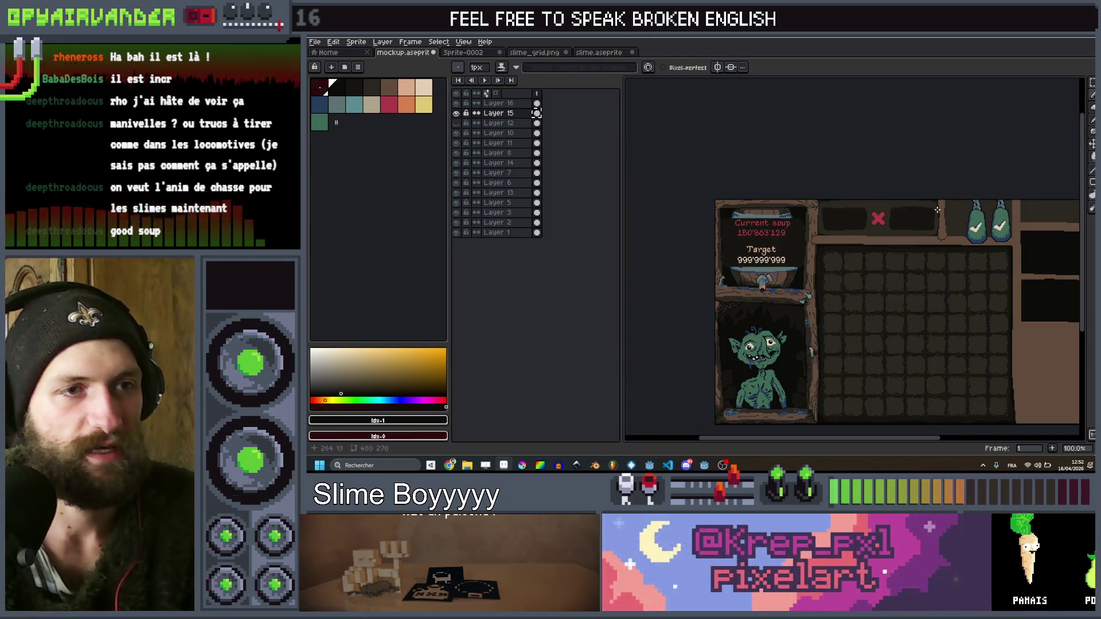
scroll(917, 229, down, 2)
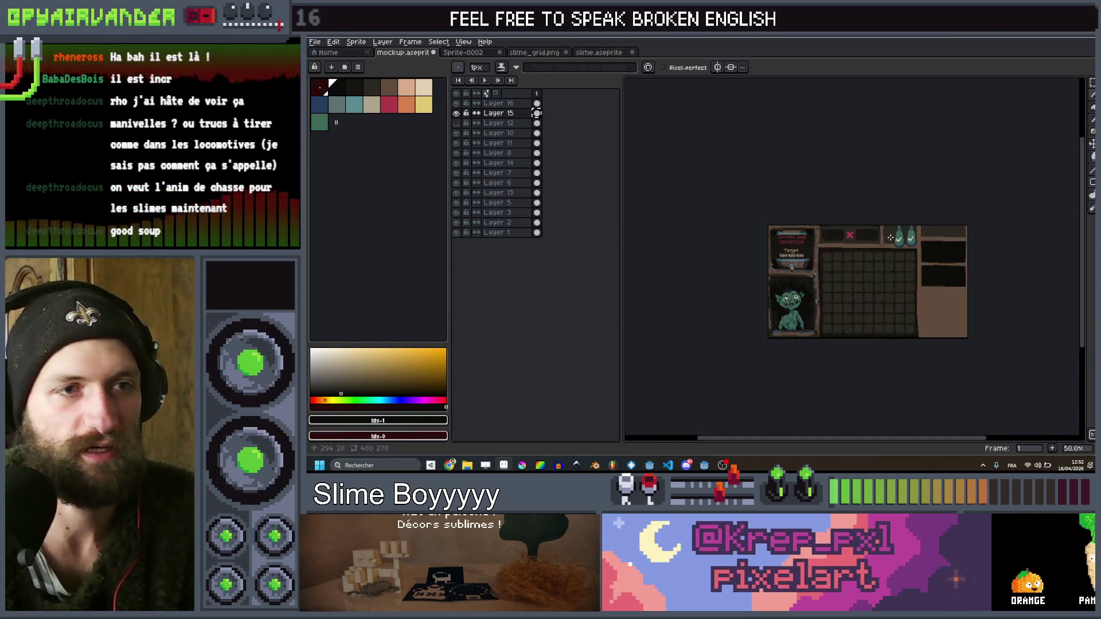
scroll(900, 241, up, 3)
scroll(893, 247, down, 1)
scroll(893, 247, down, 2)
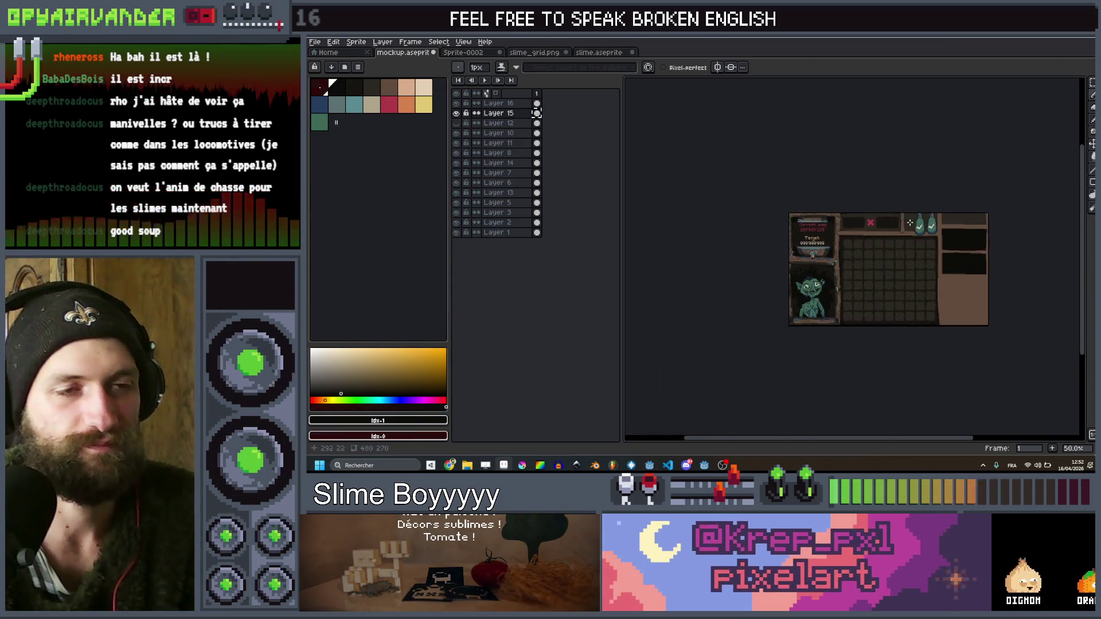
scroll(897, 243, up, 4)
scroll(901, 243, down, 2)
scroll(901, 243, up, 1)
scroll(901, 242, down, 2)
scroll(900, 241, up, 1)
scroll(901, 239, down, 1)
scroll(903, 238, up, 1)
scroll(906, 232, up, 1)
scroll(909, 227, down, 1)
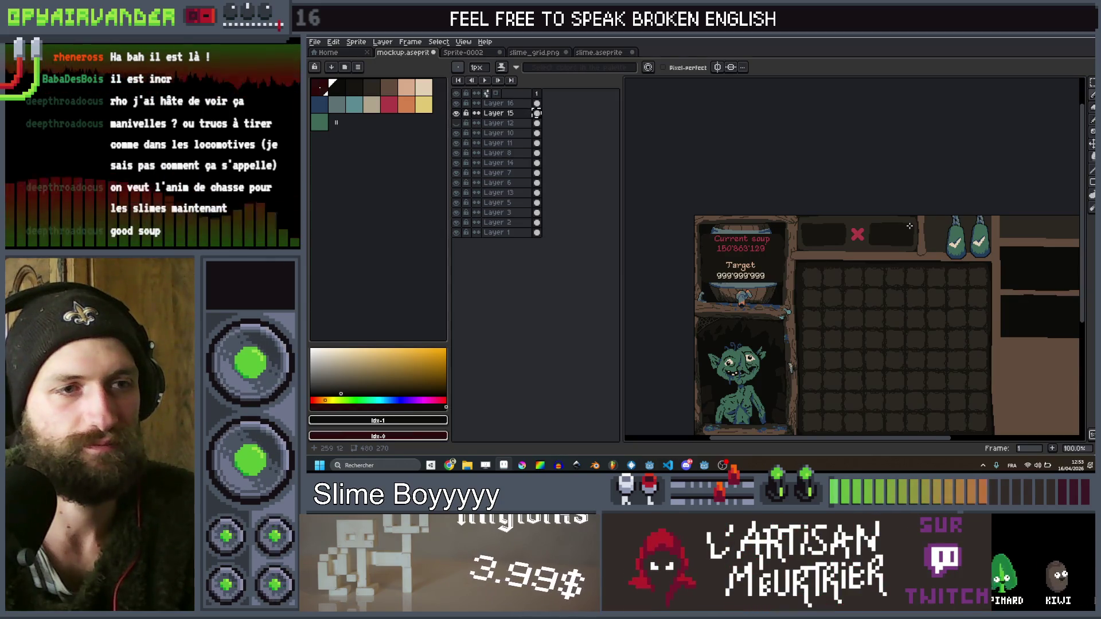
scroll(906, 226, up, 1)
scroll(895, 218, down, 2)
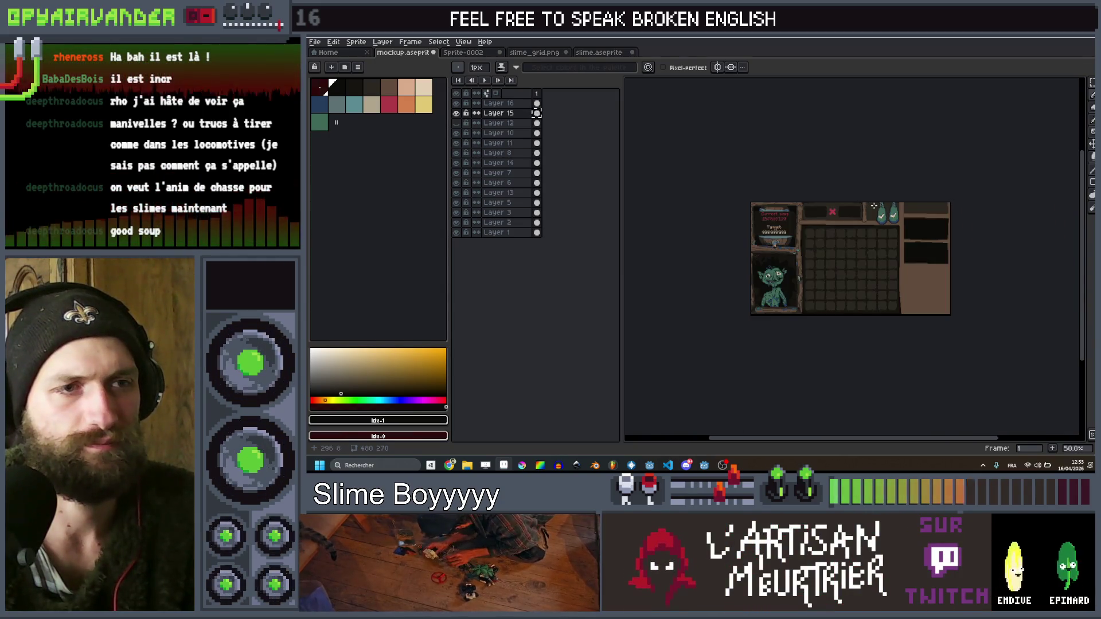
scroll(874, 207, up, 3)
scroll(873, 204, down, 1)
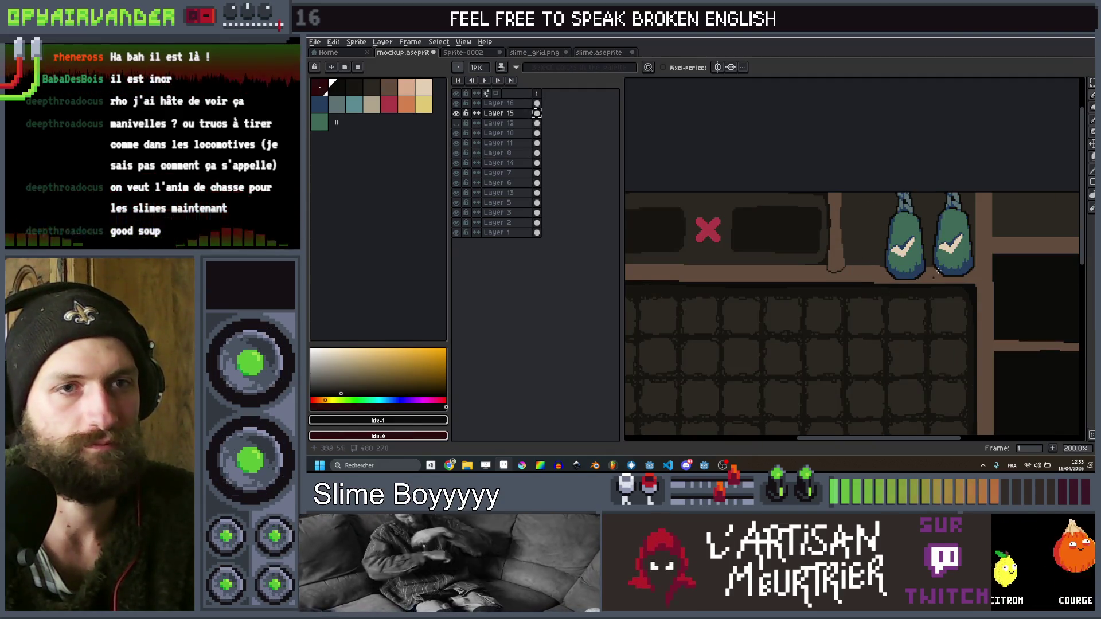
scroll(864, 207, down, 4)
scroll(917, 218, up, 3)
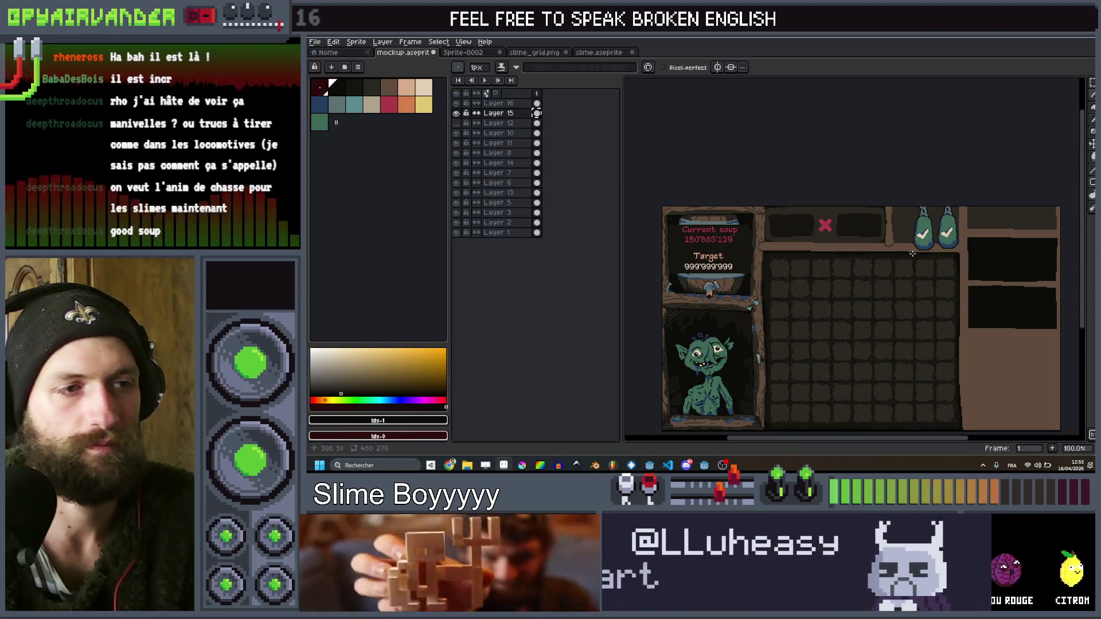
scroll(878, 228, up, 3)
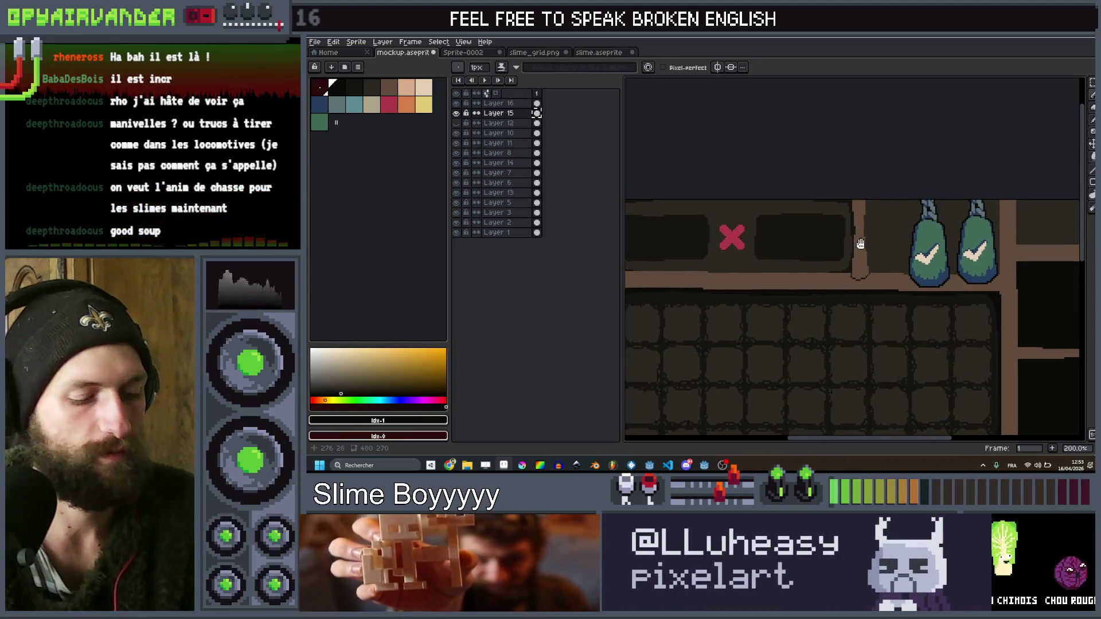
Select the red X panel with a rectangular marquee and scale it down to a smaller size
key(m)
mouse_move(889, 172)
mouse_down()
mouse_move(845, 274)
mouse_move(835, 270)
mouse_up()
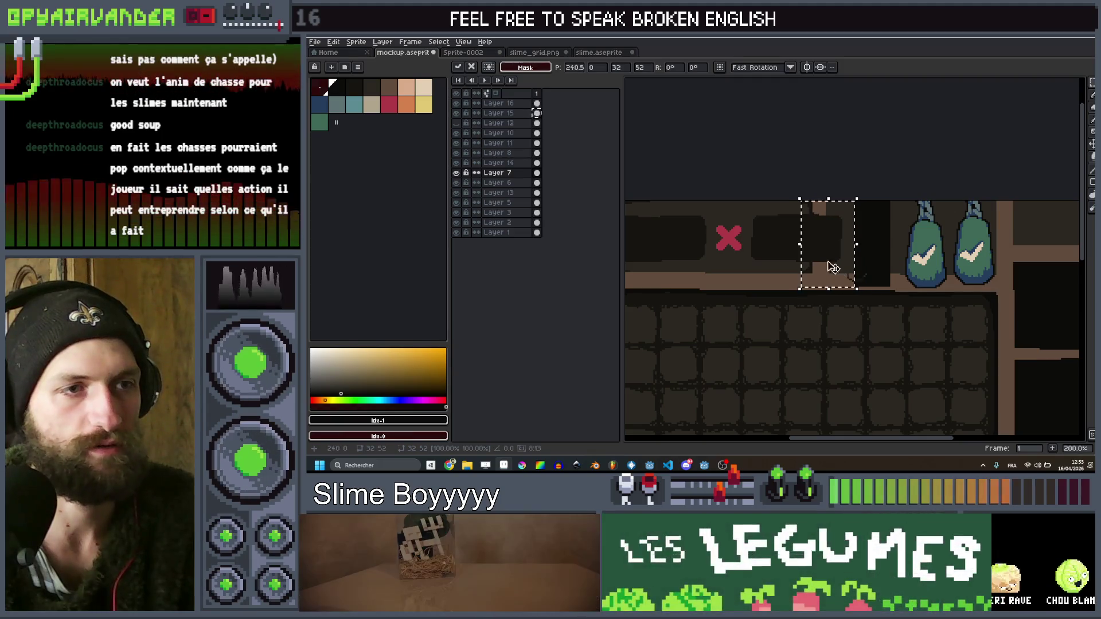
key(alt+Up)
drag(768, 243, 865, 221)
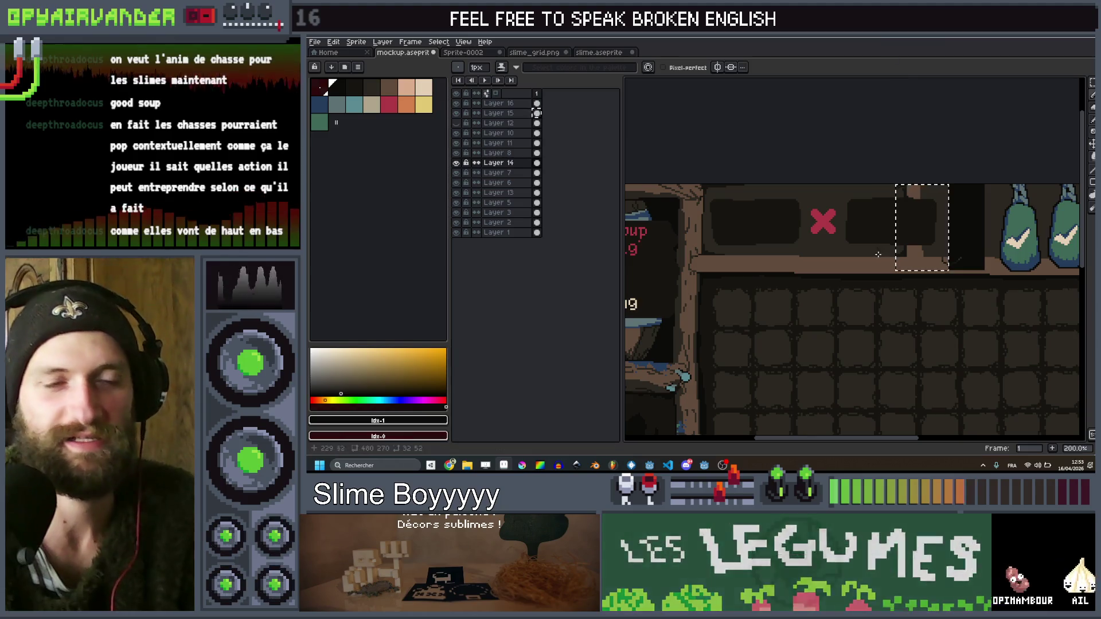
drag(908, 220, 905, 238)
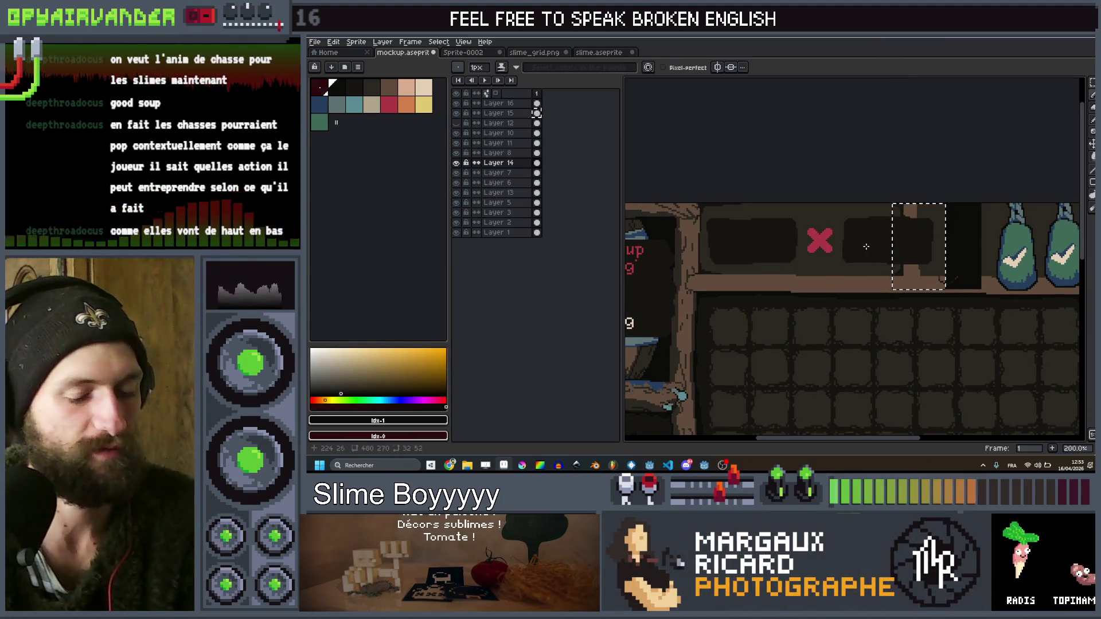
key(ctrl+d)
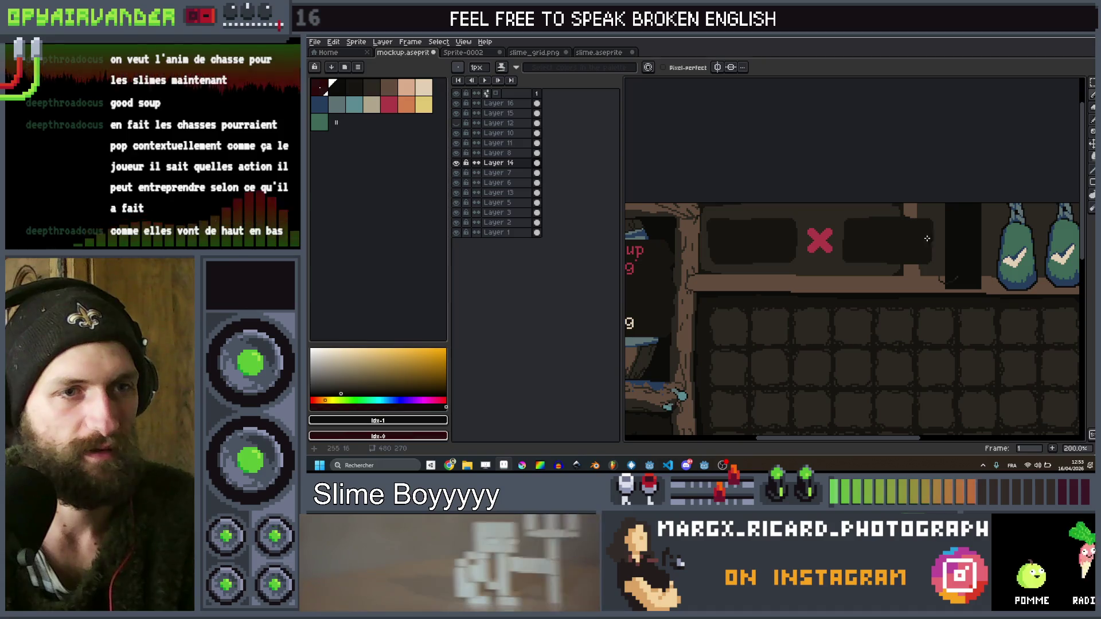
key(q)
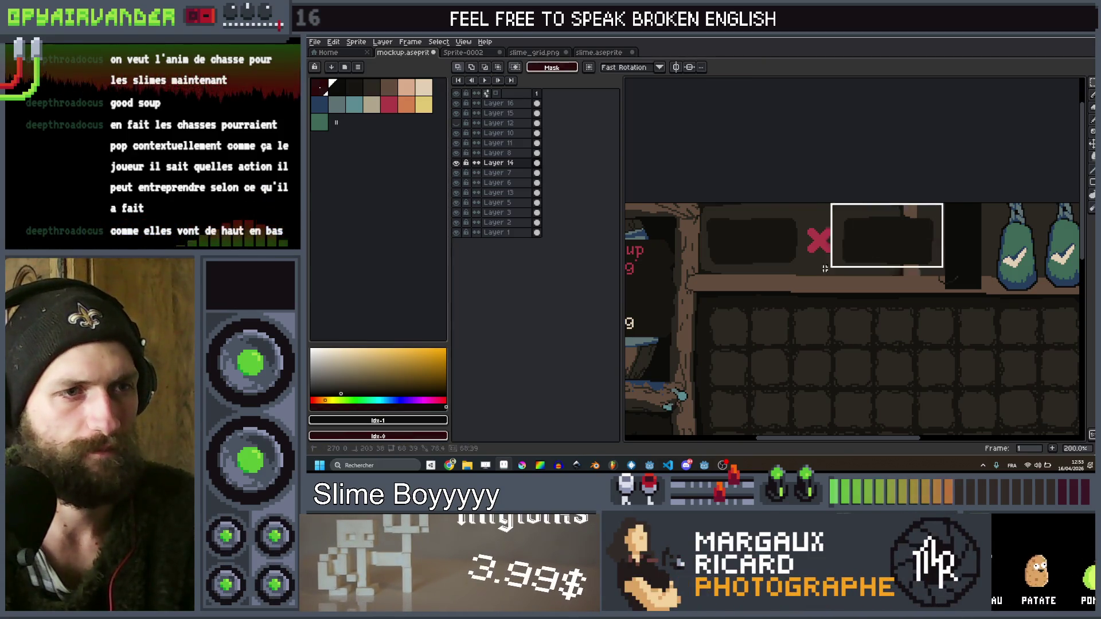
drag(715, 272, 705, 268)
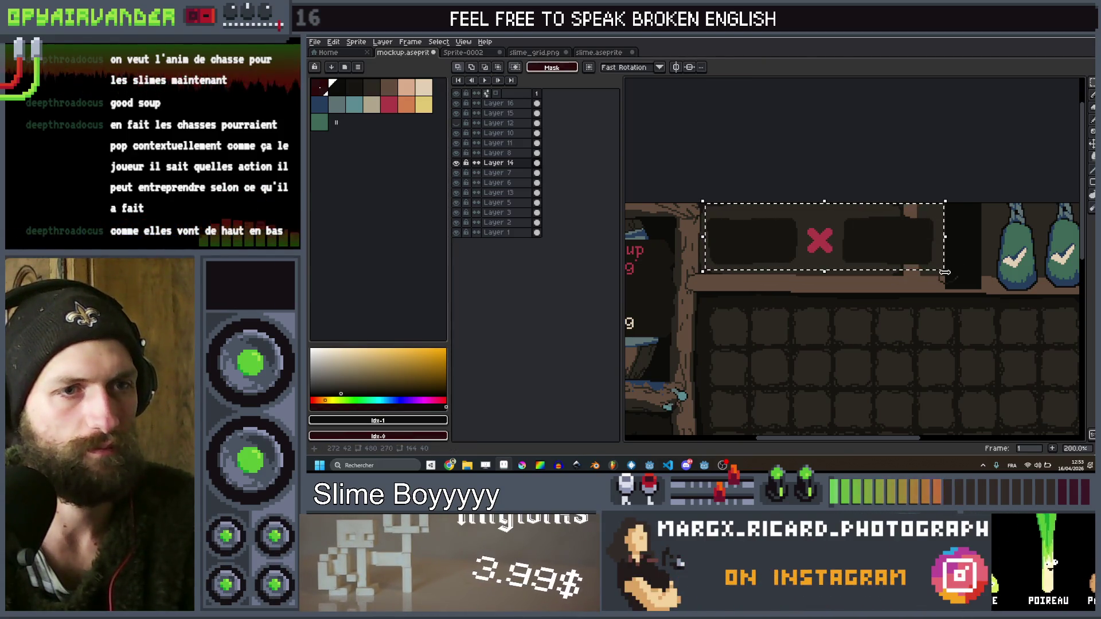
drag(938, 279, 902, 276)
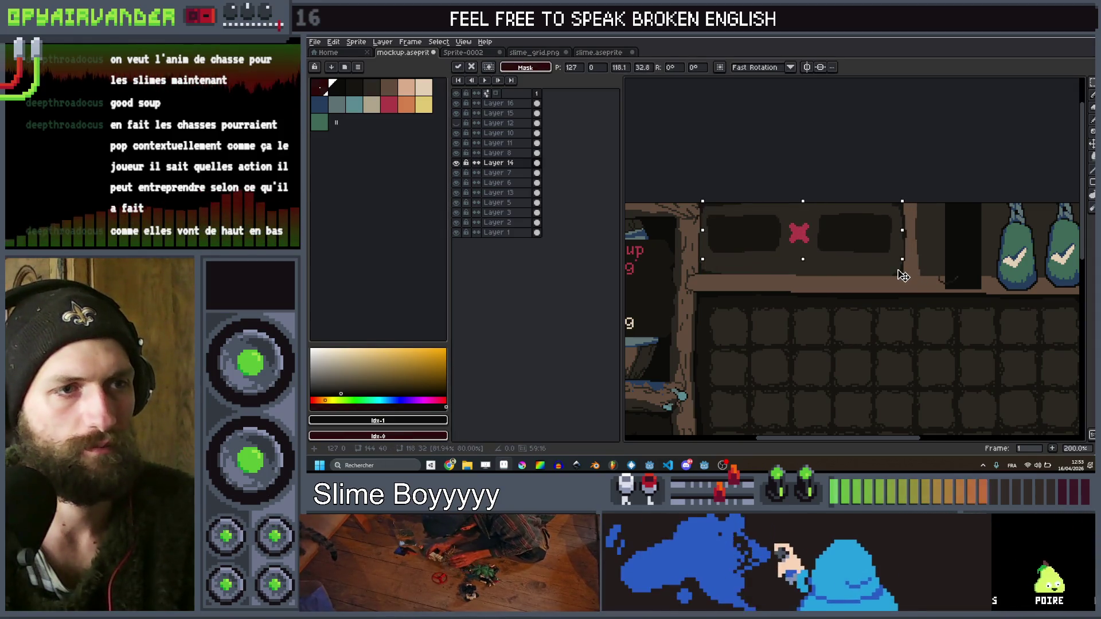
key(Return)
Shift the bottom of the wooden post to the left and commit it
scroll(890, 204, down, 3)
scroll(913, 181, up, 3)
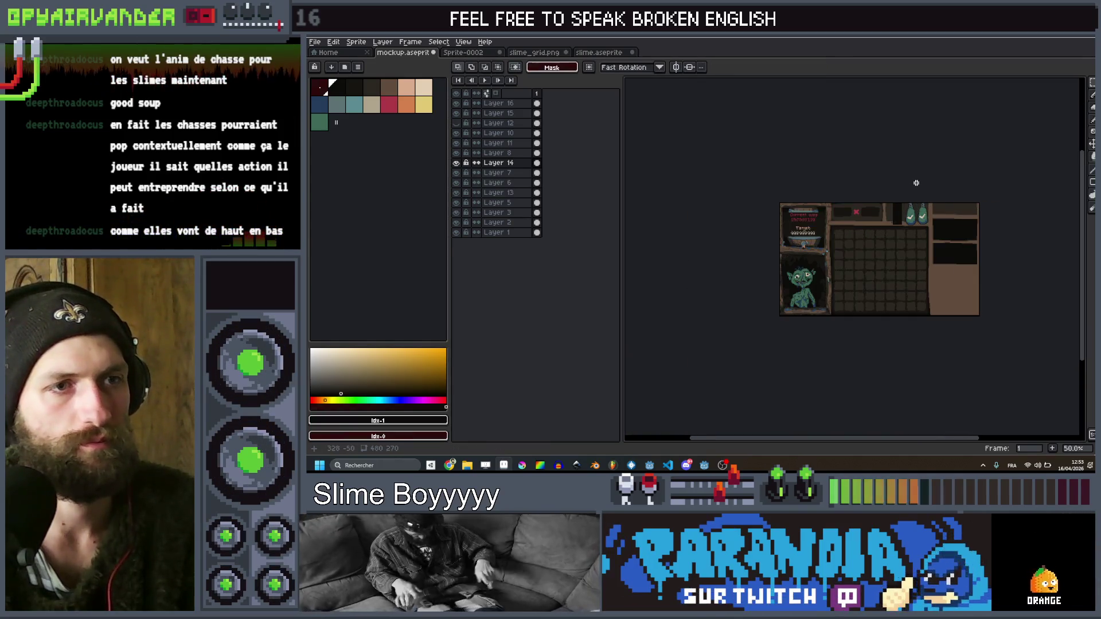
scroll(900, 193, down, 3)
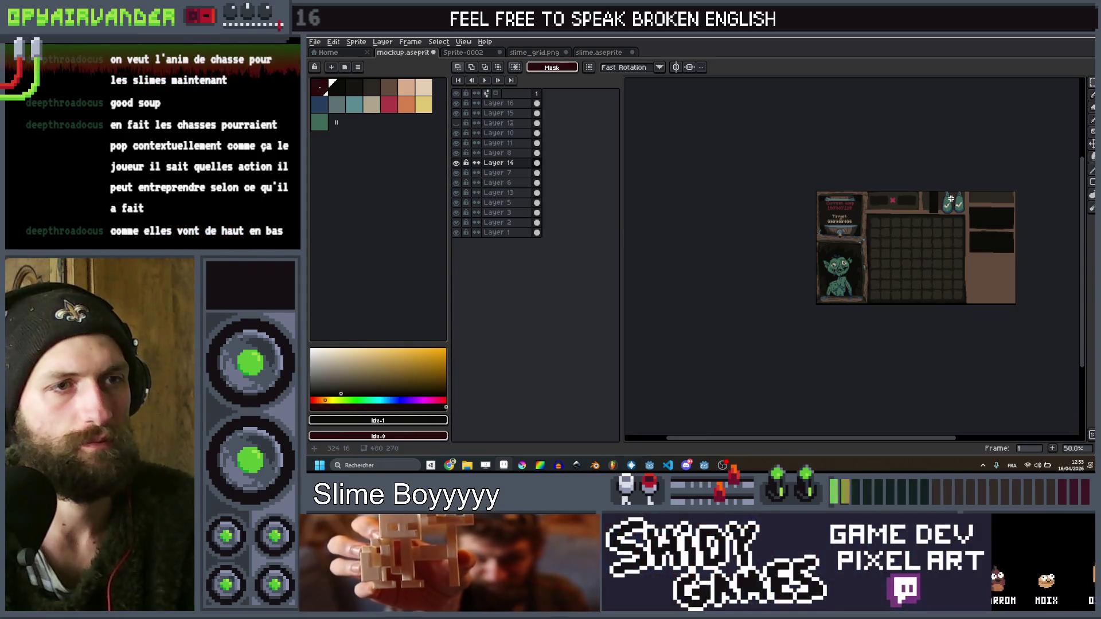
scroll(951, 199, up, 4)
scroll(850, 252, down, 1)
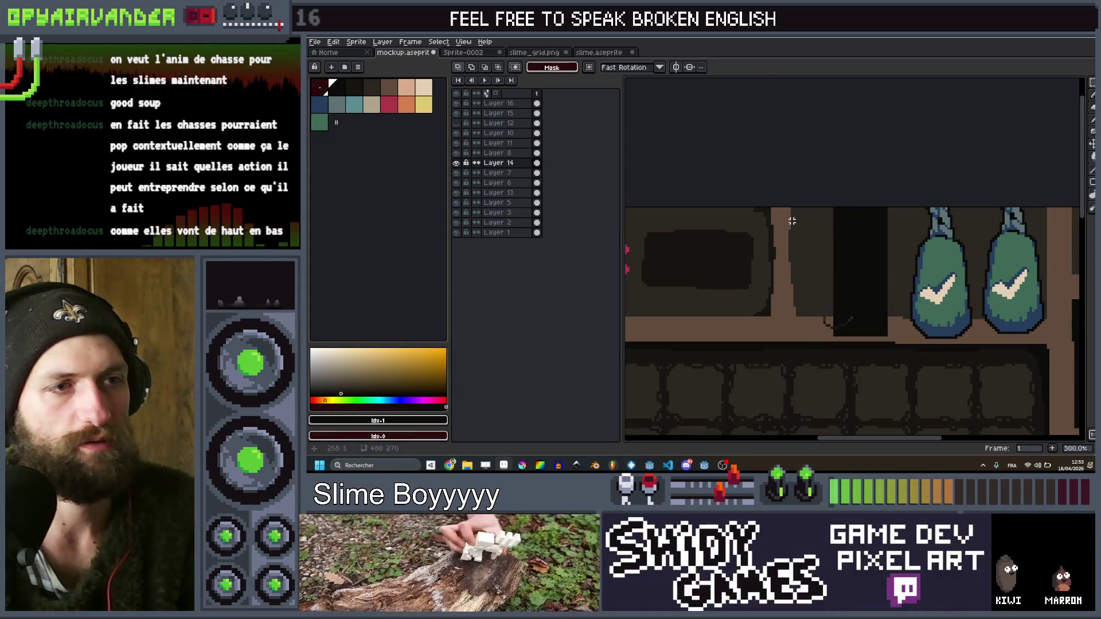
mouse_move(823, 310)
mouse_down()
mouse_move(858, 332)
mouse_move(797, 338)
mouse_up()
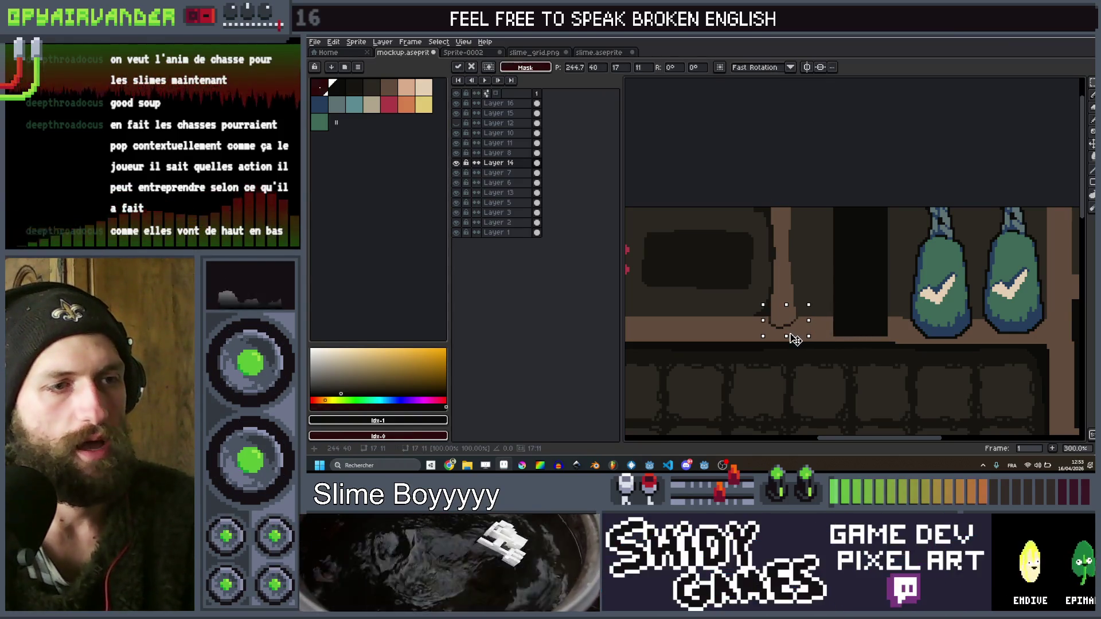
key(ctrl+d)
On Layer 7, stretch a thin wall strip across the black column beside the sacks
scroll(845, 206, down, 1)
scroll(845, 206, up, 1)
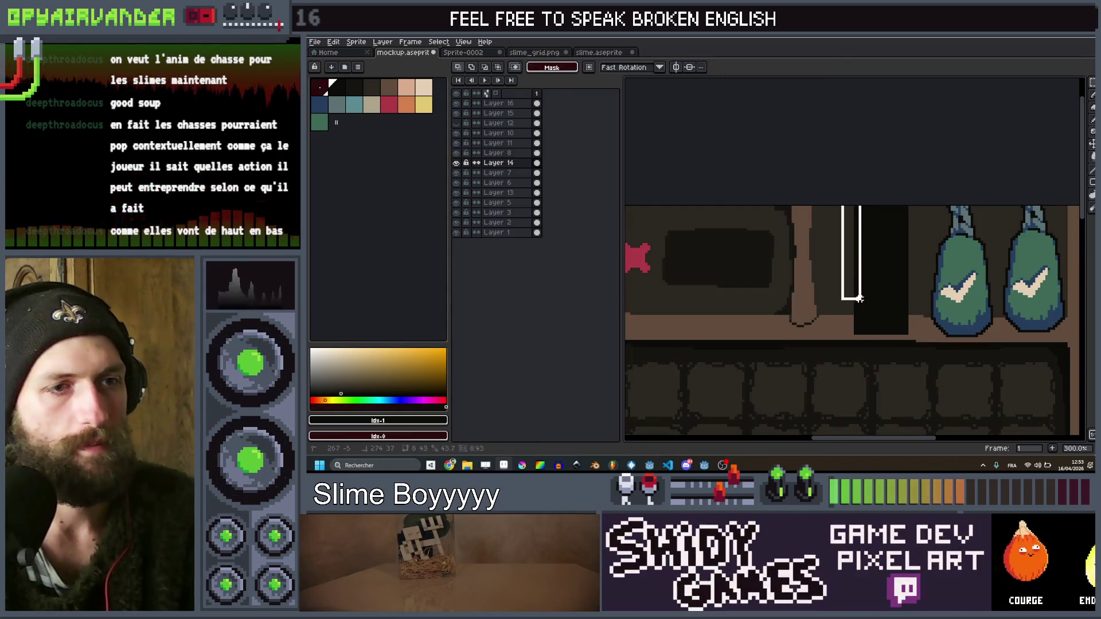
drag(840, 205, 862, 339)
drag(863, 271, 889, 276)
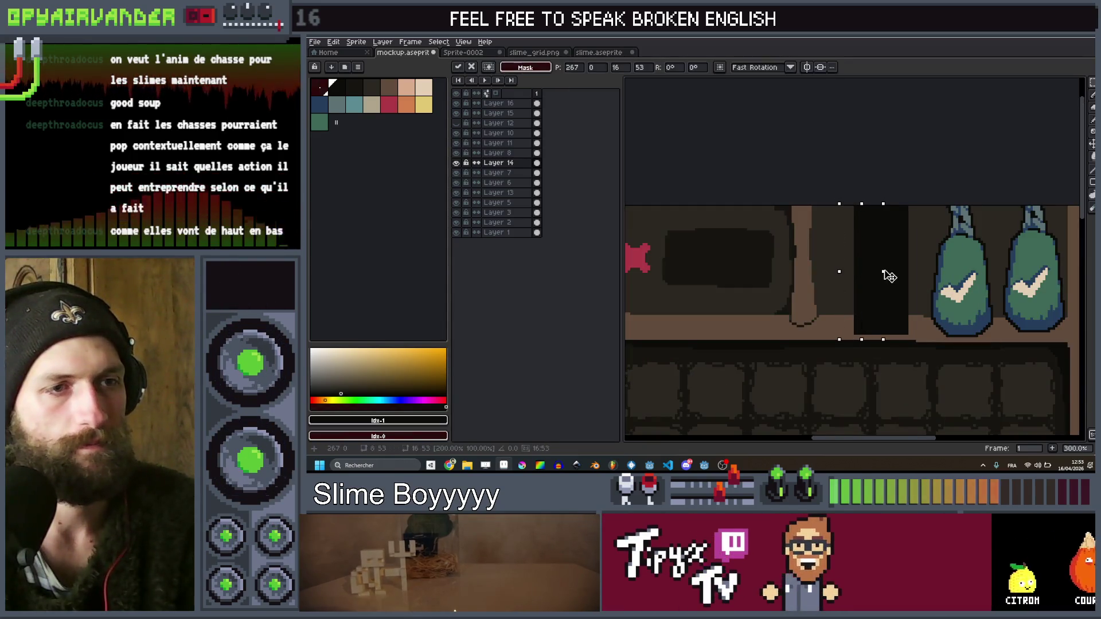
key(Down)
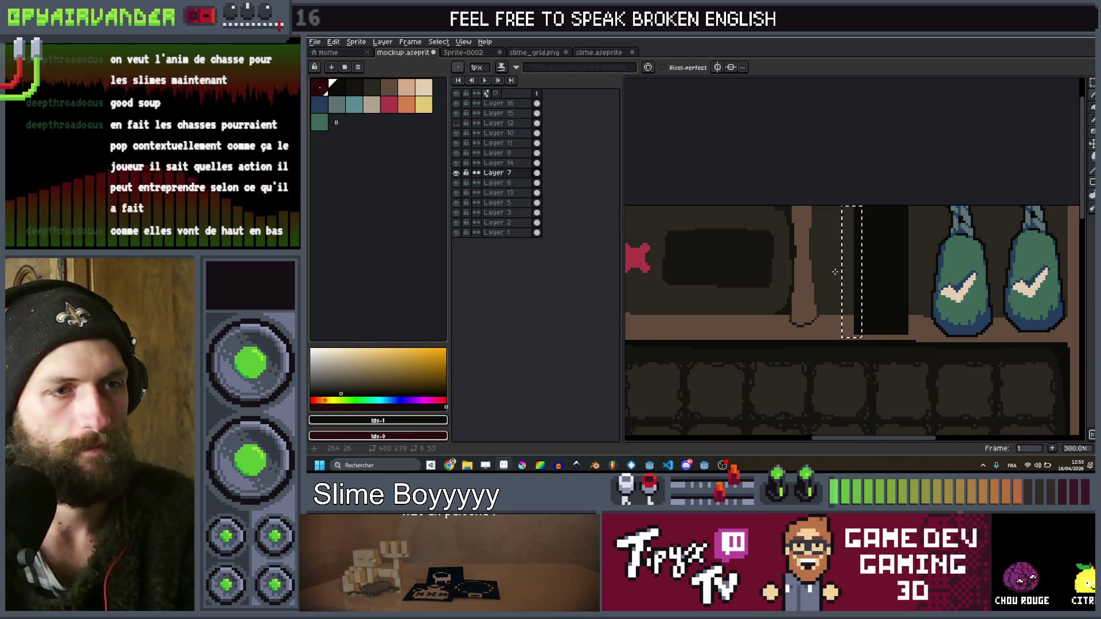
drag(863, 273, 927, 280)
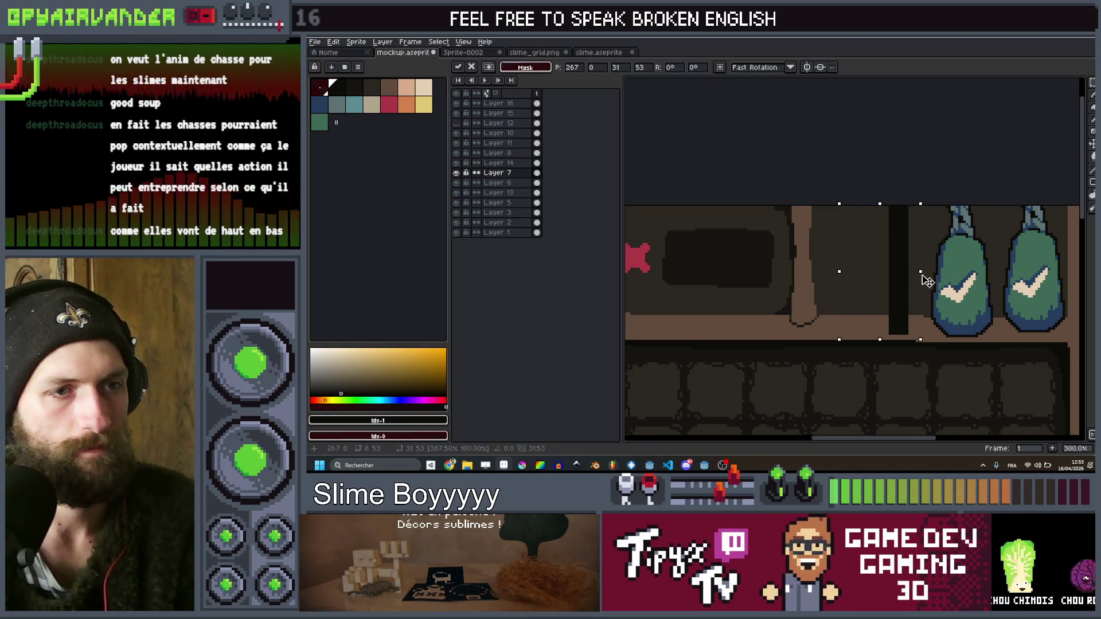
key(Return)
scroll(892, 307, down, 3)
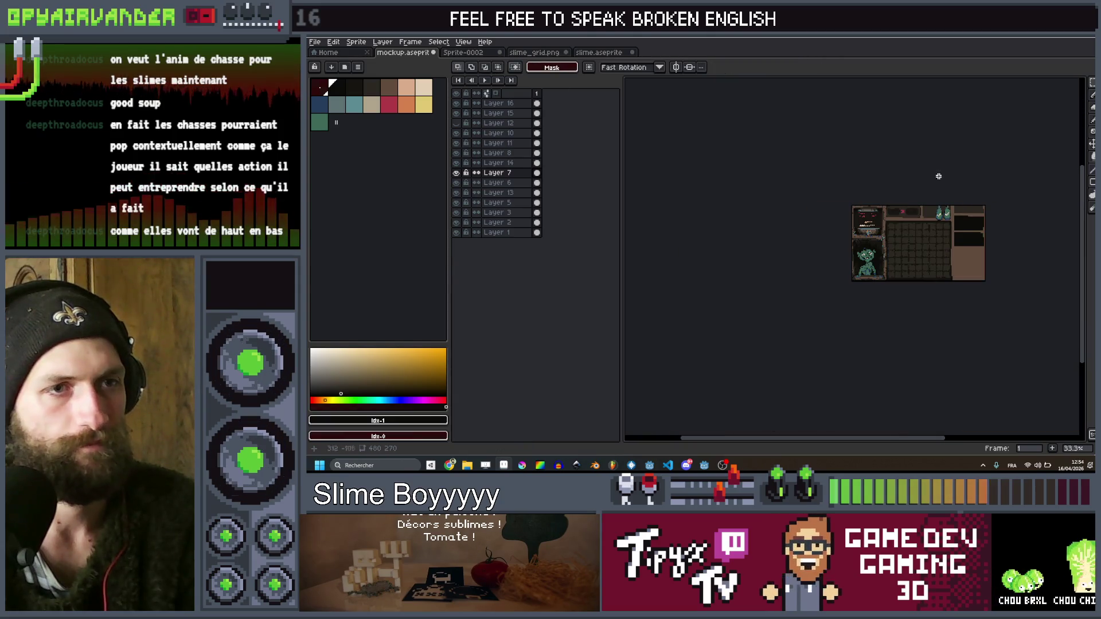
Pick the post's brown and draw a vertical brown post from the top down to the shelf
scroll(892, 306, up, 3)
key(i)
scroll(838, 312, up, 2)
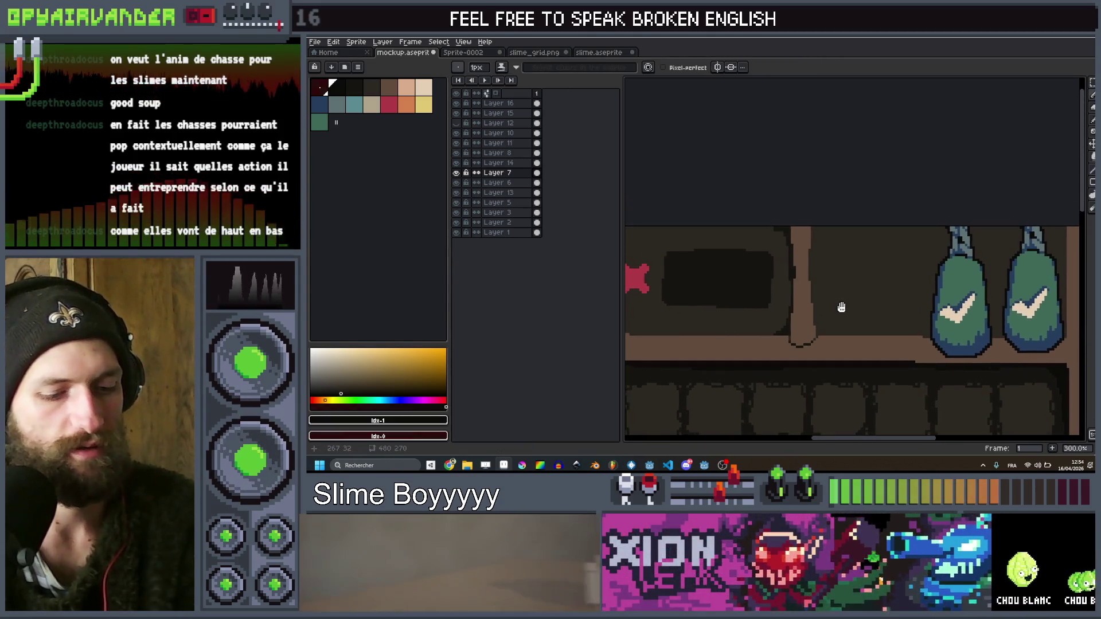
alt+click(807, 311)
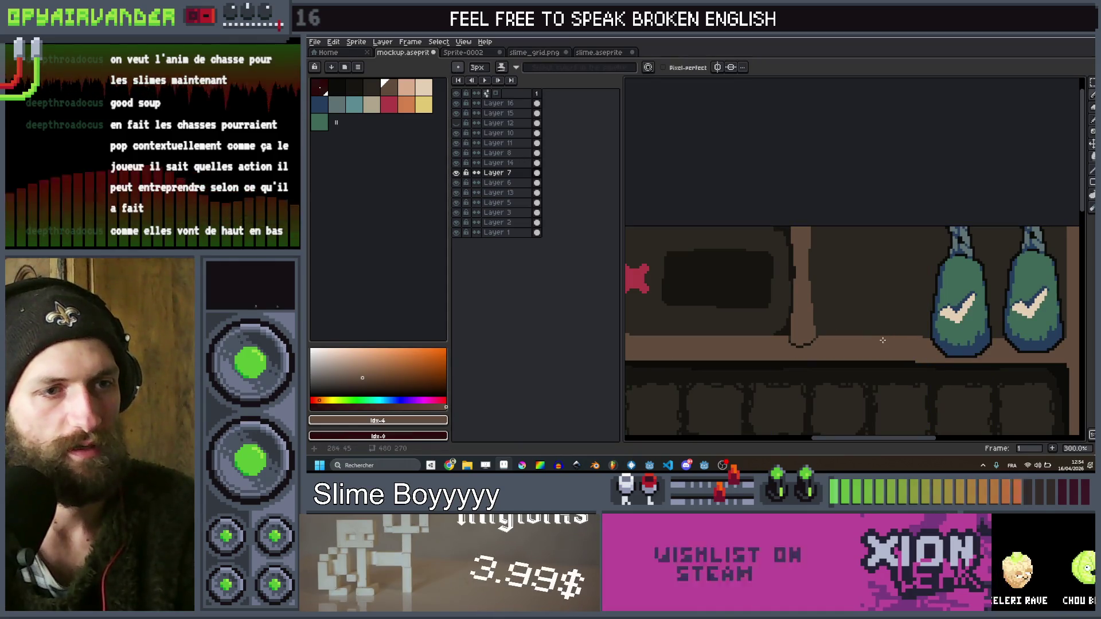
drag(911, 337, 917, 226)
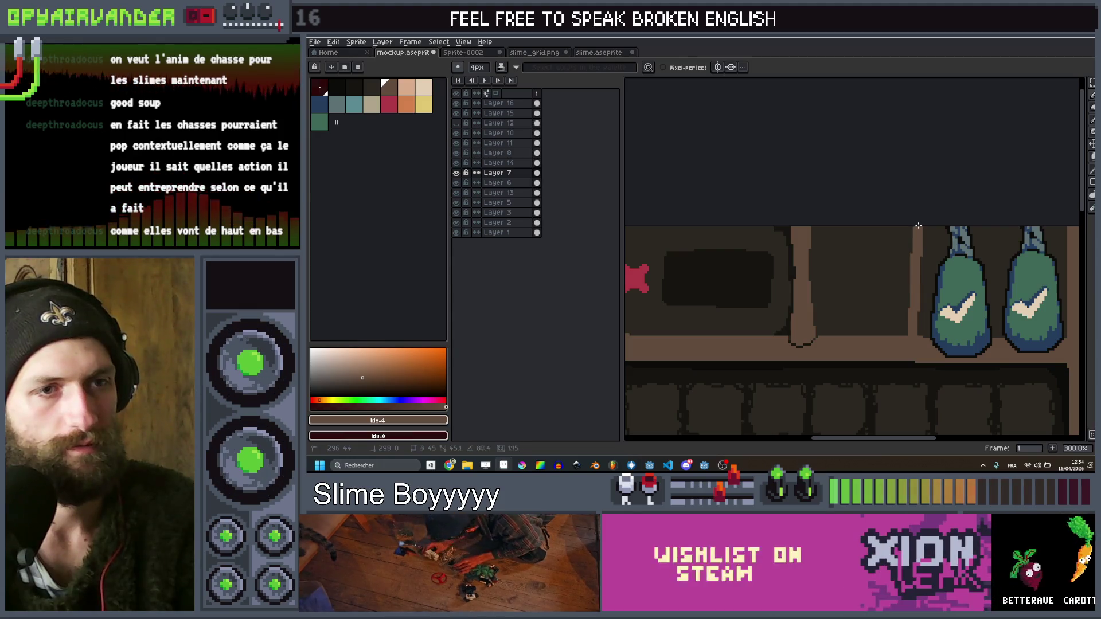
scroll(918, 225, down, 3)
scroll(895, 224, up, 5)
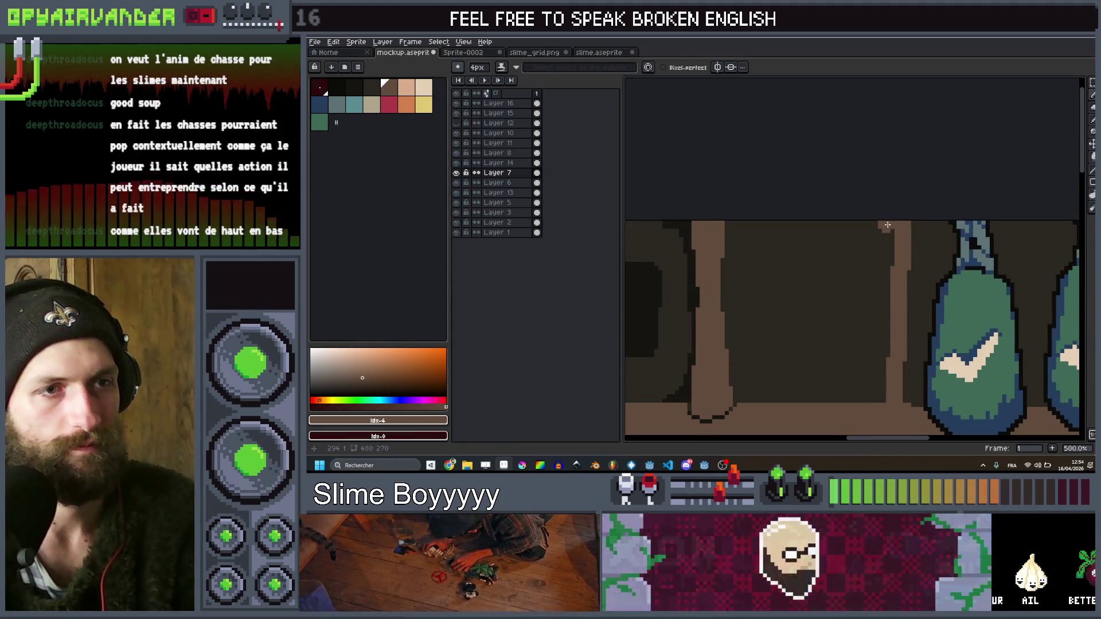
drag(895, 224, 906, 397)
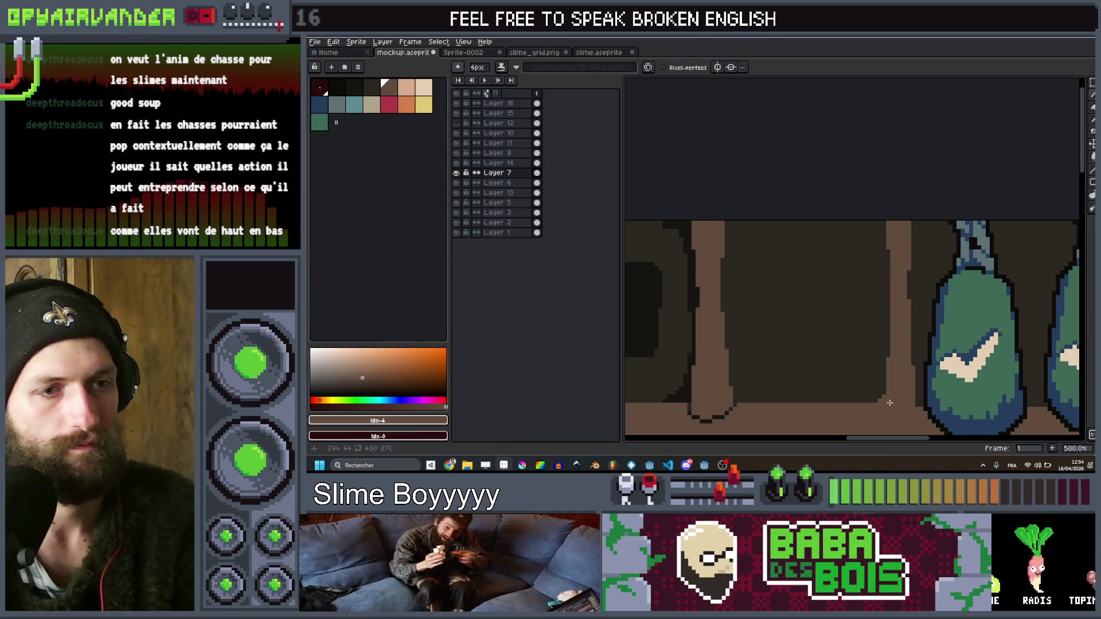
Draw the new panel's top edge in brown
scroll(916, 298, down, 4)
scroll(916, 298, down, 1)
scroll(892, 286, up, 5)
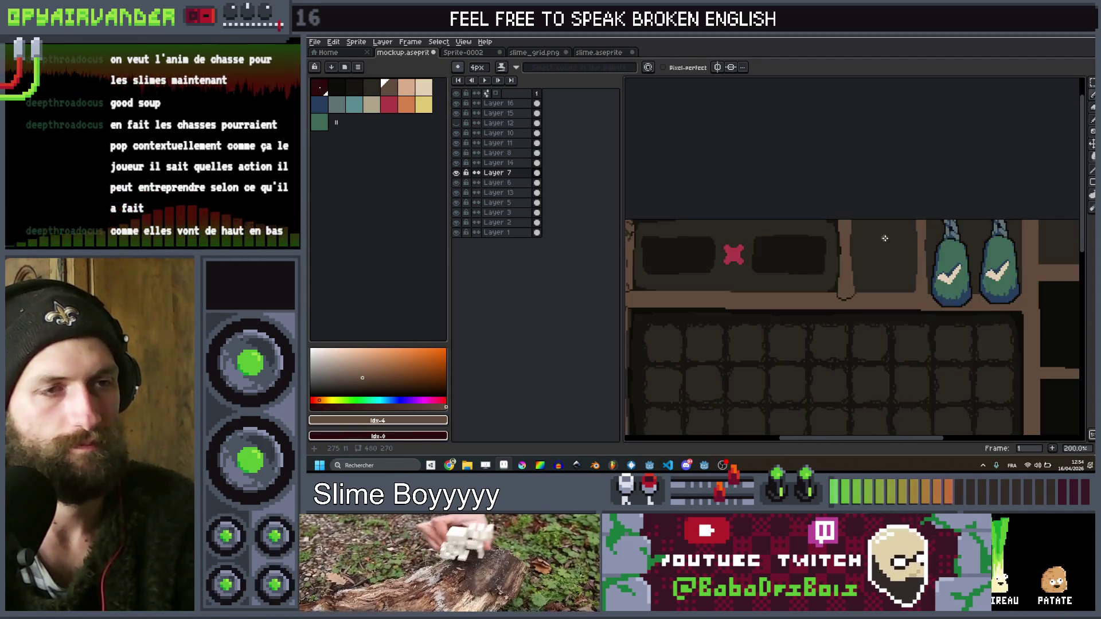
scroll(890, 251, down, 4)
scroll(889, 251, up, 2)
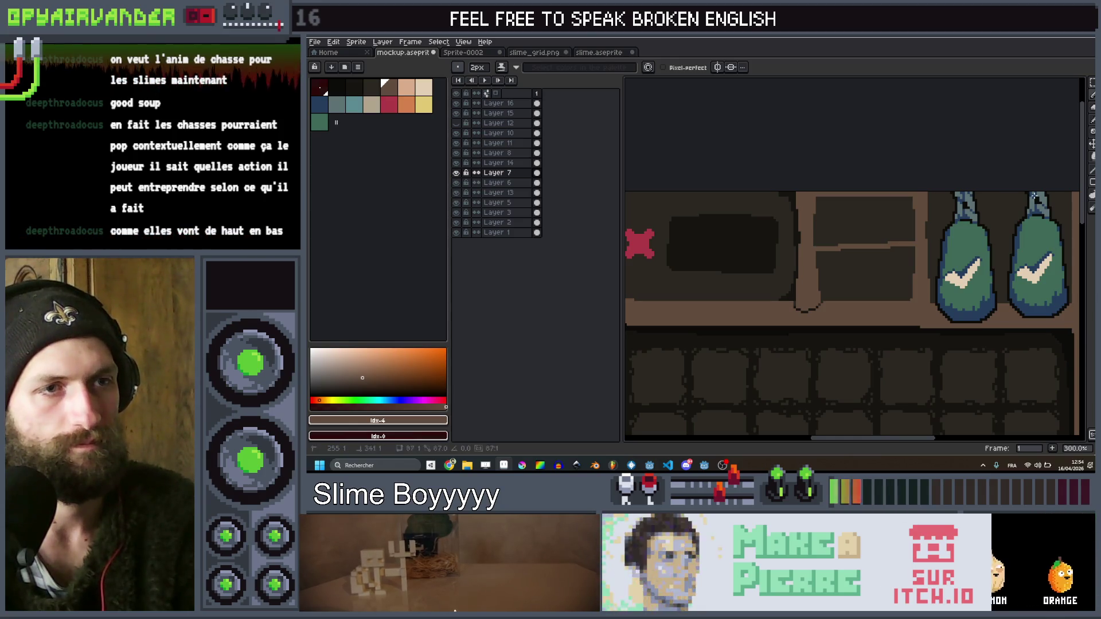
drag(925, 196, 912, 198)
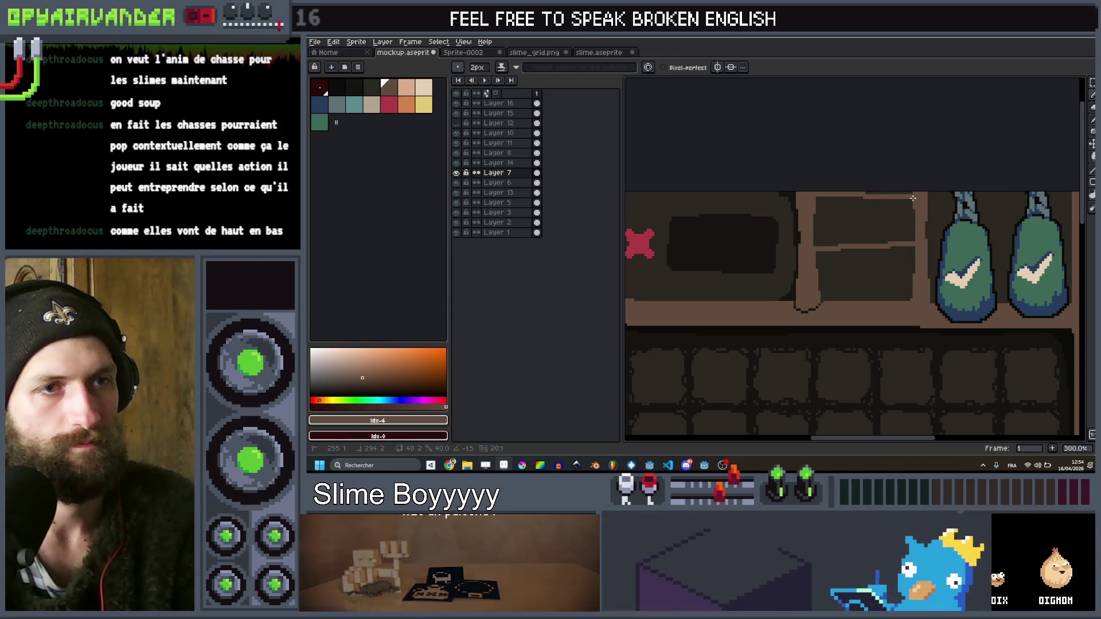
scroll(864, 191, down, 4)
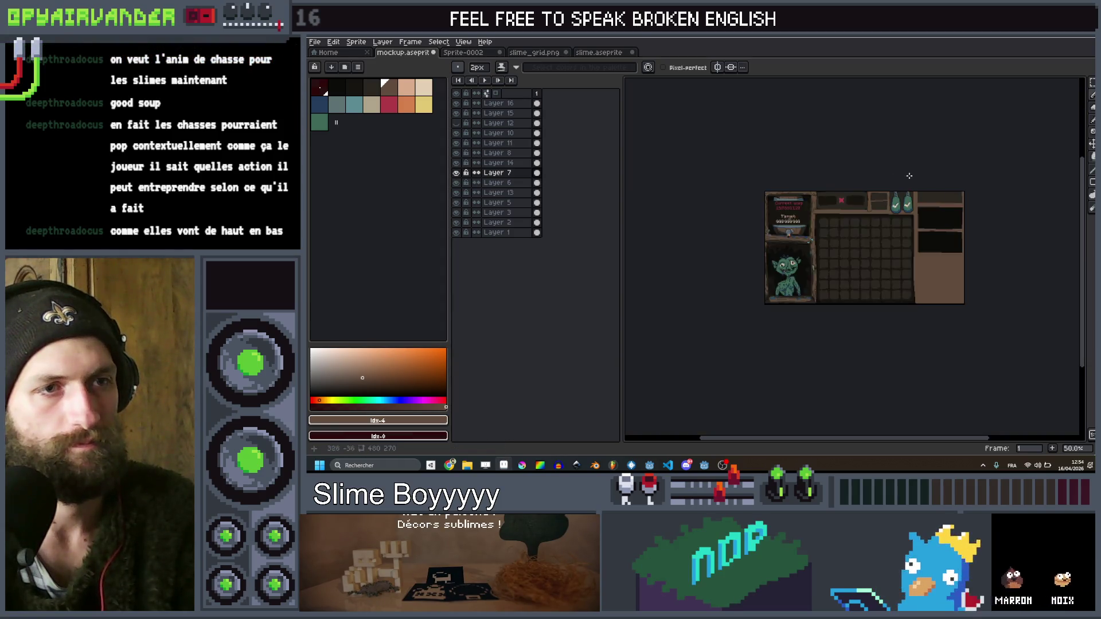
Draw a horizontal brown middle bar across the frame, splitting it into two compartments
scroll(879, 162, up, 3)
scroll(847, 200, up, 2)
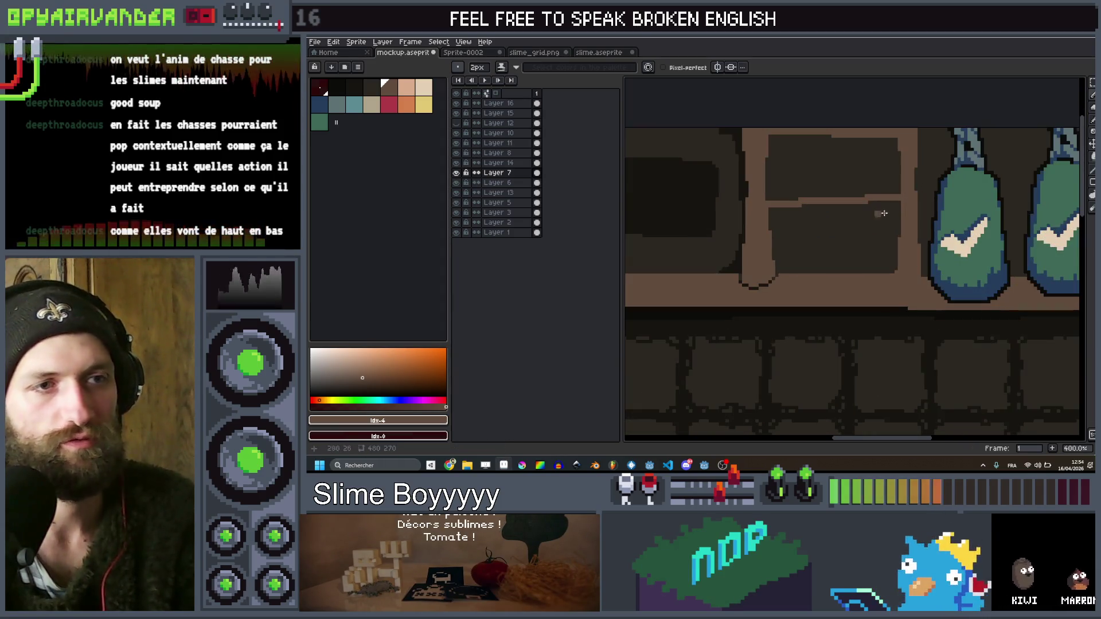
drag(901, 205, 746, 206)
scroll(763, 200, down, 5)
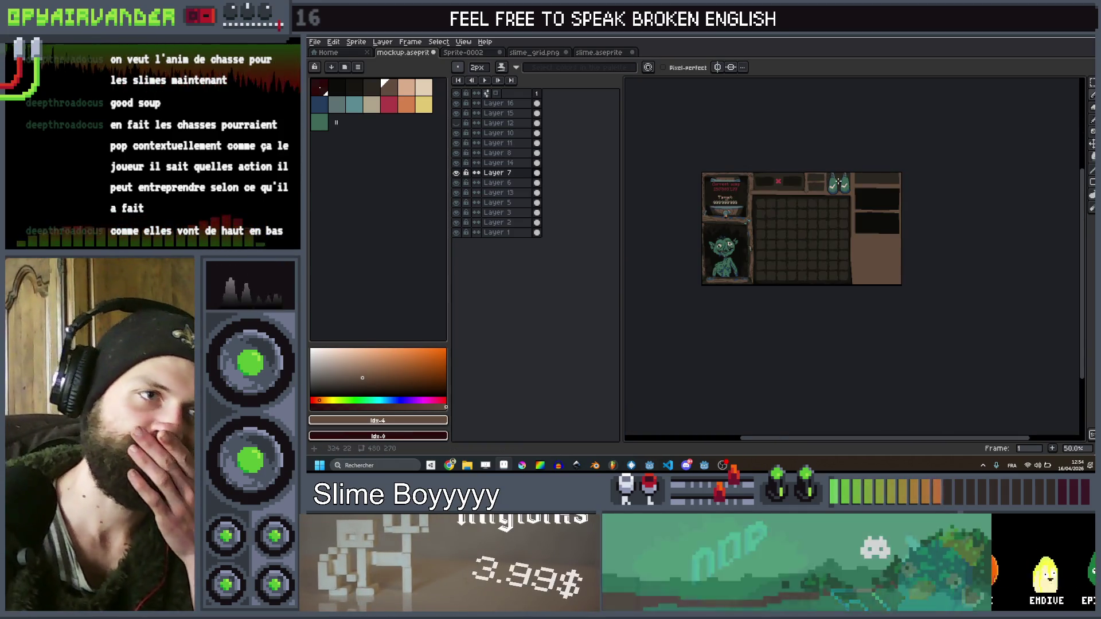
scroll(843, 183, up, 2)
scroll(863, 189, down, 2)
Zoom in on the shelf compartments near the sacks and choose teal swatch idx-9 as the colour
drag(863, 189, 892, 186)
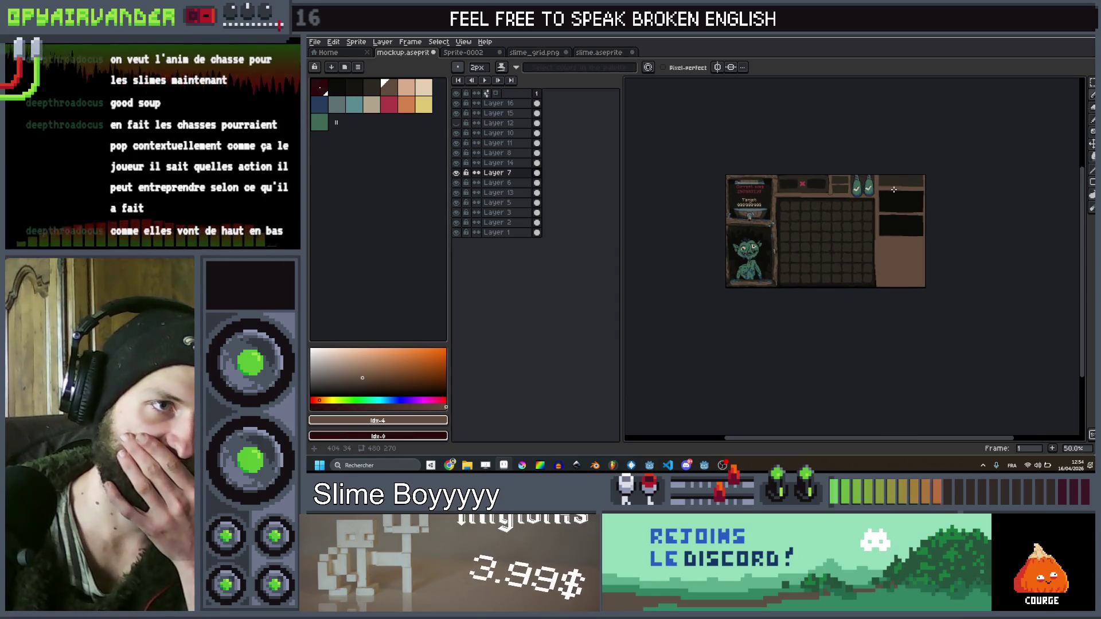
drag(821, 219, 795, 233)
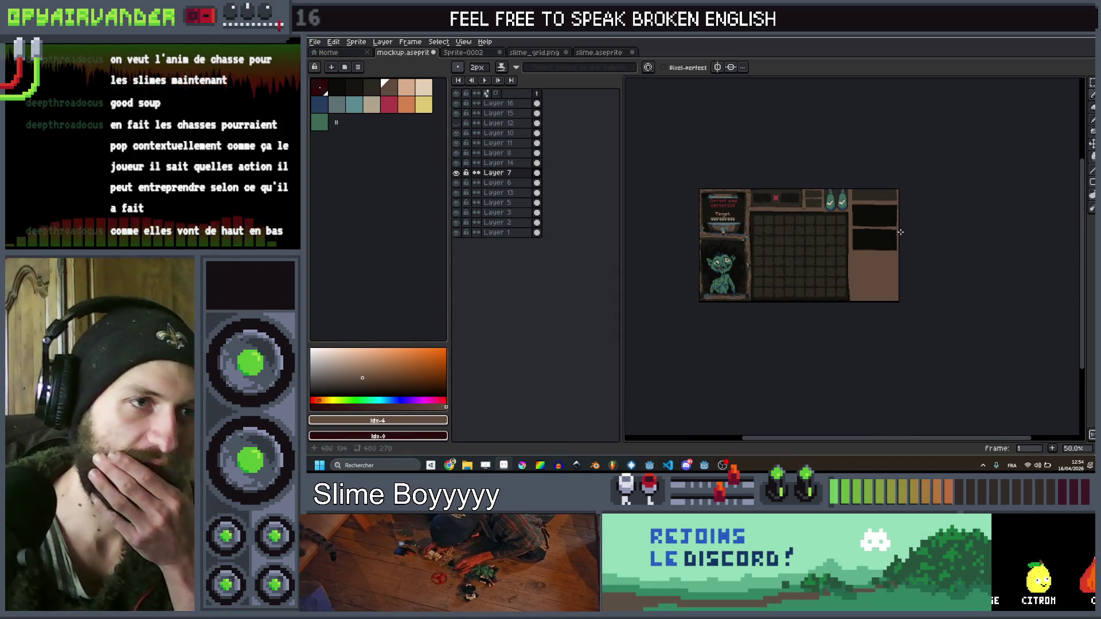
scroll(779, 228, up, 3)
scroll(842, 187, down, 1)
mouse_move(805, 276)
mouse_down()
mouse_move(786, 290)
mouse_move(786, 309)
mouse_move(821, 304)
mouse_up()
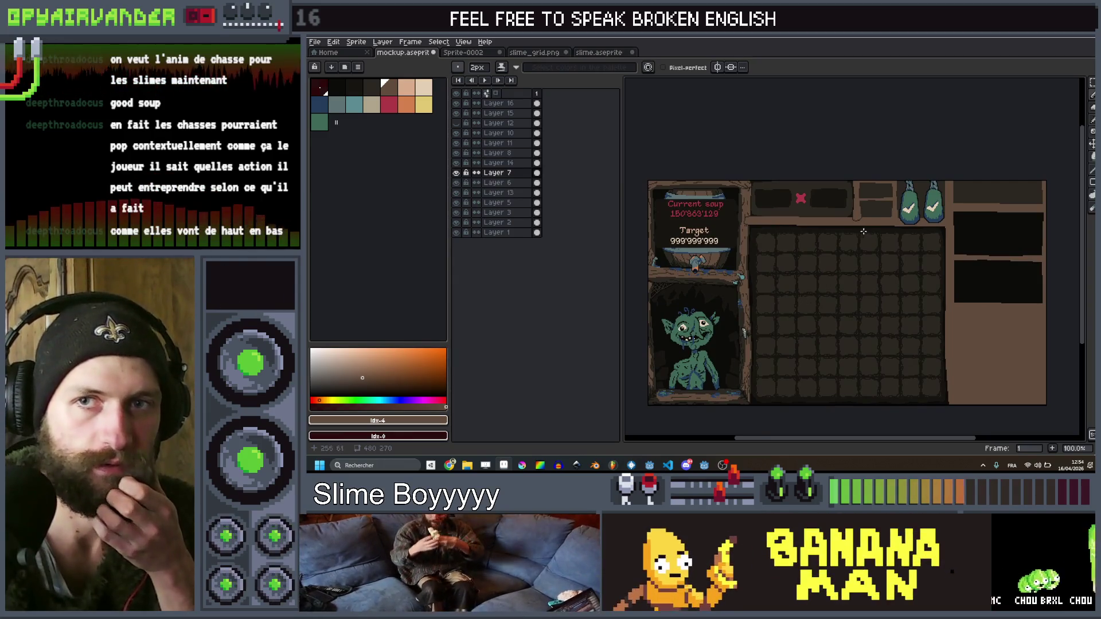
scroll(861, 231, up, 3)
scroll(861, 218, down, 4)
scroll(861, 201, up, 4)
mouse_move(862, 198)
mouse_down()
mouse_move(832, 221)
mouse_move(871, 256)
mouse_up()
click(353, 106)
scroll(817, 209, up, 1)
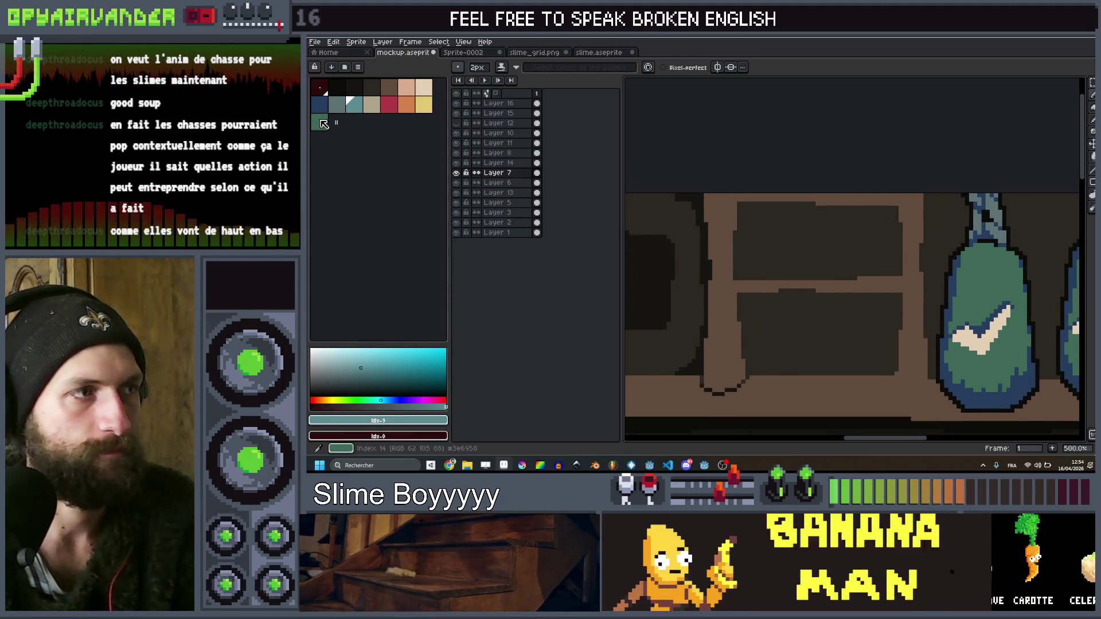
With dark swatch idx-2, paint inside the upper compartment, then undo the stray line
click(346, 87)
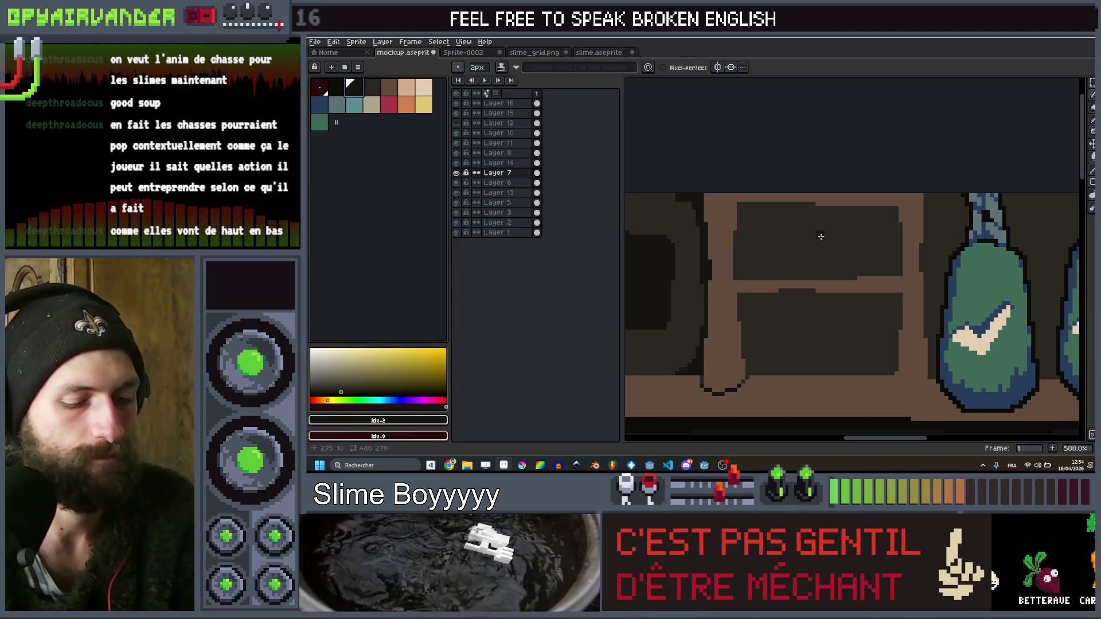
key(v)
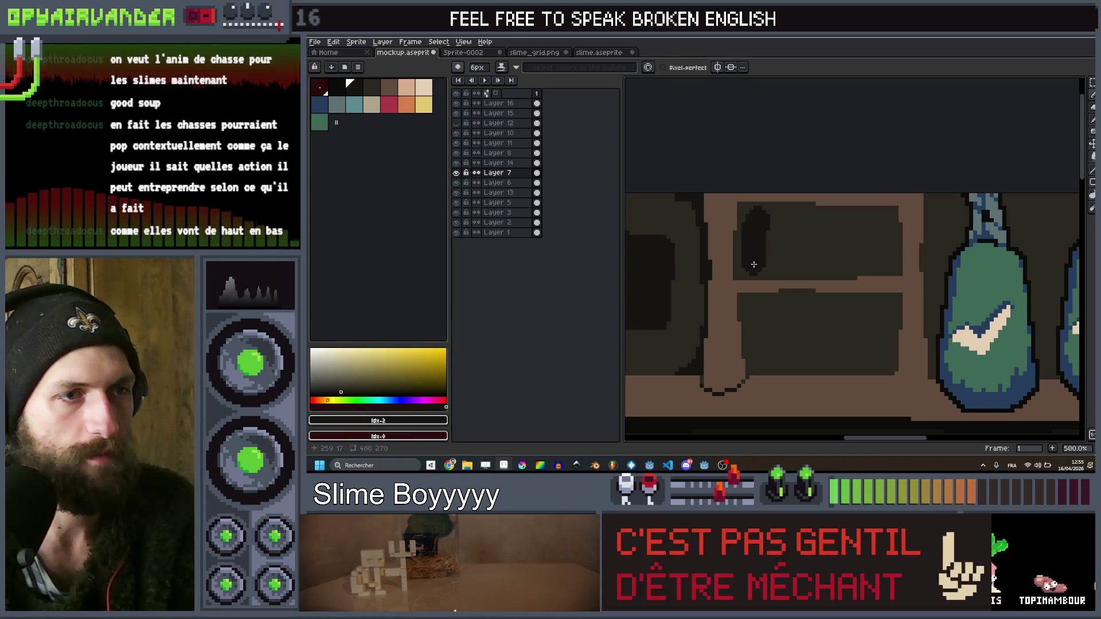
mouse_move(788, 262)
mouse_down()
mouse_move(884, 256)
mouse_move(882, 226)
mouse_move(761, 221)
mouse_up()
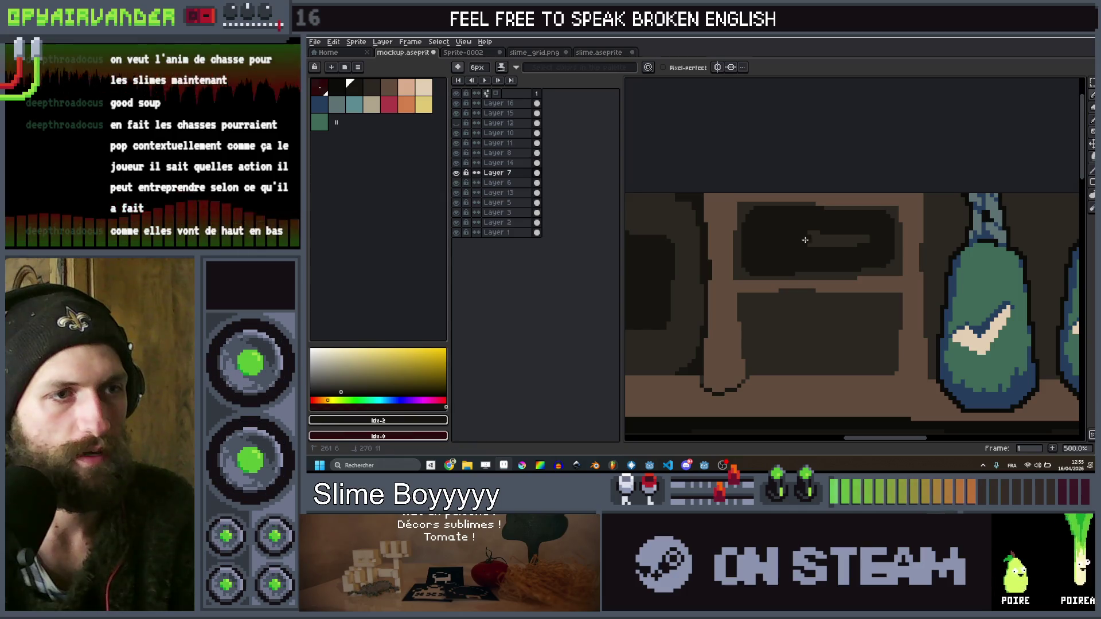
key(ctrl+z)
scroll(803, 240, down, 4)
scroll(799, 287, up, 4)
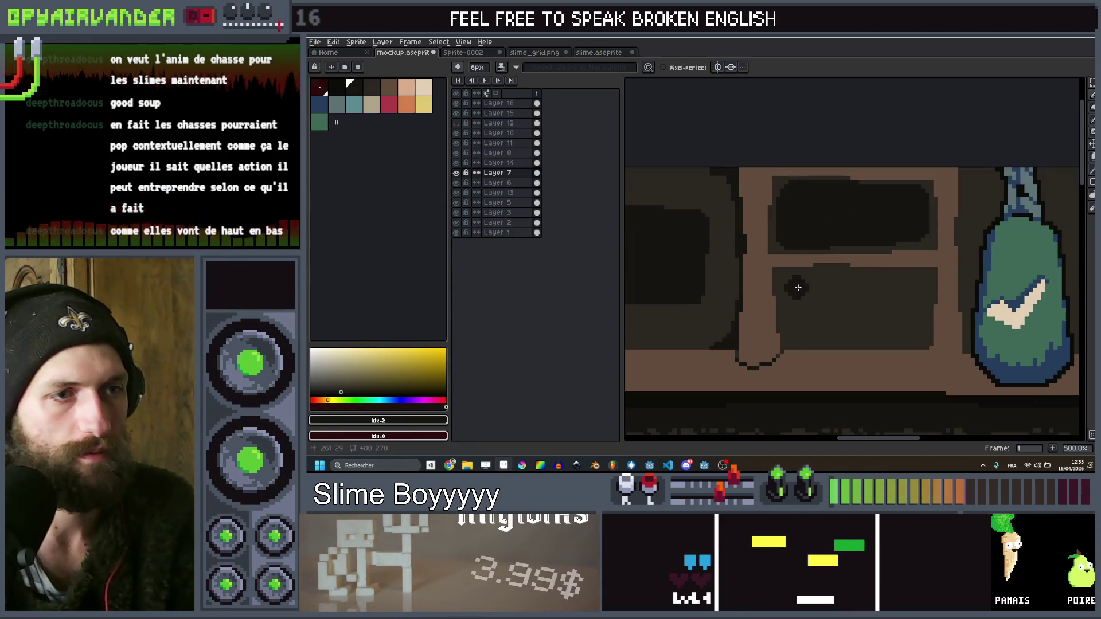
Draw 4 px dark lines along the compartment edges and darken the lower compartment's right side
key(minus)
key(minus)
drag(785, 282, 793, 338)
mouse_move(926, 332)
mouse_down()
mouse_move(916, 336)
mouse_move(923, 282)
mouse_up()
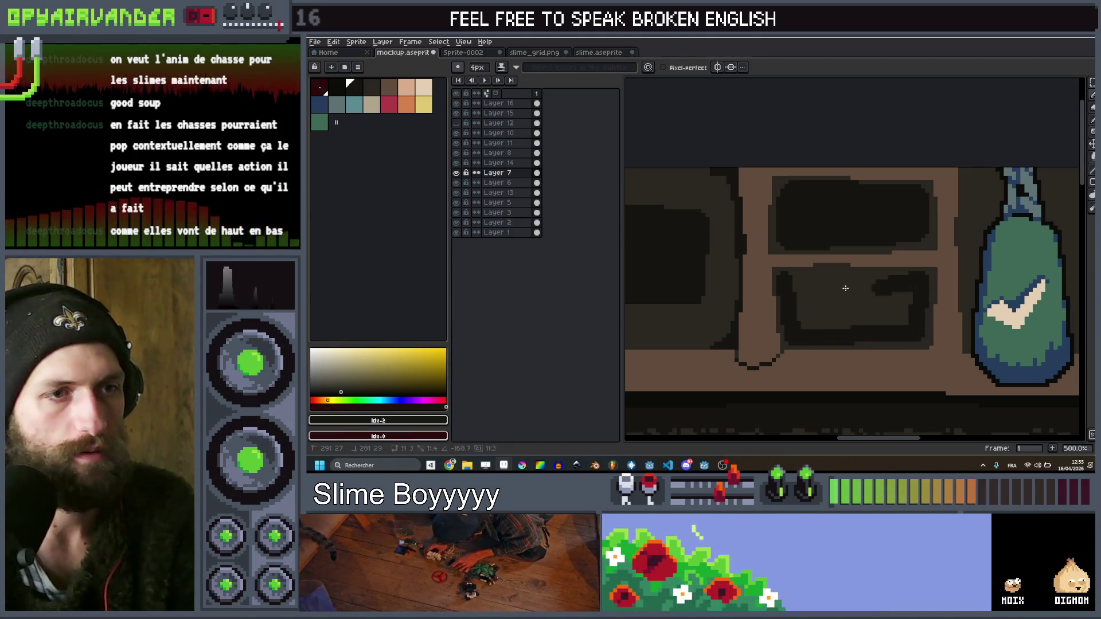
drag(793, 279, 791, 287)
key(b)
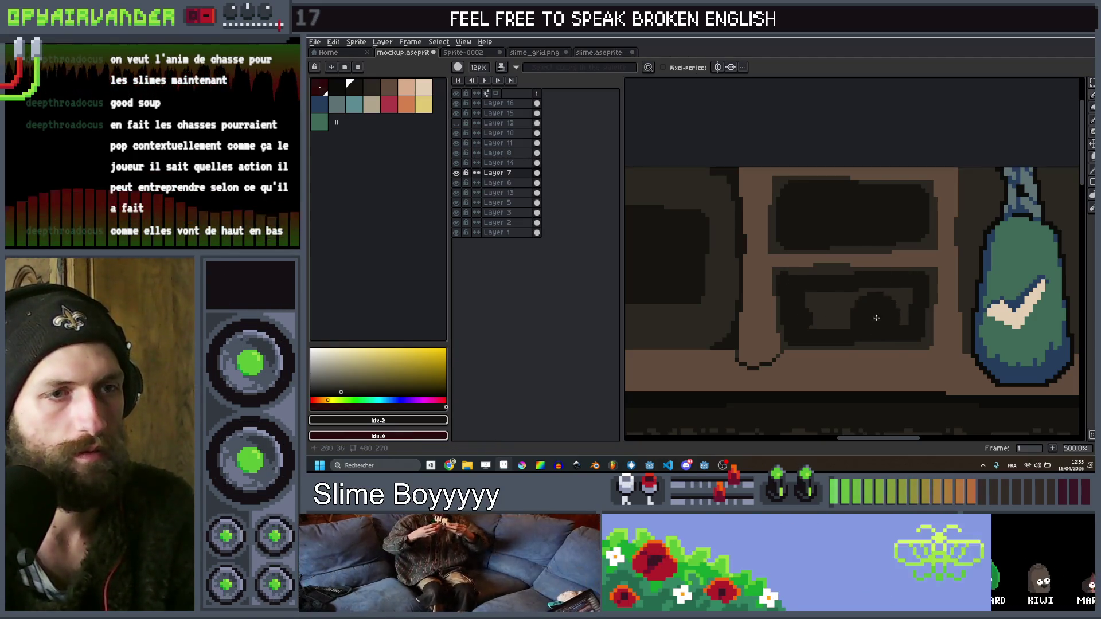
drag(877, 295, 897, 303)
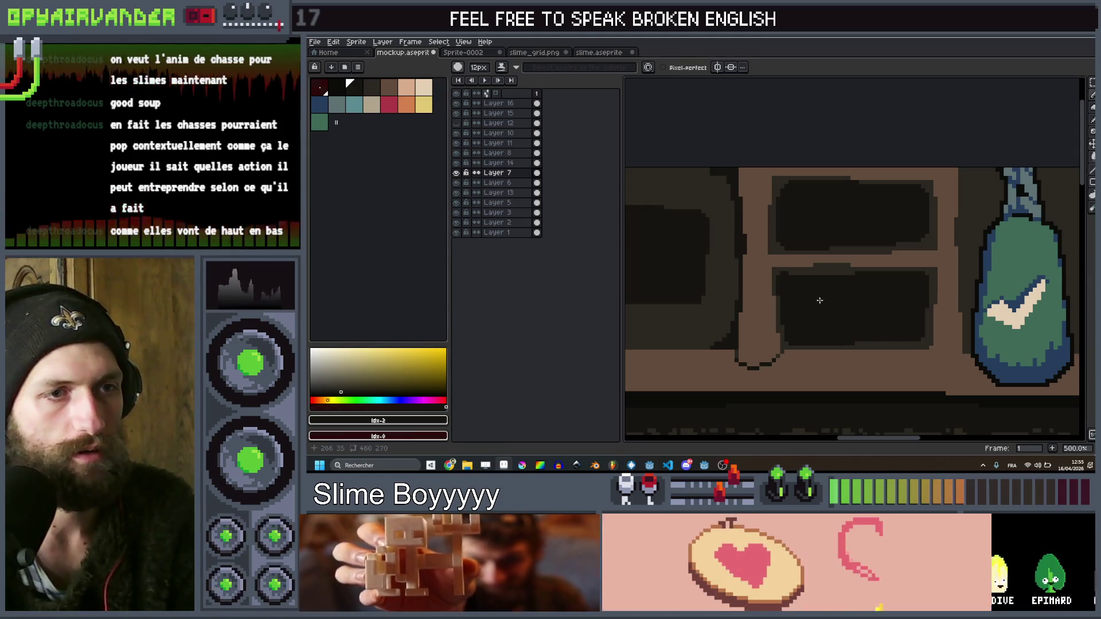
scroll(883, 241, down, 4)
scroll(893, 236, up, 4)
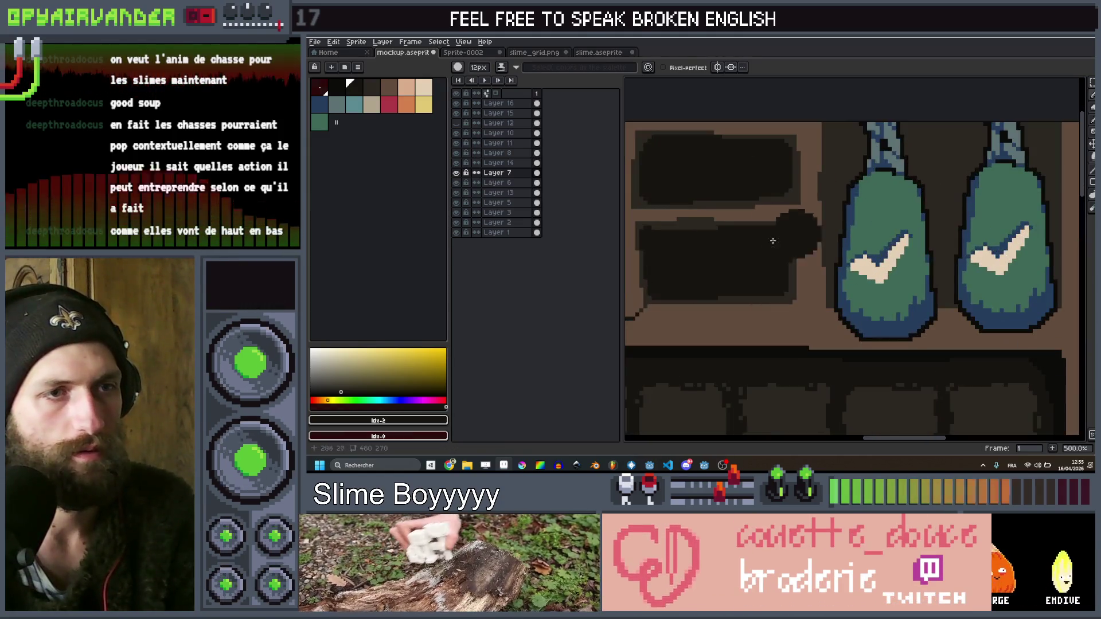
scroll(791, 230, up, 1)
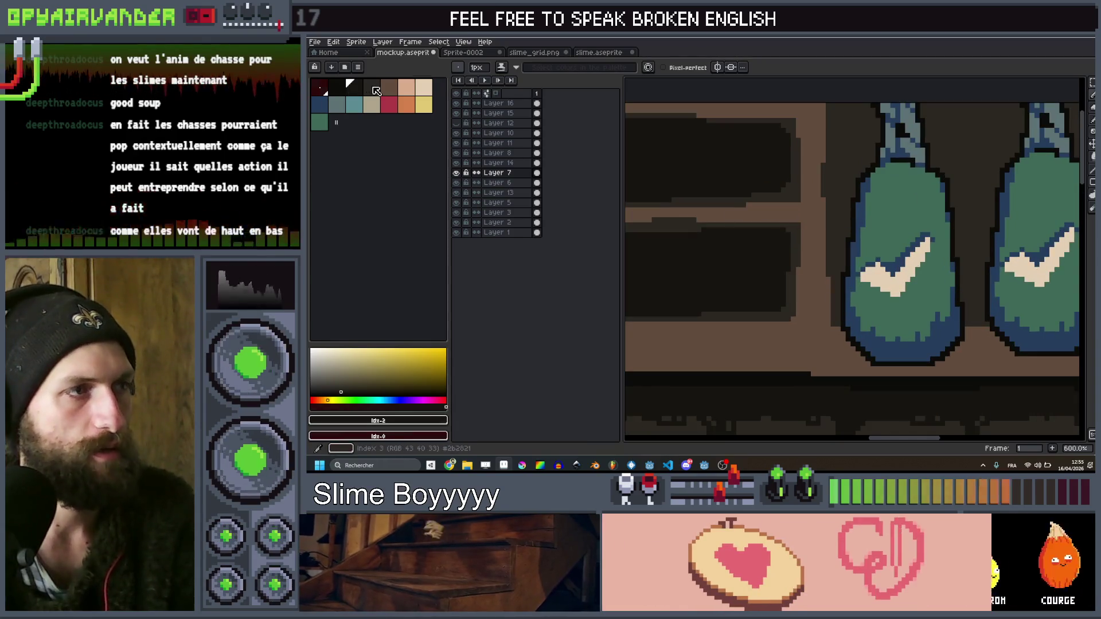
Switch to another dark shade and add pixels to round off the compartment corners
click(376, 92)
drag(808, 224, 822, 217)
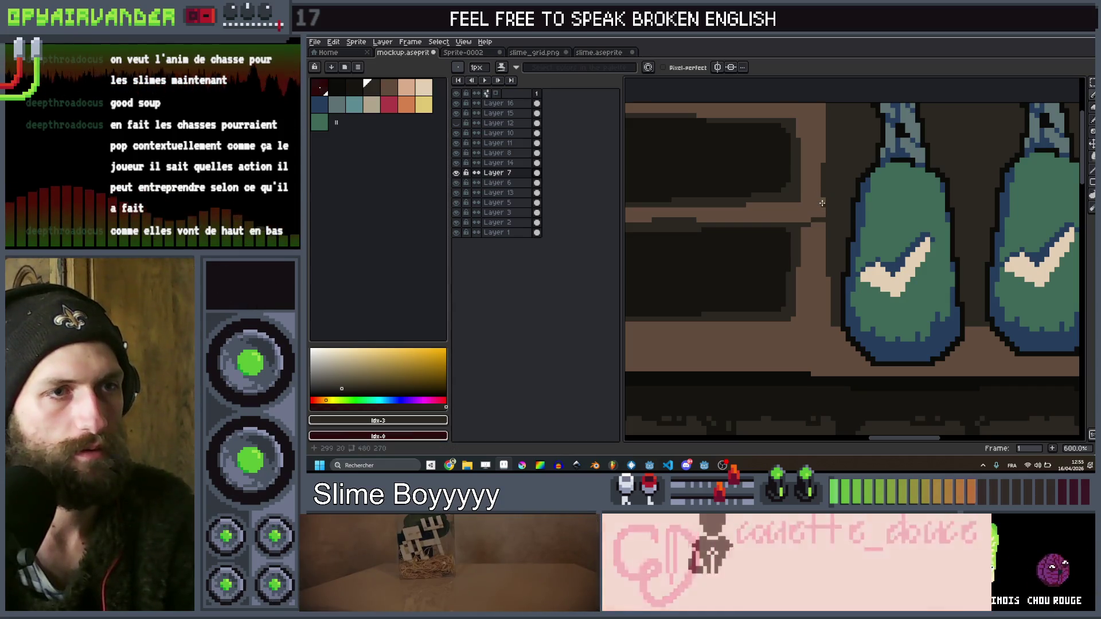
scroll(799, 194, down, 3)
scroll(681, 208, up, 6)
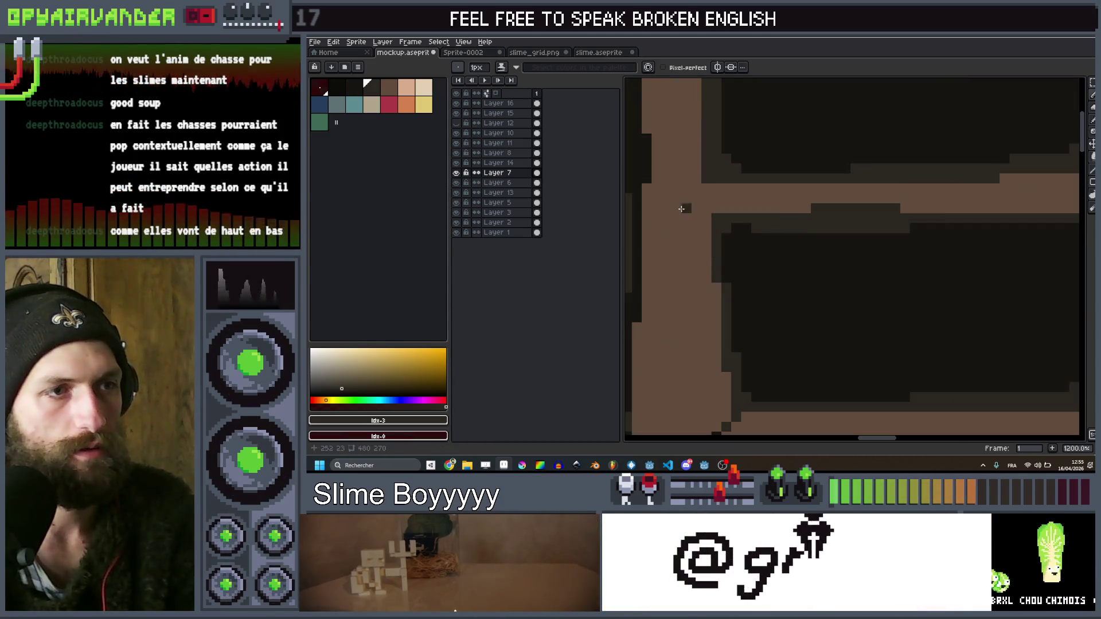
drag(685, 197, 691, 186)
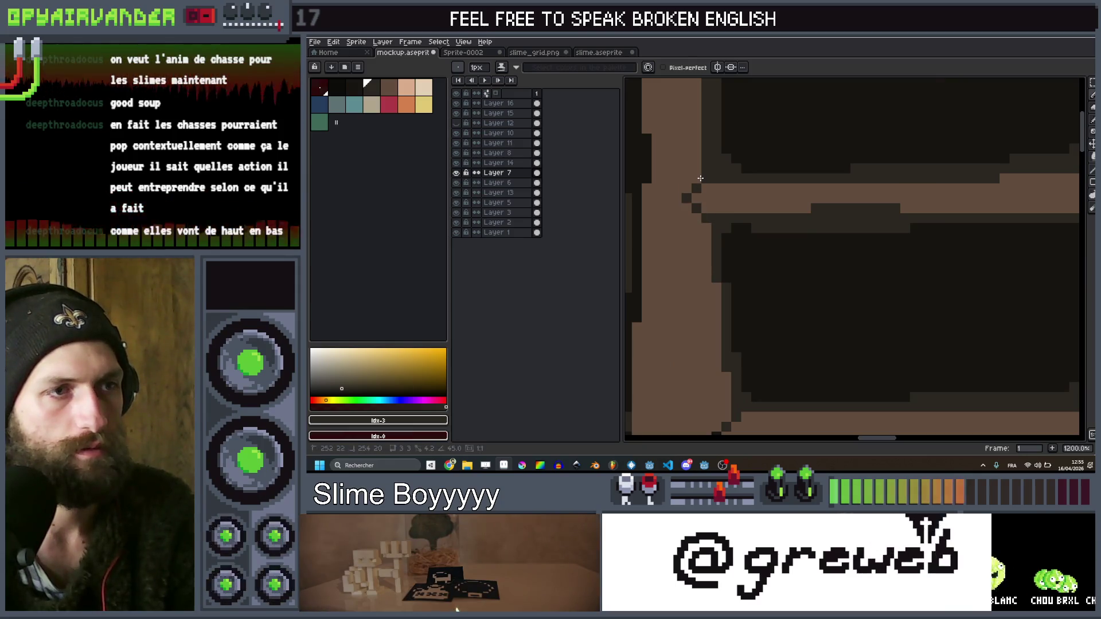
scroll(700, 179, down, 6)
scroll(782, 163, up, 5)
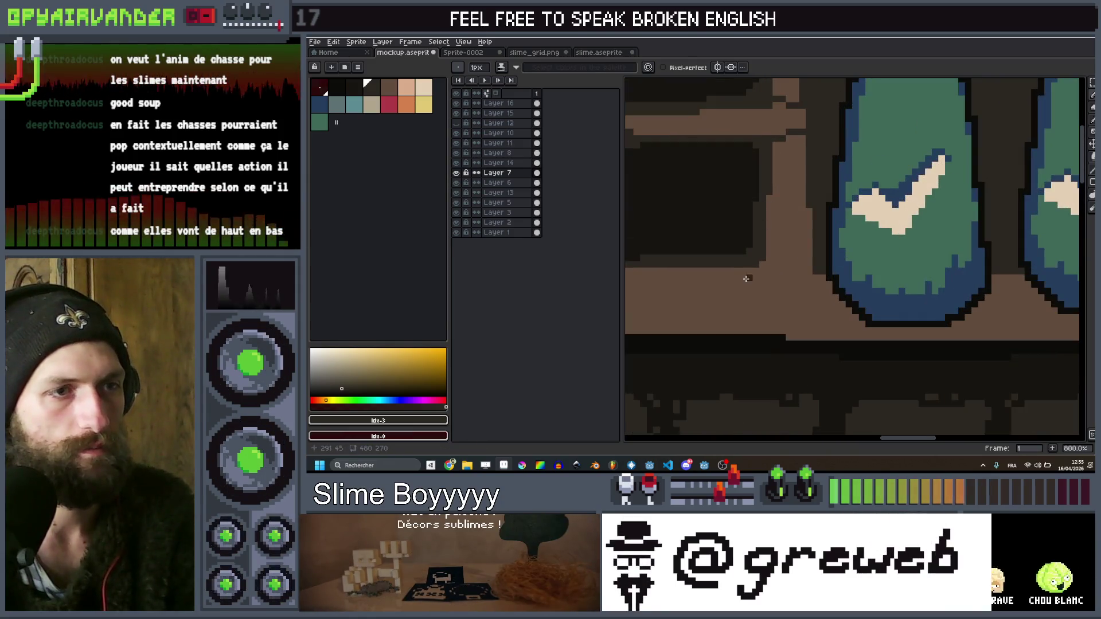
scroll(837, 205, down, 5)
drag(836, 204, 846, 207)
scroll(847, 206, down, 1)
scroll(788, 189, up, 5)
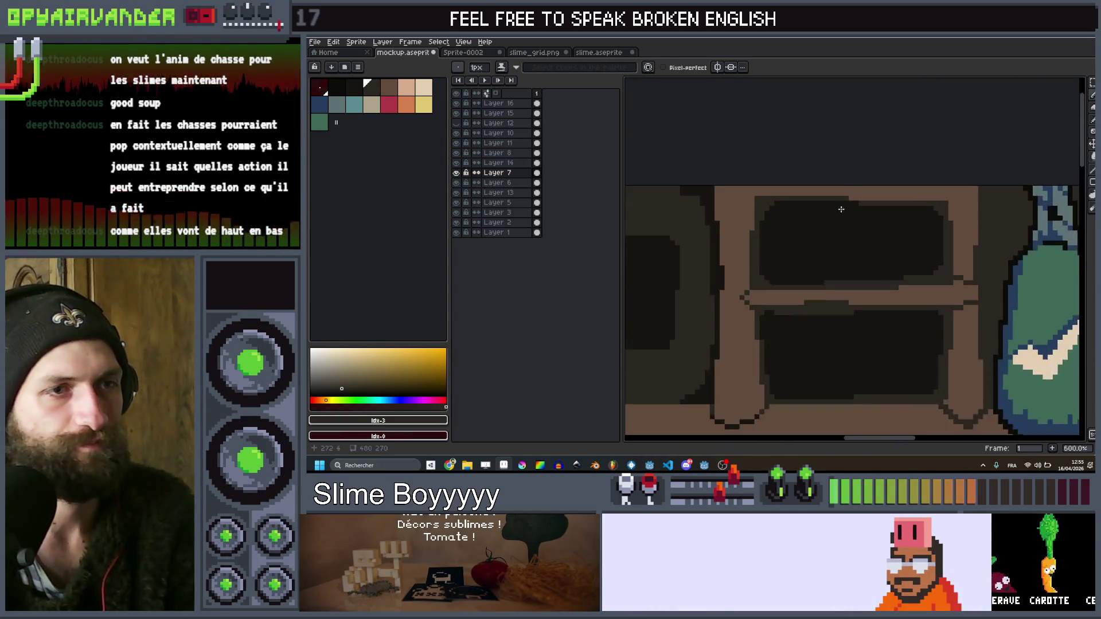
drag(788, 188, 800, 222)
Insert a green number 5 as text and place it in the upper shelf compartment
key(ctrl+t)
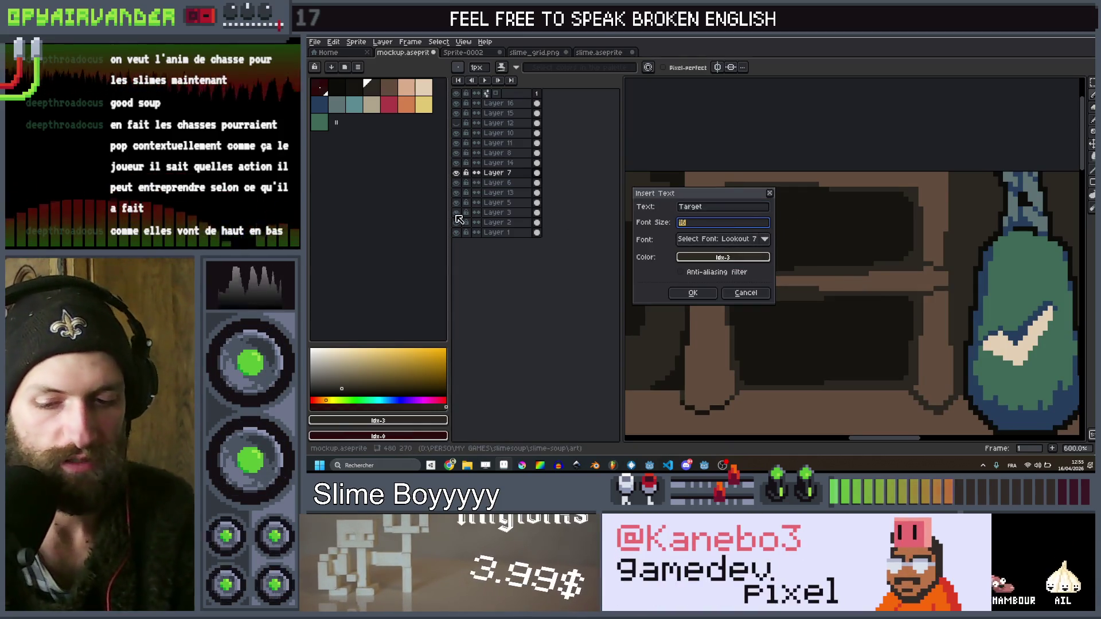
text(2)
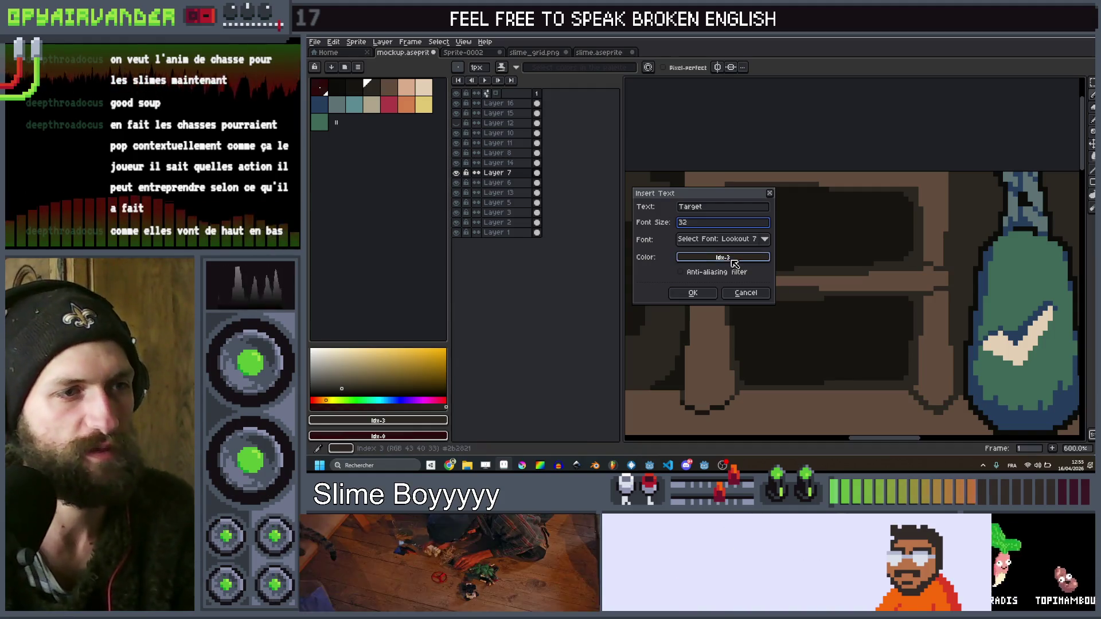
drag(728, 263, 705, 207)
click(707, 207)
key(BackSpace)
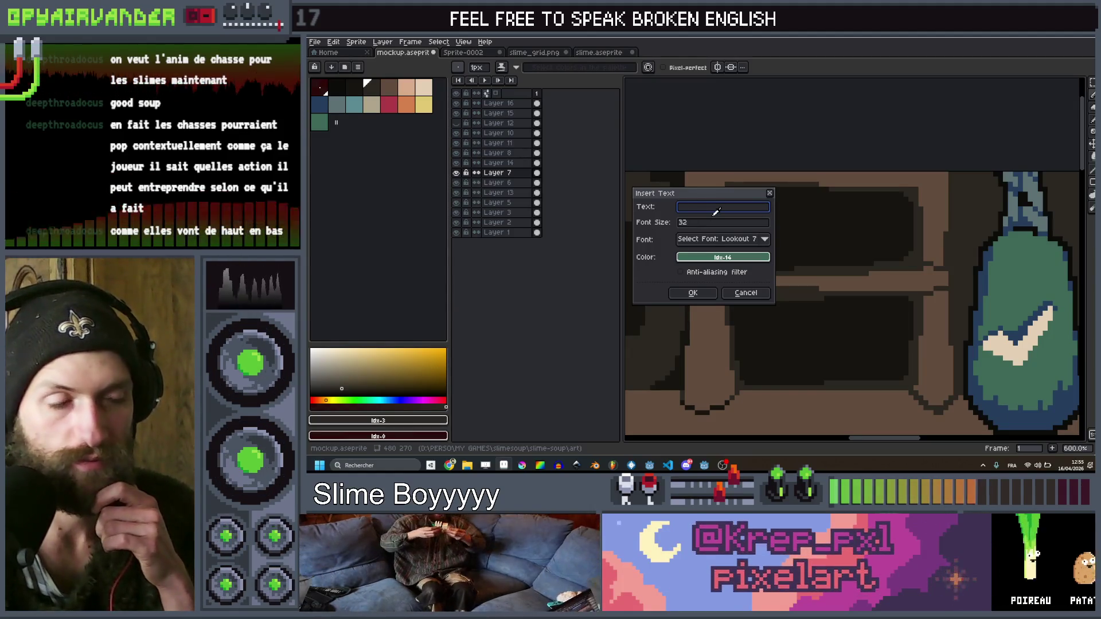
text(5)
click(693, 293)
mouse_move(850, 298)
mouse_down()
mouse_move(804, 233)
mouse_move(784, 226)
mouse_up()
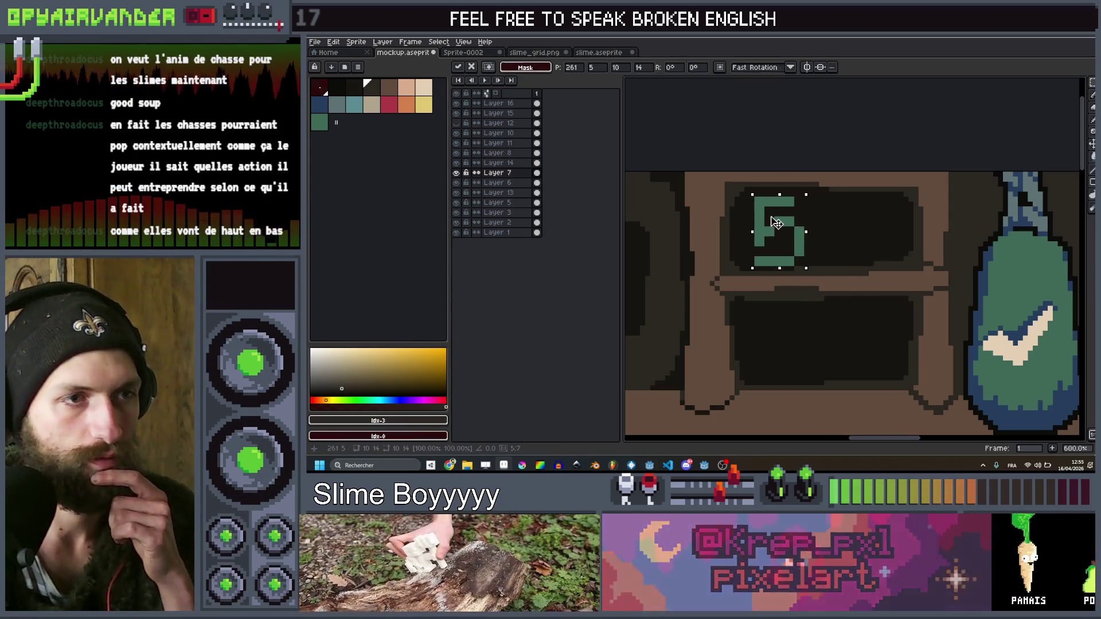
scroll(801, 202, down, 4)
key(Return)
scroll(801, 201, down, 4)
scroll(858, 193, up, 2)
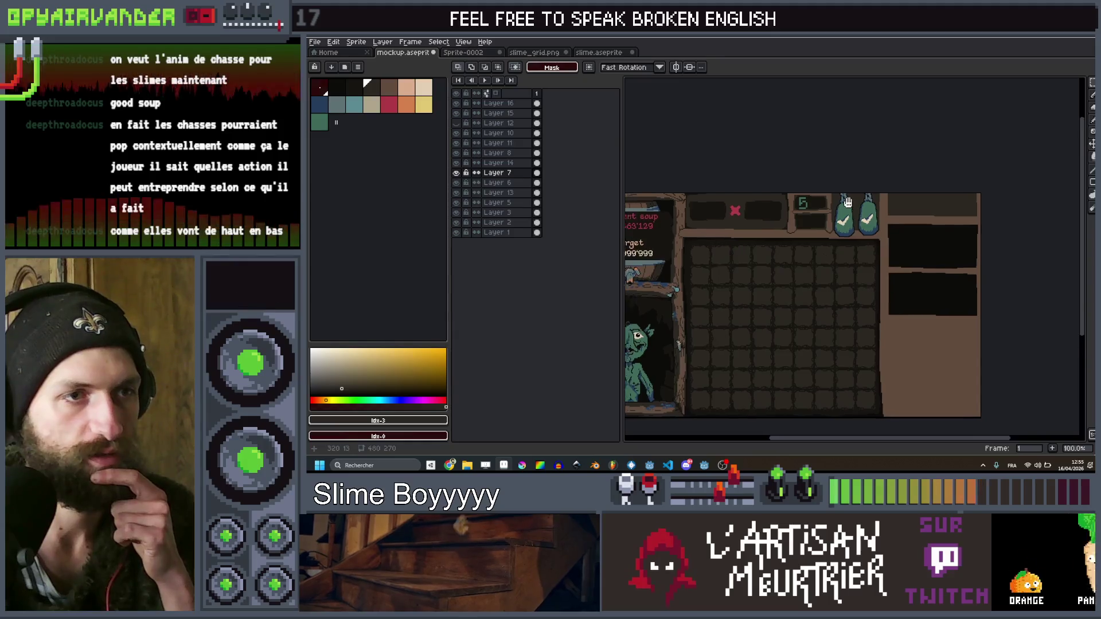
Insert an orange number 3, nudge it one pixel left in the lower compartment, and commit
scroll(858, 194, up, 3)
scroll(934, 237, down, 3)
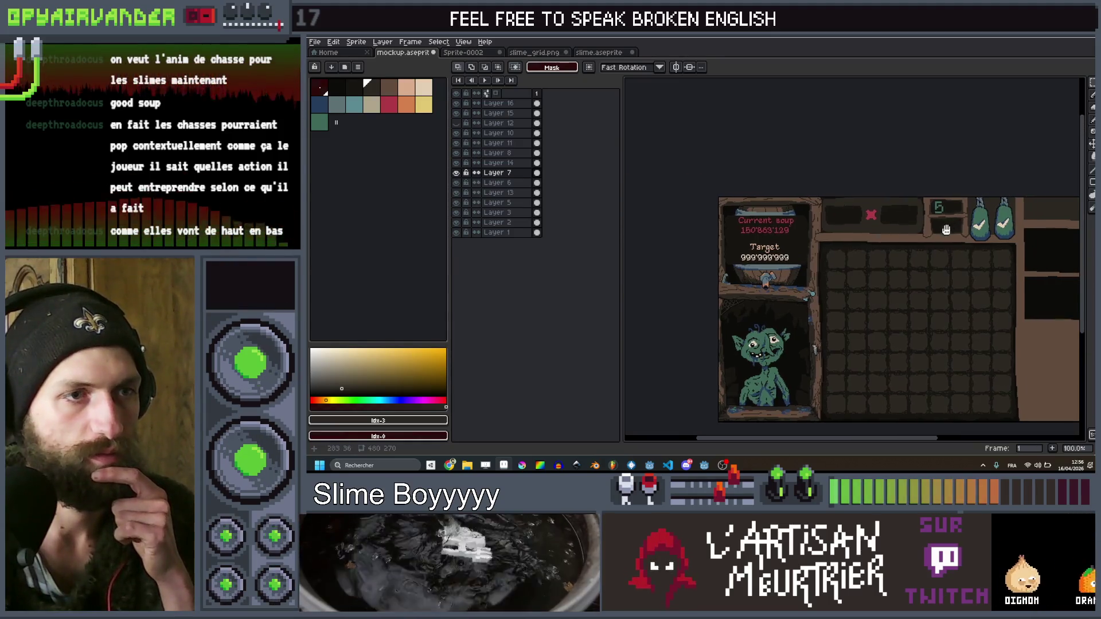
scroll(933, 237, up, 3)
scroll(923, 276, down, 3)
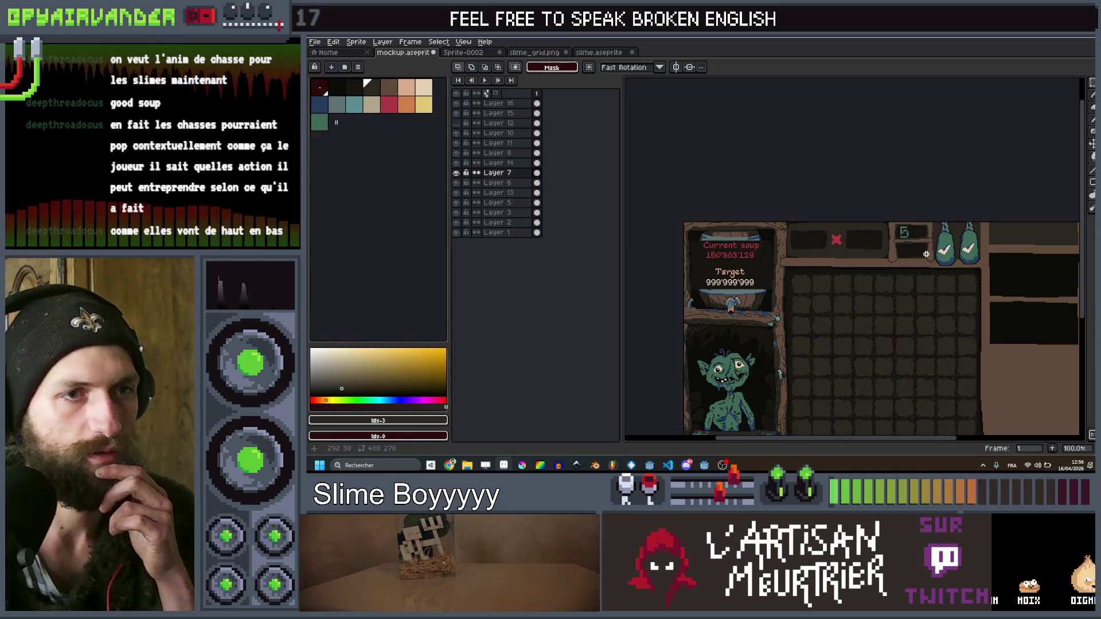
scroll(924, 276, up, 1)
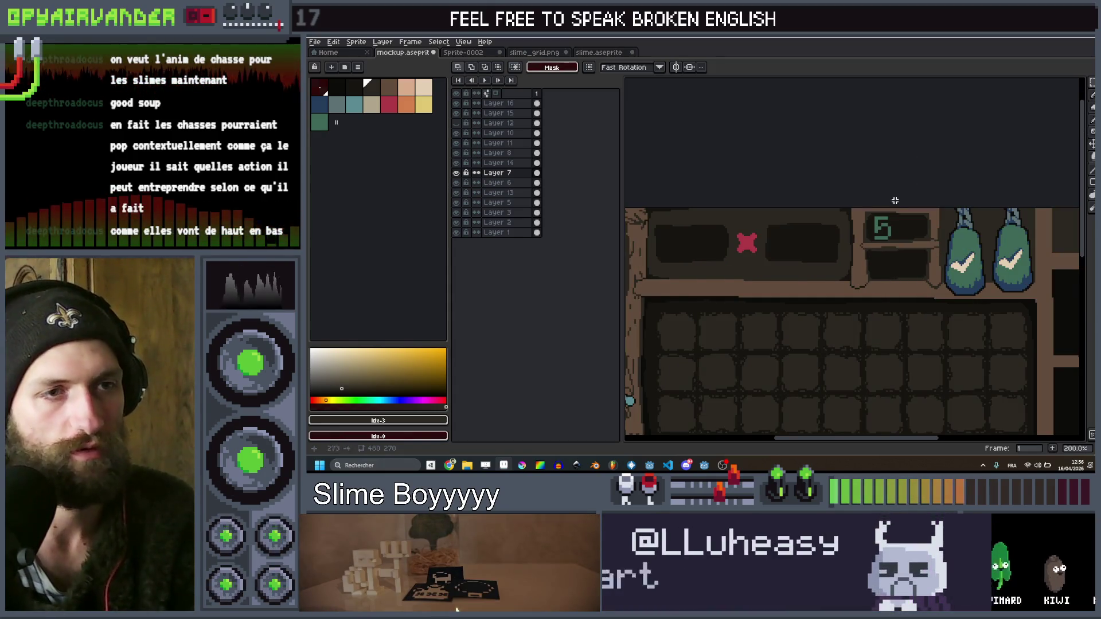
scroll(883, 230, up, 1)
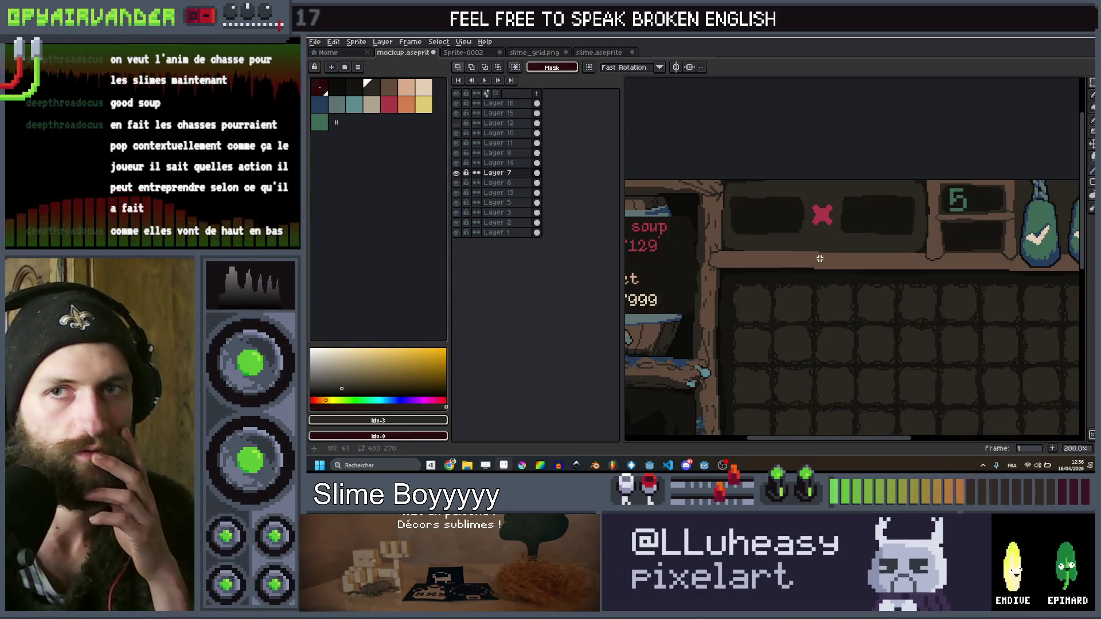
scroll(867, 263, up, 1)
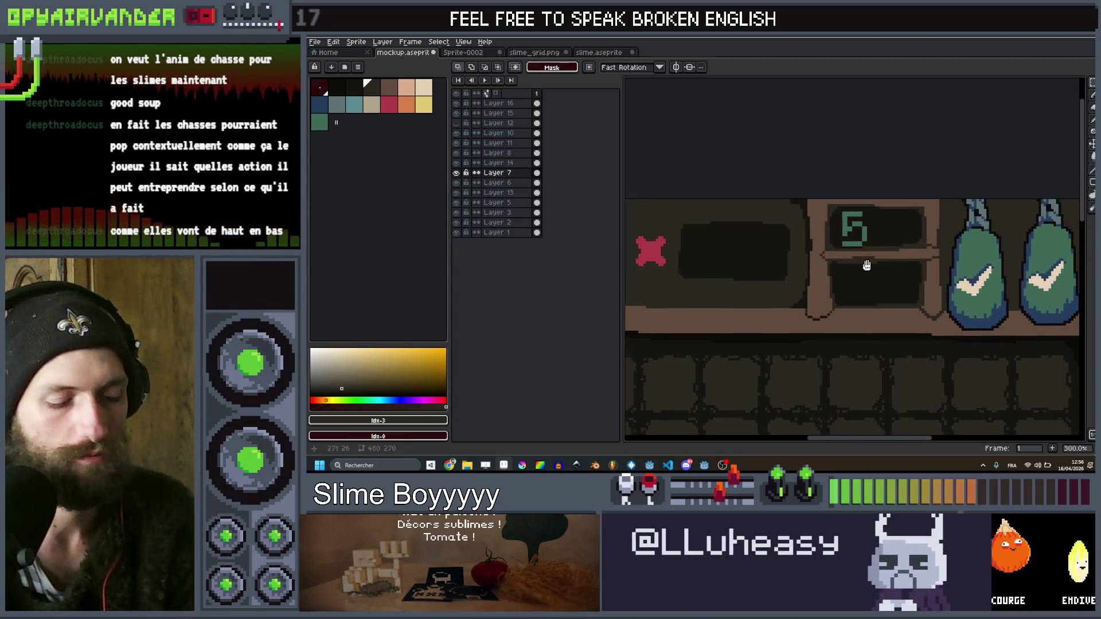
key(ctrl+t)
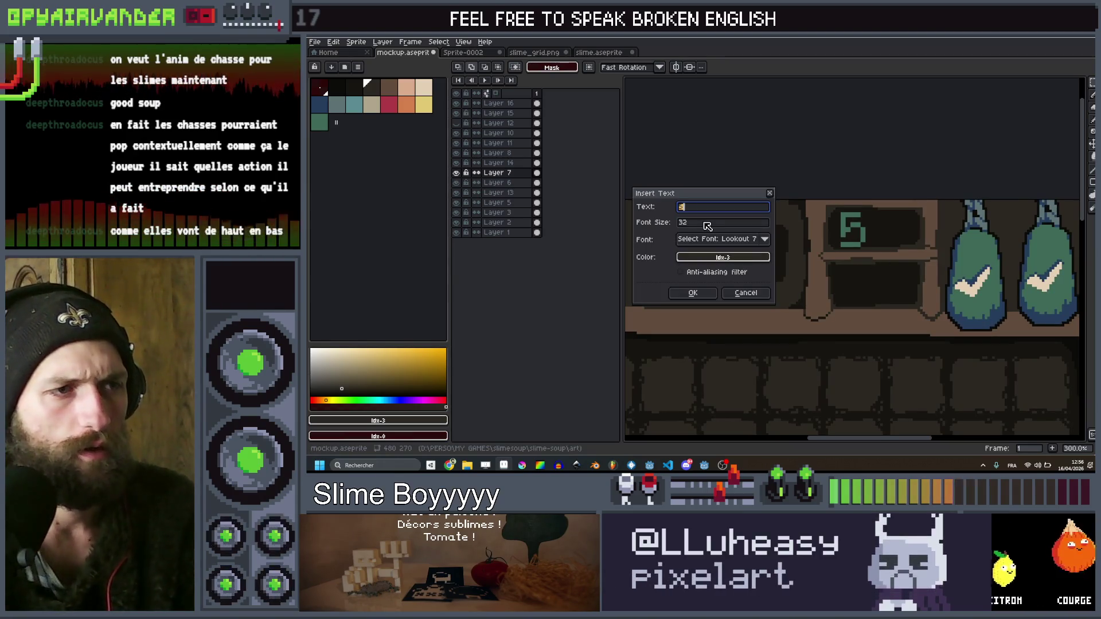
text(3)
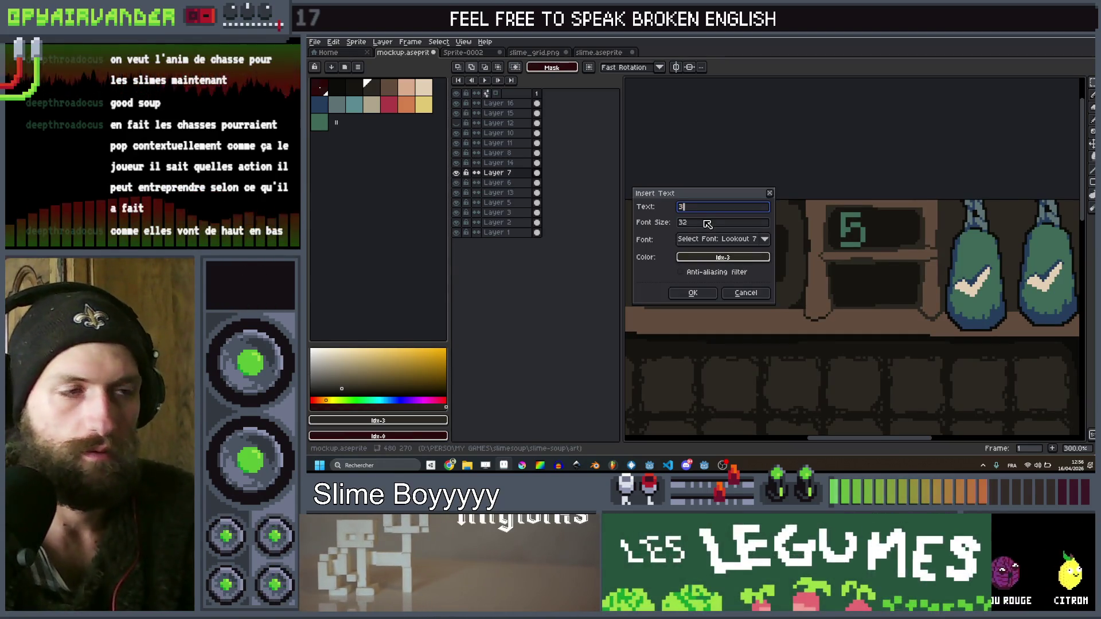
click(350, 86)
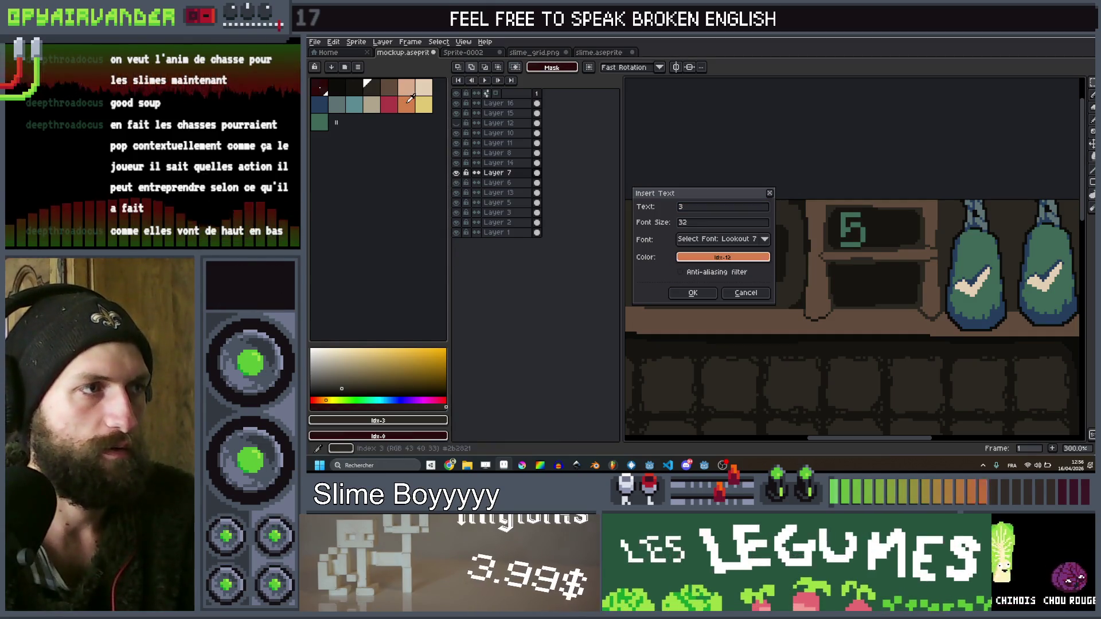
click(694, 294)
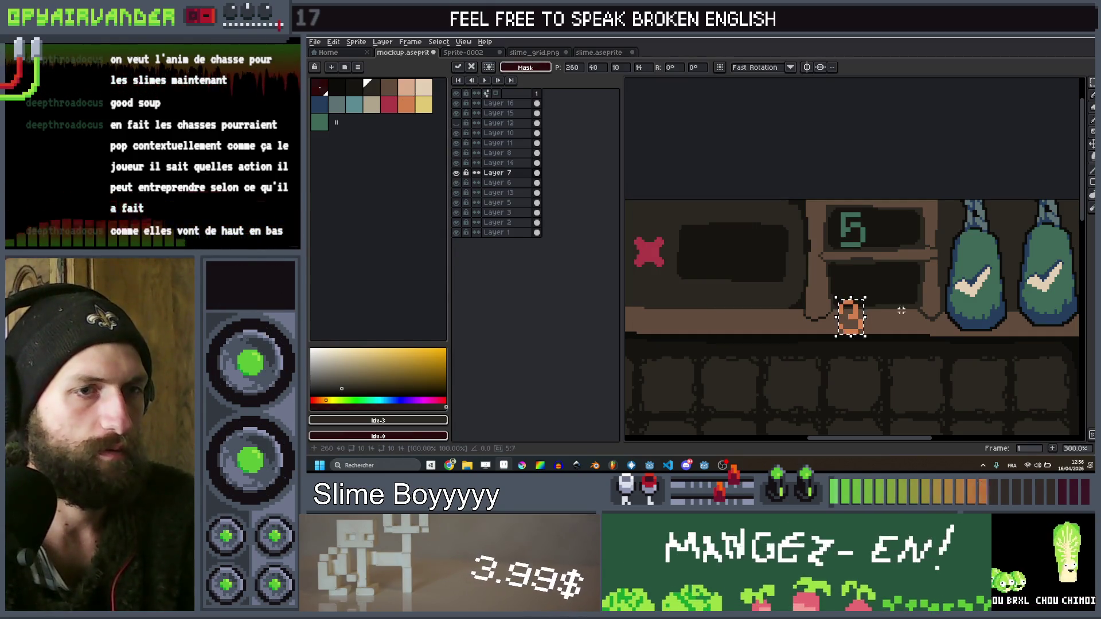
drag(865, 299, 863, 299)
key(Return)
scroll(897, 155, down, 4)
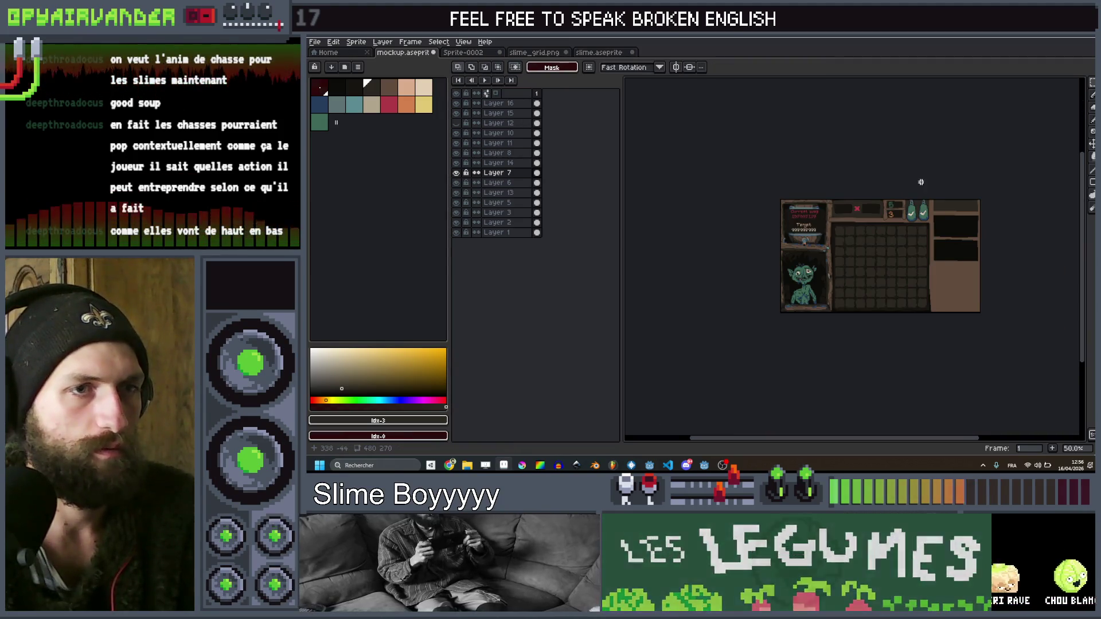
scroll(791, 270, up, 5)
scroll(791, 270, up, 2)
key(b)
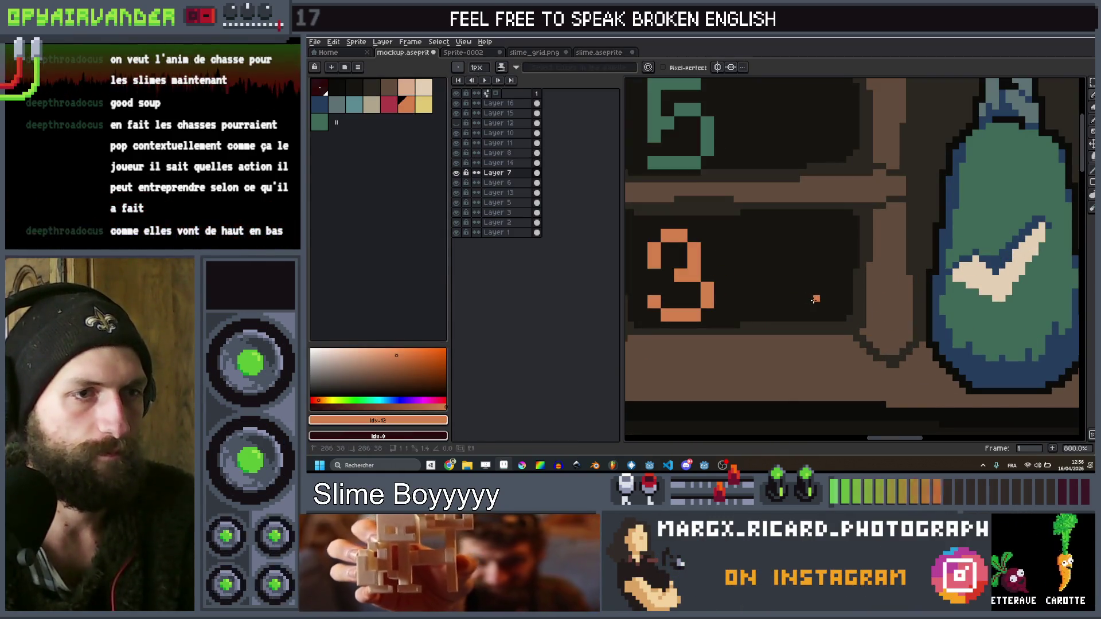
Draw a small orange cup icon with inner details beside the 3
shift+click(768, 307)
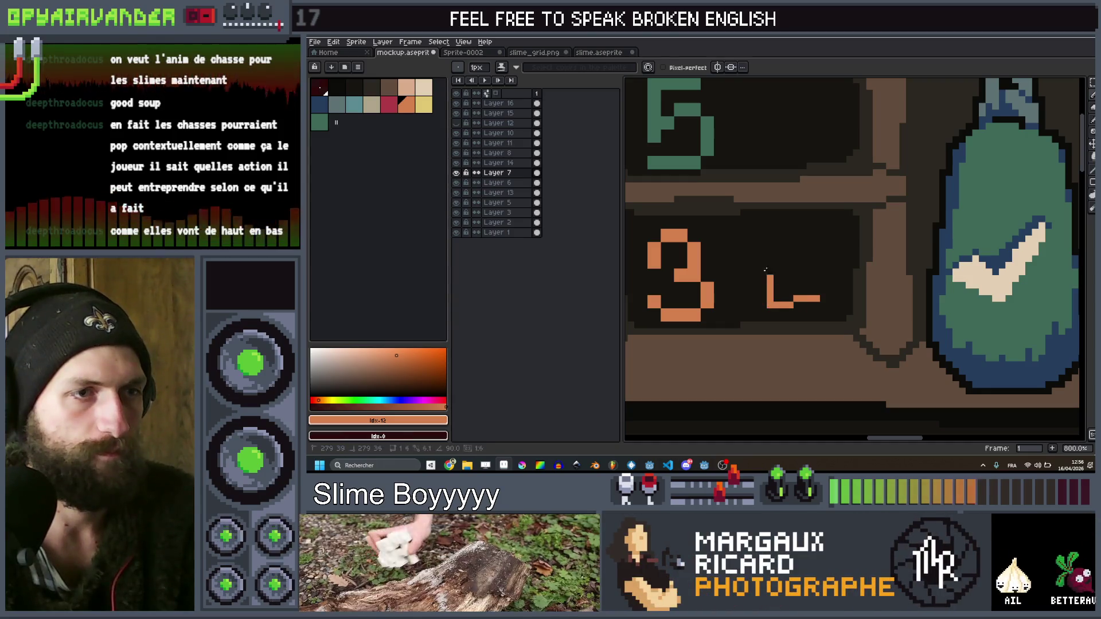
shift+click(762, 256)
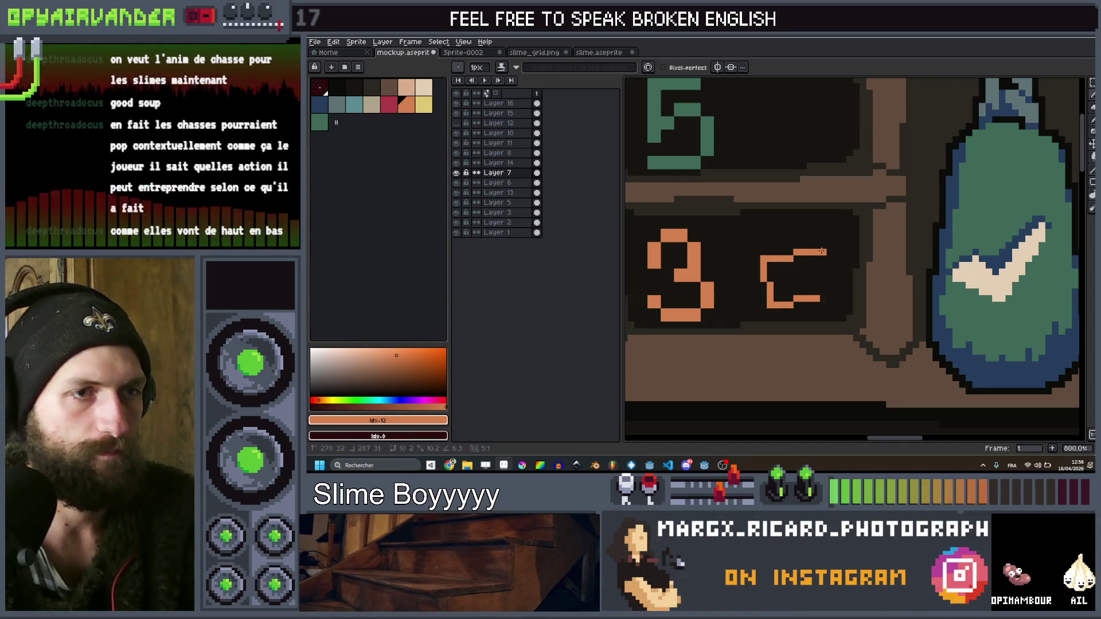
shift+click(818, 297)
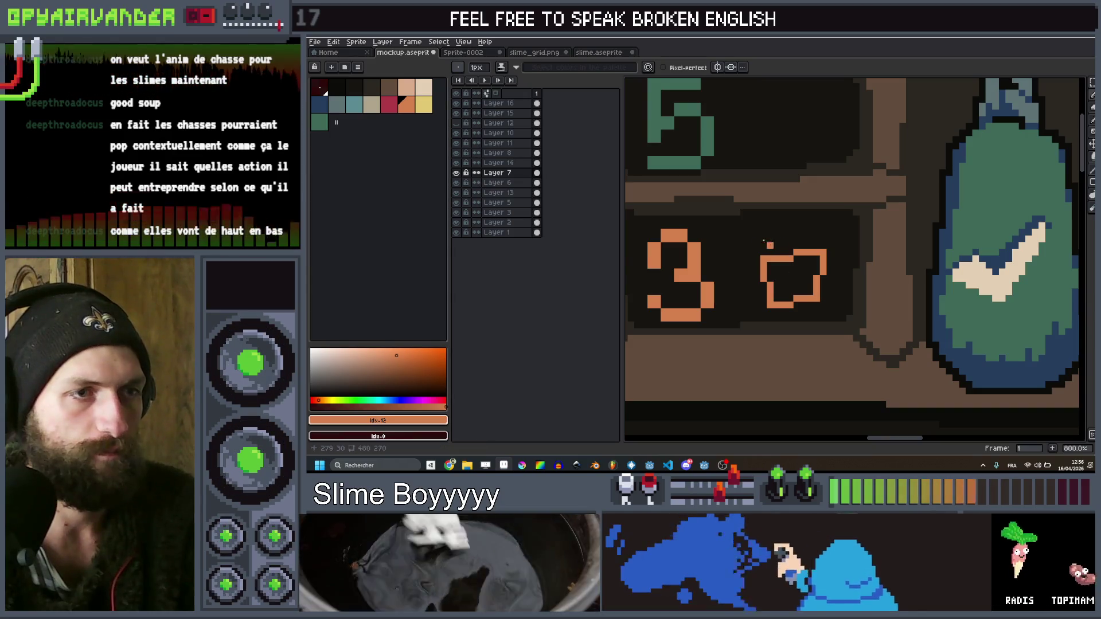
shift+click(827, 236)
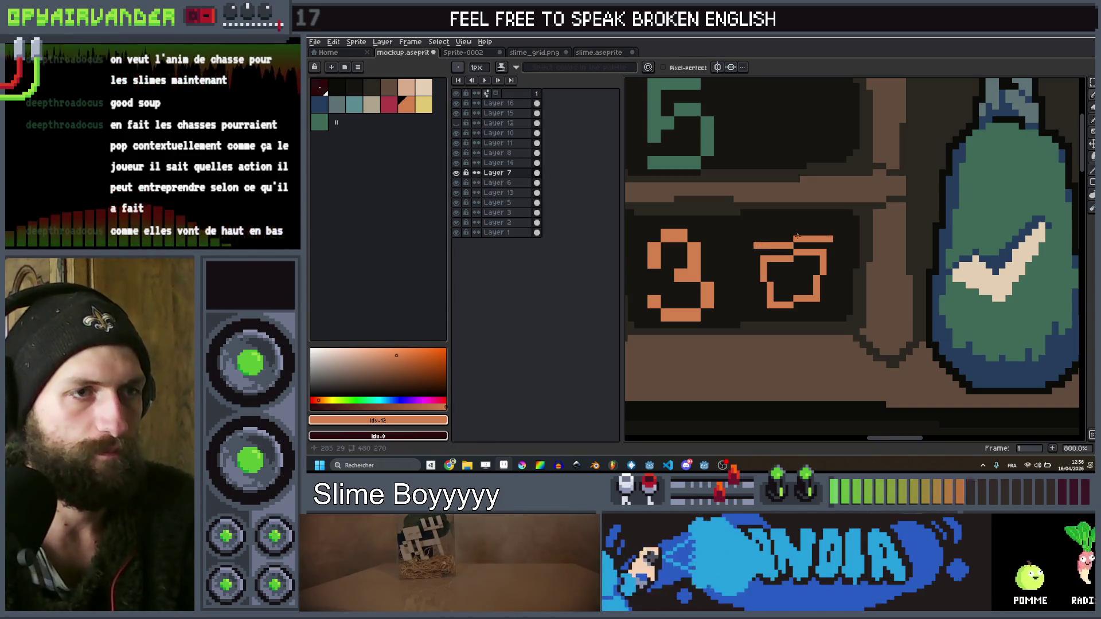
click(787, 231)
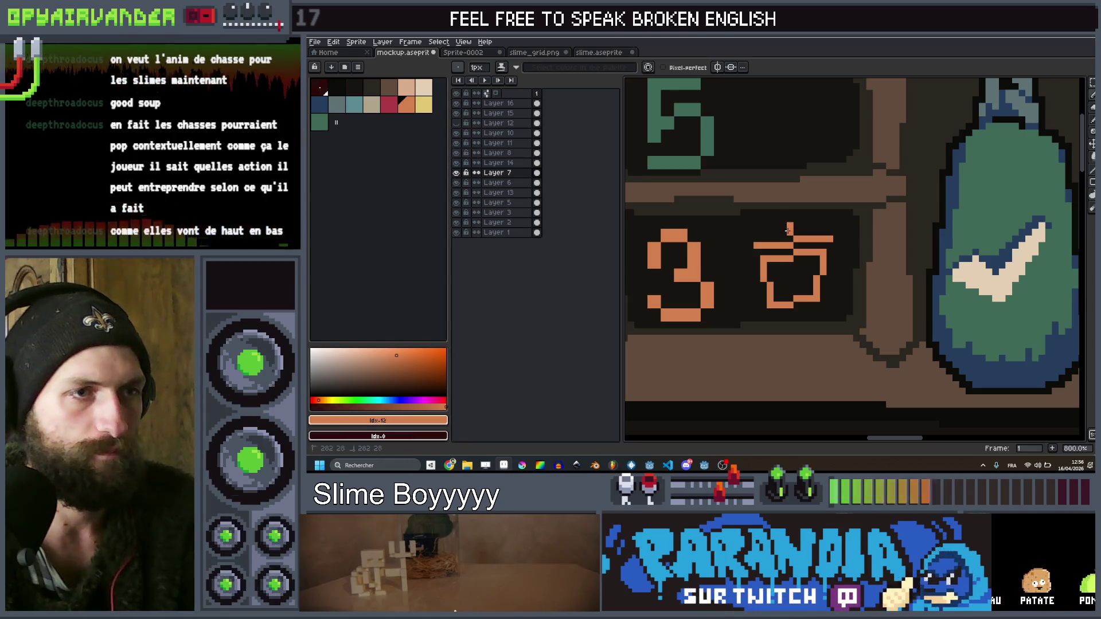
scroll(794, 227, down, 3)
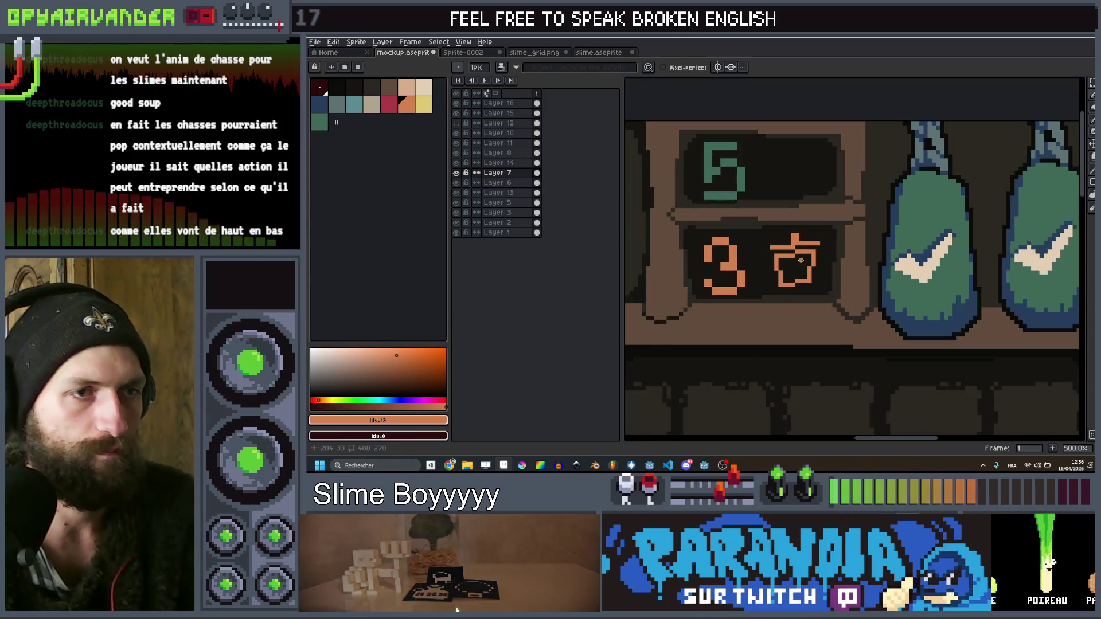
scroll(791, 252, up, 6)
drag(814, 264, 814, 313)
mouse_move(784, 278)
mouse_down()
mouse_move(781, 240)
mouse_move(751, 312)
mouse_up()
click(774, 324)
click(746, 270)
scroll(815, 244, down, 6)
Switch to green and draw a zigzag mark beside the 5
mouse_move(815, 245)
mouse_down()
mouse_move(859, 267)
mouse_move(908, 242)
mouse_move(854, 227)
mouse_up()
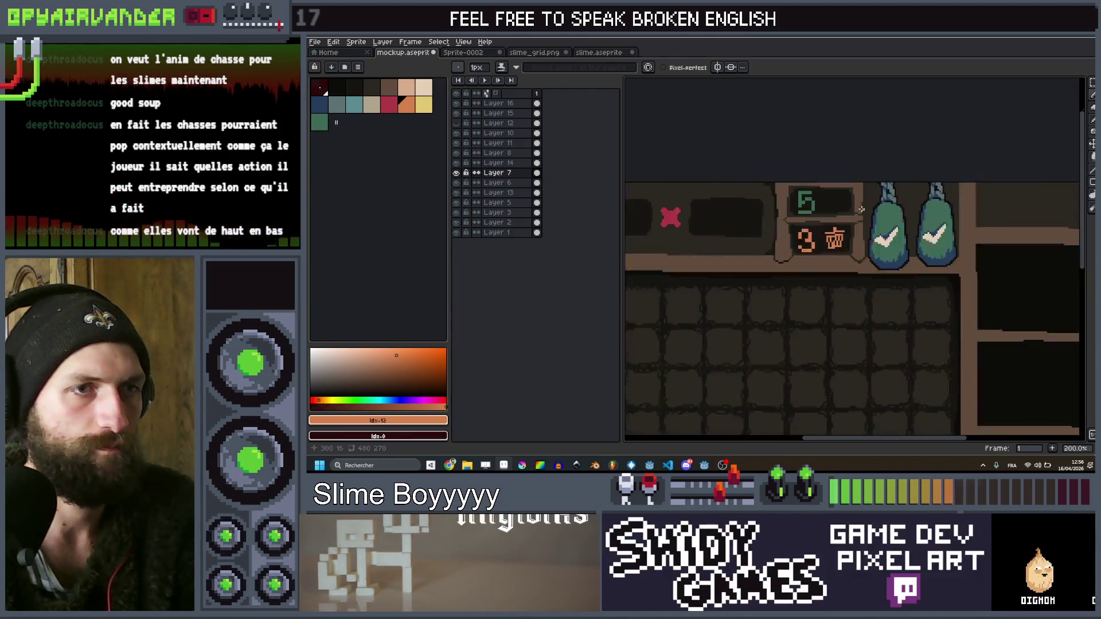
scroll(862, 208, up, 3)
alt+click(734, 195)
scroll(839, 175, up, 3)
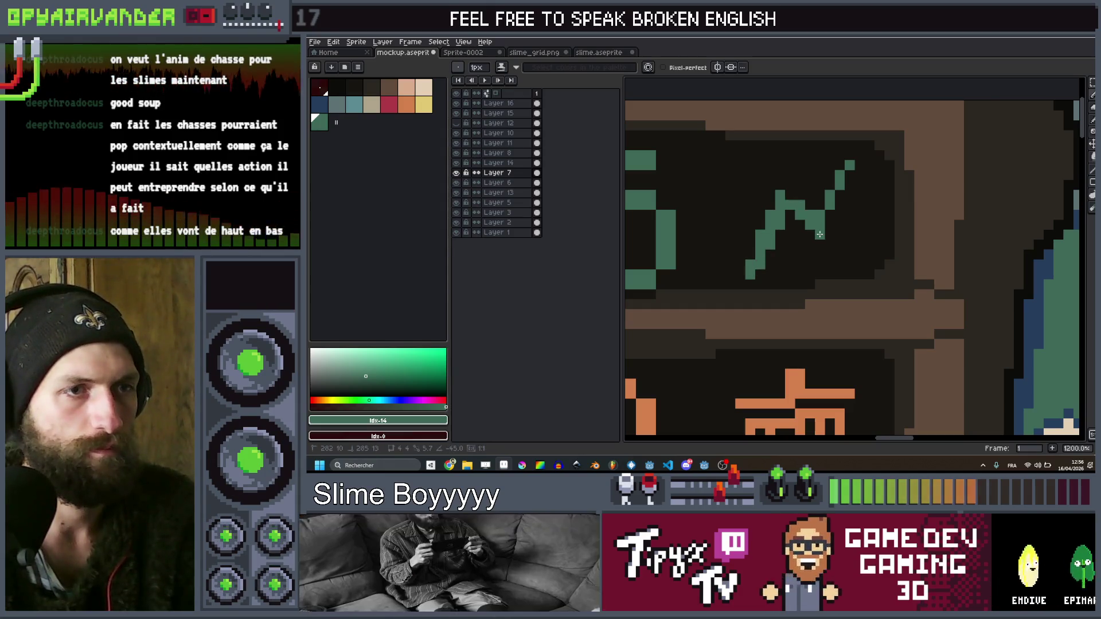
scroll(847, 165, down, 2)
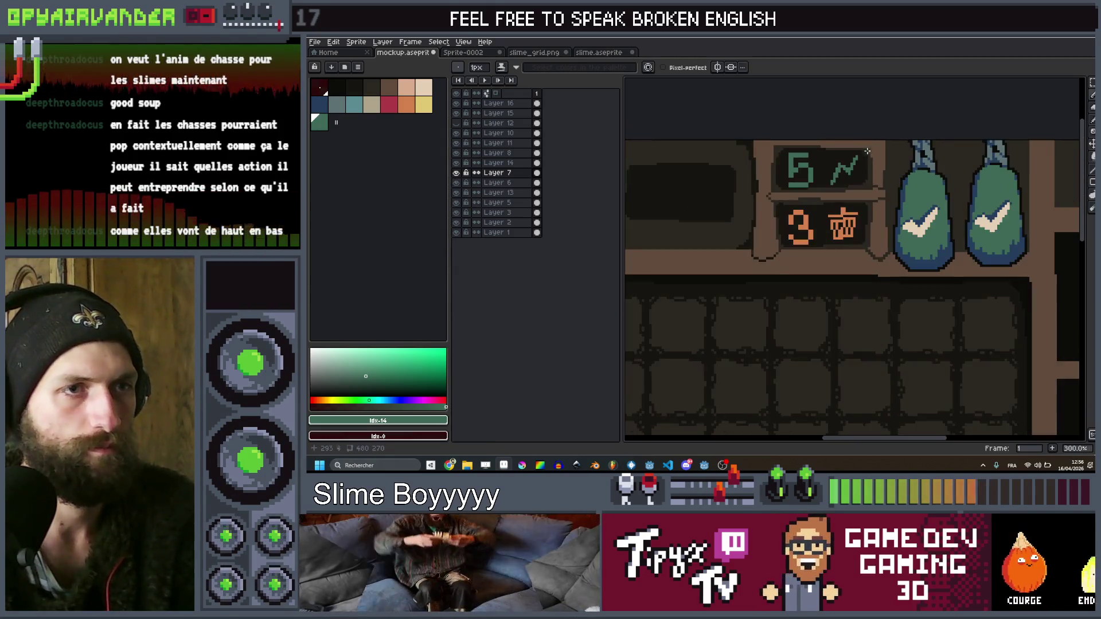
scroll(789, 172, up, 2)
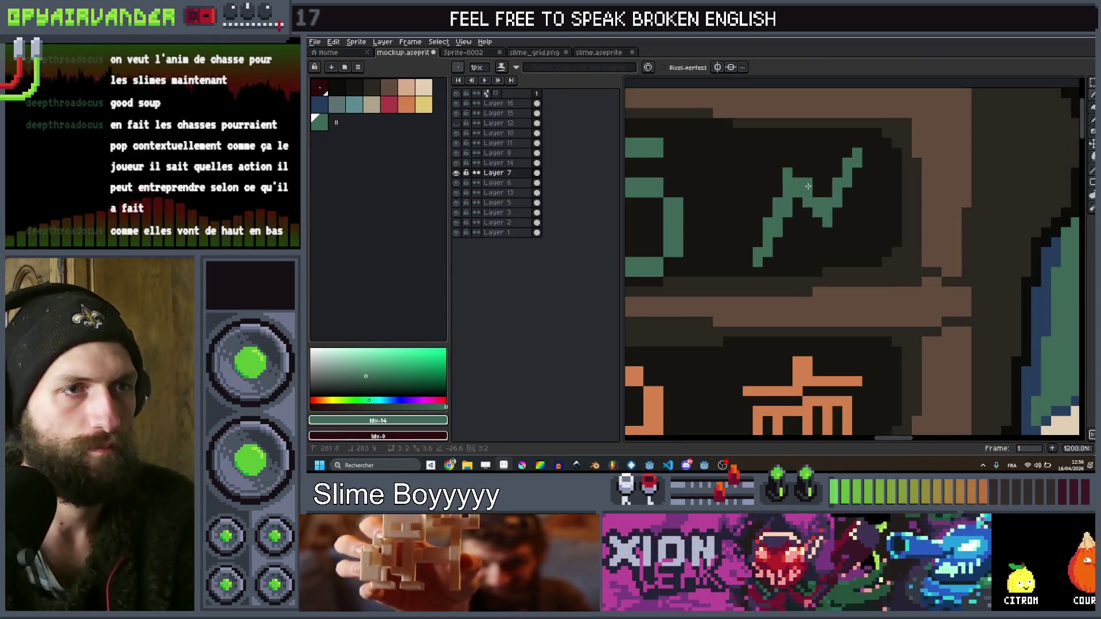
drag(798, 162, 828, 221)
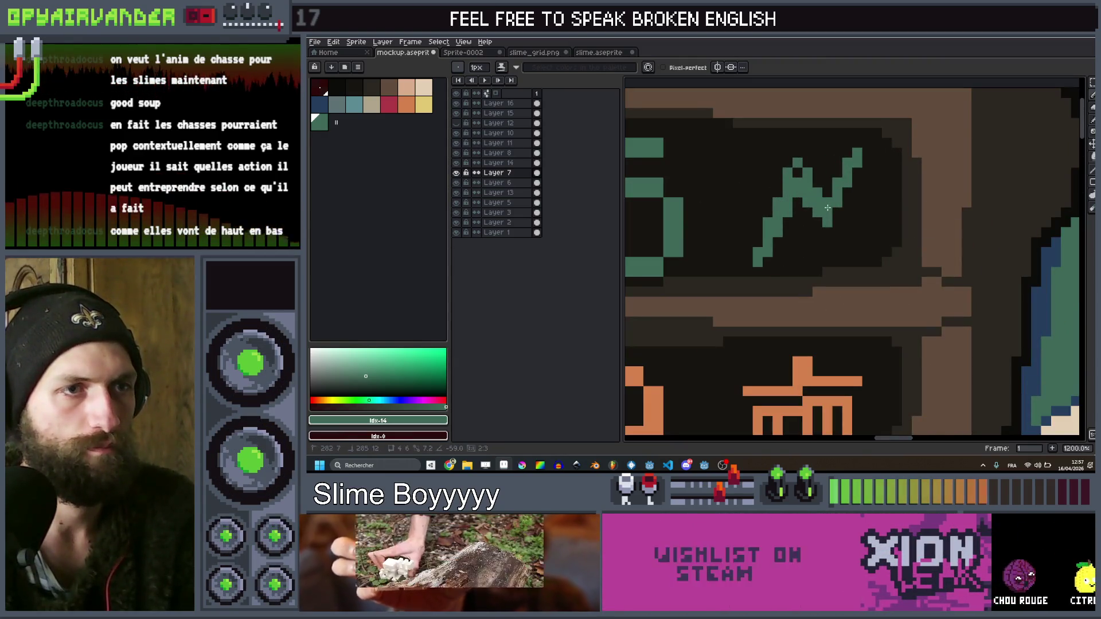
drag(791, 176, 791, 176)
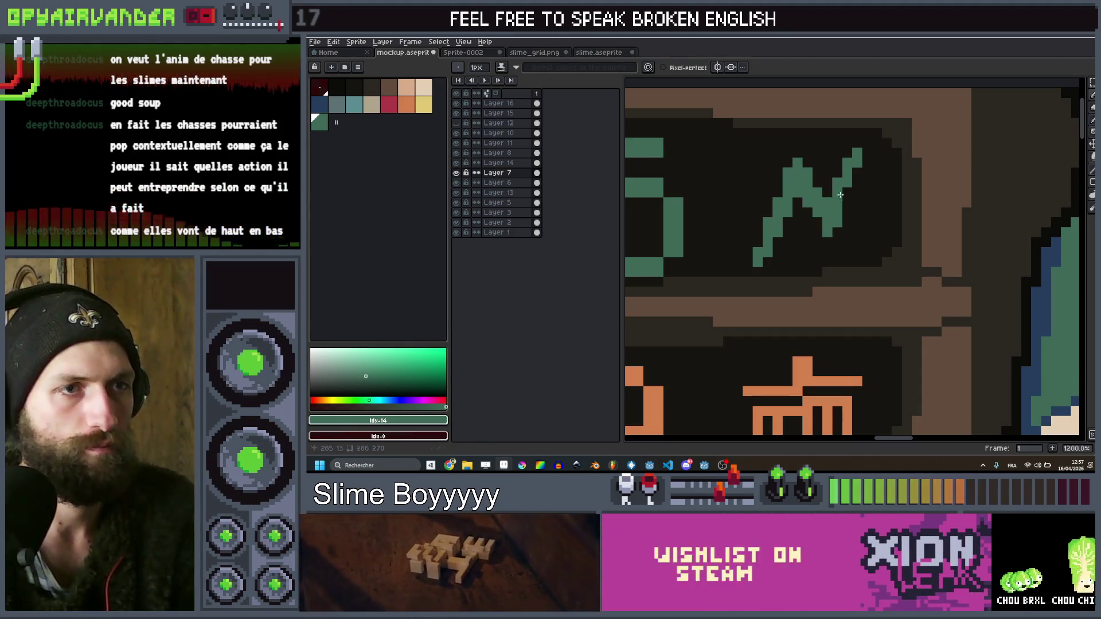
scroll(856, 166, down, 9)
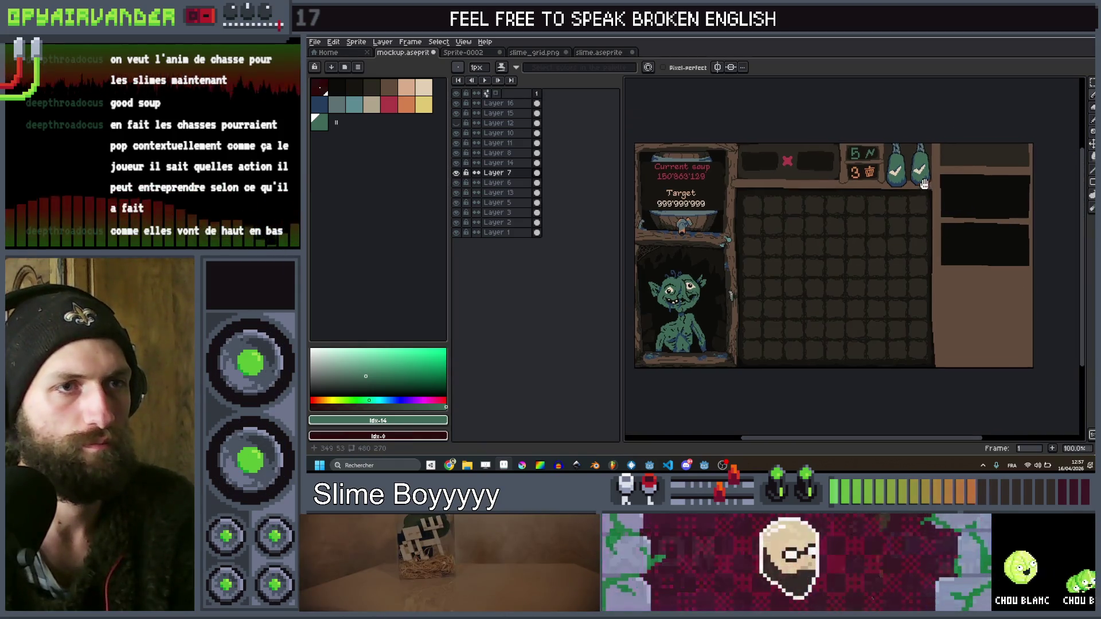
Select the red X panel's layer and marquee-select the panel area tightly
scroll(927, 171, up, 2)
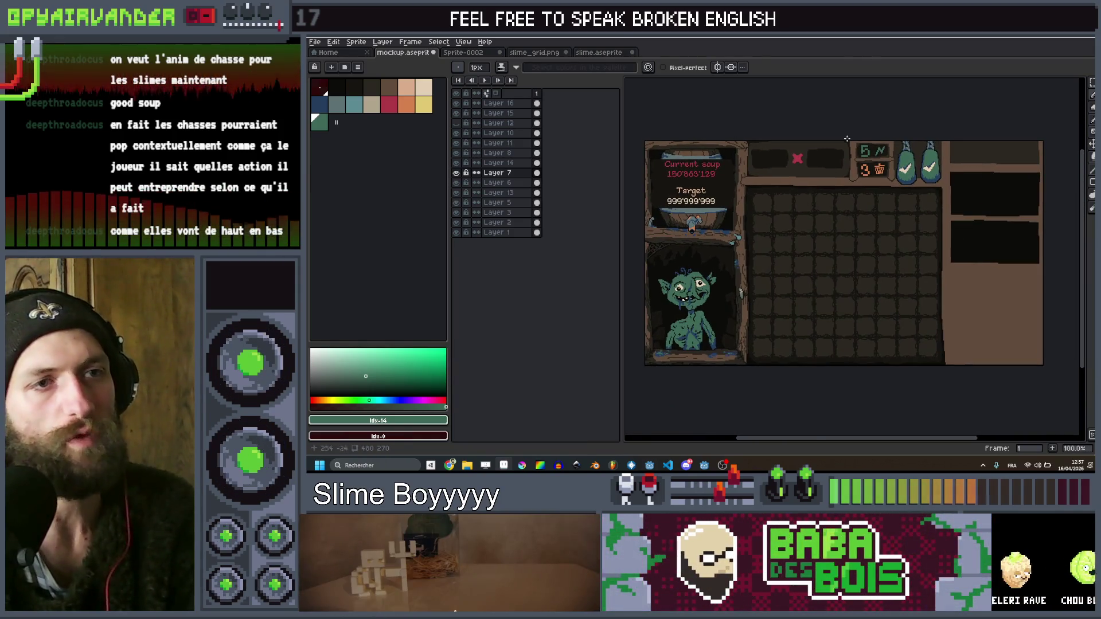
scroll(839, 121, up, 1)
scroll(869, 206, down, 2)
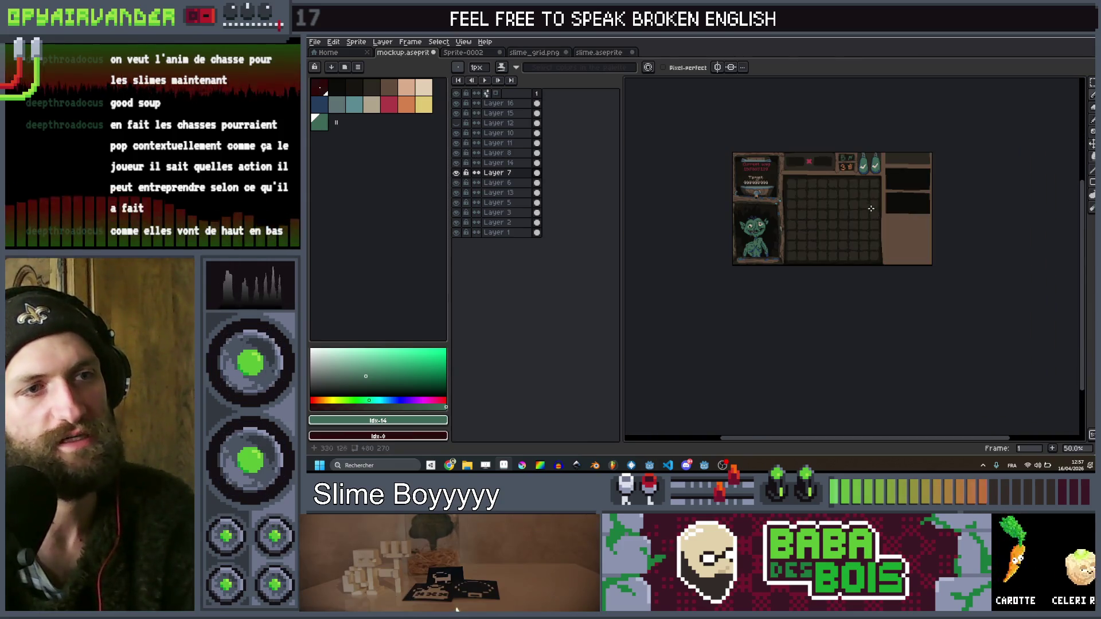
scroll(843, 183, up, 1)
scroll(833, 191, down, 1)
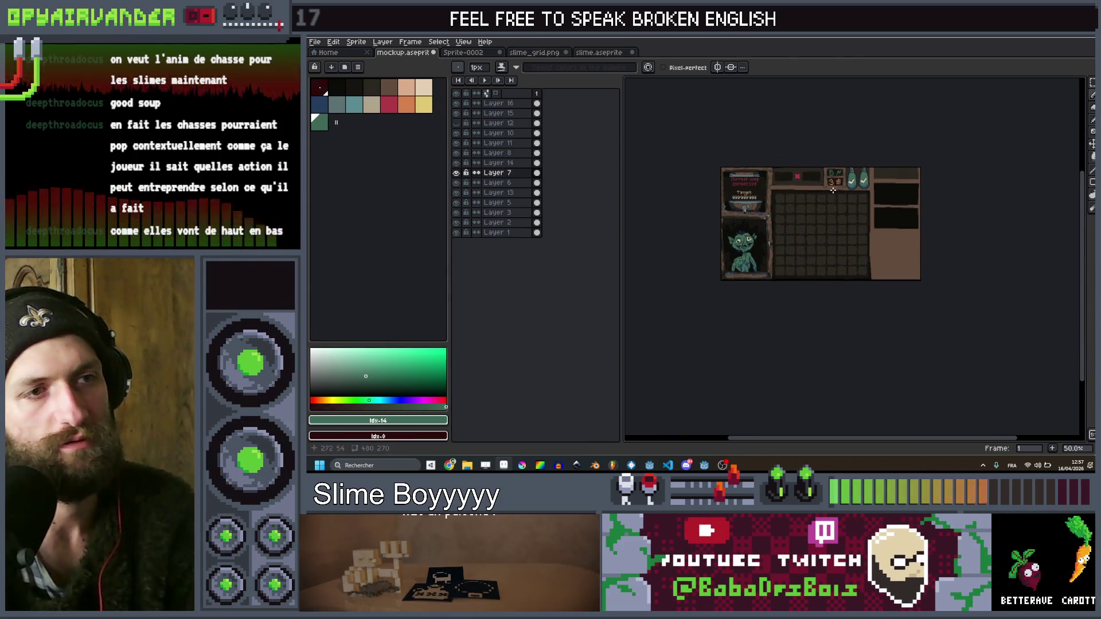
scroll(811, 178, up, 1)
scroll(826, 195, down, 1)
scroll(843, 212, up, 1)
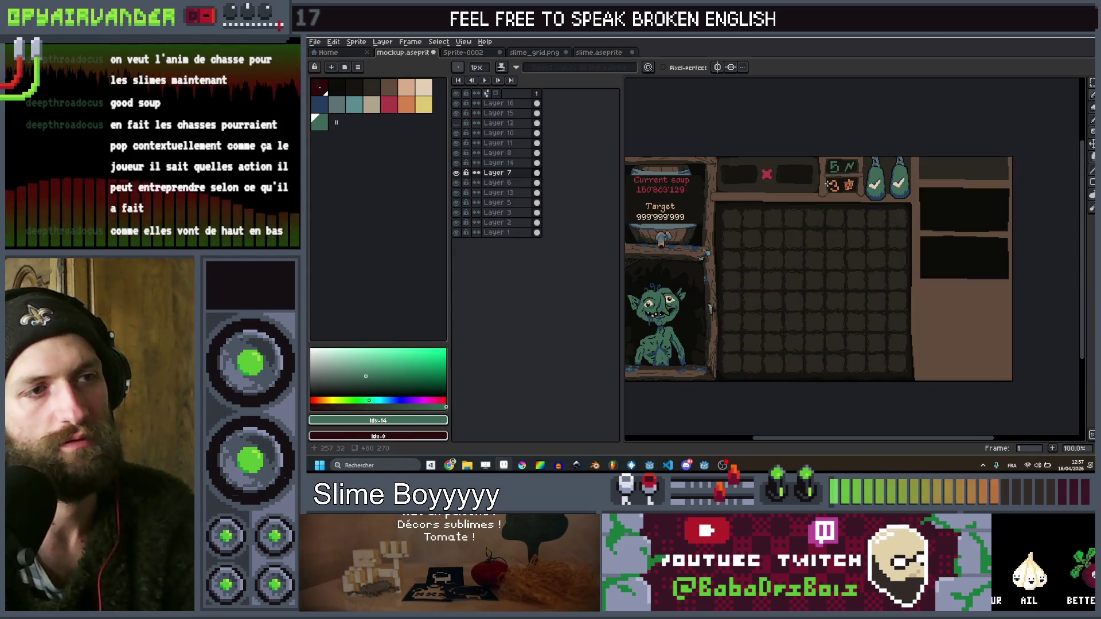
scroll(850, 225, down, 1)
scroll(894, 211, up, 1)
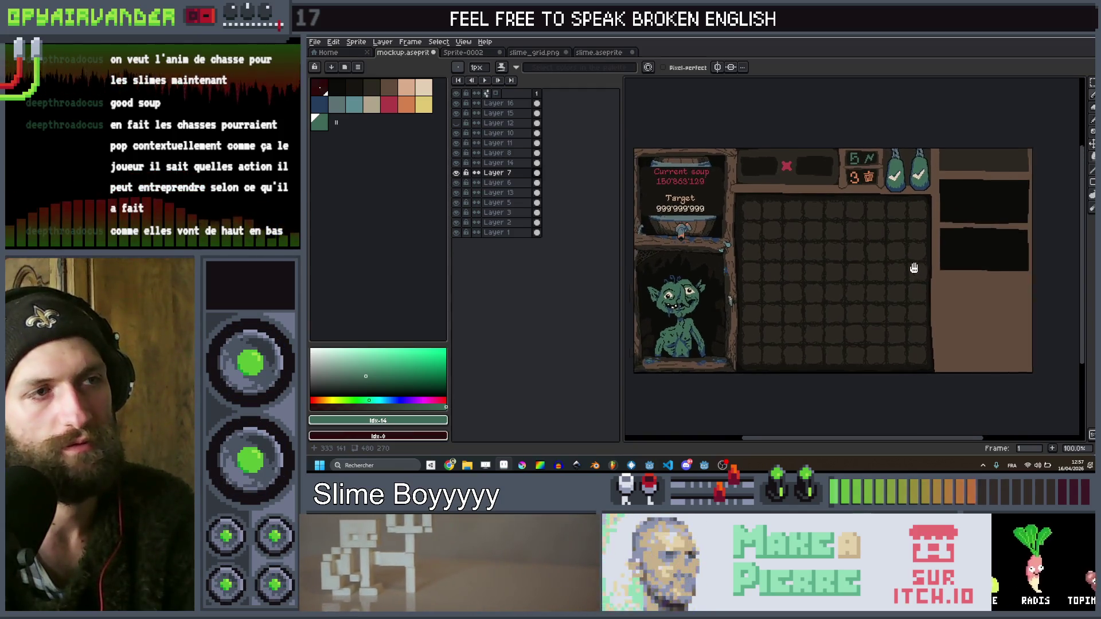
scroll(823, 198, up, 1)
click(852, 199)
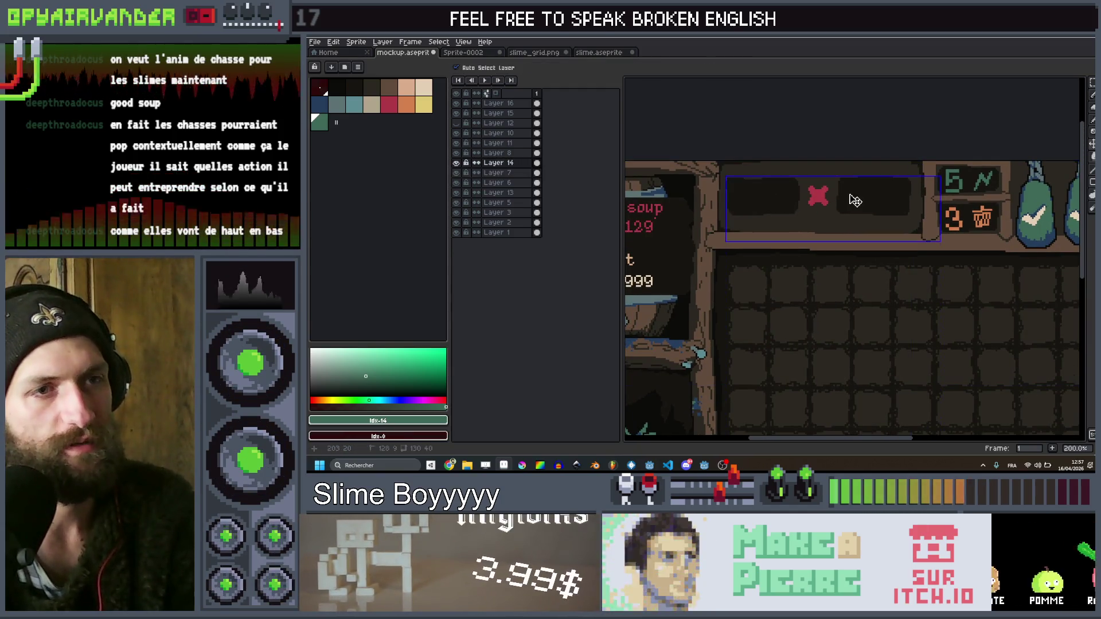
key(m)
drag(912, 162, 726, 223)
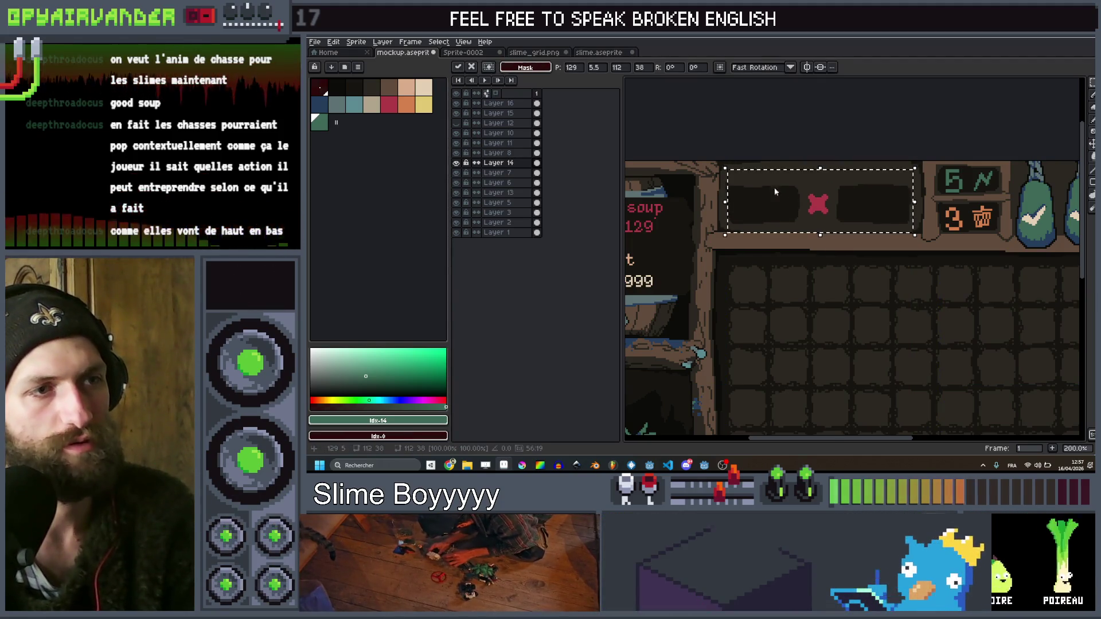
key(Return)
mouse_move(723, 171)
mouse_down()
mouse_move(915, 211)
mouse_move(913, 225)
mouse_up()
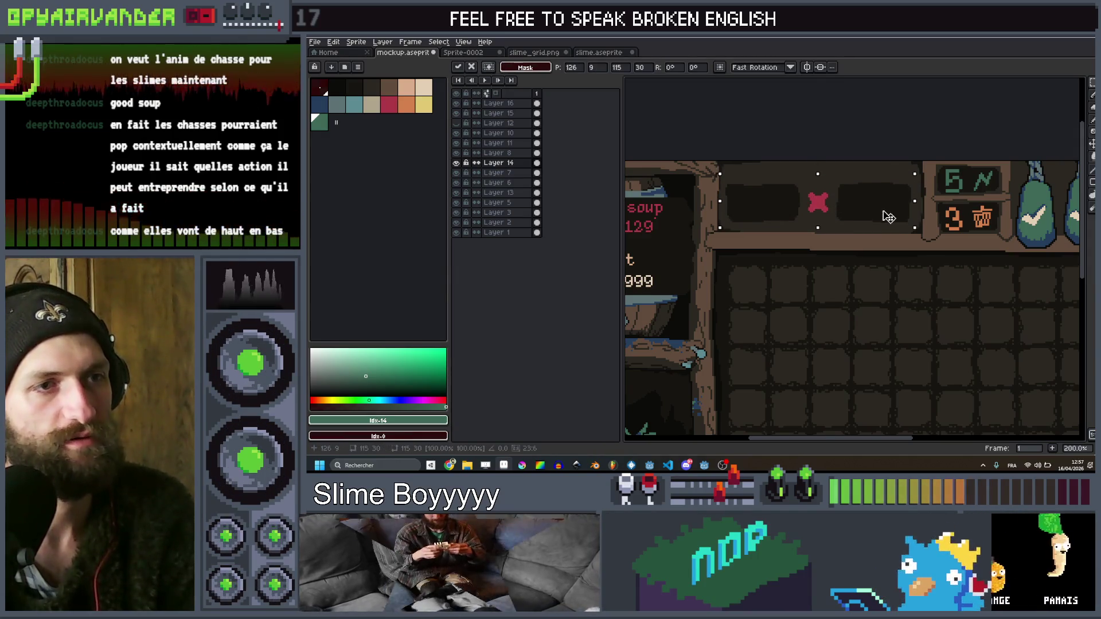
Add a 'Score' text label in the dark shelf colour above the red X panel
scroll(826, 146, up, 1)
key(t)
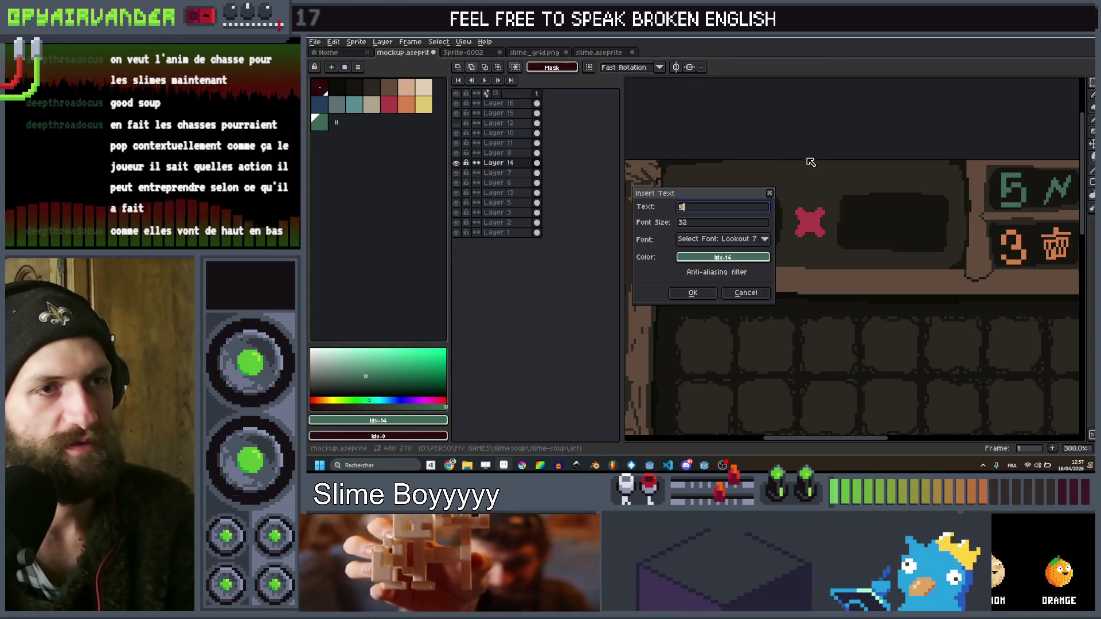
text(core)
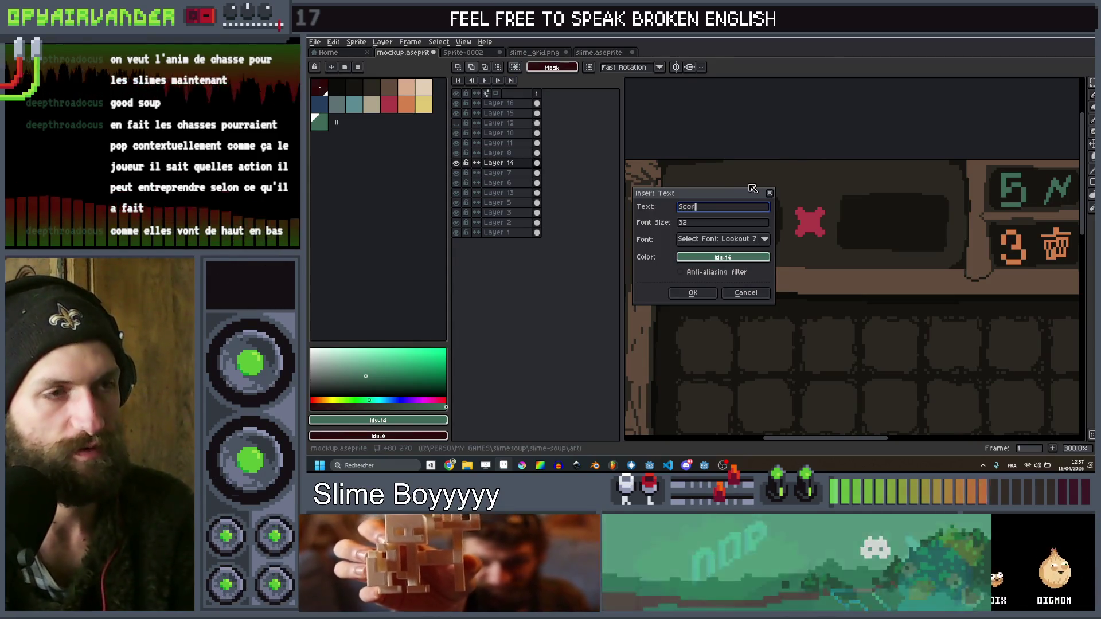
drag(737, 262, 919, 198)
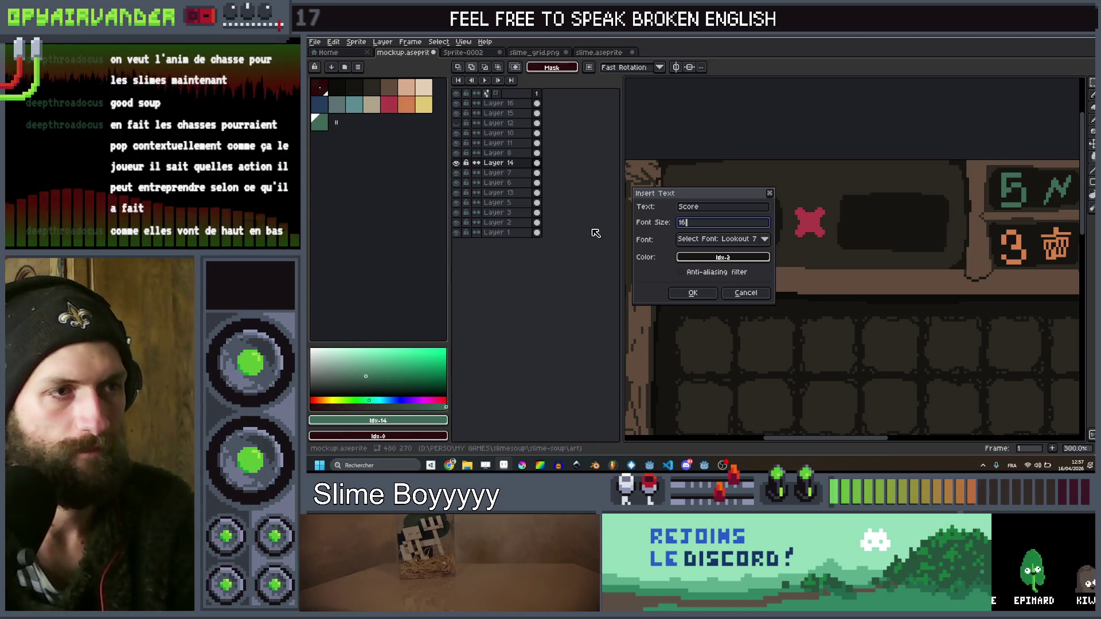
key(Return)
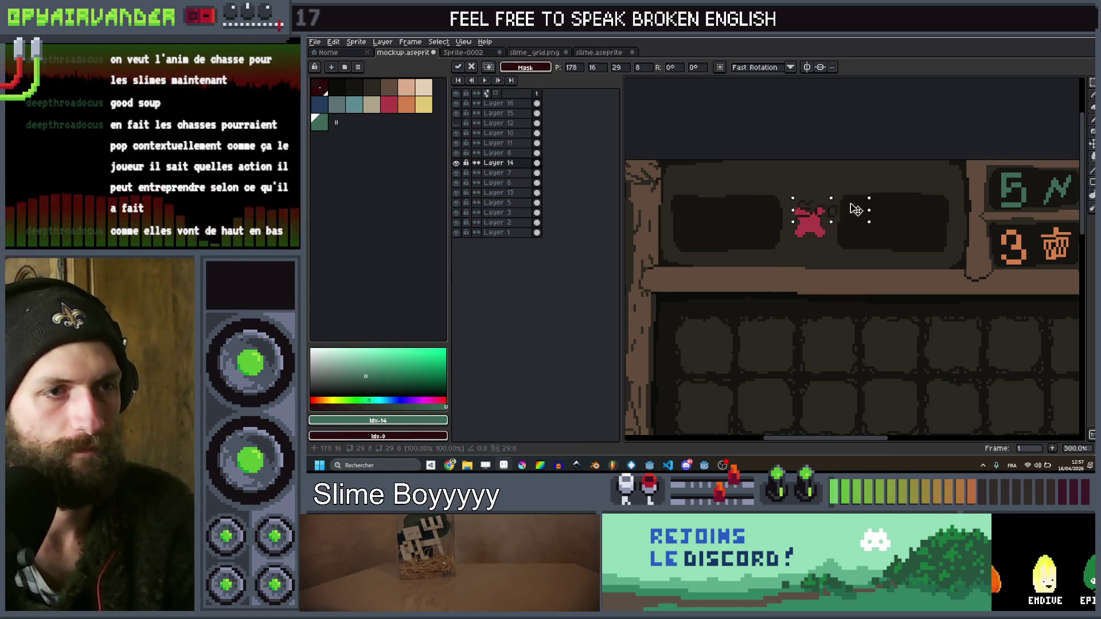
drag(856, 210, 837, 178)
click(821, 129)
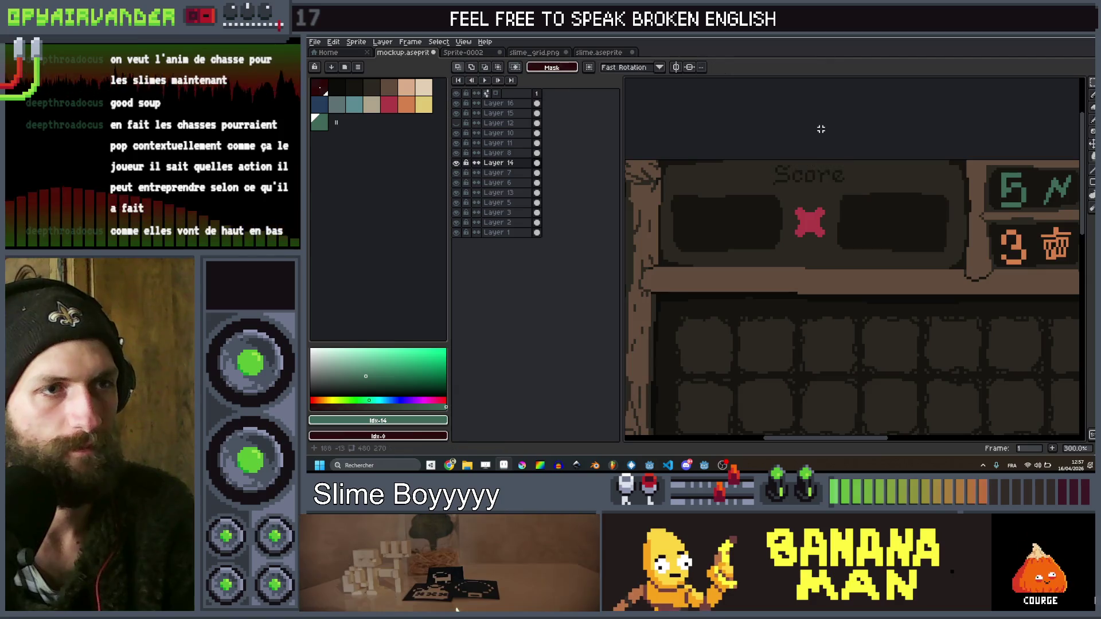
Pick a dark palette colour and switch to the Pencil tool
scroll(821, 129, down, 2)
scroll(793, 153, up, 2)
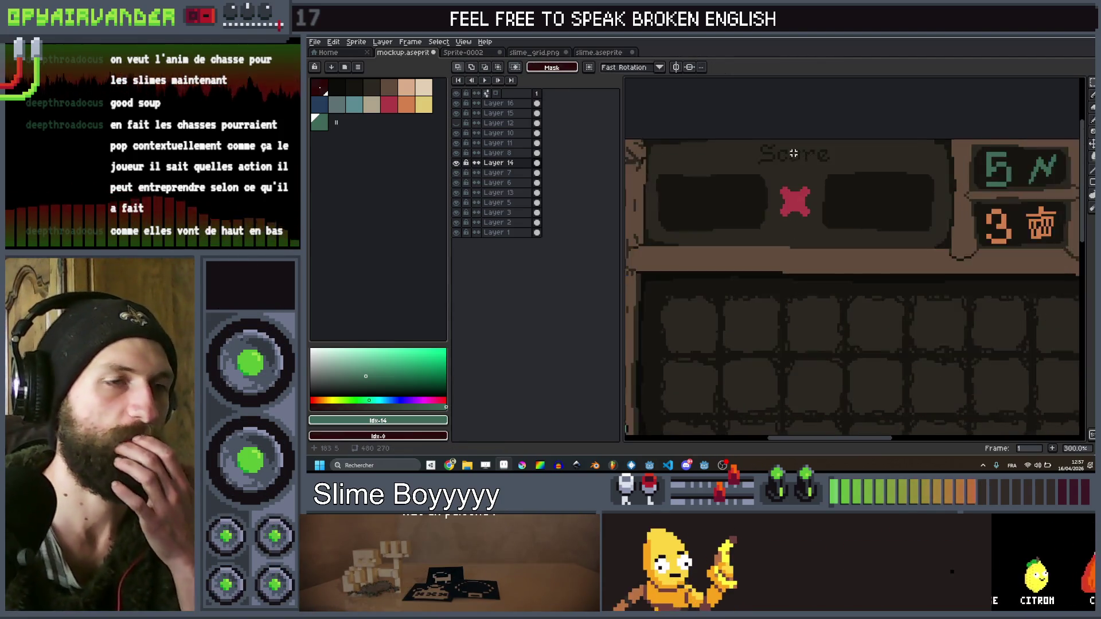
click(355, 88)
key(b)
scroll(780, 178, up, 3)
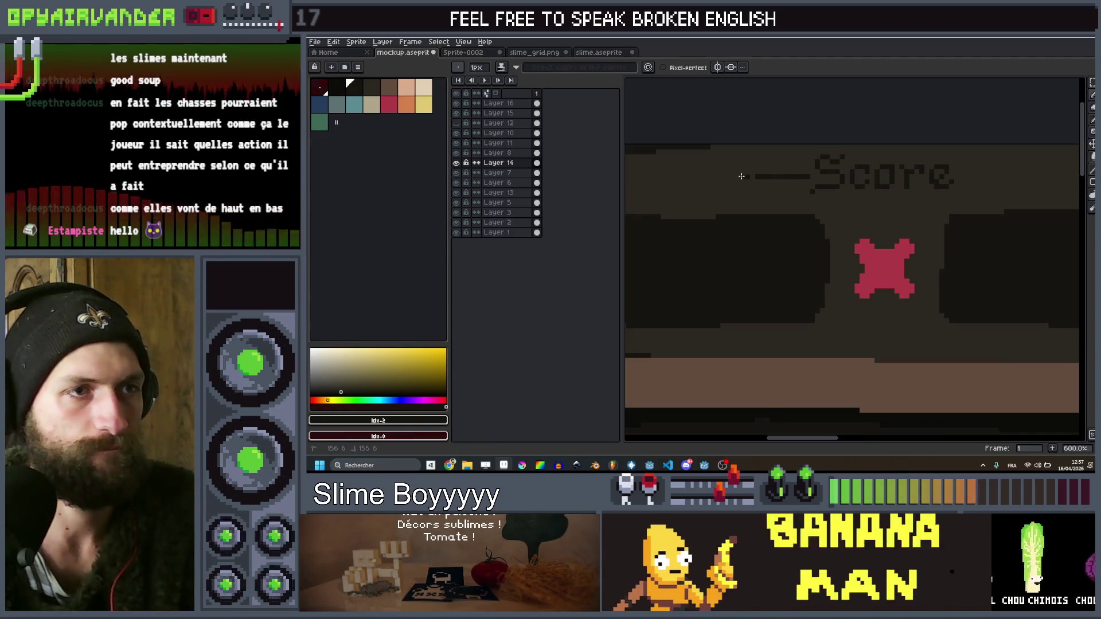
Undo the bad pencil stroke beside the Score title
scroll(774, 175, down, 3)
scroll(823, 171, up, 3)
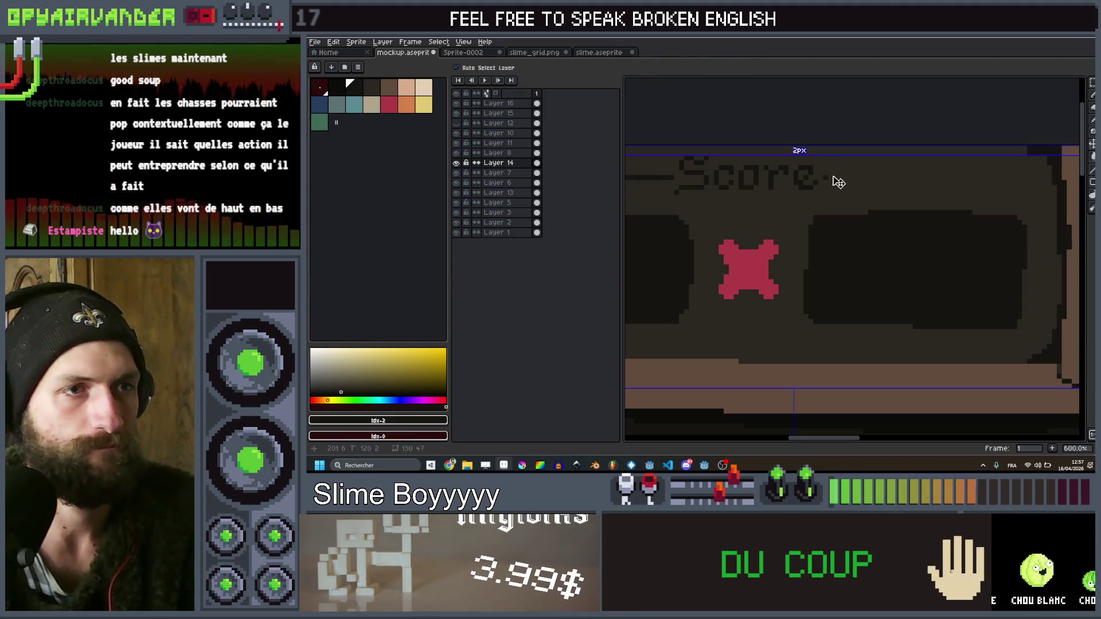
key(ctrl+z)
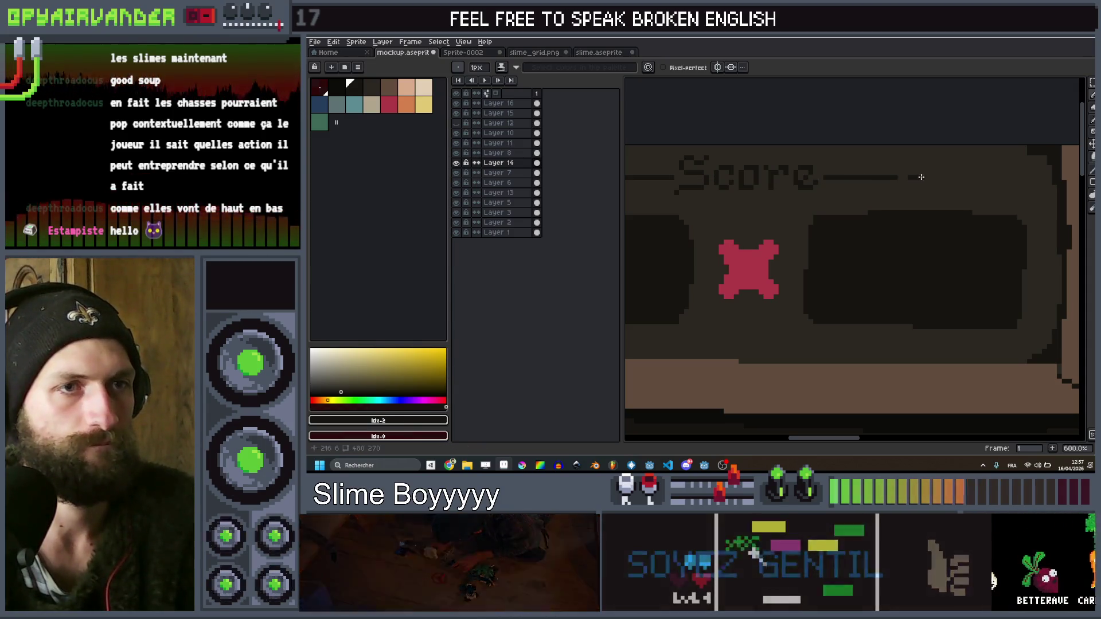
Zoom out to review the full mockup, then zoom back in on the red X
scroll(946, 169, down, 4)
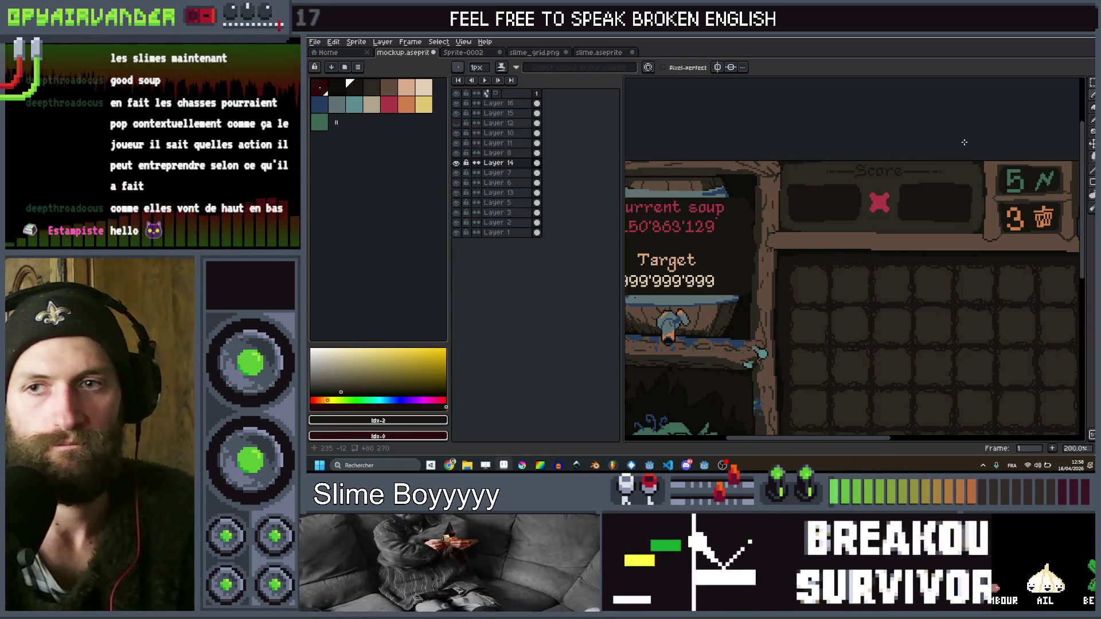
scroll(969, 155, down, 2)
mouse_move(964, 161)
mouse_down()
mouse_move(904, 193)
mouse_move(906, 204)
mouse_move(815, 205)
mouse_move(829, 253)
mouse_up()
scroll(894, 183, down, 2)
scroll(820, 229, down, 2)
scroll(803, 223, up, 2)
scroll(829, 253, up, 1)
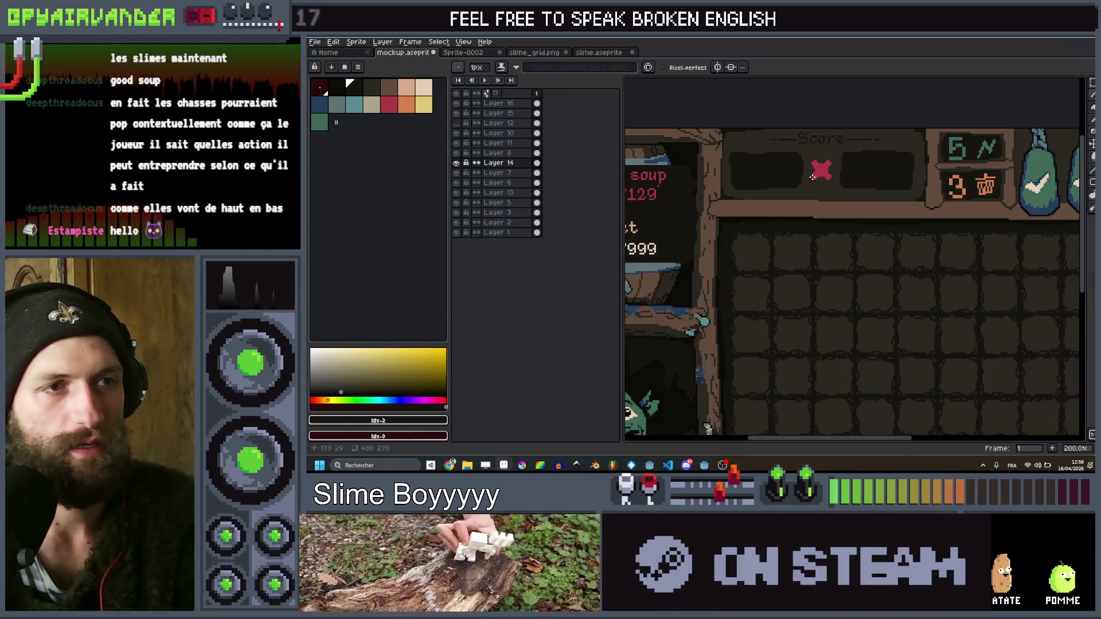
scroll(824, 214, up, 1)
scroll(824, 214, down, 1)
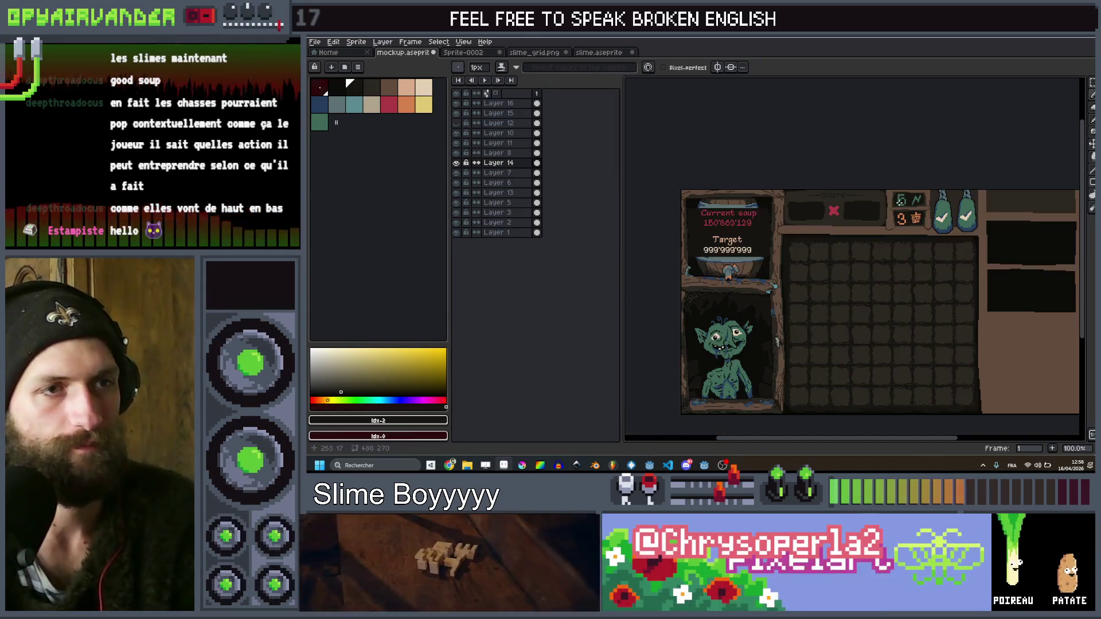
scroll(860, 172, down, 2)
scroll(874, 147, up, 1)
scroll(860, 167, up, 1)
scroll(837, 172, down, 2)
scroll(820, 166, up, 2)
scroll(811, 159, up, 5)
mouse_move(803, 175)
mouse_down()
mouse_move(817, 218)
mouse_move(858, 219)
mouse_move(838, 226)
mouse_up()
Sample the X's red and erase the old chunky X and its fragments
key(i)
key(e)
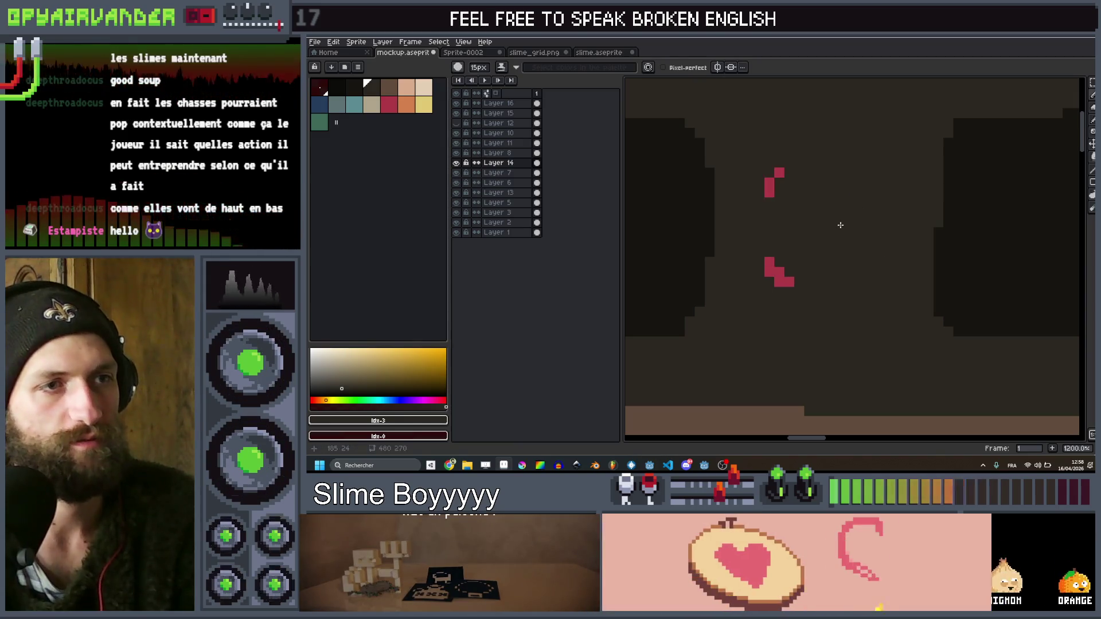
alt+click(774, 277)
drag(768, 271, 781, 283)
key(b)
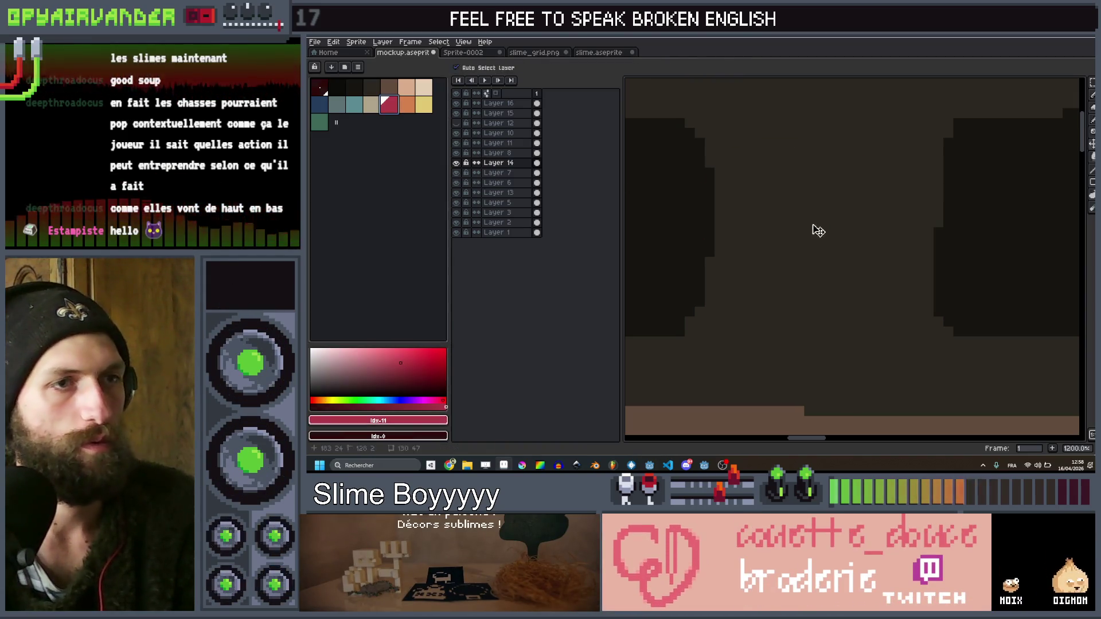
Redraw the X with straight 3px red pencil diagonals, undoing the faulty crossing stroke
click(770, 192)
key(minus)
key(minus)
key(minus)
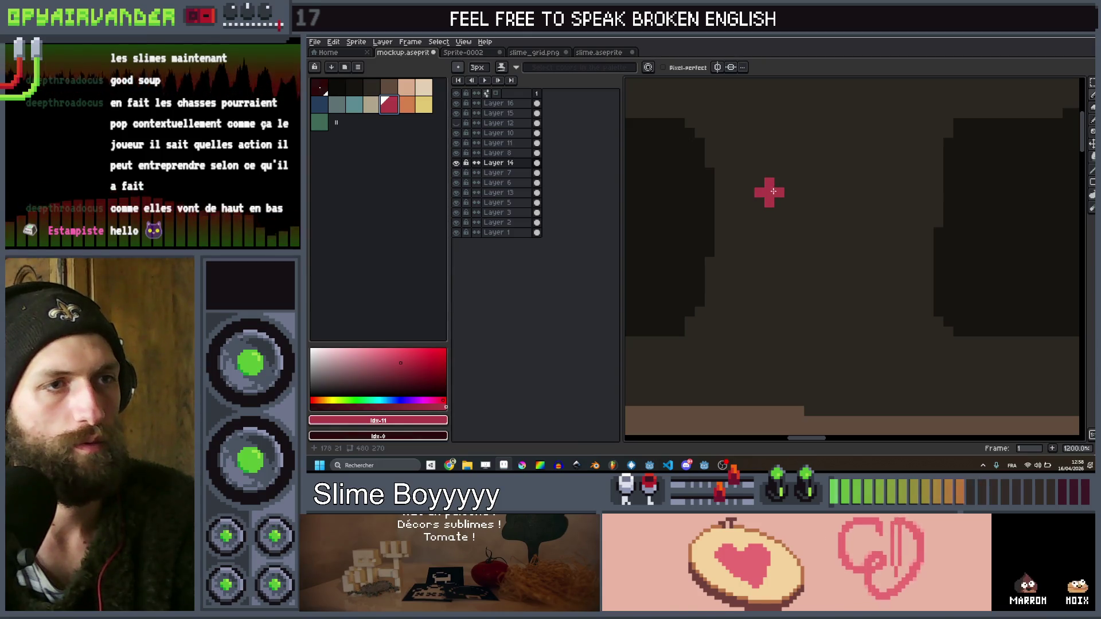
shift+click(858, 258)
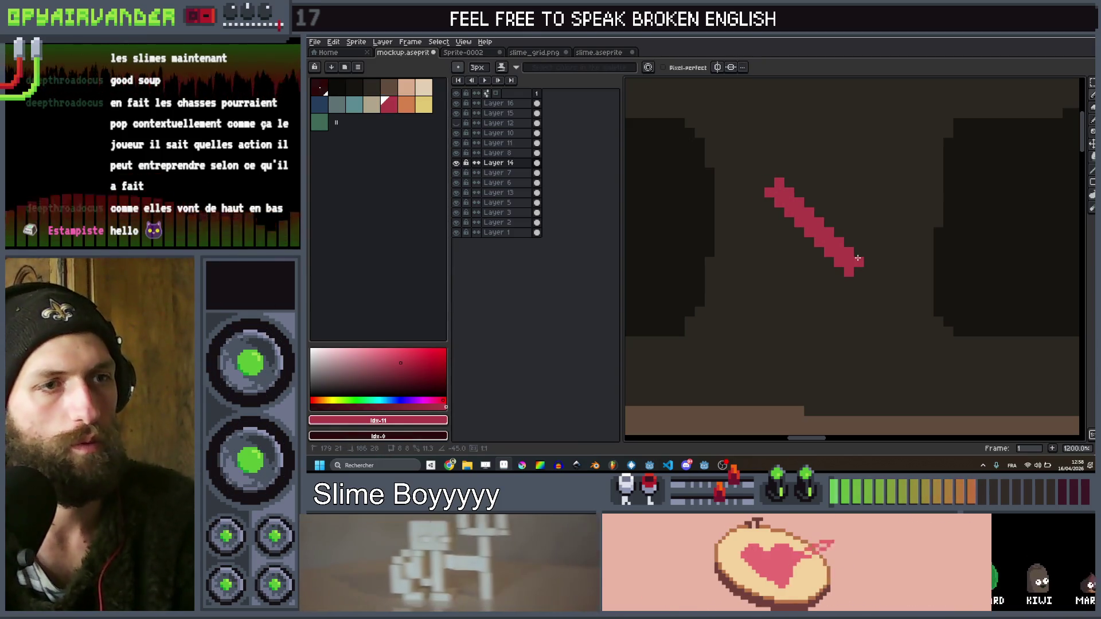
click(869, 178)
shift+click(789, 258)
key(ctrl+z)
key(ctrl+z)
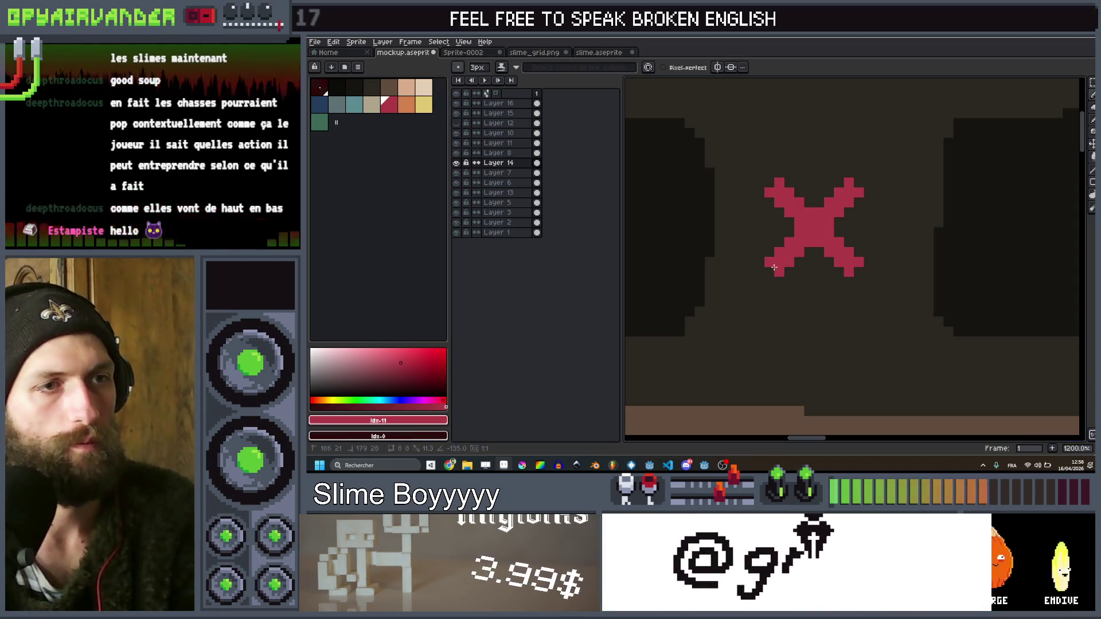
scroll(774, 266, down, 4)
scroll(781, 217, up, 3)
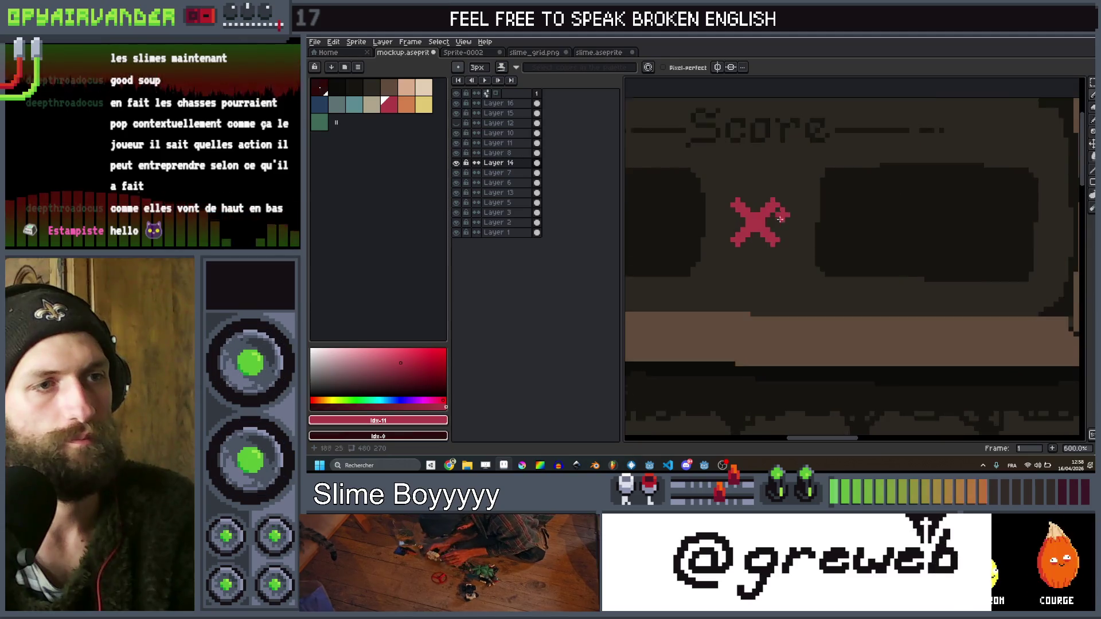
scroll(776, 242, up, 1)
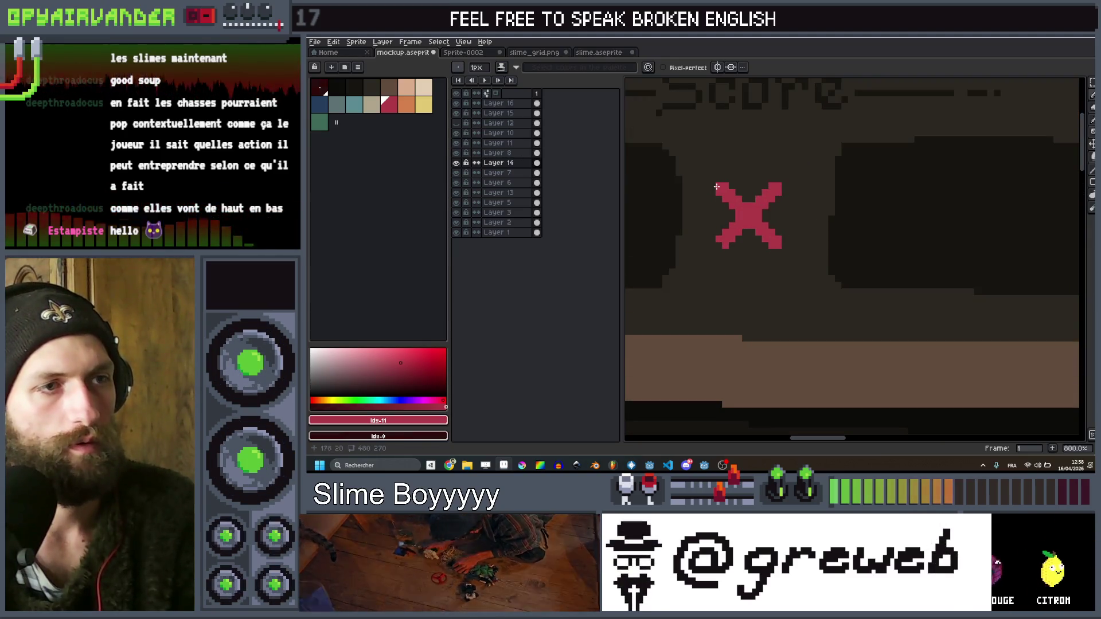
scroll(713, 252, down, 6)
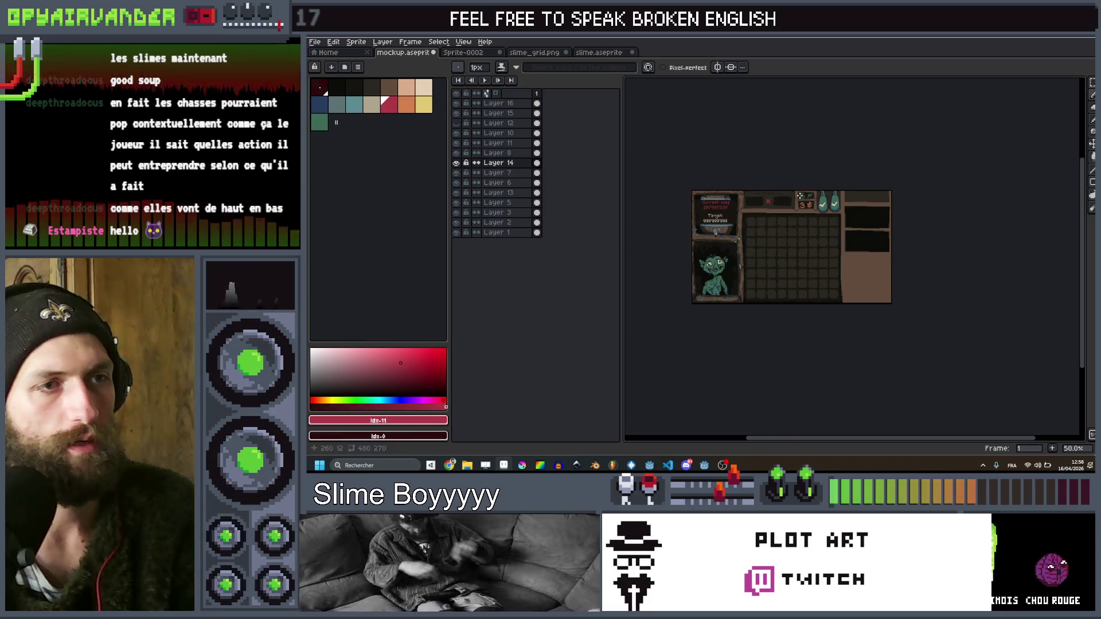
scroll(735, 209, up, 2)
scroll(803, 216, up, 1)
scroll(901, 230, up, 1)
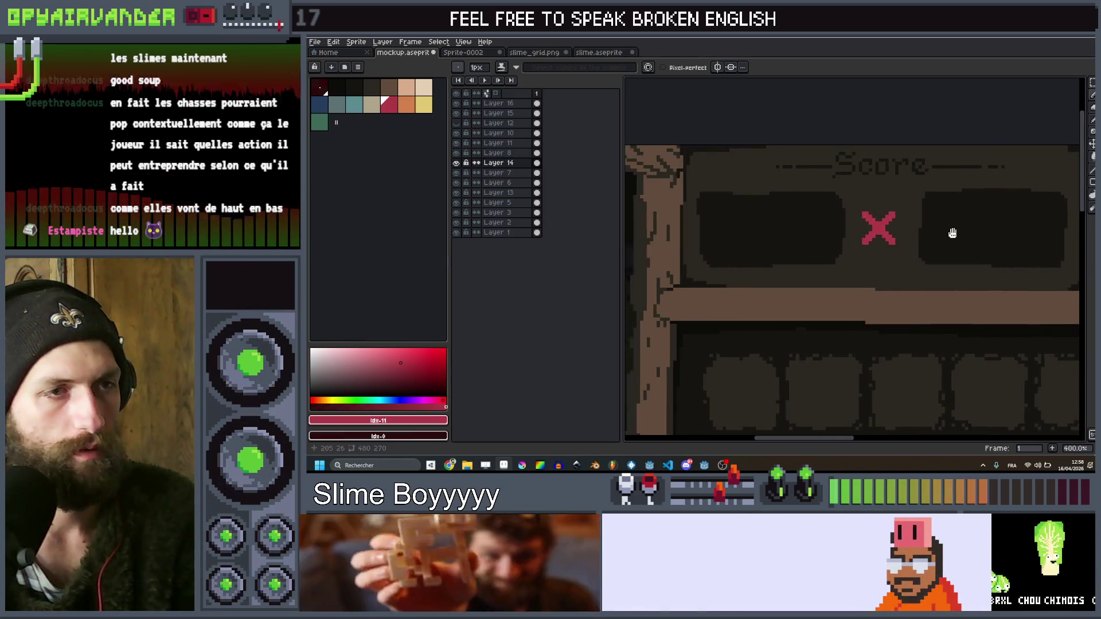
Deselect the redrawn red X and zoom out to look over the mockup
click(877, 234)
scroll(940, 228, down, 3)
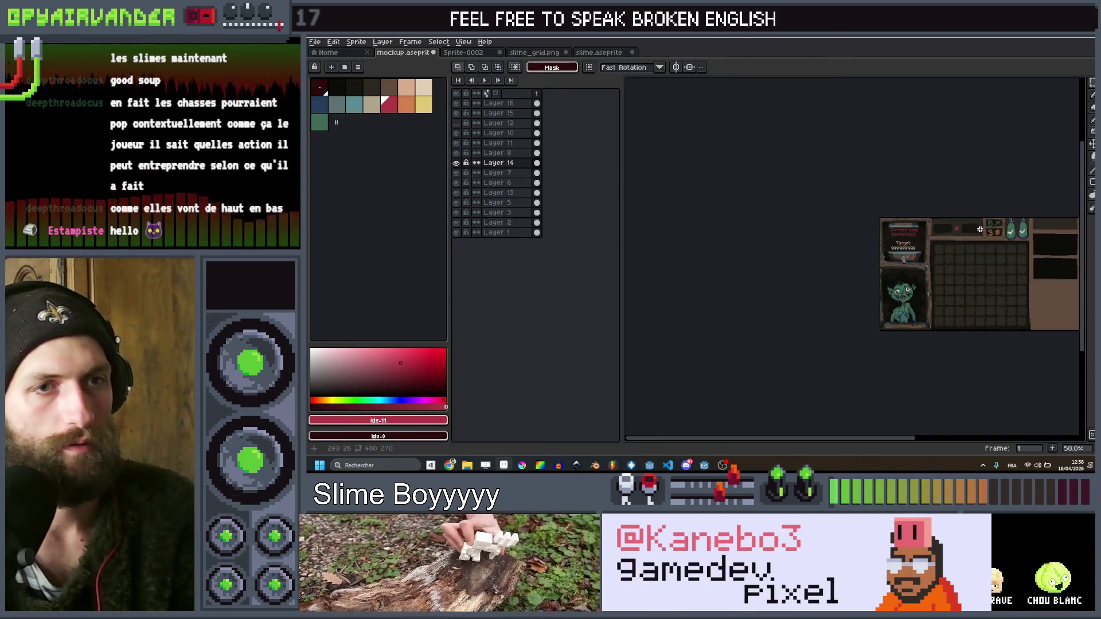
scroll(923, 224, up, 1)
scroll(917, 220, up, 1)
scroll(907, 215, down, 3)
scroll(907, 217, up, 1)
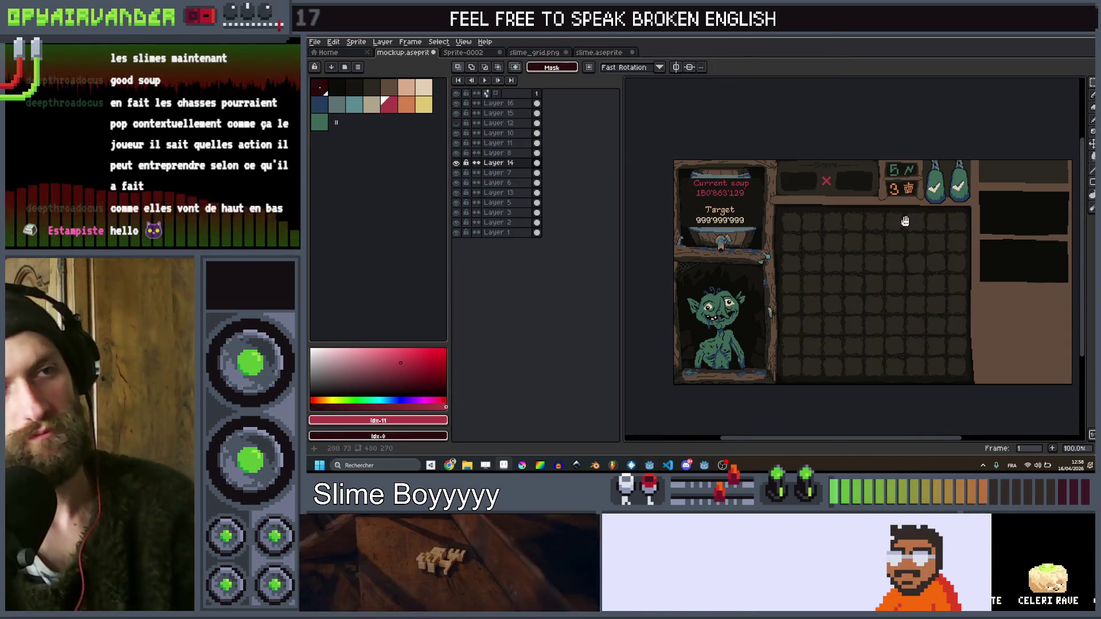
scroll(894, 235, down, 1)
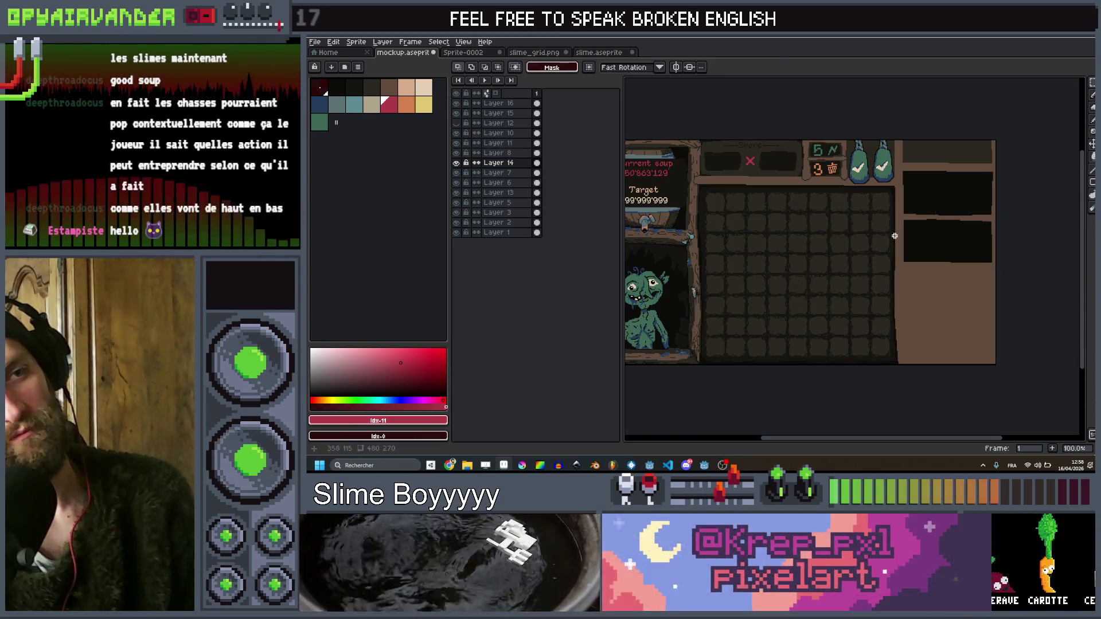
scroll(894, 236, up, 1)
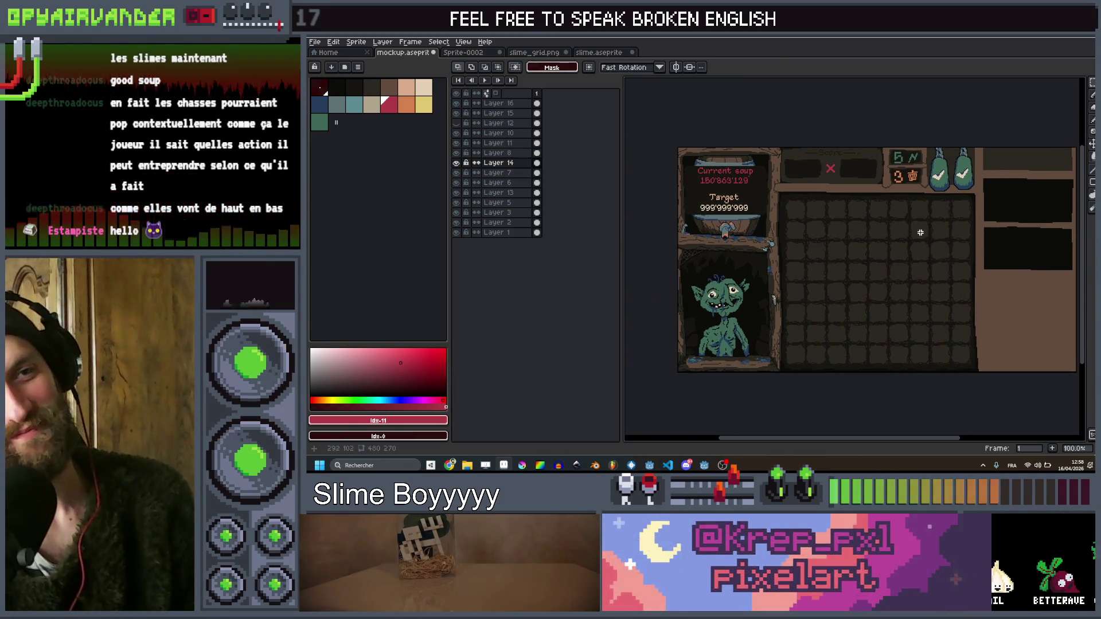
scroll(860, 255, down, 1)
scroll(867, 254, up, 1)
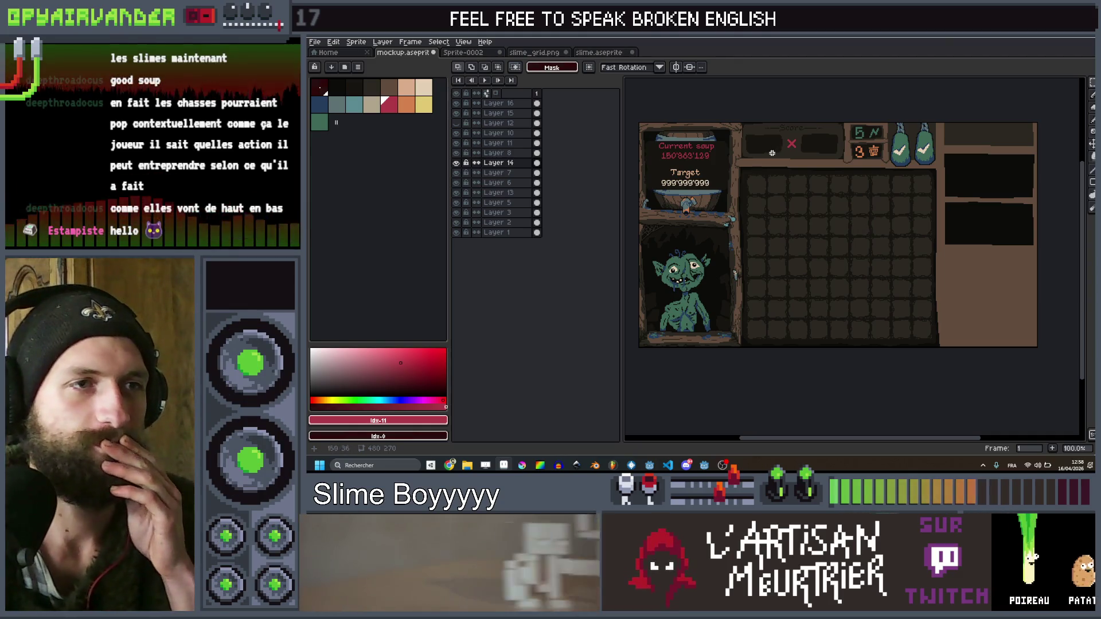
scroll(740, 178, up, 1)
scroll(740, 179, down, 4)
scroll(740, 179, up, 3)
scroll(745, 183, down, 2)
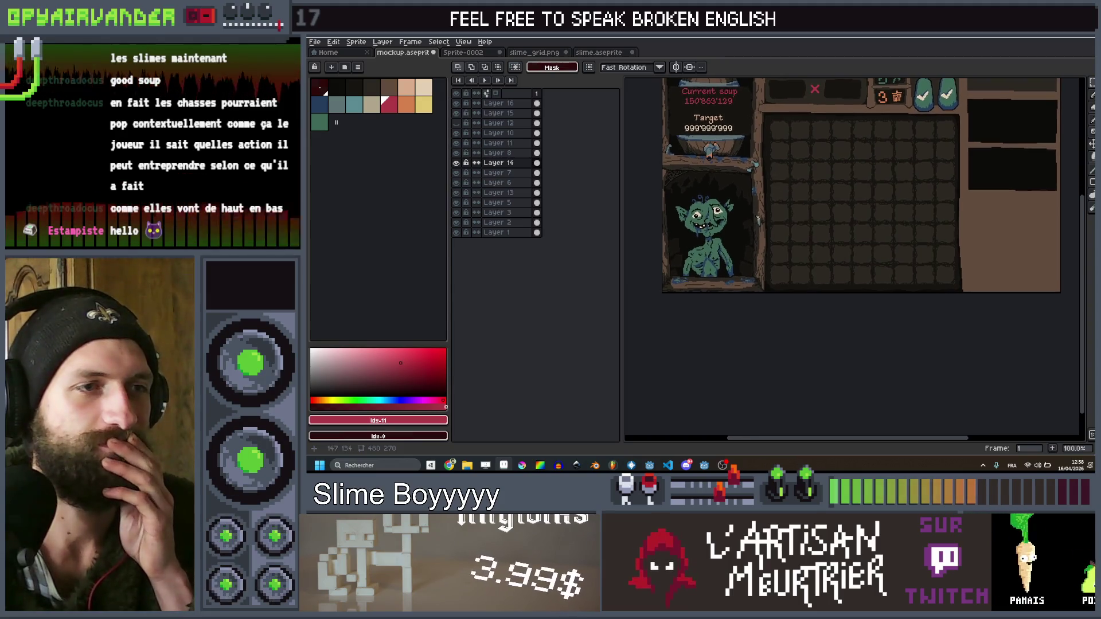
Pan the mockup within the view and switch to the Eyedropper
mouse_move(762, 236)
mouse_down()
mouse_move(728, 276)
mouse_move(787, 285)
mouse_up()
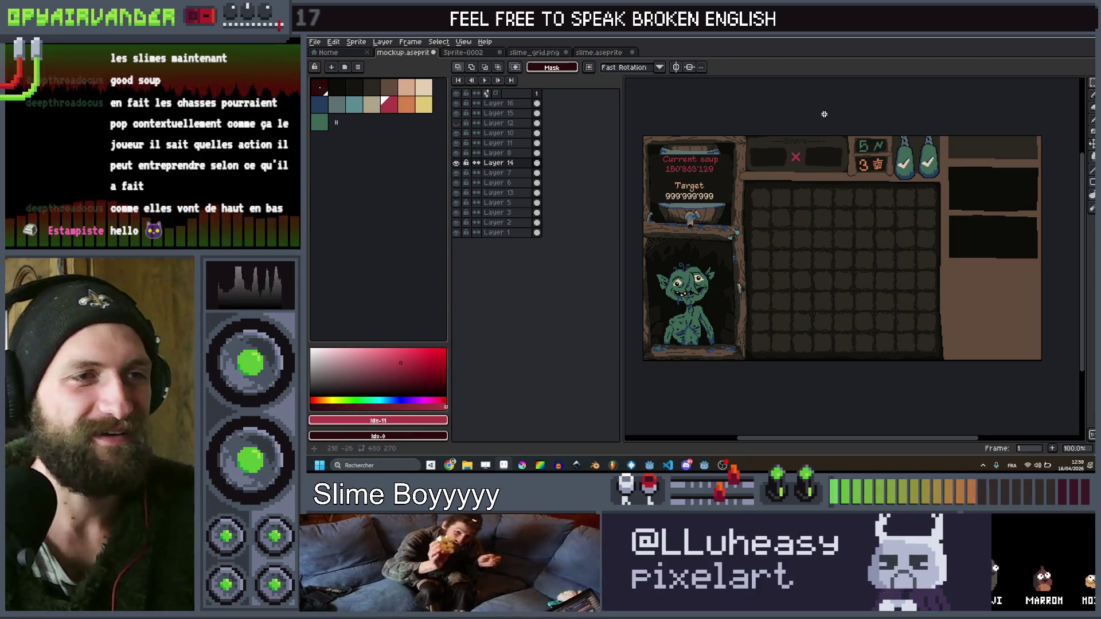
scroll(929, 209, up, 3)
key(alt)
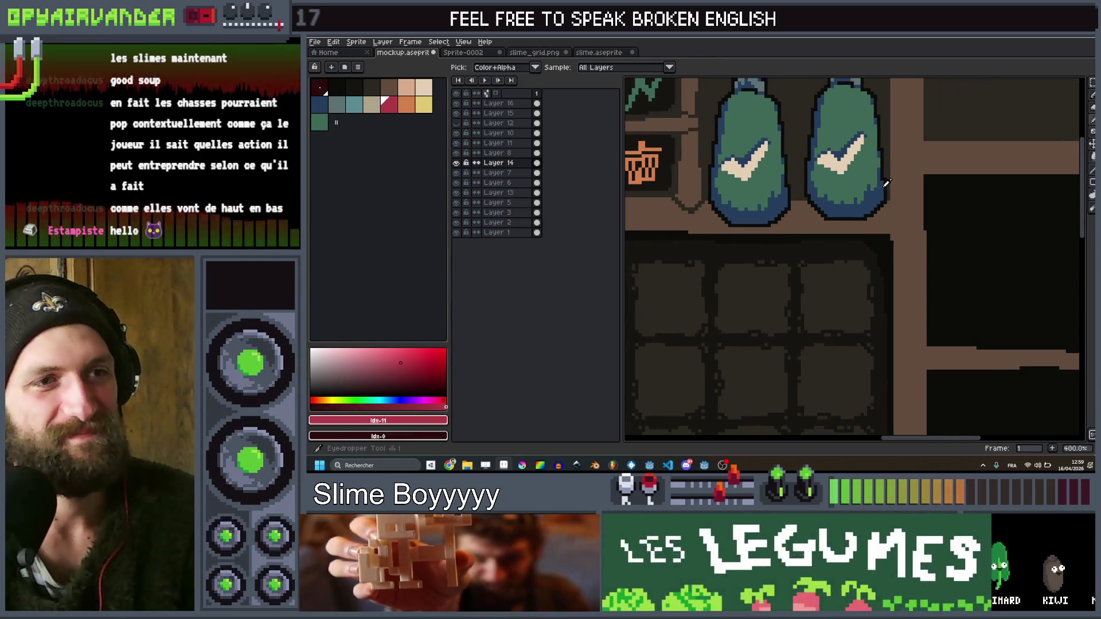
Sample the dark brown colour and draw the dividing line and the frame's top edge
alt+click(889, 166)
drag(890, 197, 905, 228)
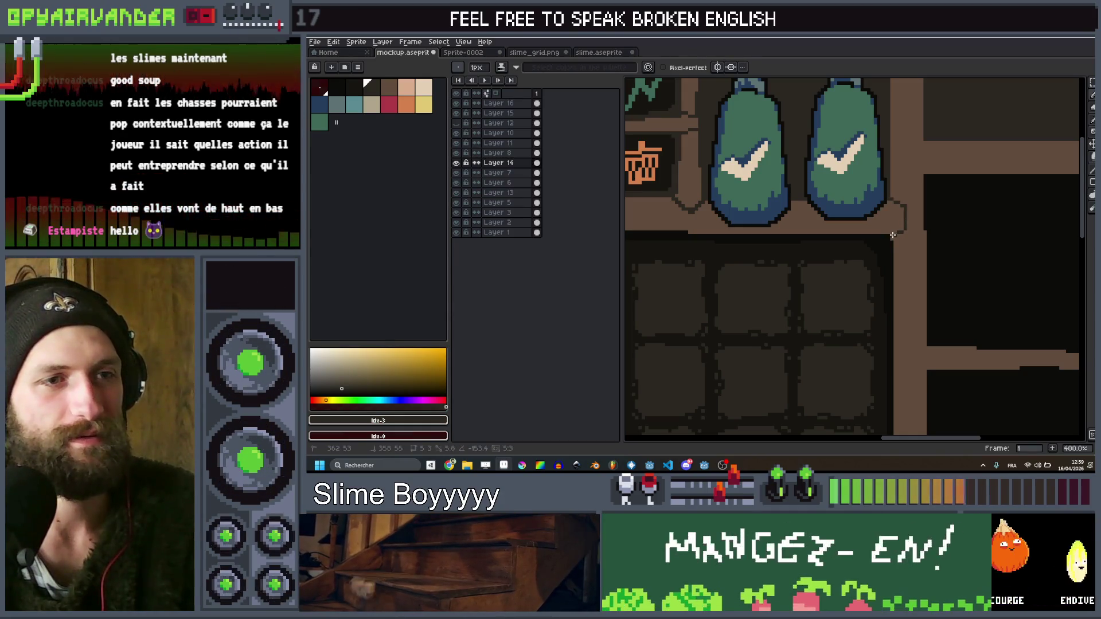
scroll(892, 235, down, 5)
scroll(907, 227, up, 7)
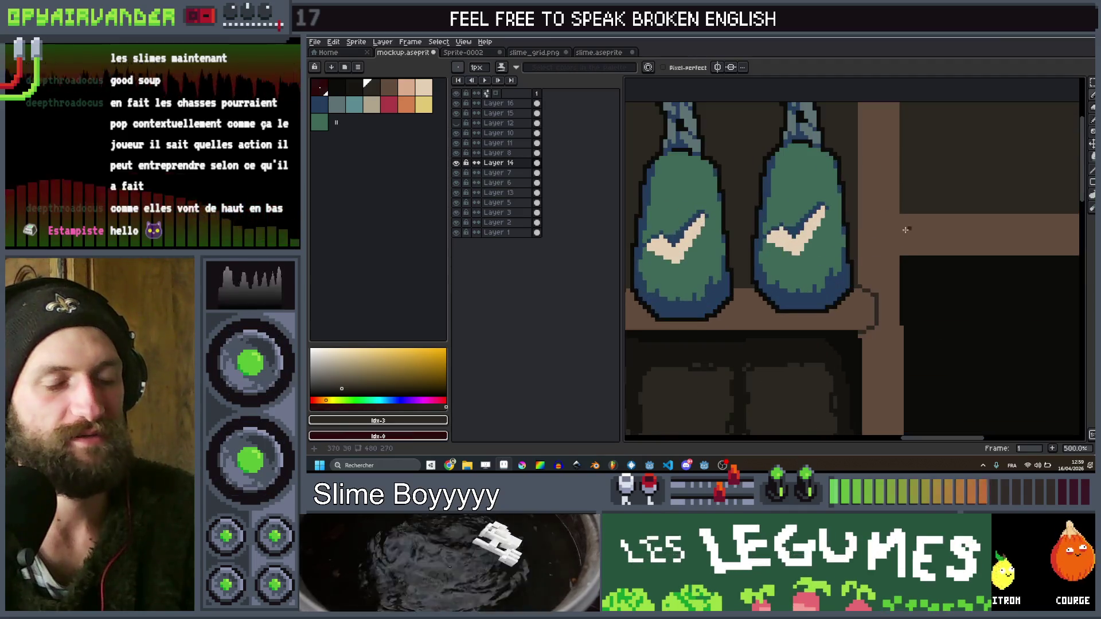
mouse_move(898, 256)
mouse_down()
mouse_move(860, 247)
mouse_move(847, 227)
mouse_up()
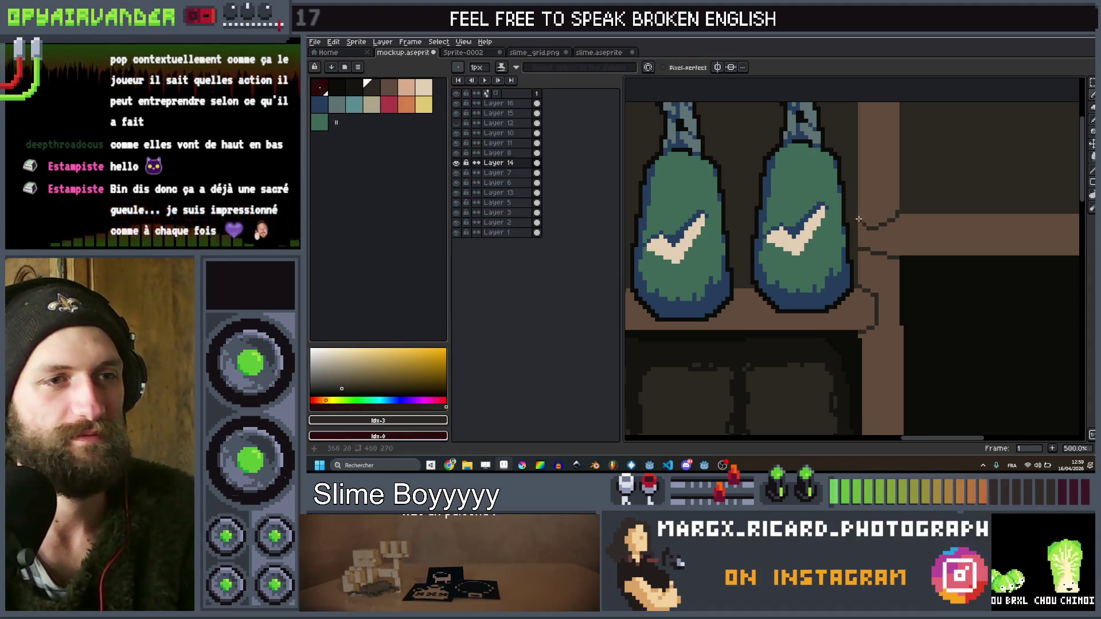
scroll(858, 221, down, 5)
scroll(792, 191, up, 5)
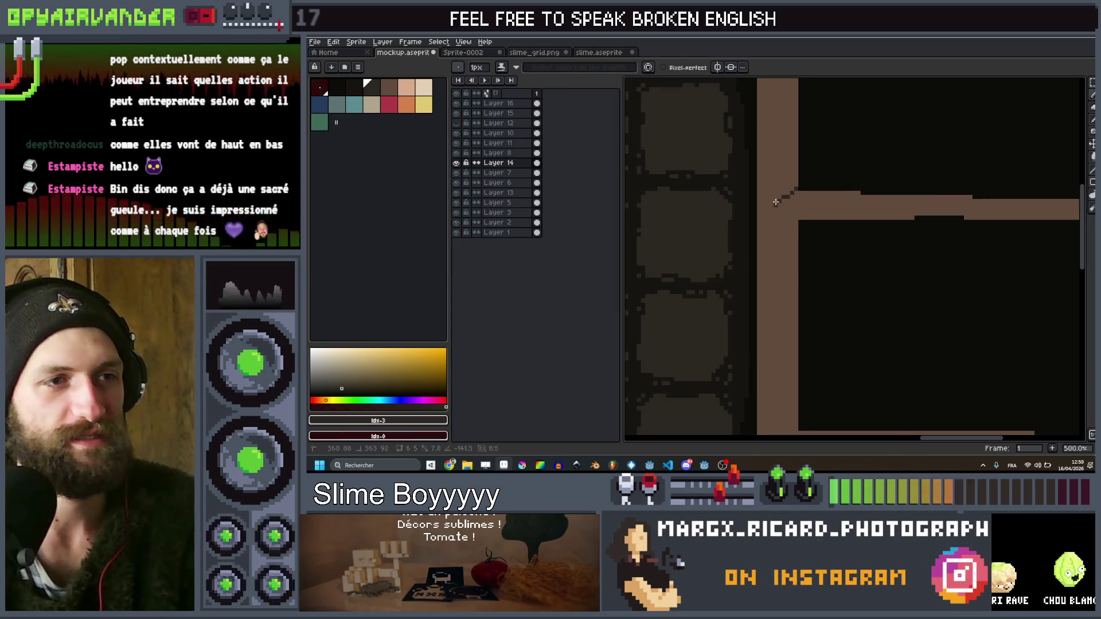
scroll(781, 202, down, 5)
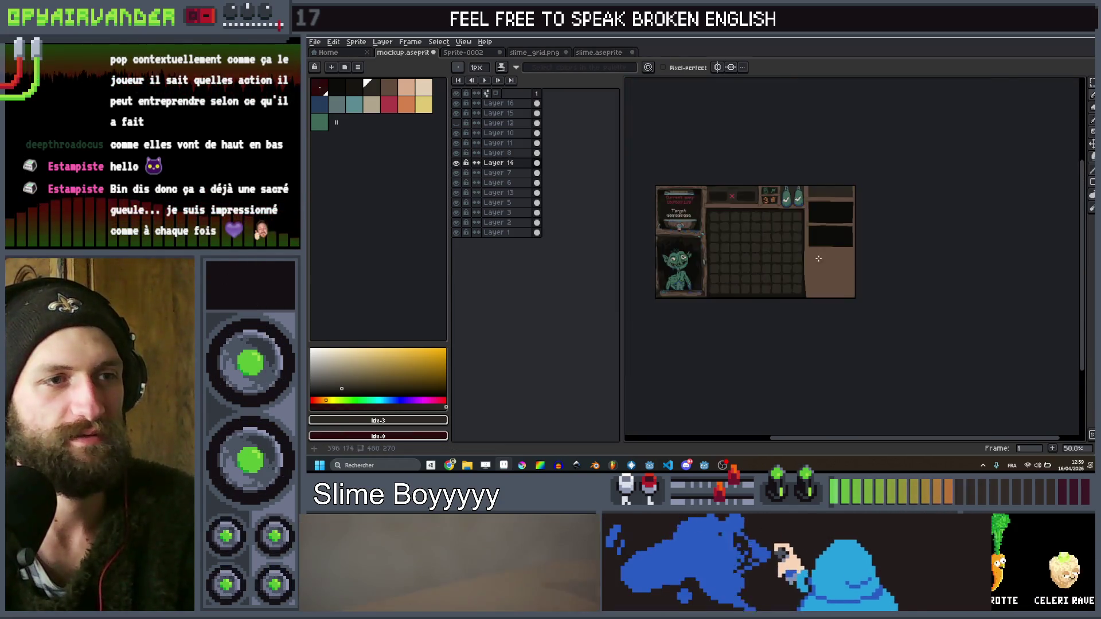
scroll(822, 206, up, 4)
scroll(822, 207, down, 2)
scroll(853, 250, down, 1)
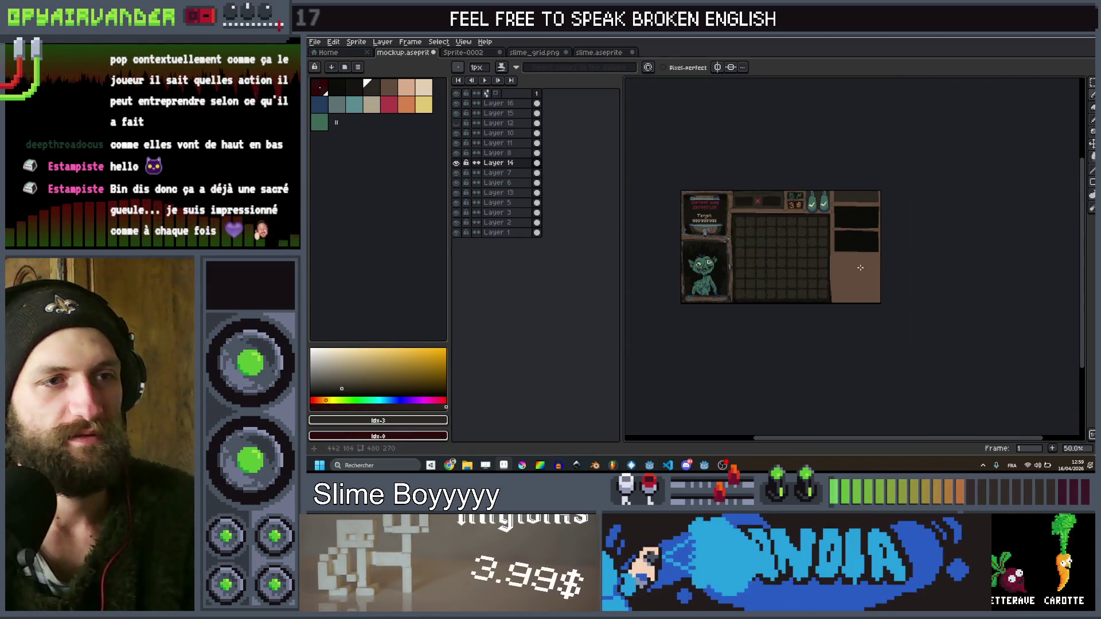
scroll(783, 203, up, 4)
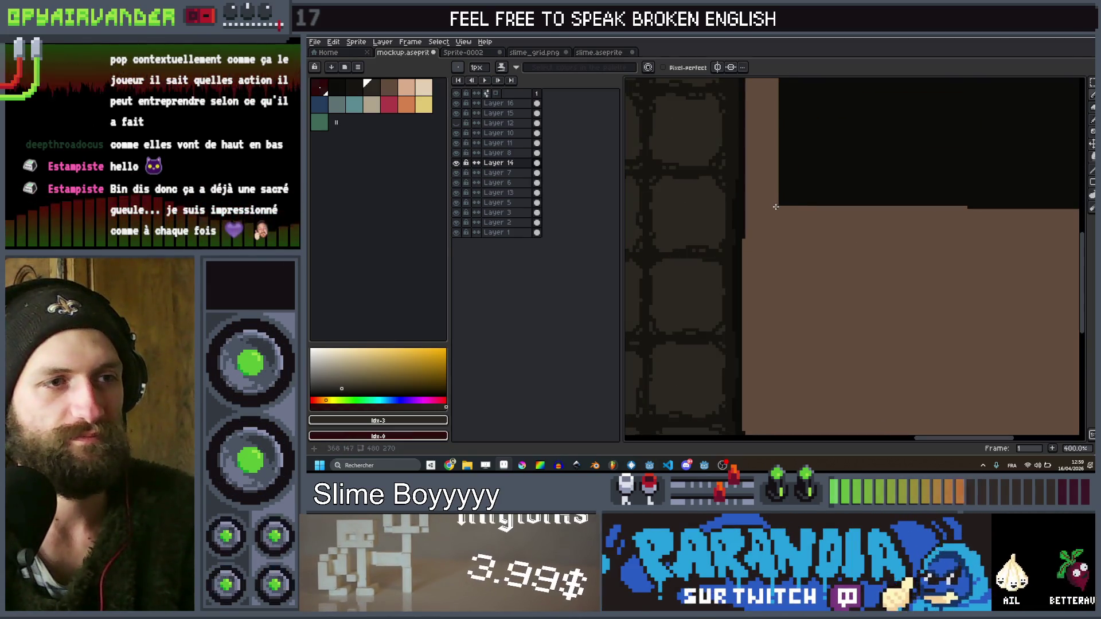
mouse_move(774, 229)
mouse_down()
mouse_move(963, 241)
mouse_move(779, 229)
mouse_up()
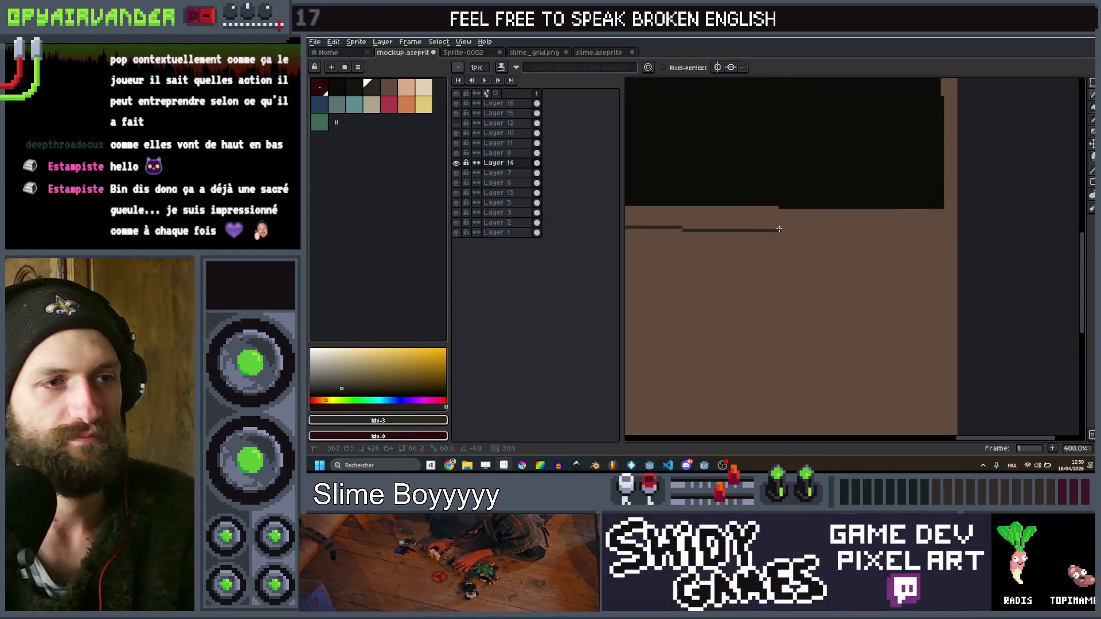
shift+click(788, 232)
shift+click(936, 232)
shift+click(945, 223)
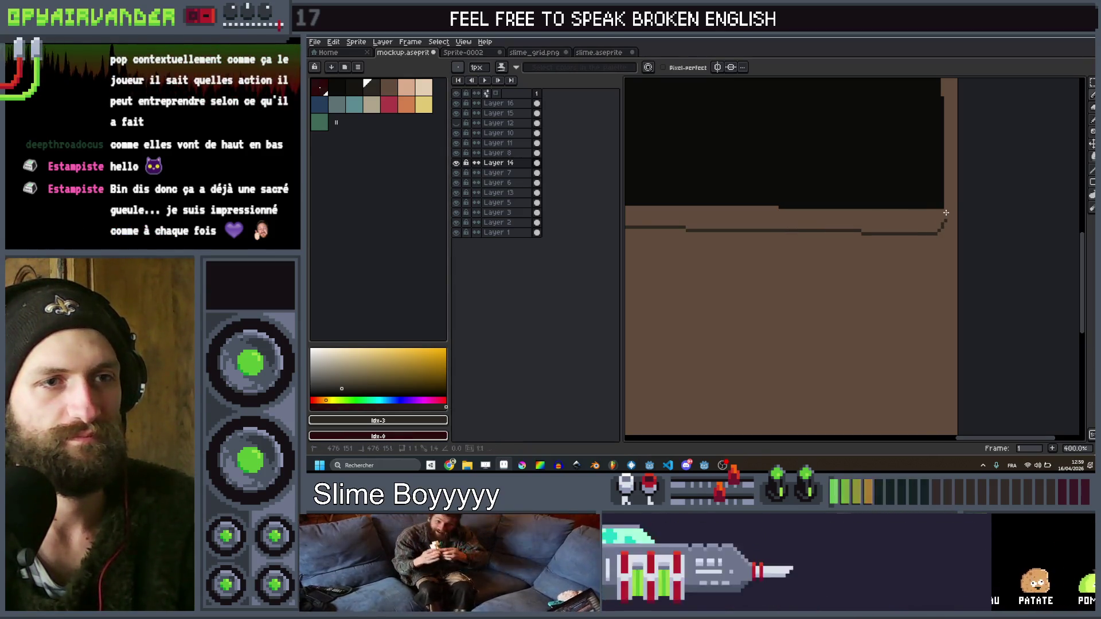
Draw the brown frame's left and right sides down the lower box
scroll(942, 207, down, 3)
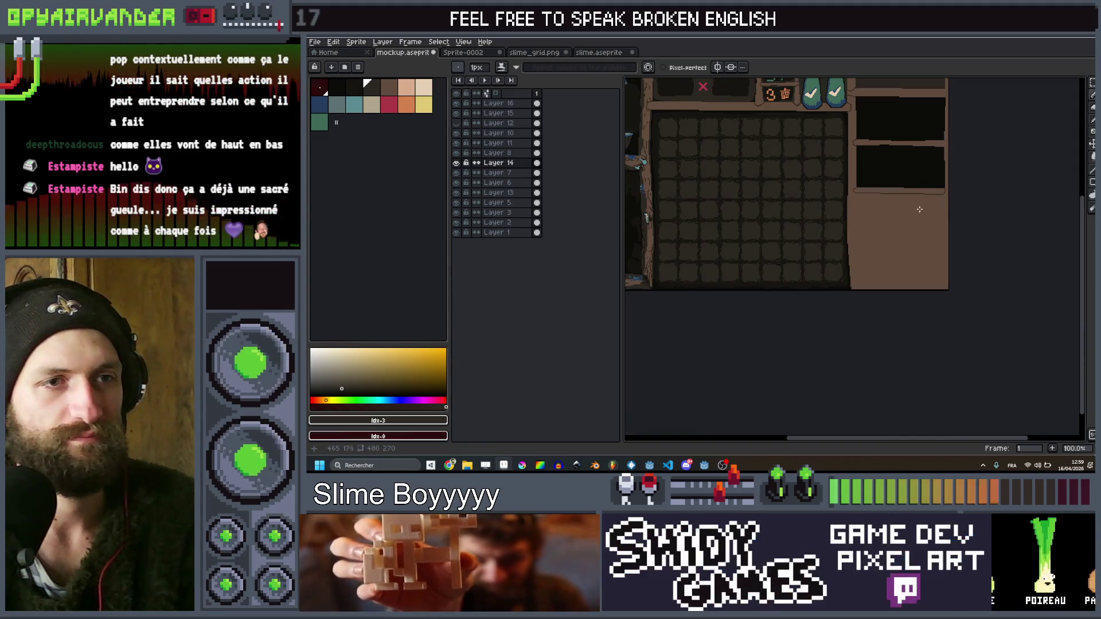
scroll(860, 195, down, 2)
scroll(856, 193, up, 3)
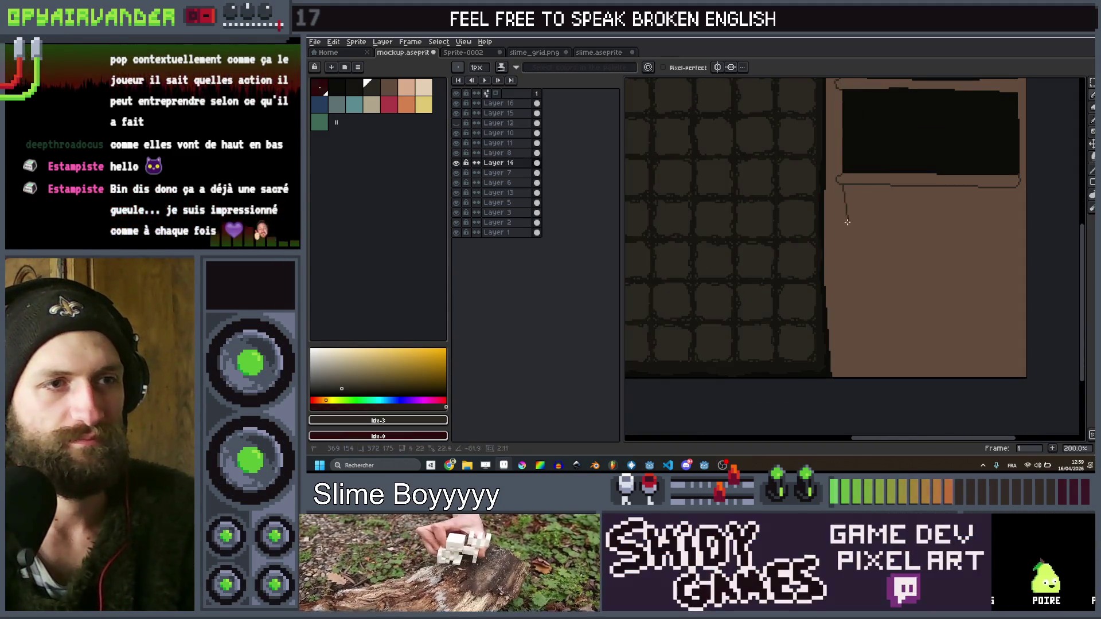
shift+click(839, 224)
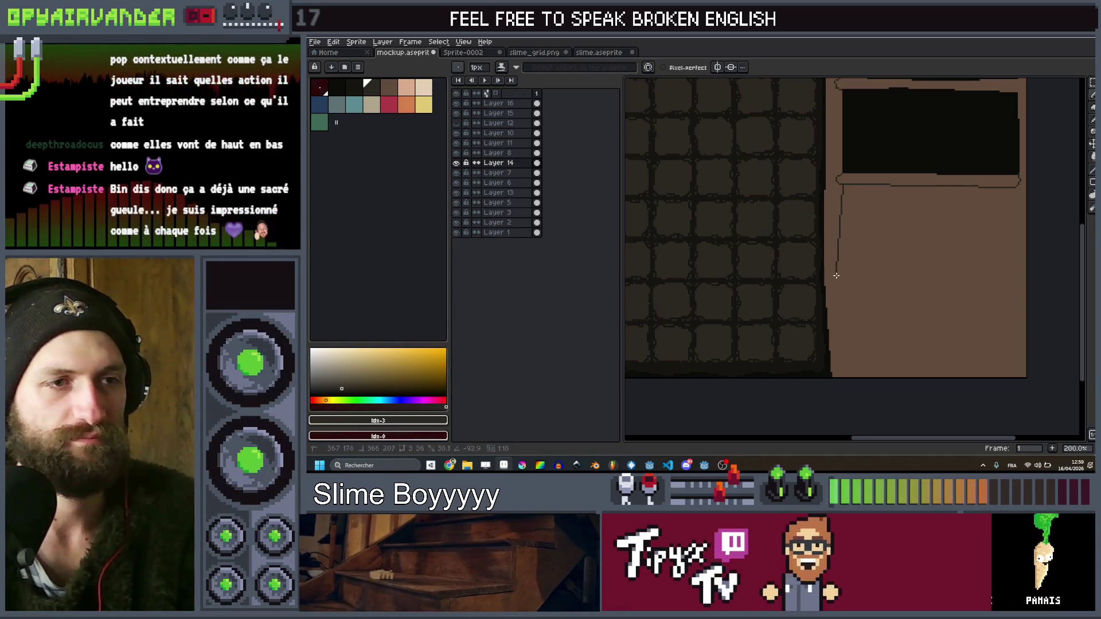
shift+click(841, 324)
shift+click(841, 383)
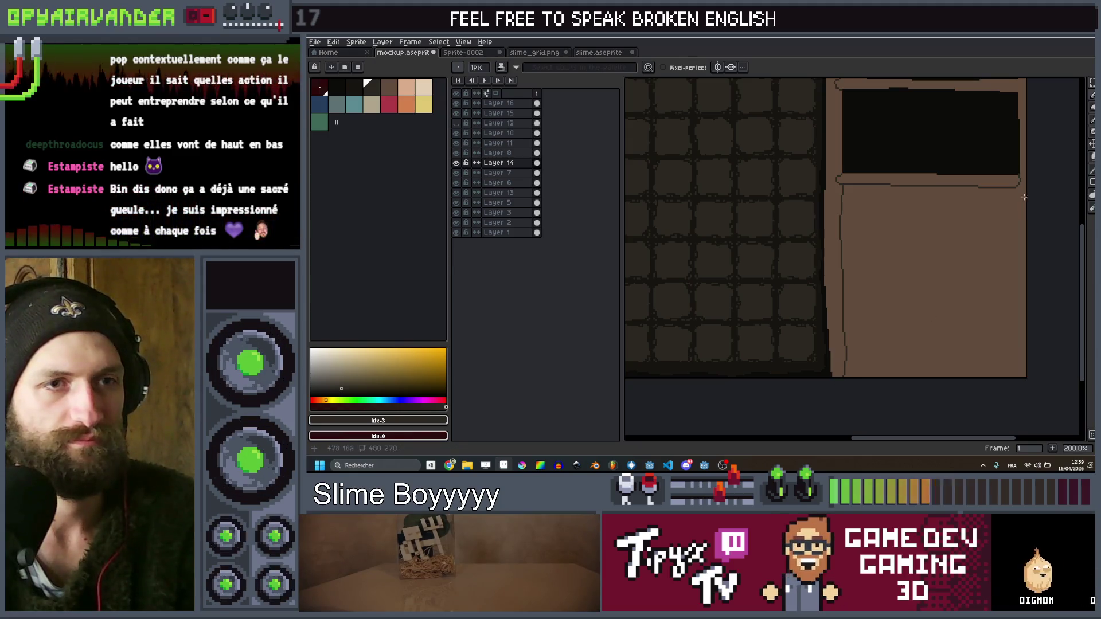
shift+click(1013, 219)
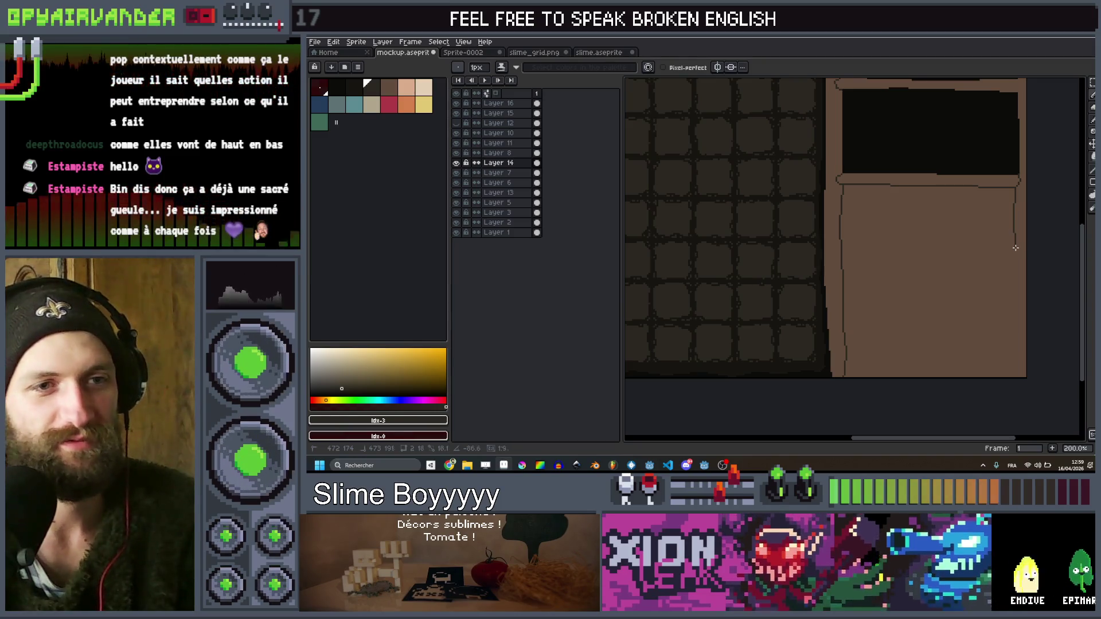
shift+click(1012, 298)
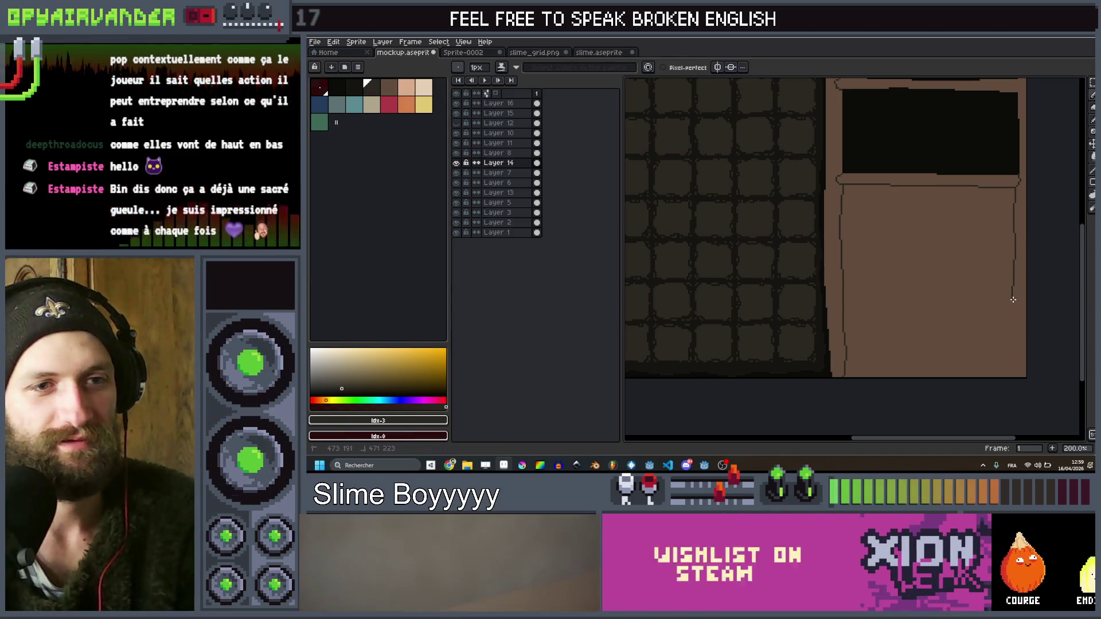
shift+click(1014, 347)
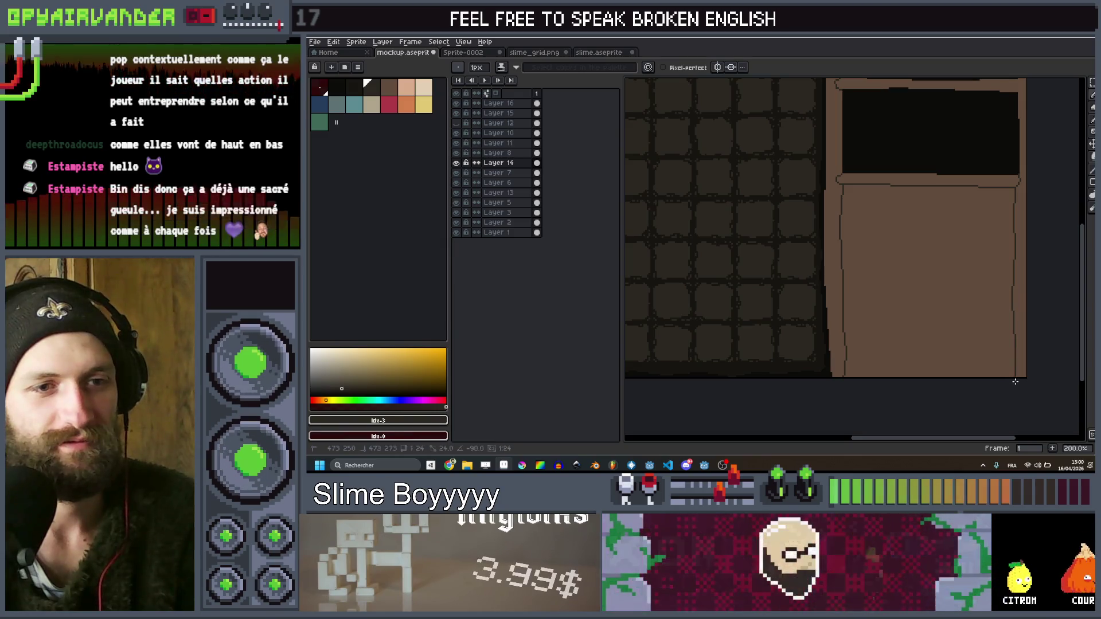
Fill the framed compartments with the dark palette colour, undoing the fill that covered the frame
key(g)
click(944, 319)
scroll(951, 313, down, 2)
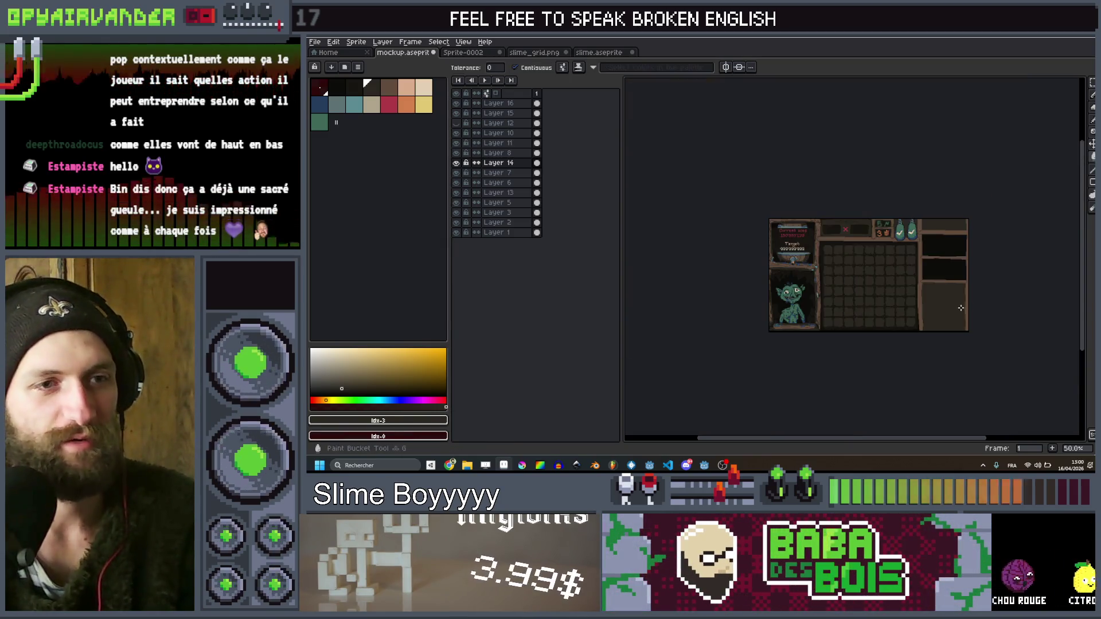
scroll(954, 172, down, 1)
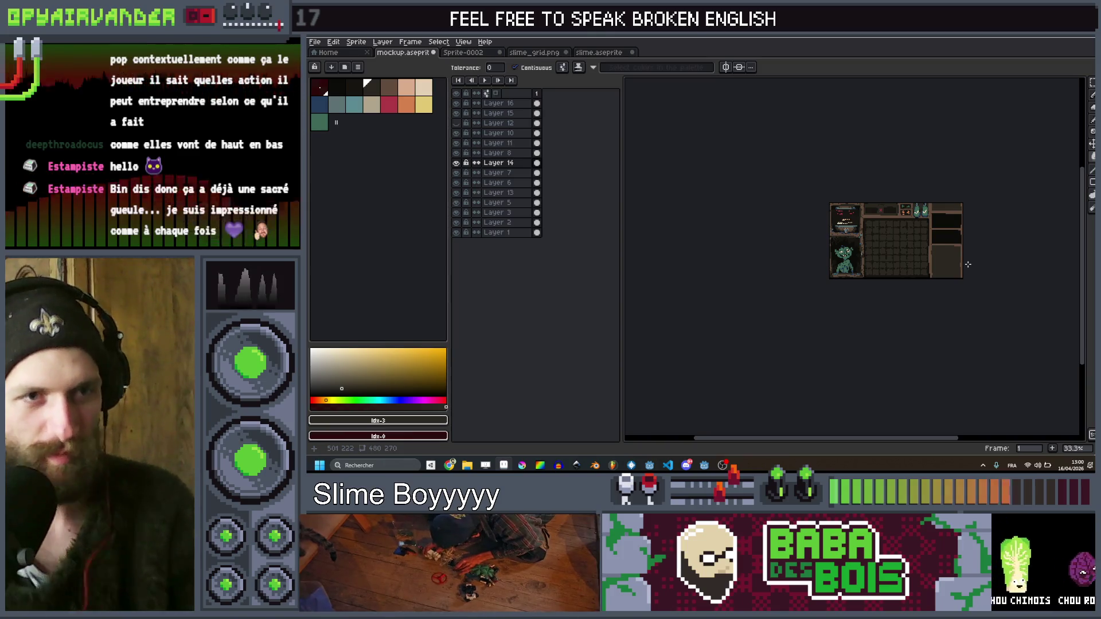
scroll(881, 207, up, 4)
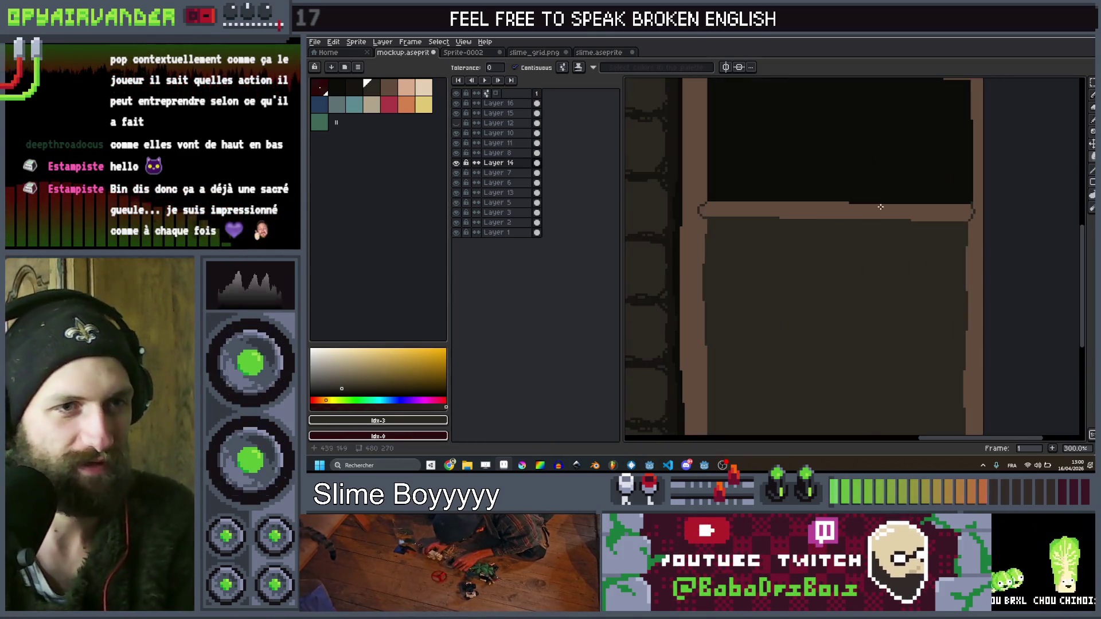
click(360, 94)
click(750, 167)
click(781, 212)
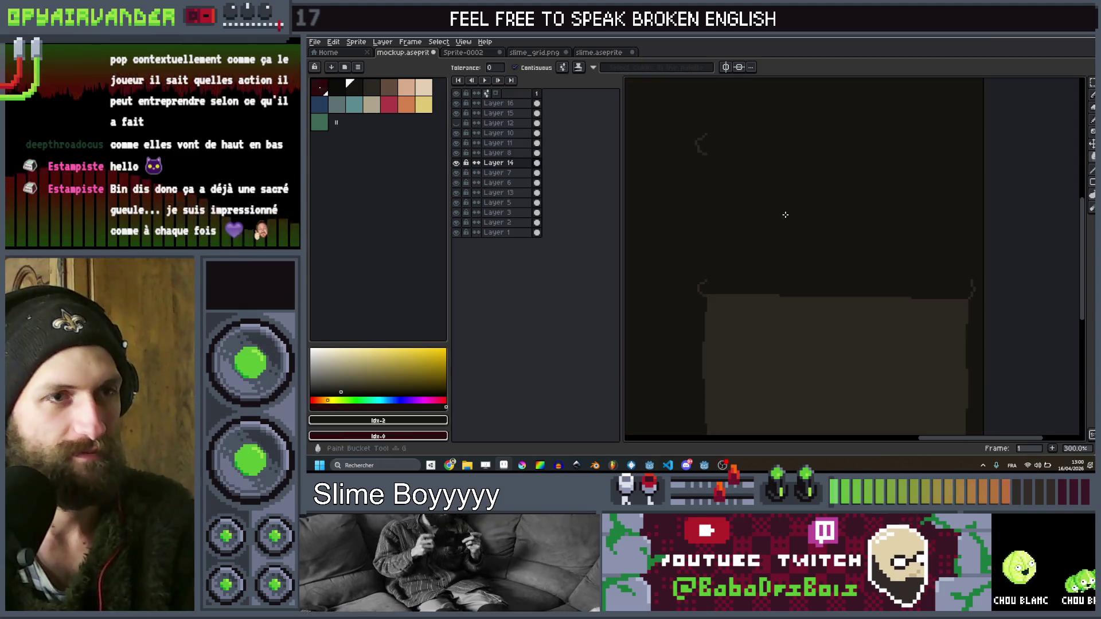
key(v)
key(ctrl+z)
key(g)
scroll(793, 221, down, 1)
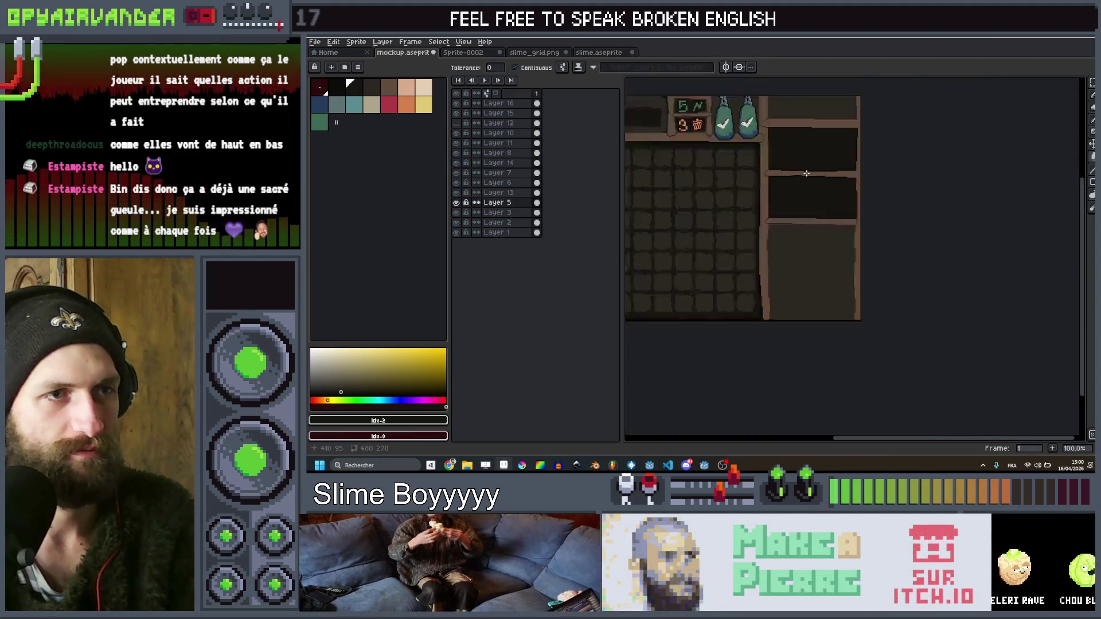
mouse_move(797, 168)
mouse_down()
mouse_move(783, 258)
mouse_move(863, 208)
mouse_move(883, 223)
mouse_up()
scroll(808, 221, down, 1)
scroll(863, 208, down, 1)
scroll(865, 224, up, 1)
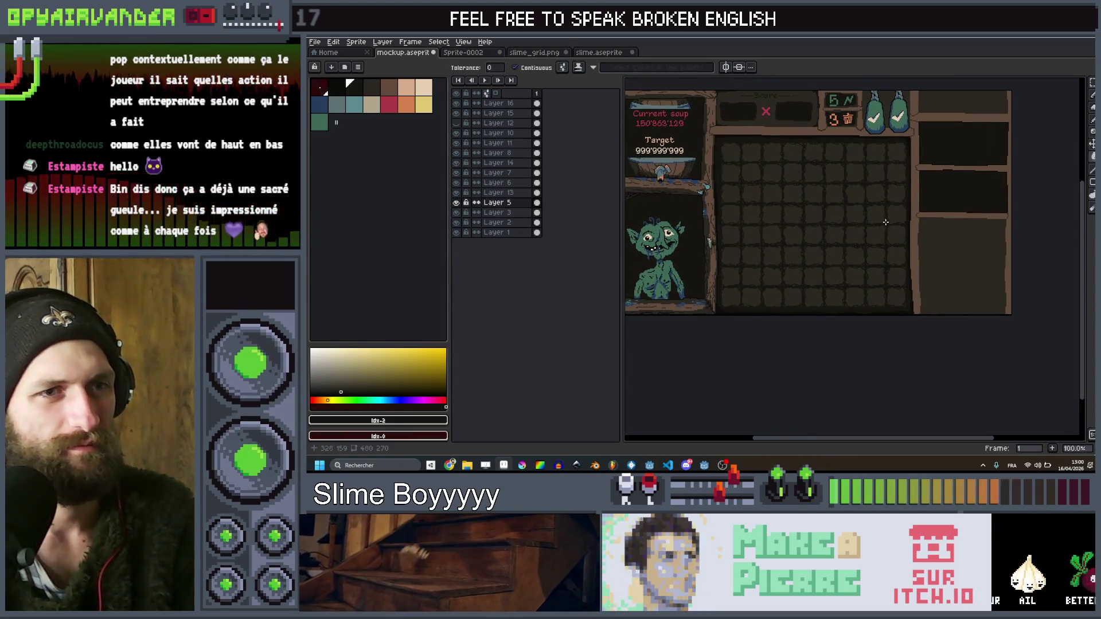
scroll(728, 226, down, 1)
scroll(734, 221, up, 2)
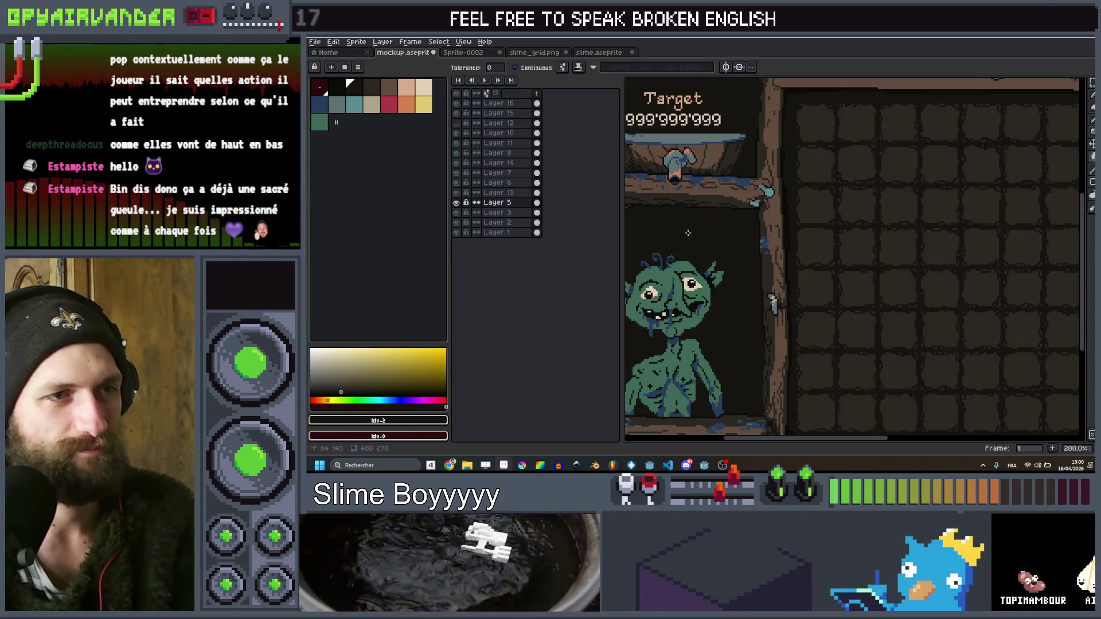
scroll(737, 219, down, 1)
scroll(737, 219, down, 1)
scroll(860, 243, up, 1)
scroll(857, 243, up, 1)
scroll(855, 244, down, 1)
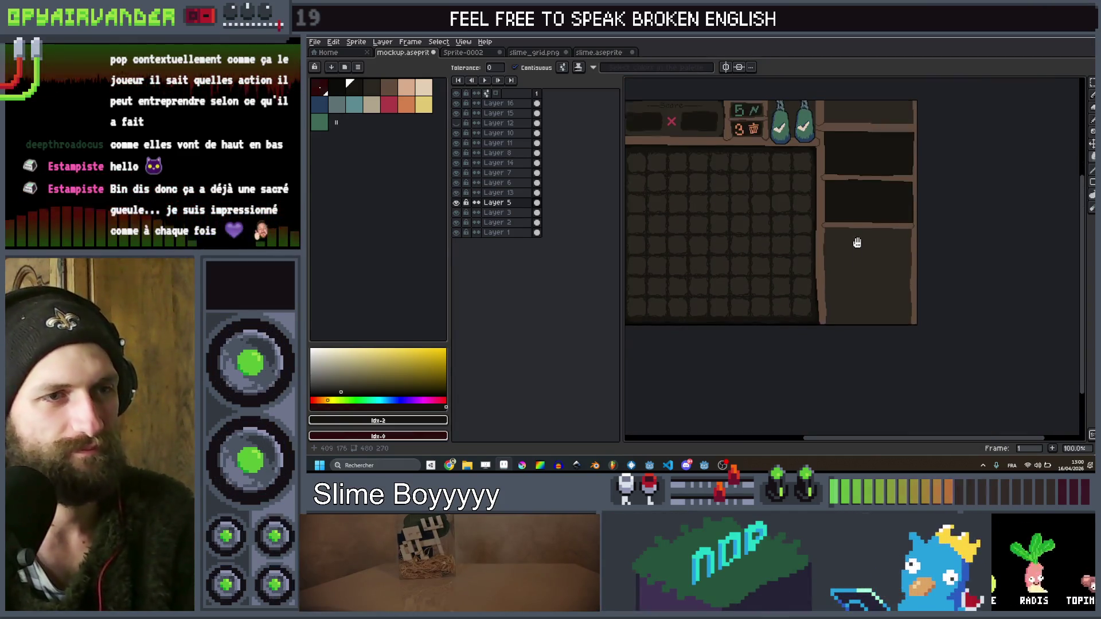
scroll(883, 224, down, 1)
scroll(904, 265, up, 1)
scroll(892, 264, down, 1)
scroll(877, 263, up, 1)
scroll(814, 218, down, 1)
scroll(793, 204, up, 1)
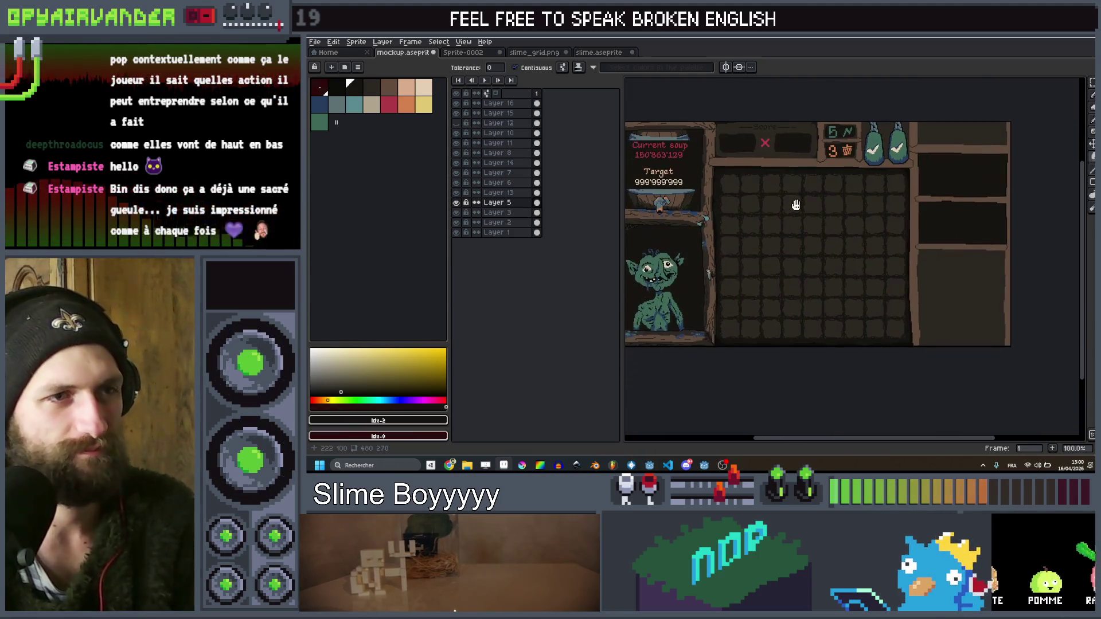
scroll(797, 204, down, 1)
scroll(797, 204, up, 2)
scroll(831, 229, down, 1)
scroll(909, 252, down, 1)
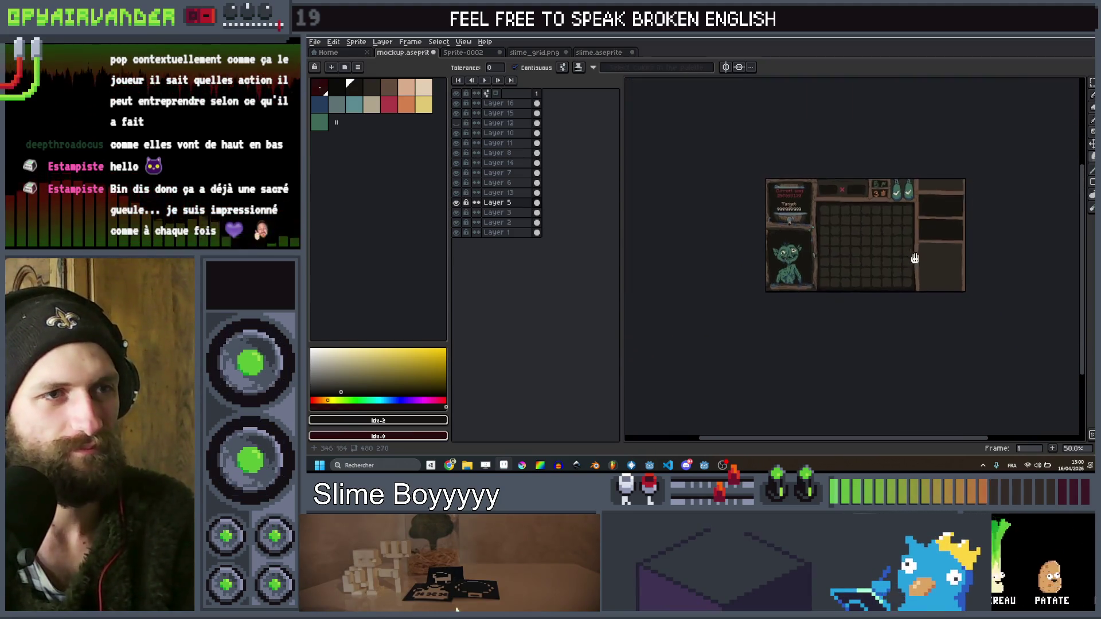
scroll(934, 243, up, 1)
scroll(931, 245, up, 1)
scroll(930, 246, up, 1)
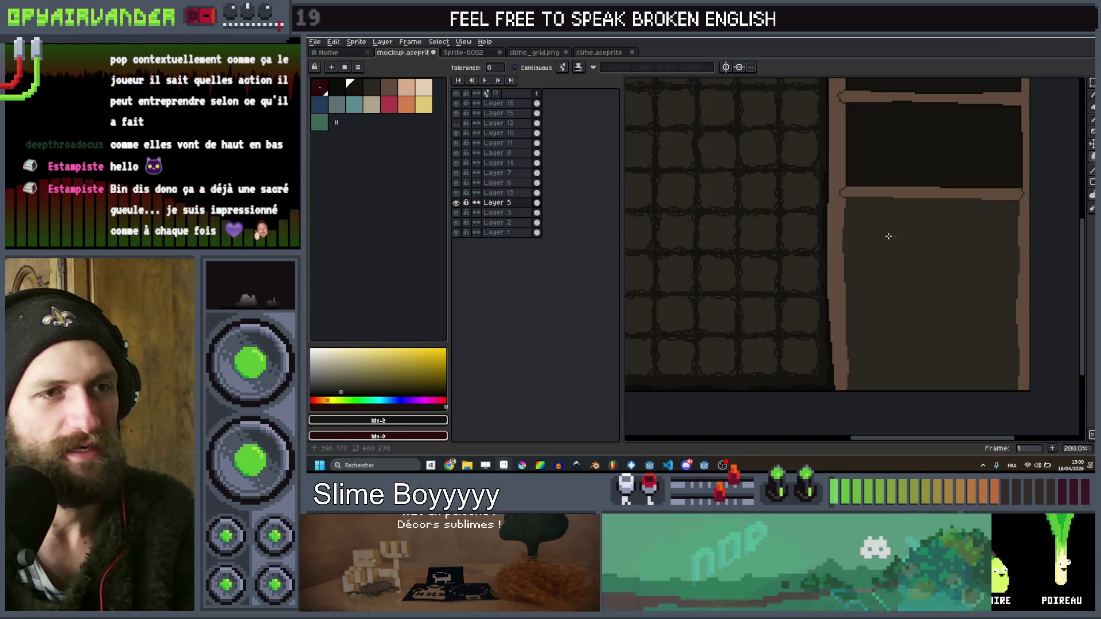
scroll(928, 247, down, 2)
scroll(893, 264, up, 1)
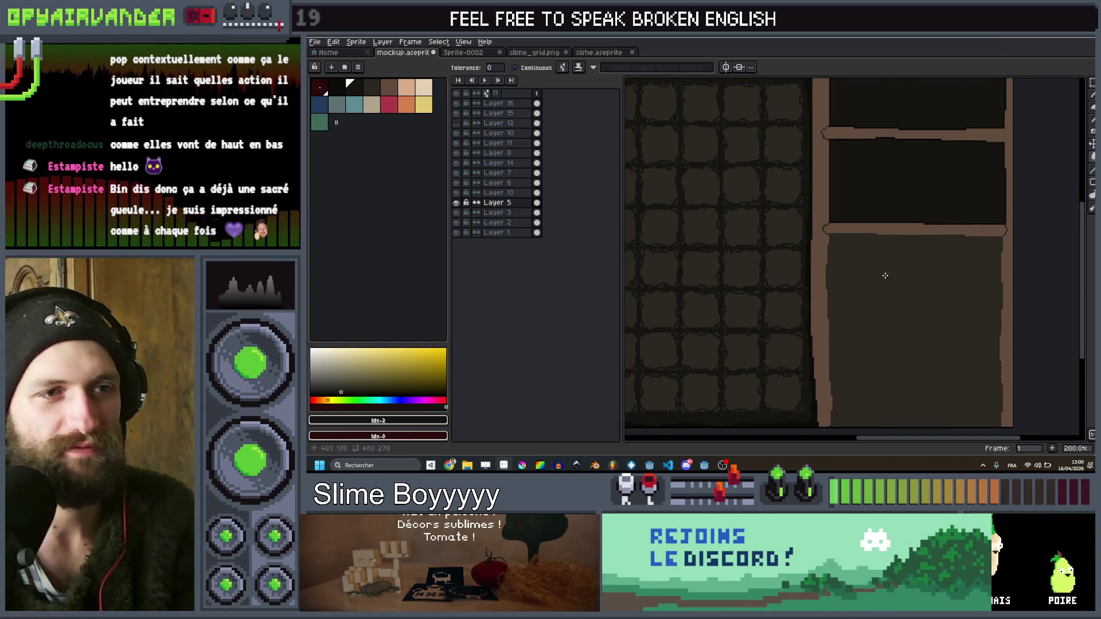
scroll(884, 275, up, 1)
scroll(855, 238, down, 1)
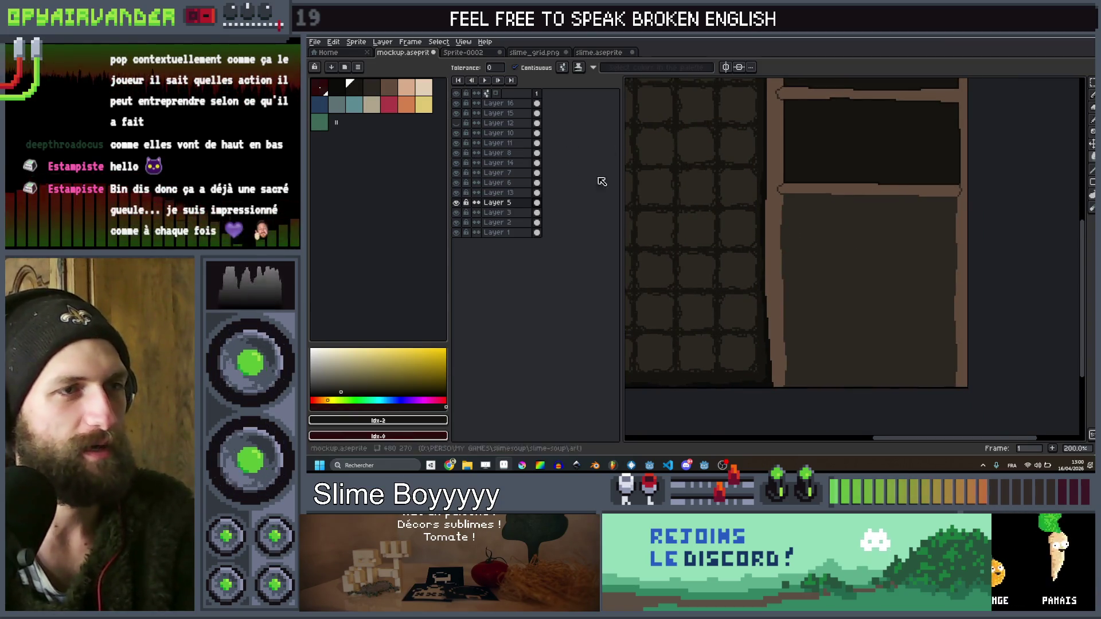
scroll(809, 238, down, 1)
scroll(809, 238, up, 1)
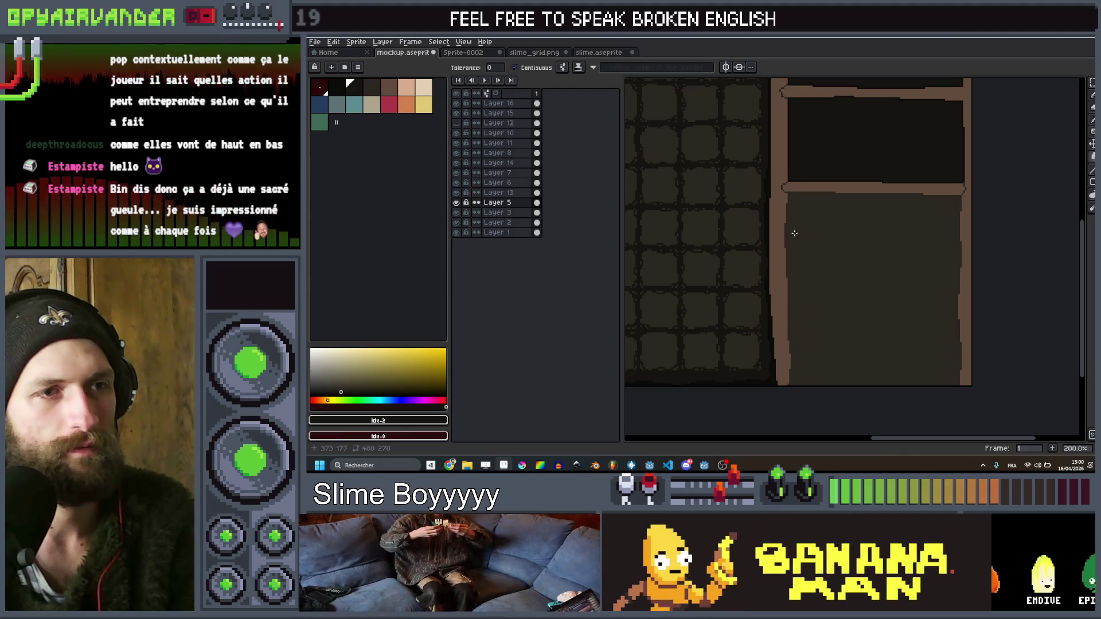
Pick light beige as the drawing colour, add new Layer 17, and switch to the browser
click(421, 95)
scroll(782, 207, up, 1)
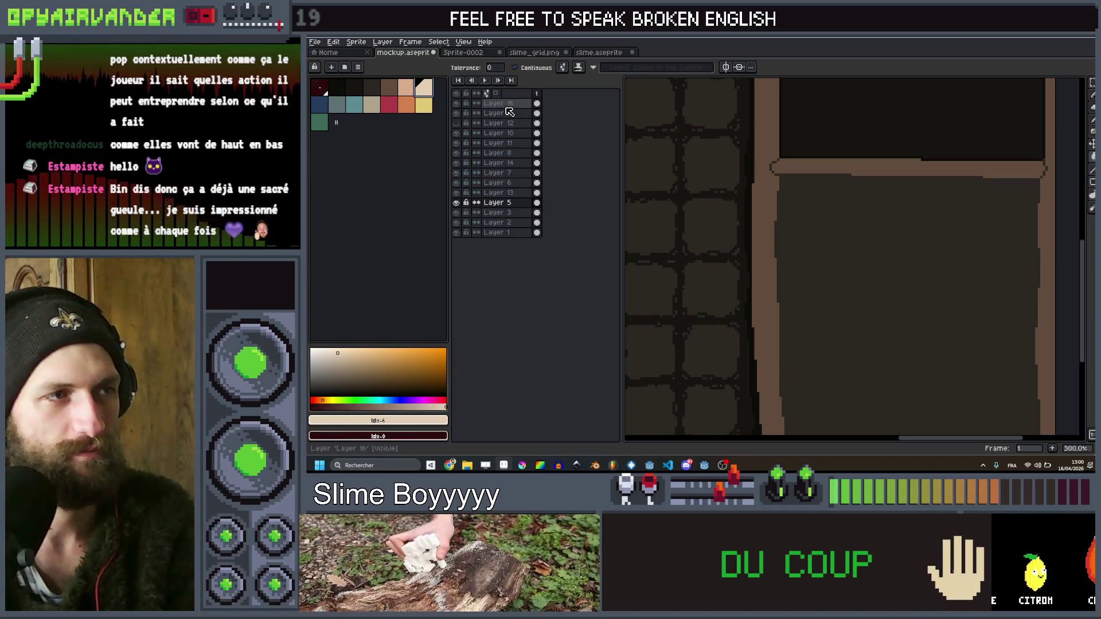
click(507, 104)
key(shift+n)
scroll(806, 207, up, 2)
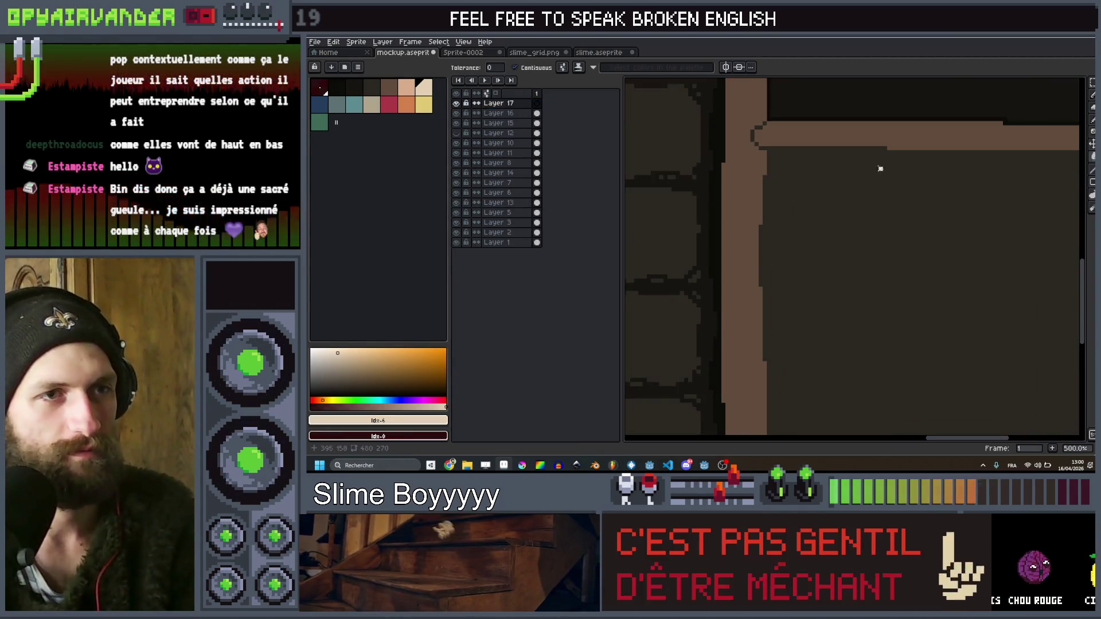
key(alt+Tab)
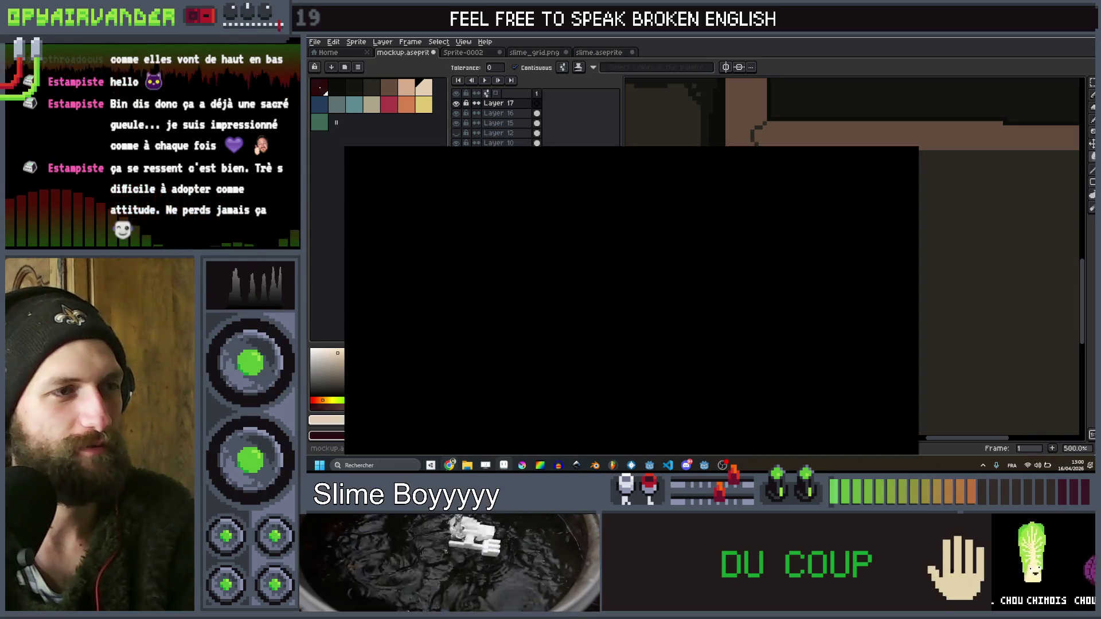
click(526, 36)
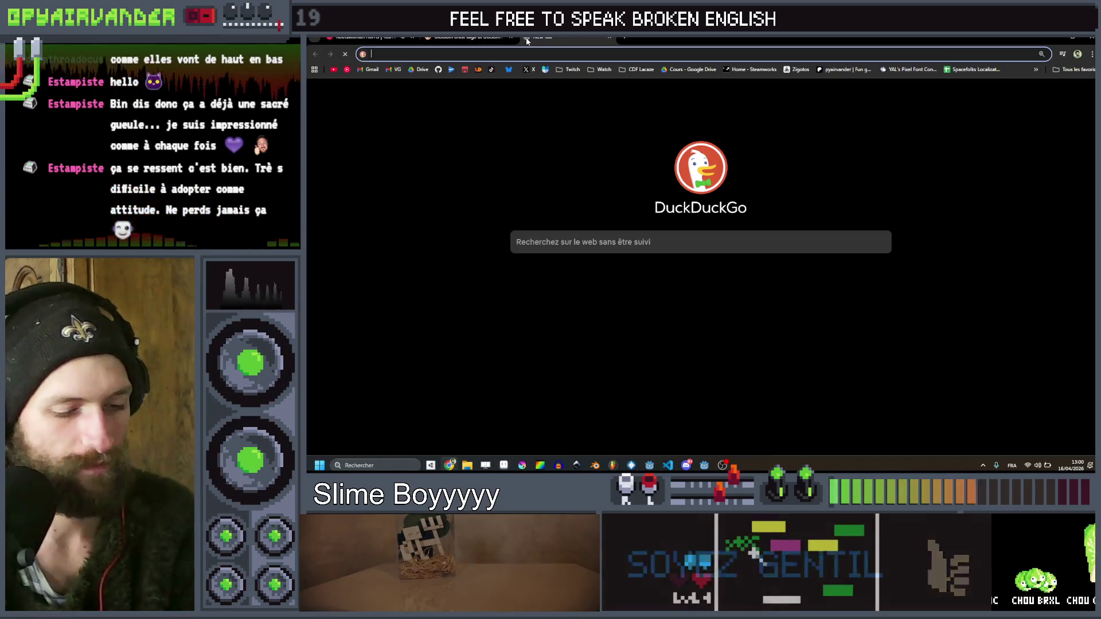
Search DuckDuckGo images for 'usa hygiene certificate restaurant'
text(usa hygiene )
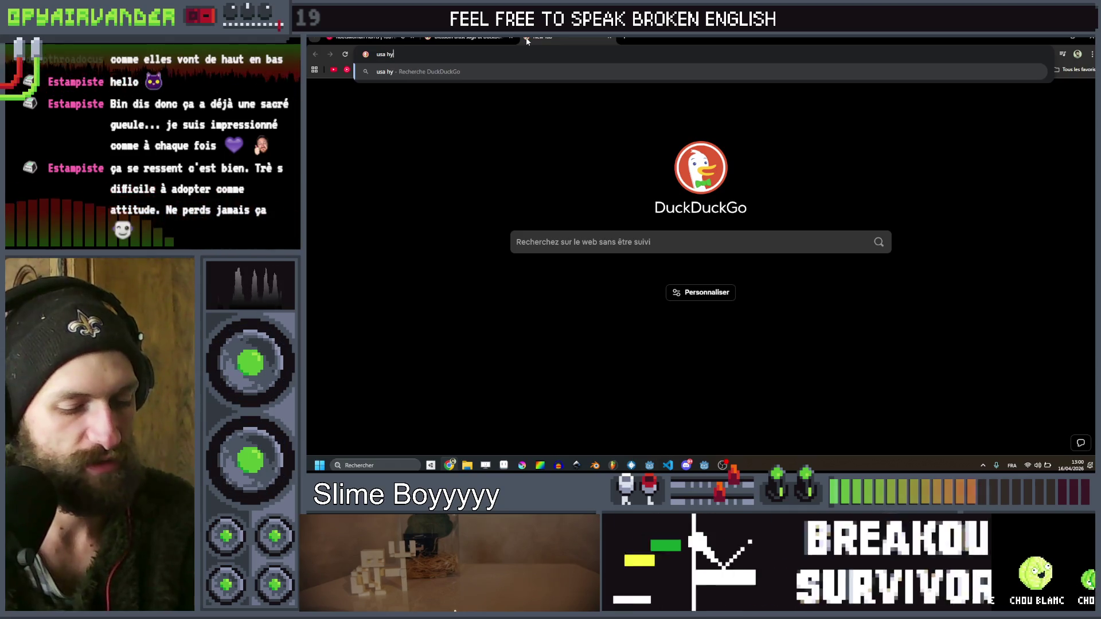
text(cert)
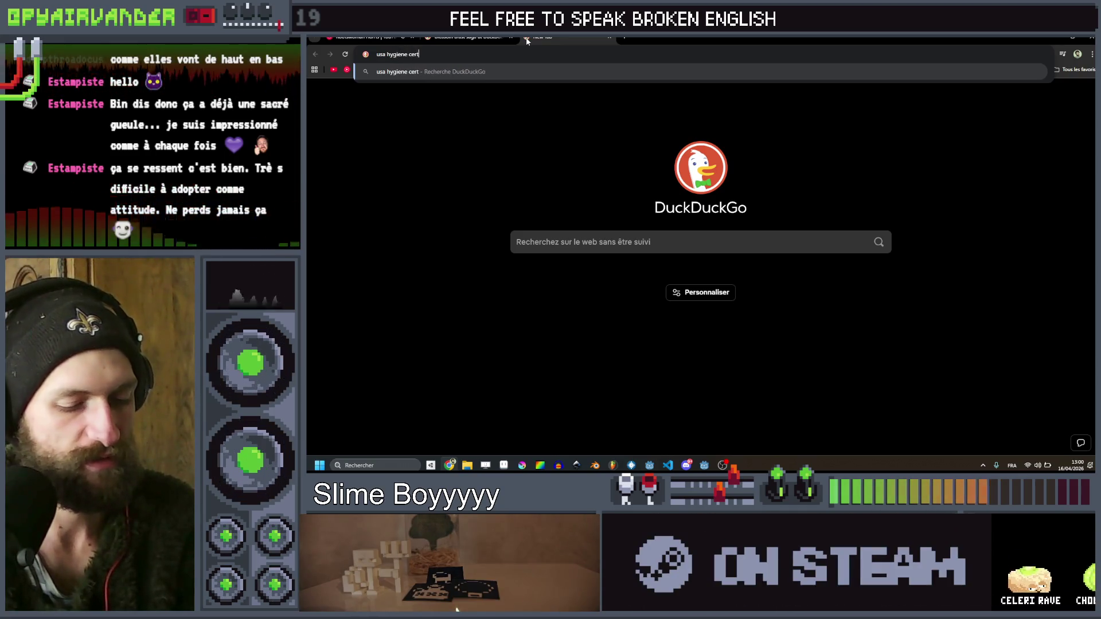
text(ificate rest)
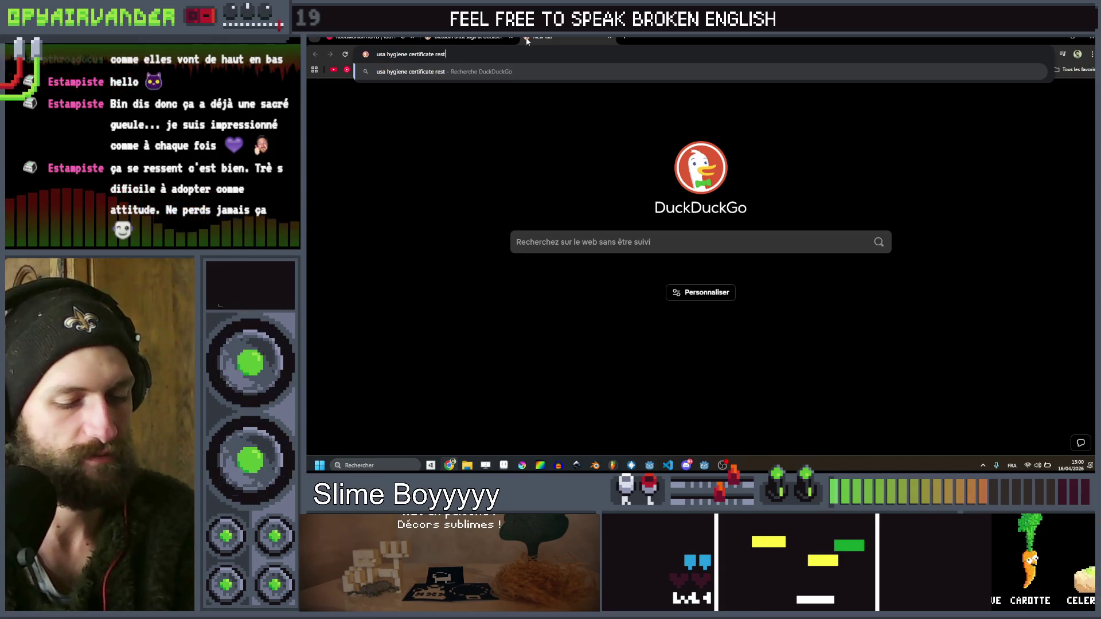
text(aurant)
key(Return)
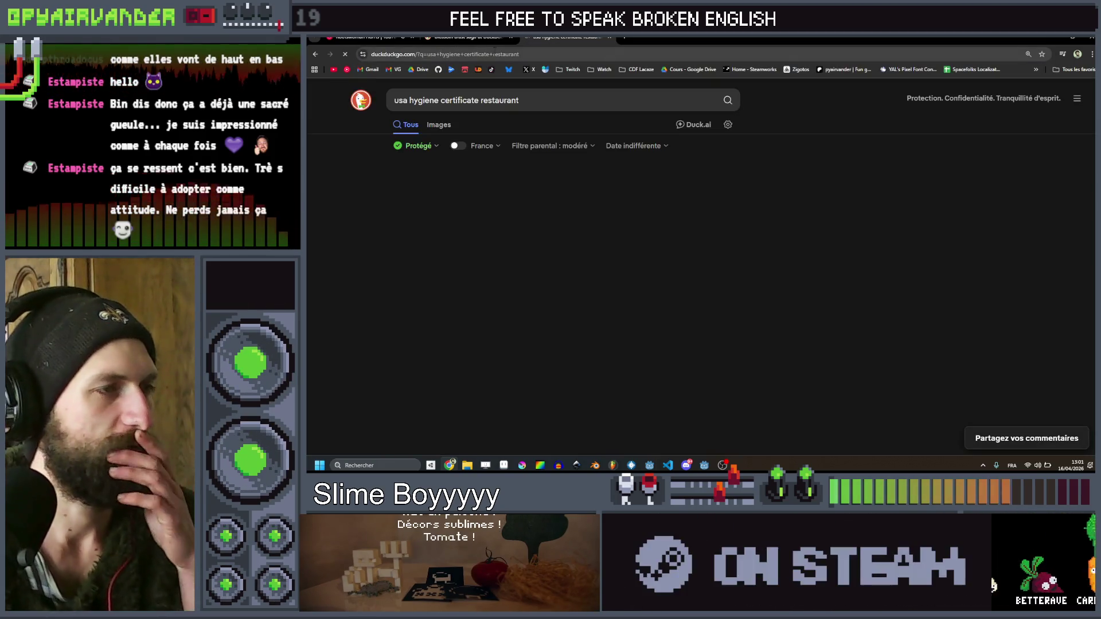
click(436, 130)
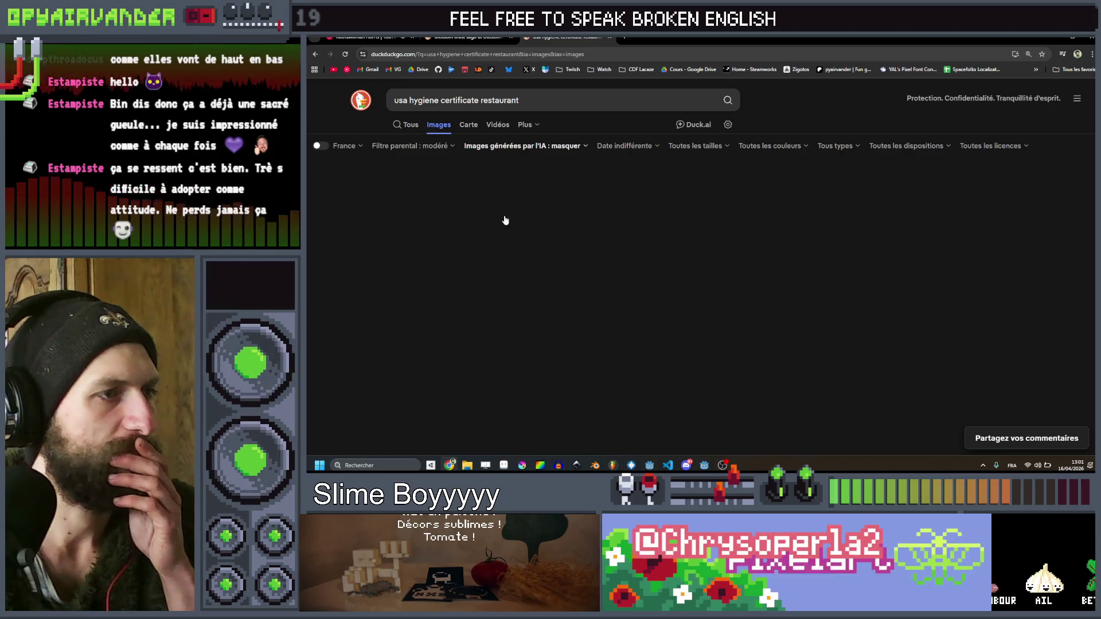
Preview the Food Hygiene Rating image, browse more results, then return to Aseprite
scroll(823, 156, down, 4)
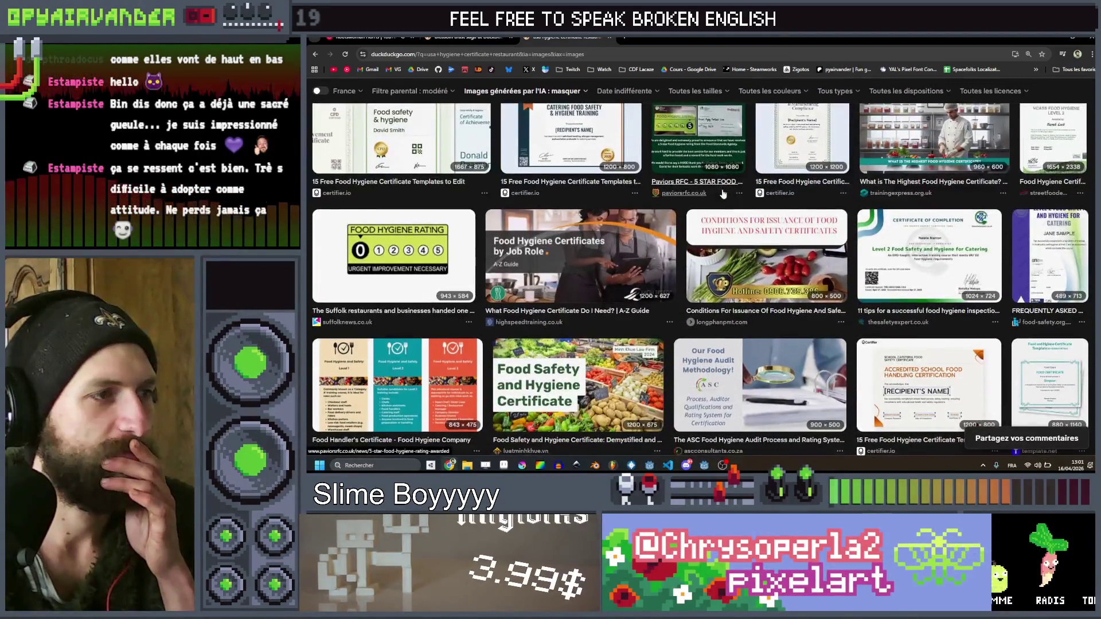
click(401, 254)
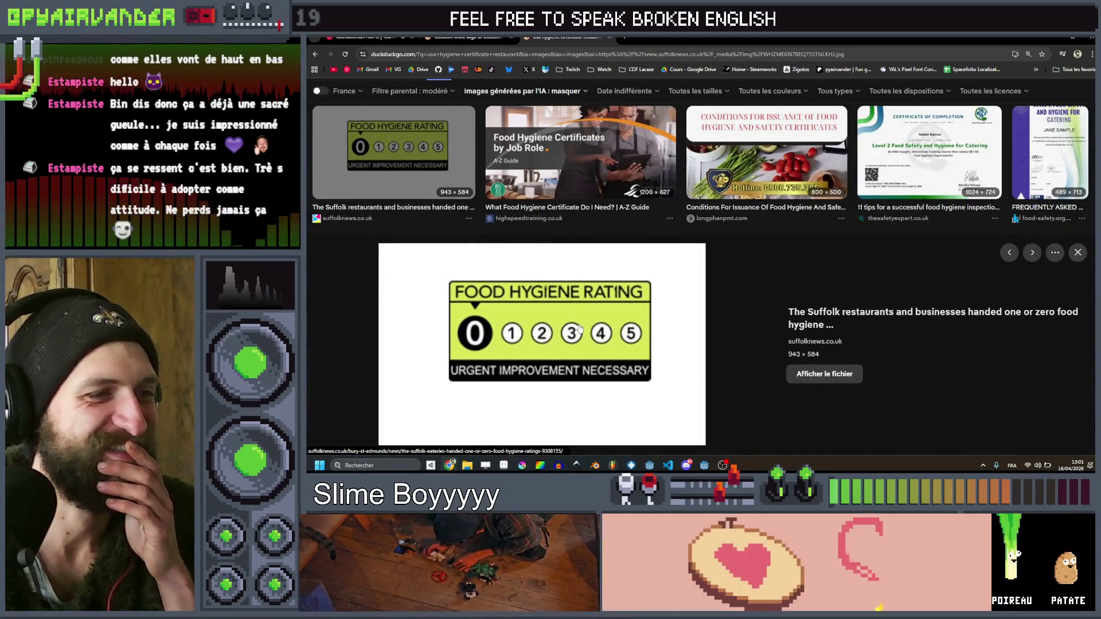
scroll(601, 222, down, 5)
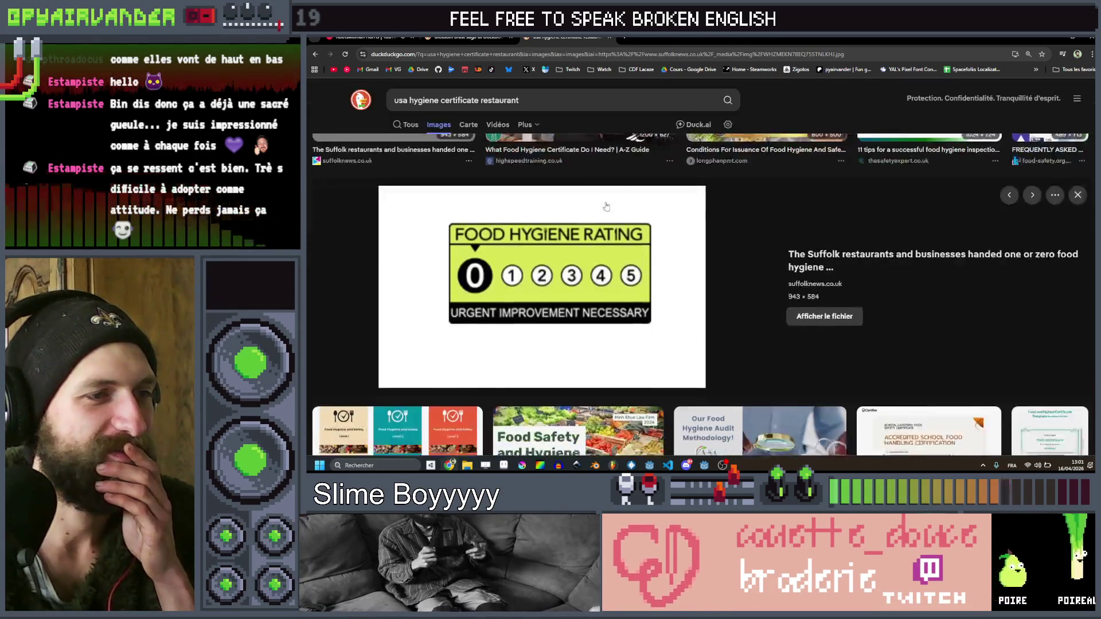
scroll(606, 203, up, 4)
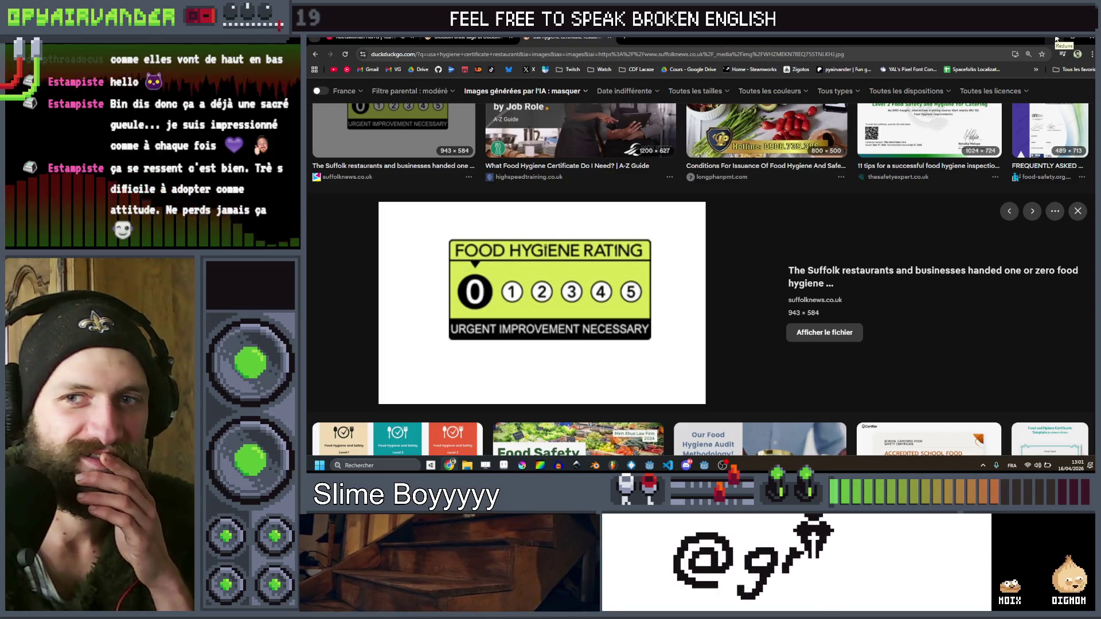
scroll(726, 223, down, 5)
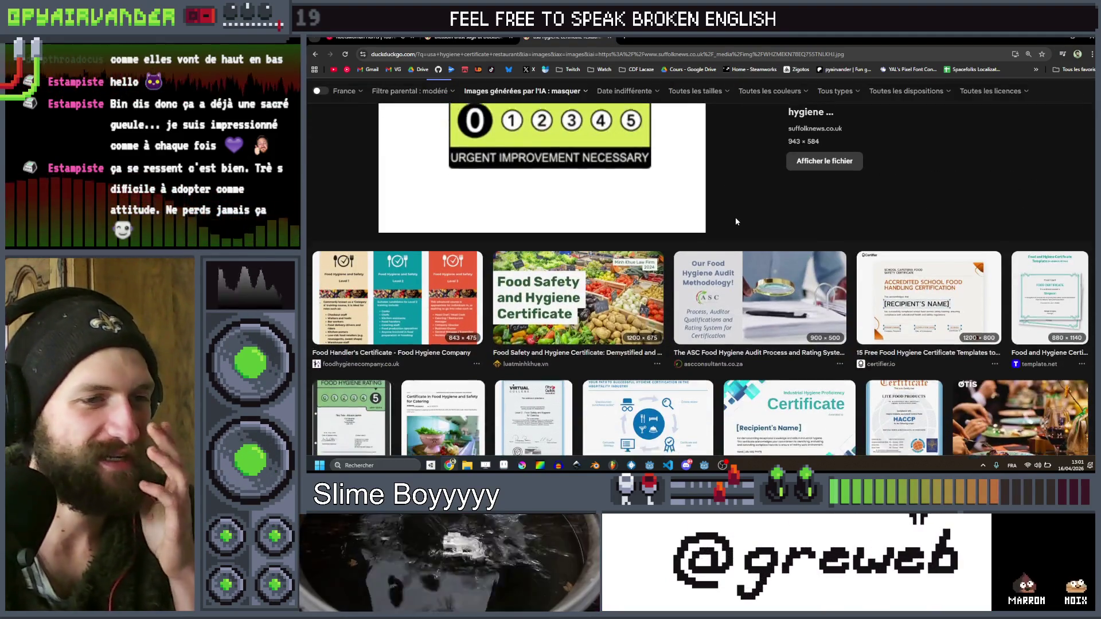
scroll(735, 228, down, 4)
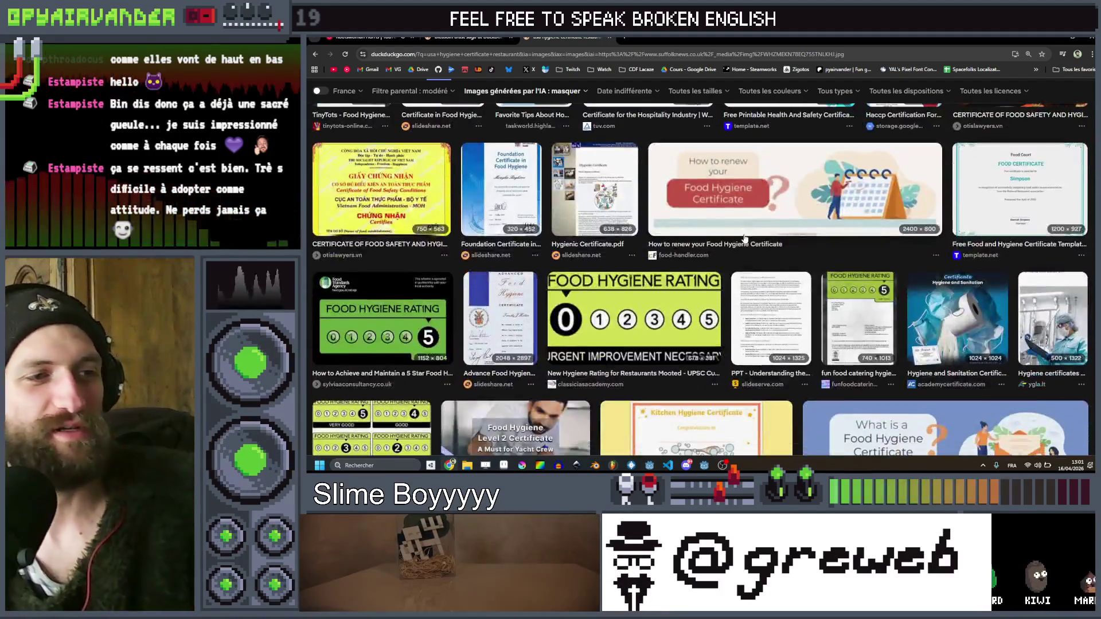
scroll(744, 238, down, 2)
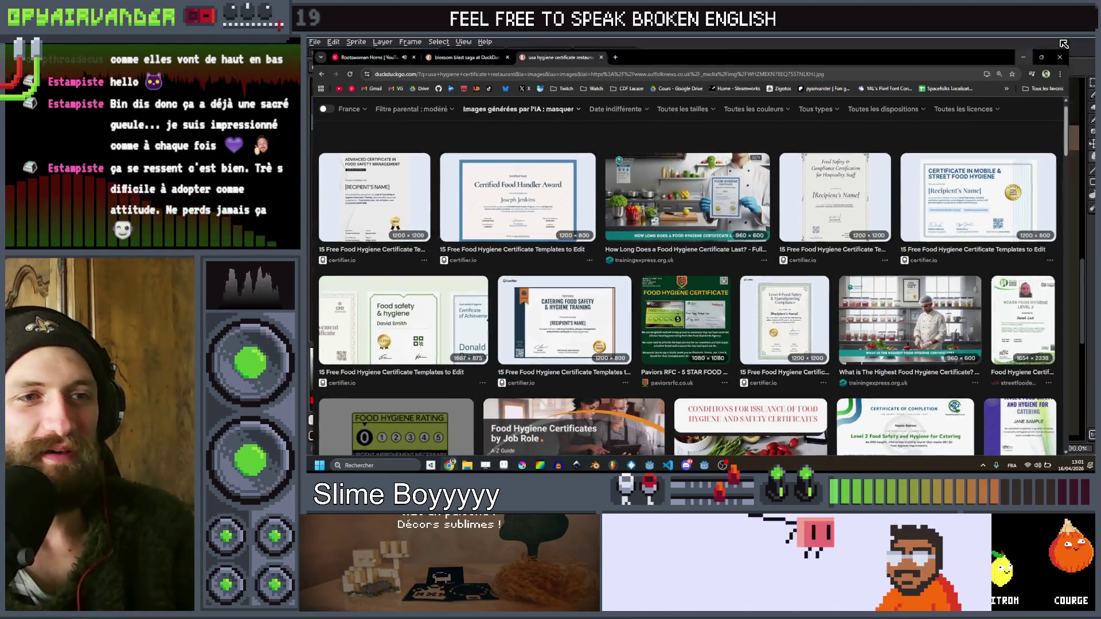
click(1062, 43)
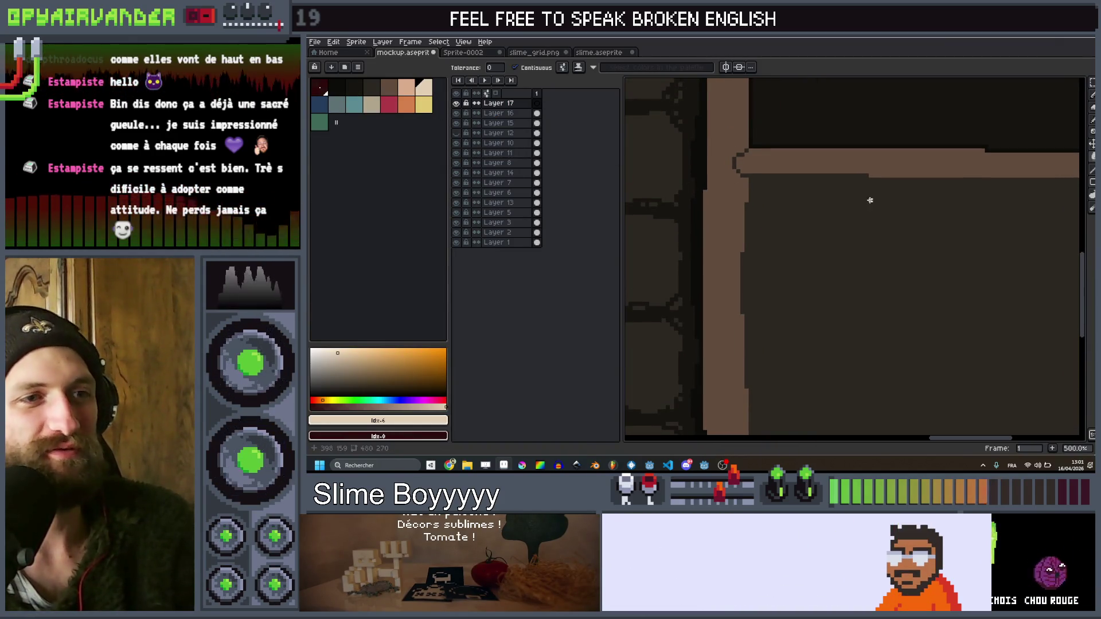
click(830, 215)
key(ctrl+z)
key(b)
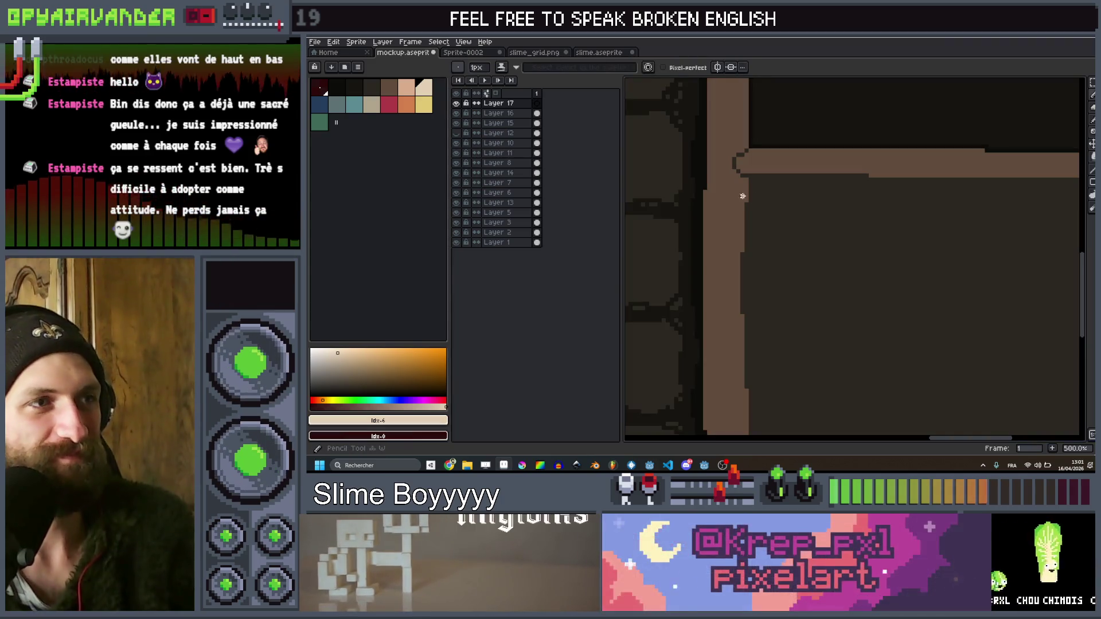
shift+click(763, 215)
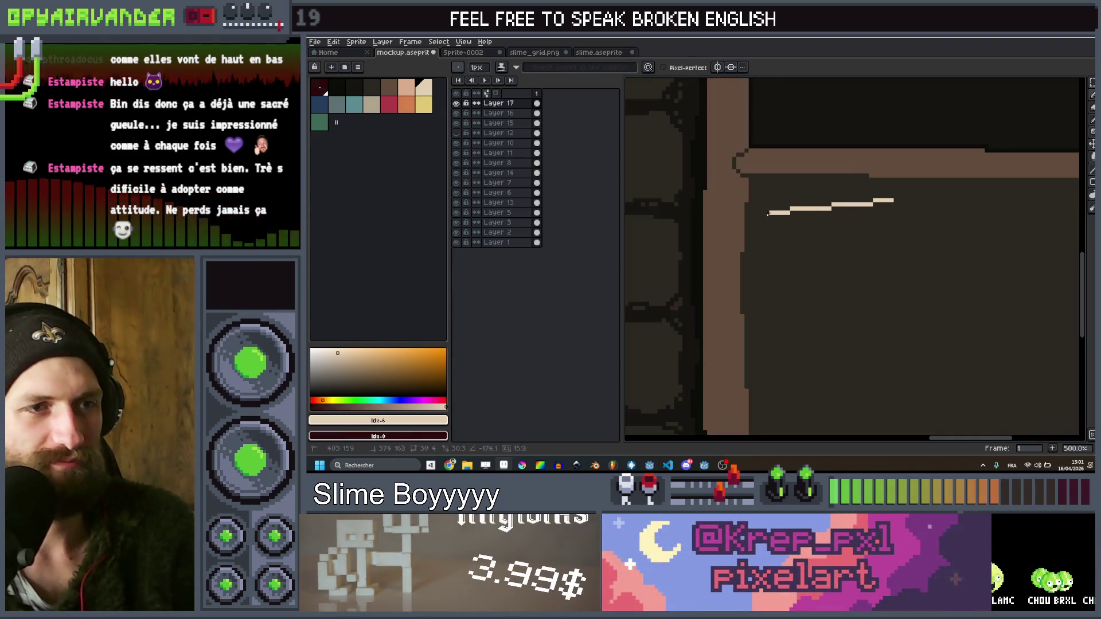
shift+click(758, 280)
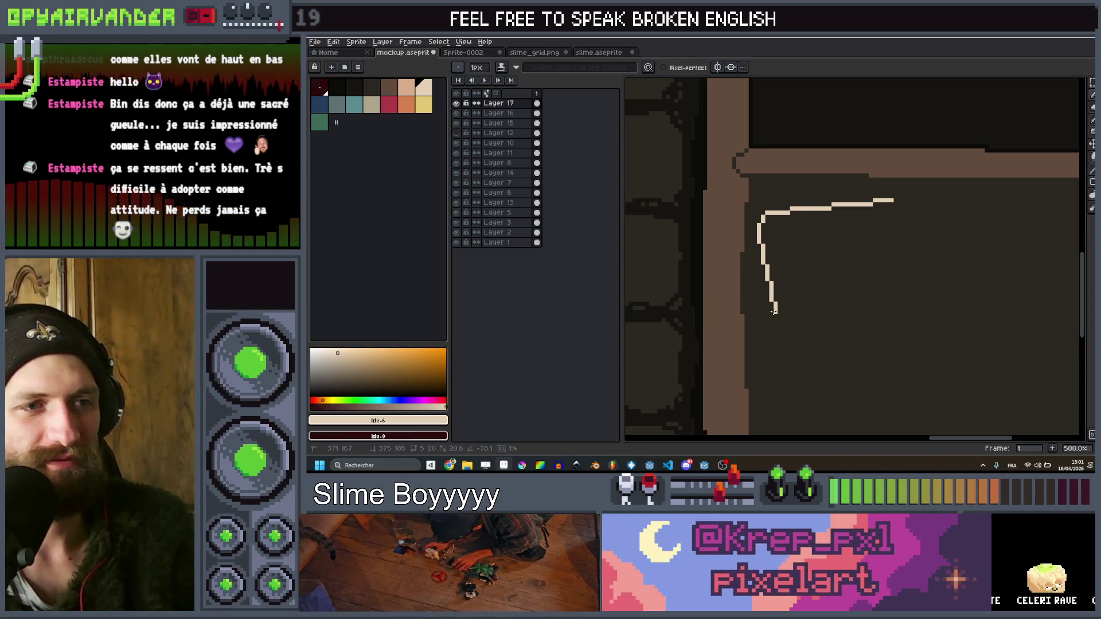
shift+click(789, 319)
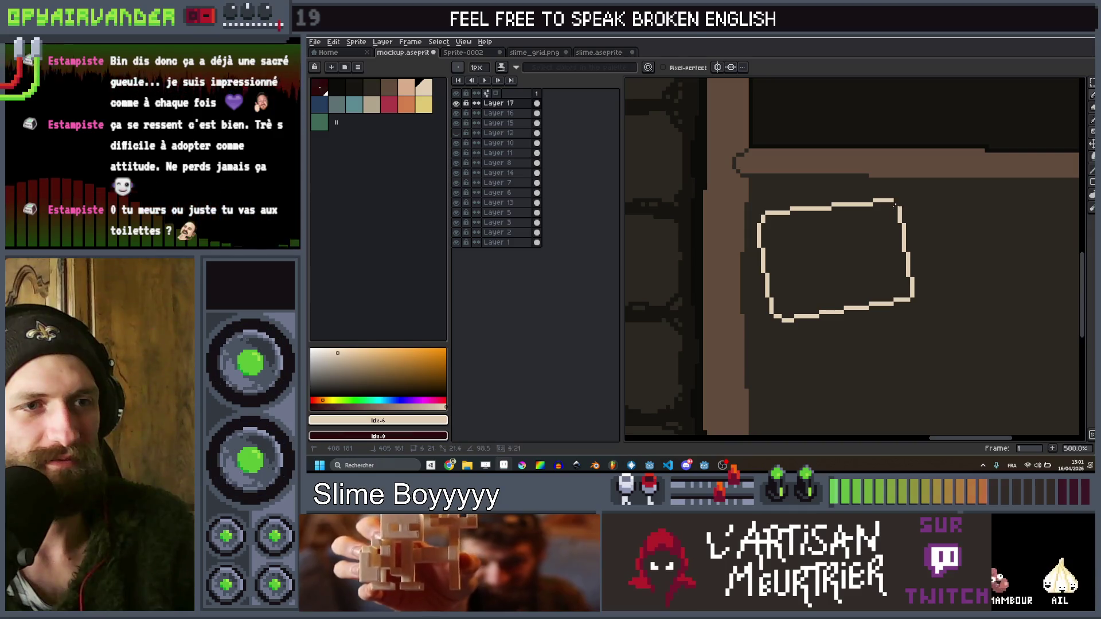
scroll(900, 206, down, 4)
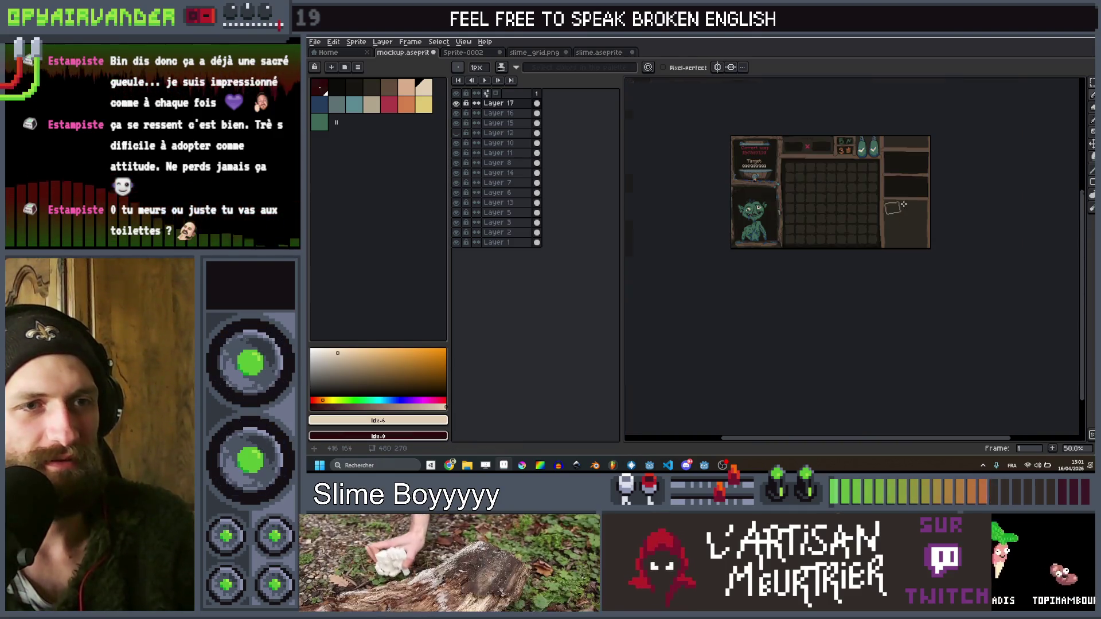
scroll(905, 208, up, 2)
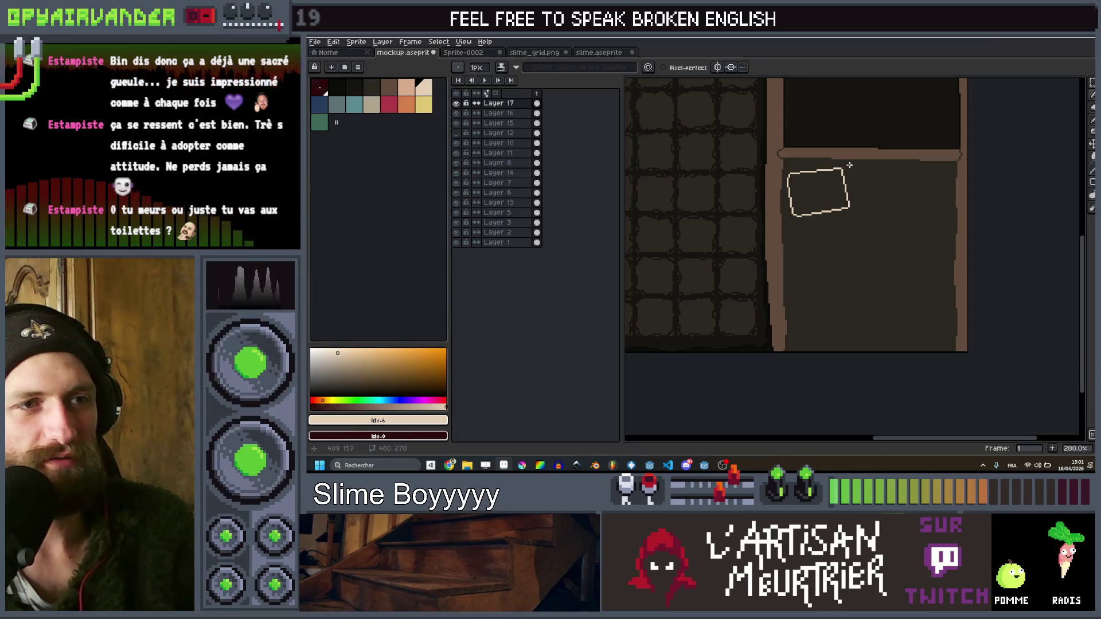
key(ctrl+z)
key(ctrl+z)
scroll(857, 170, down, 2)
scroll(844, 175, up, 1)
key(b)
scroll(844, 175, up, 1)
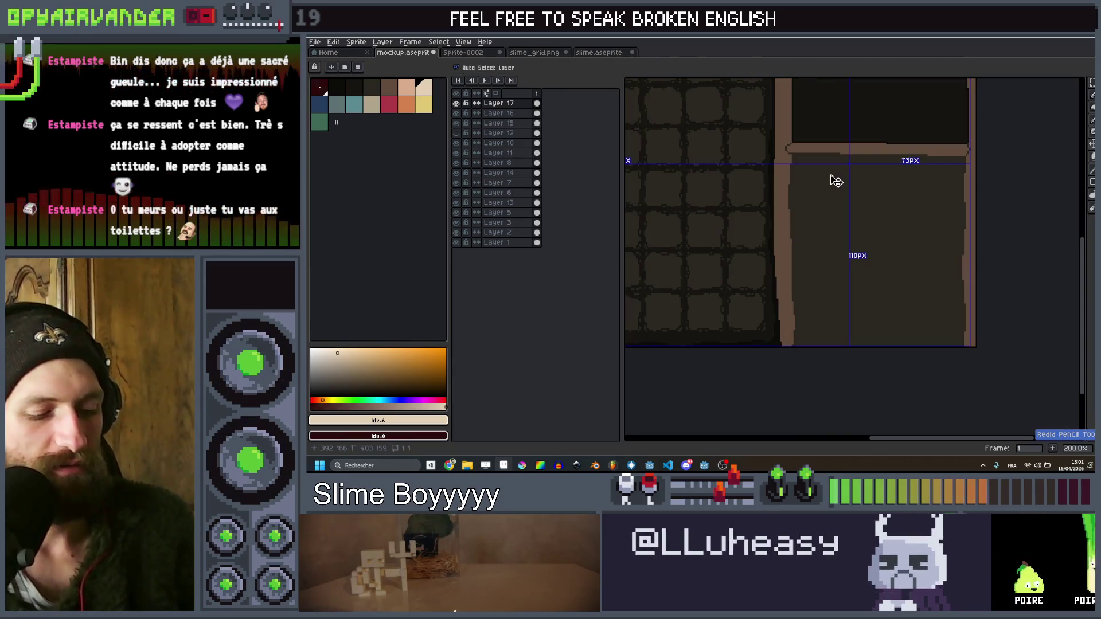
Draw a cream rectangle outline inside the right panel's lower compartment and recentre the view on it
click(1092, 182)
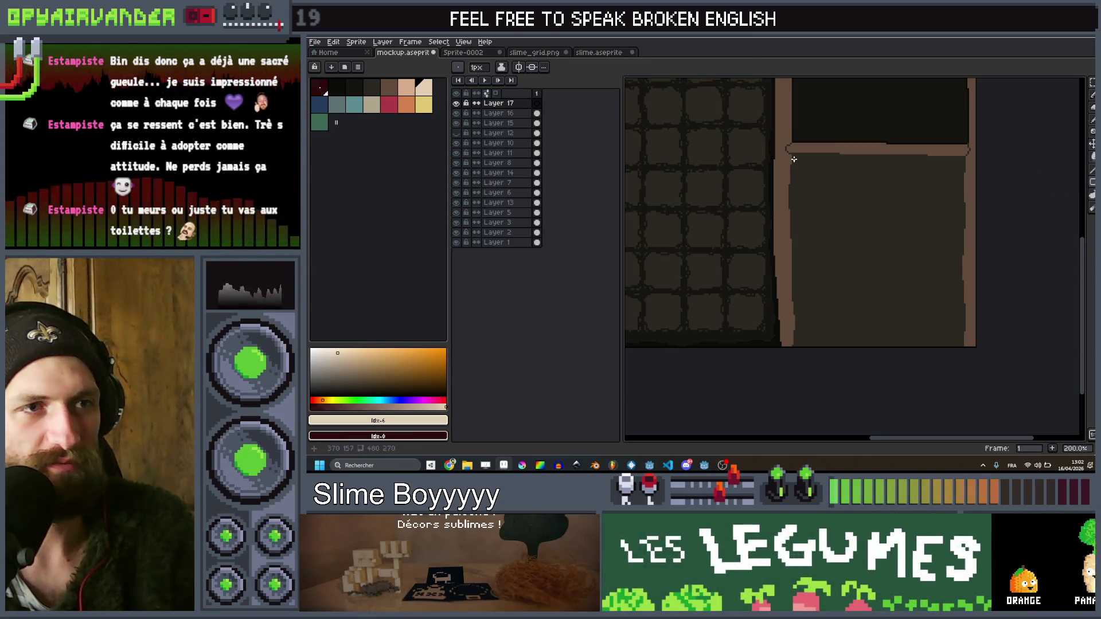
mouse_move(794, 159)
mouse_down()
mouse_move(950, 342)
mouse_move(960, 342)
mouse_move(951, 342)
mouse_move(958, 330)
mouse_up()
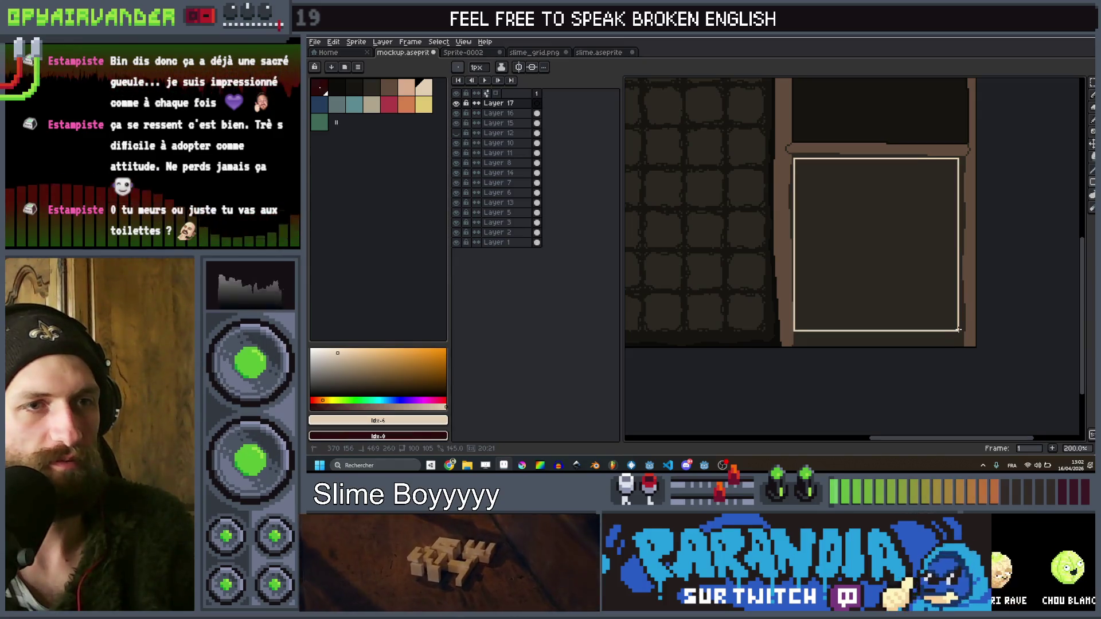
key(v)
click(902, 304)
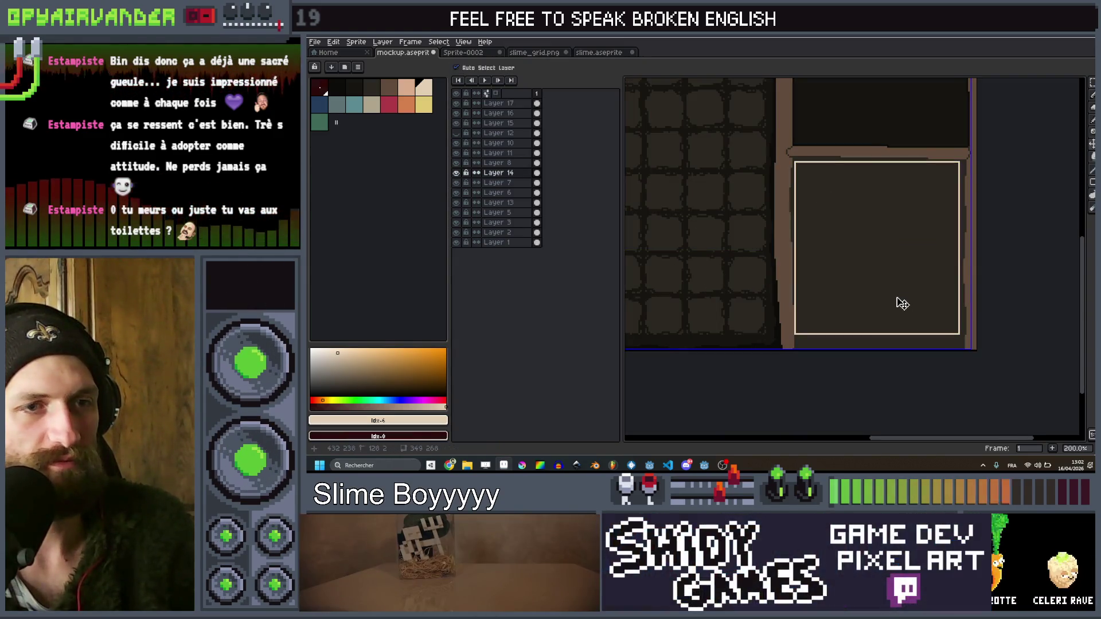
scroll(848, 169, up, 1)
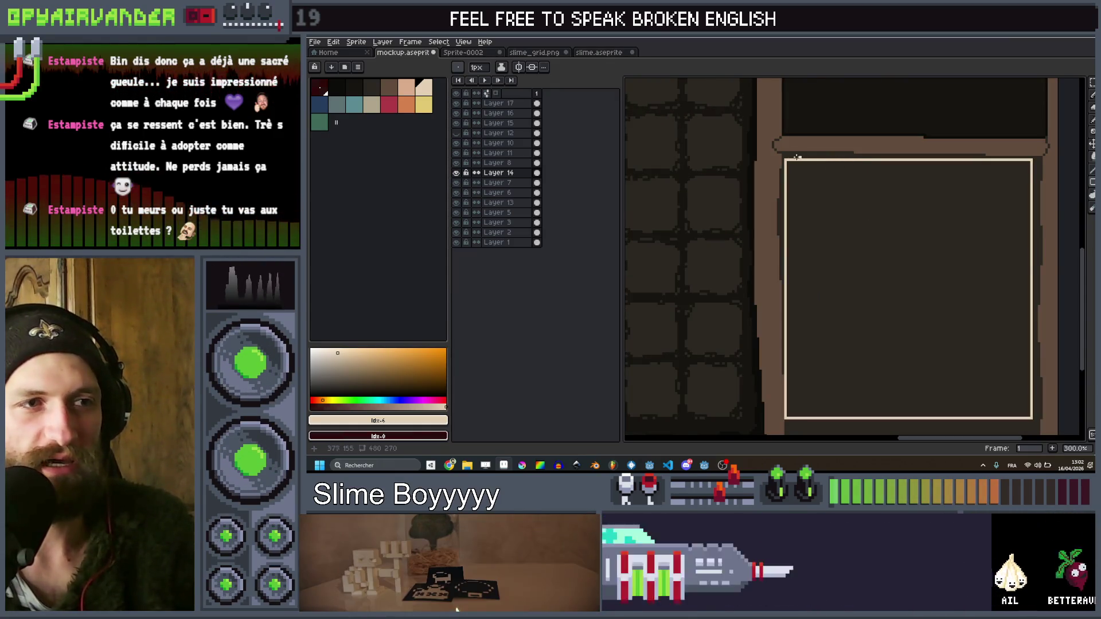
scroll(844, 164, down, 1)
drag(811, 189, 822, 190)
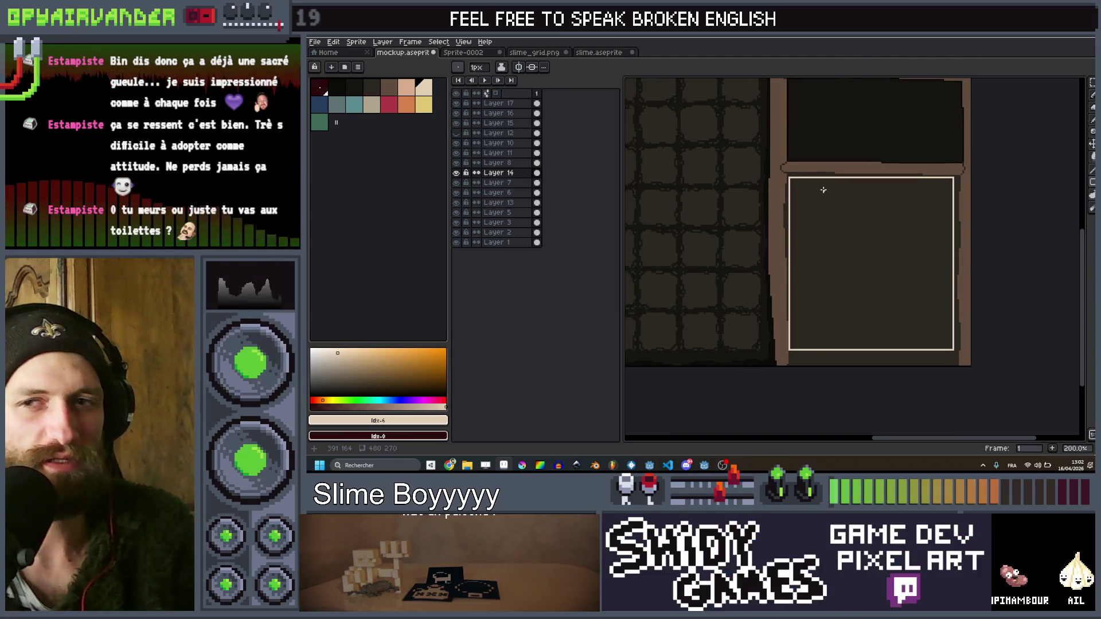
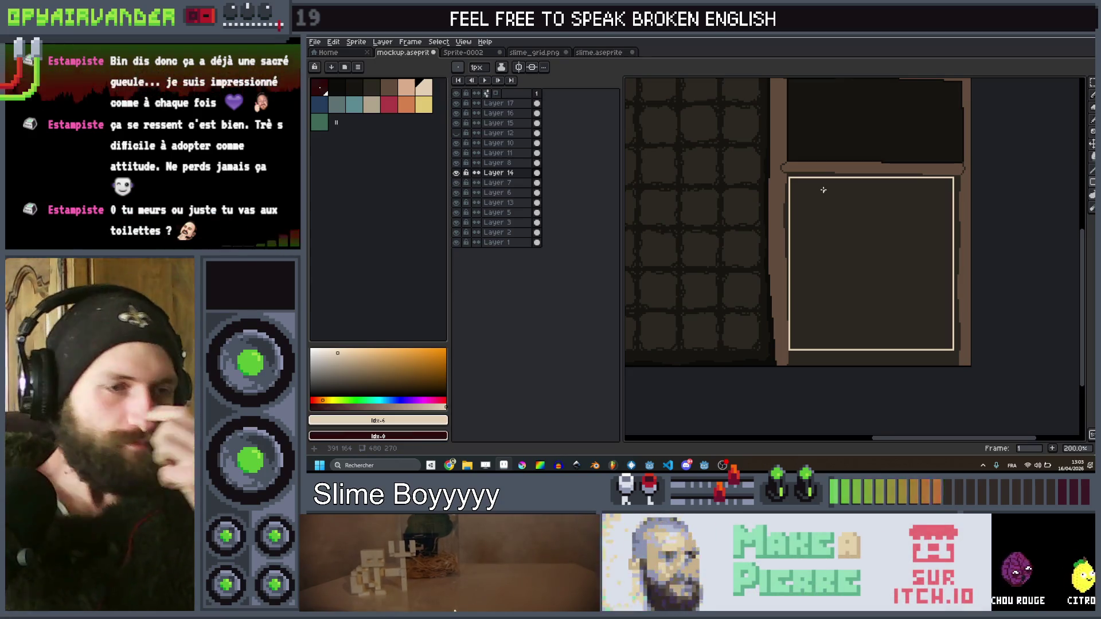
Shift the cream-outlined panel on Layer 17 one pixel to the right with the Move tool
scroll(823, 190, up, 1)
key(v)
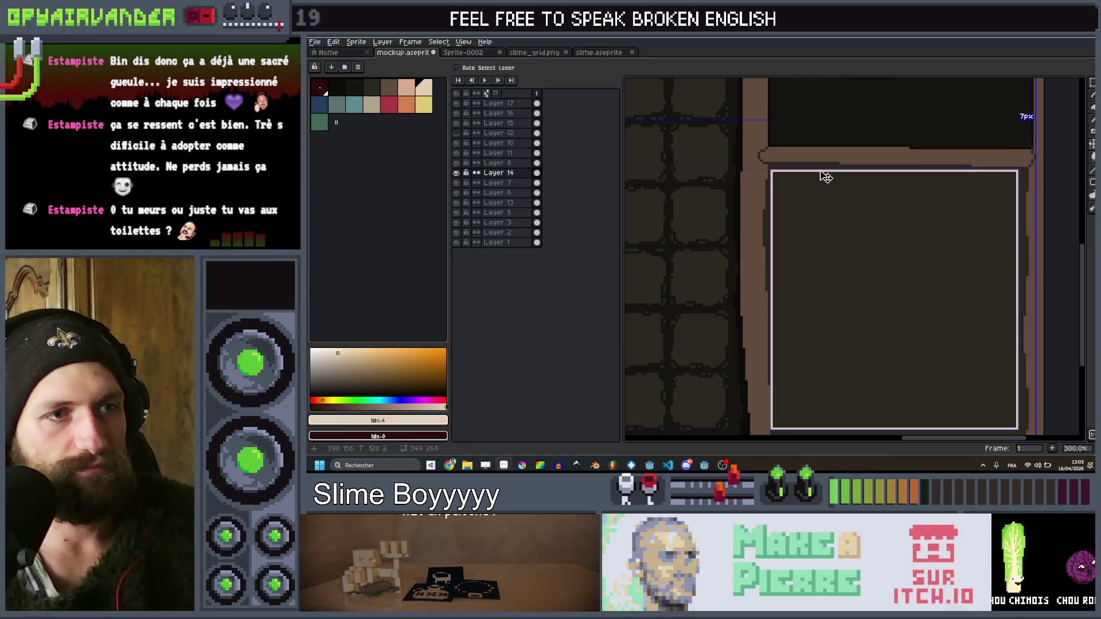
drag(825, 178, 829, 177)
key(b)
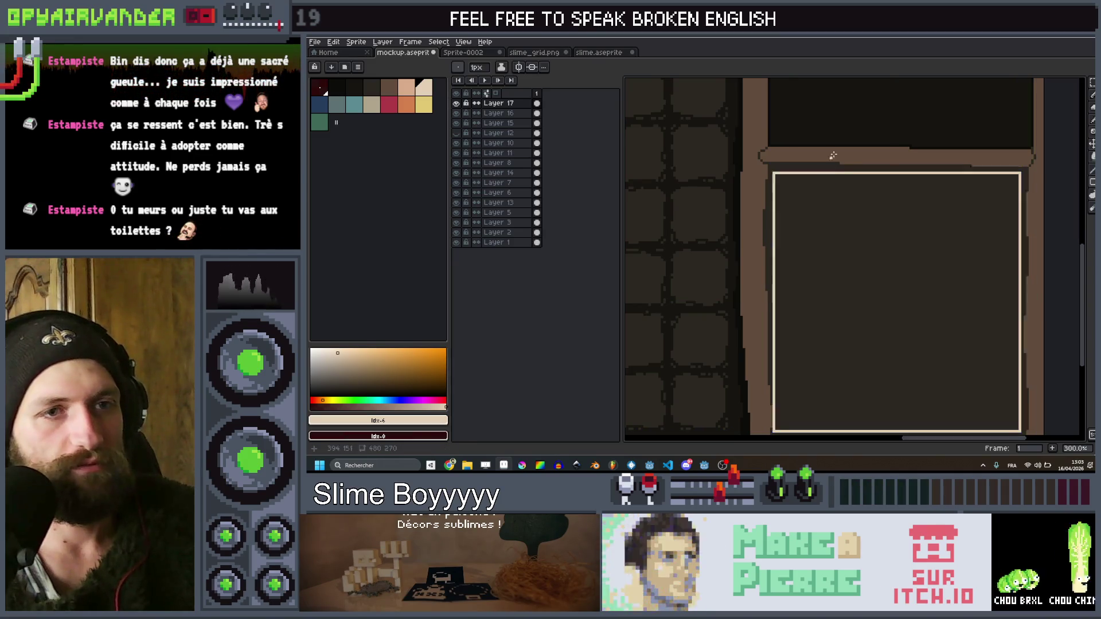
scroll(828, 178, down, 2)
scroll(831, 183, up, 1)
drag(833, 187, 794, 170)
scroll(769, 140, up, 2)
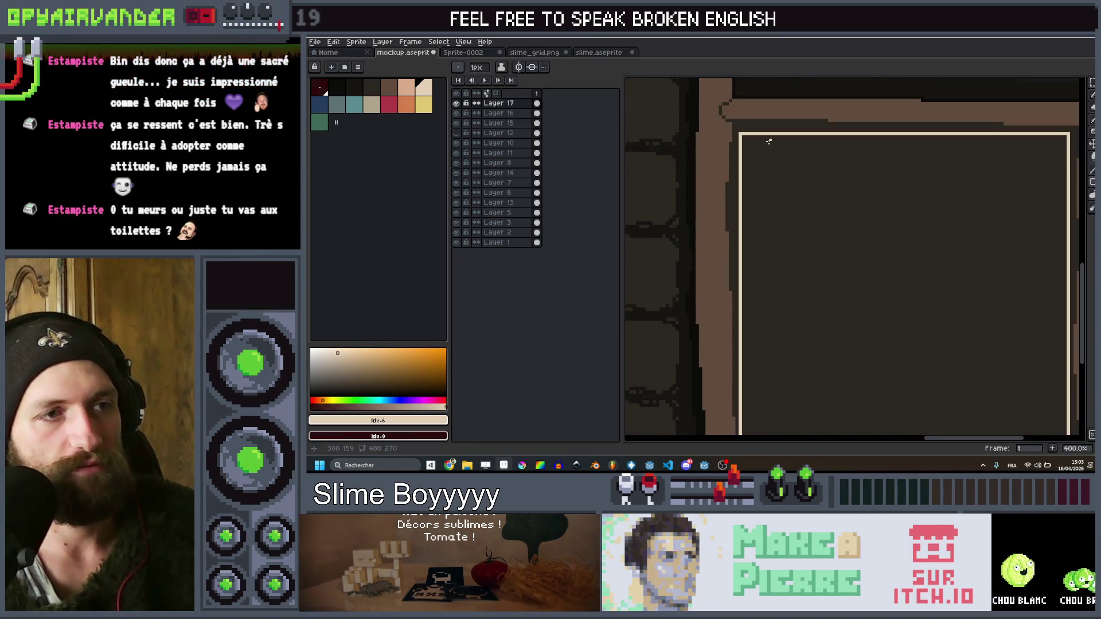
scroll(769, 140, down, 2)
scroll(771, 149, up, 2)
key(m)
scroll(851, 216, down, 2)
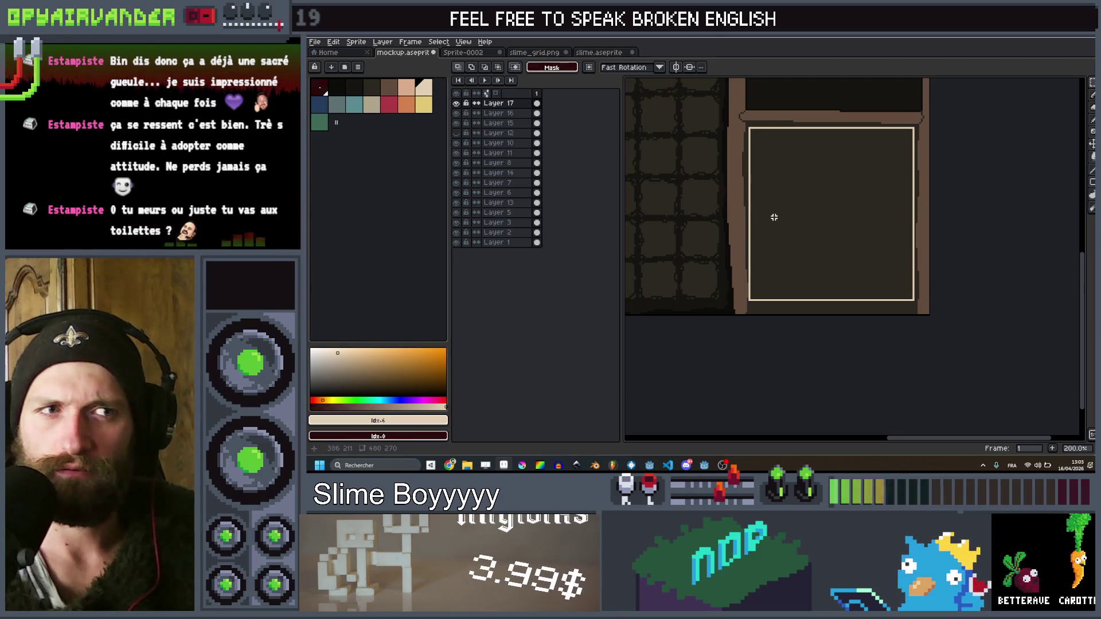
scroll(783, 221, up, 2)
key(b)
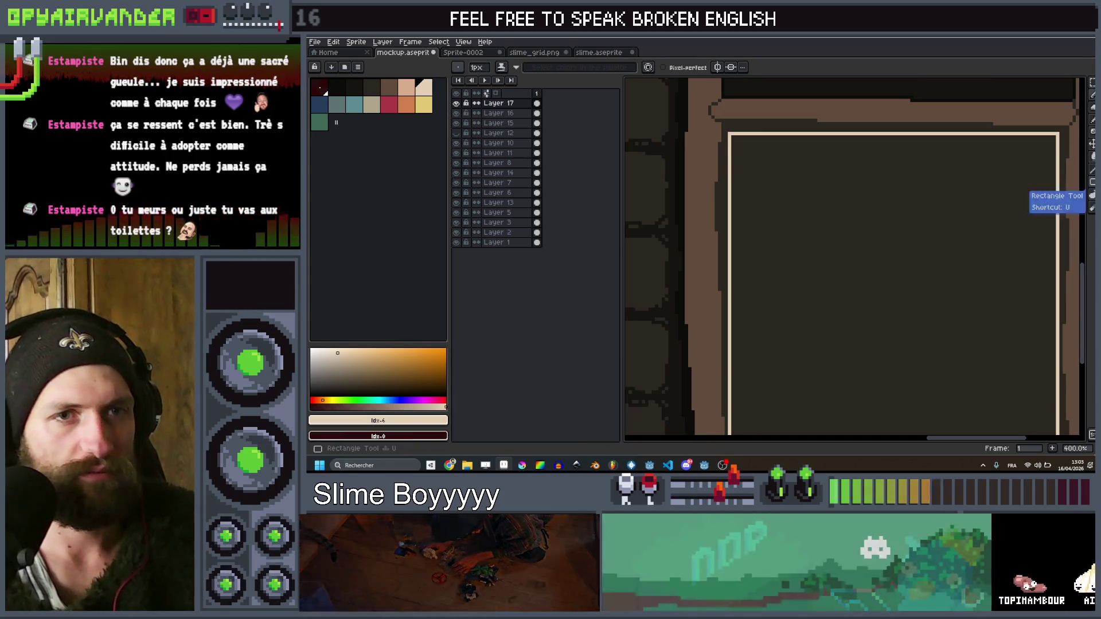
Turn the panel's top-left box into a custom brush with pattern aligned to source
click(1092, 182)
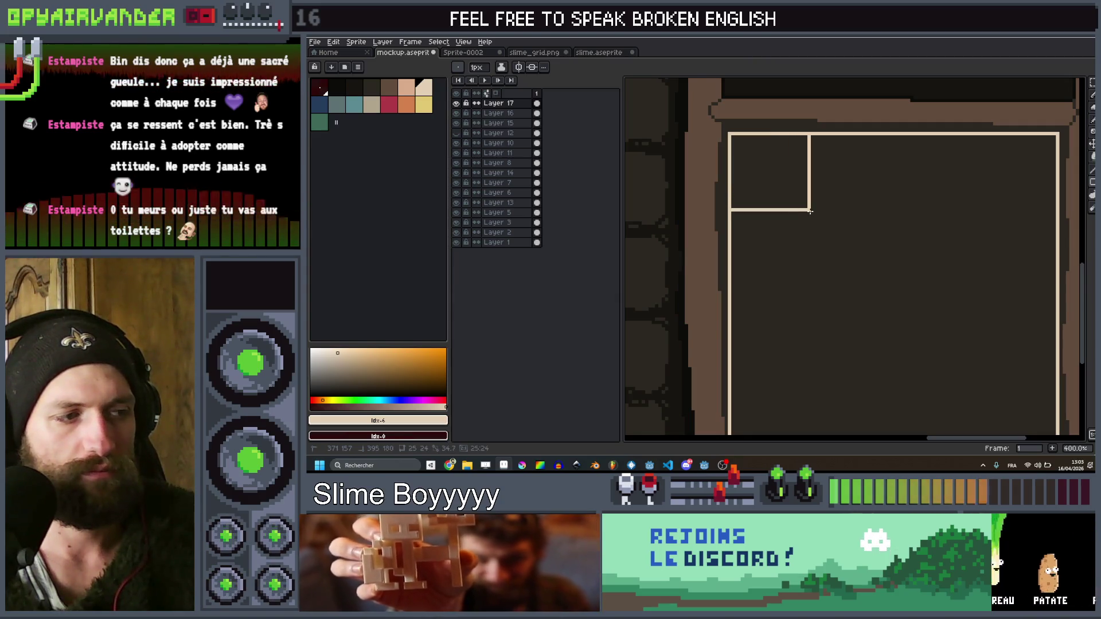
scroll(809, 214, down, 4)
scroll(803, 201, up, 5)
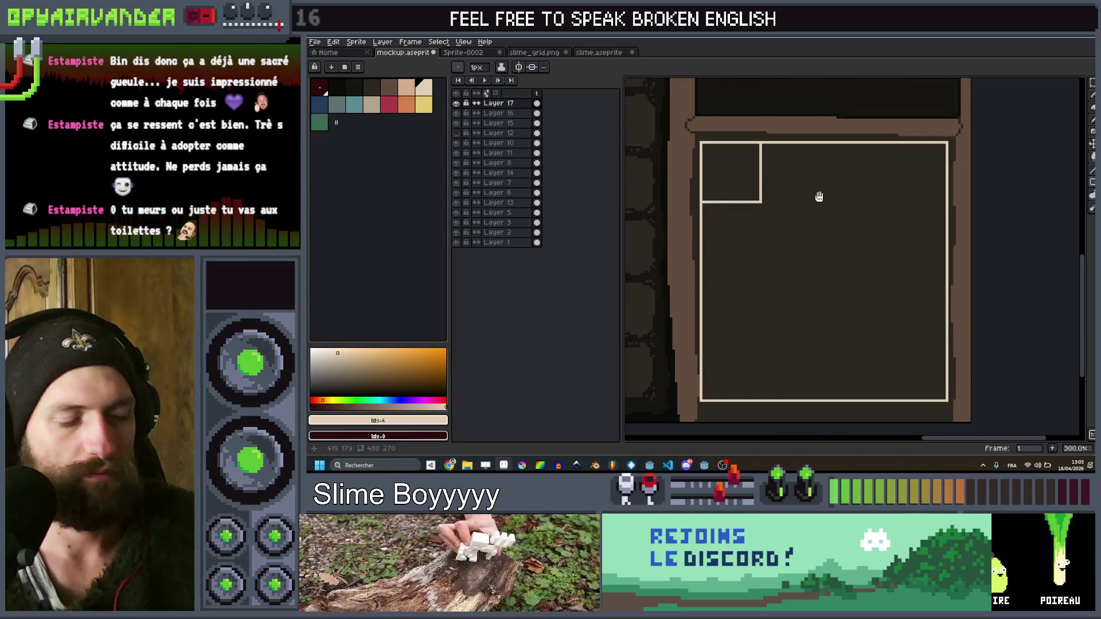
key(m)
drag(759, 217, 664, 121)
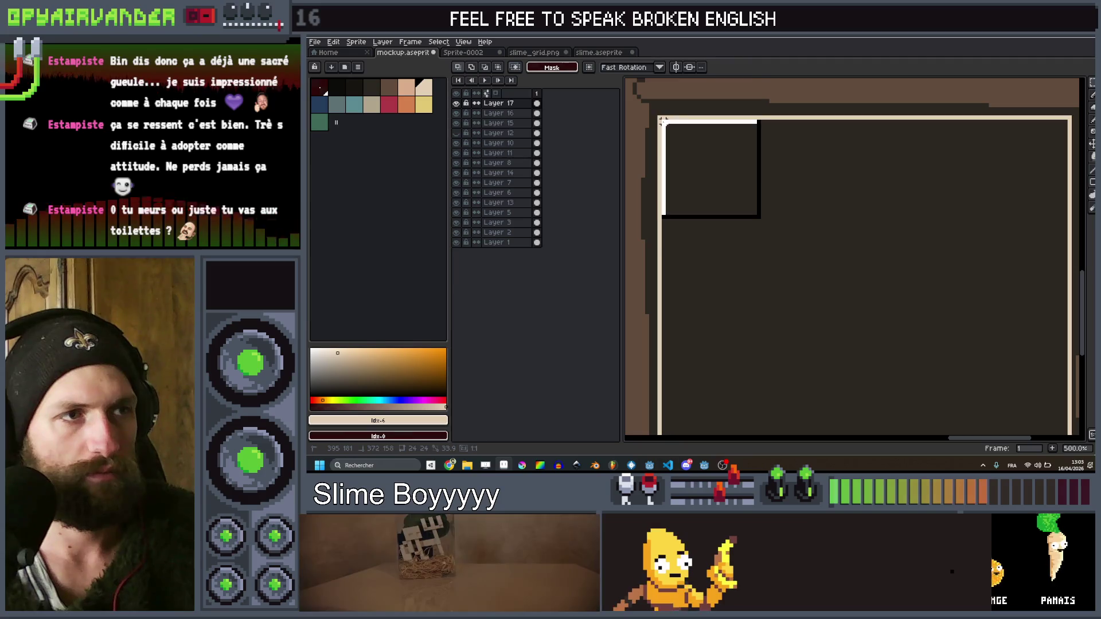
key(b)
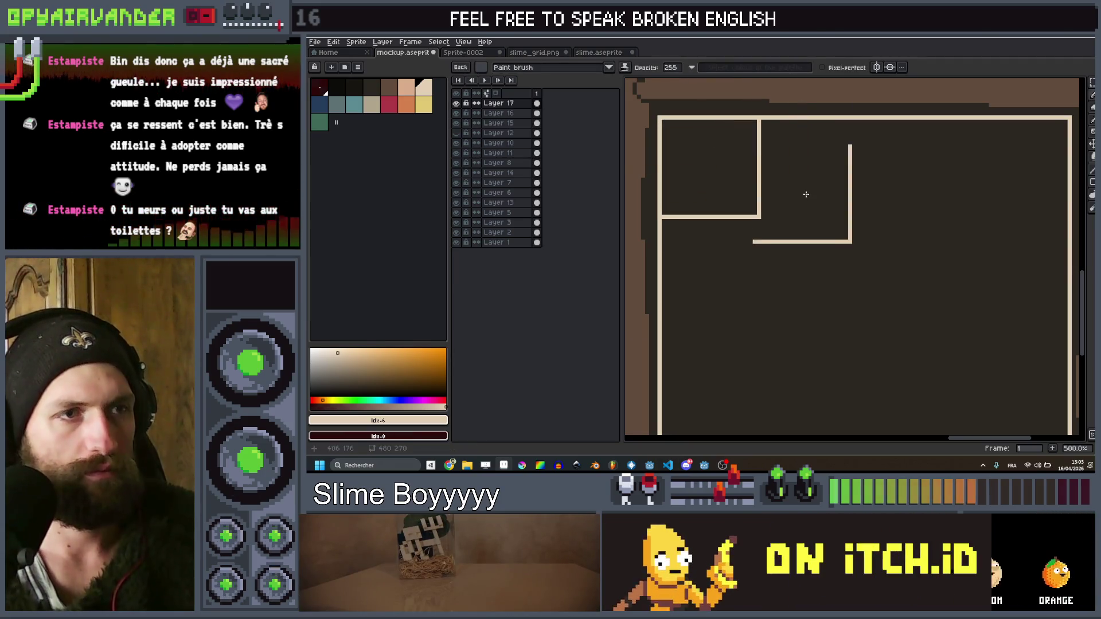
click(558, 67)
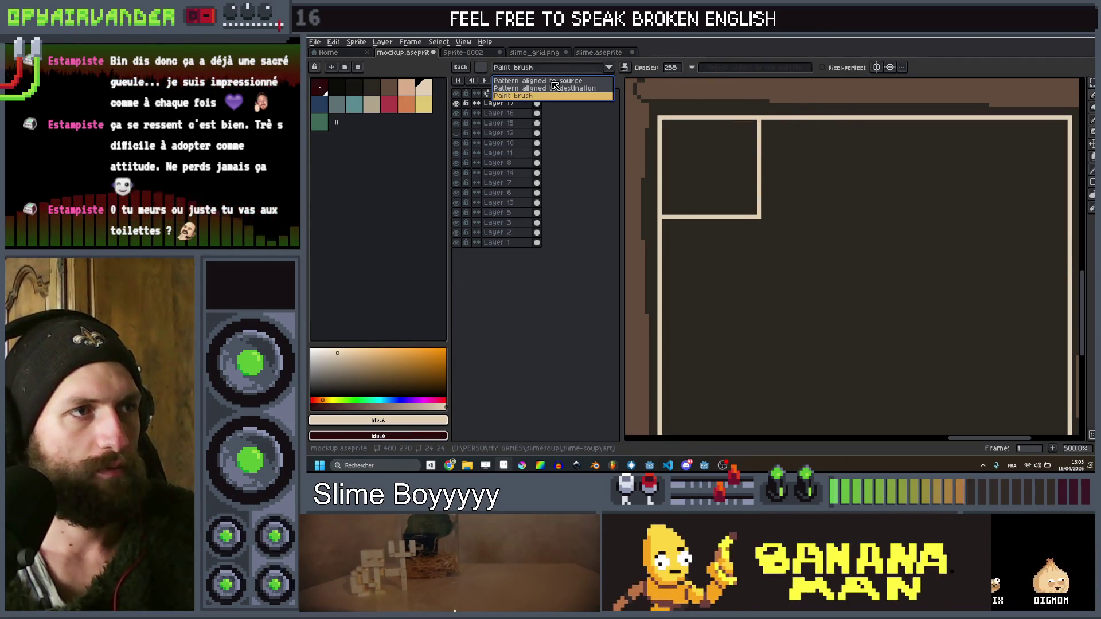
click(555, 81)
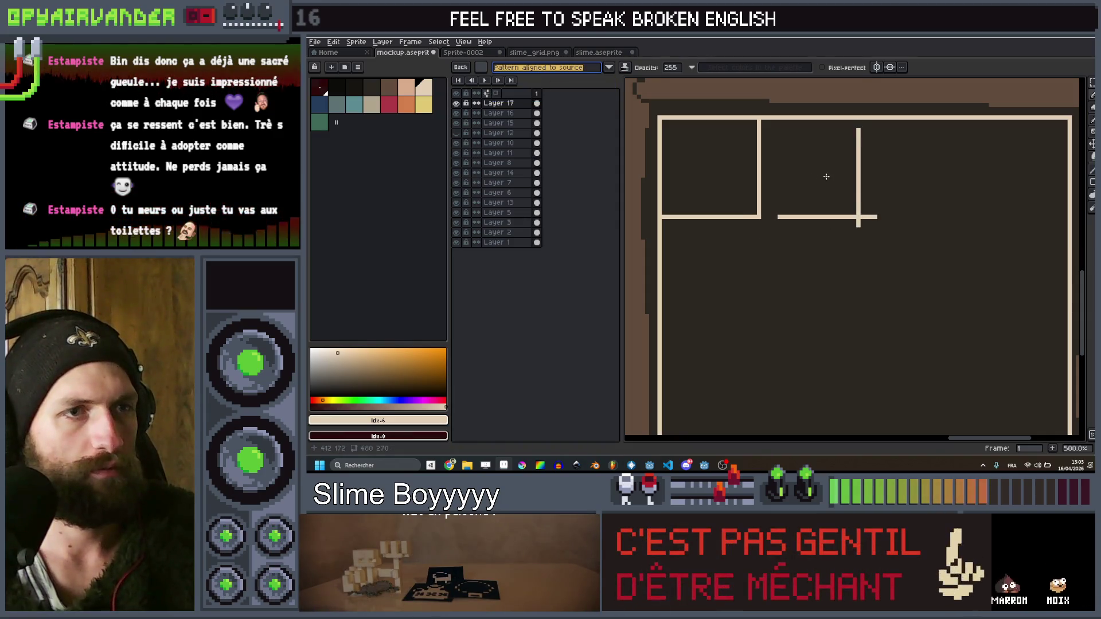
Stamp the box brush along the panel's top row, undoing a stray column and line
drag(812, 169, 937, 169)
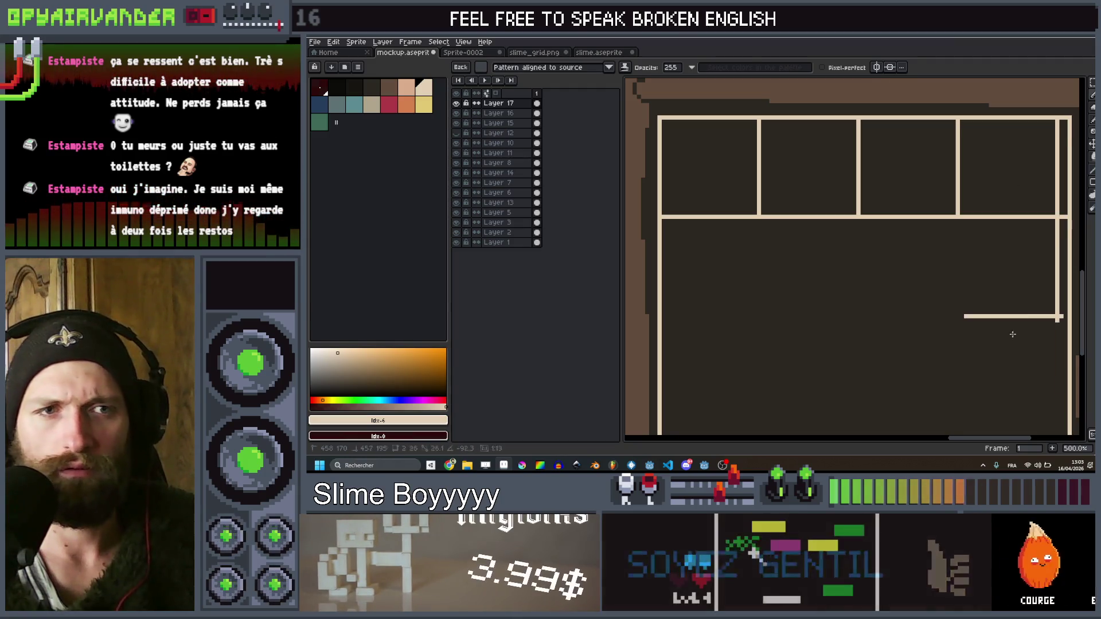
scroll(1009, 298, down, 3)
shift+click(1005, 296)
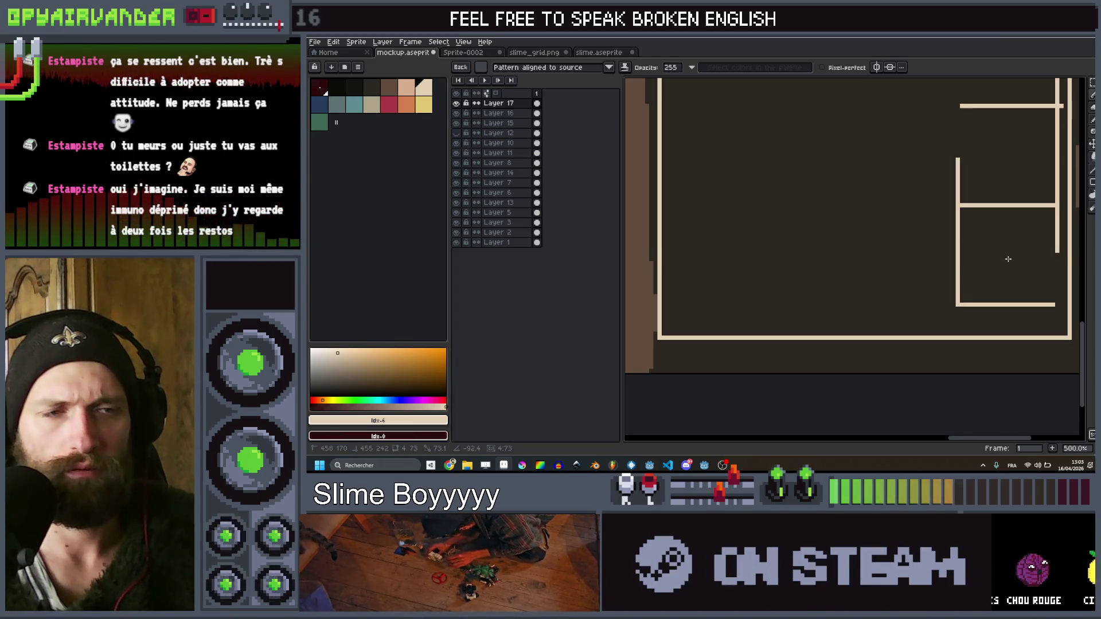
scroll(990, 228, down, 2)
key(v)
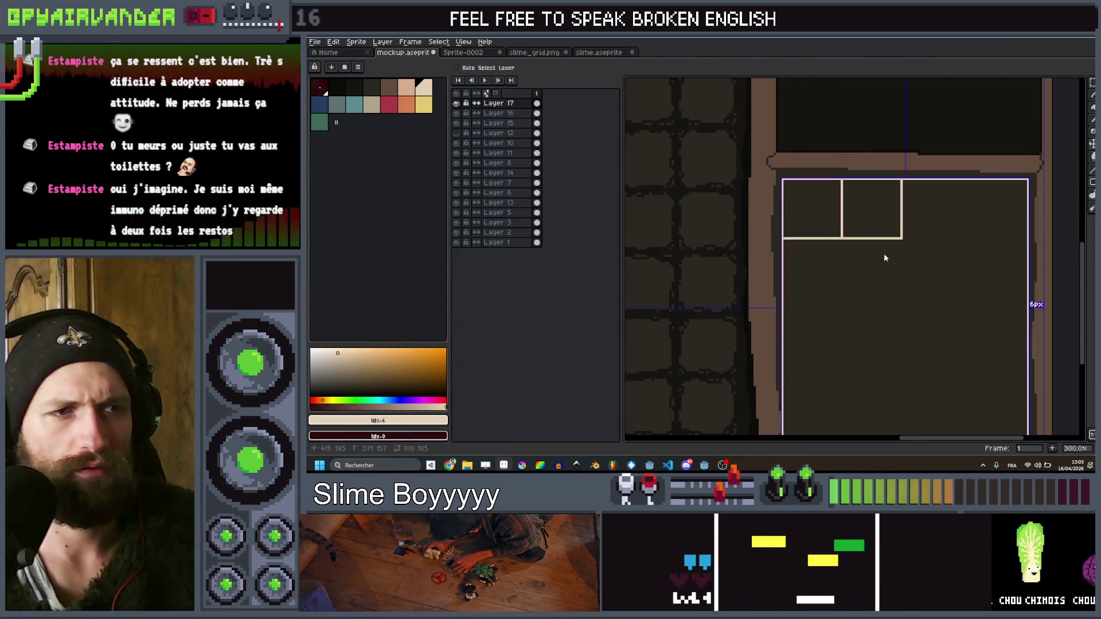
key(ctrl+z)
key(ctrl+z)
key(b)
mouse_move(902, 181)
mouse_down()
mouse_move(901, 238)
mouse_move(918, 238)
mouse_up()
key(ctrl+z)
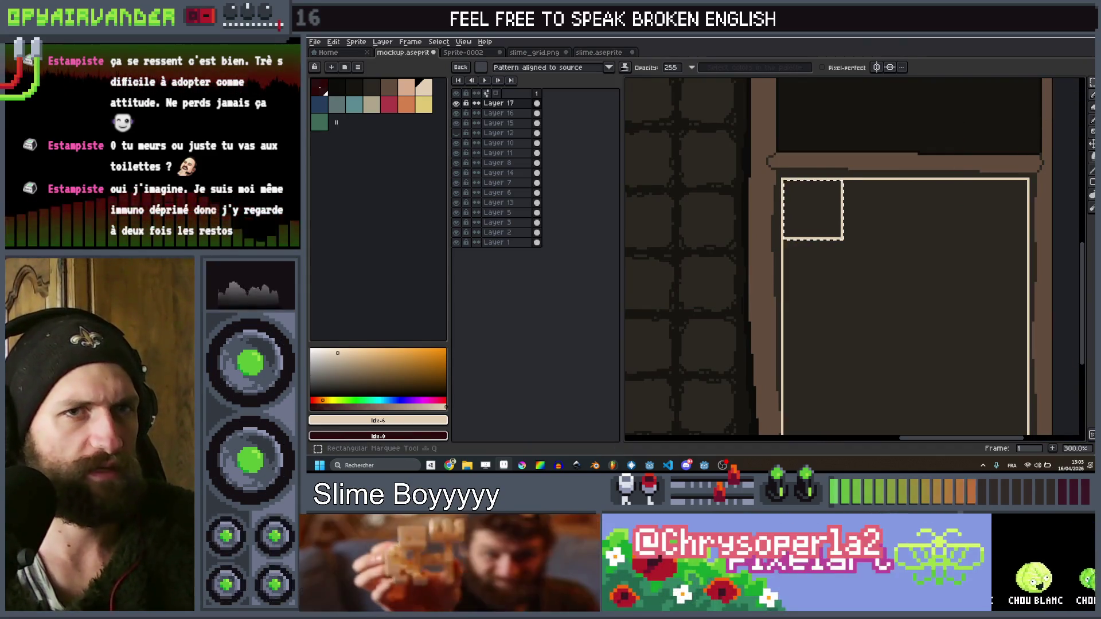
Reselect the full 25x25 top-left box and make it the custom brush again
click(1091, 82)
scroll(821, 198, up, 2)
drag(770, 170, 771, 198)
drag(851, 268, 946, 265)
key(b)
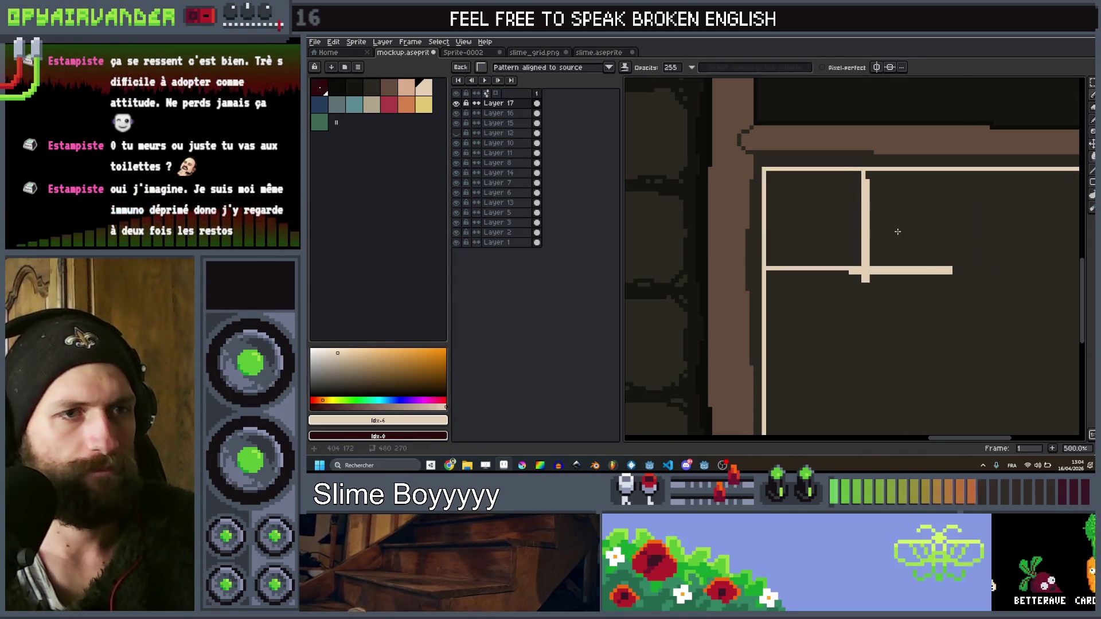
scroll(905, 240, down, 2)
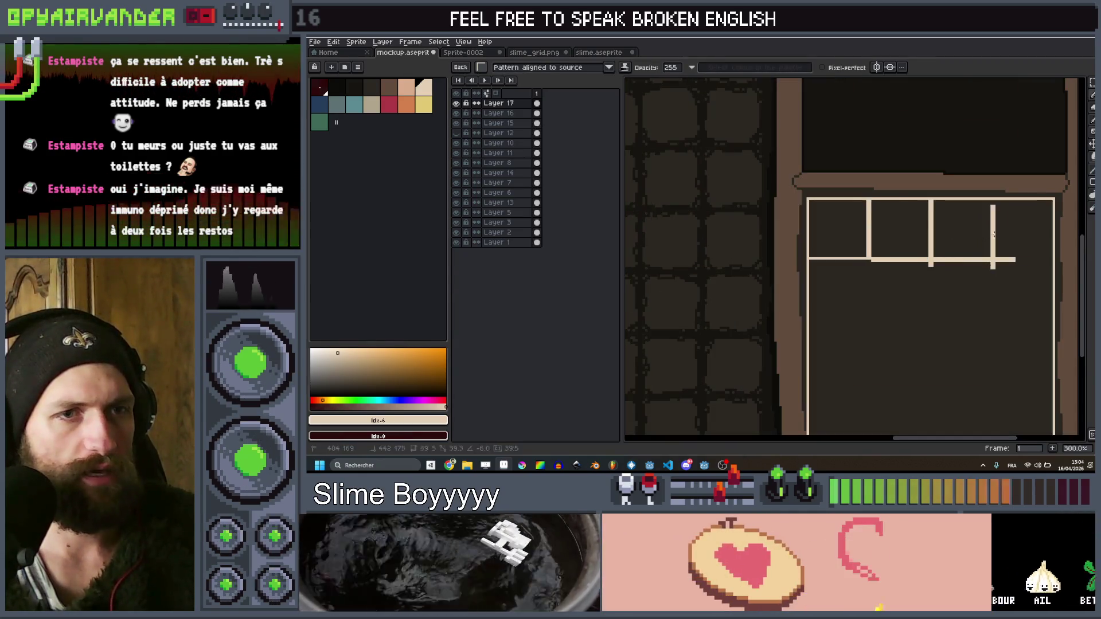
Stamp and draw the remaining cream cell walls down and across the panel
drag(1022, 229, 1011, 435)
scroll(1012, 401, down, 3)
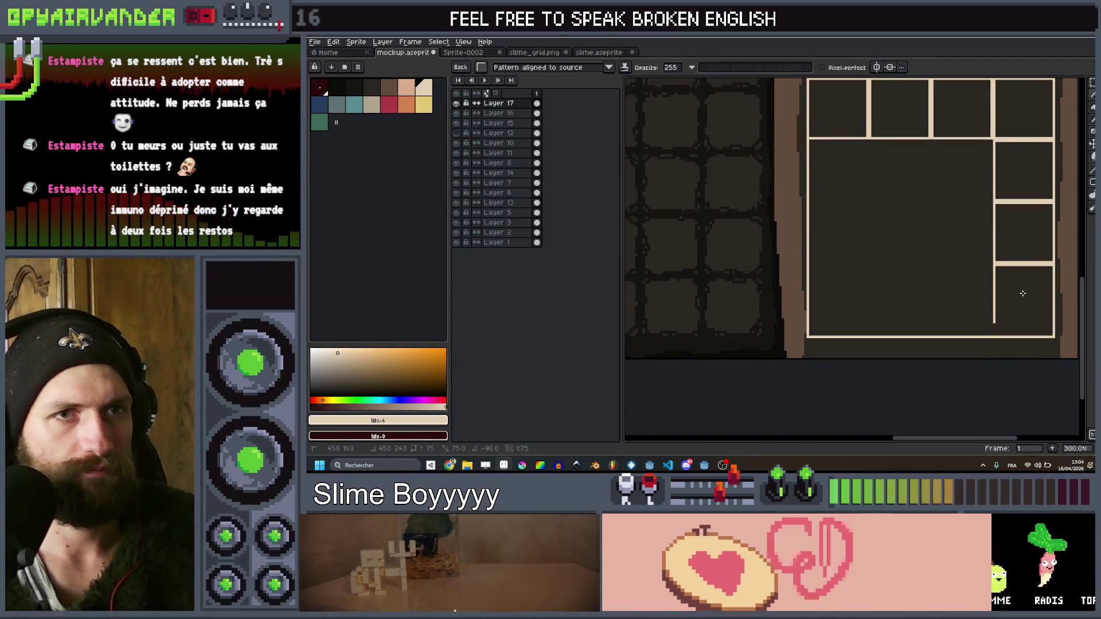
drag(994, 264, 969, 264)
drag(993, 200, 945, 200)
drag(932, 141, 932, 198)
mouse_move(868, 140)
mouse_down()
mouse_move(868, 194)
mouse_move(809, 200)
mouse_up()
drag(869, 200, 869, 264)
mouse_move(869, 264)
mouse_down()
mouse_move(809, 264)
mouse_move(868, 330)
mouse_up()
drag(868, 327, 808, 327)
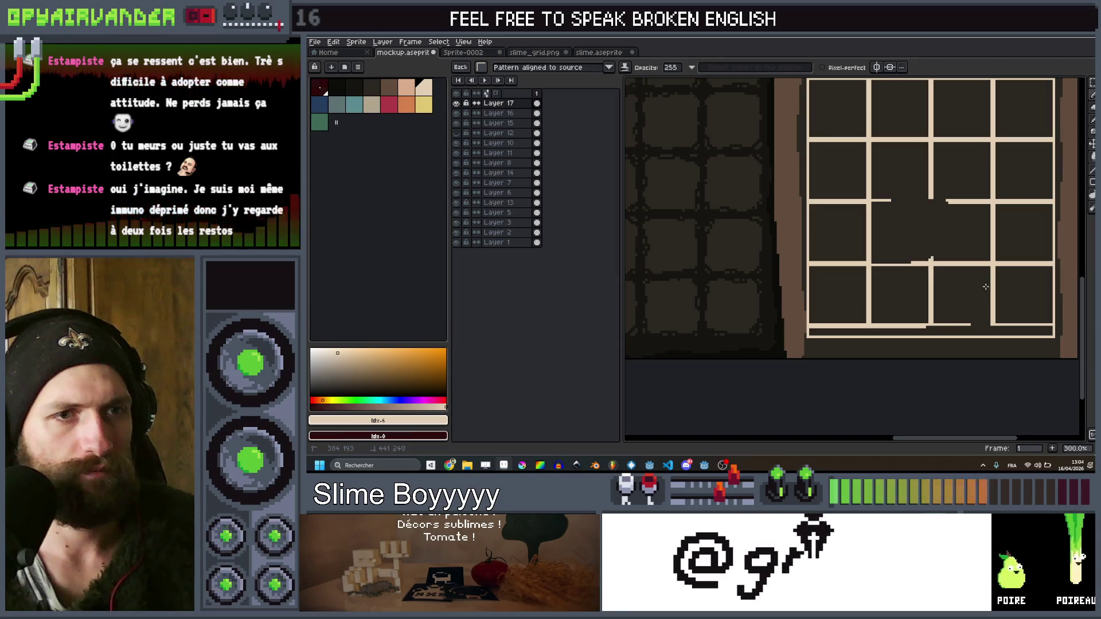
scroll(947, 246, down, 3)
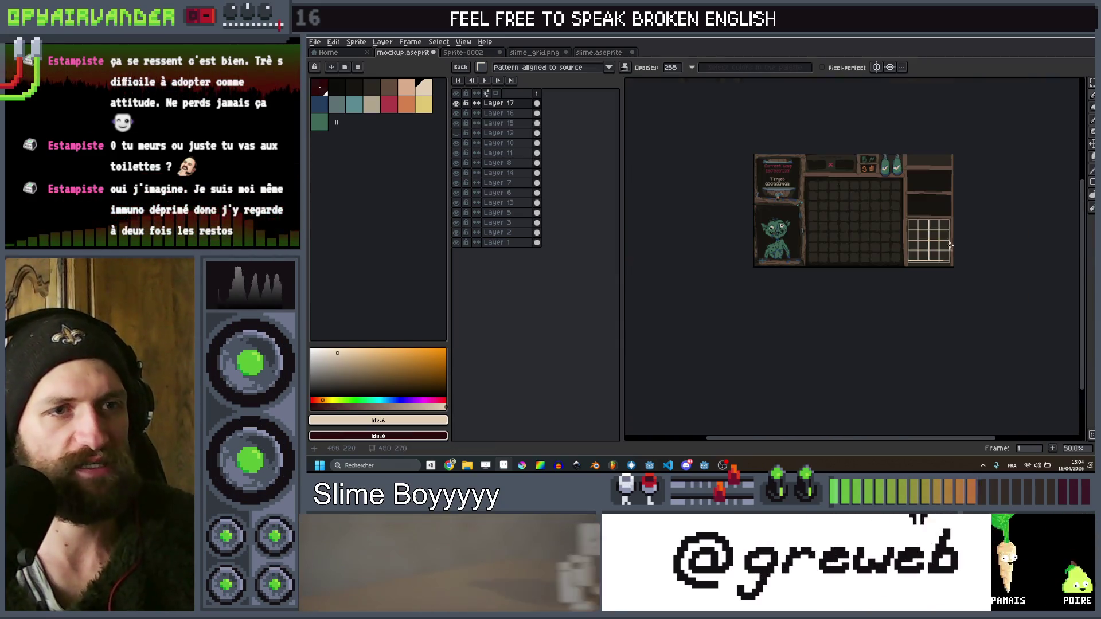
scroll(947, 245, up, 3)
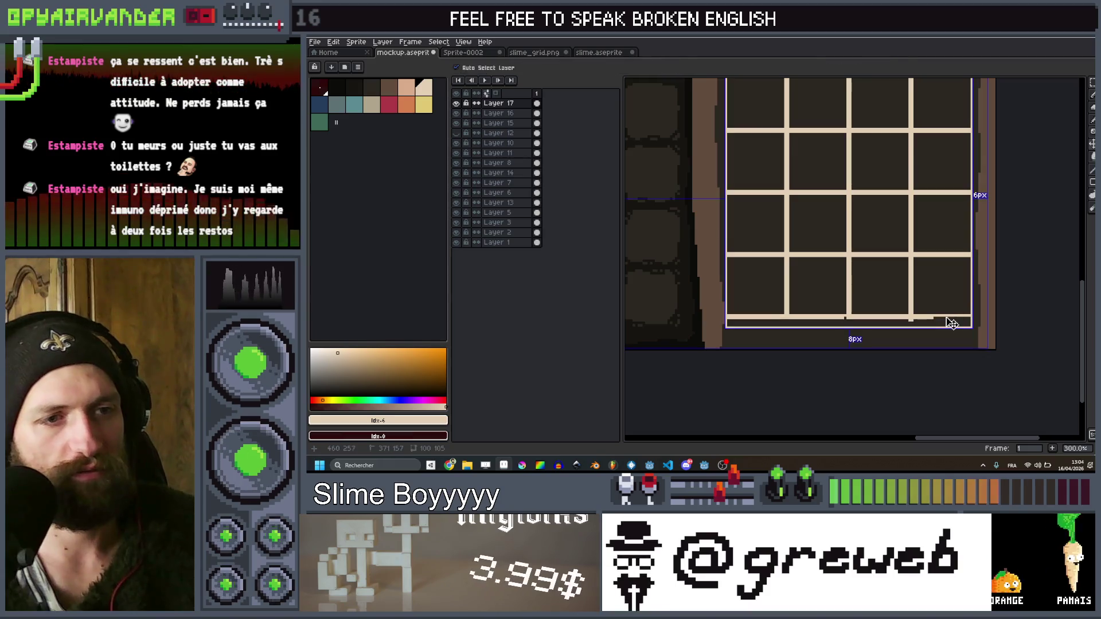
drag(935, 320, 937, 328)
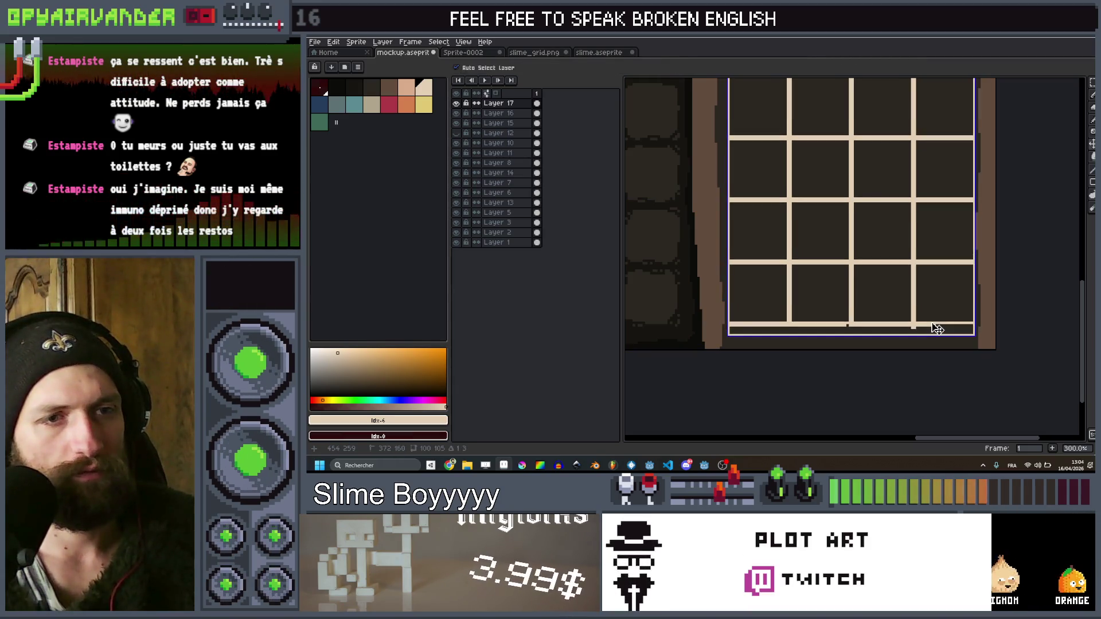
scroll(937, 329, down, 3)
scroll(917, 258, up, 2)
scroll(900, 198, down, 3)
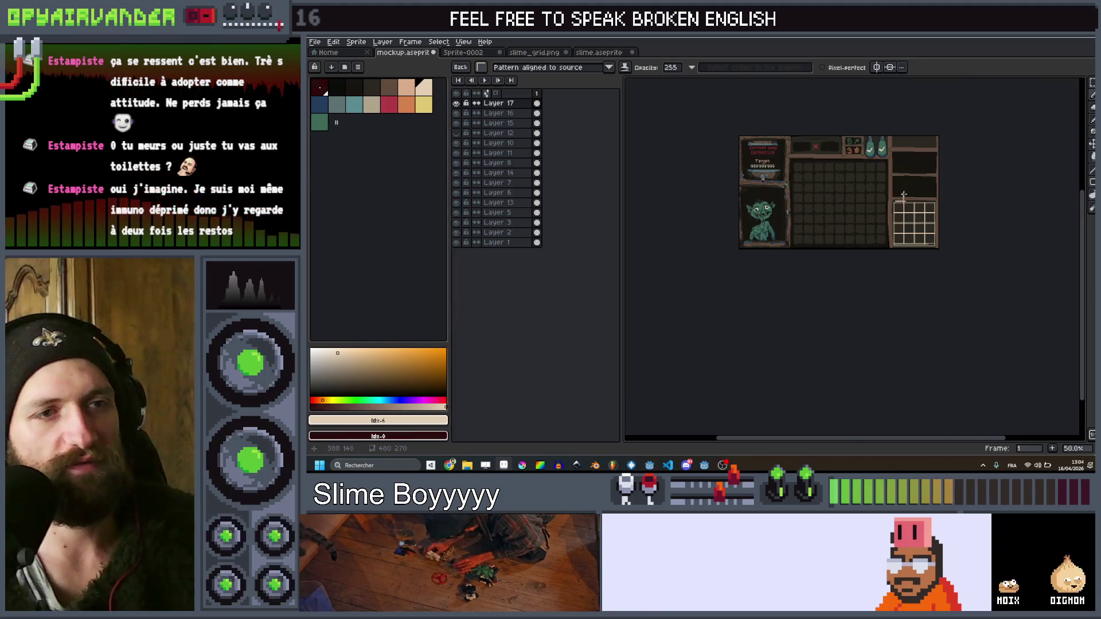
scroll(900, 198, up, 1)
scroll(832, 269, up, 2)
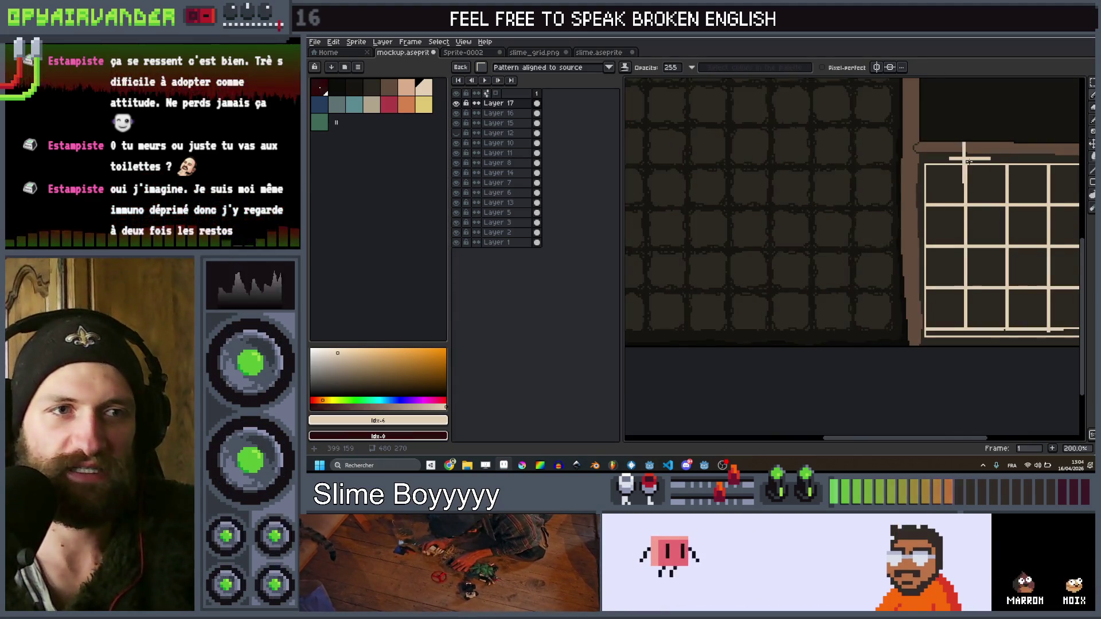
scroll(806, 266, down, 1)
scroll(772, 274, up, 1)
scroll(986, 197, down, 2)
scroll(1030, 209, down, 1)
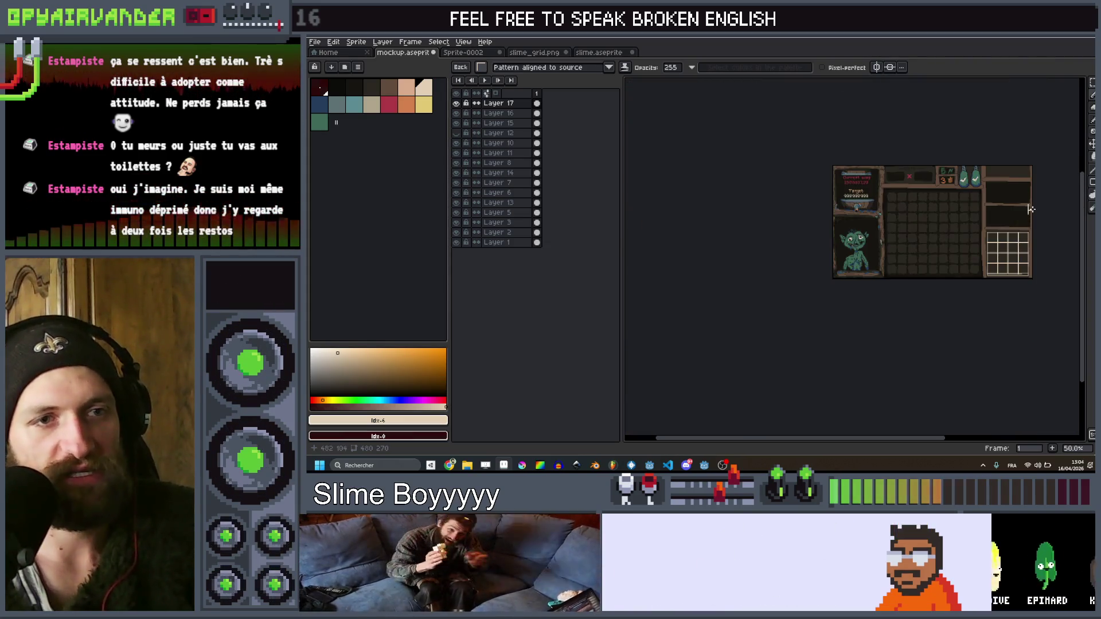
scroll(1027, 210, up, 1)
mouse_move(1026, 209)
mouse_down()
mouse_move(1061, 235)
mouse_move(968, 278)
mouse_up()
scroll(931, 201, up, 2)
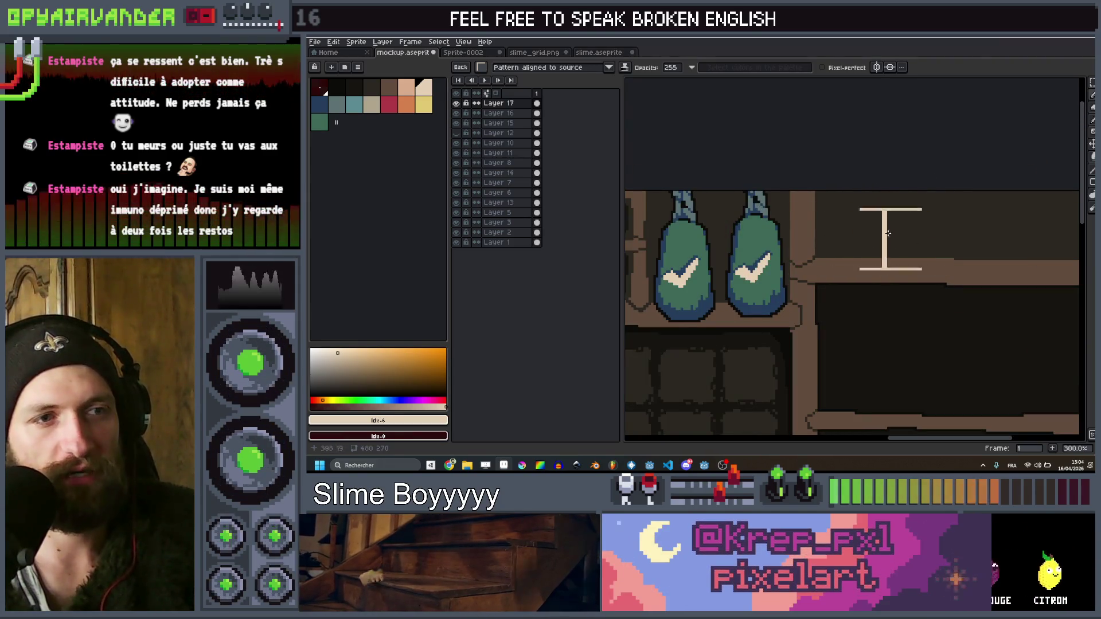
scroll(884, 222, down, 2)
scroll(926, 222, up, 2)
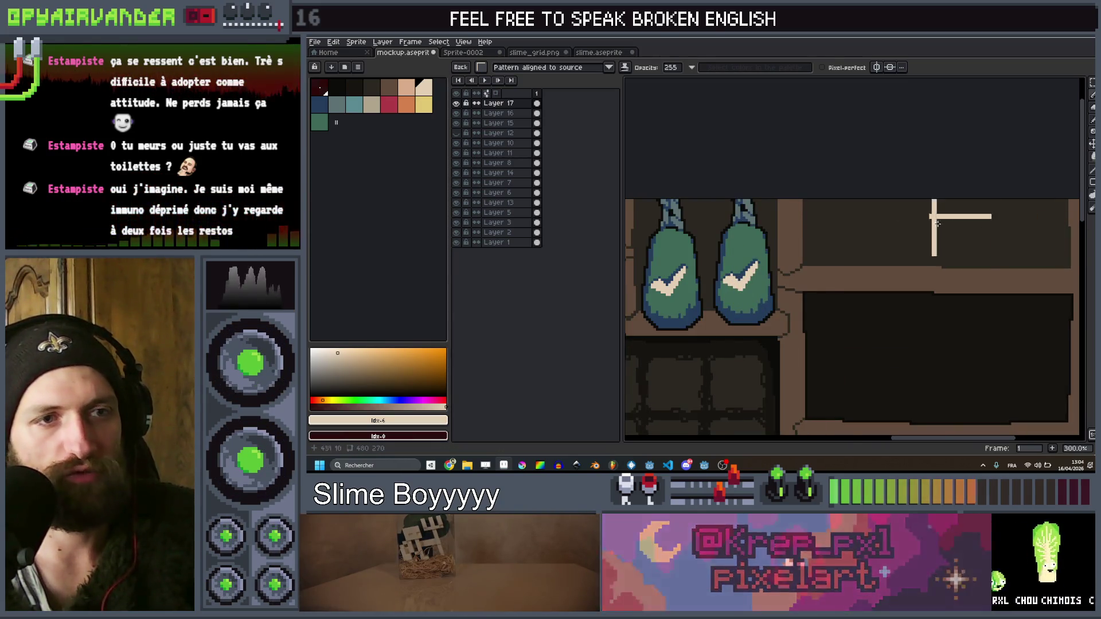
scroll(933, 235, down, 1)
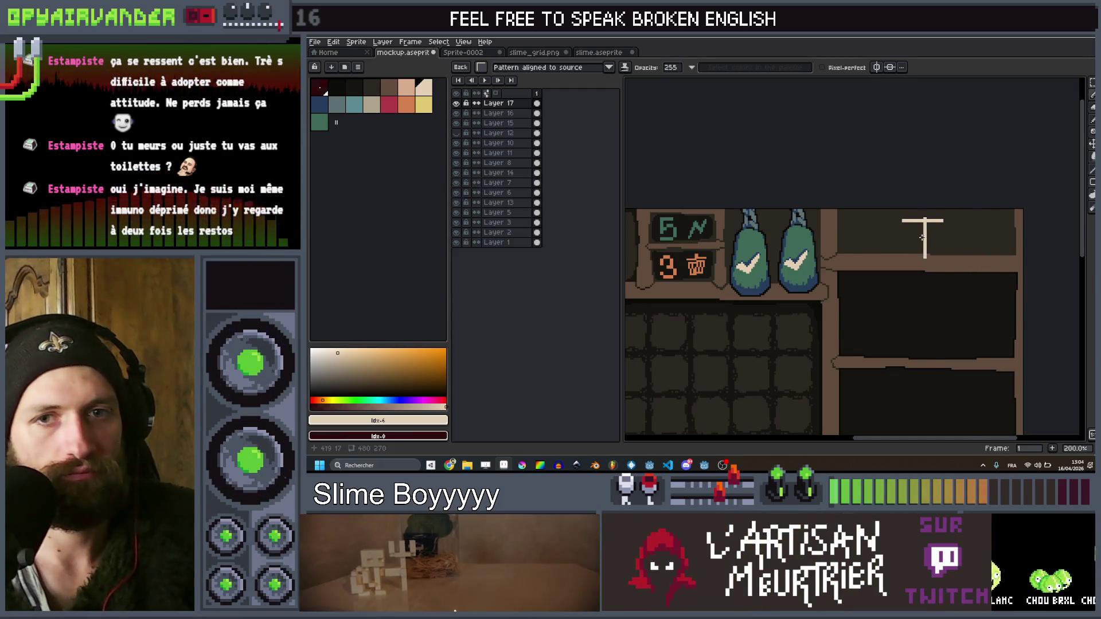
scroll(921, 237, down, 2)
scroll(924, 236, up, 1)
scroll(925, 237, down, 1)
scroll(925, 237, up, 1)
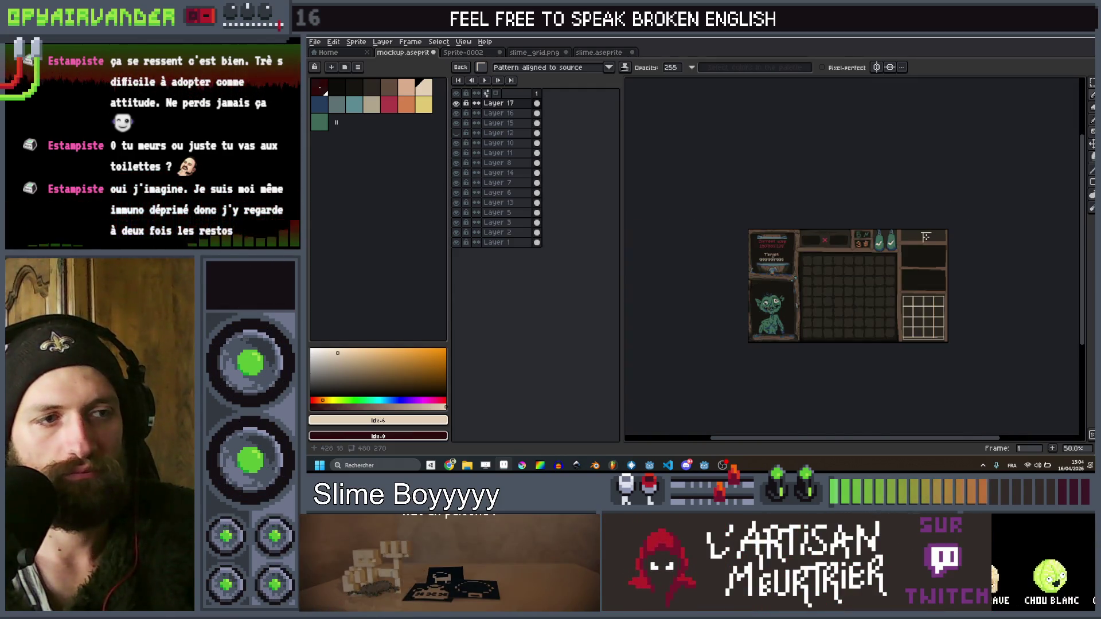
scroll(926, 237, down, 1)
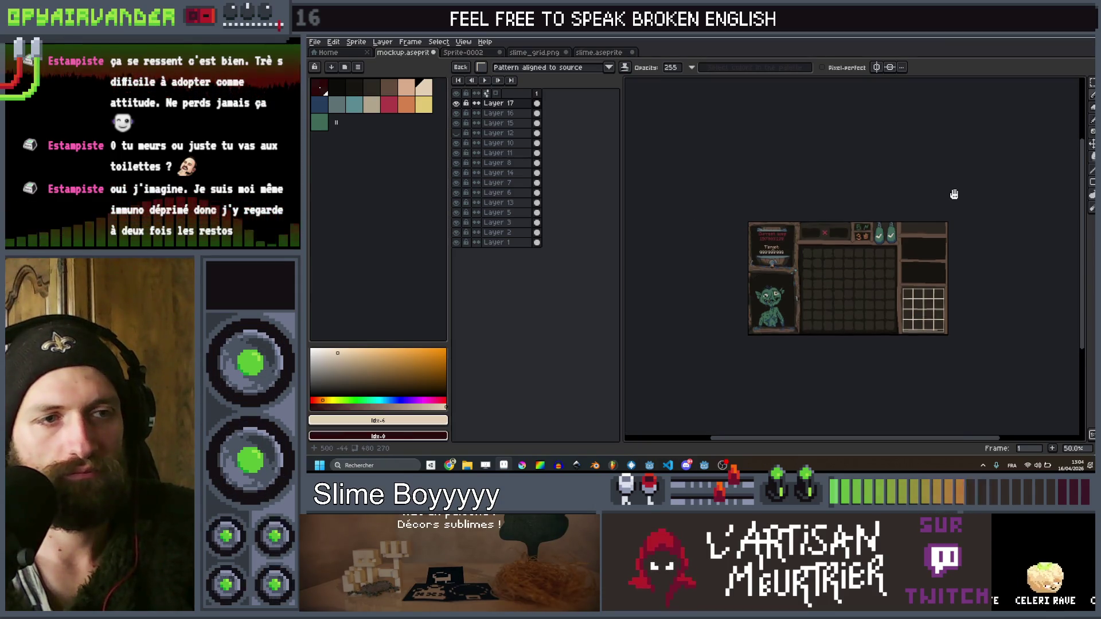
scroll(957, 185, up, 1)
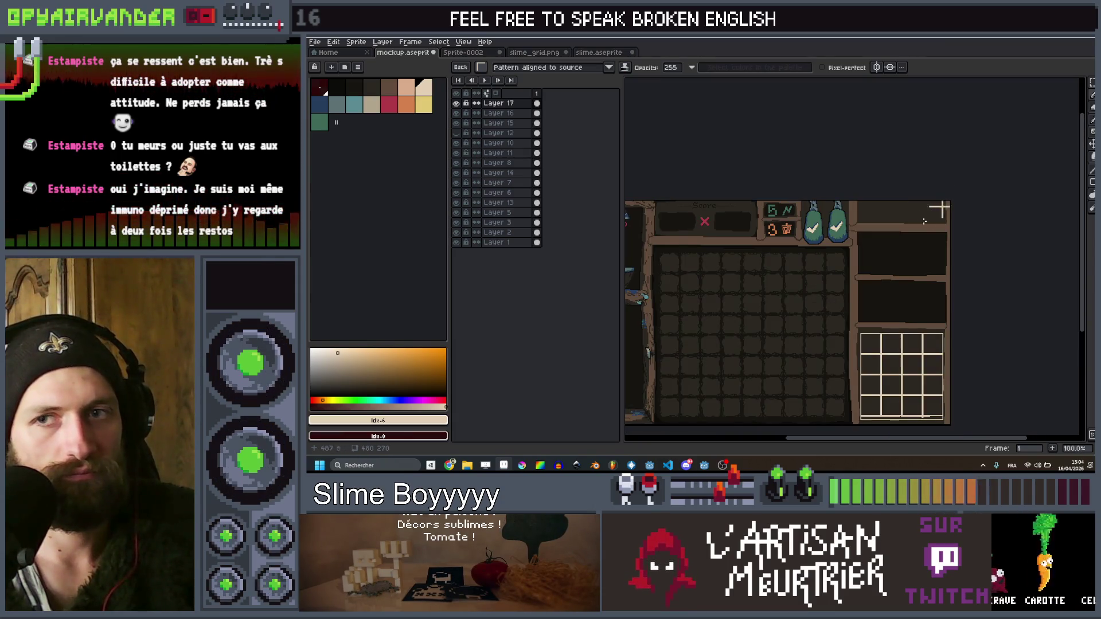
scroll(939, 209, down, 1)
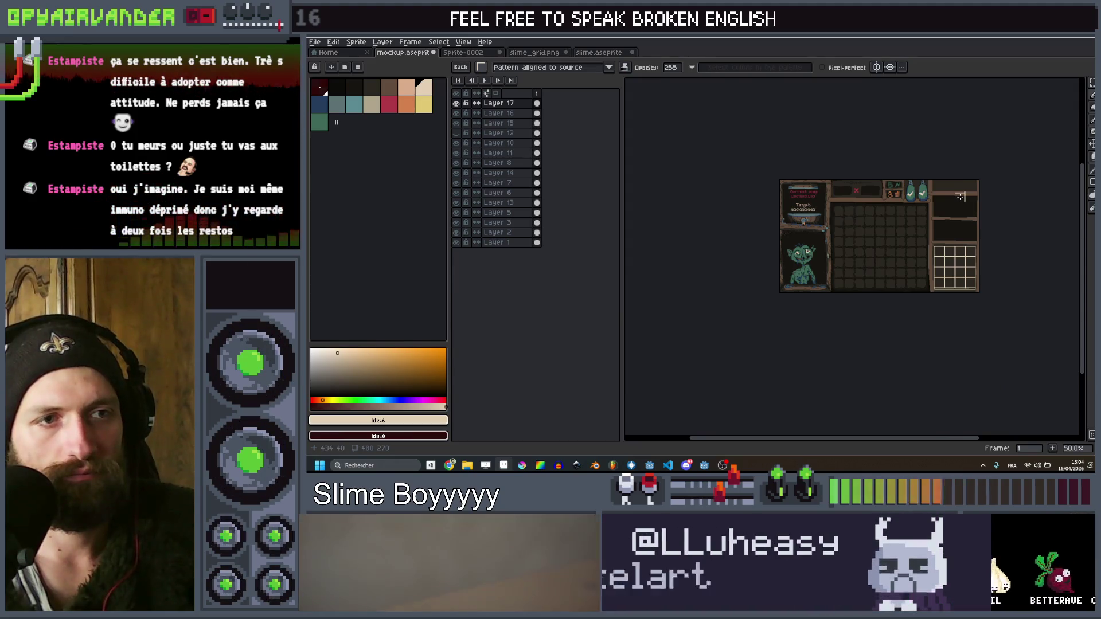
scroll(969, 193, up, 2)
drag(971, 191, 911, 246)
scroll(912, 246, down, 1)
scroll(911, 246, up, 1)
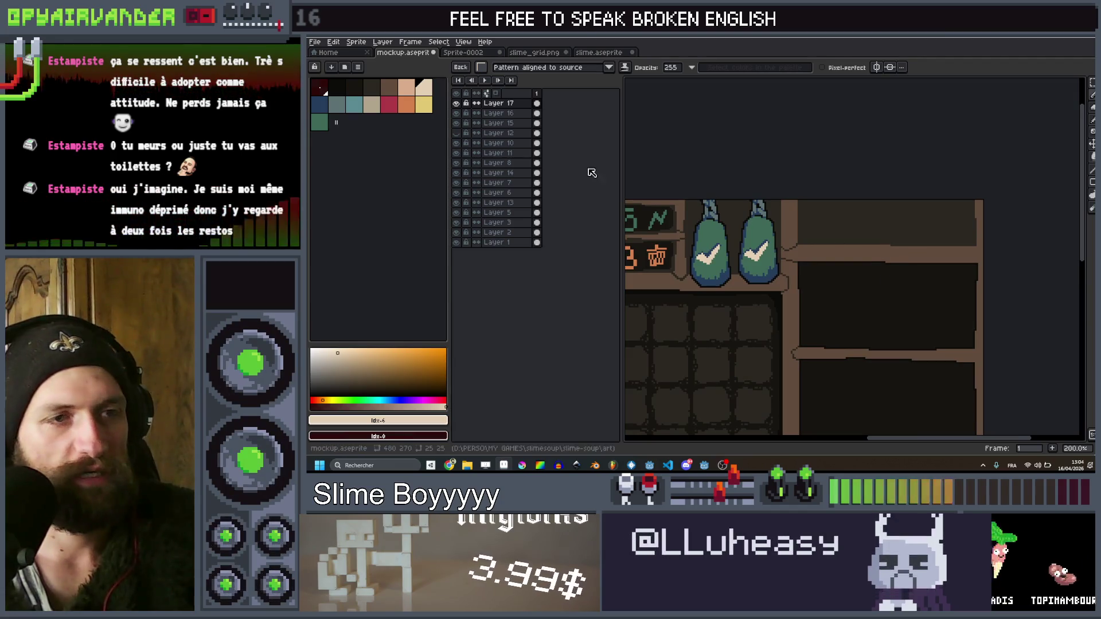
On a new layer, draw two side-by-side cream 1 px box outlines at the panel top
key(shift+n)
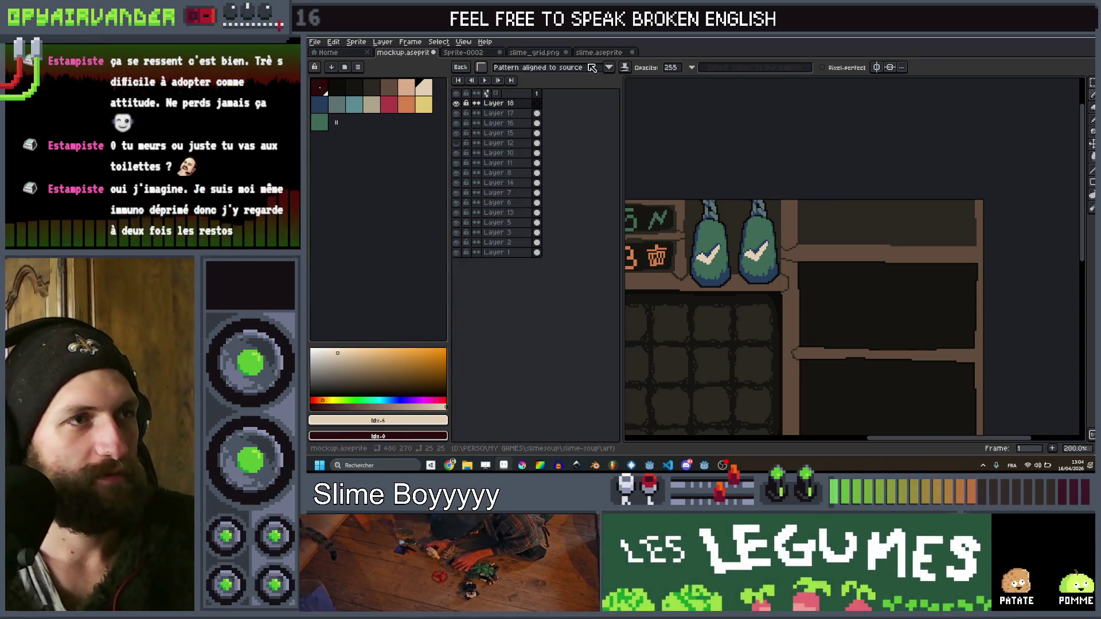
click(485, 67)
scroll(874, 222, up, 2)
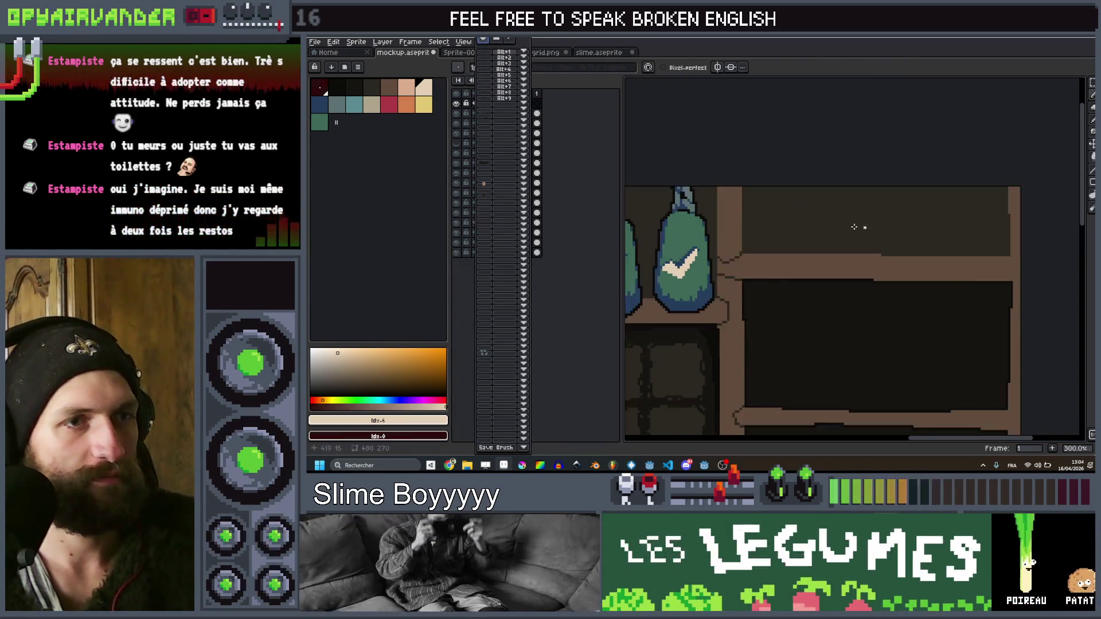
mouse_move(731, 181)
mouse_down()
mouse_move(745, 281)
mouse_move(795, 277)
mouse_up()
drag(863, 289, 895, 277)
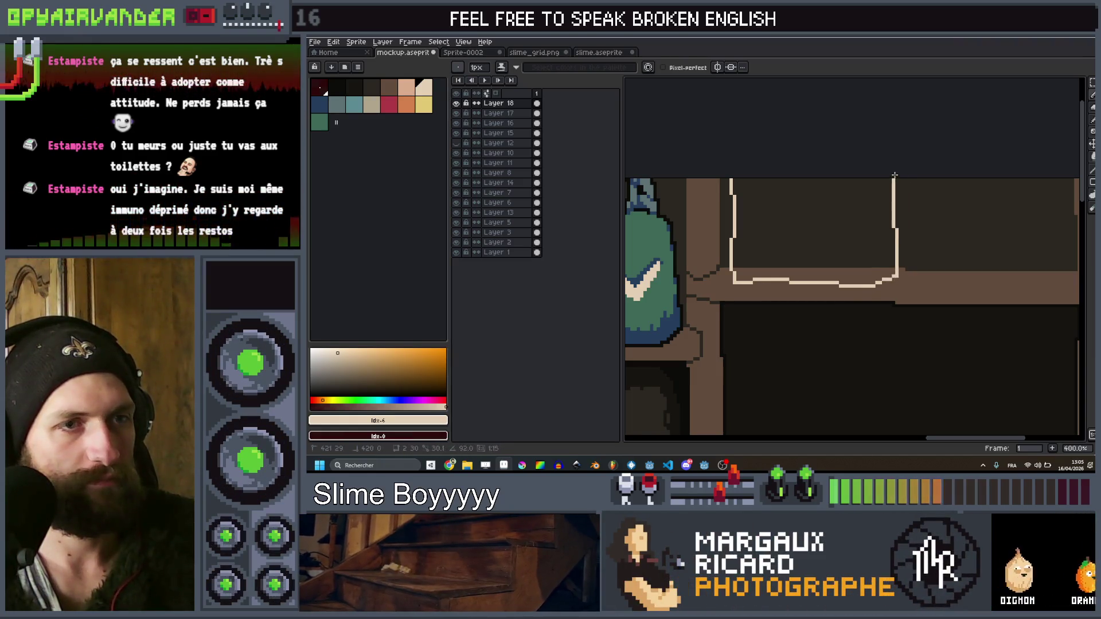
scroll(893, 176, down, 3)
scroll(888, 175, up, 3)
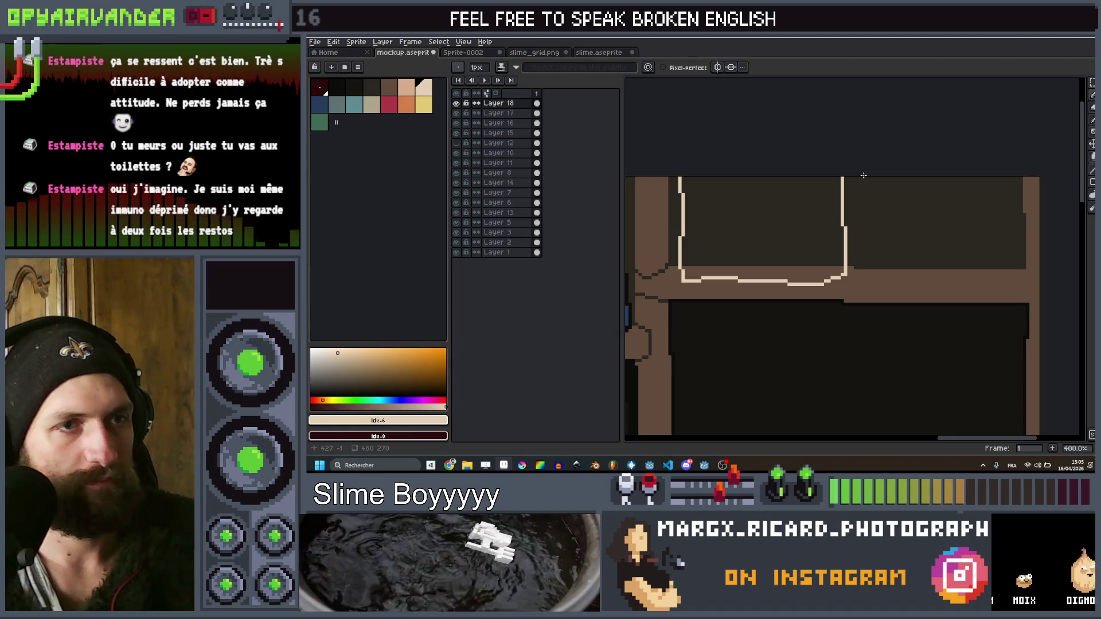
drag(859, 176, 865, 281)
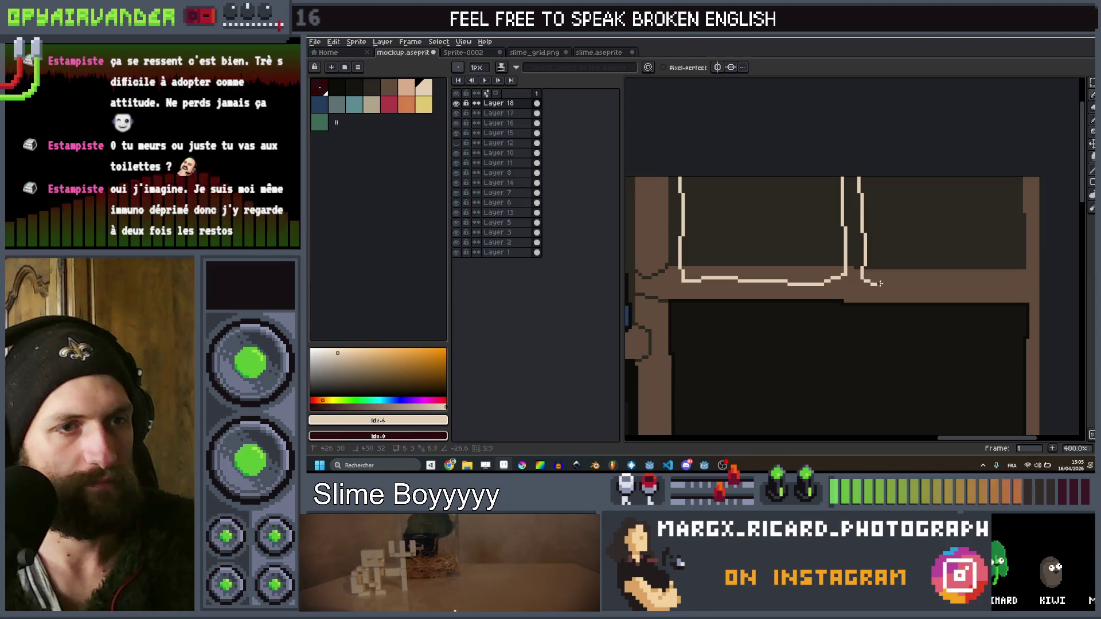
mouse_move(944, 282)
mouse_down()
mouse_move(1014, 281)
mouse_move(1010, 178)
mouse_up()
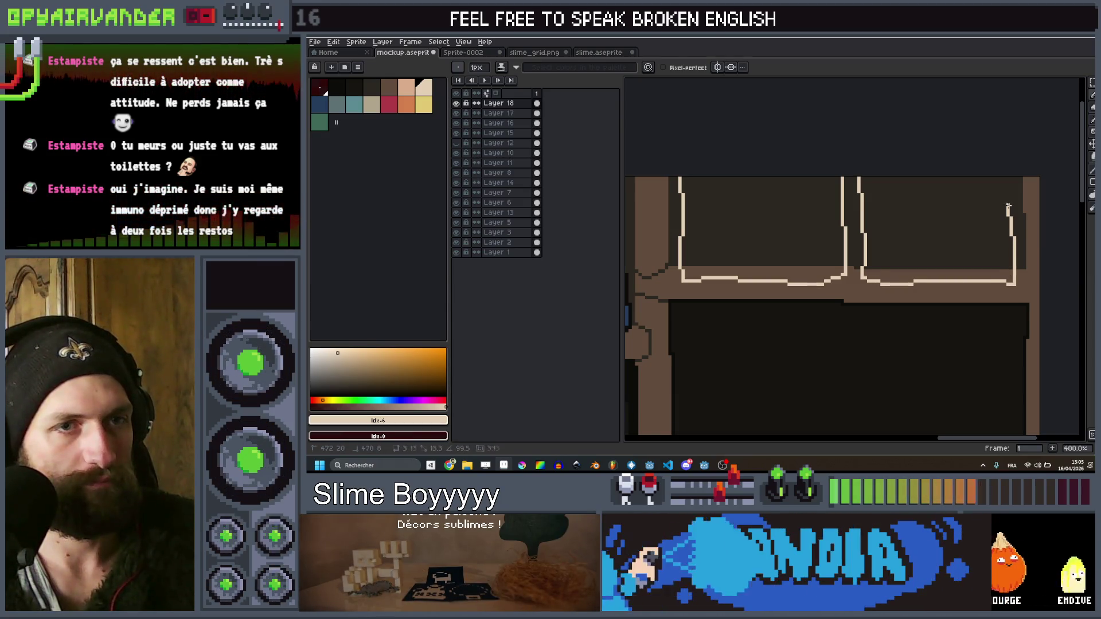
scroll(1005, 190, down, 3)
scroll(1005, 189, up, 1)
Bucket-fill both top-right boxes with cream
key(g)
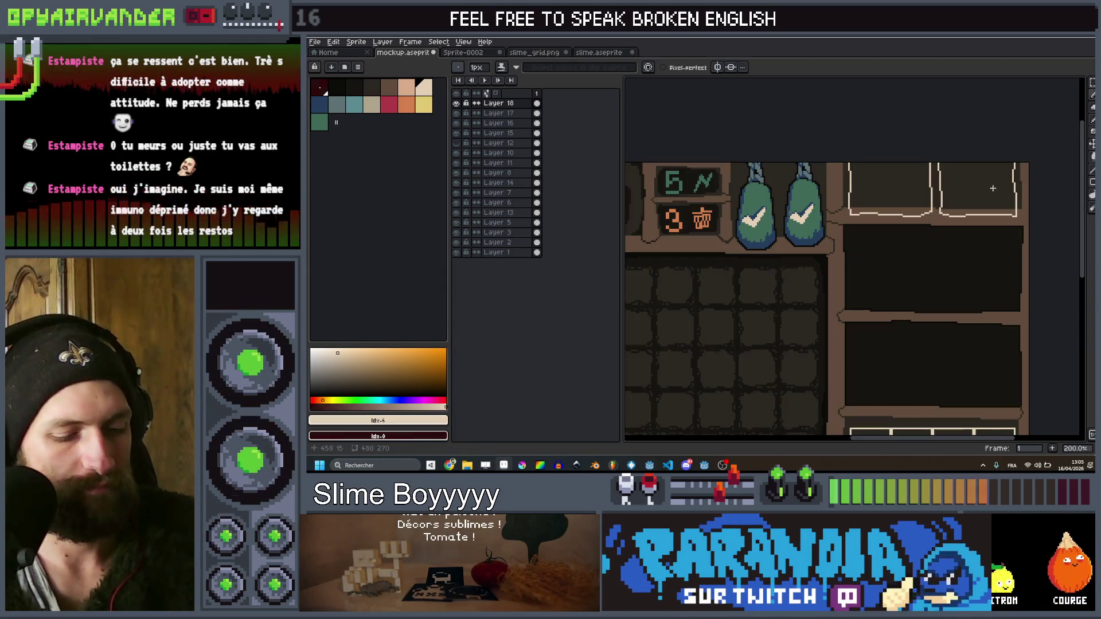
click(983, 186)
click(895, 186)
scroll(920, 179, down, 2)
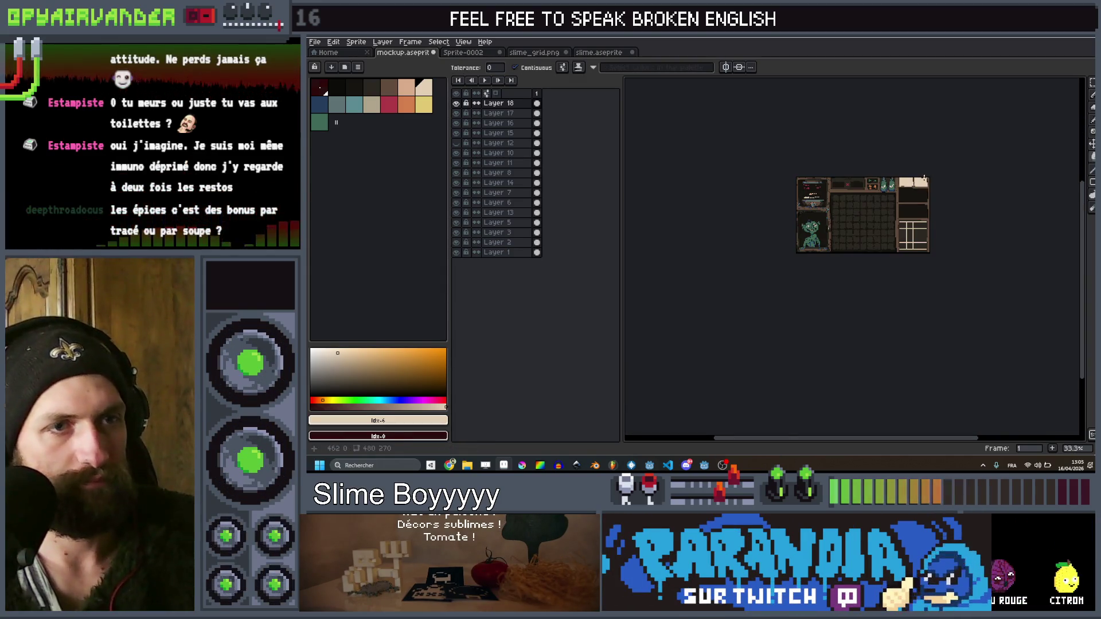
scroll(921, 179, up, 1)
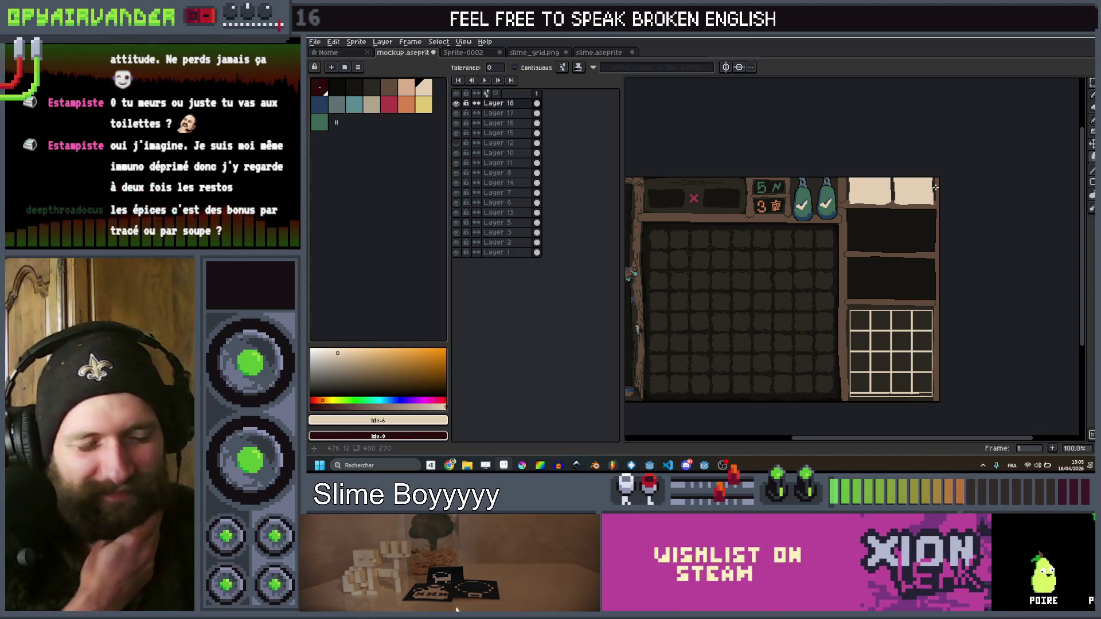
scroll(865, 178, down, 1)
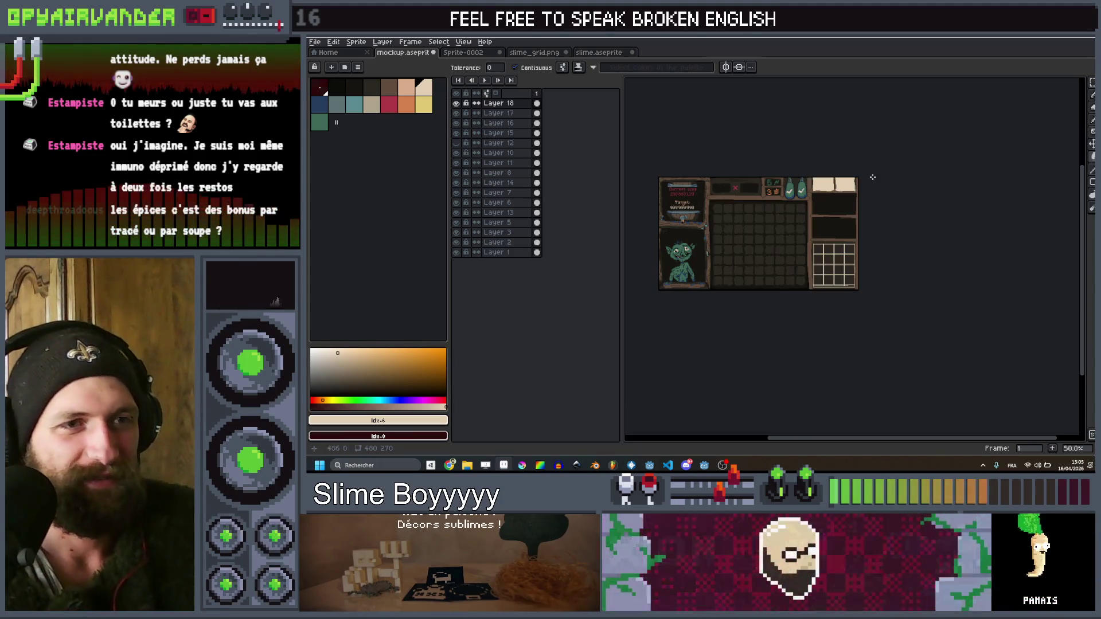
Move the cream boxes layer up 8 pixels
scroll(860, 184, up, 3)
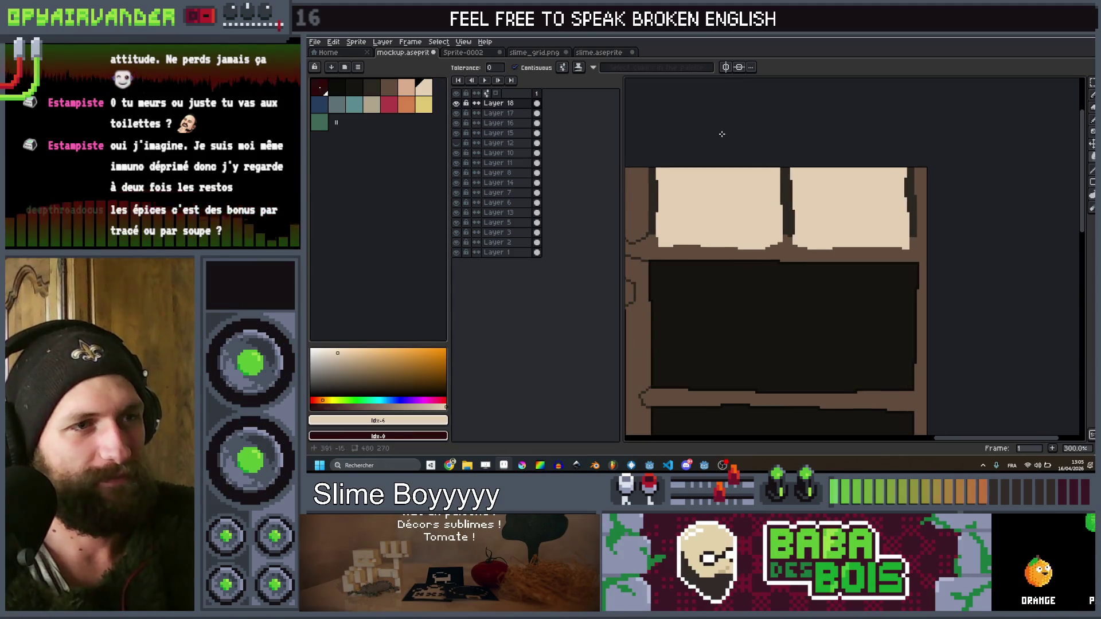
scroll(698, 125, down, 3)
scroll(854, 141, up, 3)
key(v)
drag(849, 171, 849, 152)
Glance at the slime_grid.png sprite, return to mockup.aseprite and pick the brown swatch
key(ctrl+Tab)
key(ctrl+Tab)
key(ctrl+Tab)
scroll(836, 177, up, 2)
click(543, 55)
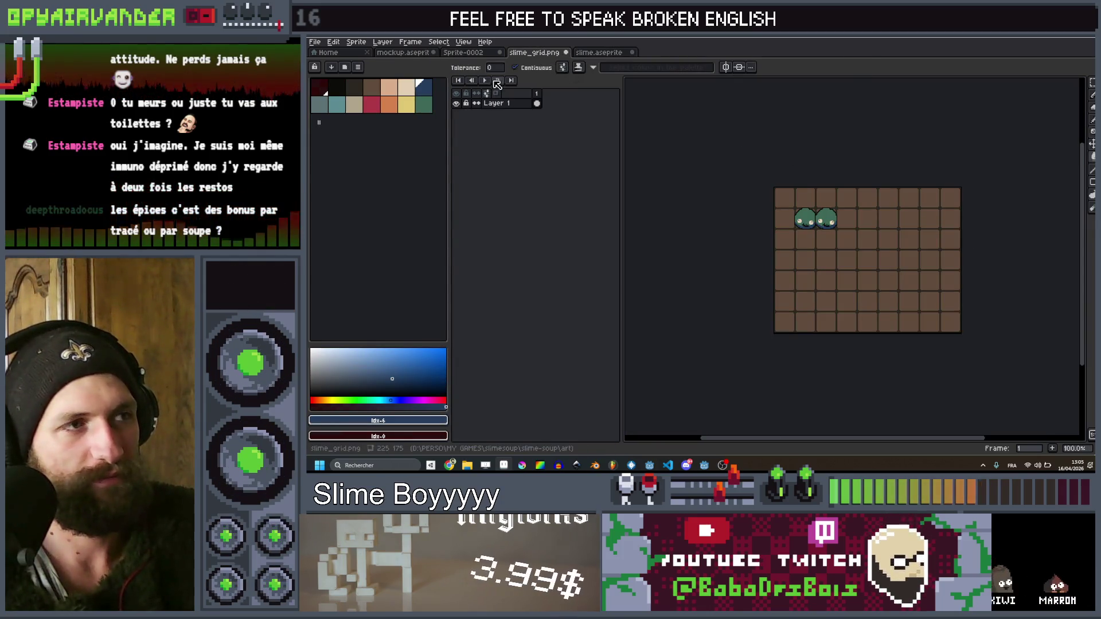
key(ctrl+shift+Tab)
key(ctrl+shift+Tab)
scroll(917, 189, down, 3)
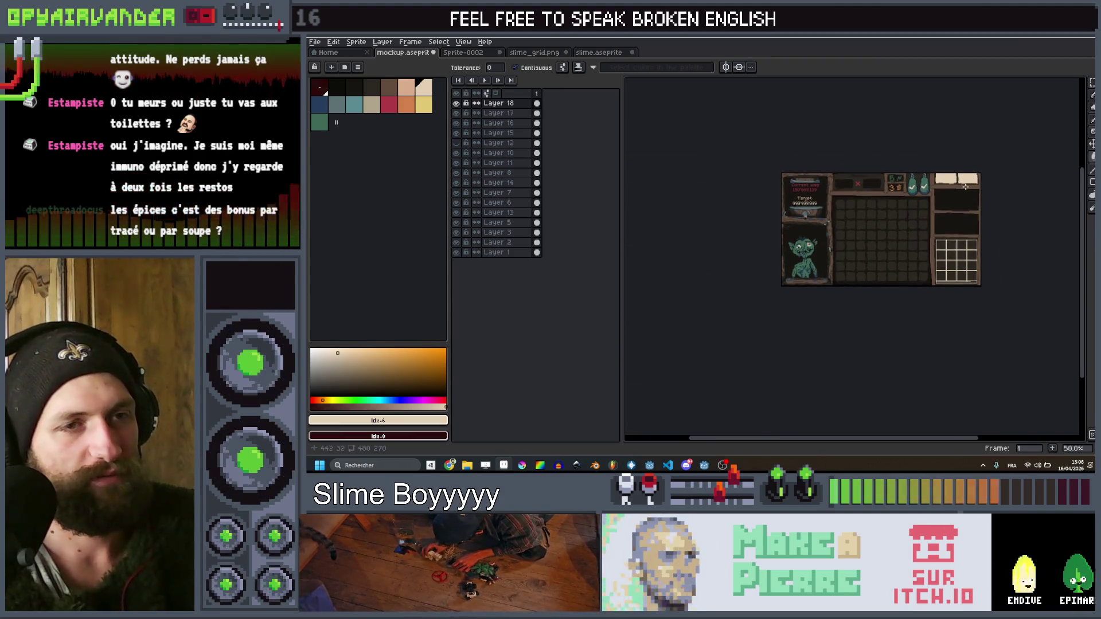
scroll(953, 194, up, 3)
click(390, 92)
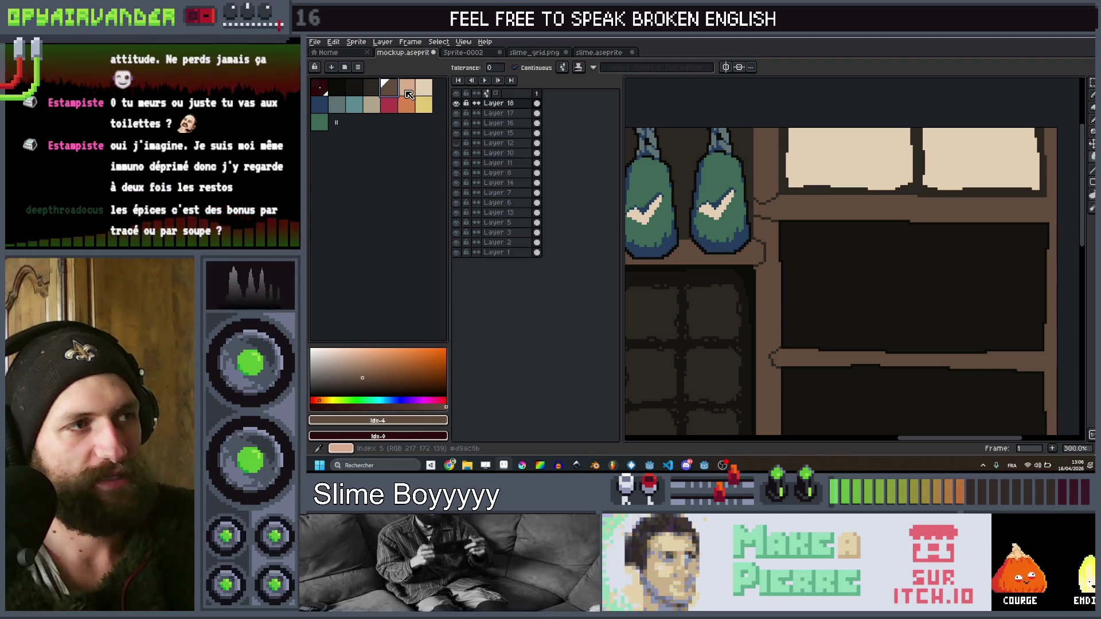
Pick the peach swatch for the boxes and set up a 4 px Pencil
click(407, 93)
scroll(996, 168, down, 4)
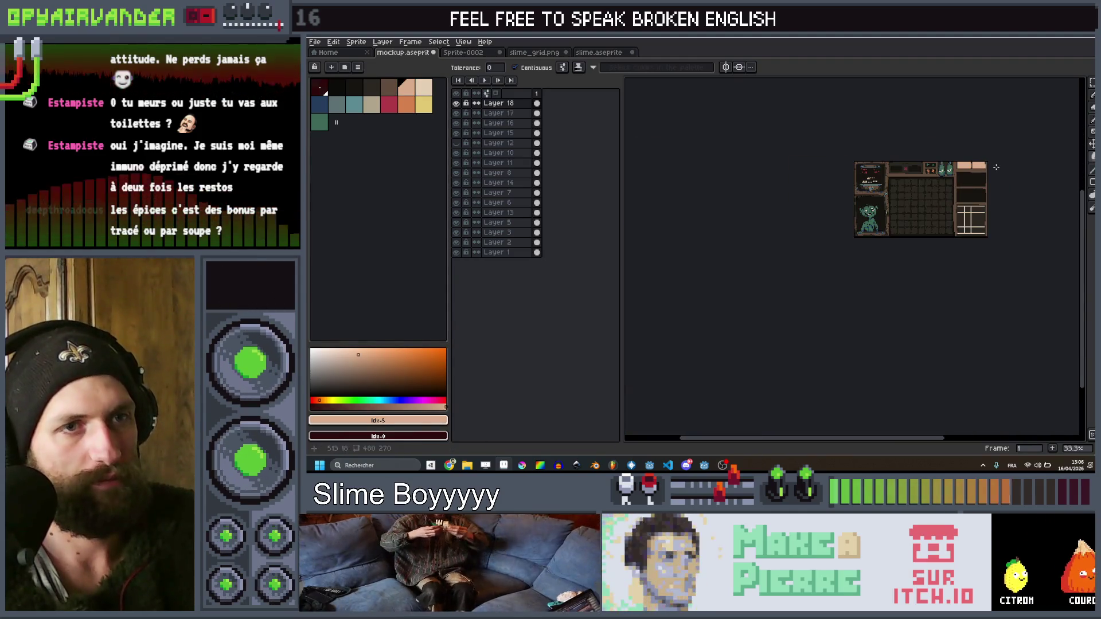
key(b)
key(bracketright)
scroll(975, 168, up, 4)
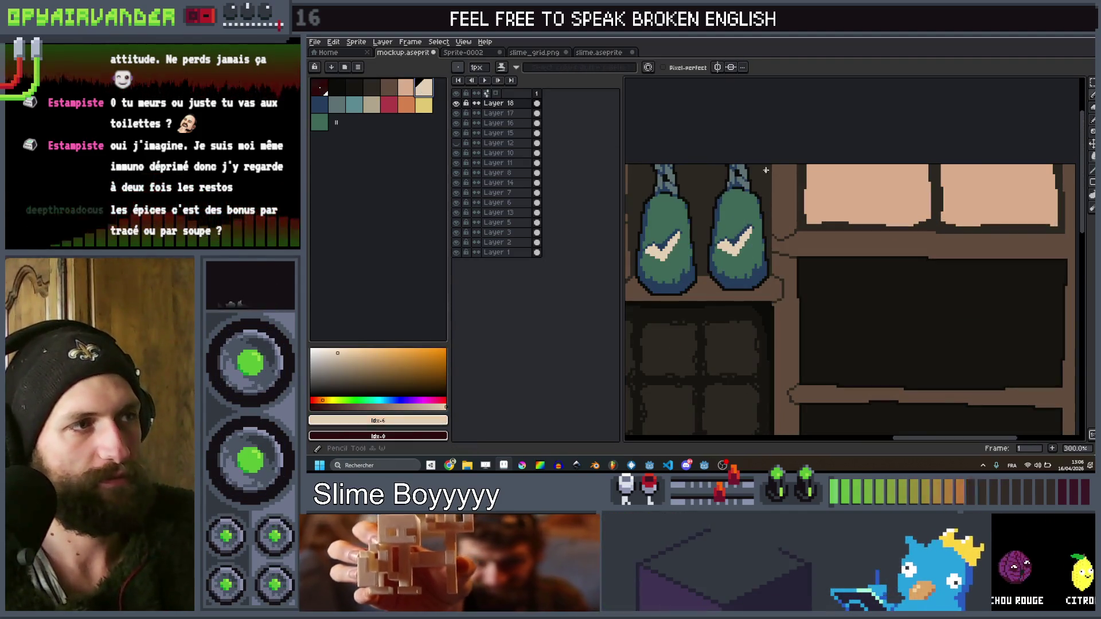
key(bracketright)
key(bracketright)
key(bracketright)
scroll(814, 240, up, 4)
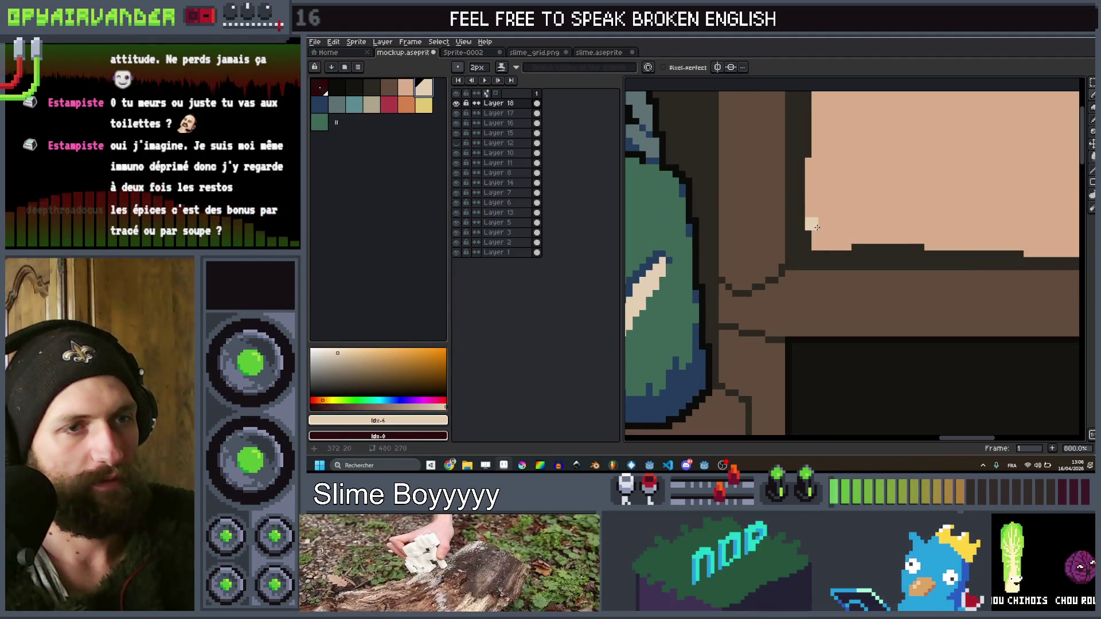
scroll(815, 238, down, 1)
Draw a 1 px dark brown stepped line along the first box's lower edge
click(396, 89)
key(minus)
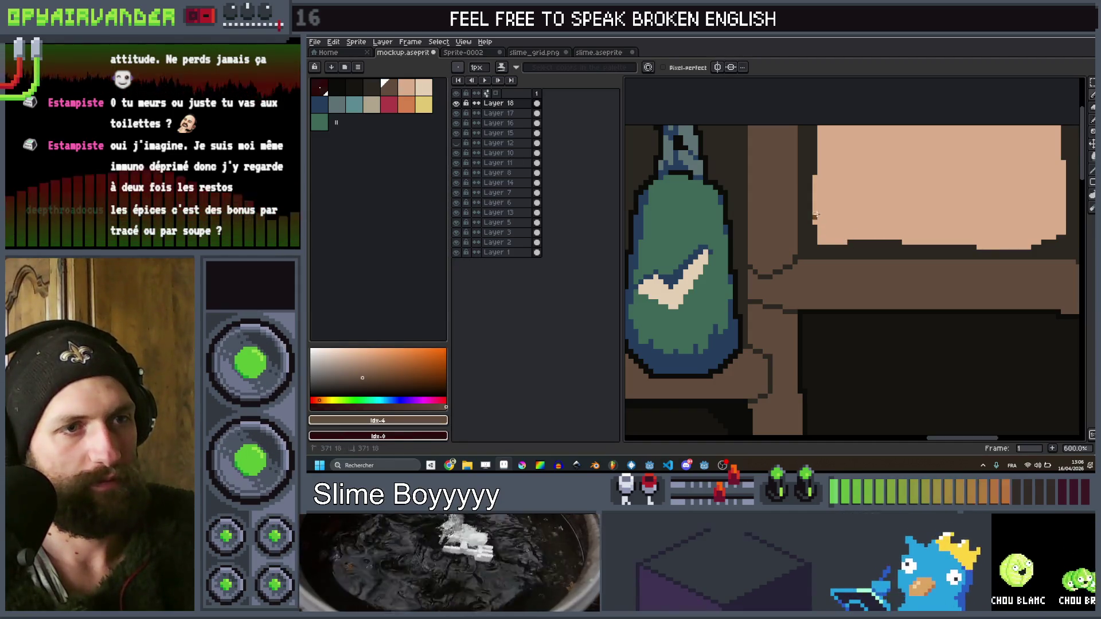
drag(814, 212, 853, 231)
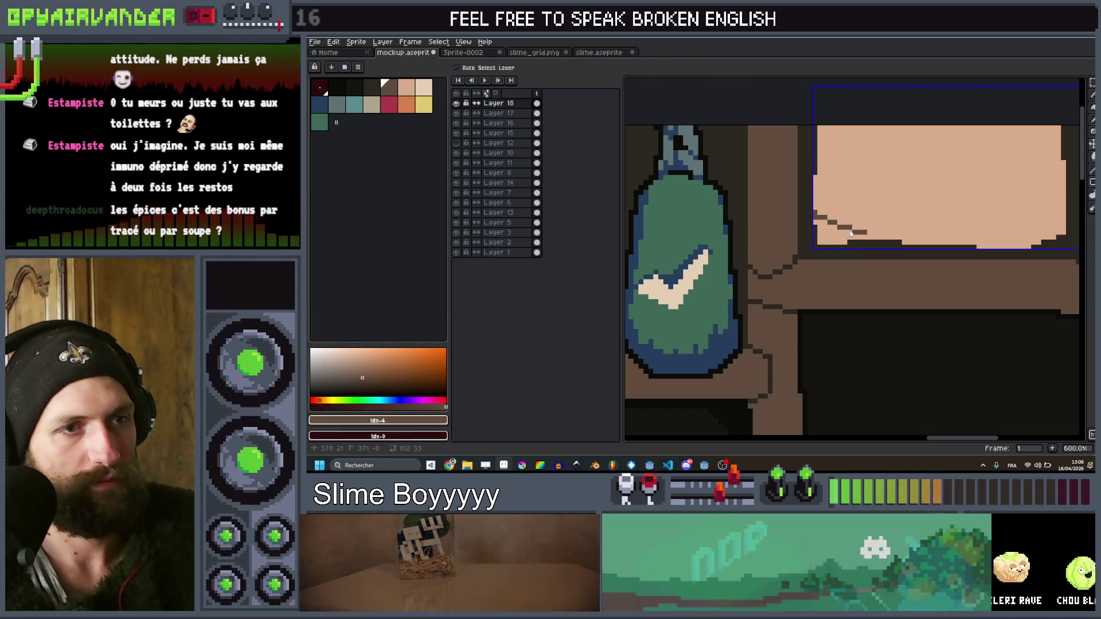
key(ctrl+z)
key(v)
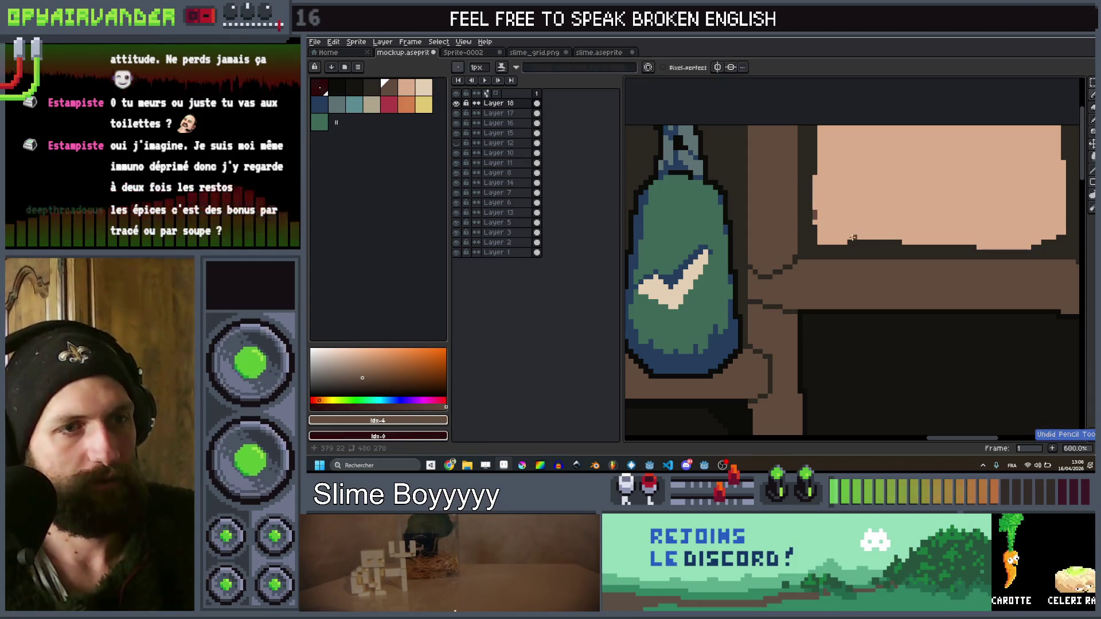
drag(849, 238, 859, 223)
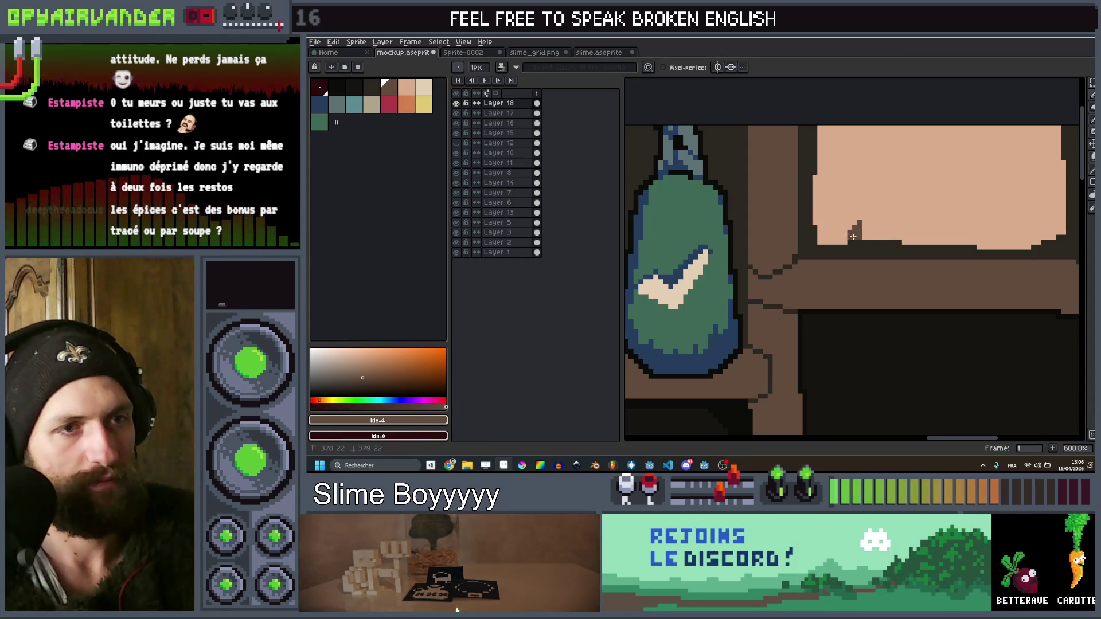
scroll(917, 274, down, 5)
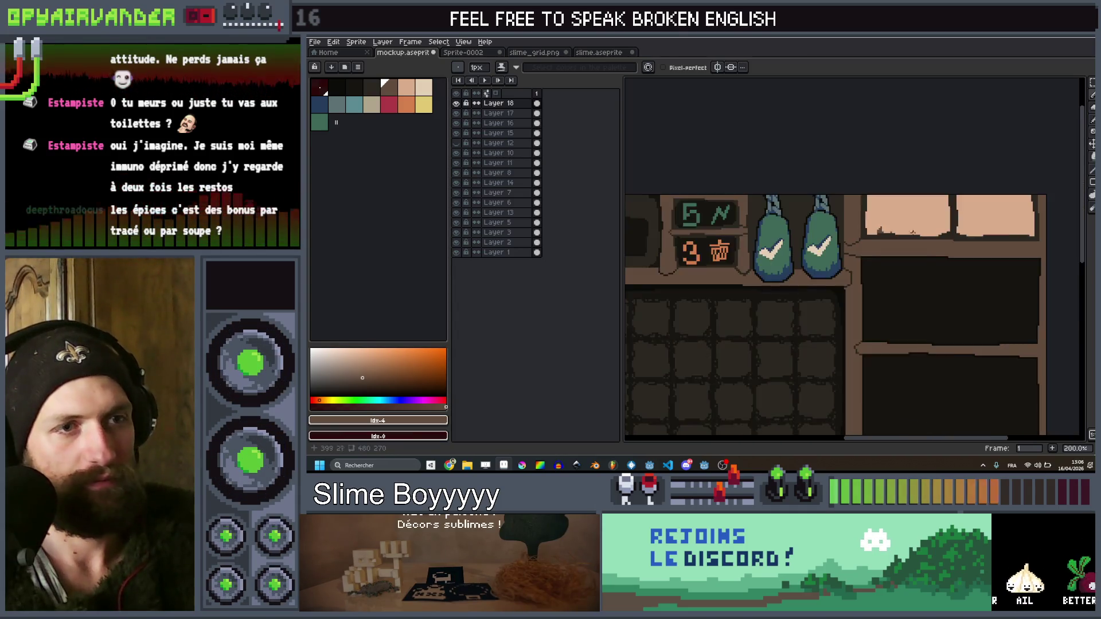
drag(916, 273, 990, 207)
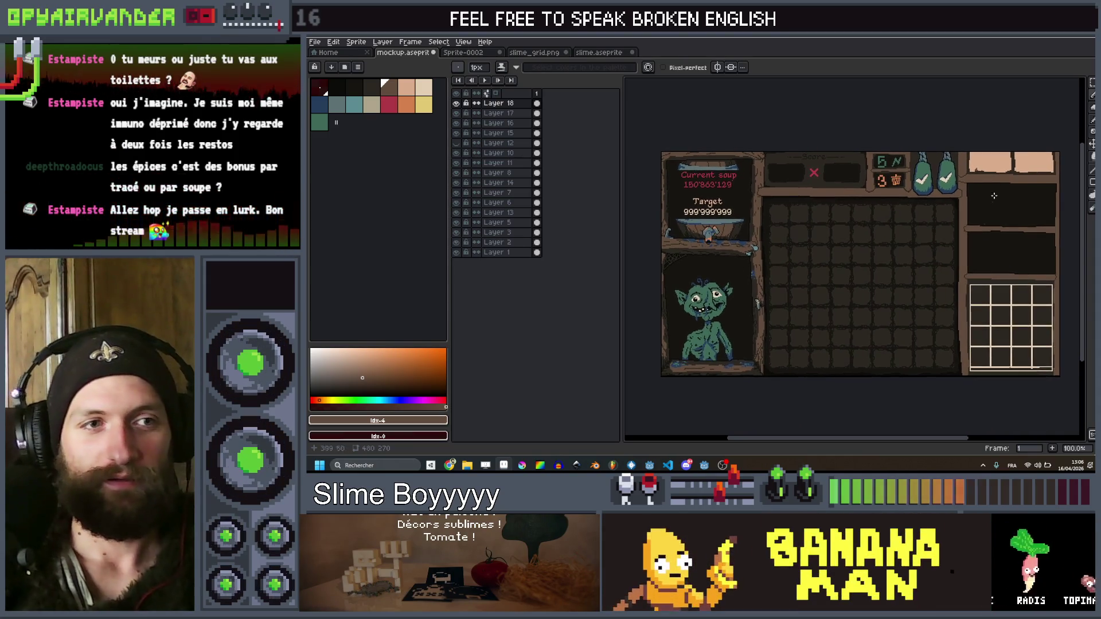
Paint a dark pixel column and two extra dark pixels into the peach box edge
scroll(990, 206, up, 8)
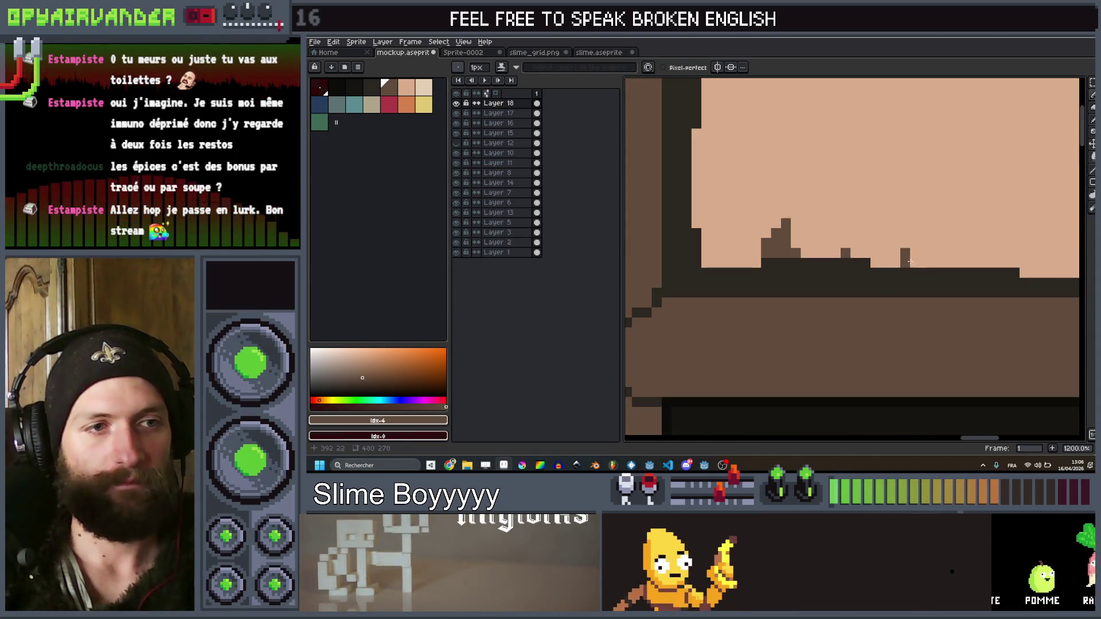
scroll(855, 250, right, 3)
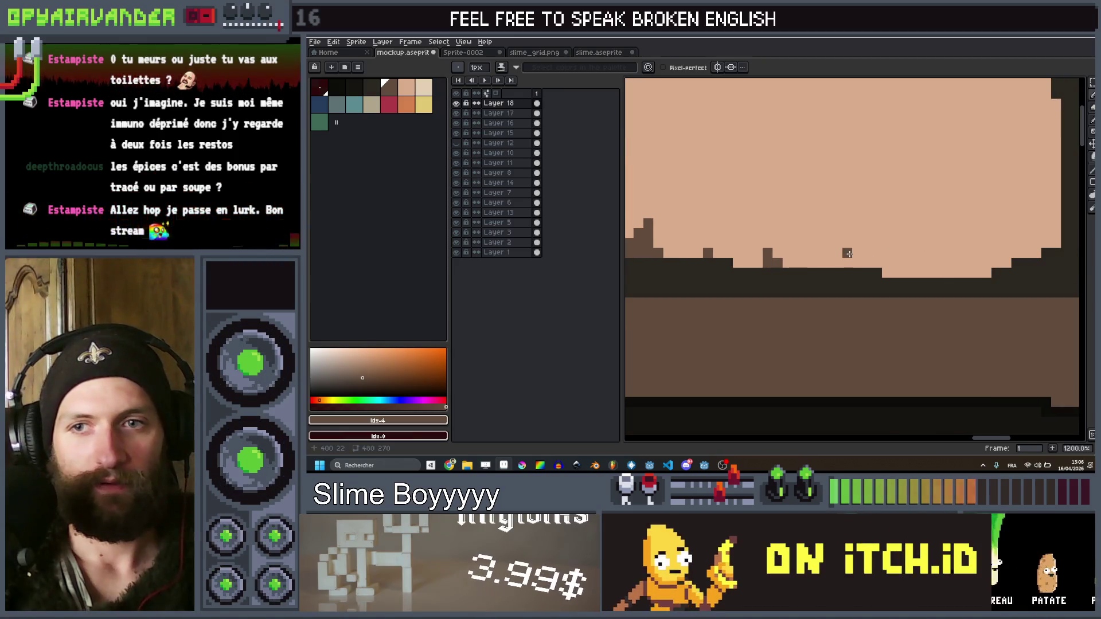
drag(867, 243, 877, 263)
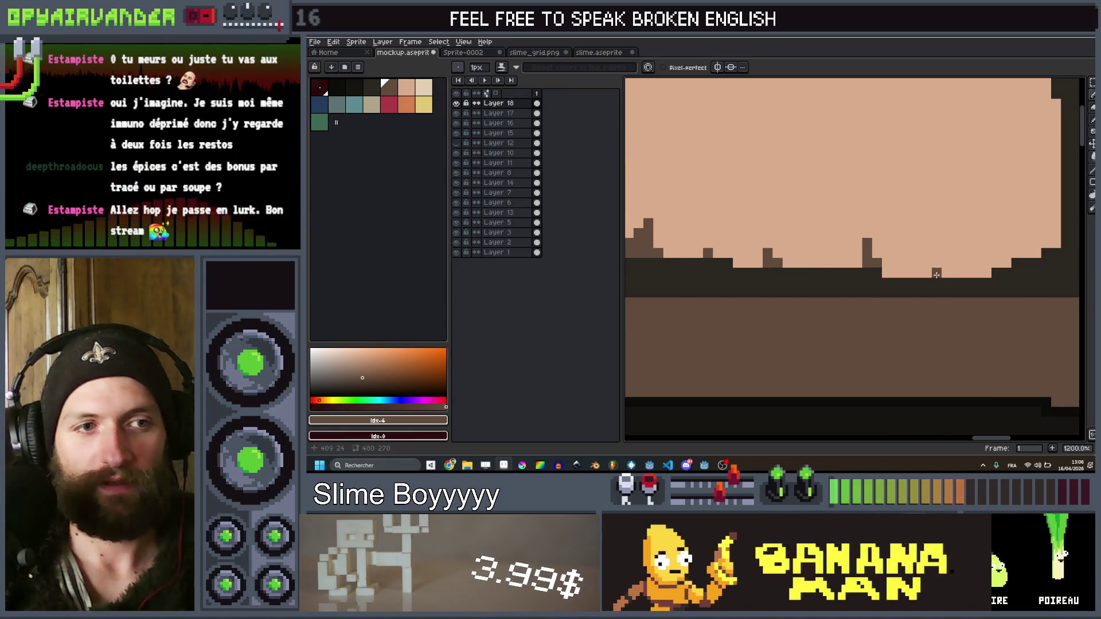
click(931, 262)
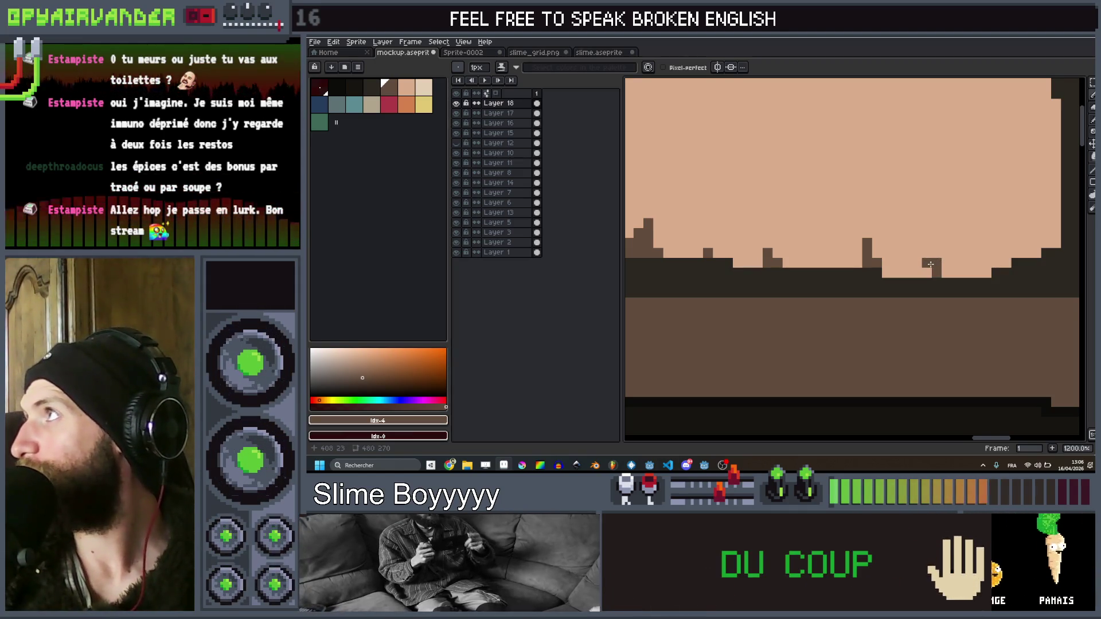
click(925, 265)
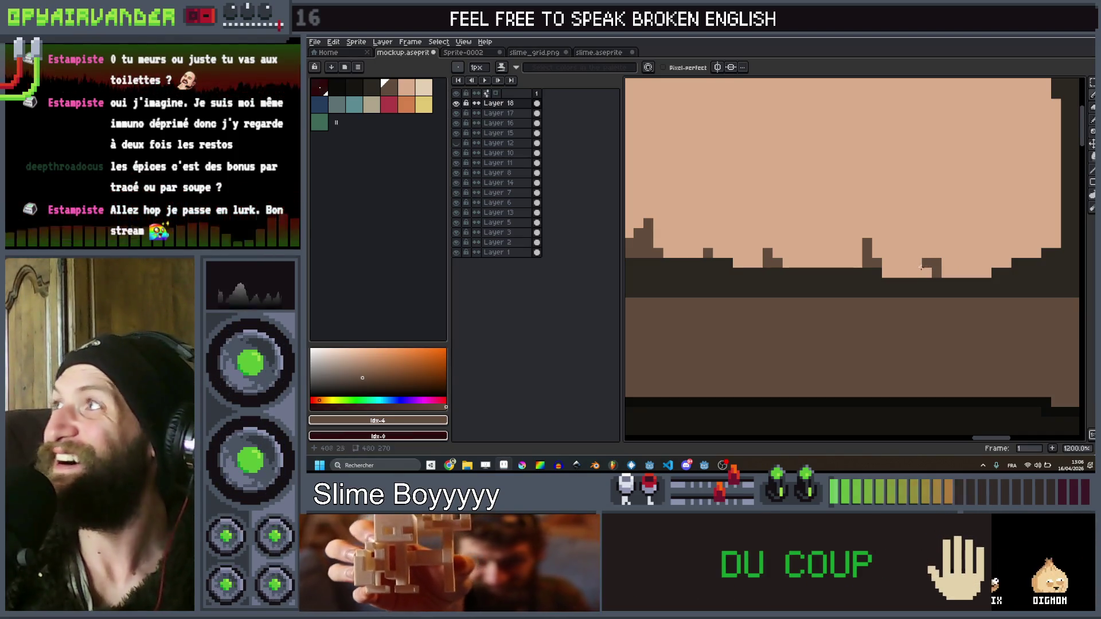
scroll(914, 272, up, 1)
scroll(962, 277, down, 4)
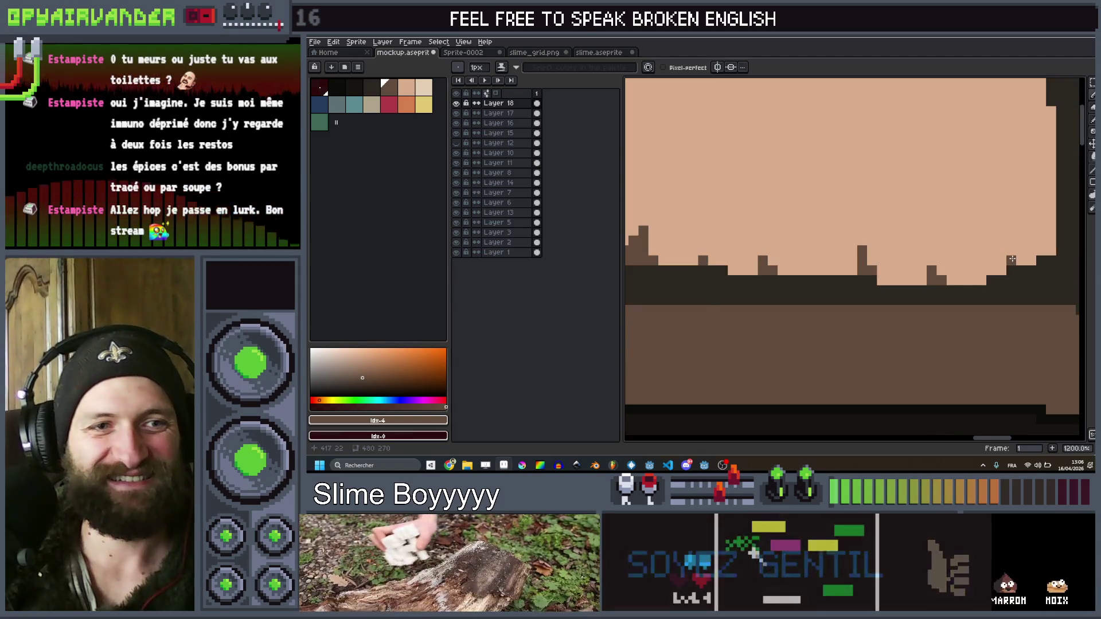
scroll(982, 229, down, 2)
scroll(841, 311, up, 5)
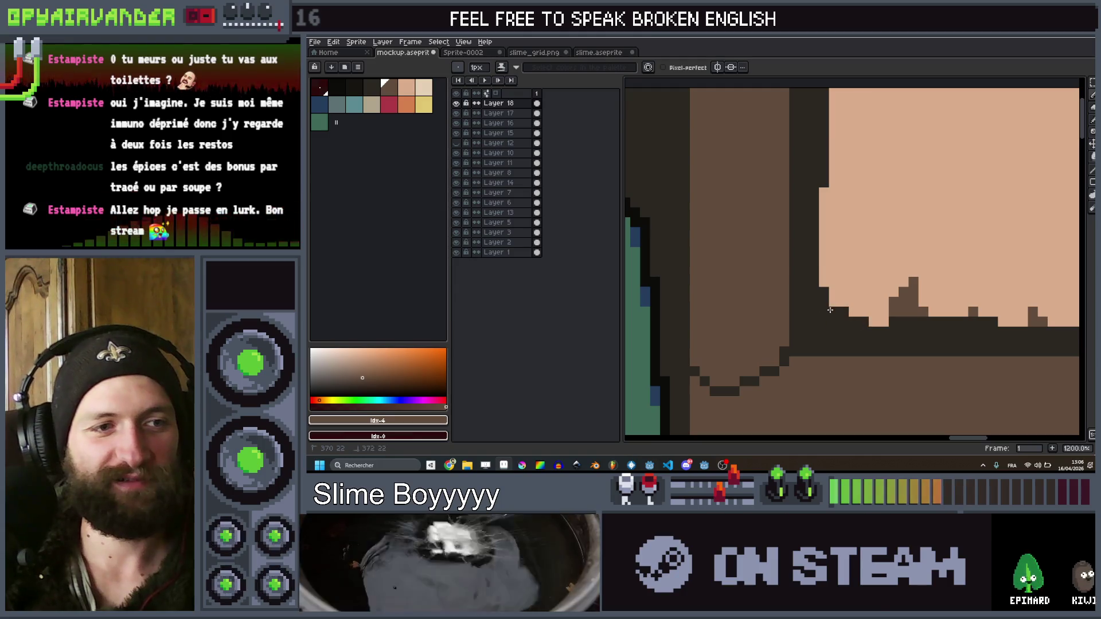
scroll(832, 311, down, 3)
scroll(871, 288, up, 3)
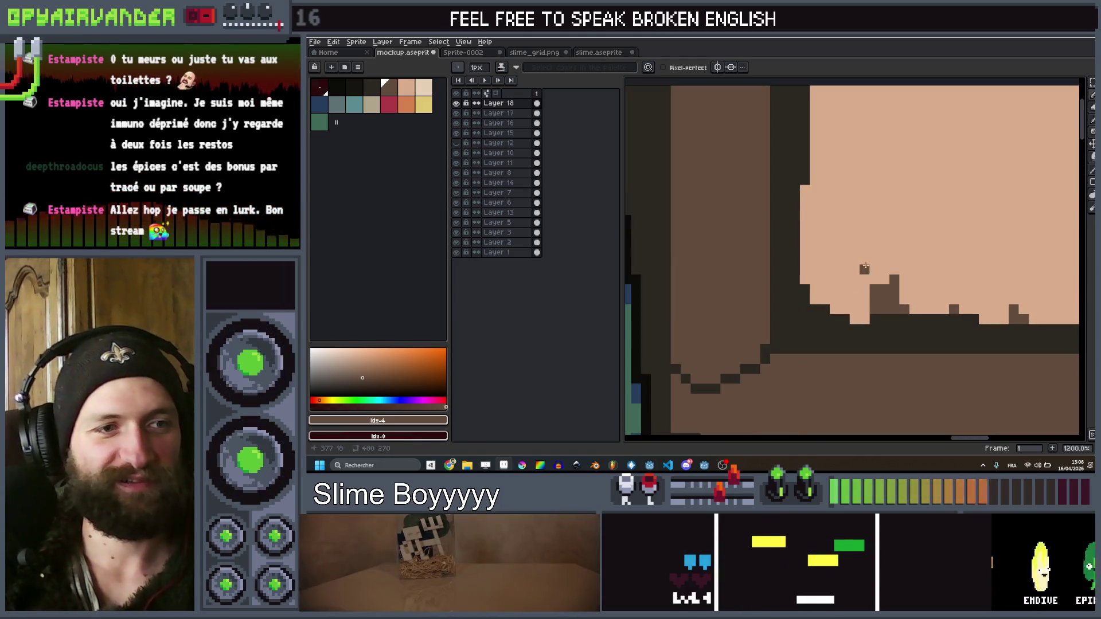
Draw a dark pixel line along the sign's bottom edge, removing a stray pixel
drag(864, 269, 812, 268)
scroll(811, 265, down, 3)
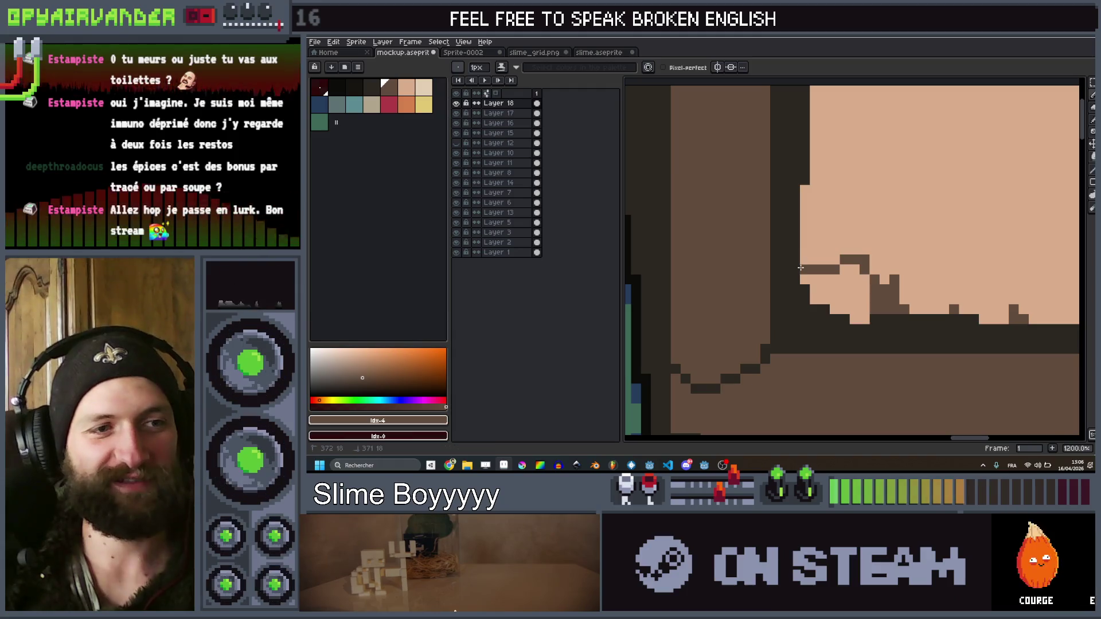
scroll(774, 281, up, 2)
click(776, 279)
key(ctrl+z)
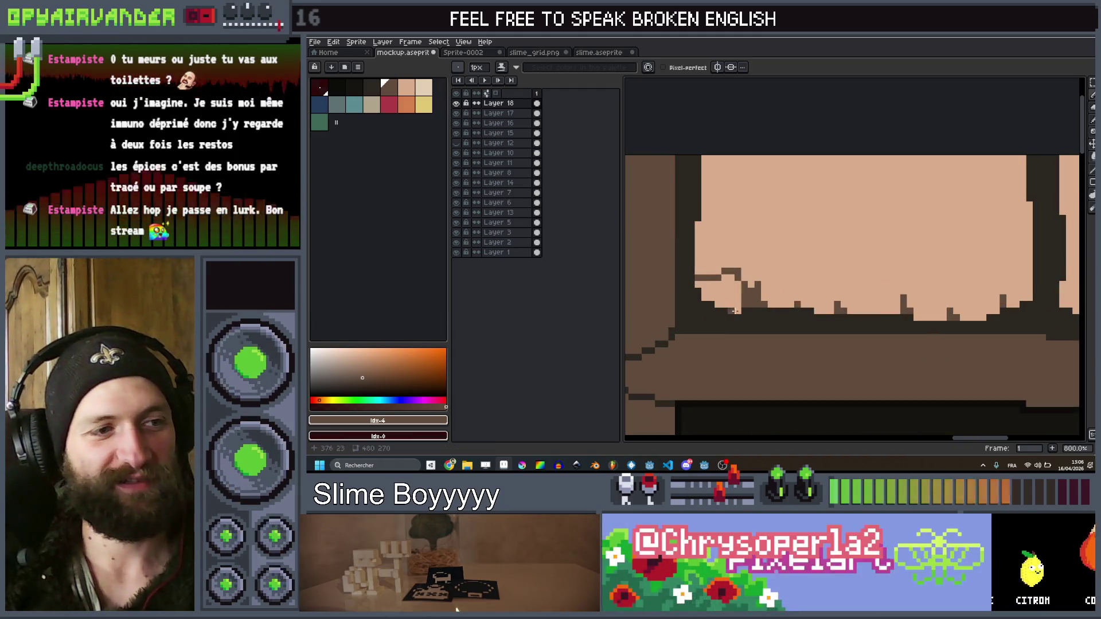
scroll(717, 305, down, 3)
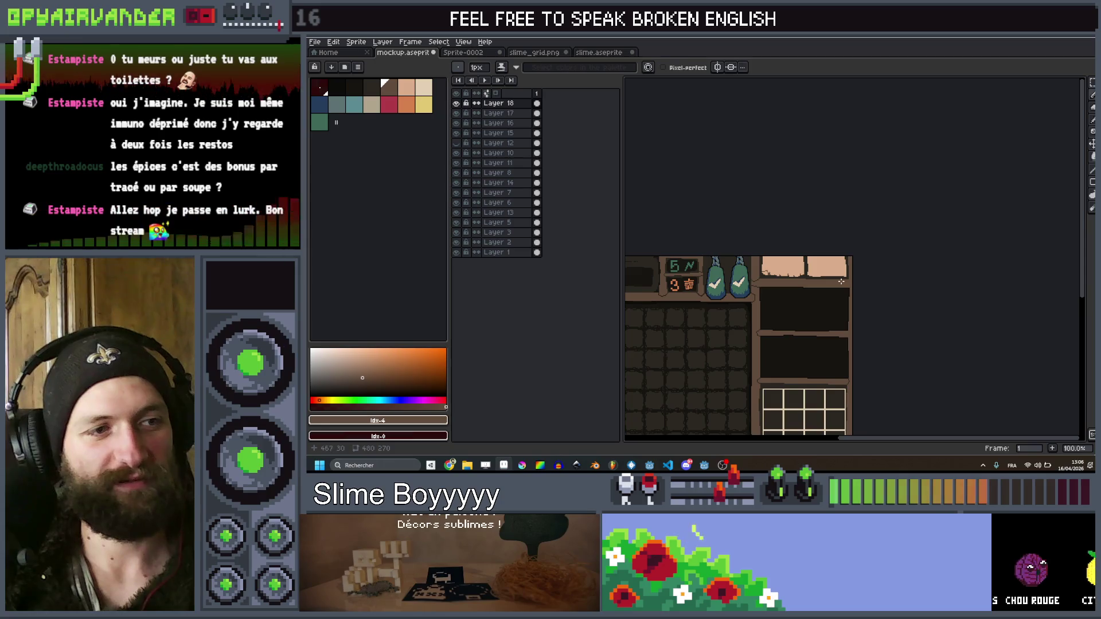
scroll(867, 260, up, 3)
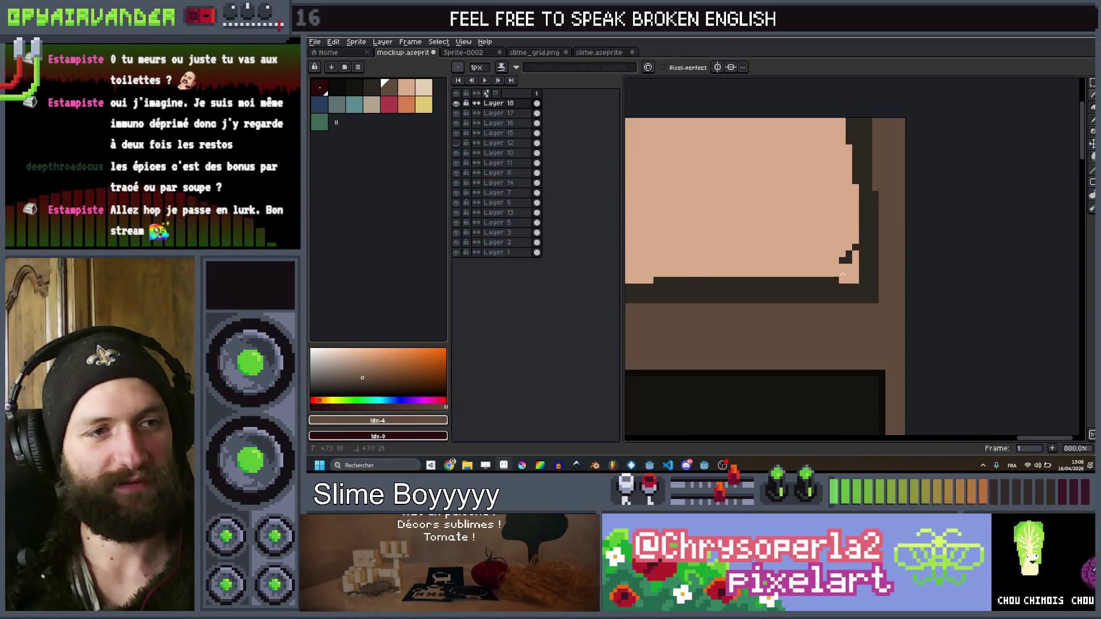
Add a brown stair-step of pixels into the sign outline
drag(842, 269, 843, 258)
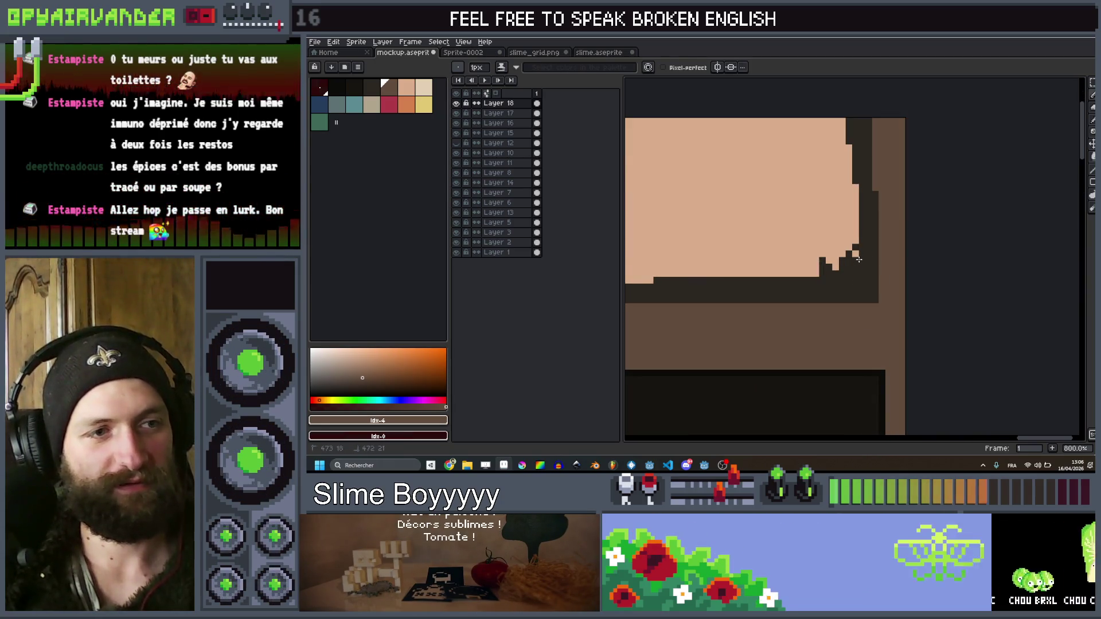
drag(817, 247, 813, 271)
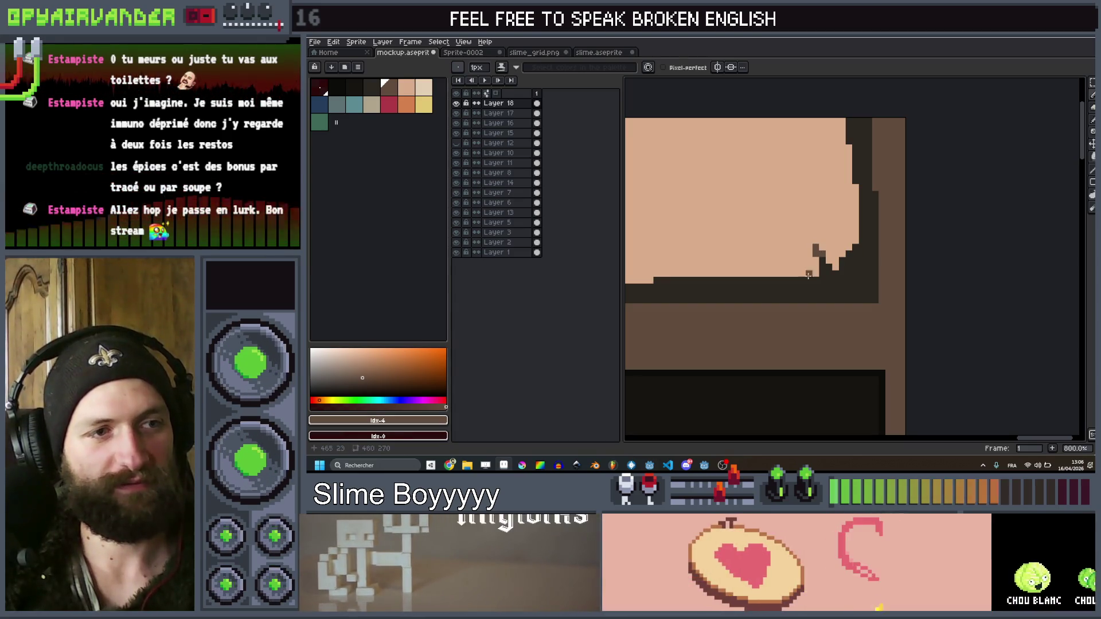
click(810, 273)
scroll(780, 278, down, 5)
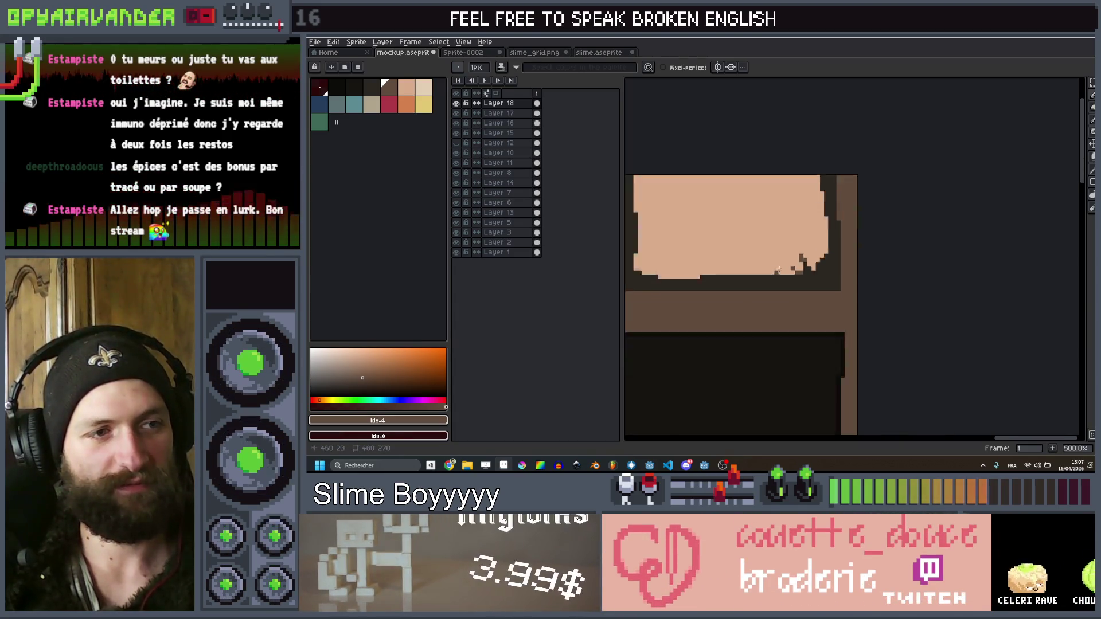
scroll(846, 310, up, 4)
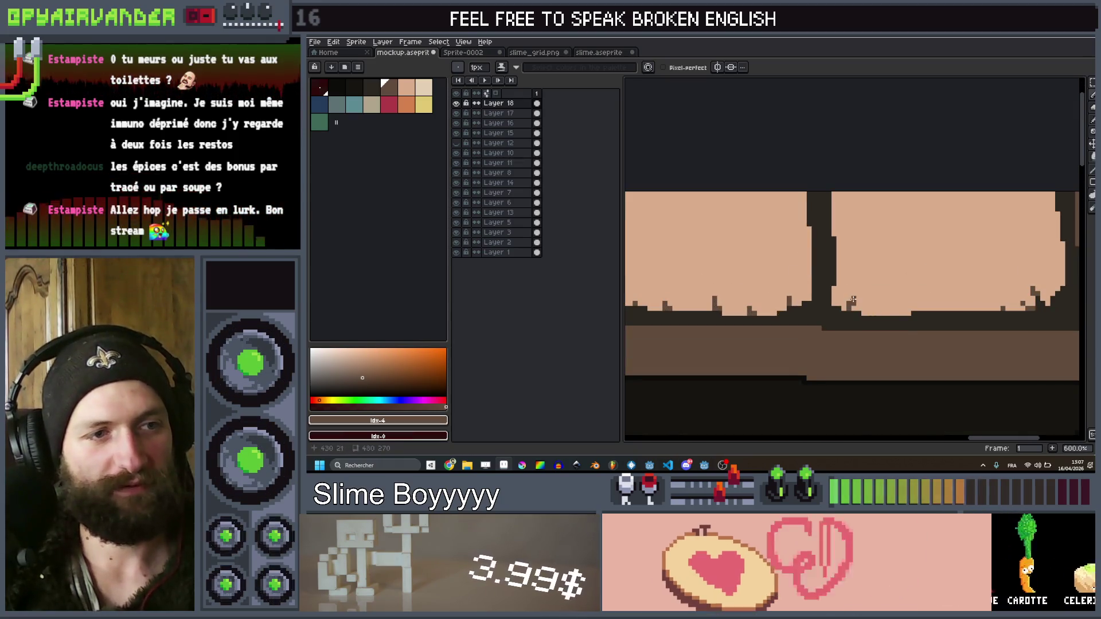
scroll(935, 268, down, 6)
scroll(935, 268, up, 7)
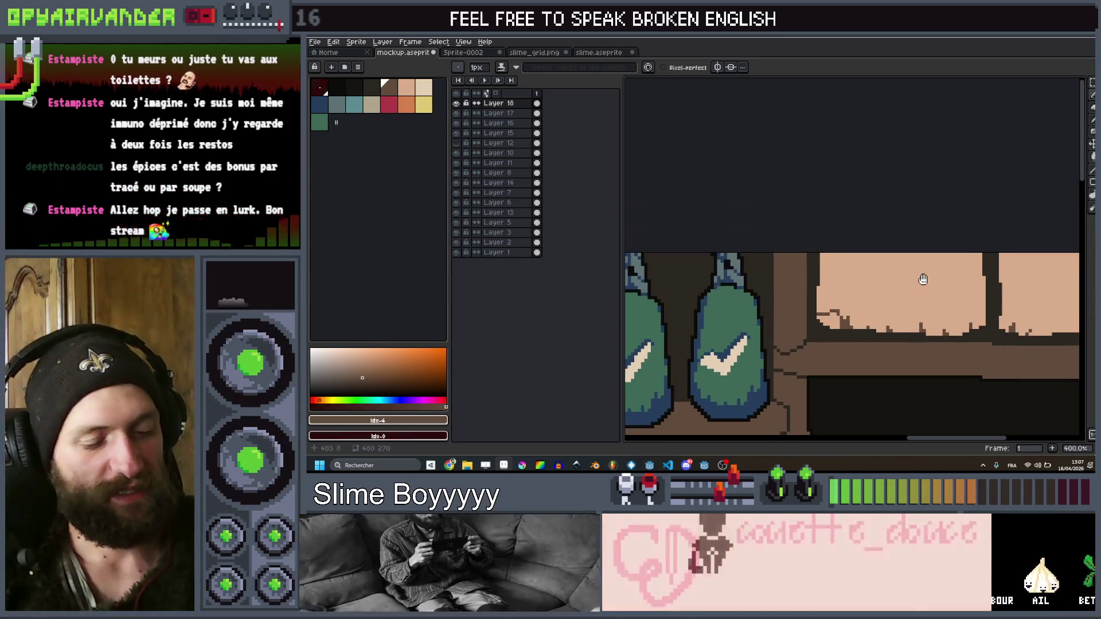
key(ctrl+t)
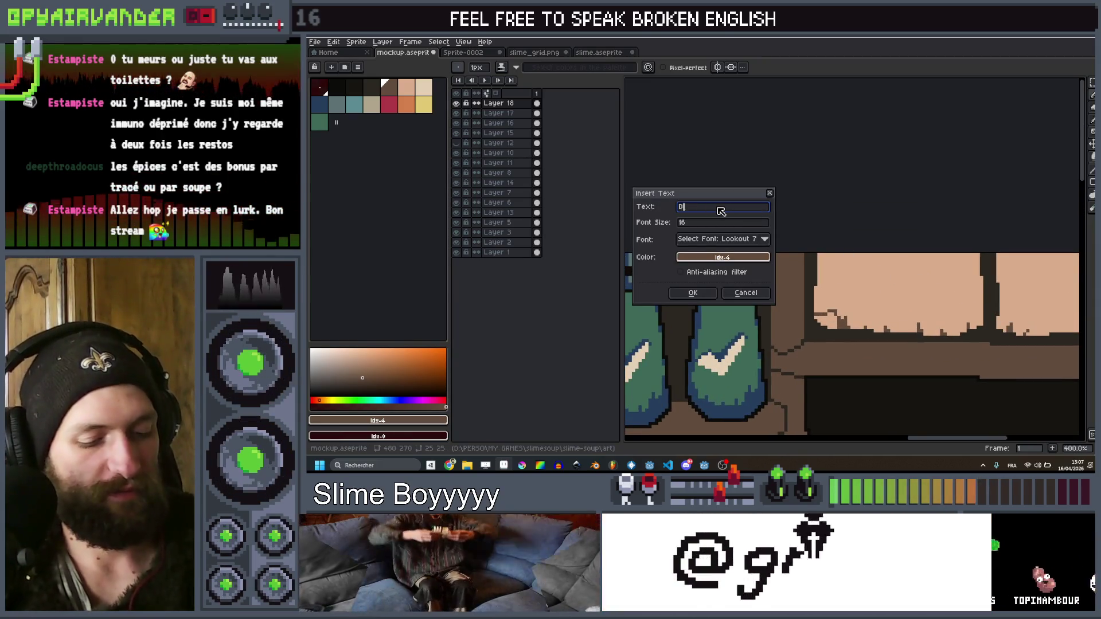
Insert 'Slimes' text onto the left beige sign, then undo the placement
text(eck)
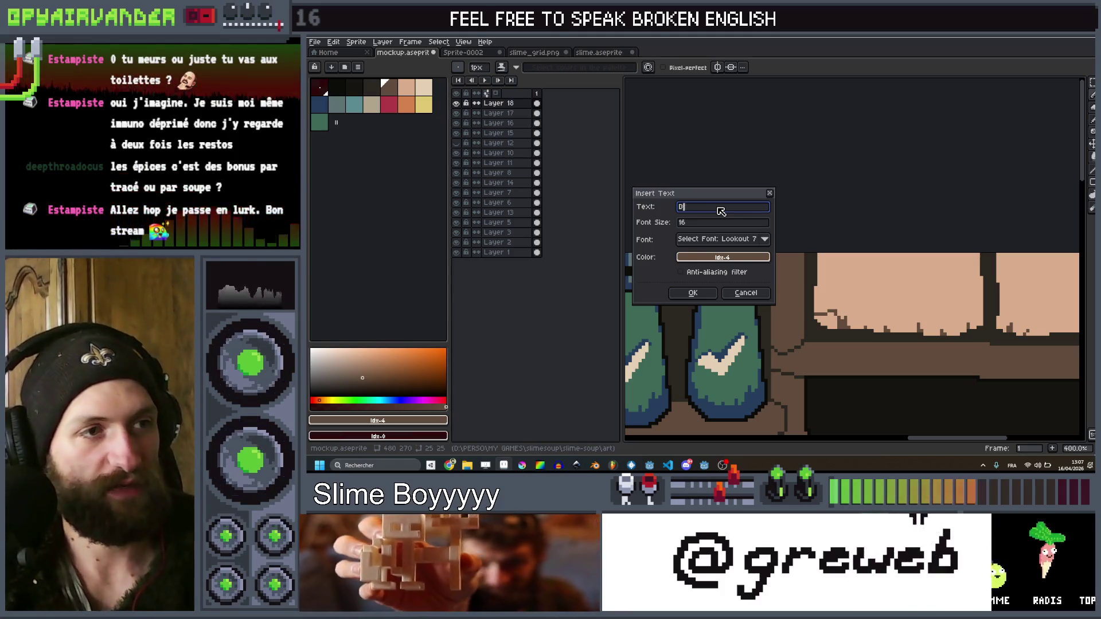
text(Slimes)
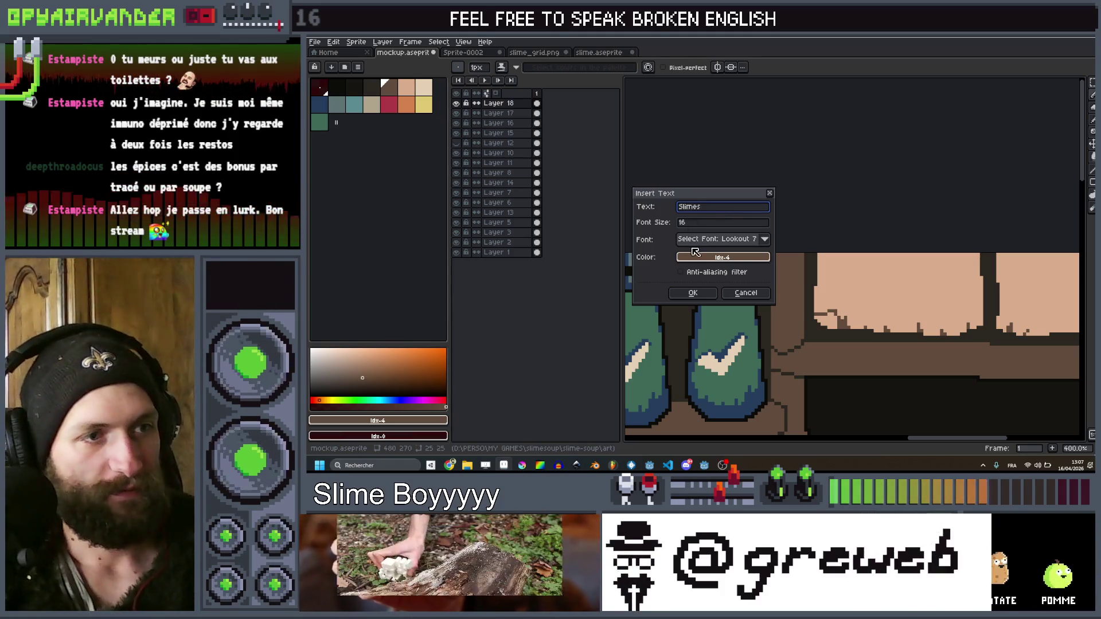
click(693, 292)
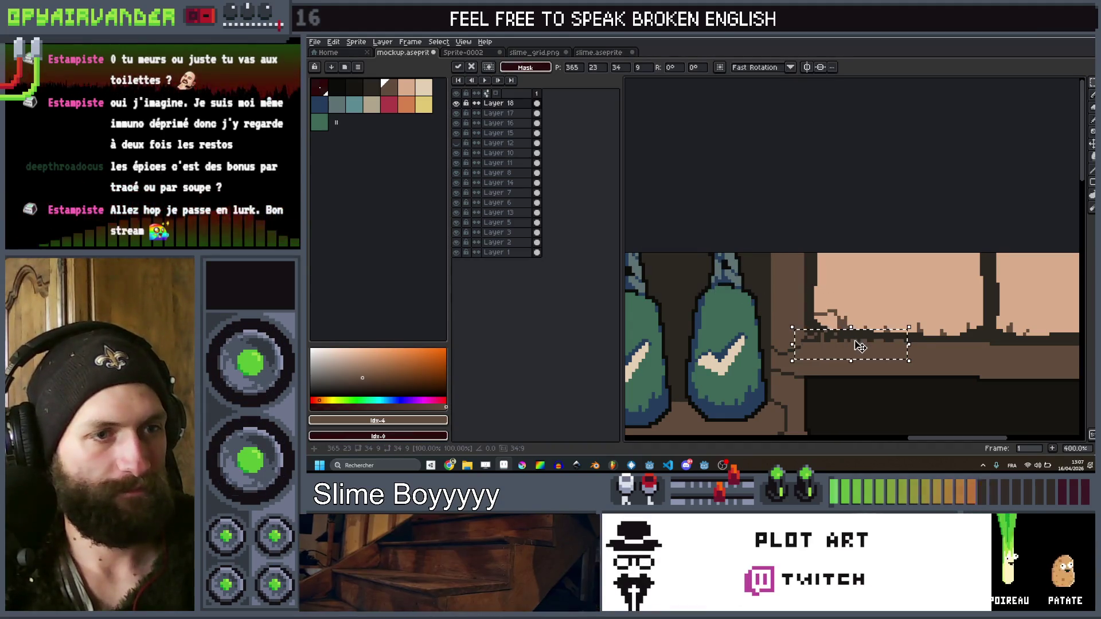
drag(851, 340, 908, 285)
click(917, 229)
scroll(917, 228, down, 3)
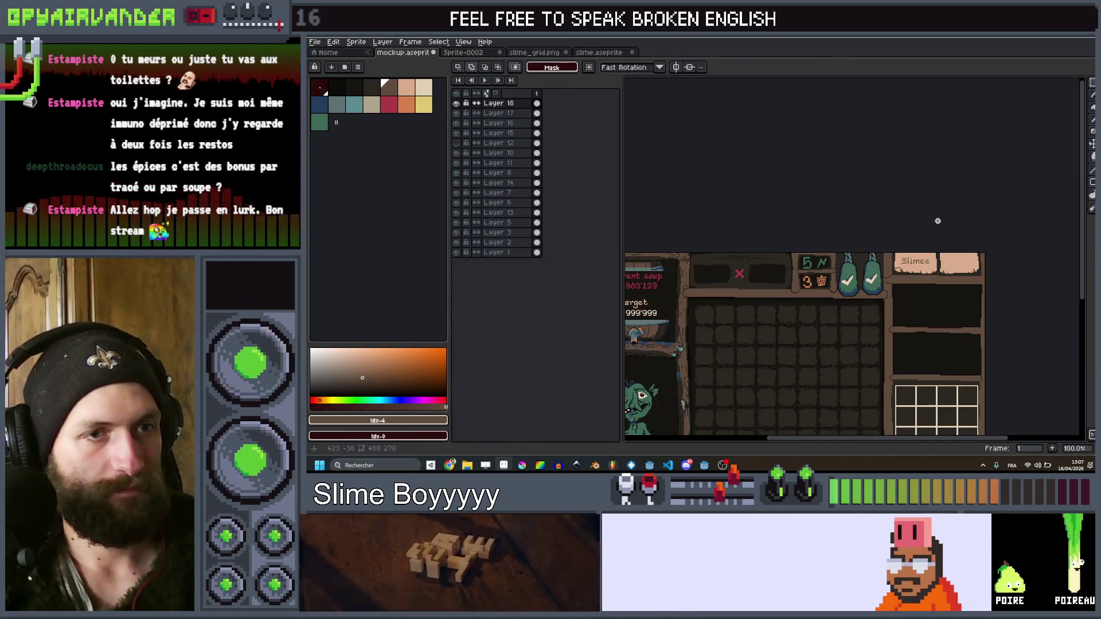
scroll(880, 250, up, 3)
key(b)
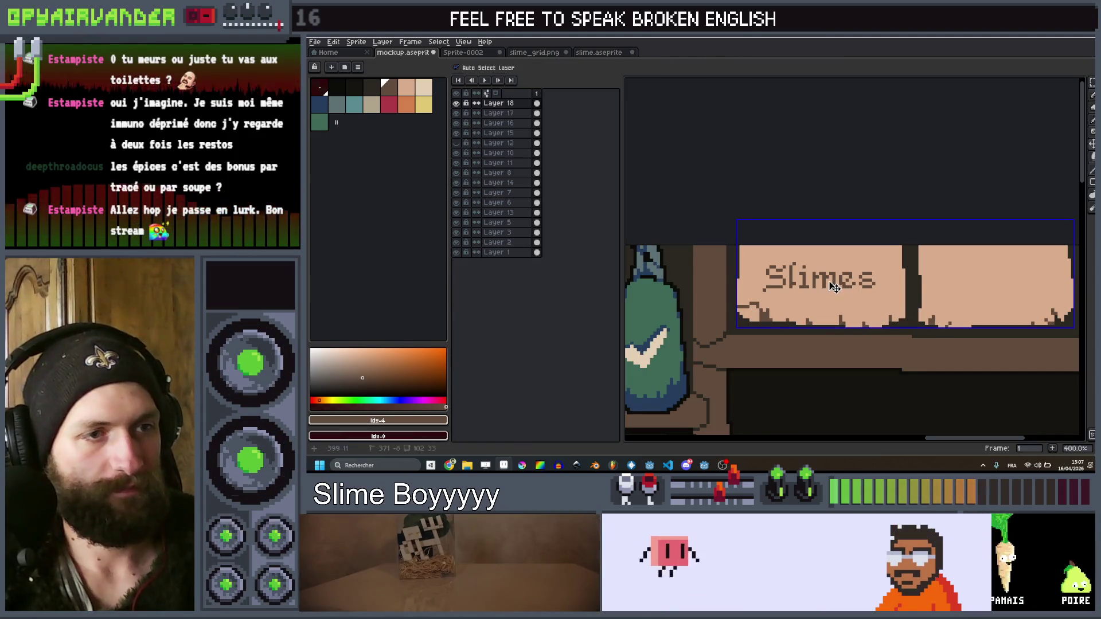
key(ctrl+z)
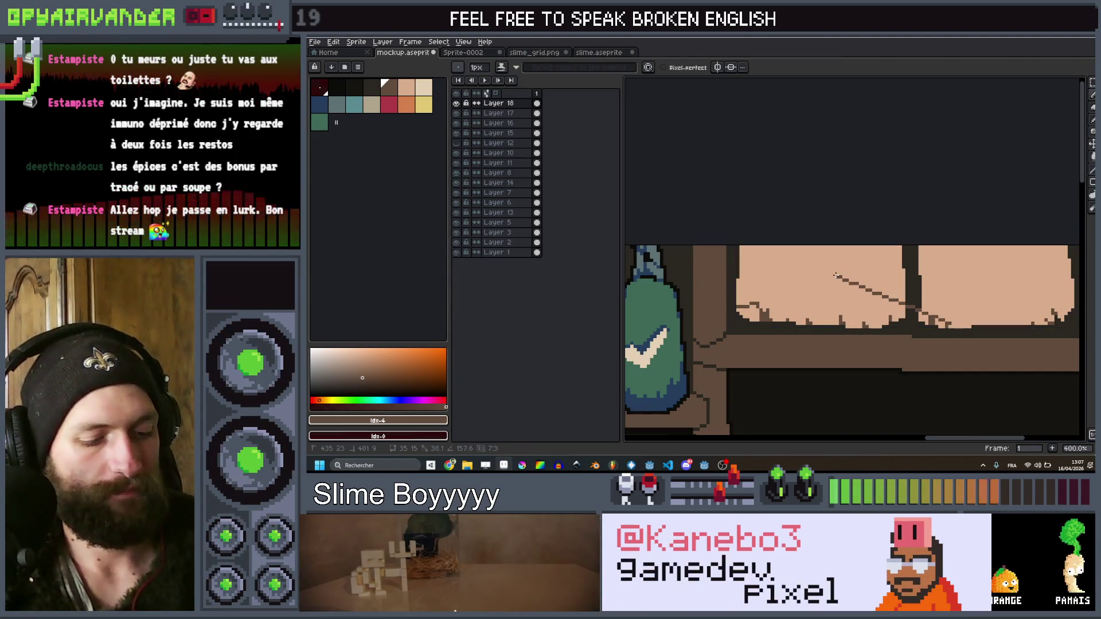
On a new layer, insert the 'Slimes' label and nudge it three pixels up, one left
key(shift+n)
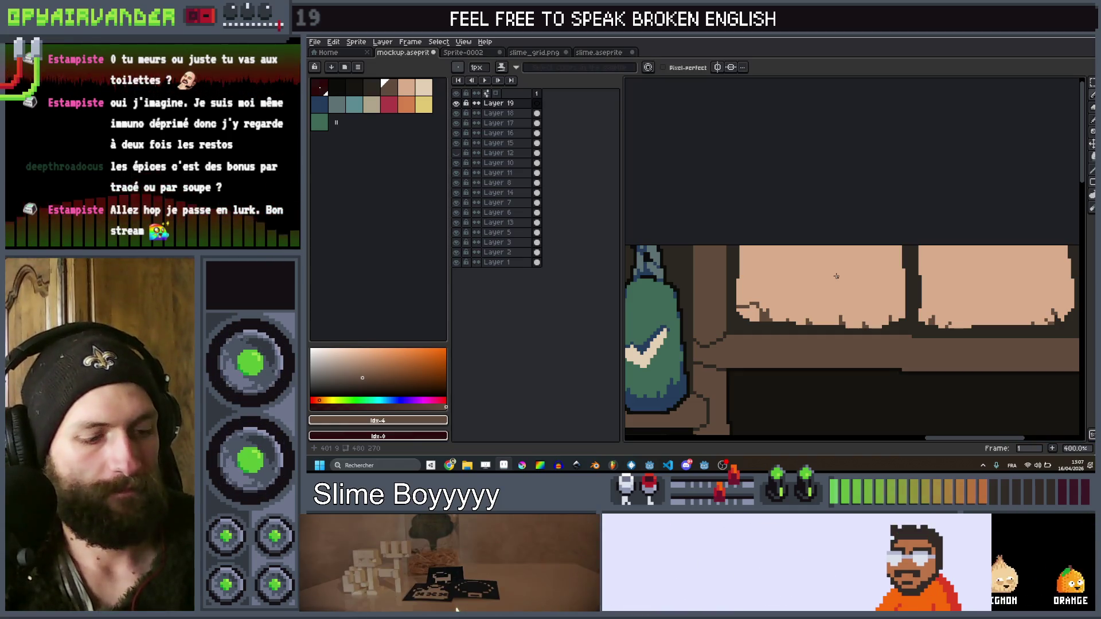
key(ctrl+t)
key(Return)
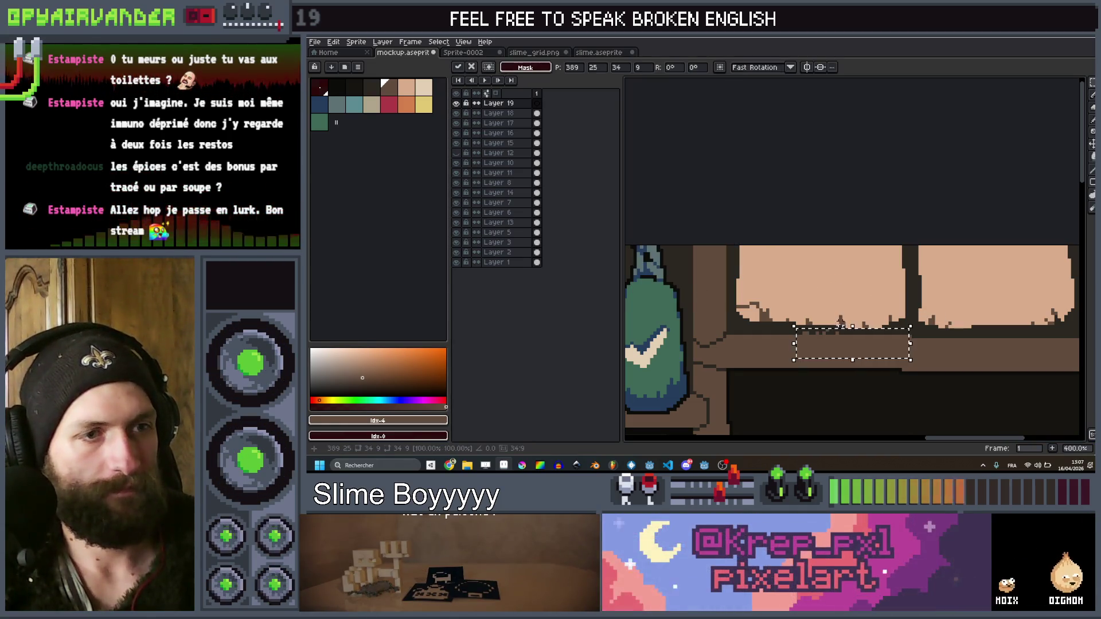
key(Up)
key(Up)
key(Up)
key(Left)
key(Left)
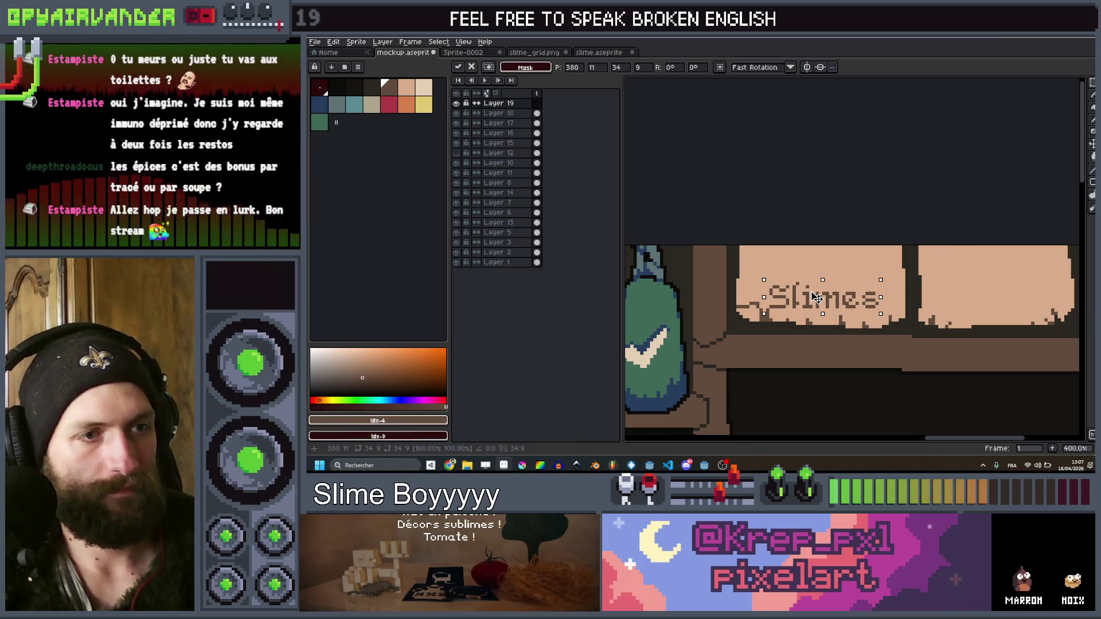
key(Up)
key(Up)
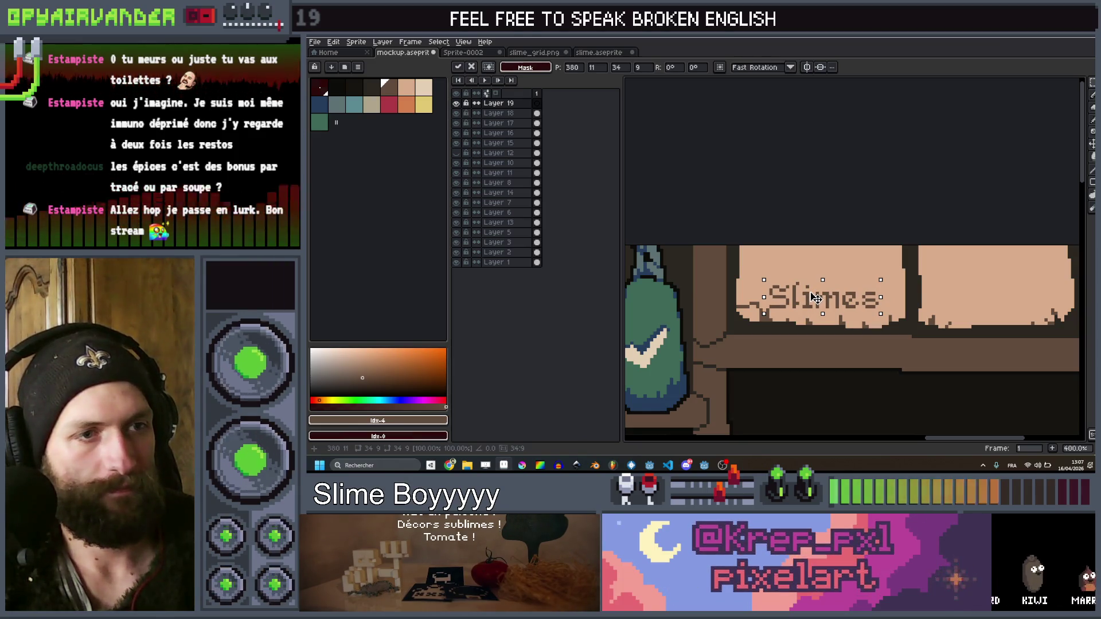
key(Up)
key(Up)
key(Up)
key(Return)
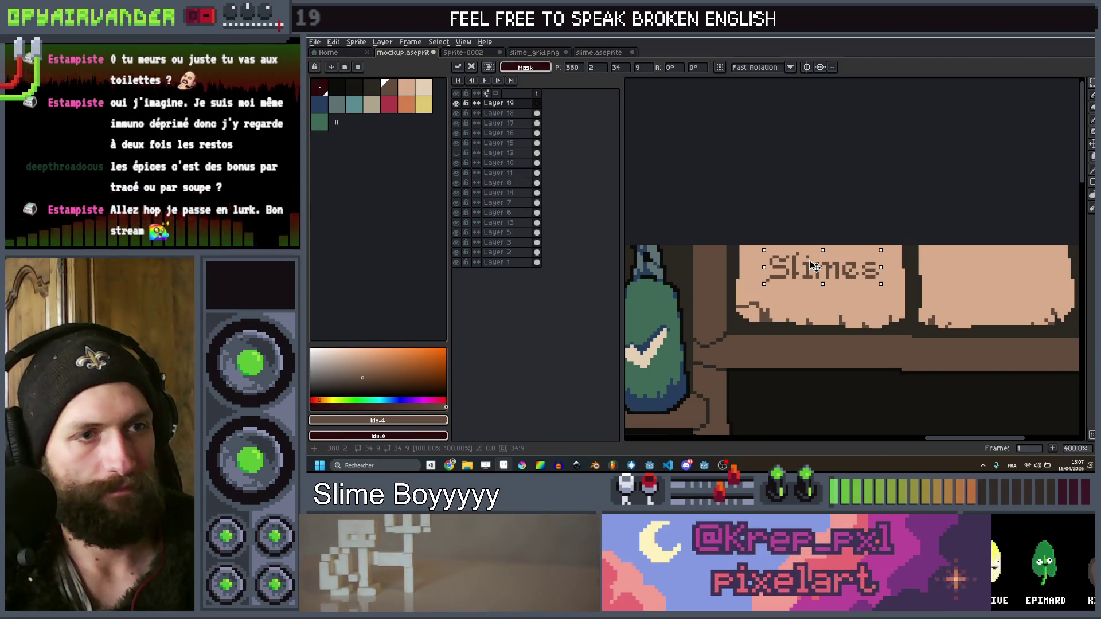
Start a second text insertion for the right-hand sign
scroll(879, 220, down, 4)
scroll(878, 220, up, 2)
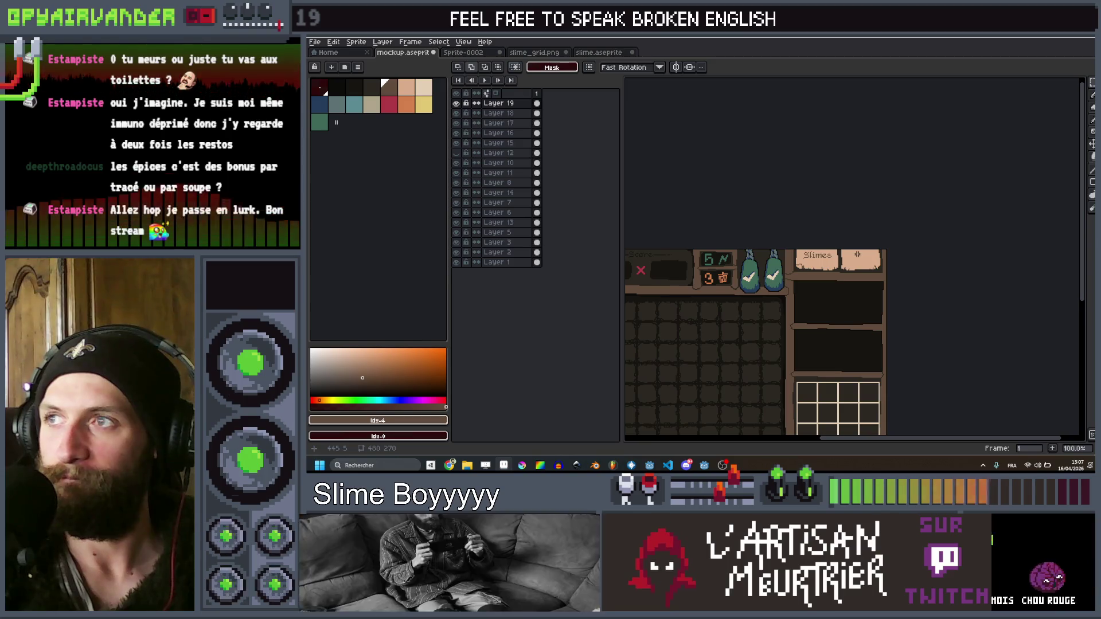
drag(873, 270, 839, 276)
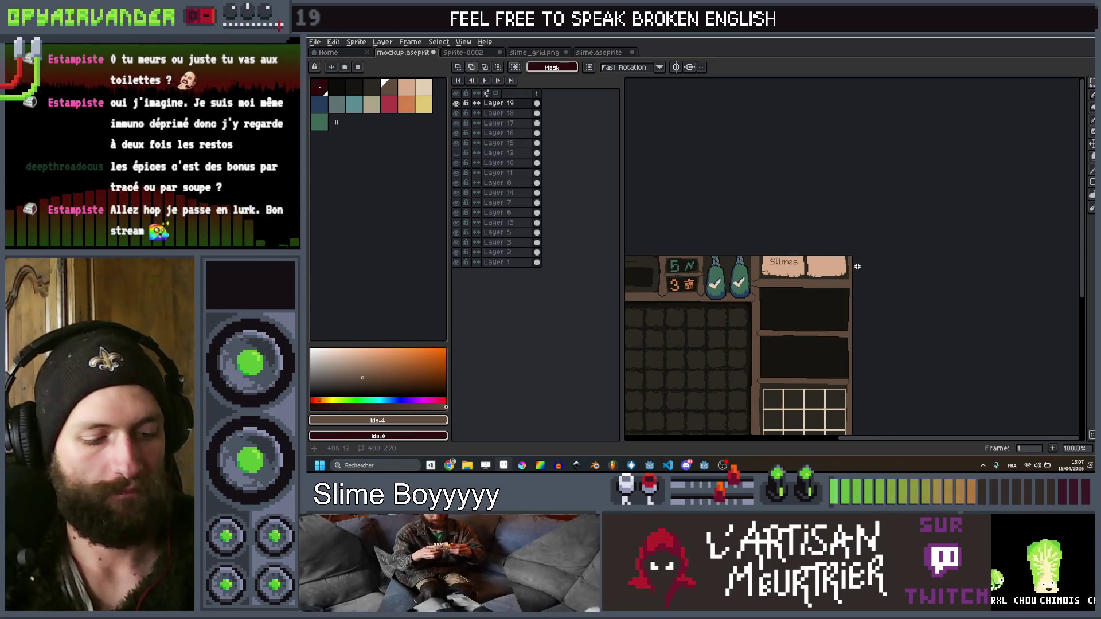
key(ctrl+t)
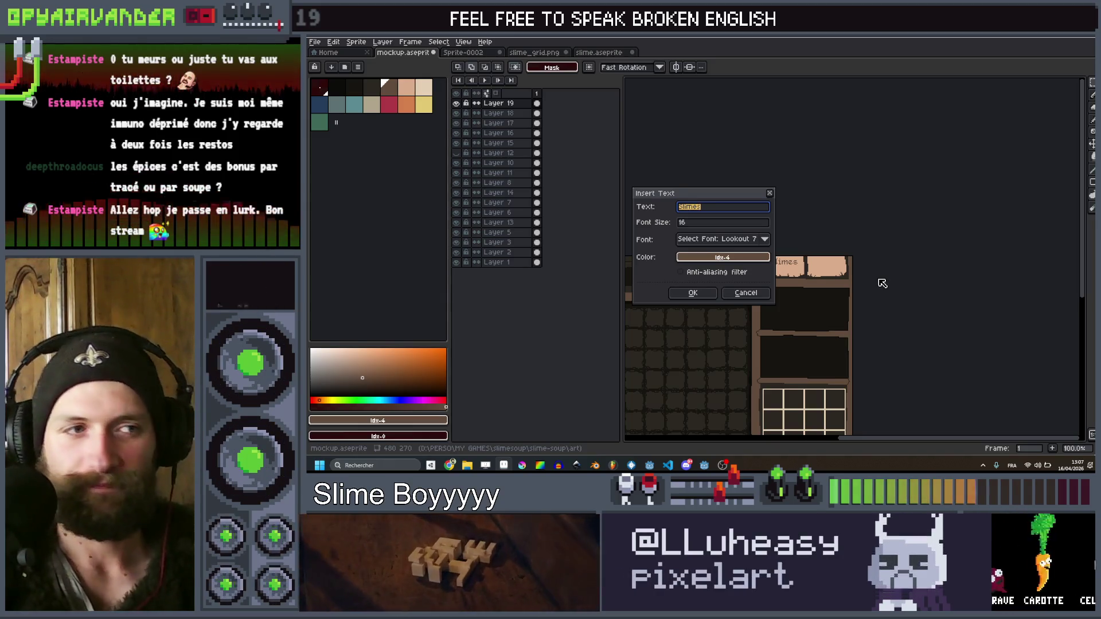
Replace the 'Slimes' text with 'Settings' and place it on the right peach sign
key(BackSpace)
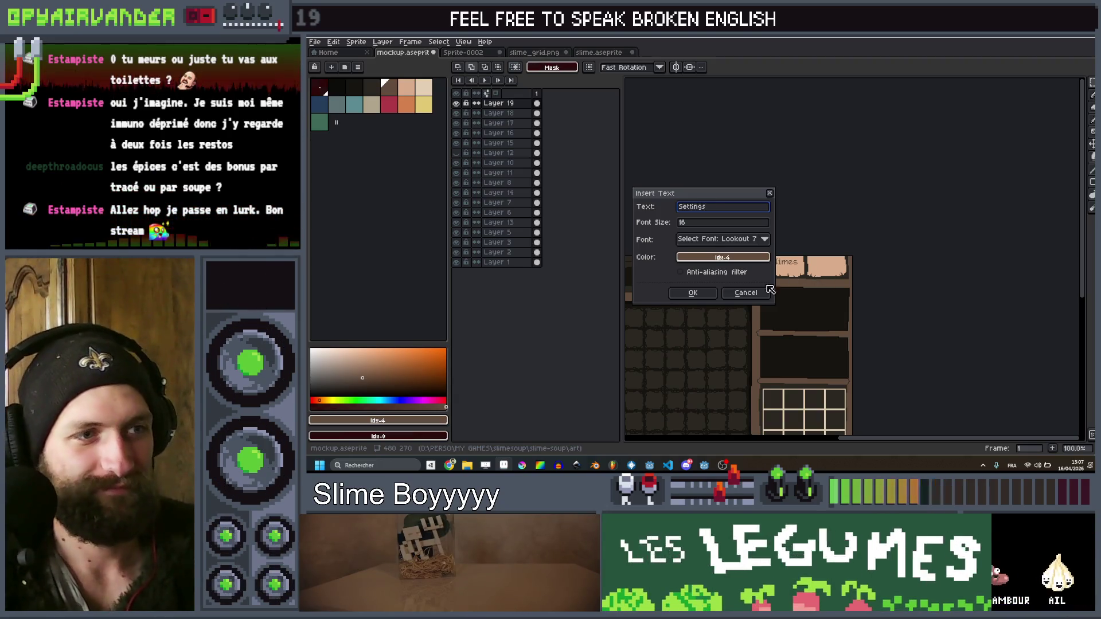
key(Return)
scroll(833, 291, up, 1)
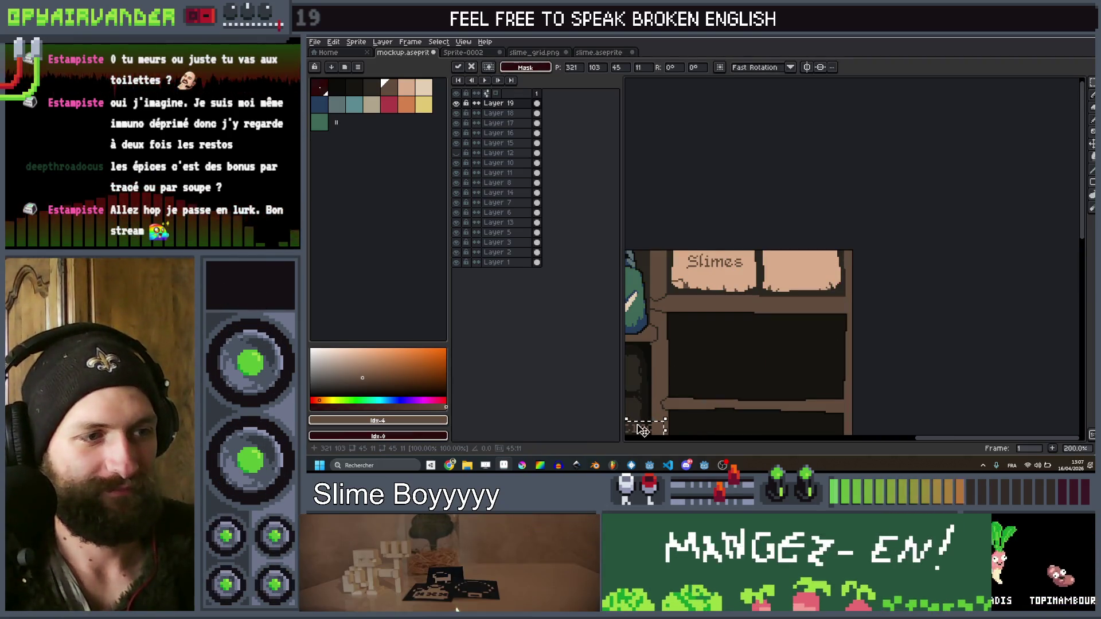
drag(758, 291, 817, 265)
key(Return)
Zoom in on the signs and undo the stray rectangular selection
scroll(820, 221, down, 2)
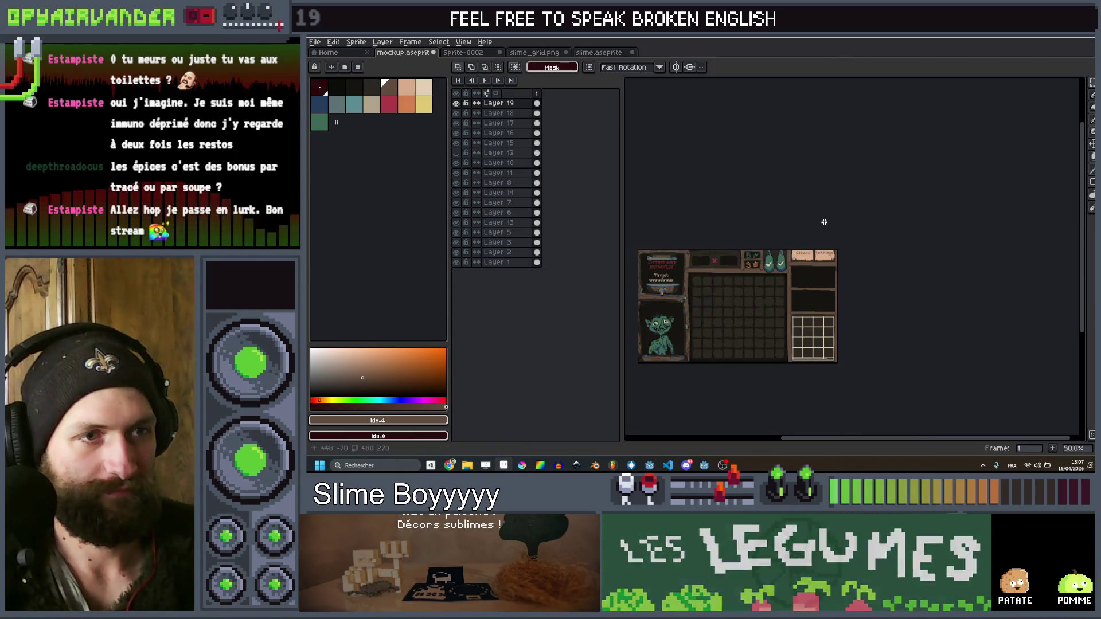
drag(826, 226, 888, 245)
scroll(888, 247, down, 1)
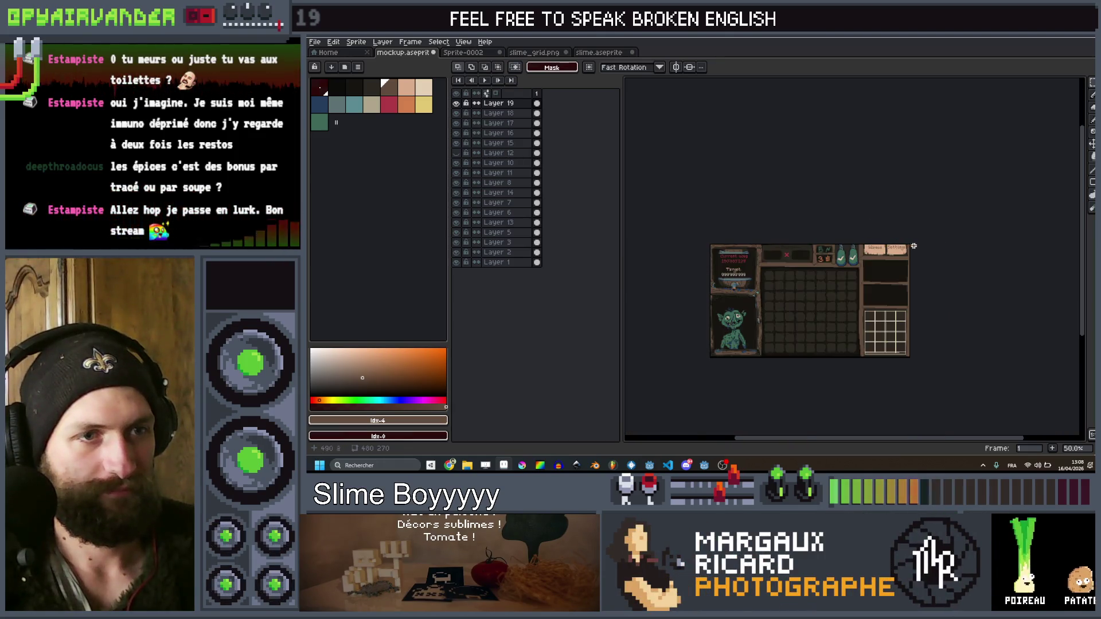
scroll(888, 253, up, 1)
scroll(887, 272, down, 1)
scroll(887, 271, up, 2)
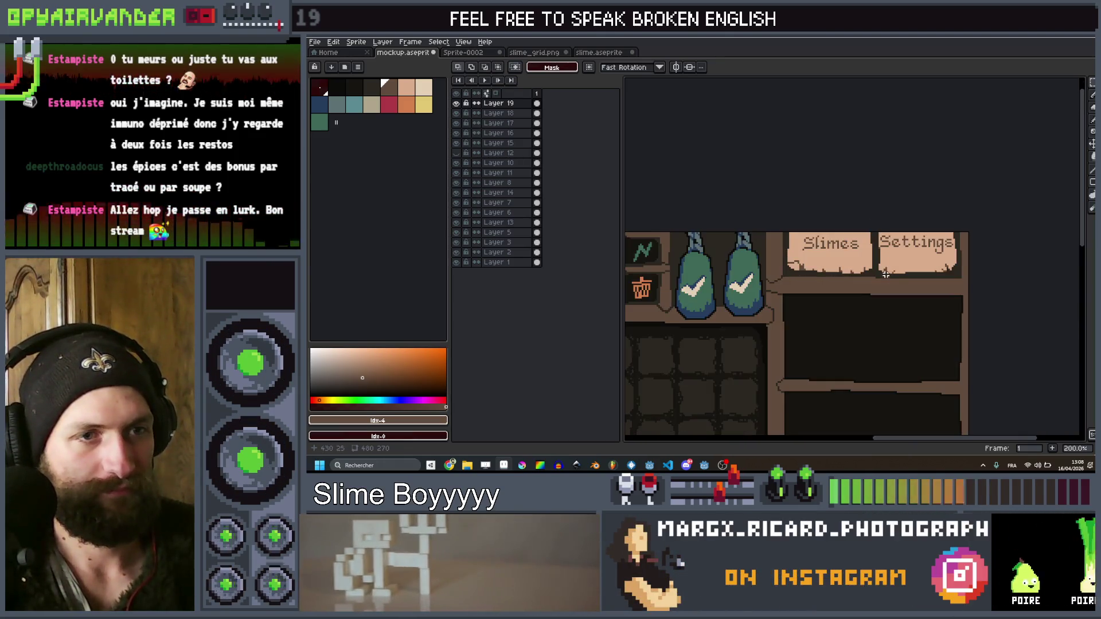
scroll(911, 265, down, 1)
scroll(914, 265, down, 1)
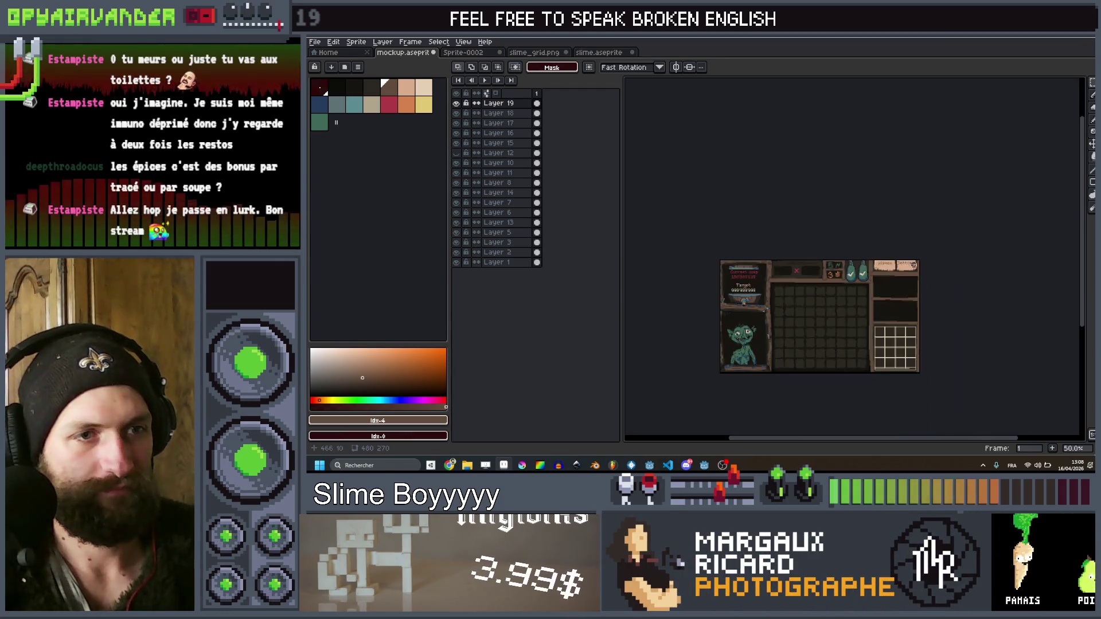
scroll(916, 267, up, 2)
key(ctrl+z)
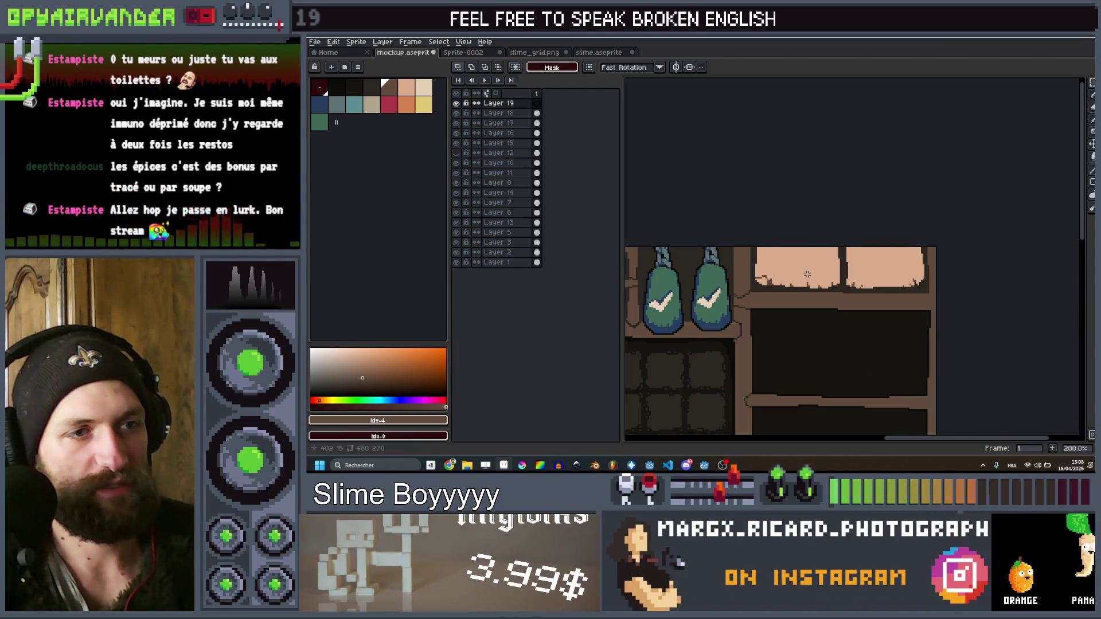
Pencil a dark brown blob with small side bumps on the left sign using a 2px brush
scroll(806, 272, up, 1)
key(b)
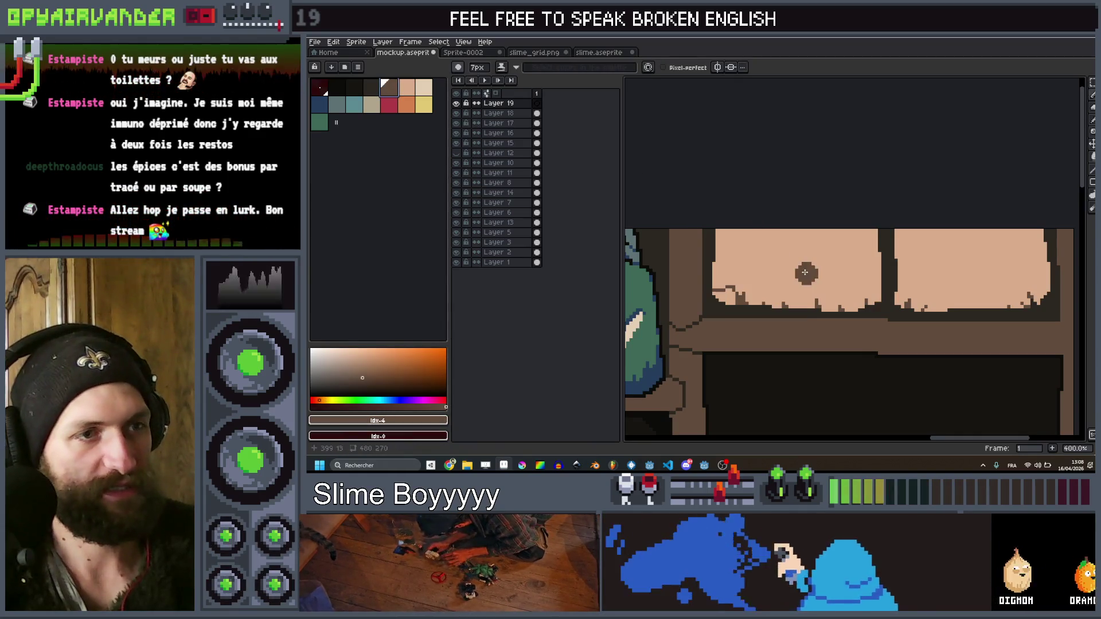
drag(815, 271, 783, 266)
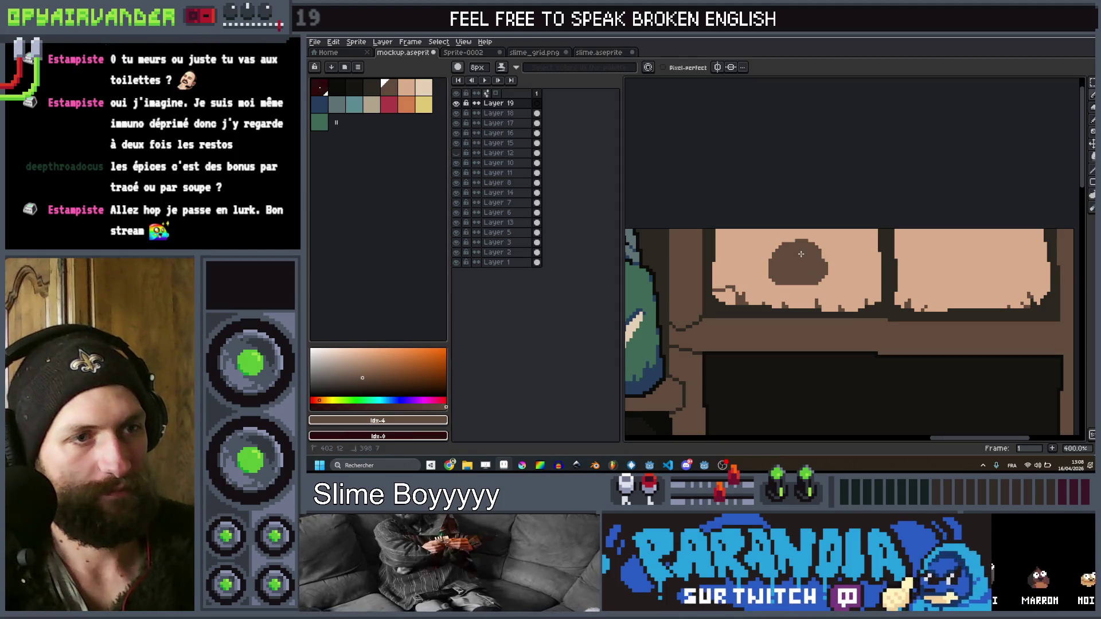
key(minus)
key(minus)
key(minus)
mouse_move(765, 252)
mouse_down()
mouse_move(745, 273)
mouse_move(757, 269)
mouse_up()
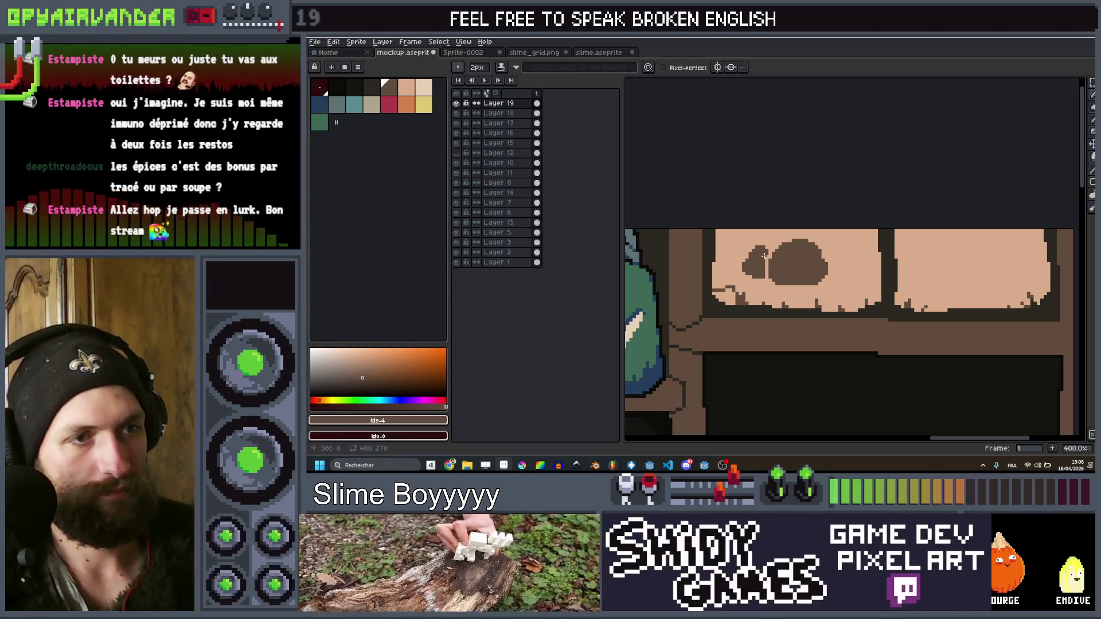
drag(829, 256, 838, 254)
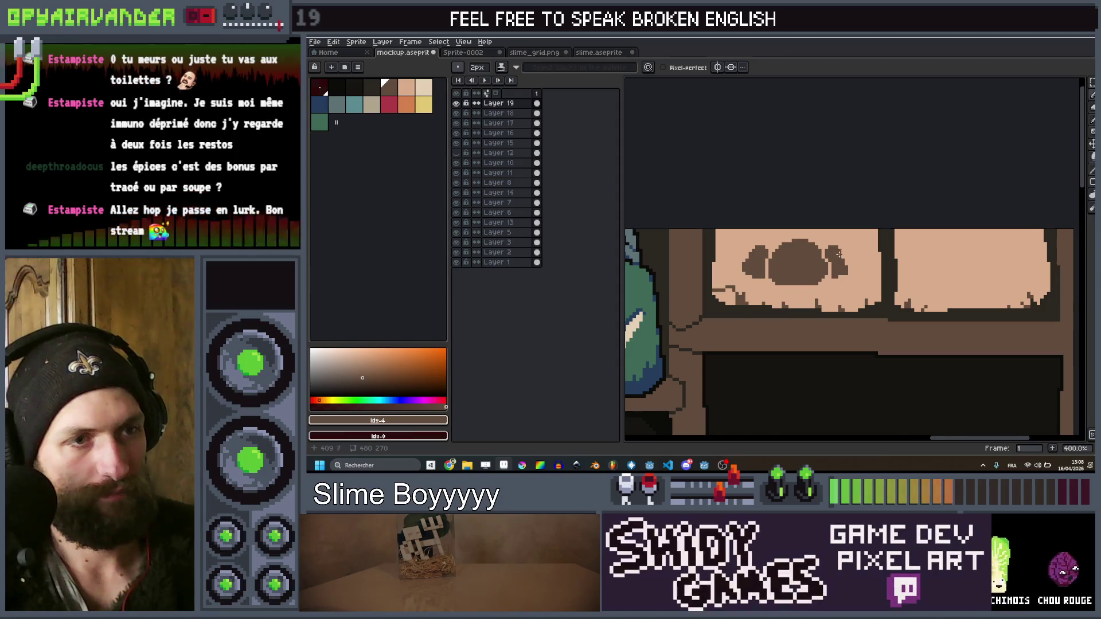
Add light peach eyes with dark brown pupils to the slime face
scroll(837, 255, down, 4)
scroll(837, 255, up, 5)
click(425, 89)
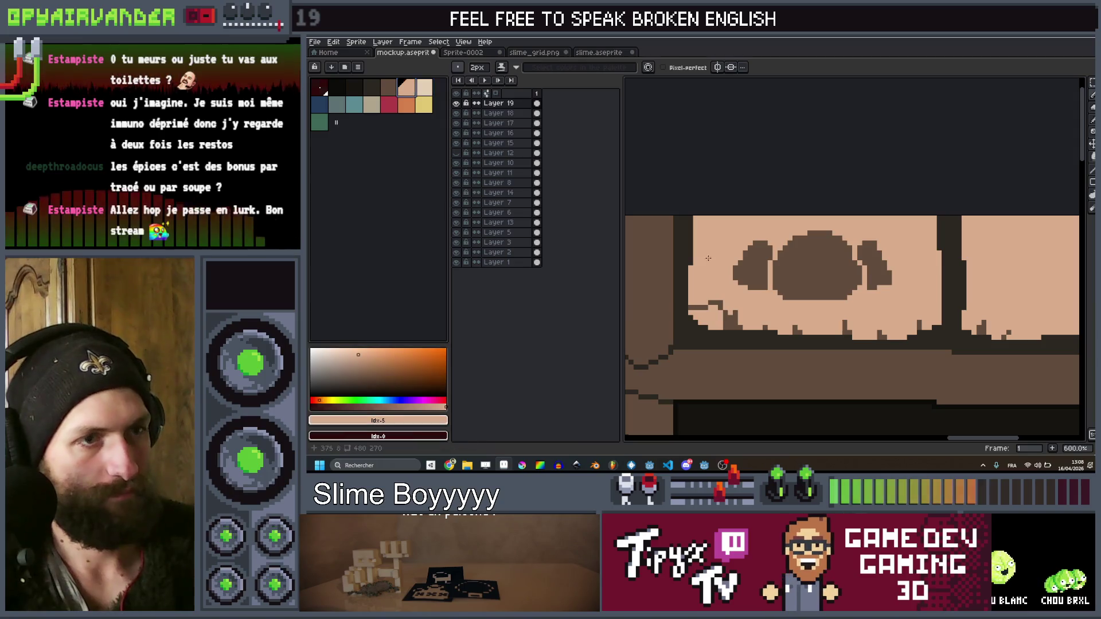
key(ctrl)
key(plus)
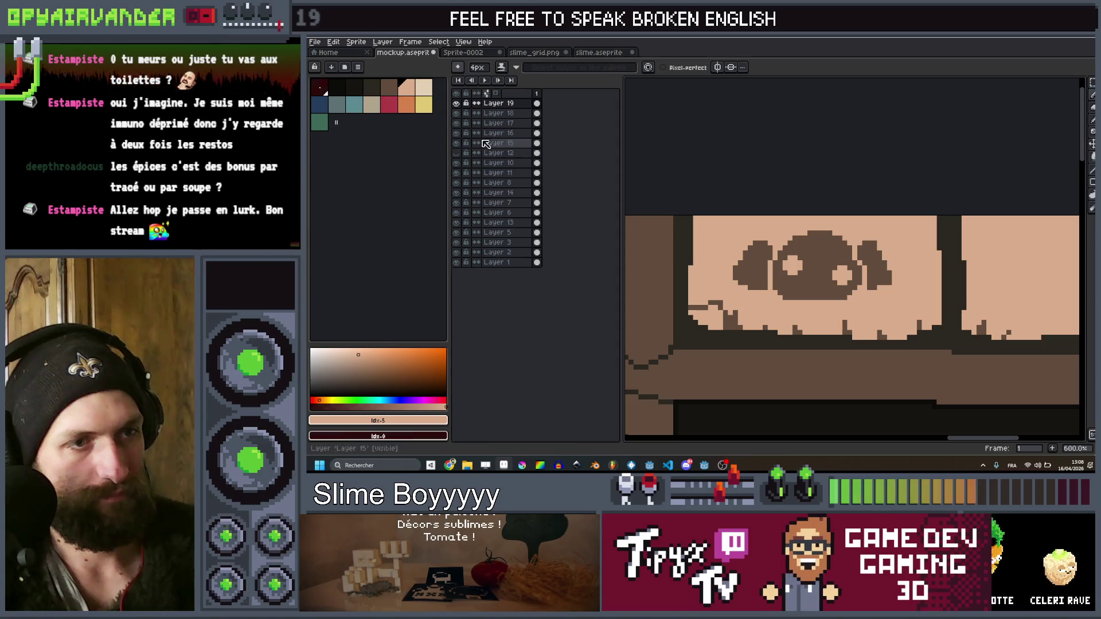
click(389, 87)
key(minus)
key(minus)
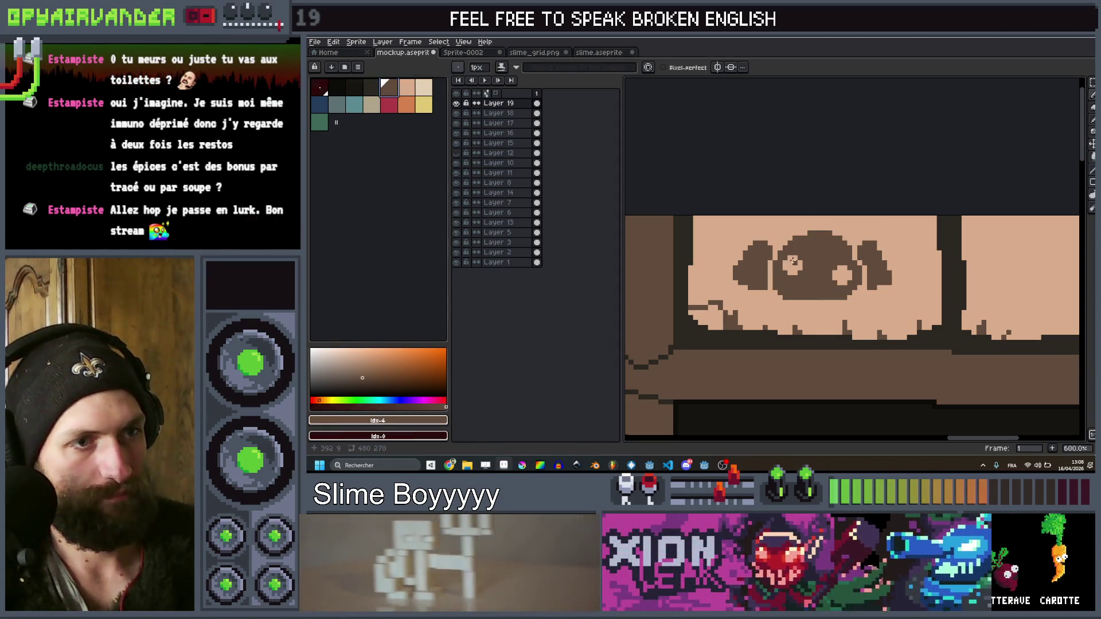
click(790, 264)
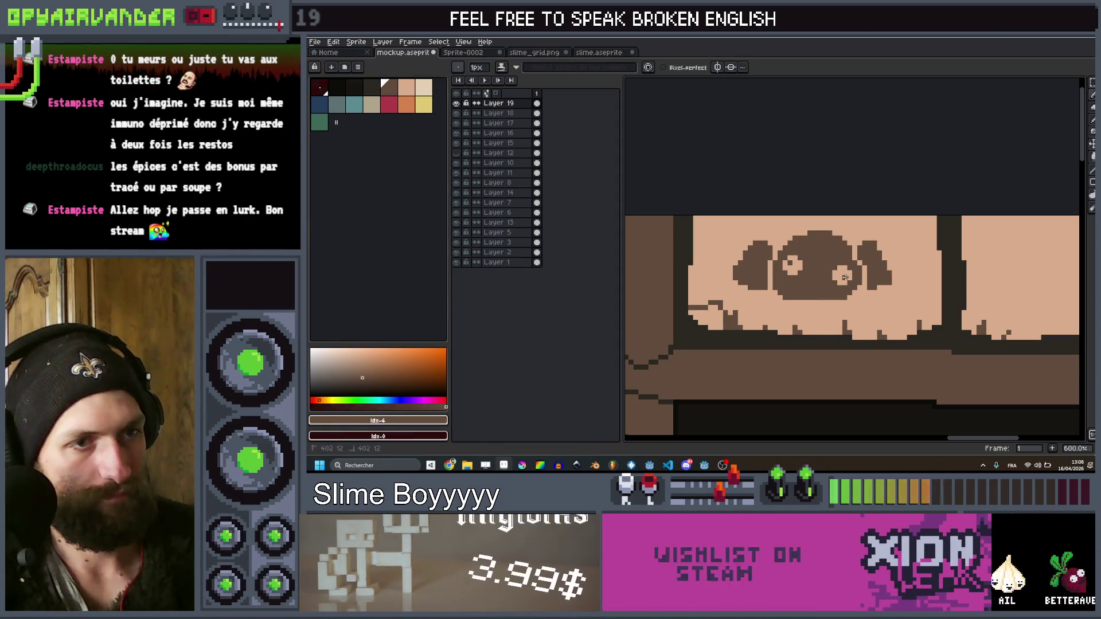
scroll(844, 277, down, 5)
scroll(753, 236, up, 2)
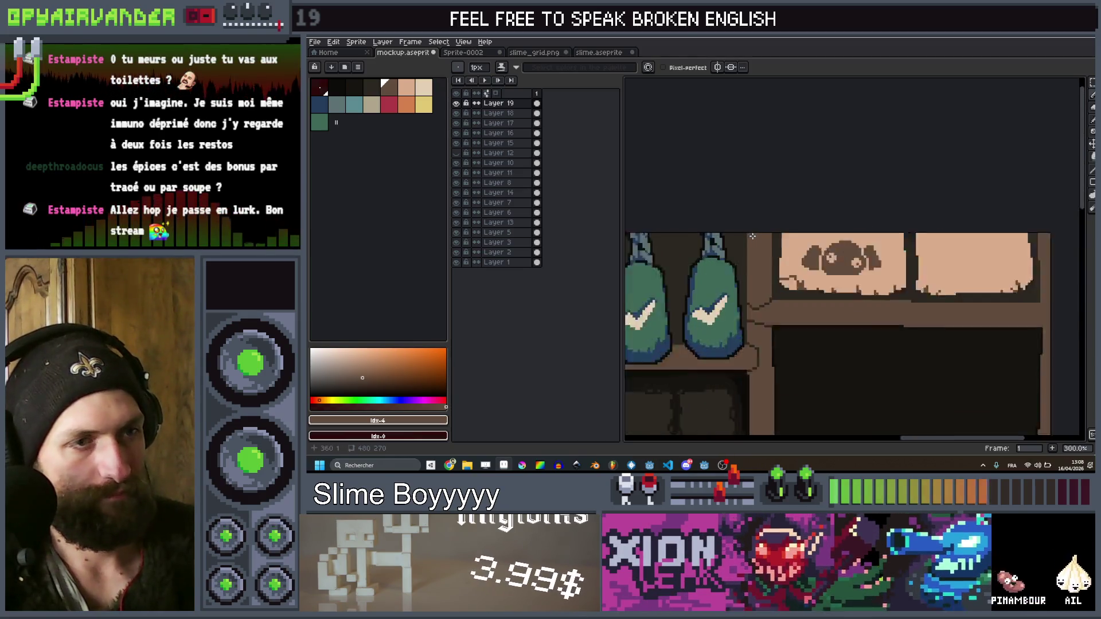
scroll(752, 236, up, 1)
key(bracketleft)
drag(1047, 269, 731, 275)
Stamp a round brown blob with a pointed top on the right sign
key(bracketright)
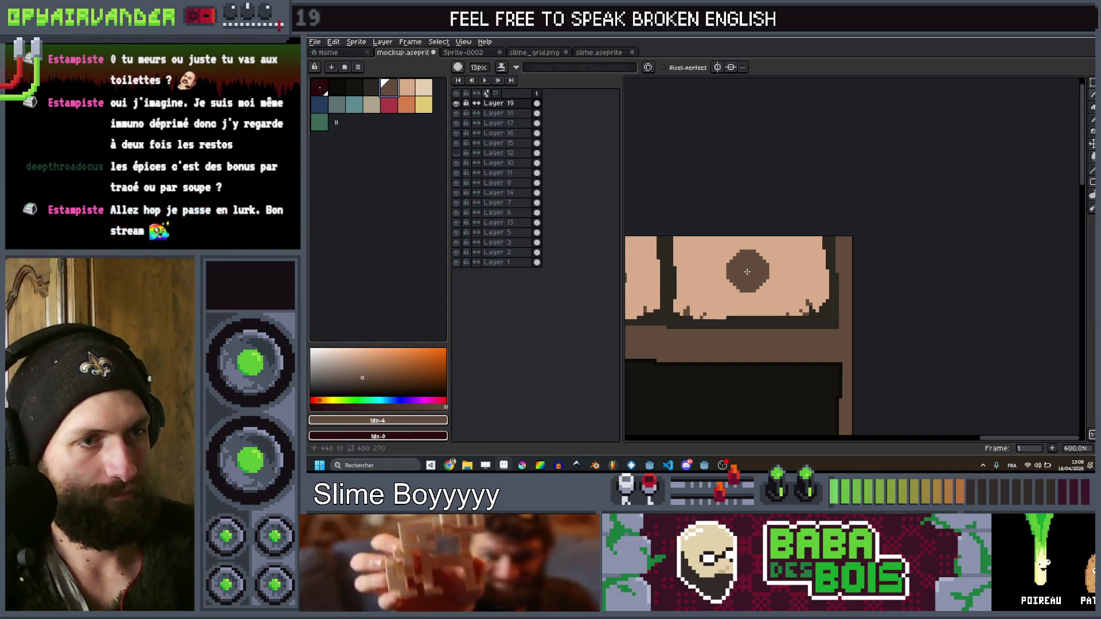
click(747, 271)
key(minus)
click(748, 248)
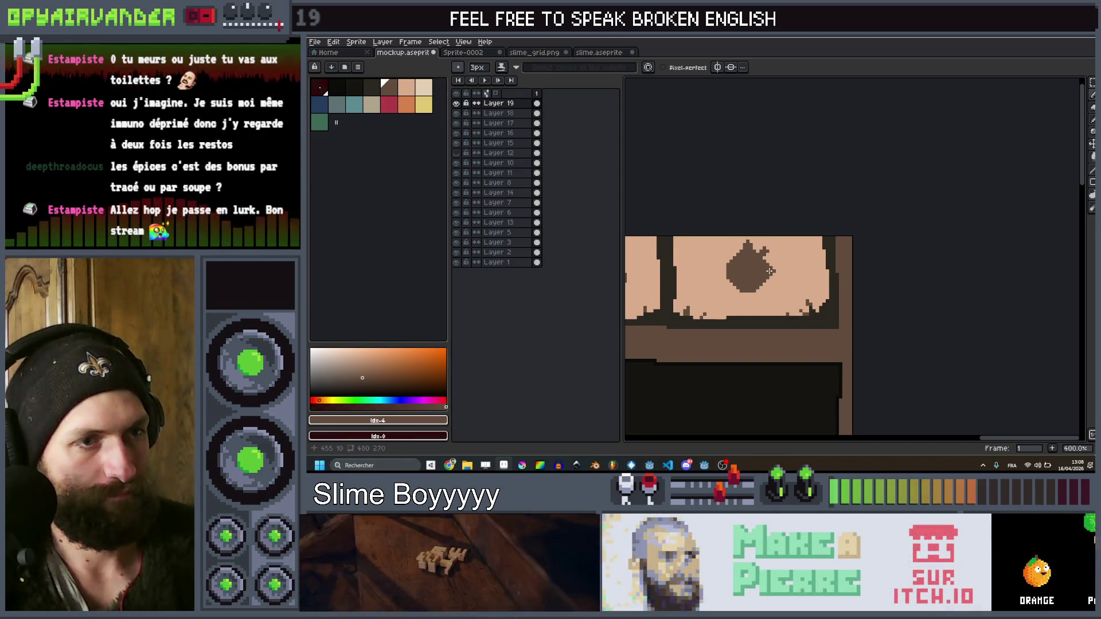
key(ctrl)
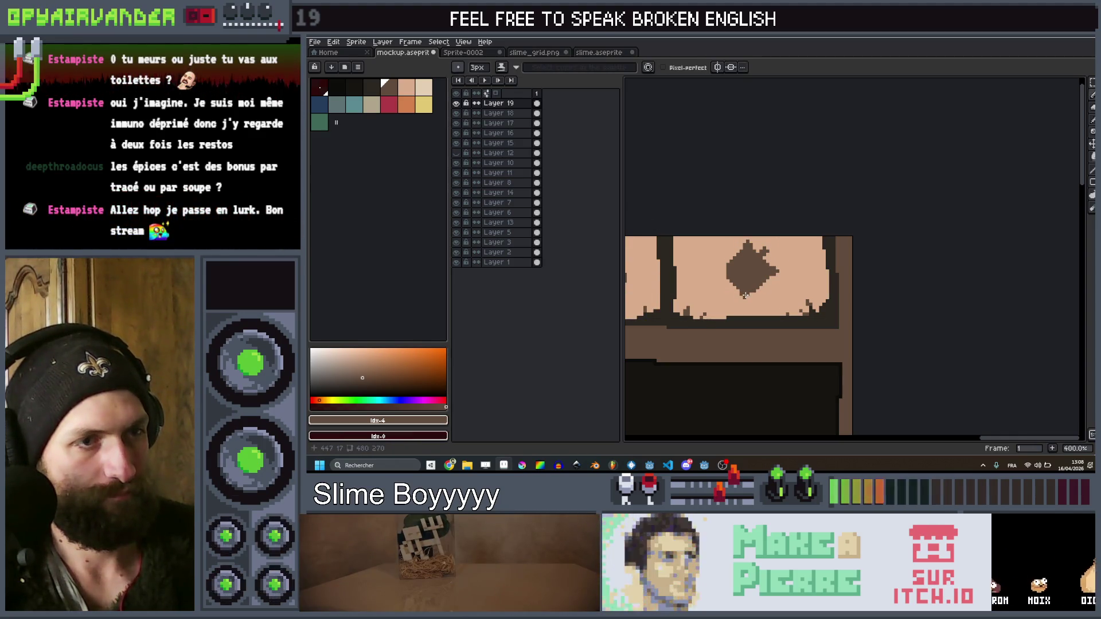
scroll(763, 254, up, 2)
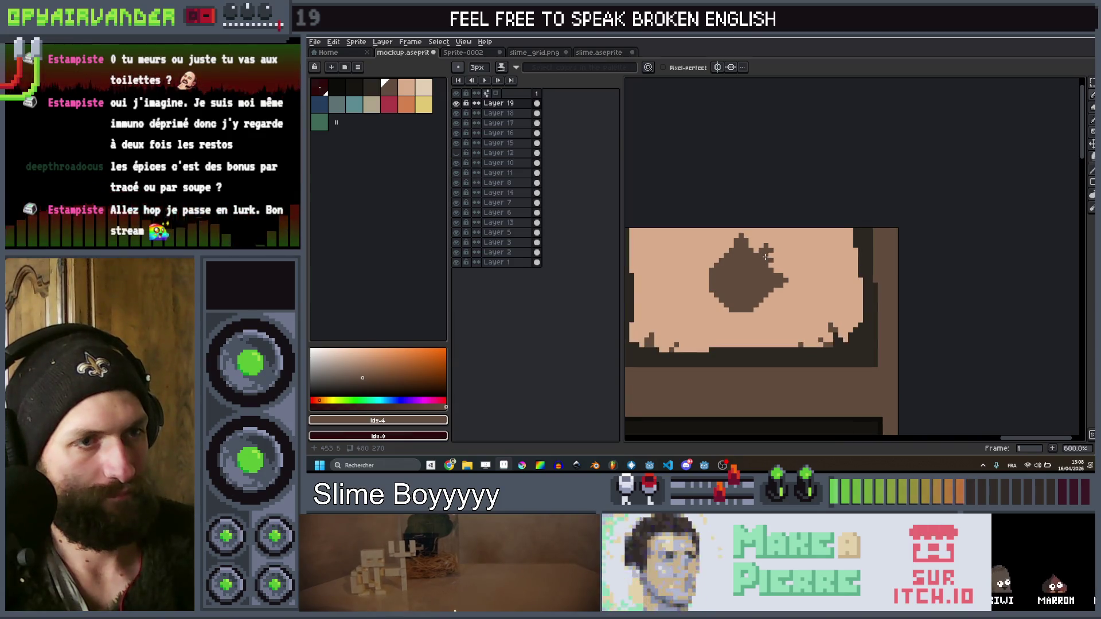
key(minus)
key(minus)
drag(766, 257, 809, 244)
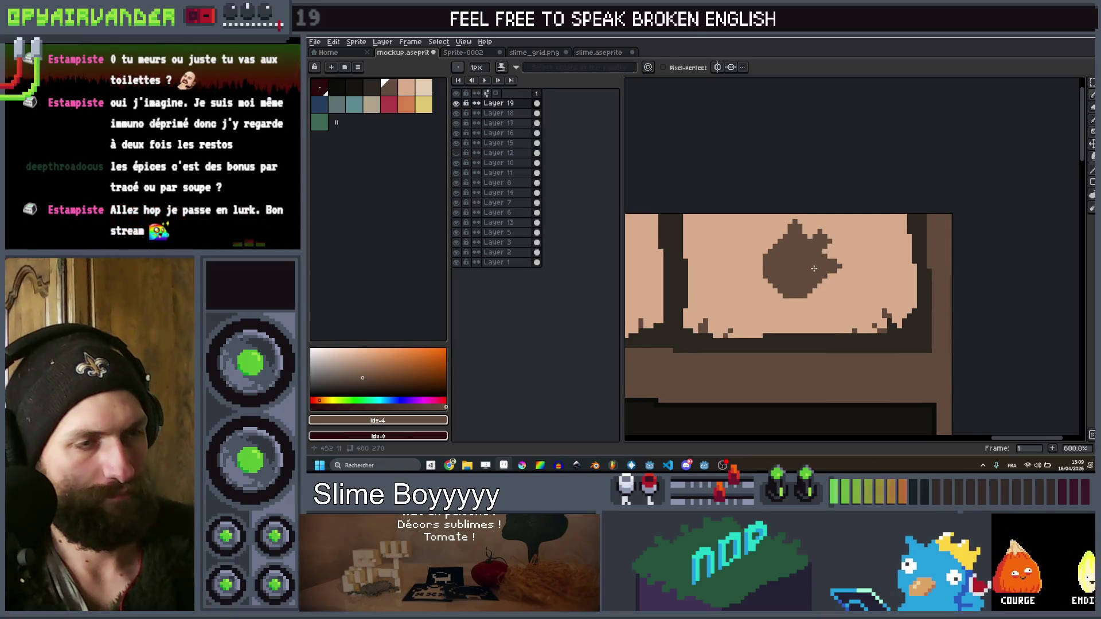
Copy the shape's upper half and move the flipped copy down to form a star
key(q)
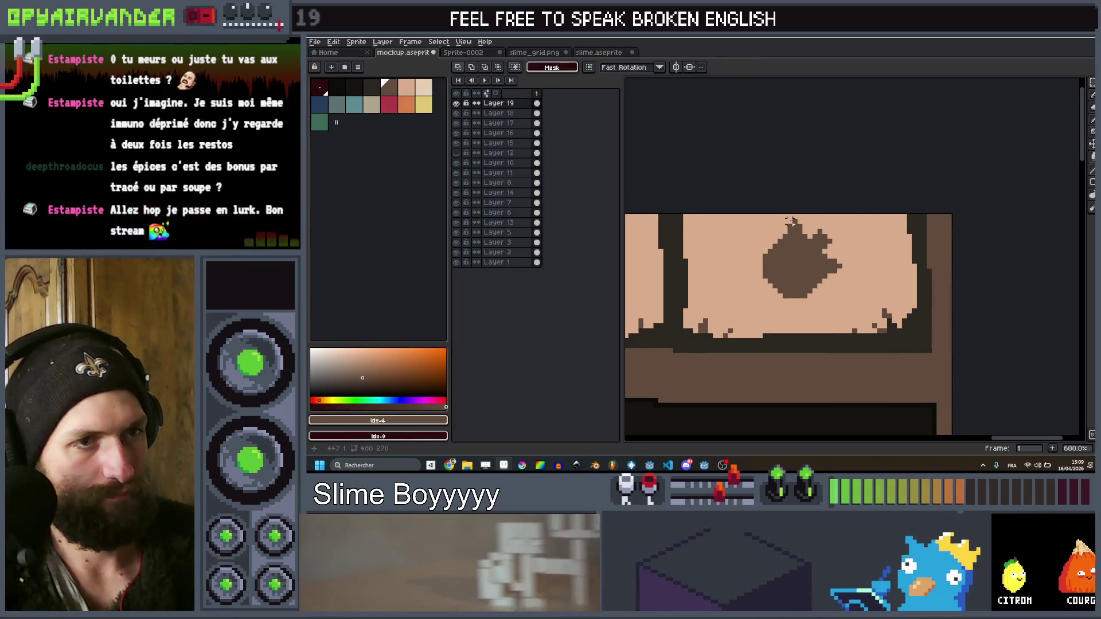
drag(848, 265, 835, 270)
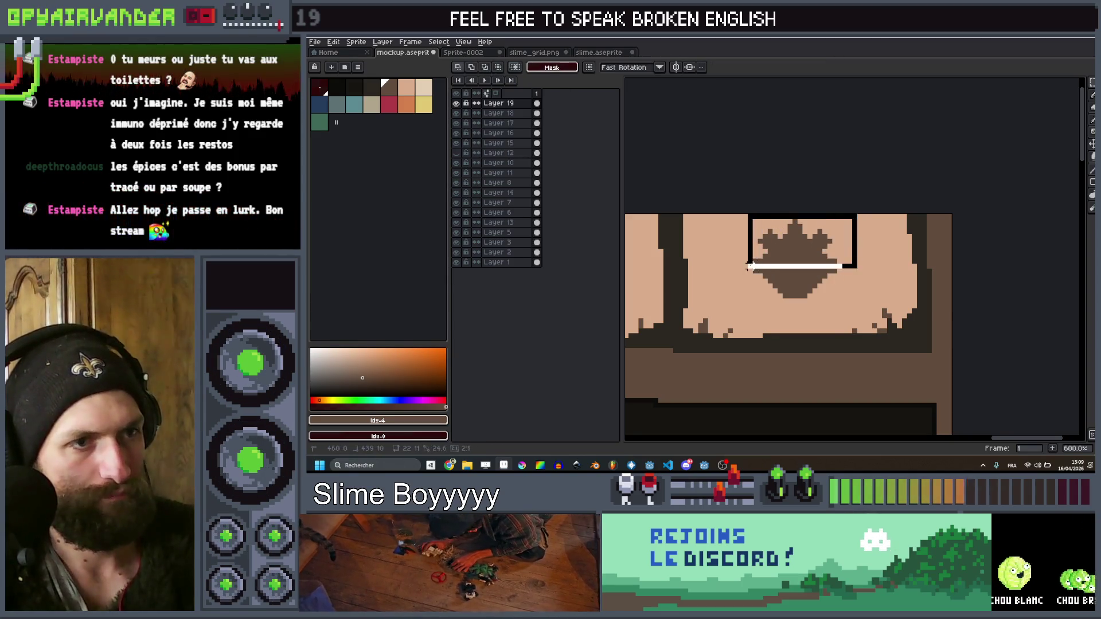
drag(749, 265, 745, 270)
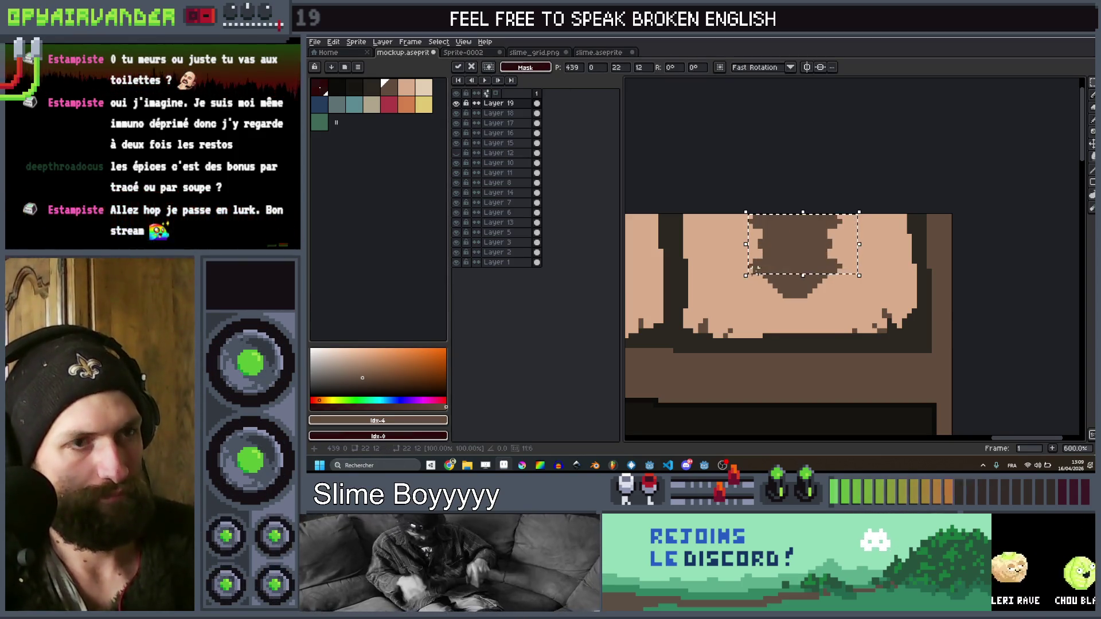
drag(805, 243, 806, 292)
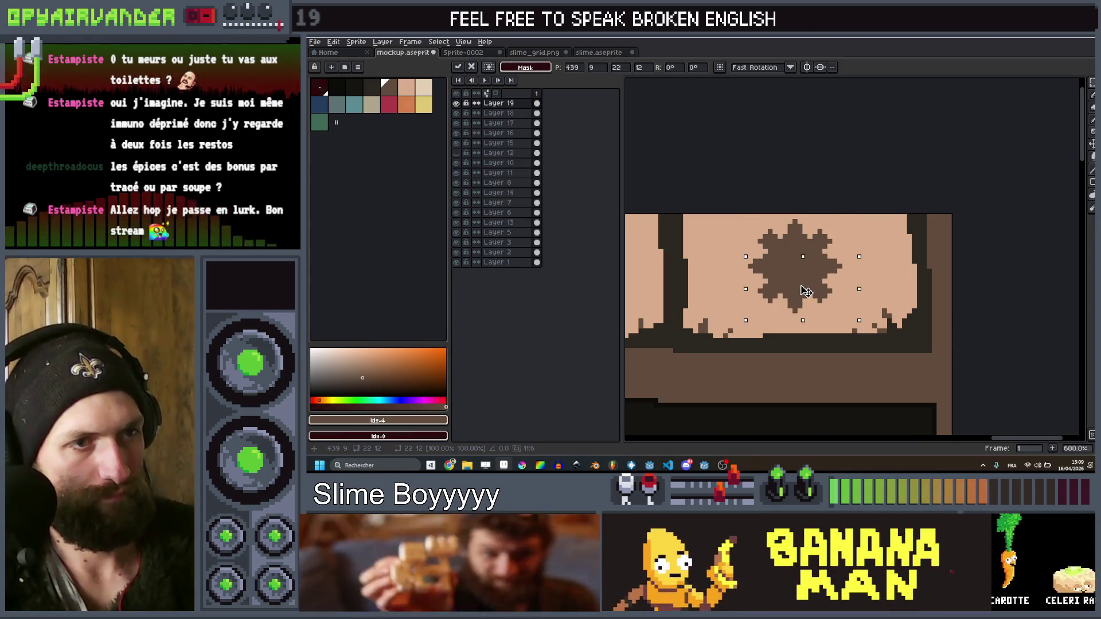
click(818, 170)
scroll(827, 177, down, 5)
scroll(828, 177, up, 2)
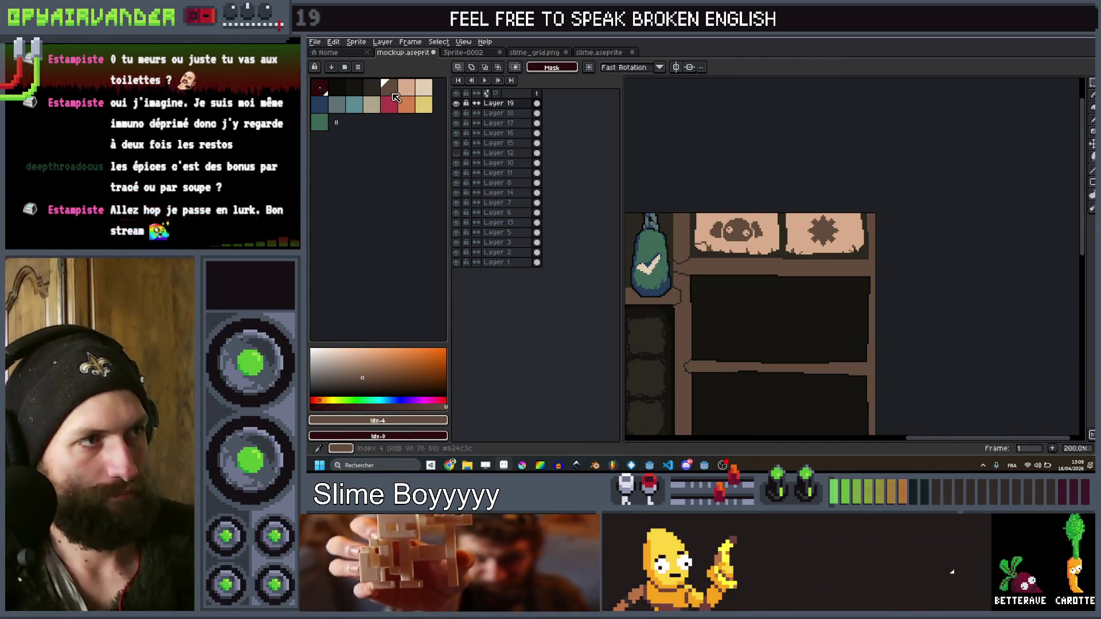
Switch to the pencil with light beige and a 5px brush for the star's centre
key(b)
scroll(837, 234, up, 3)
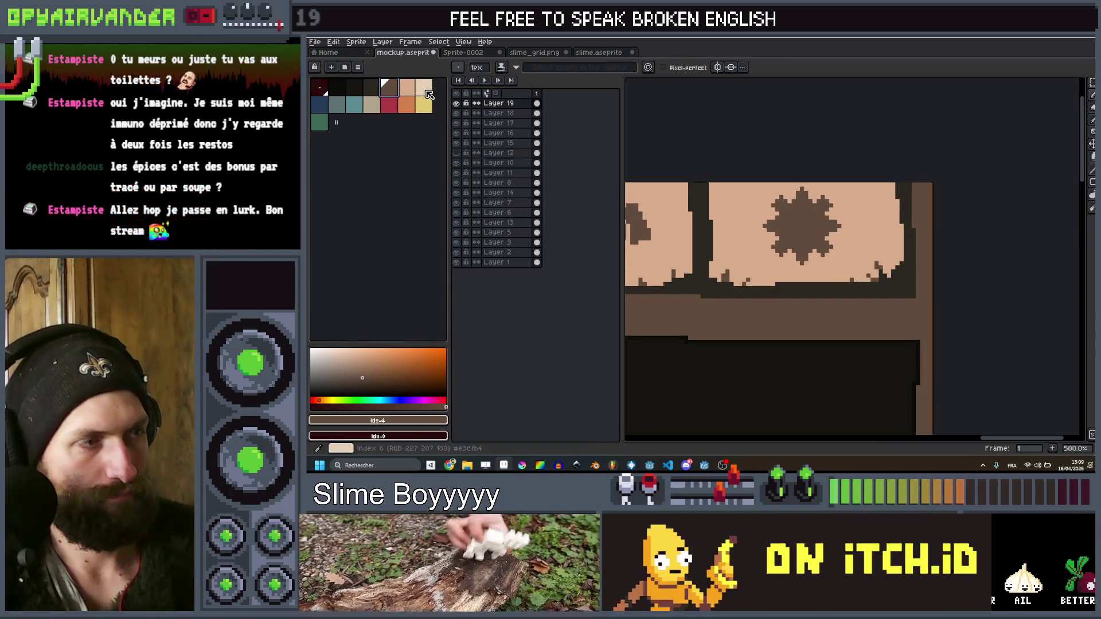
key(e)
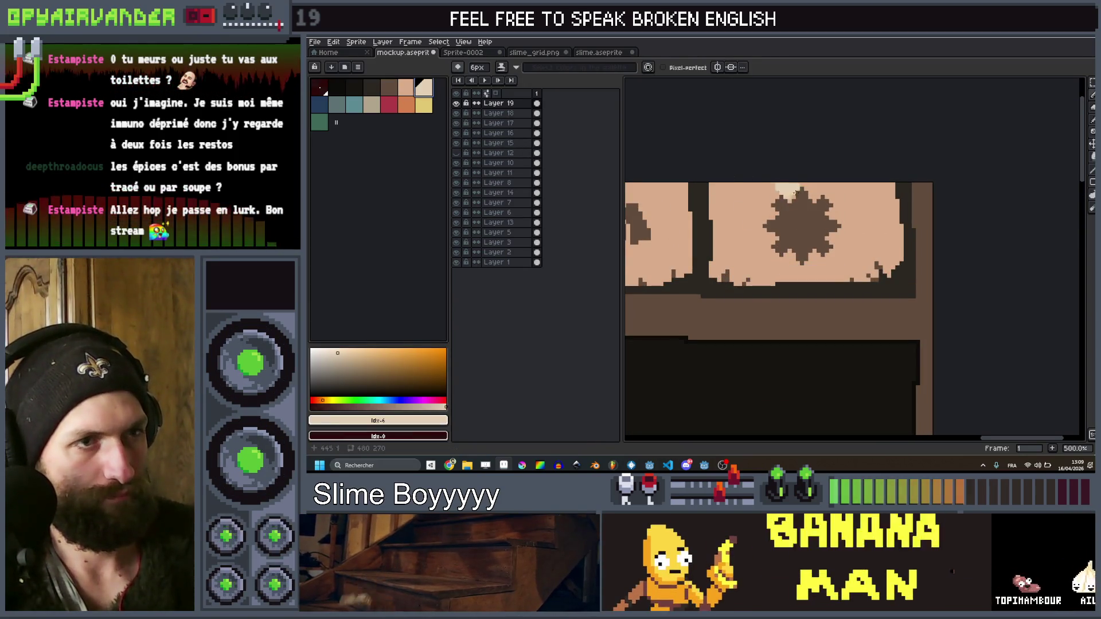
click(424, 87)
key(minus)
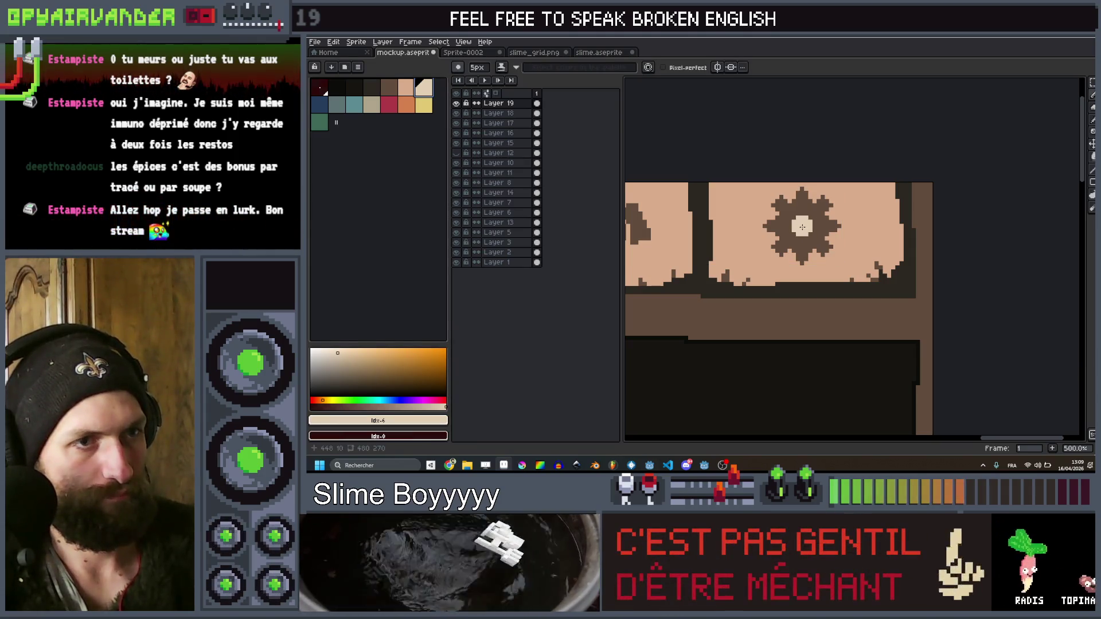
scroll(860, 172, down, 5)
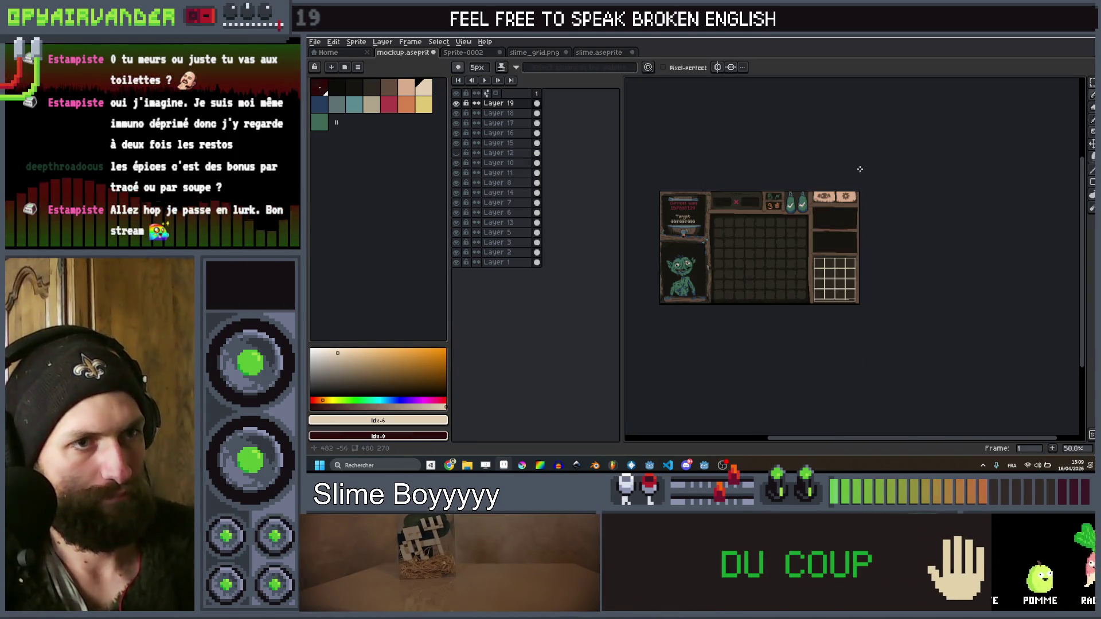
Narrow the layers panel and shift the view toward the top-right signs
scroll(870, 171, up, 2)
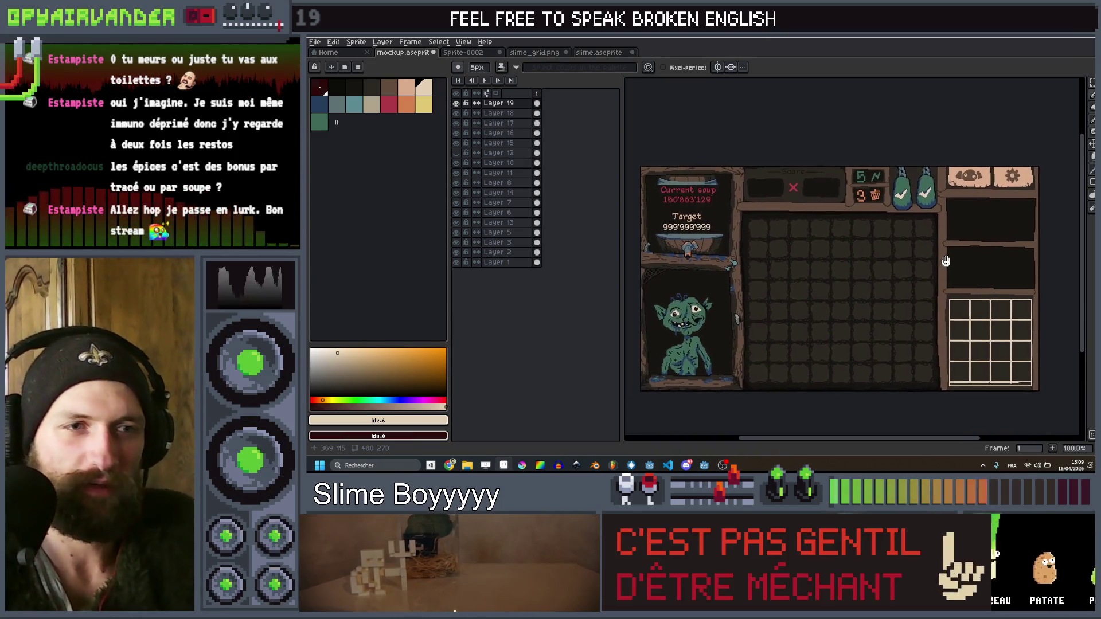
drag(902, 271, 905, 273)
drag(924, 281, 920, 277)
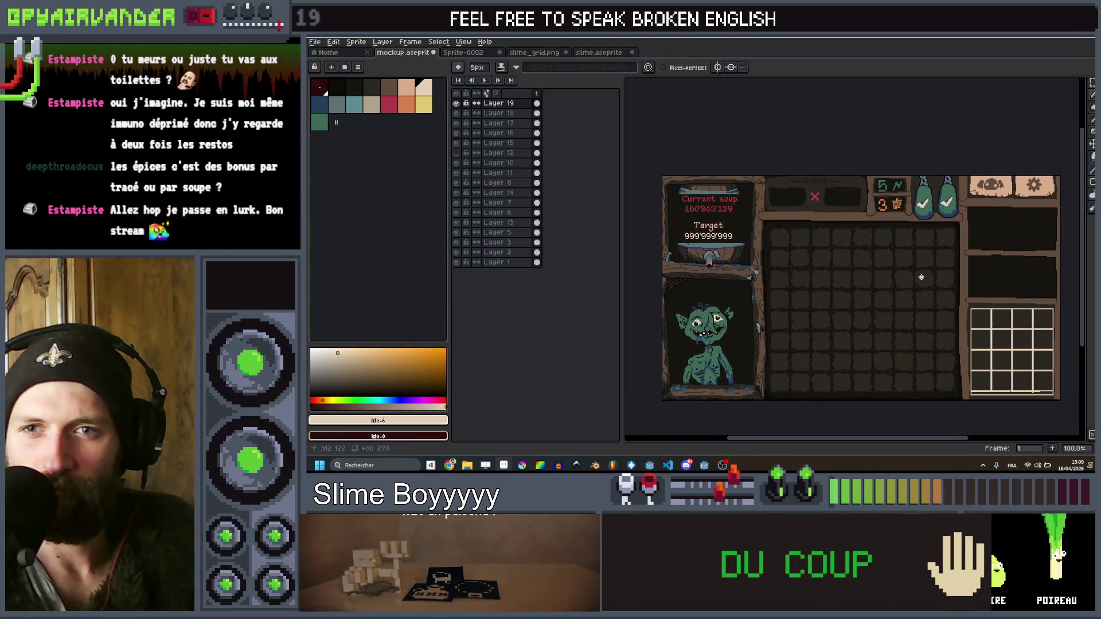
drag(622, 263, 533, 262)
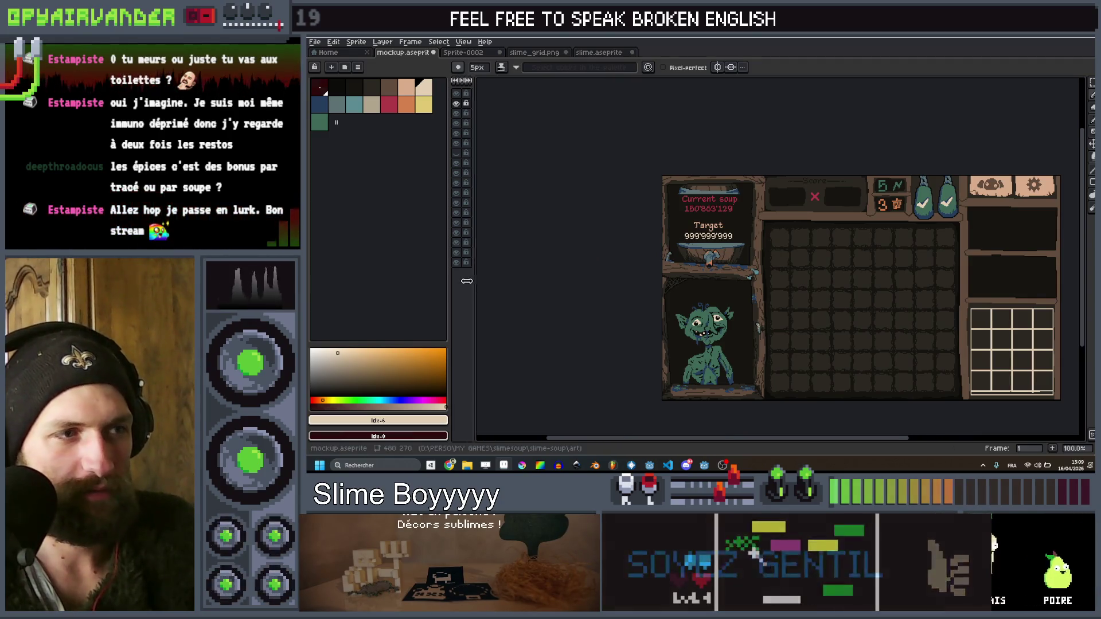
drag(810, 275, 751, 240)
scroll(965, 178, up, 1)
scroll(931, 223, up, 1)
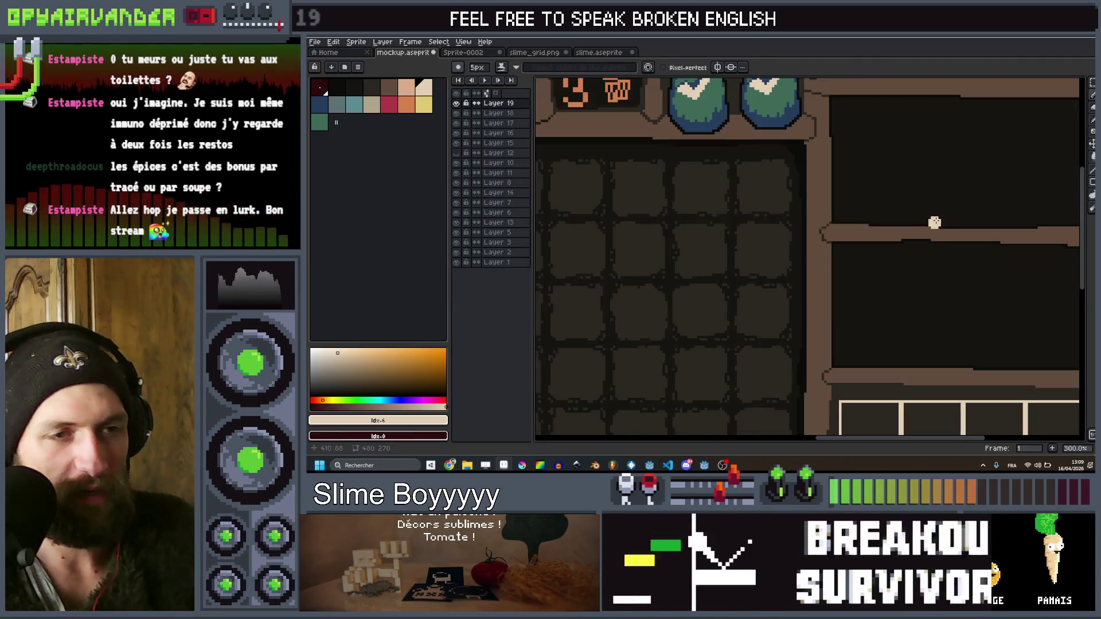
scroll(887, 249, down, 1)
drag(836, 258, 815, 241)
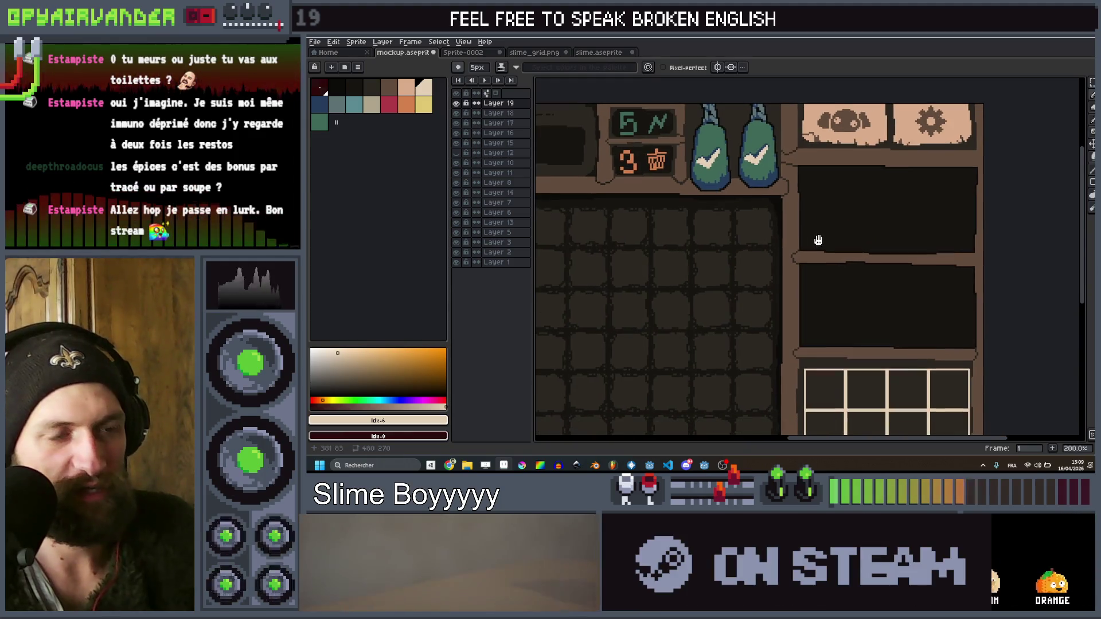
Pick the dark brown swatch and zoom in on the right-hand shelf panels
click(396, 89)
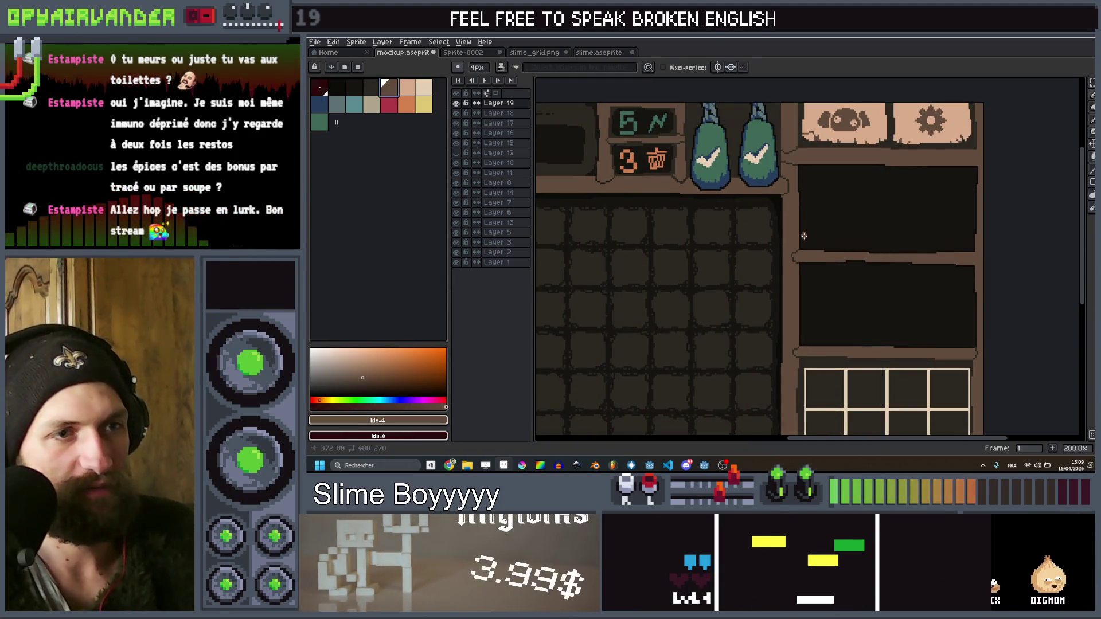
scroll(856, 236, down, 1)
scroll(866, 279, up, 1)
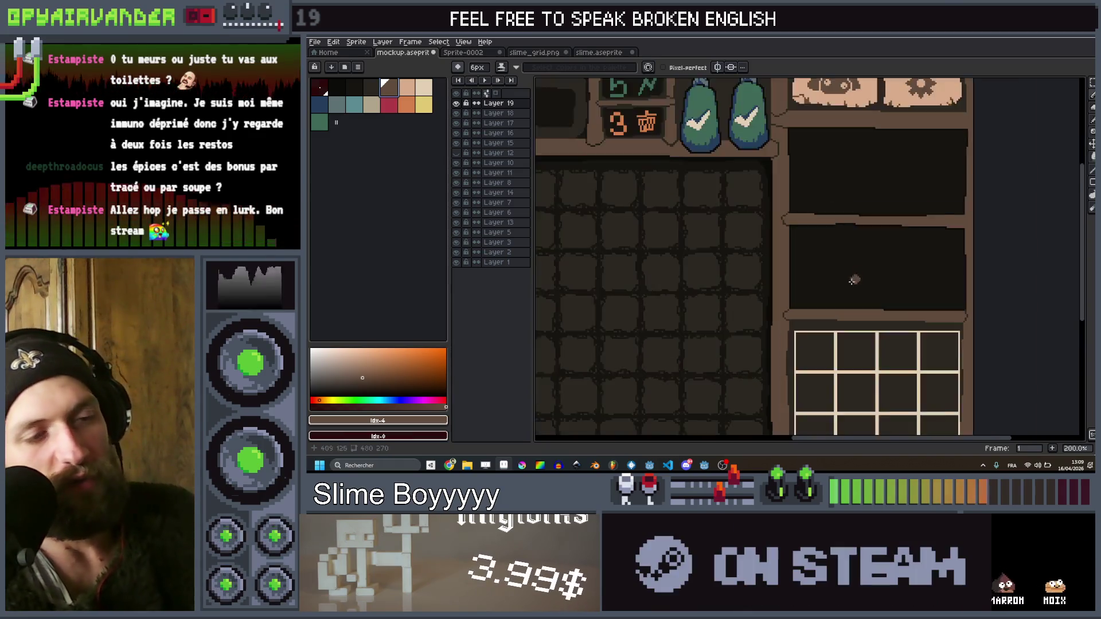
scroll(821, 295, down, 1)
scroll(828, 241, up, 1)
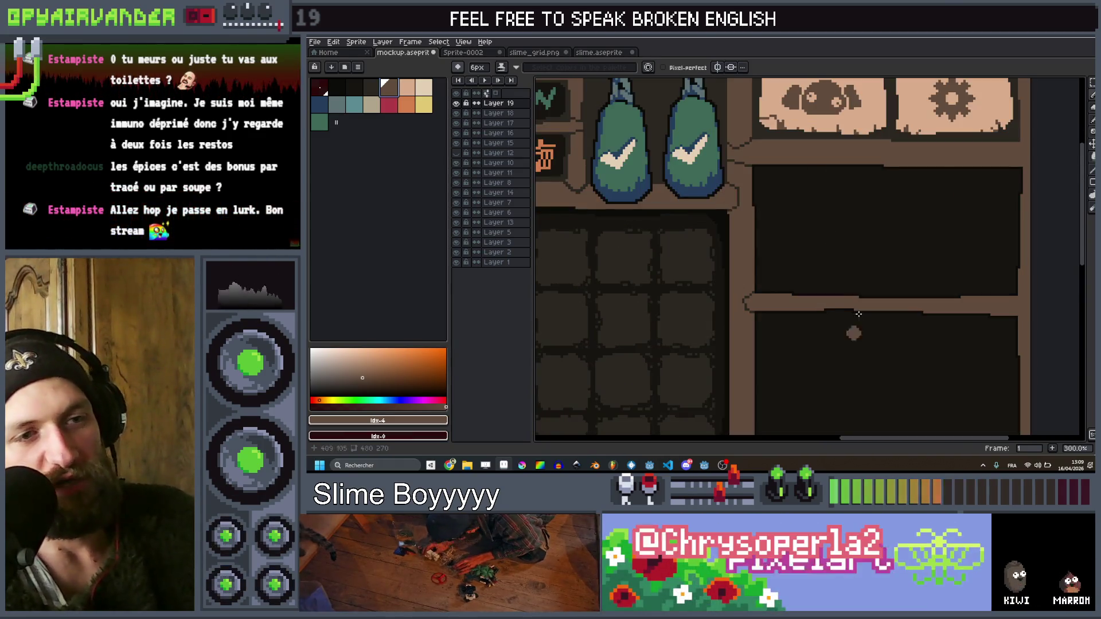
scroll(948, 238, down, 1)
scroll(969, 235, down, 1)
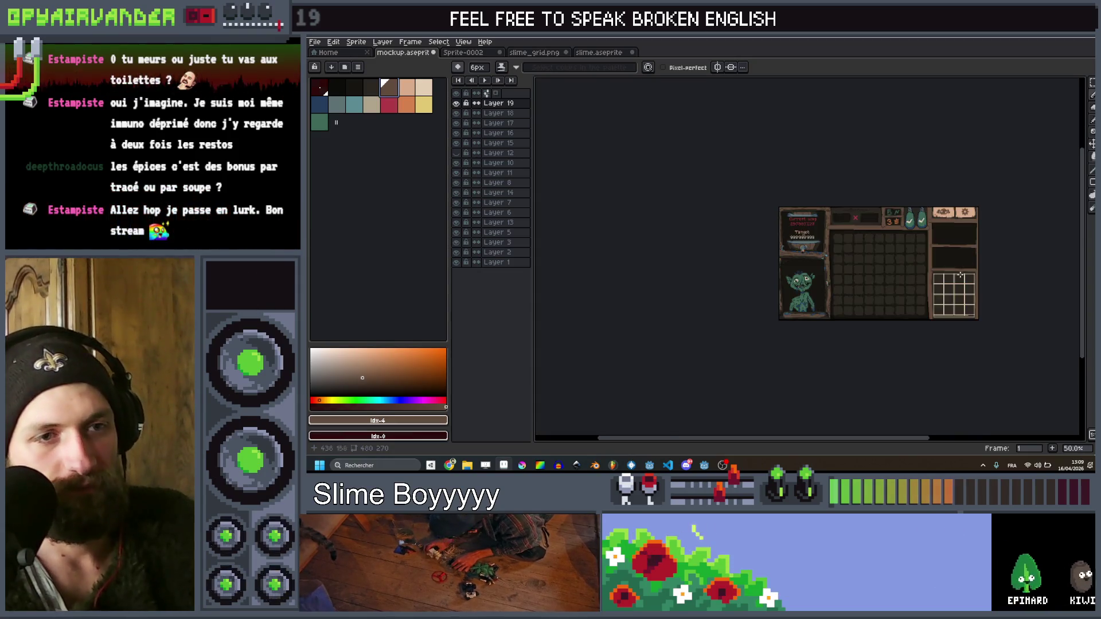
scroll(965, 241, up, 1)
scroll(1009, 285, down, 1)
scroll(1009, 285, up, 1)
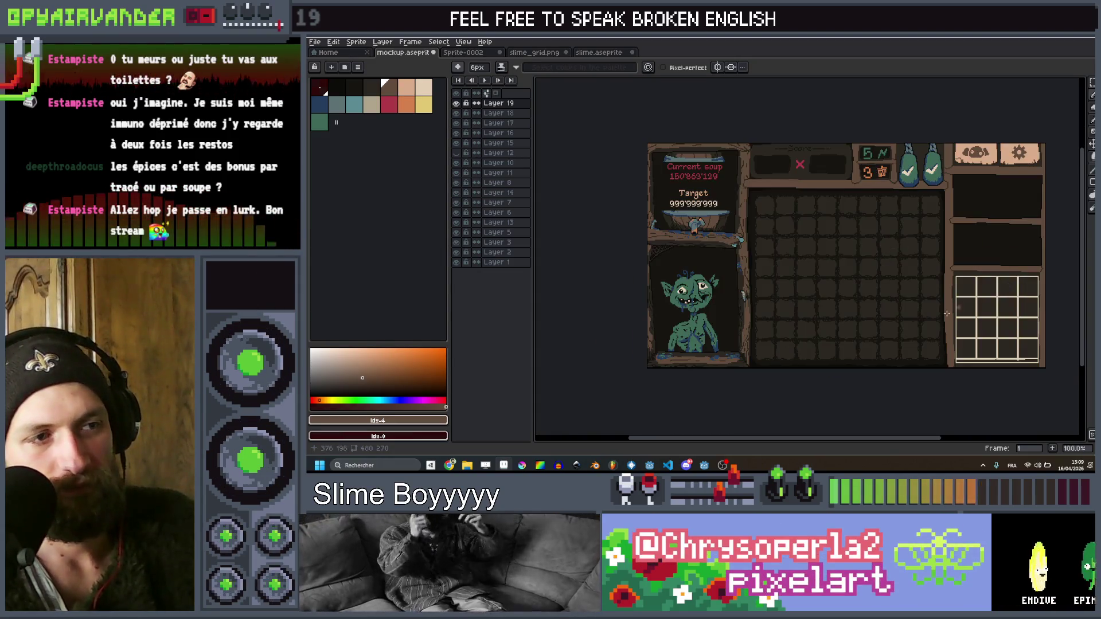
drag(916, 325, 921, 289)
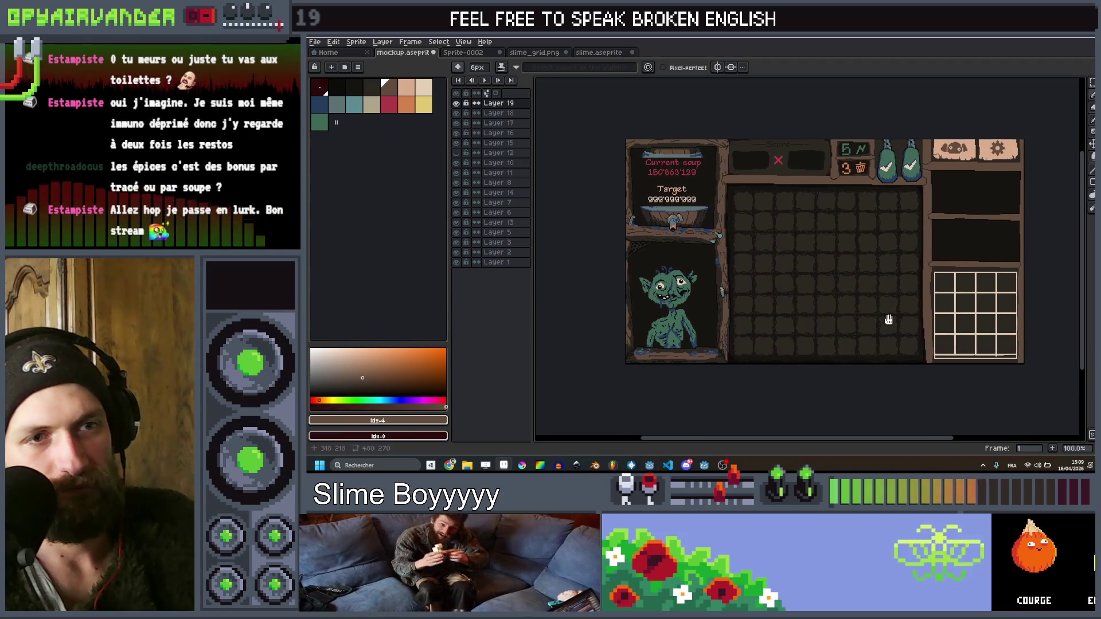
scroll(941, 210, up, 1)
scroll(951, 169, right, 3)
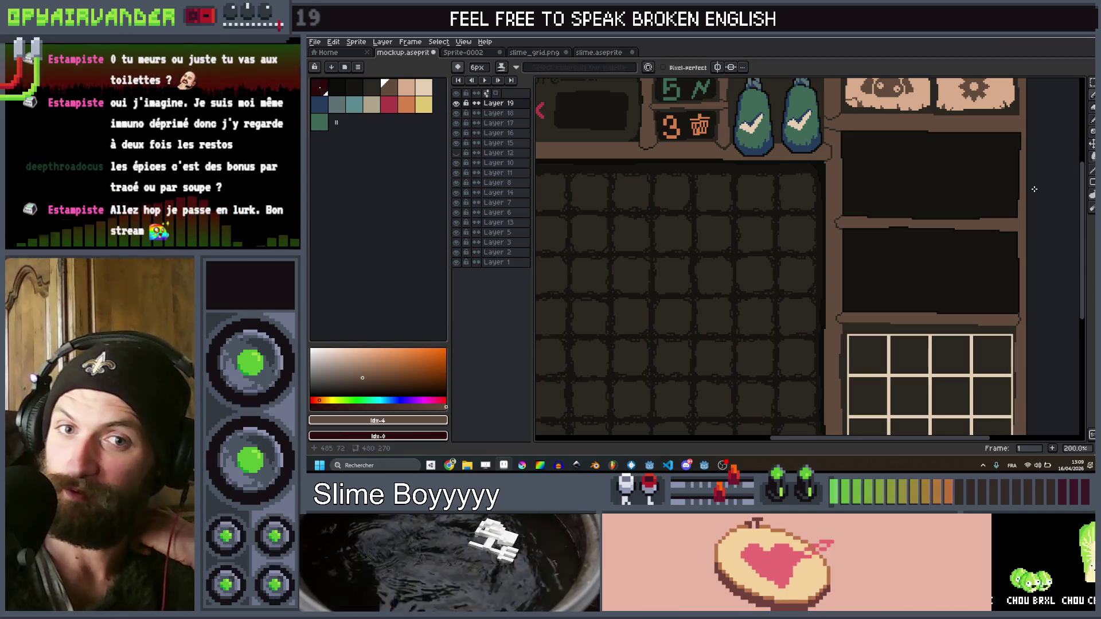
scroll(867, 222, up, 1)
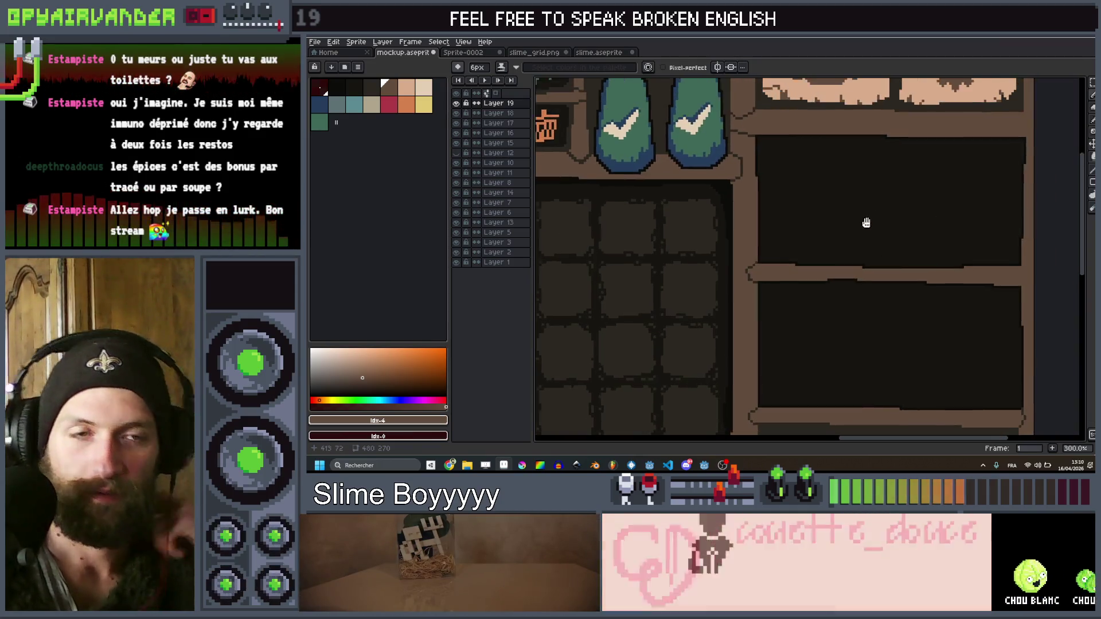
click(1091, 183)
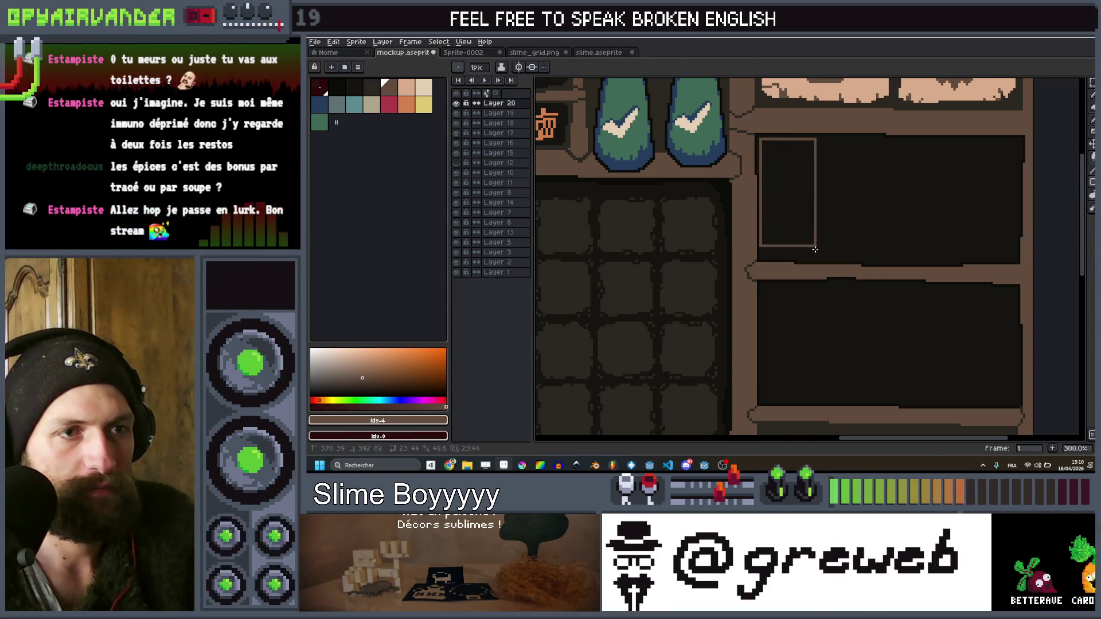
Draw a 1px brown rectangle inset in the upper right panel, nudging its corner into place
drag(966, 255, 1011, 259)
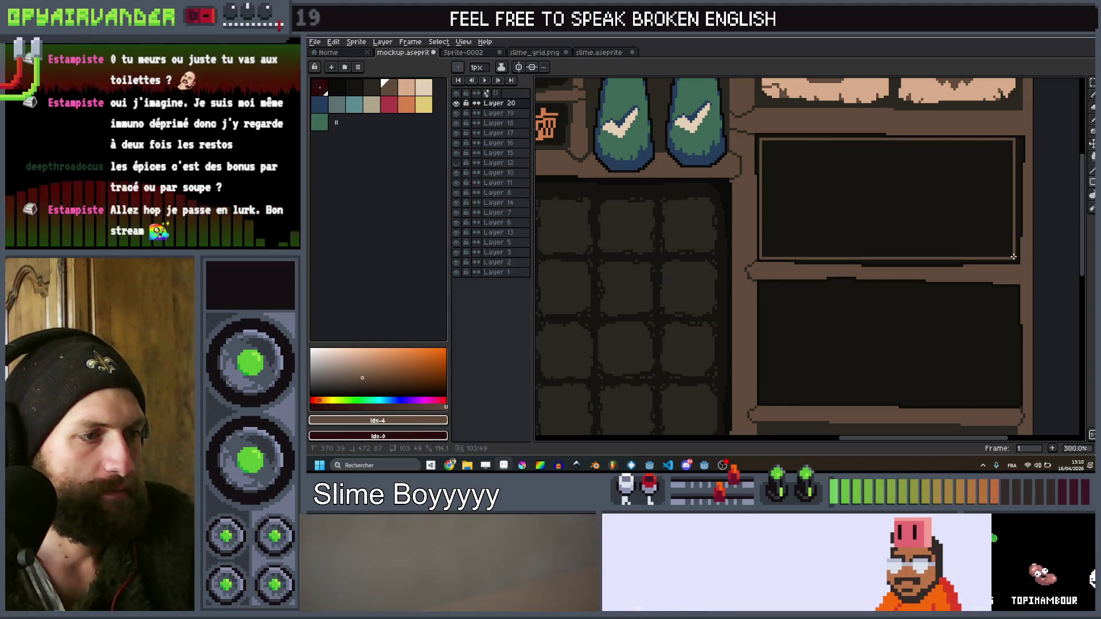
drag(1012, 256, 1004, 257)
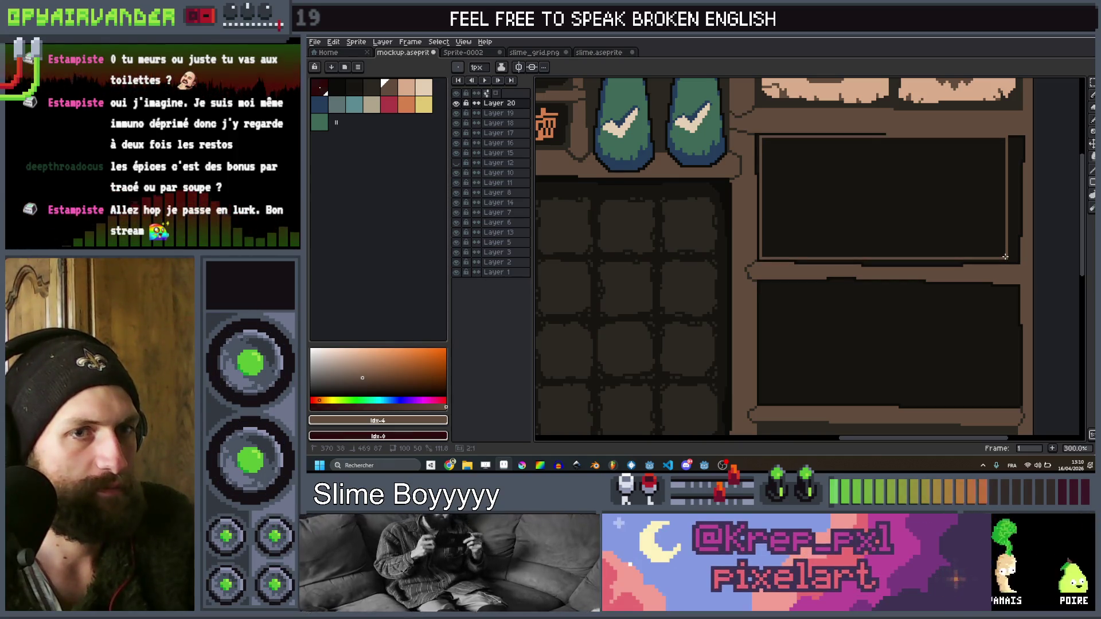
drag(1005, 256, 1010, 259)
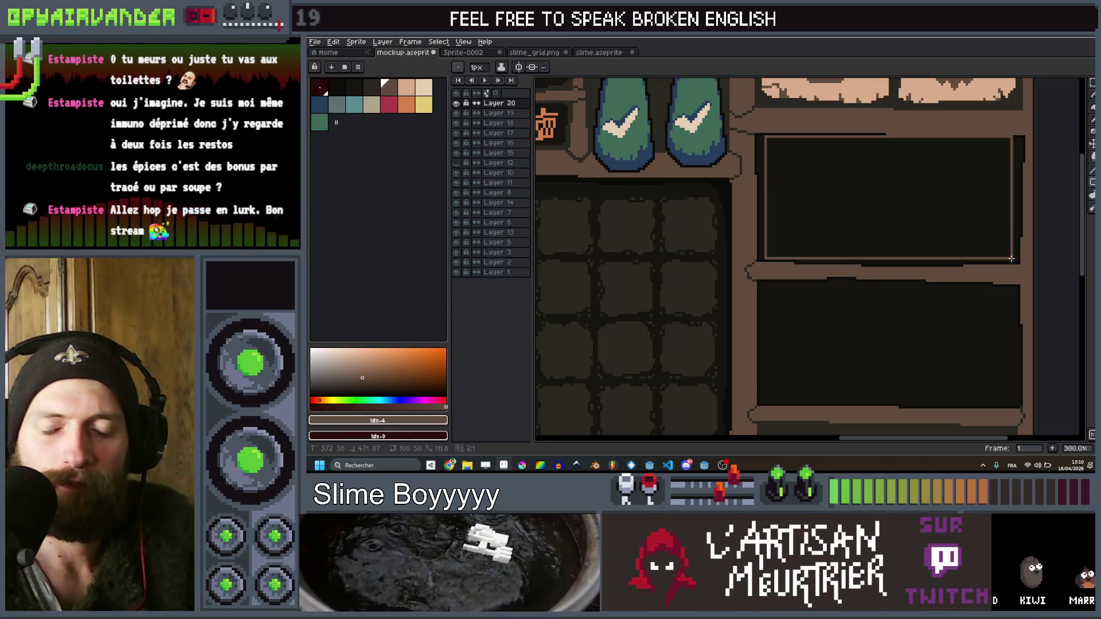
Drag a narrow 23x49 rectangle from the frame's top-right corner to split off a right section
scroll(1010, 258, down, 2)
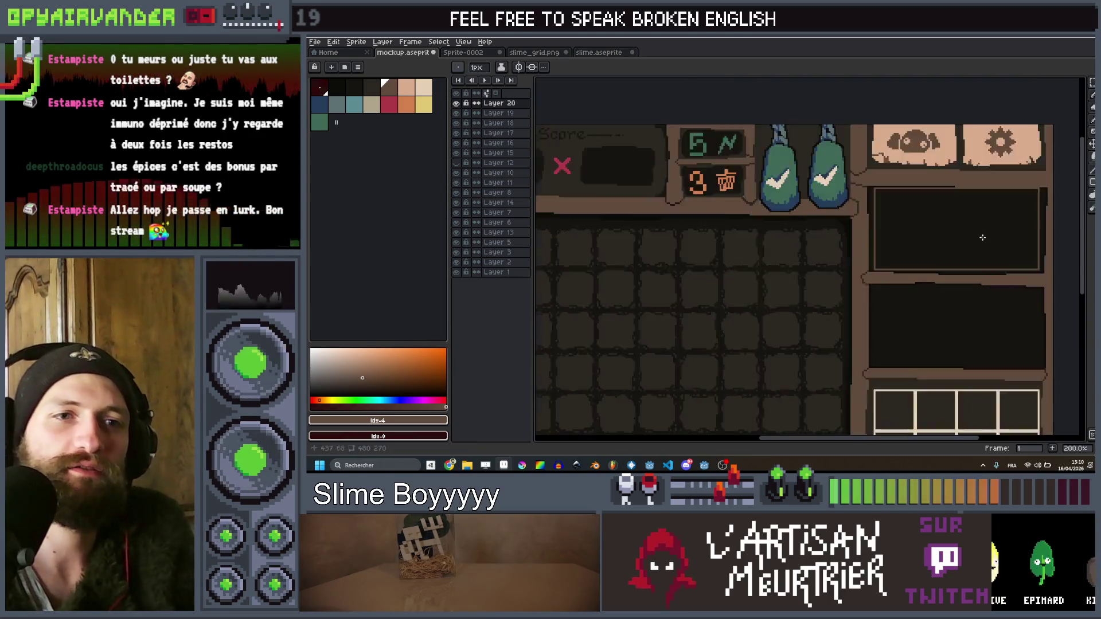
scroll(1009, 166, up, 2)
scroll(973, 261, down, 1)
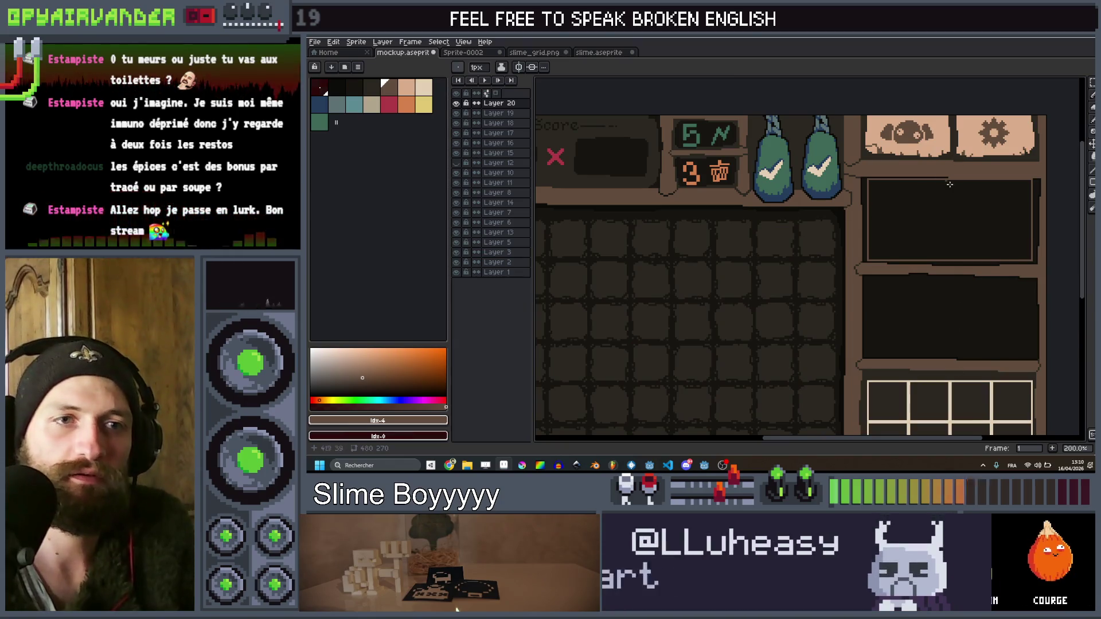
scroll(946, 184, down, 1)
scroll(957, 215, up, 1)
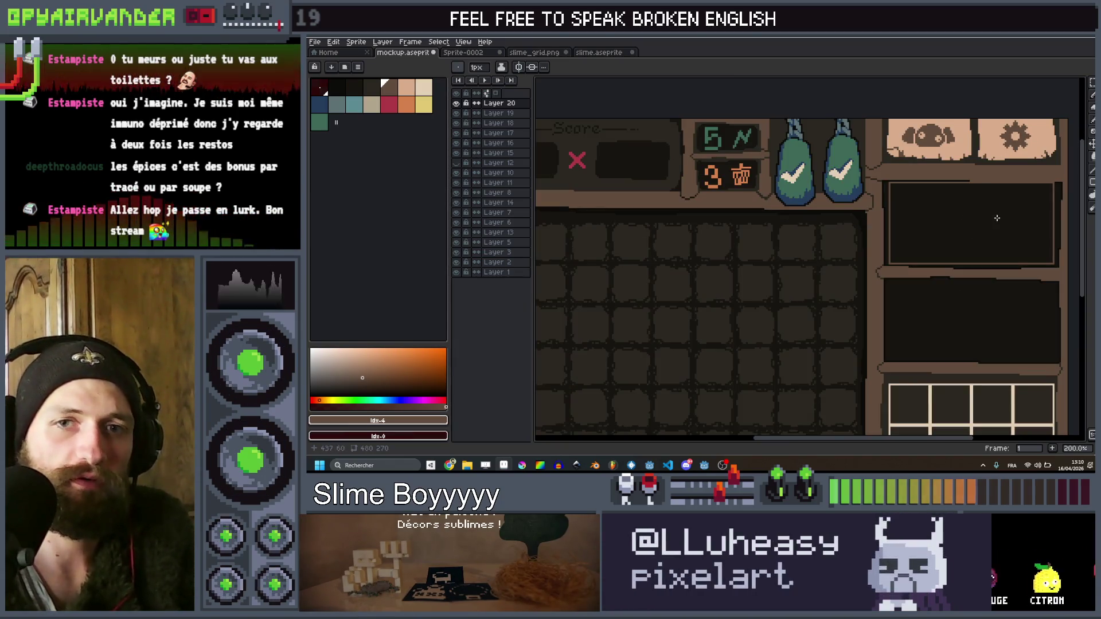
scroll(997, 218, down, 2)
scroll(941, 230, up, 1)
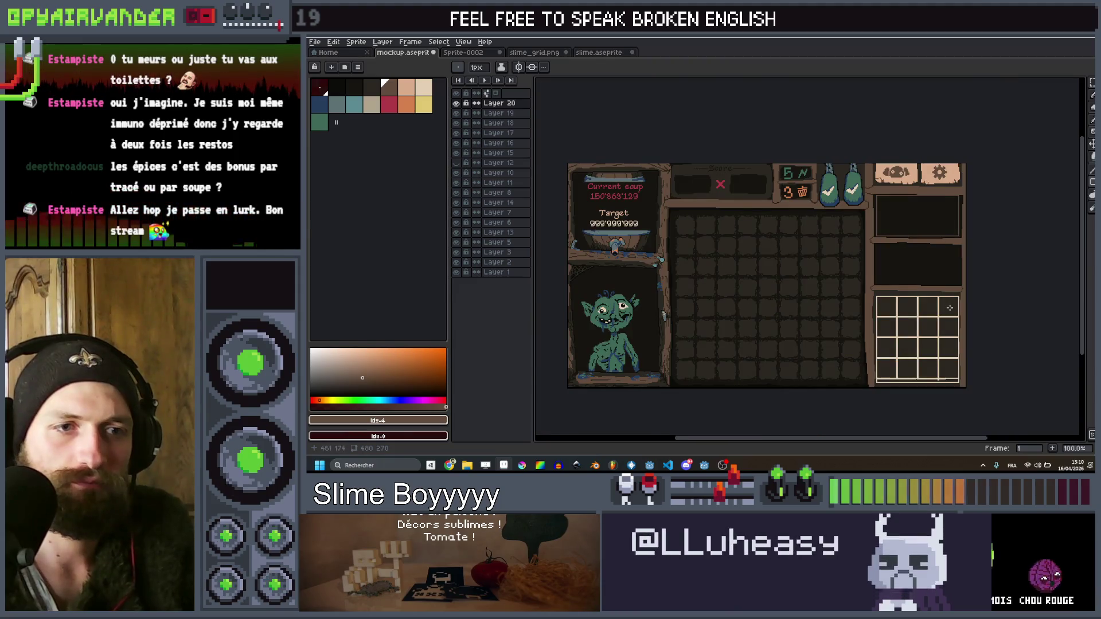
scroll(949, 308, up, 1)
scroll(971, 121, up, 1)
mouse_move(973, 111)
mouse_down()
mouse_move(926, 199)
mouse_move(927, 232)
mouse_move(918, 230)
mouse_up()
scroll(920, 217, down, 2)
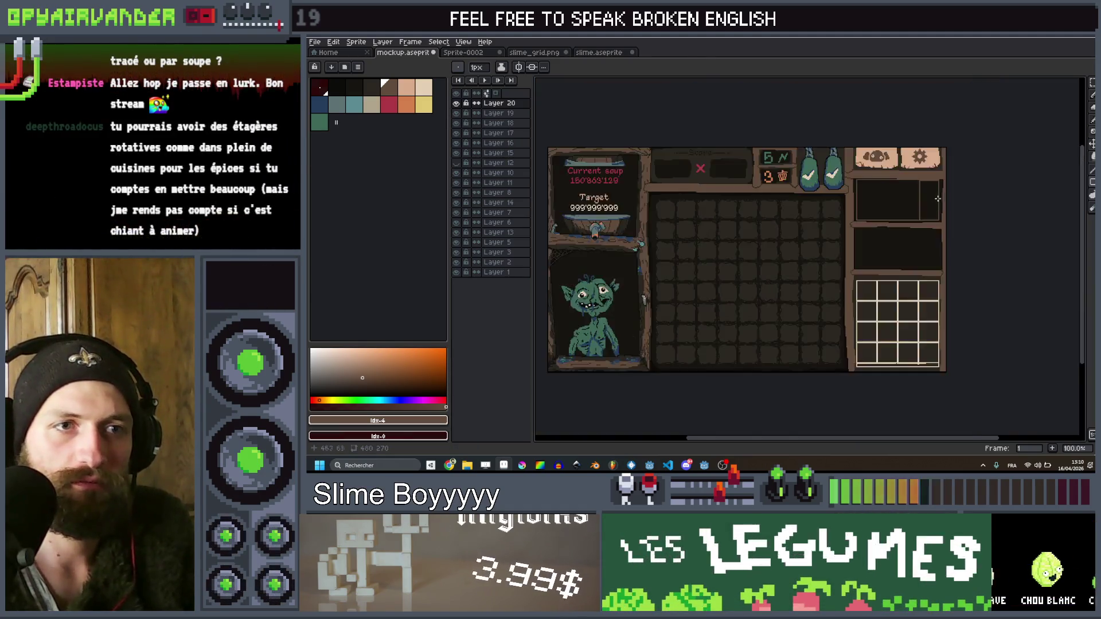
scroll(905, 242, up, 2)
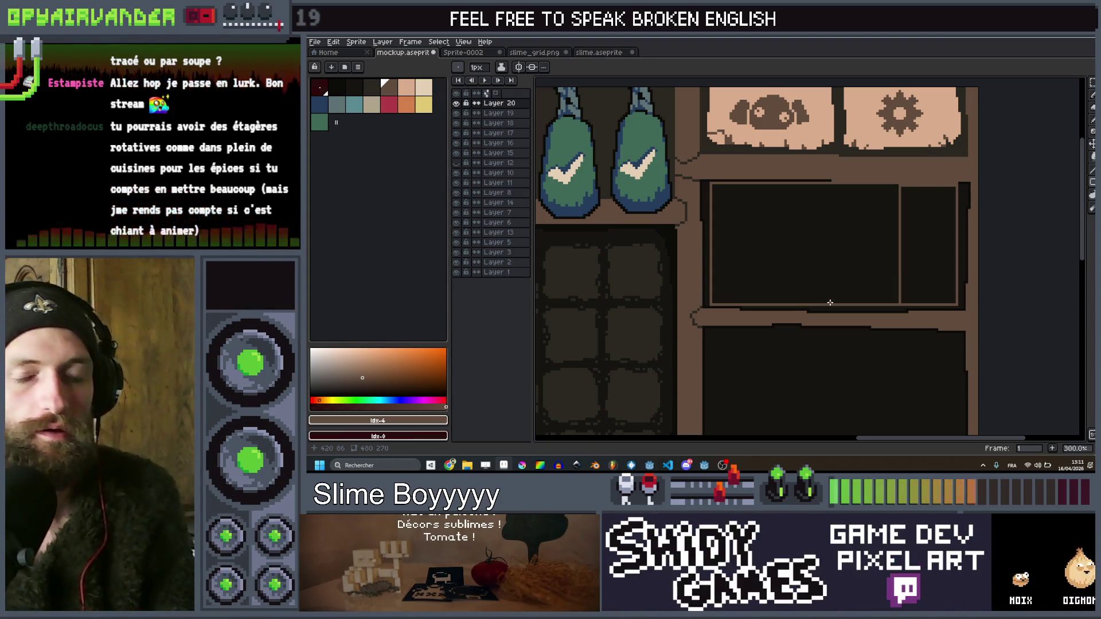
scroll(859, 238, down, 2)
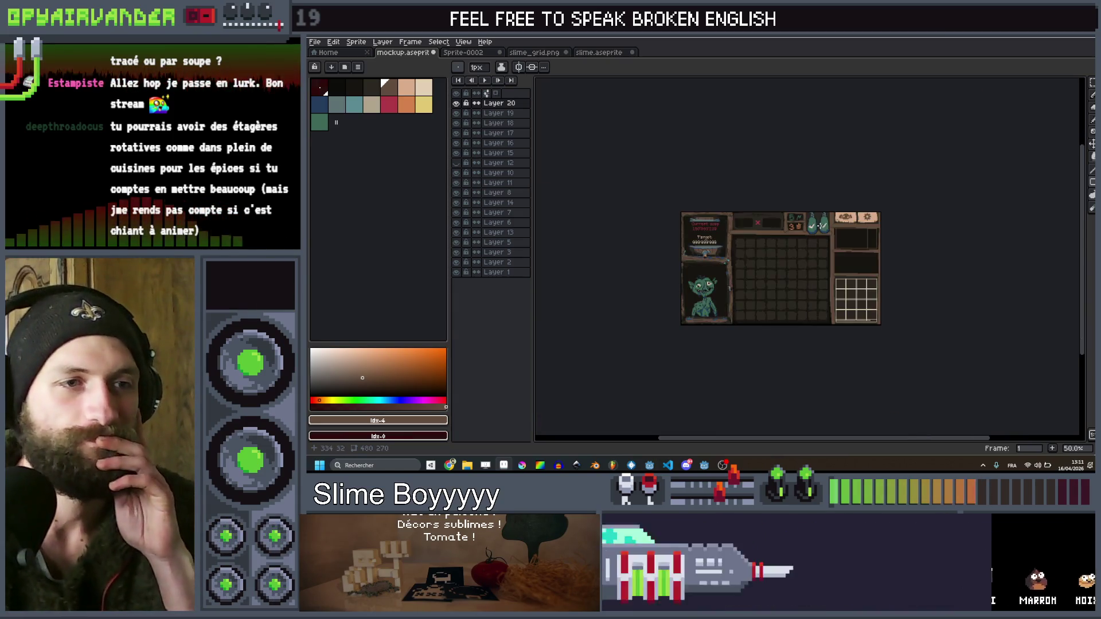
mouse_move(858, 238)
mouse_down()
mouse_move(858, 210)
mouse_move(955, 254)
mouse_move(858, 225)
mouse_move(903, 227)
mouse_up()
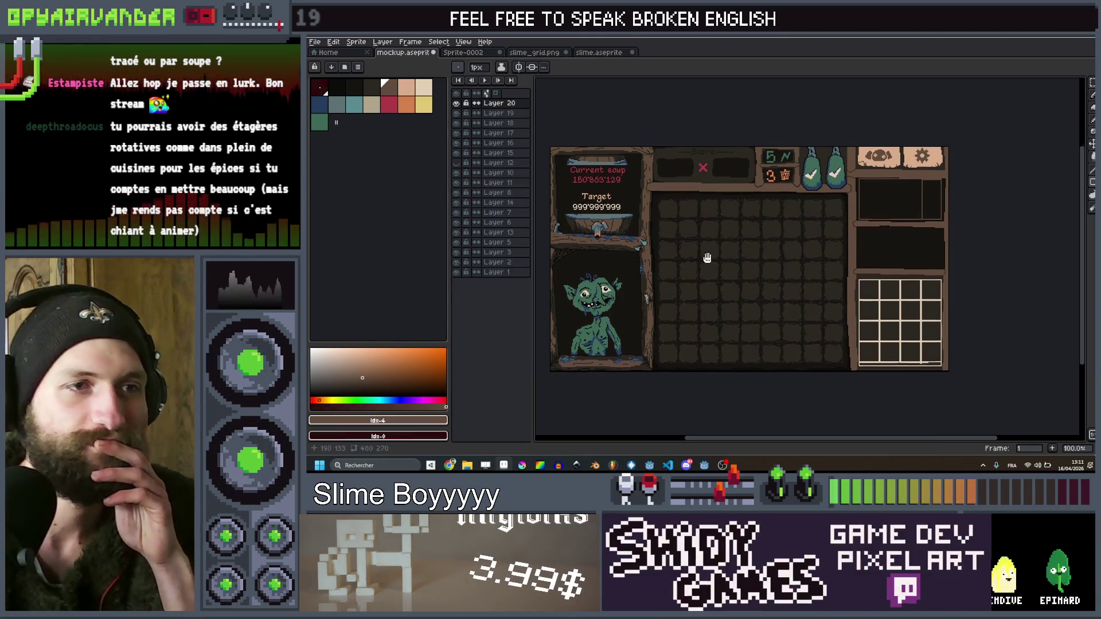
drag(707, 256, 721, 265)
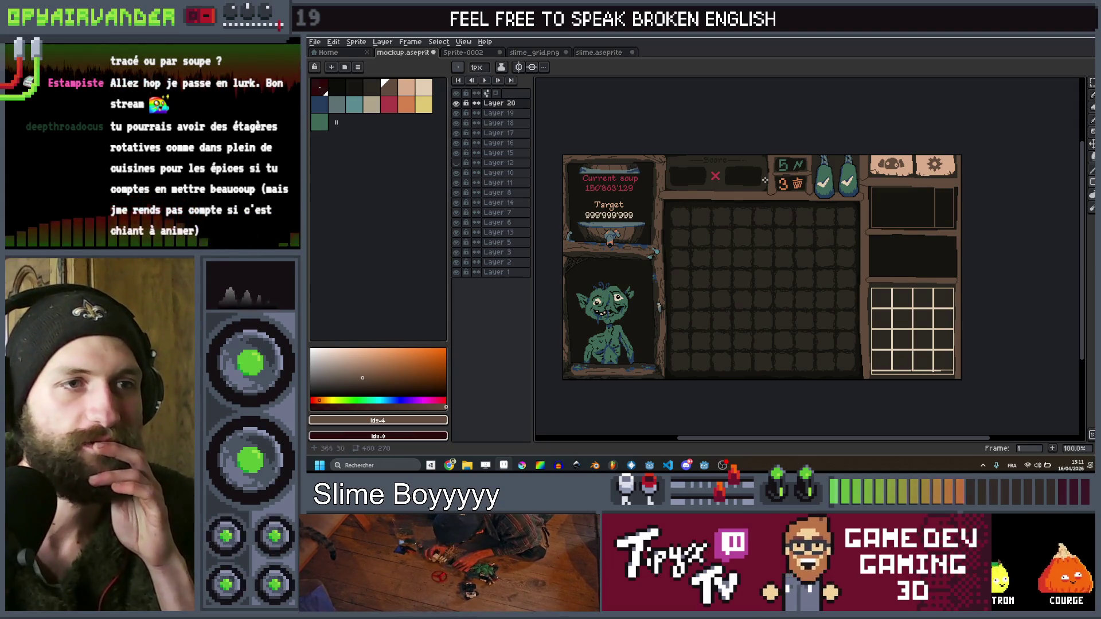
mouse_move(595, 284)
mouse_down()
mouse_move(568, 226)
mouse_move(597, 270)
mouse_up()
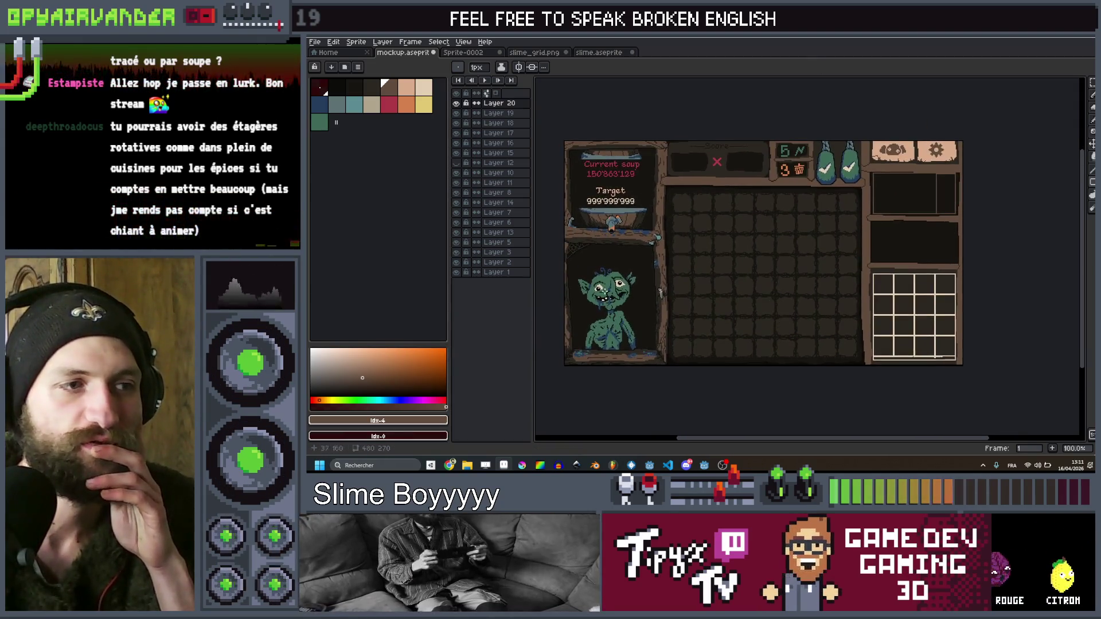
mouse_move(657, 298)
mouse_down()
mouse_move(851, 283)
mouse_move(832, 291)
mouse_up()
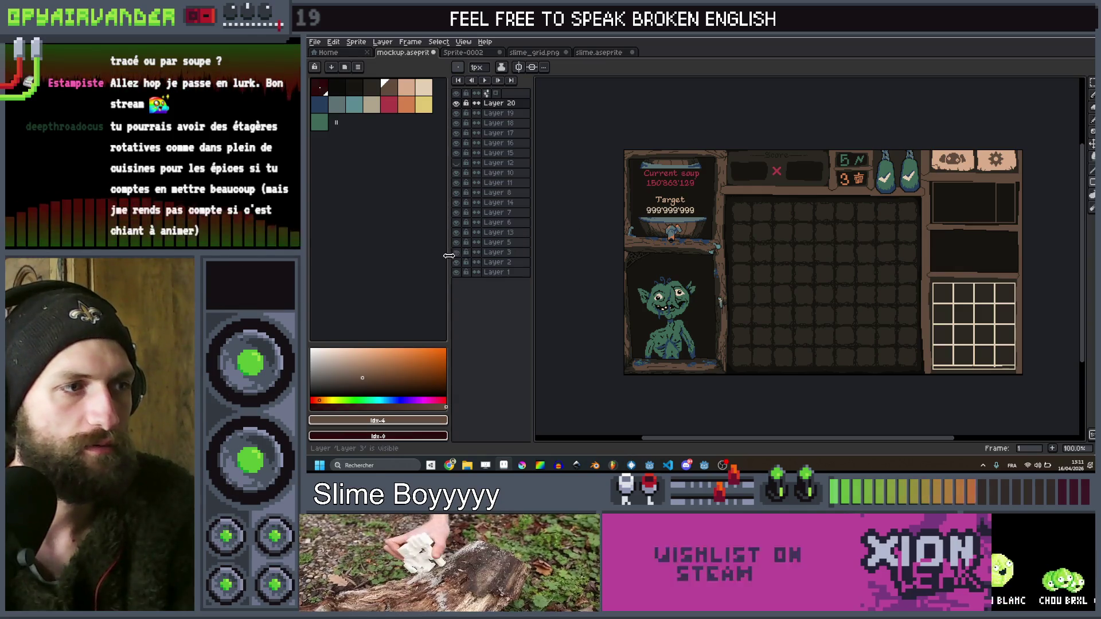
Briefly show and hide the red sketch Layer 3, widen the layers panel, and select Layer 5
click(457, 243)
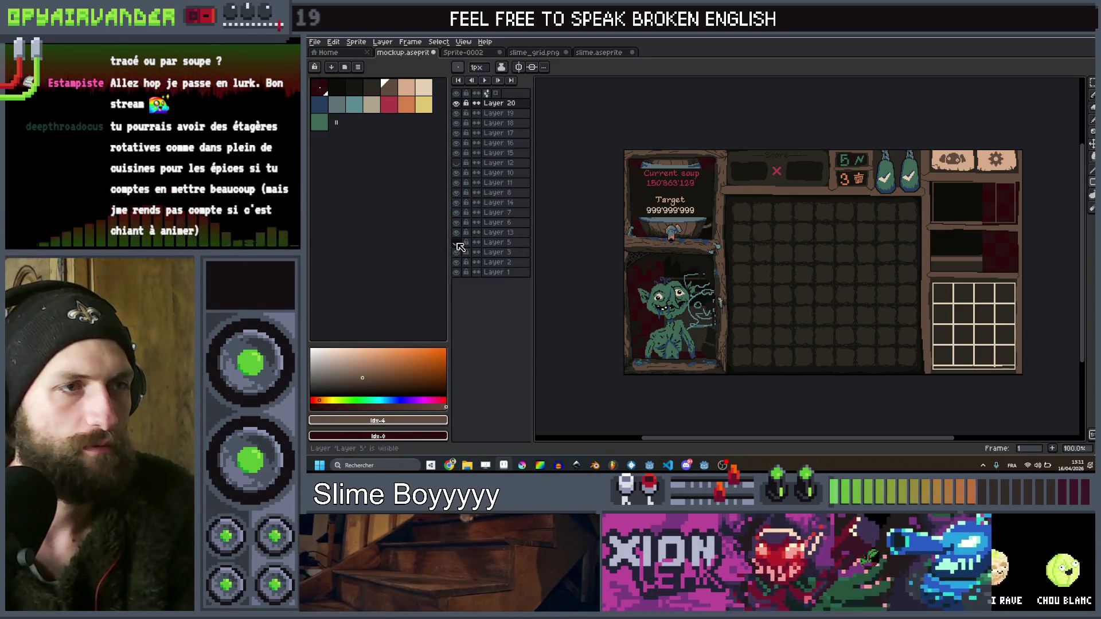
click(459, 252)
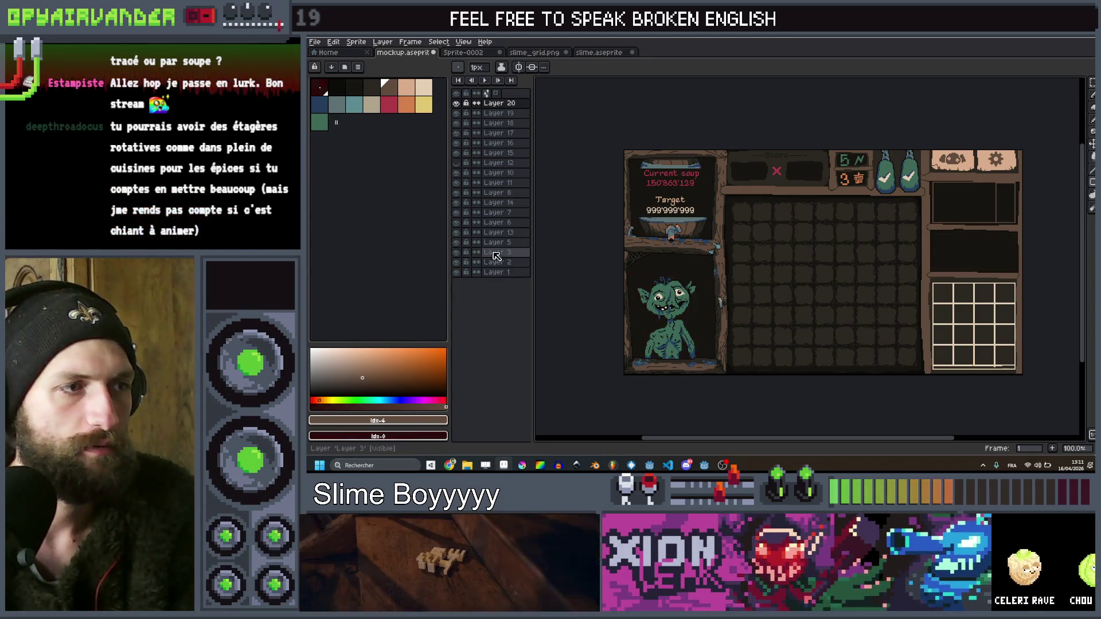
click(344, 90)
key(g)
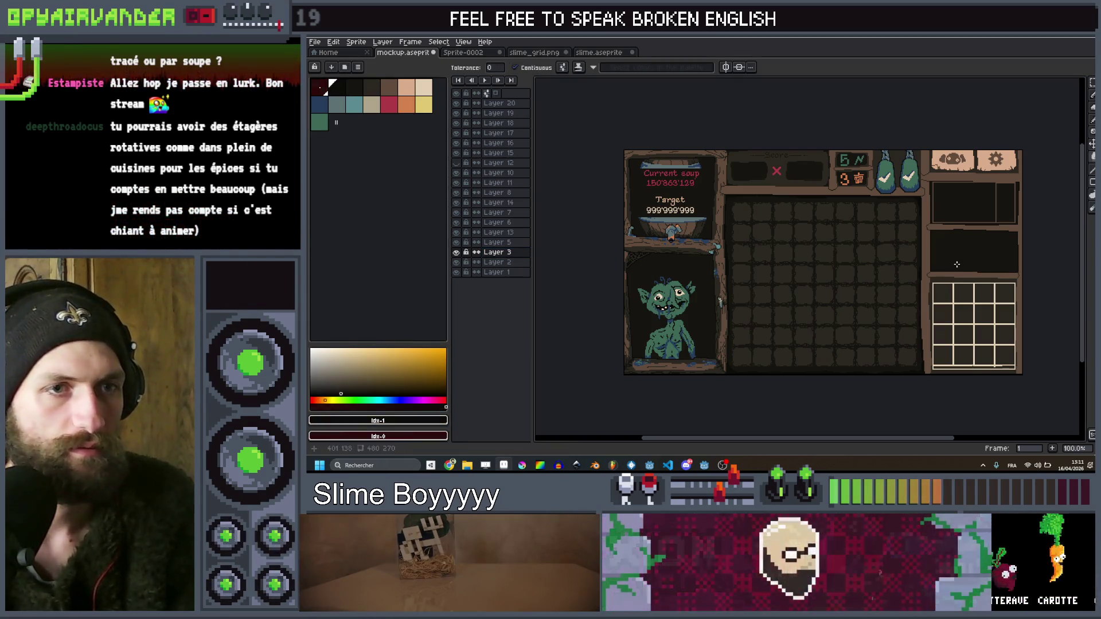
key(minus)
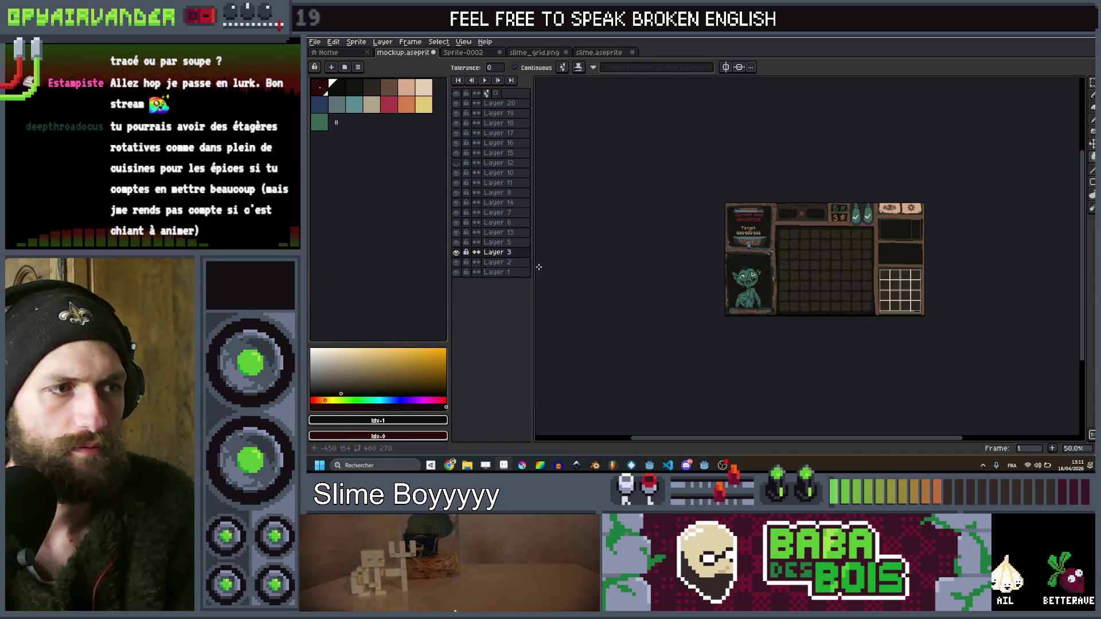
drag(532, 267, 597, 267)
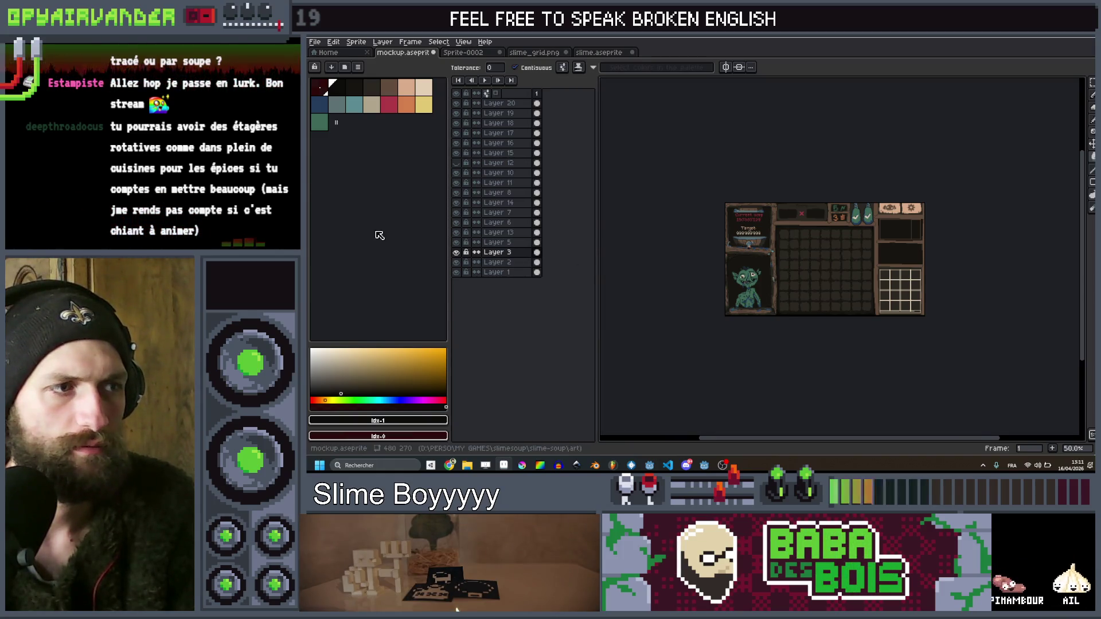
click(456, 252)
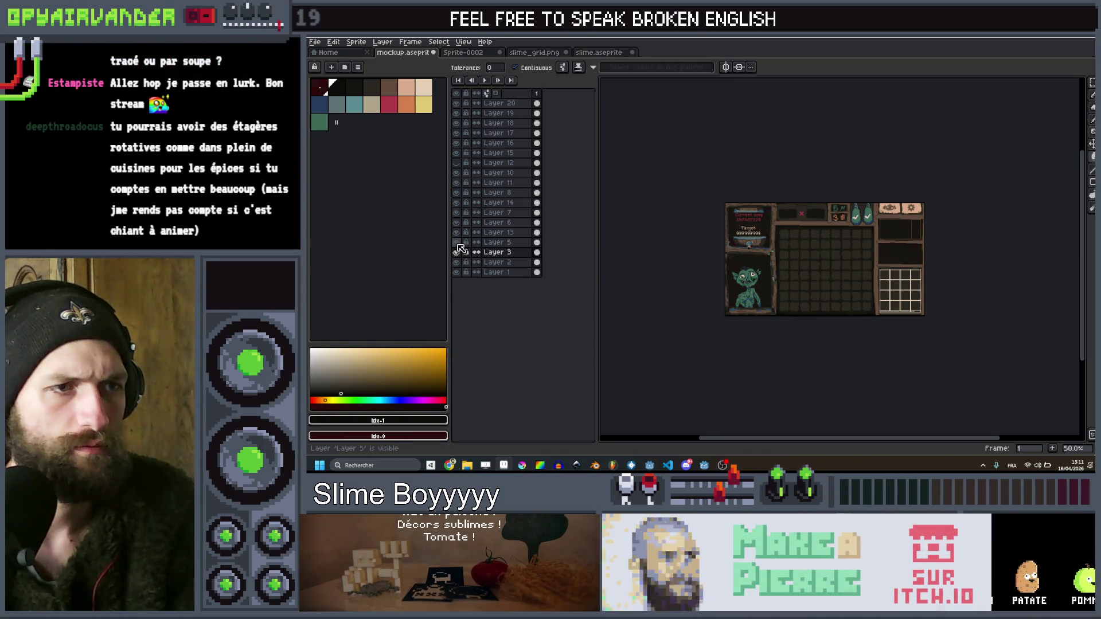
click(497, 242)
Select Layer 13 and set up the Pencil with the dark palette colour and a 15px brush
scroll(1048, 176, up, 3)
scroll(1048, 176, down, 2)
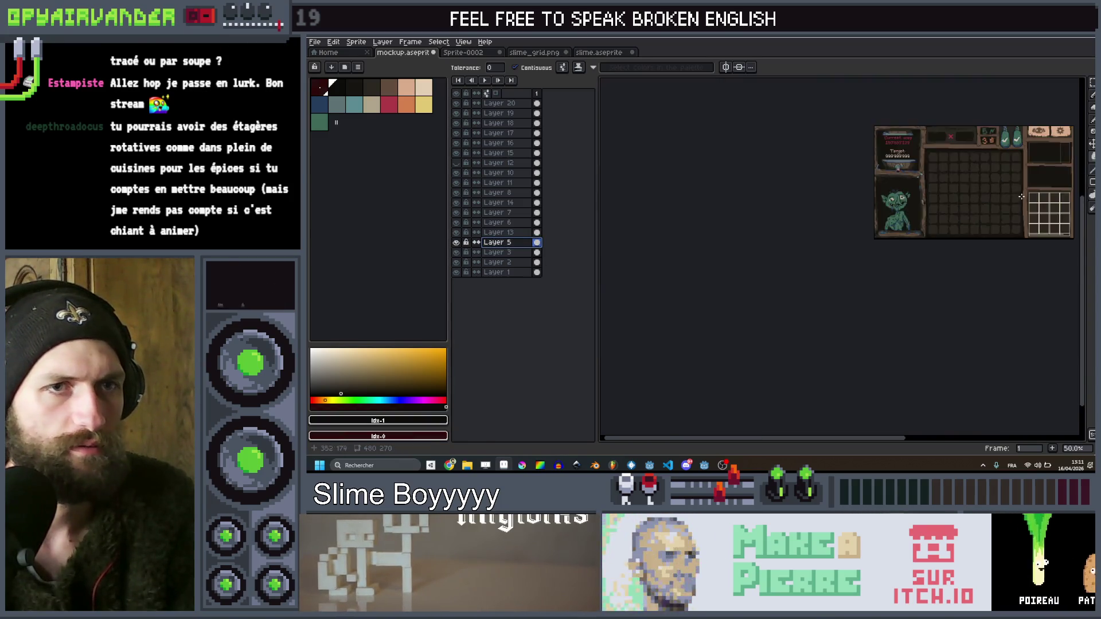
scroll(1048, 176, down, 2)
scroll(846, 265, up, 2)
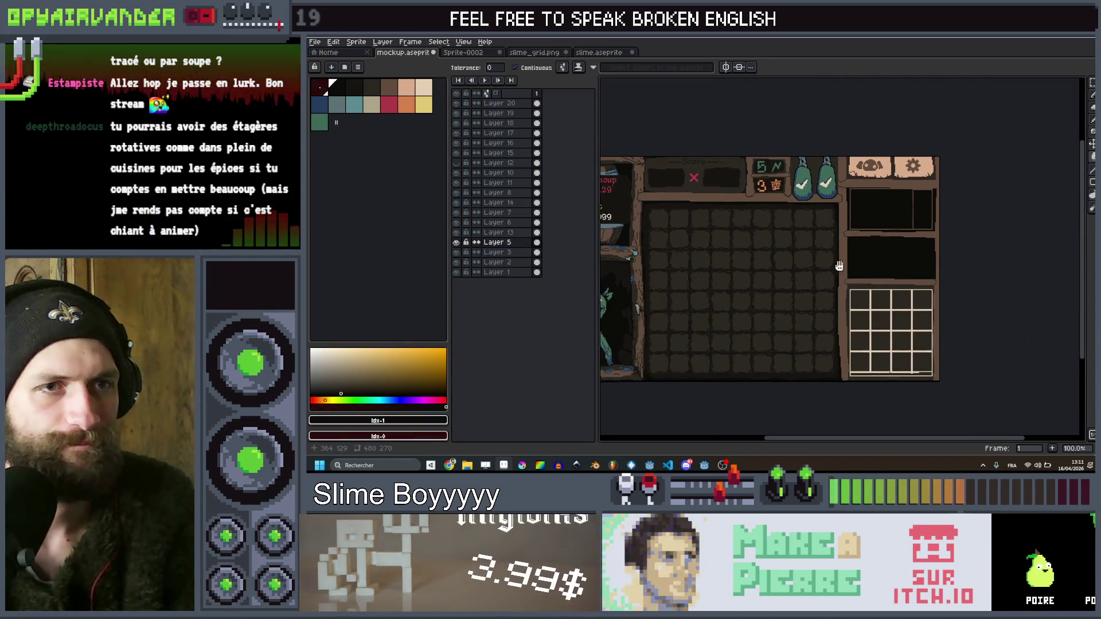
scroll(814, 258, down, 1)
scroll(761, 286, up, 1)
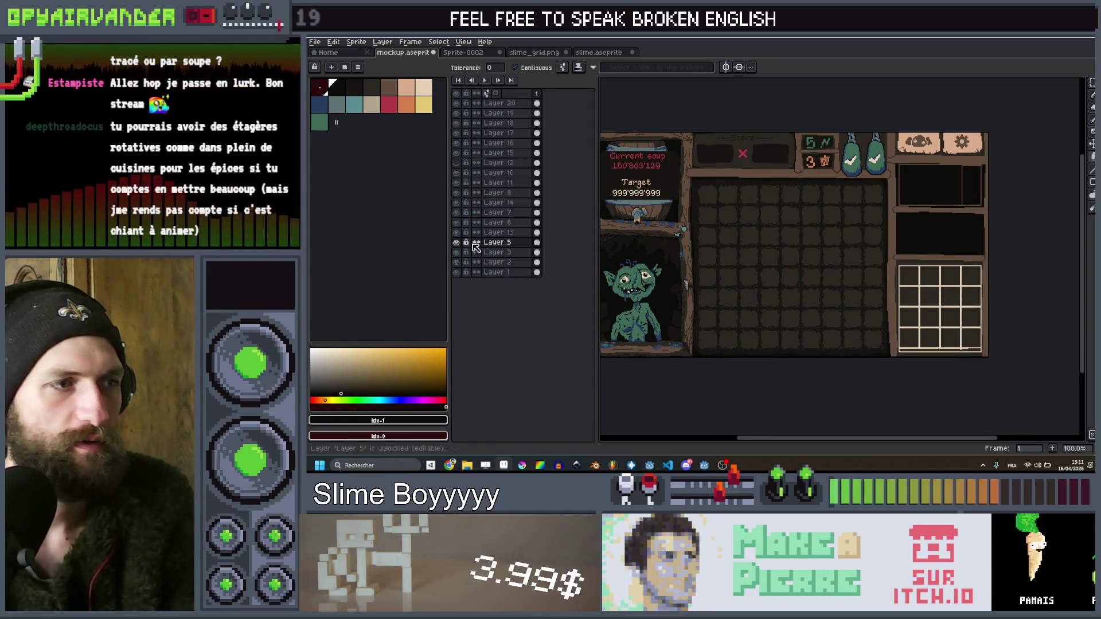
click(497, 232)
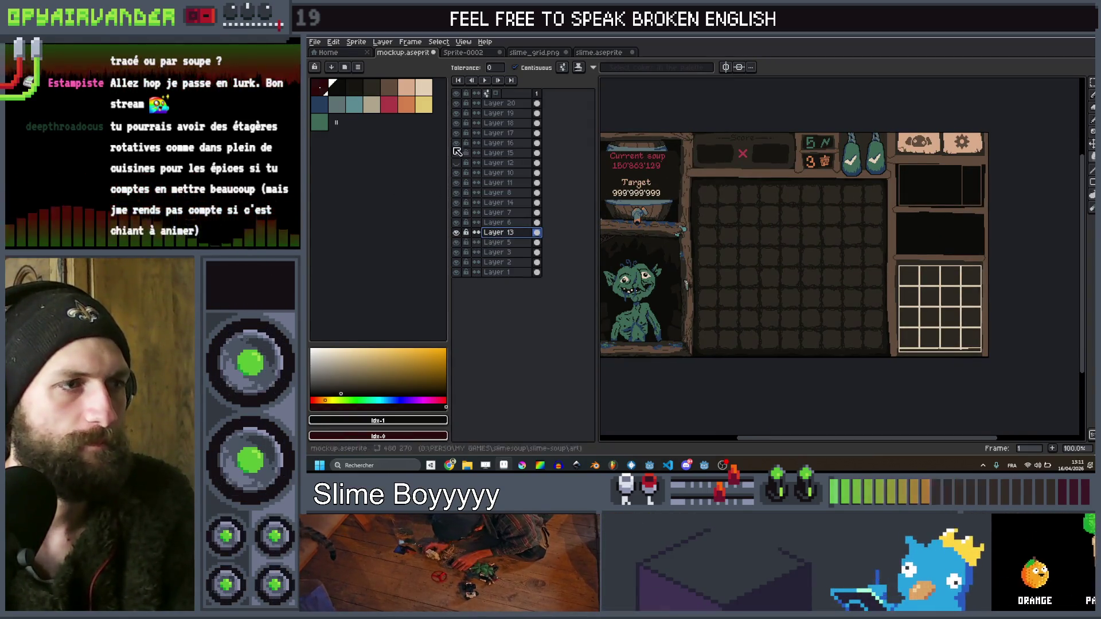
click(353, 88)
key(b)
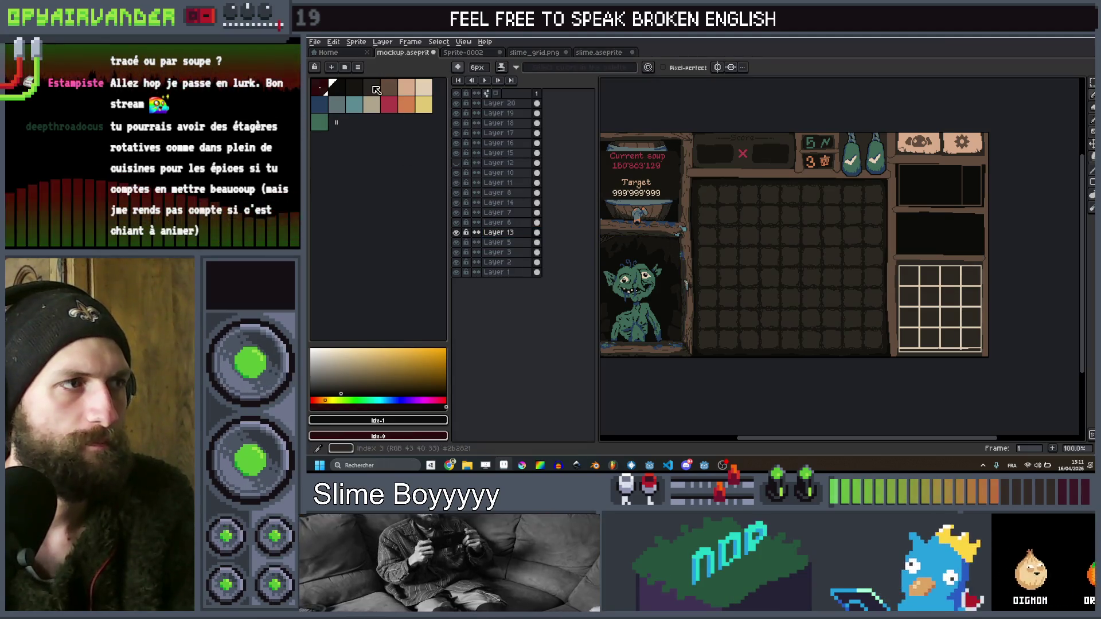
key(e)
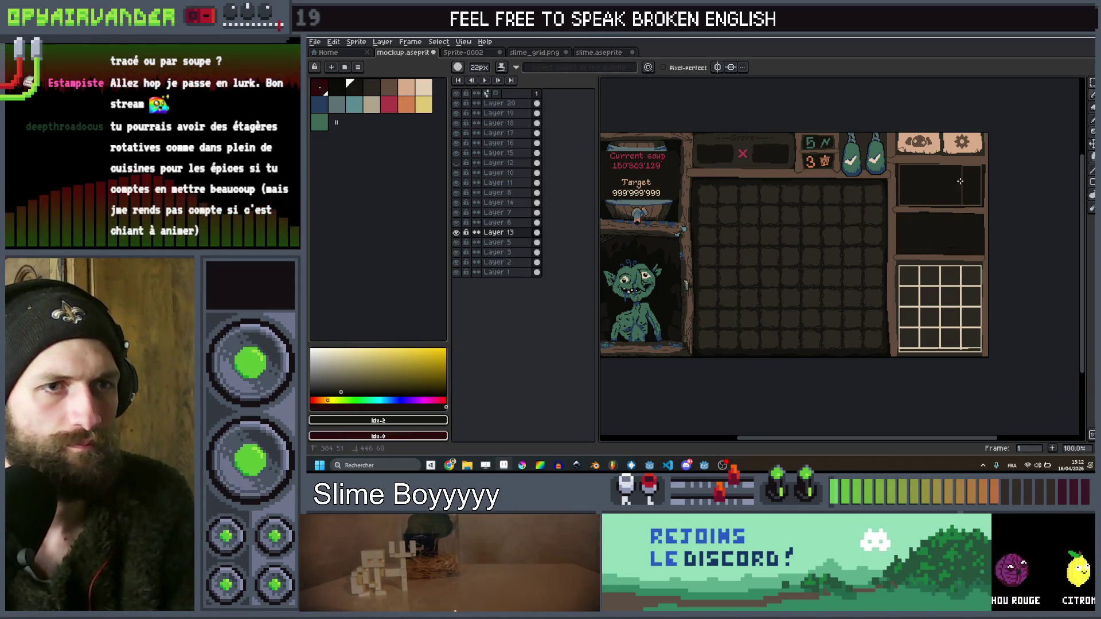
Remove the cream grid of slots from the lower right panel
scroll(937, 172, up, 2)
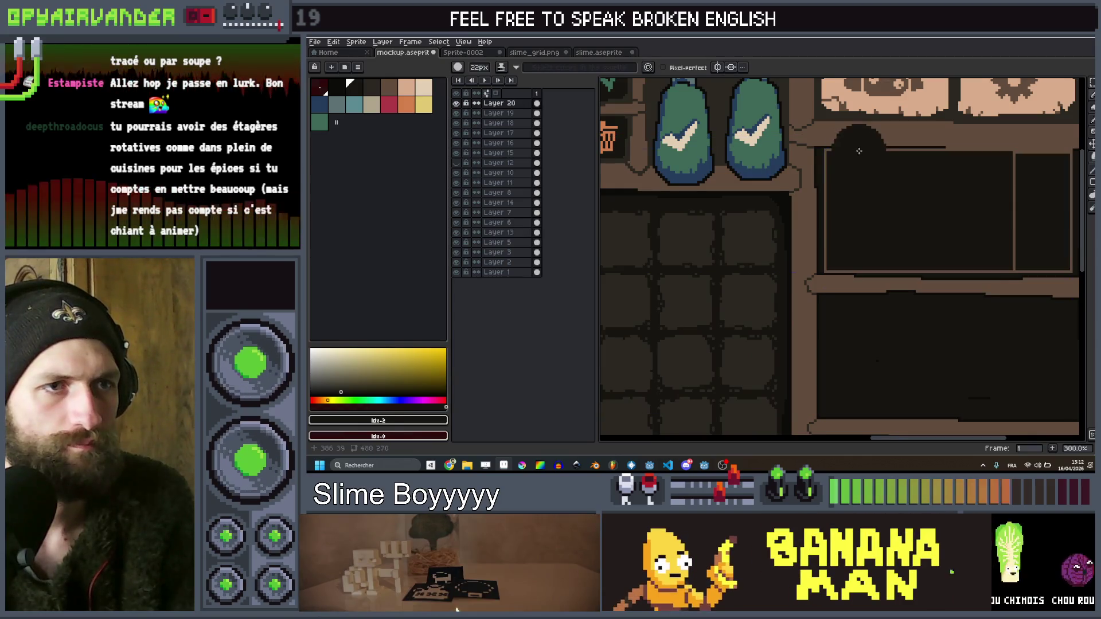
scroll(858, 151, down, 4)
scroll(860, 165, up, 3)
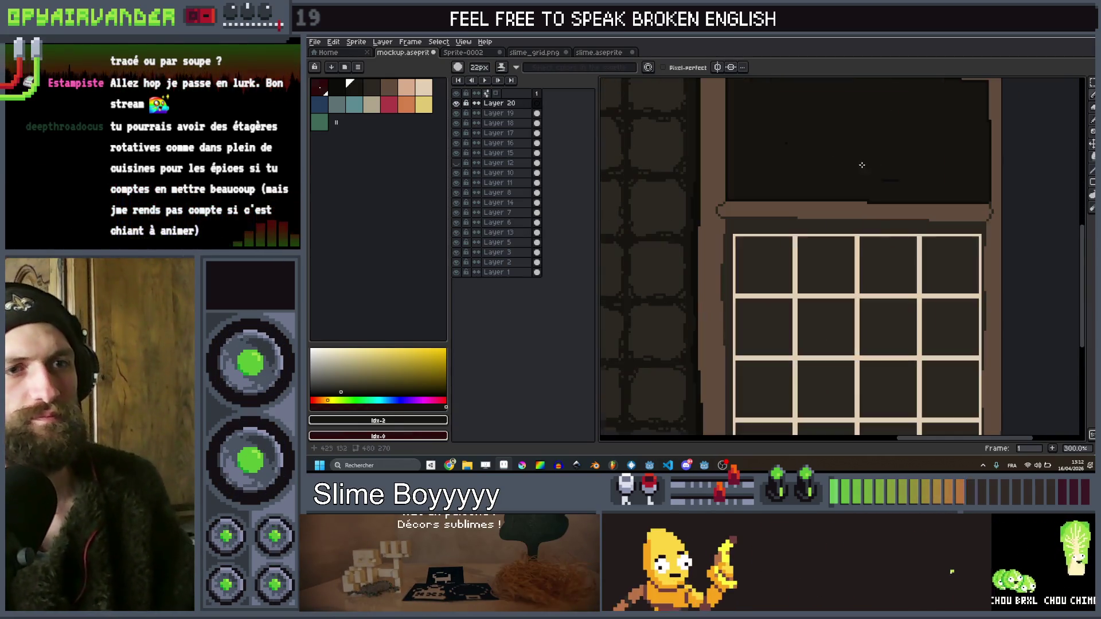
scroll(860, 165, up, 1)
scroll(872, 172, down, 2)
scroll(888, 189, up, 1)
scroll(892, 191, down, 1)
scroll(883, 206, up, 1)
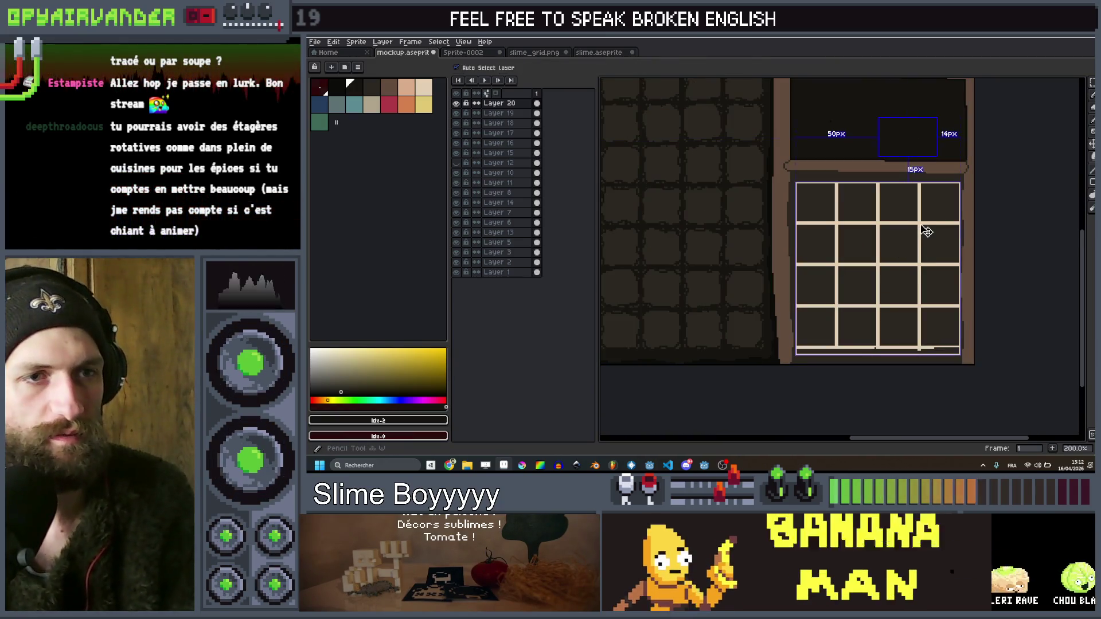
key(ctrl+z)
key(ctrl+z)
key(ctrl+z)
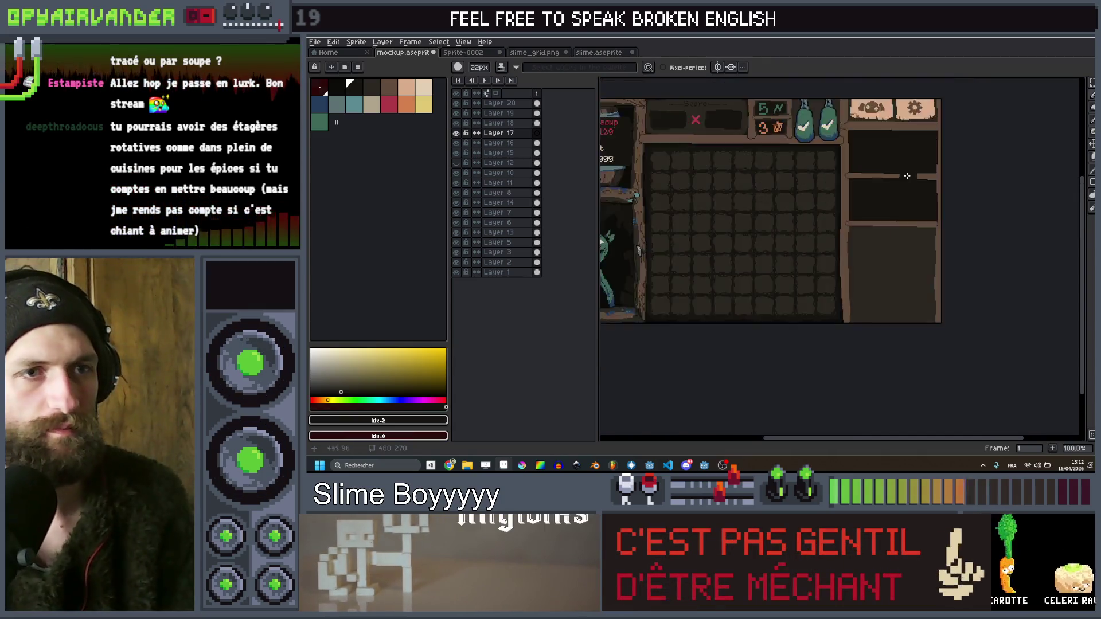
Bring the mockup back into view and save mockup.aseprite
key(ctrl)
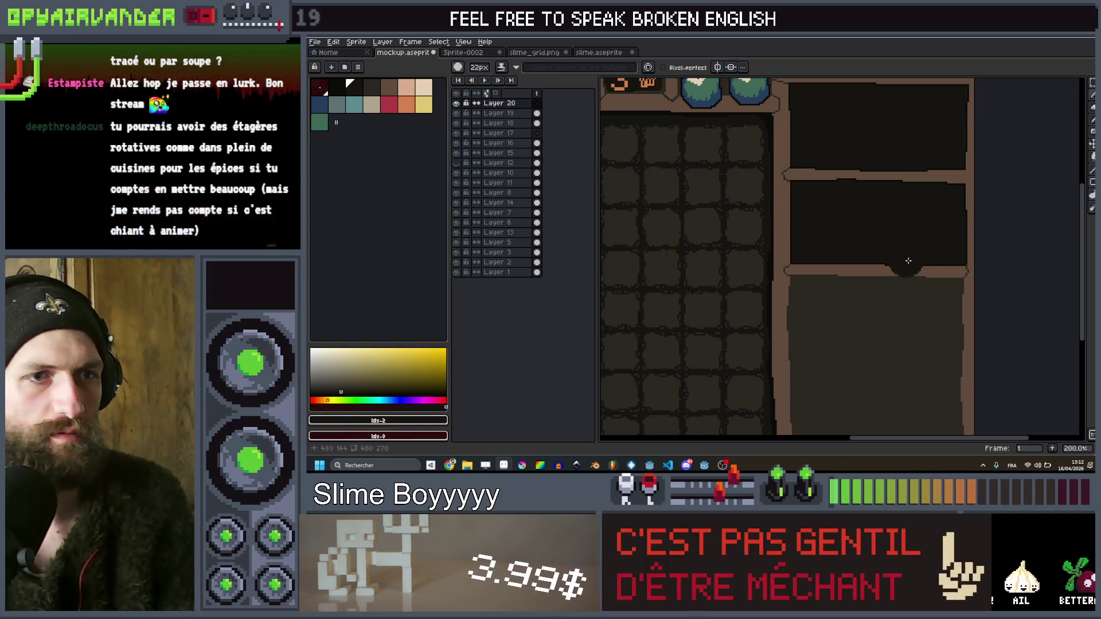
scroll(885, 231, down, 2)
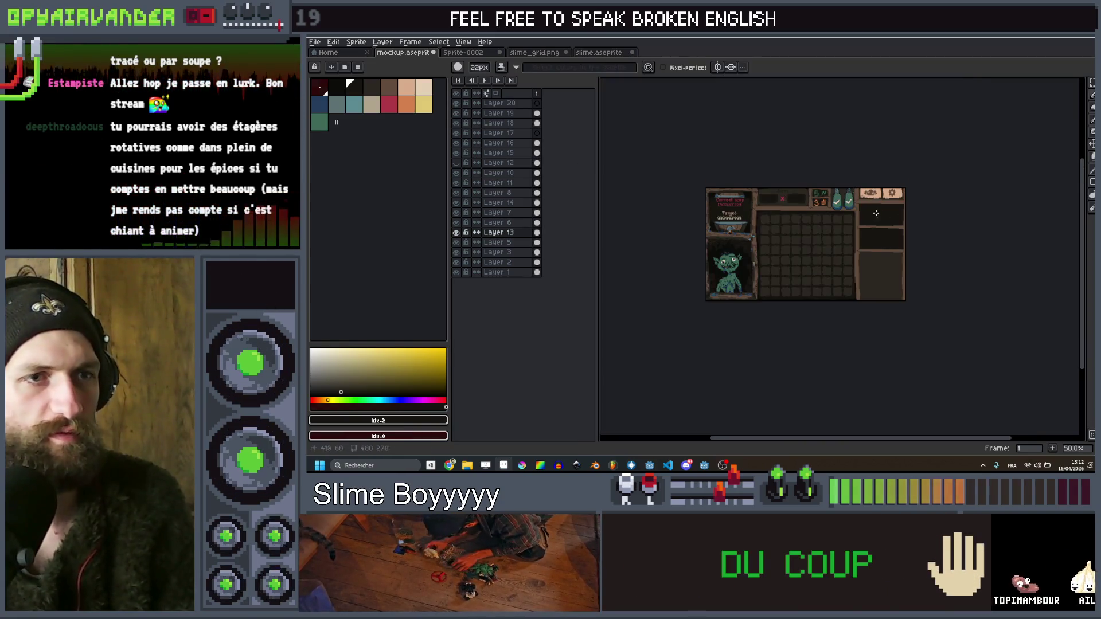
scroll(842, 212, up, 1)
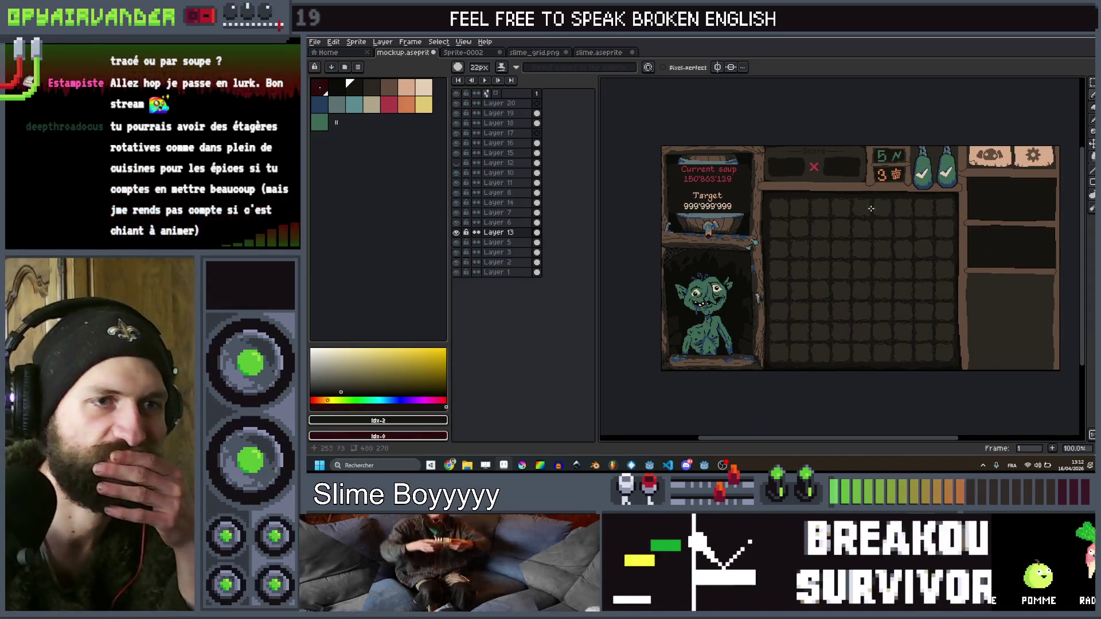
mouse_move(845, 233)
mouse_down()
mouse_move(806, 224)
mouse_move(825, 220)
mouse_up()
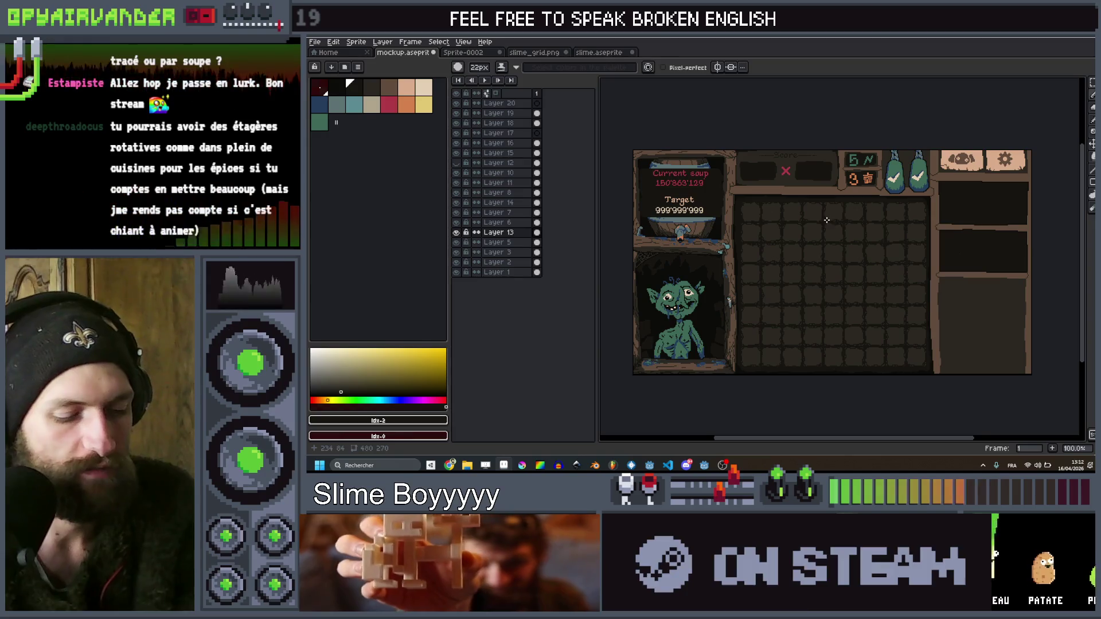
key(ctrl+s)
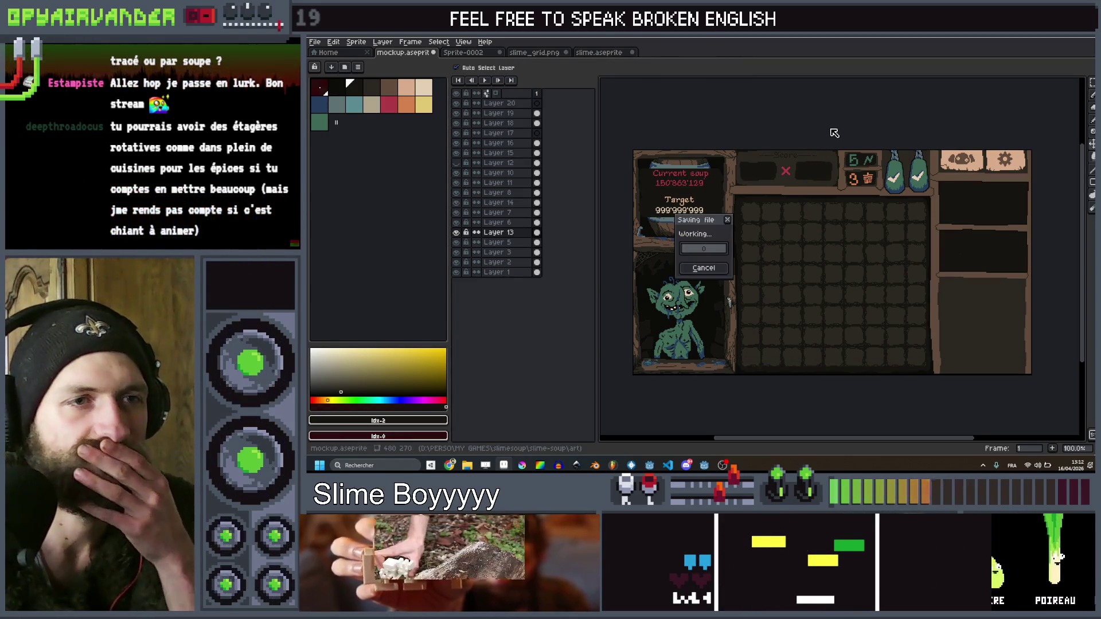
scroll(923, 169, up, 3)
On Layer 16, bucket-fill the right hanging bag red
ctrl+click(890, 207)
click(391, 112)
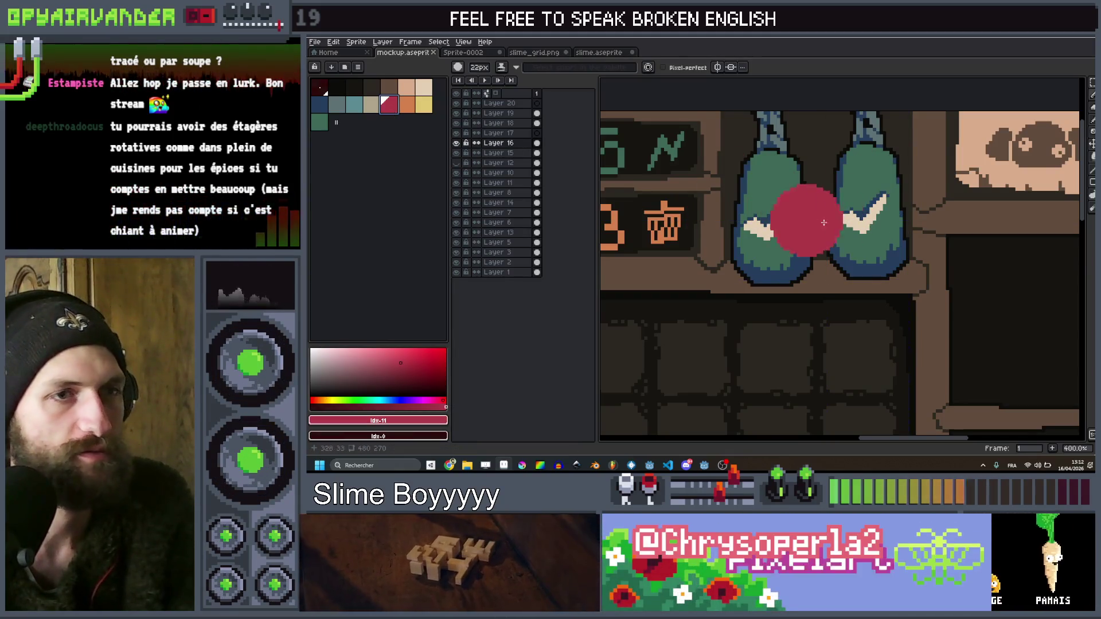
key(g)
click(876, 180)
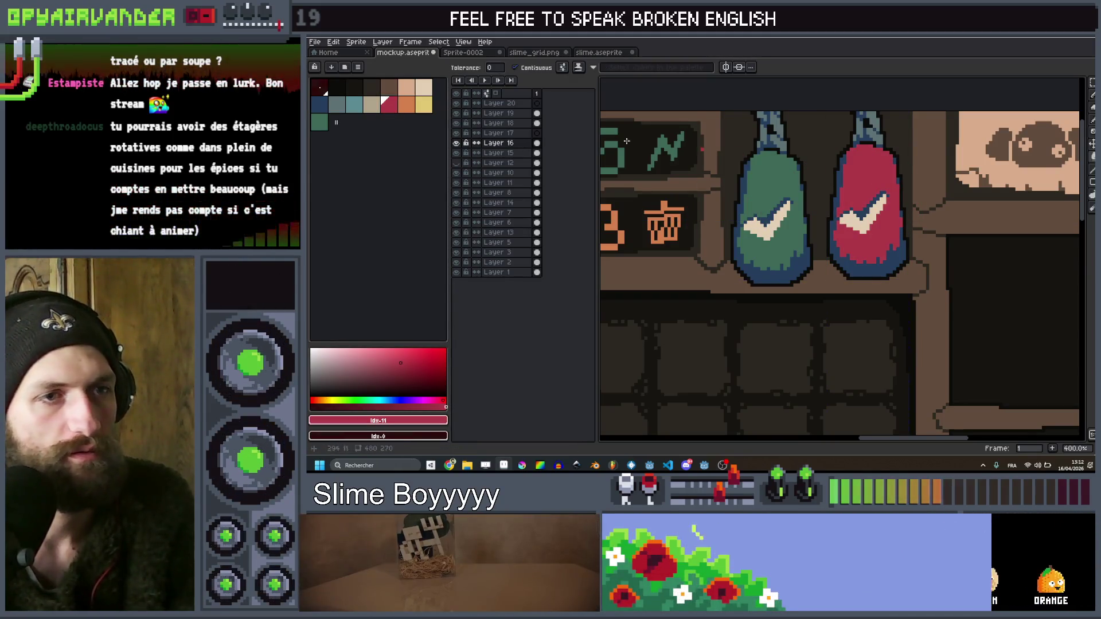
scroll(824, 254, right, 2)
Marquee-select the red bag and try a brown fill on its base, then undo it
key(m)
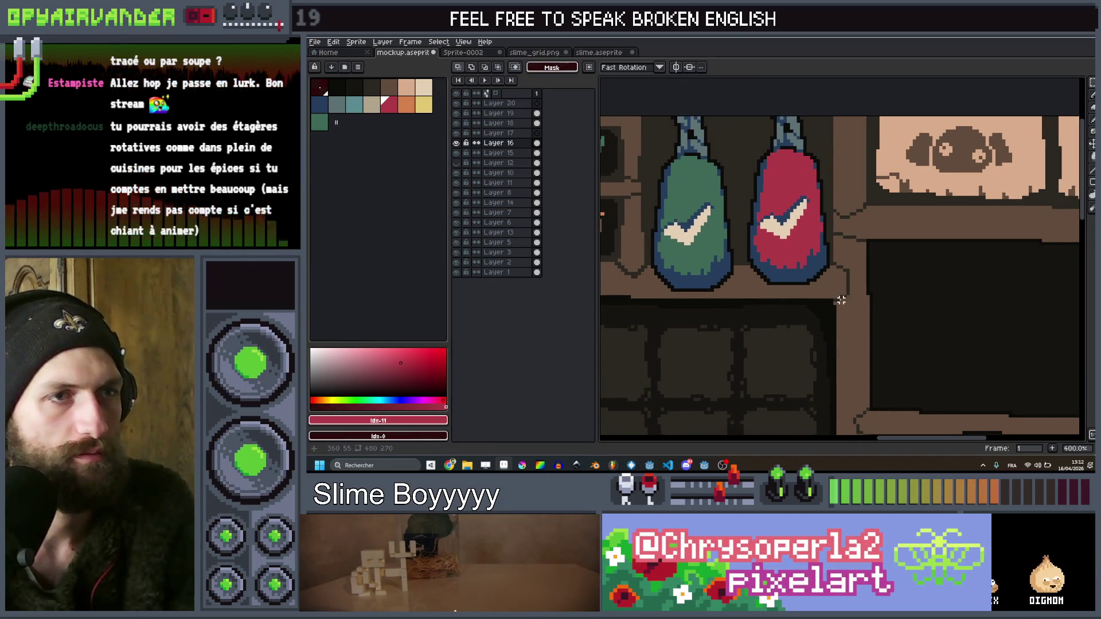
drag(840, 300, 758, 88)
mouse_move(845, 302)
mouse_down()
mouse_move(744, 184)
mouse_move(742, 151)
mouse_up()
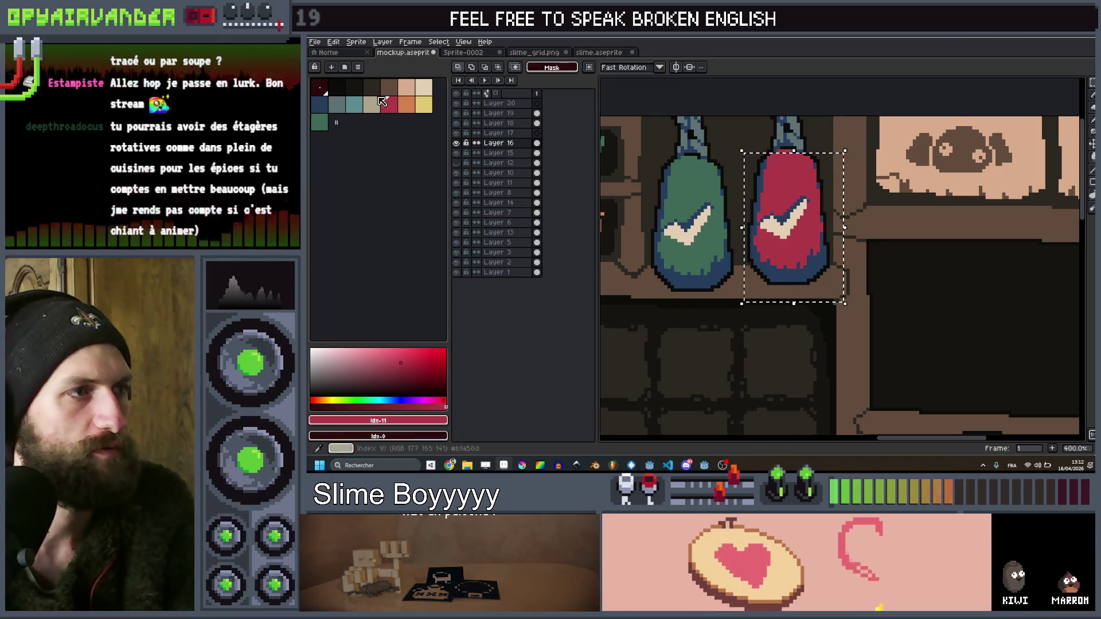
click(389, 87)
scroll(849, 278, up, 1)
key(g)
click(798, 265)
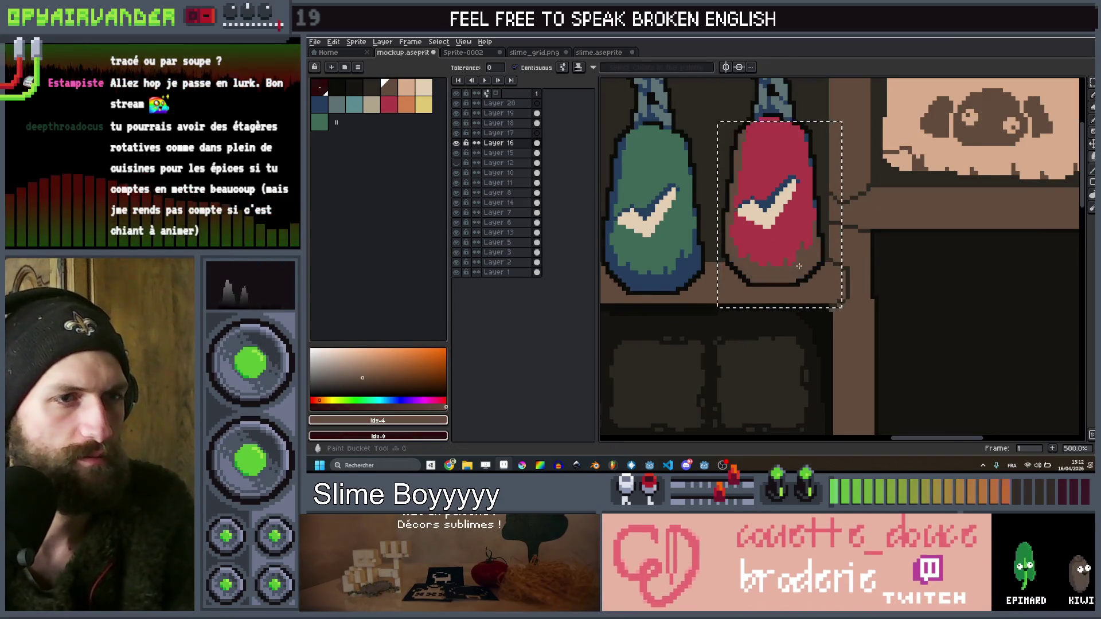
scroll(799, 266, down, 3)
scroll(798, 265, up, 3)
key(ctrl+z)
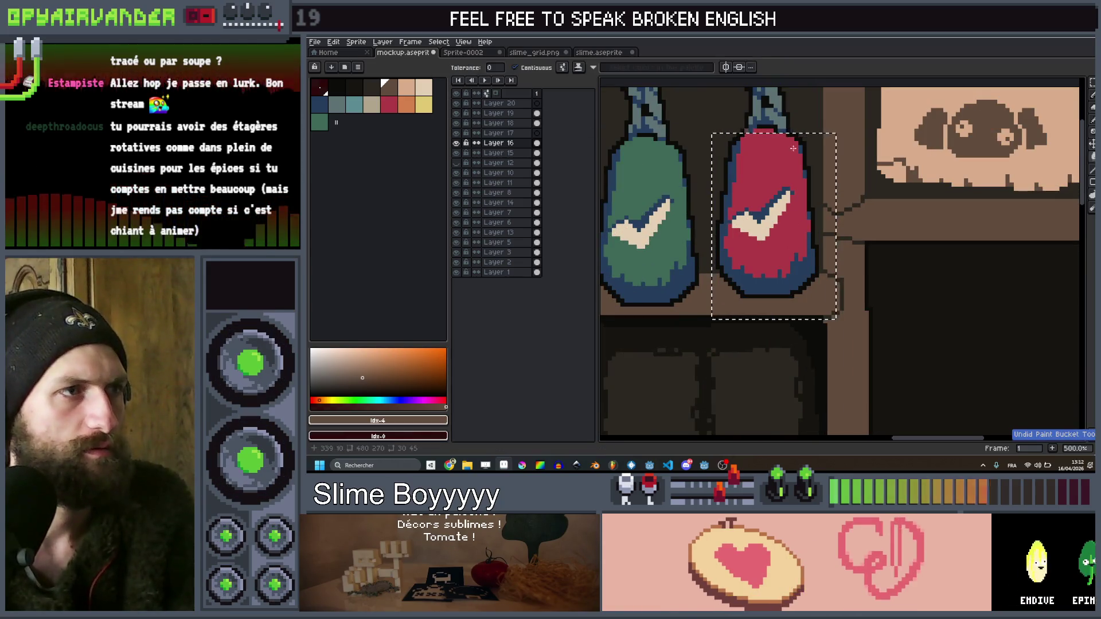
scroll(800, 263, down, 4)
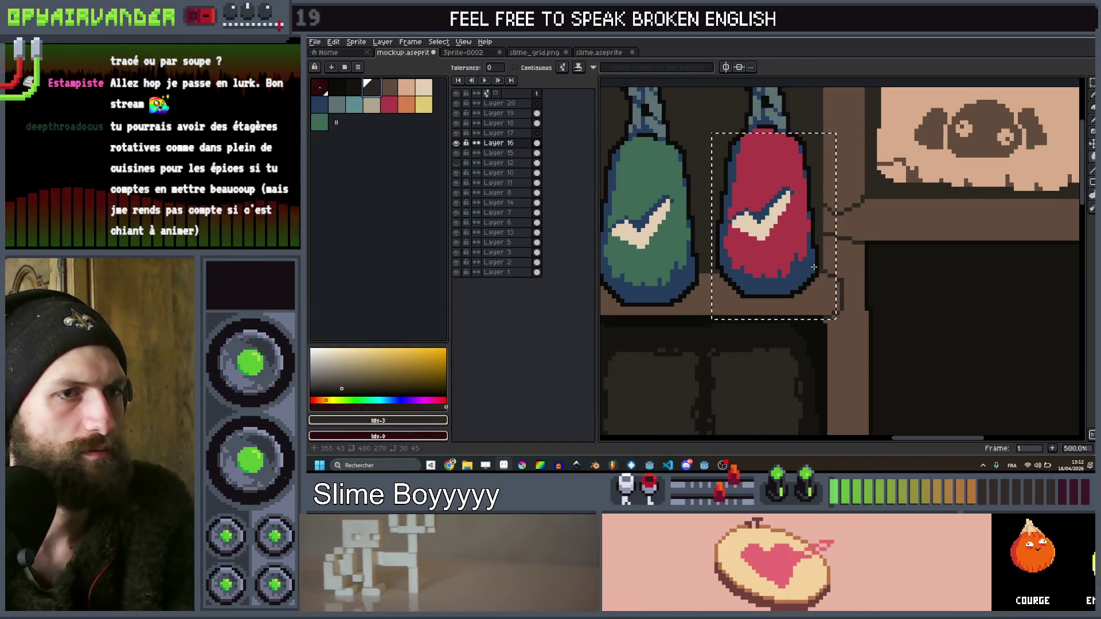
scroll(799, 262, up, 3)
Try brown, grey-teal and green palette colours on the bag, undoing each attempt
key(v)
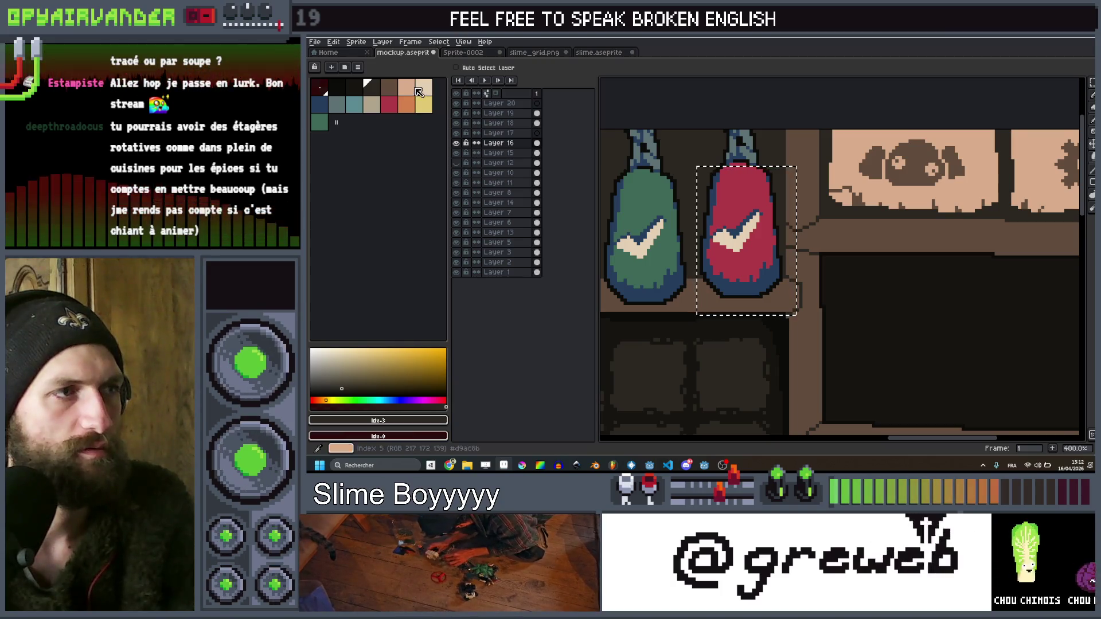
click(397, 89)
scroll(765, 284, down, 3)
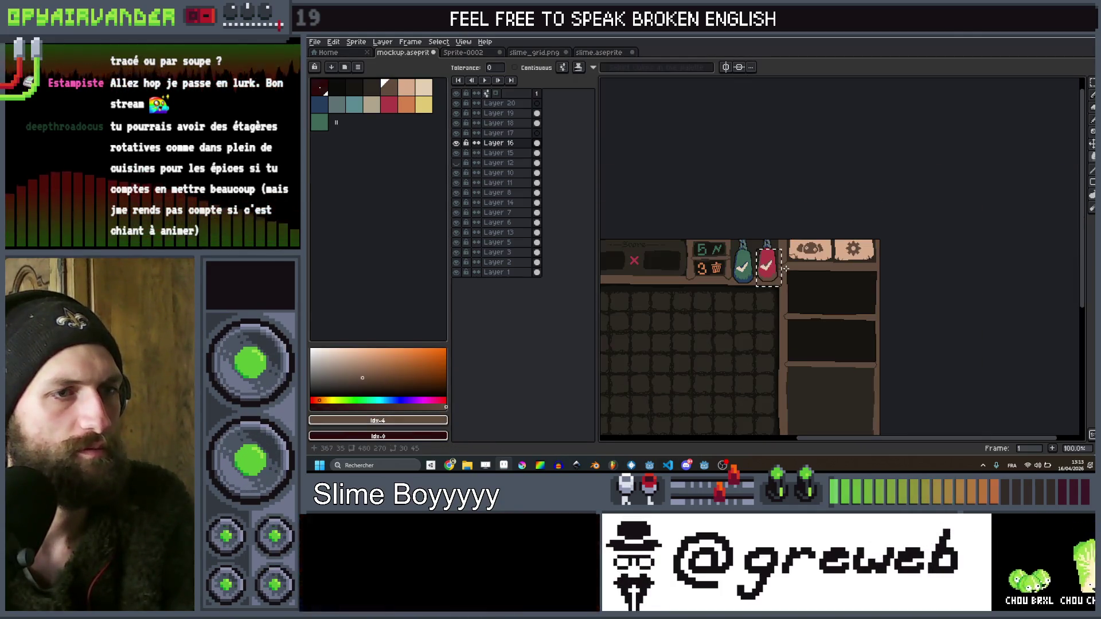
drag(785, 268, 873, 251)
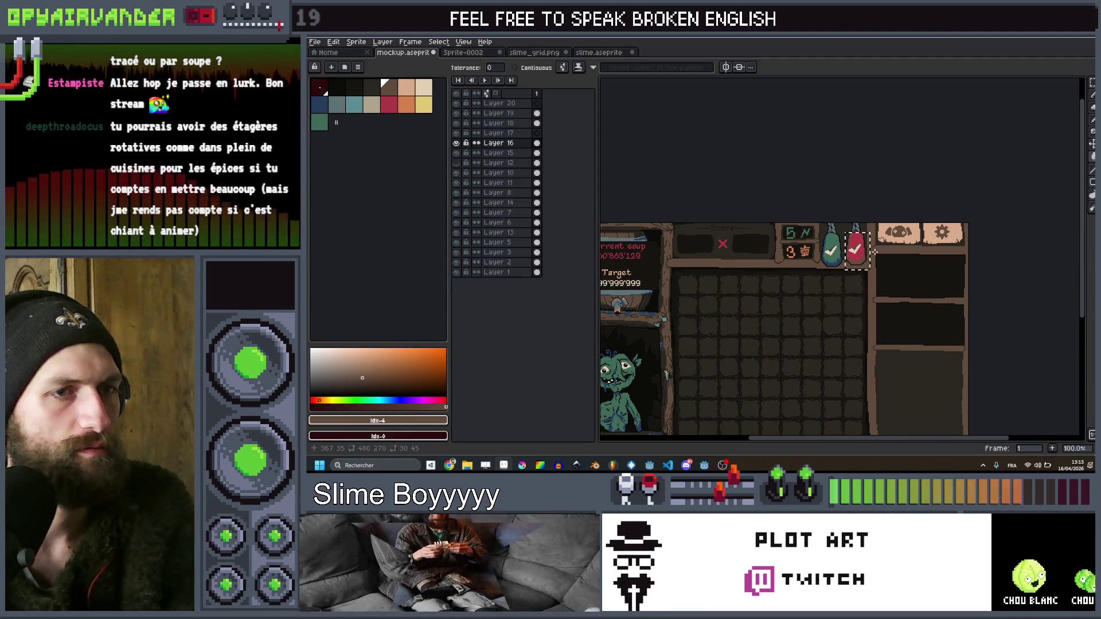
scroll(874, 252, up, 2)
key(ctrl+z)
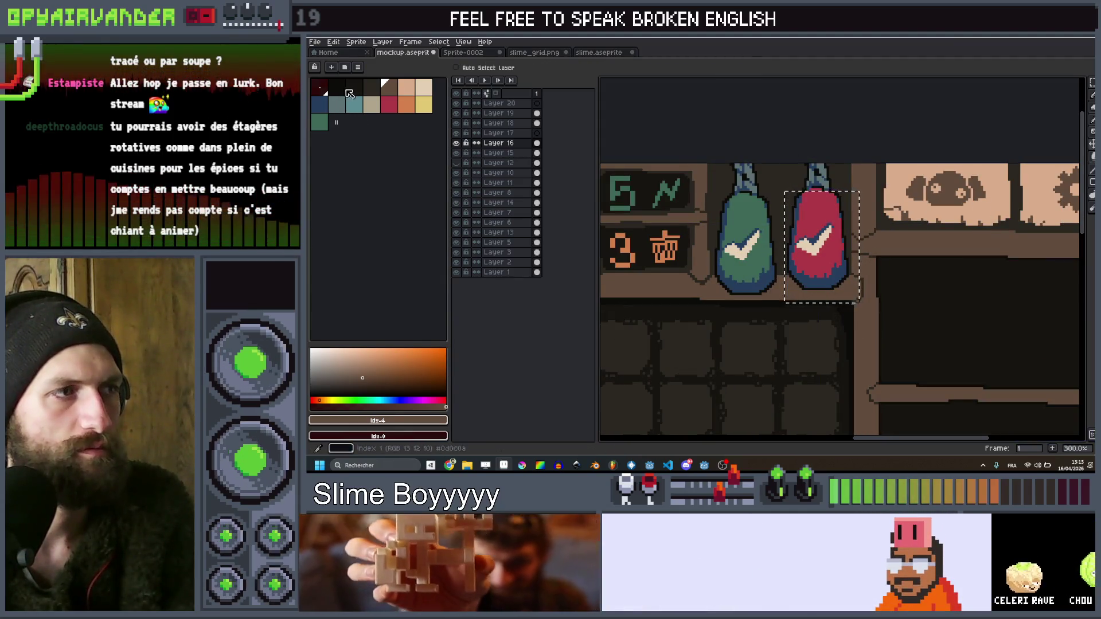
click(337, 103)
scroll(837, 287, down, 1)
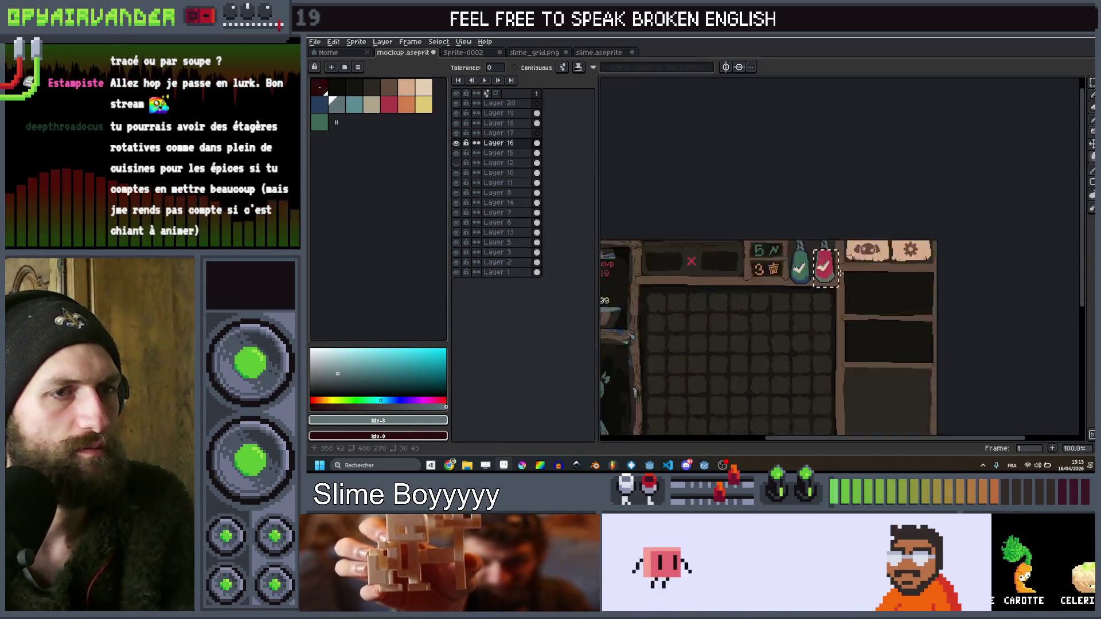
key(ctrl+z)
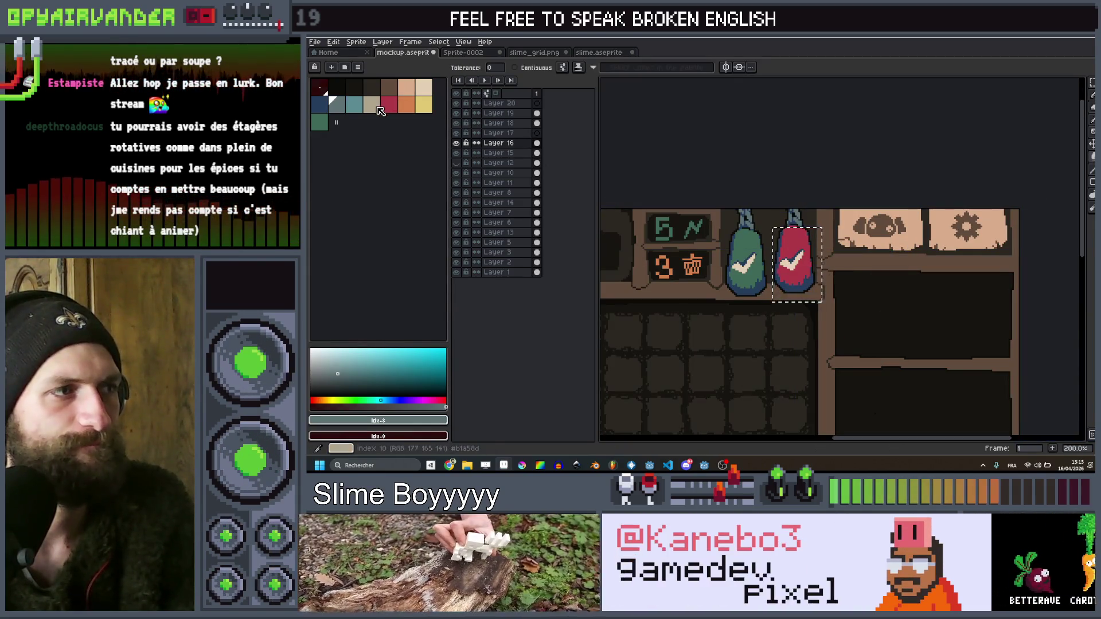
click(326, 122)
scroll(734, 275, up, 2)
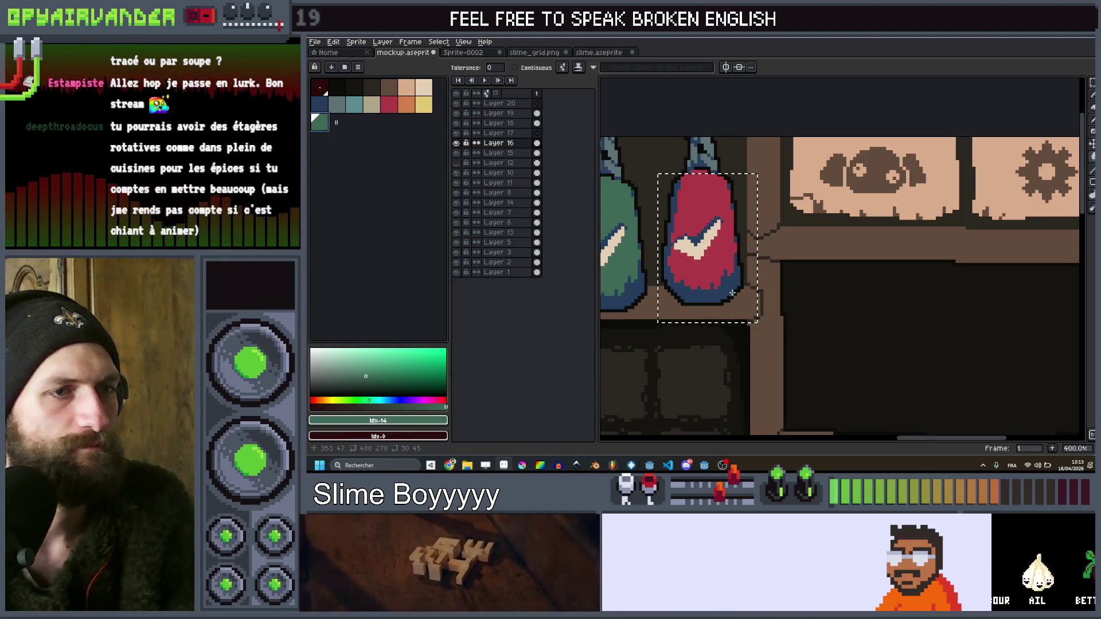
scroll(733, 286, down, 2)
scroll(733, 295, up, 2)
scroll(802, 290, down, 4)
scroll(837, 285, up, 1)
key(ctrl+z)
scroll(825, 286, up, 3)
Bucket-fill the red bag's blue base with the dark brown swatch
key(g)
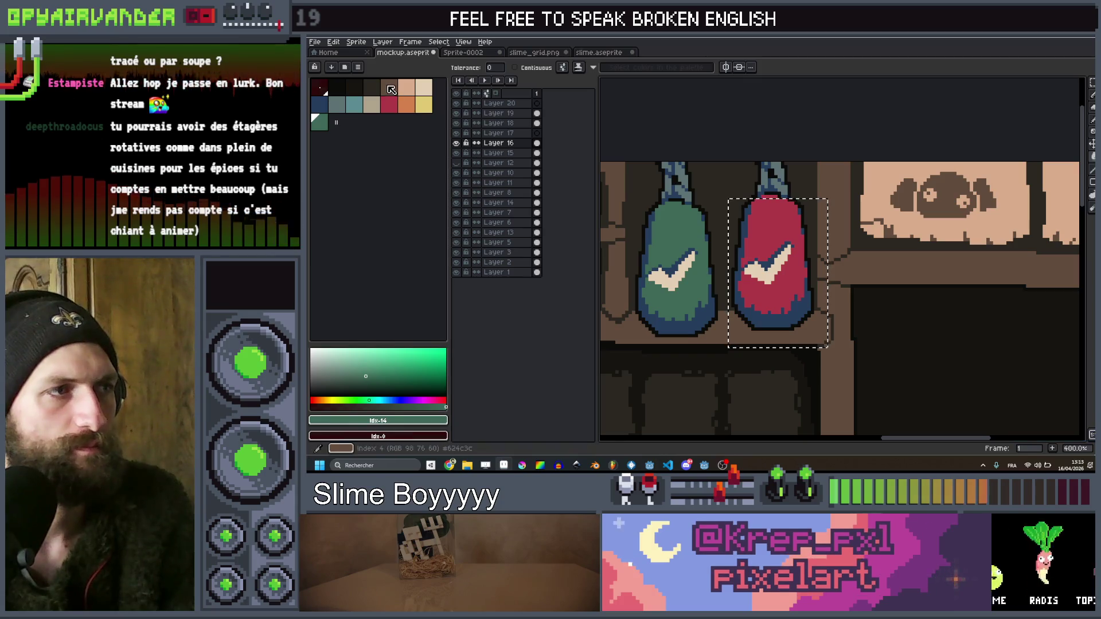
alt+click(798, 309)
scroll(849, 275, down, 3)
scroll(872, 262, up, 2)
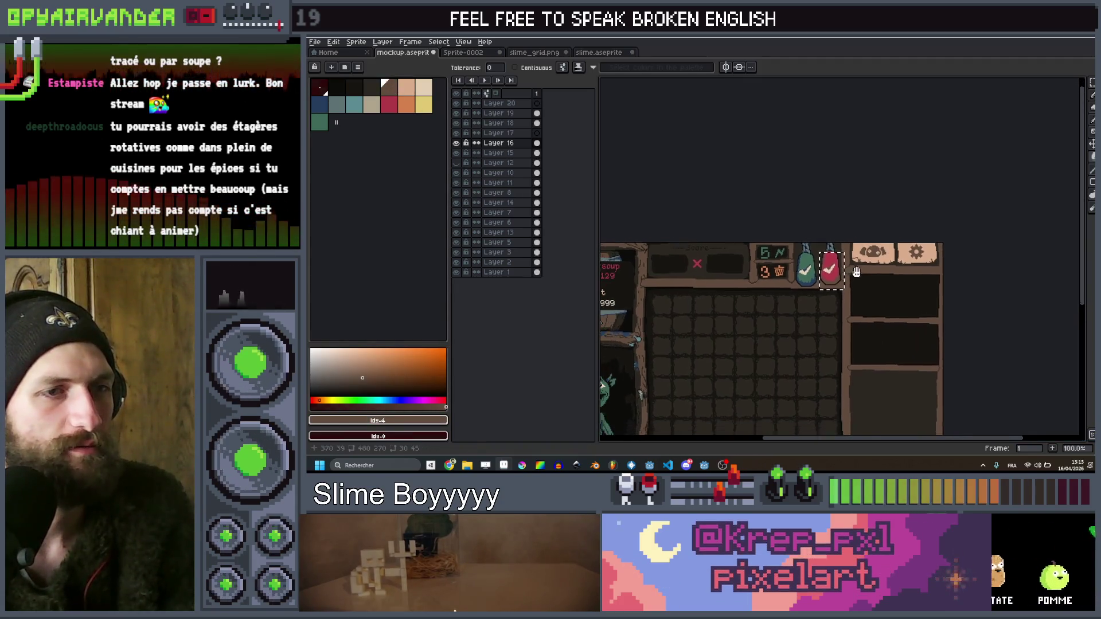
scroll(872, 262, up, 1)
alt+click(810, 281)
scroll(810, 281, down, 2)
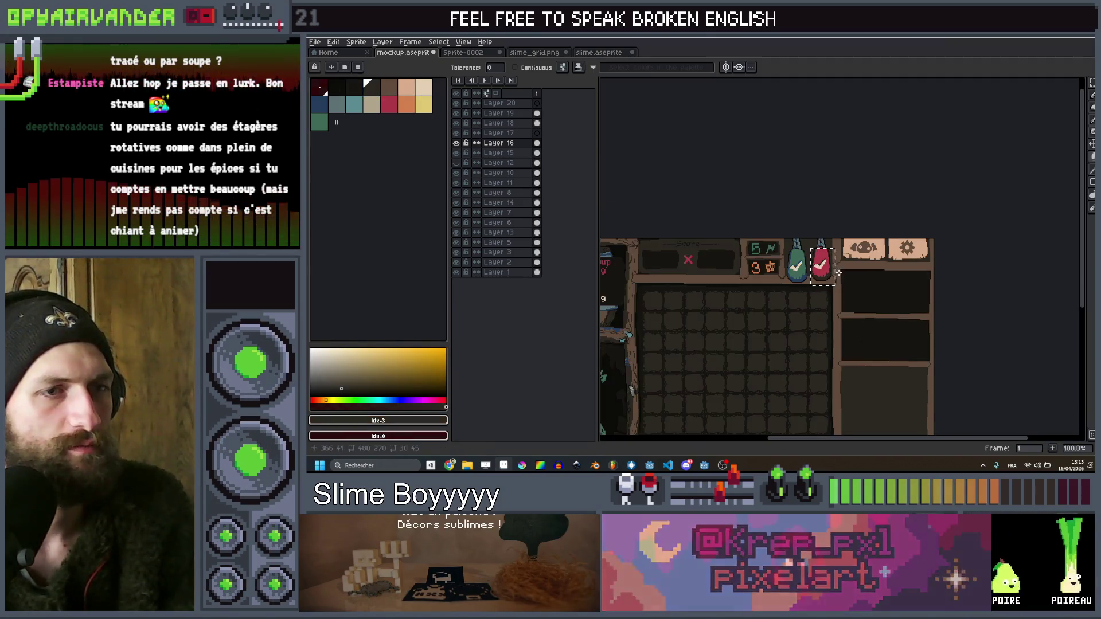
scroll(810, 281, up, 3)
click(386, 93)
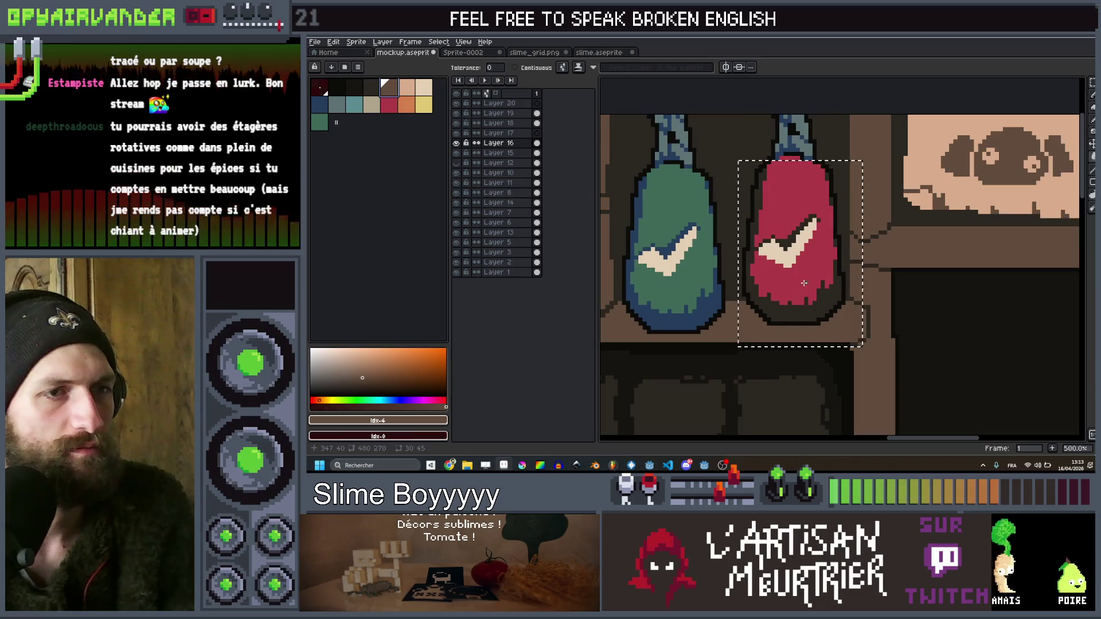
click(802, 258)
scroll(830, 259, down, 3)
Fill the bag's remaining red pixels brown and brush over the check mark in brown
scroll(835, 261, up, 4)
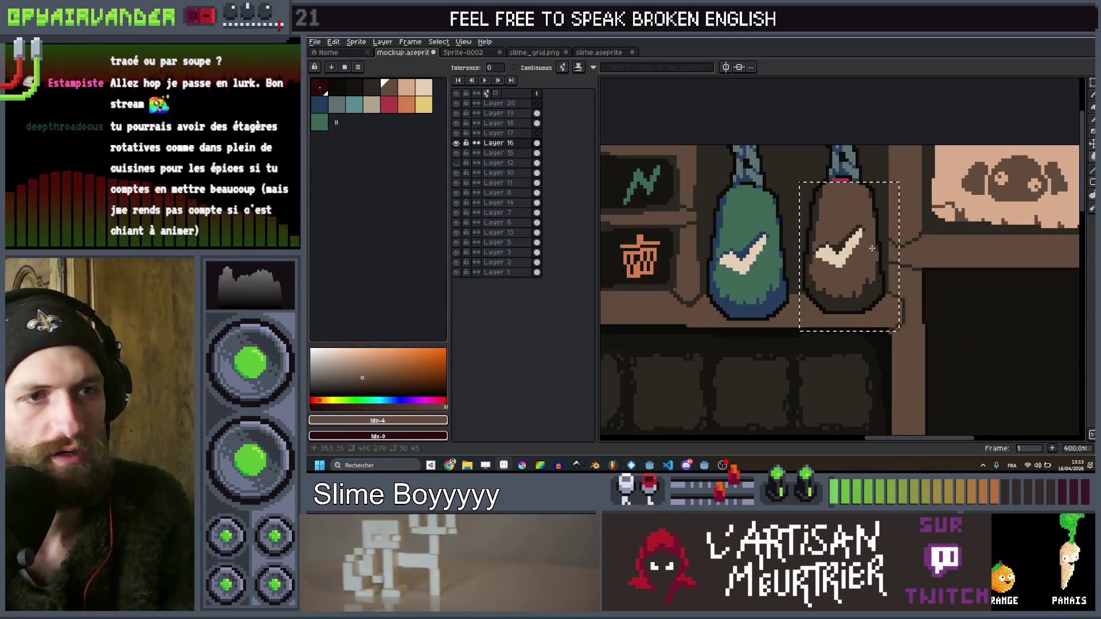
click(848, 210)
scroll(856, 229, down, 2)
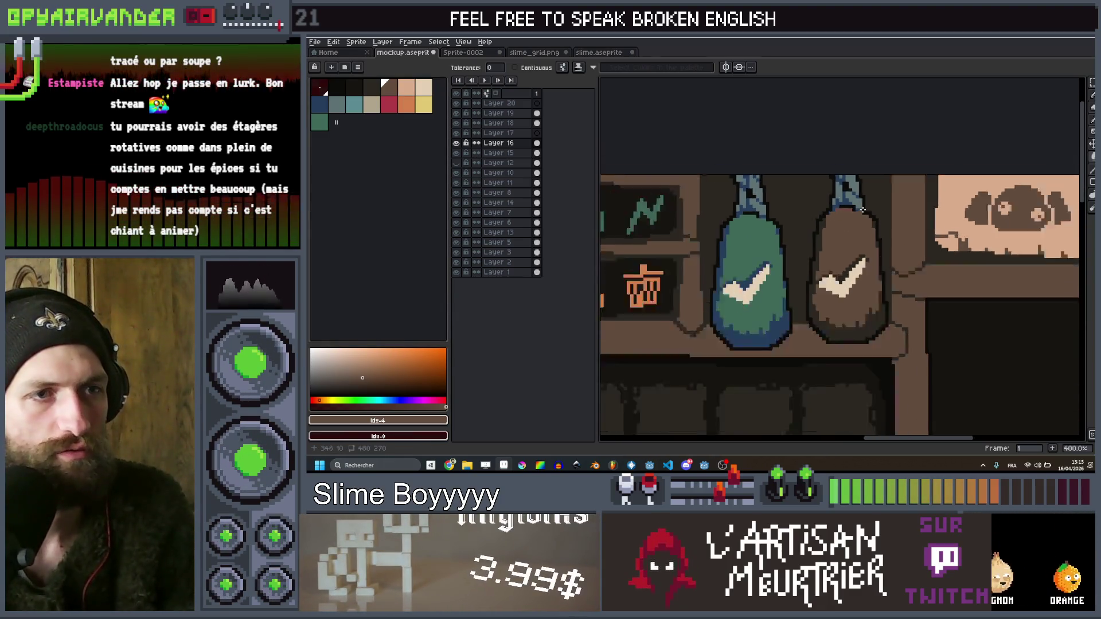
scroll(855, 261, up, 3)
key(b)
drag(860, 237, 803, 268)
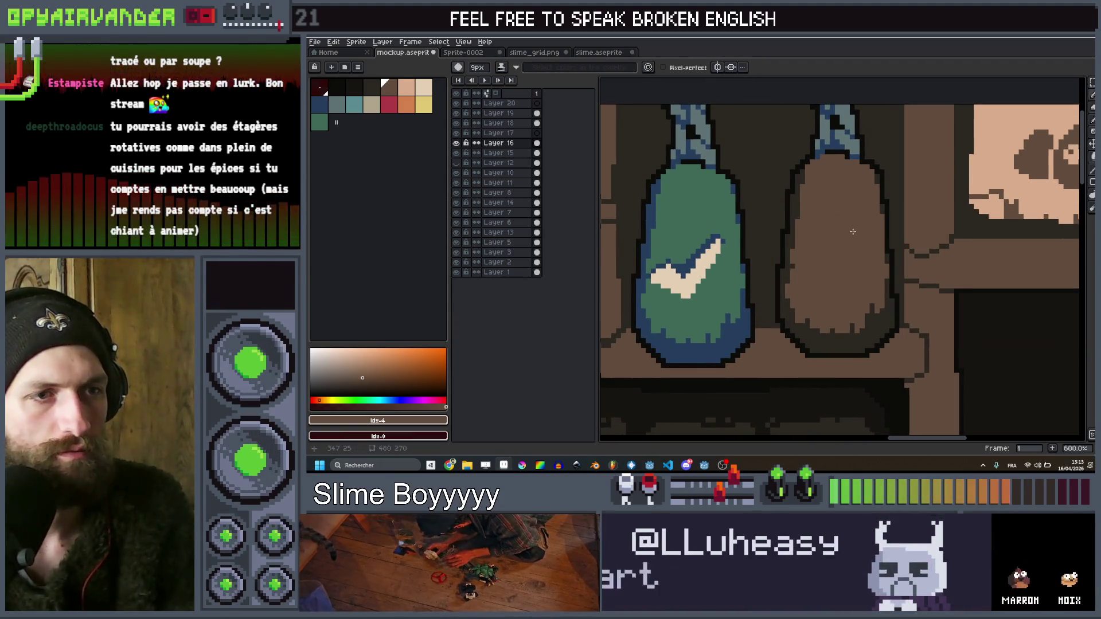
scroll(915, 222, down, 6)
scroll(915, 222, up, 4)
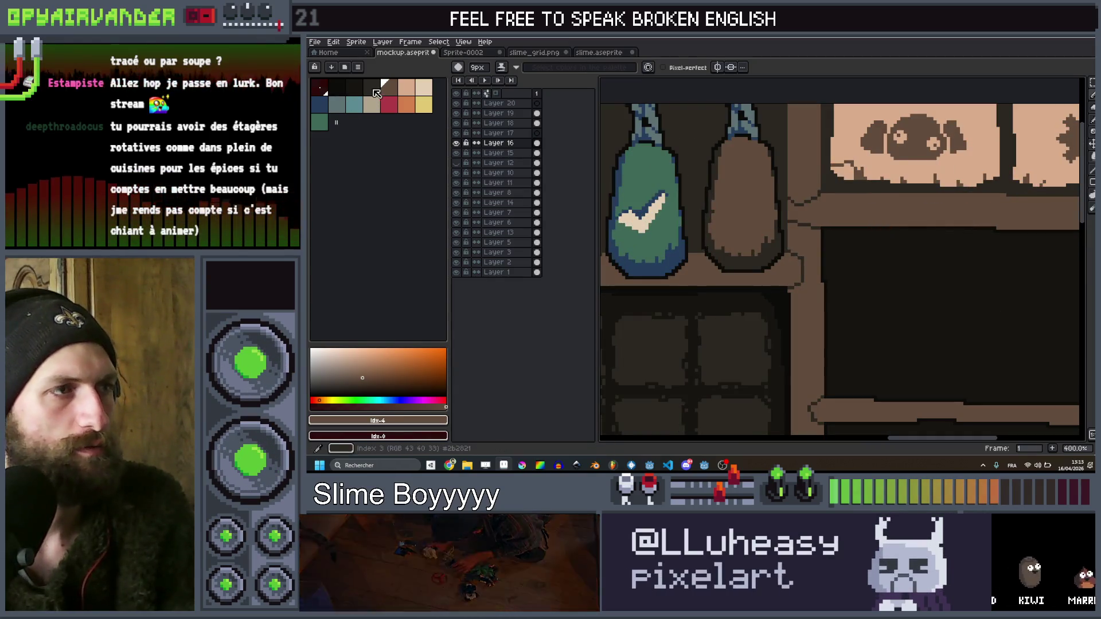
Draw two crossing strokes in the darkest brown to form an X on the bag
click(371, 89)
key(plus)
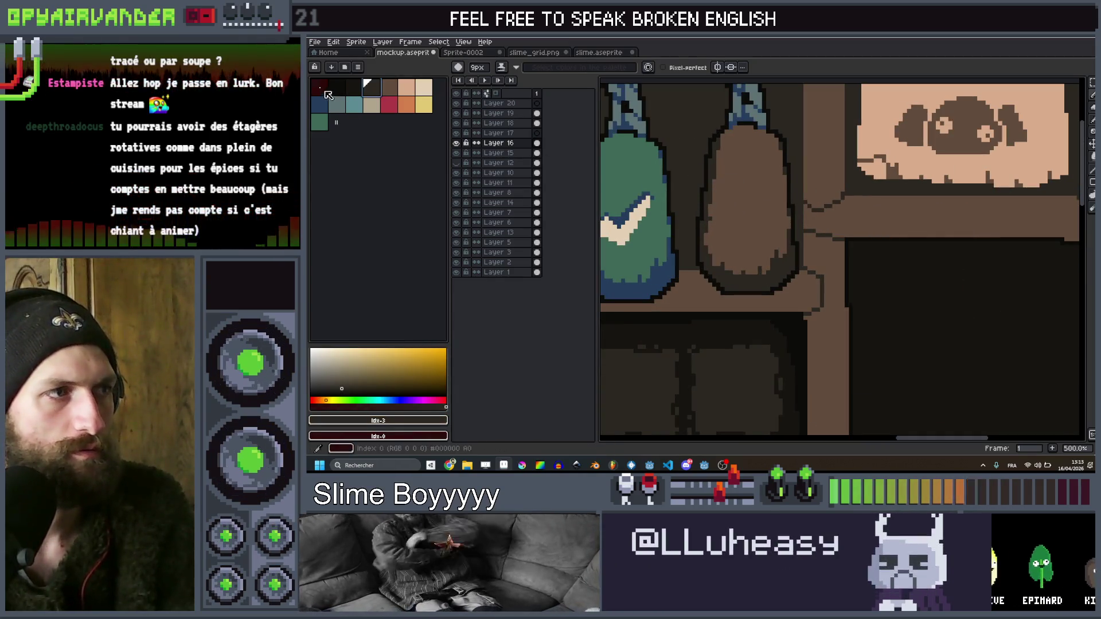
click(351, 91)
key(plus)
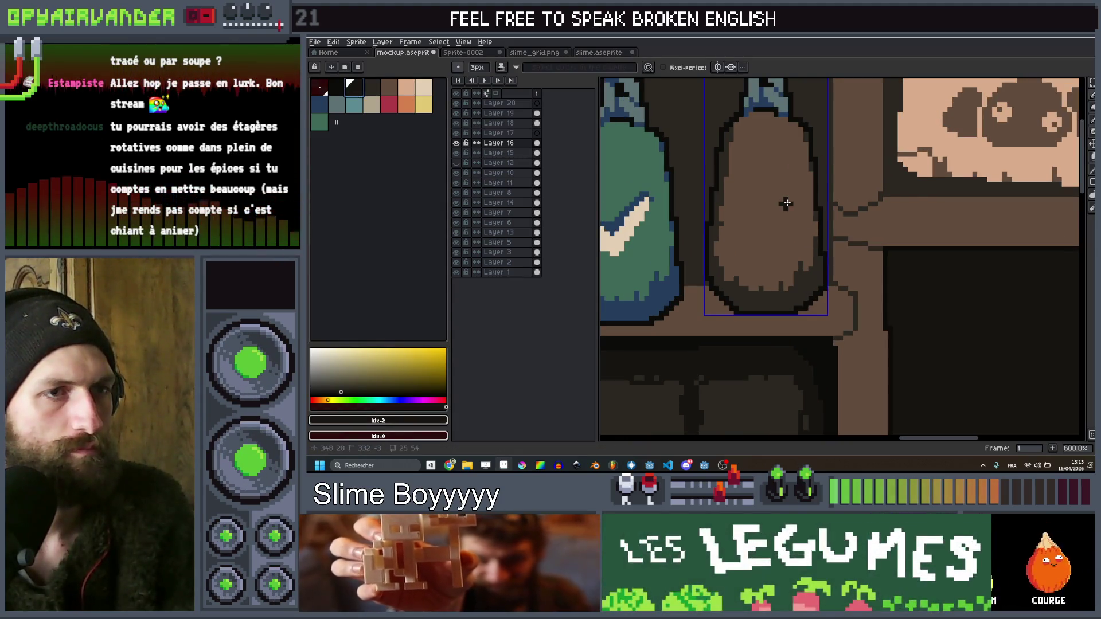
shift+click(766, 239)
shift+click(745, 235)
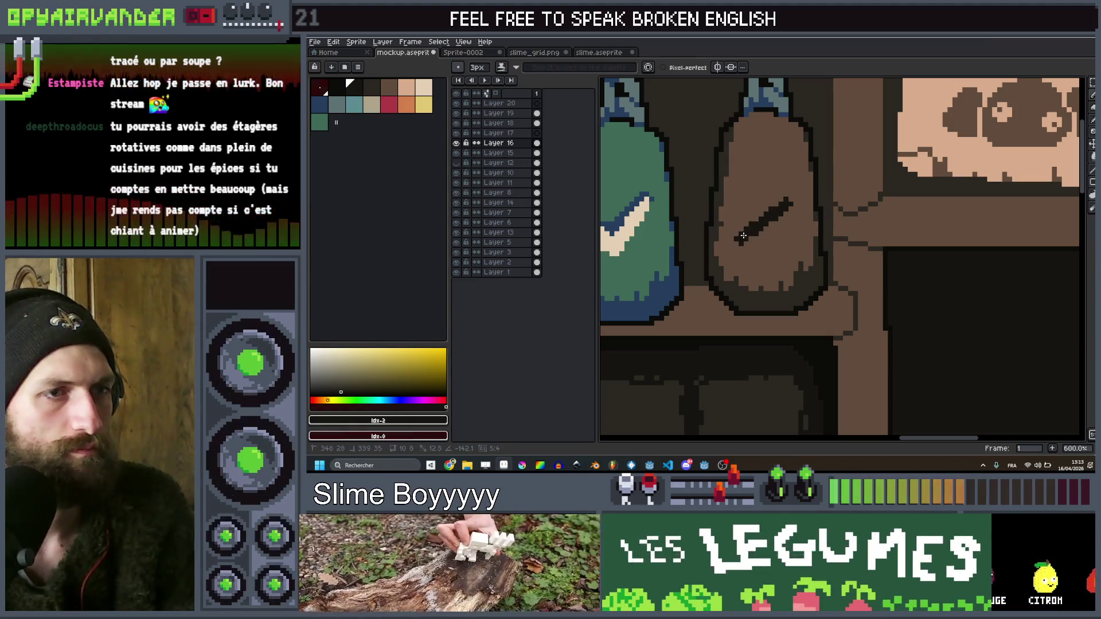
drag(745, 195, 778, 239)
scroll(877, 198, down, 5)
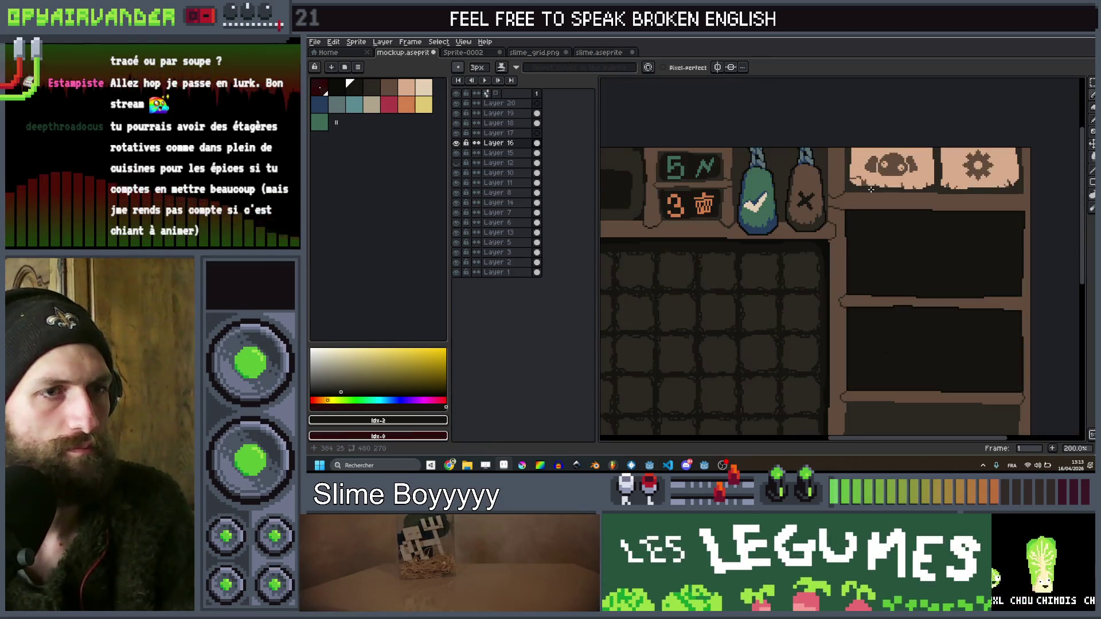
Reframe the view on the whole mockup and save mockup.aseprite
scroll(877, 199, down, 2)
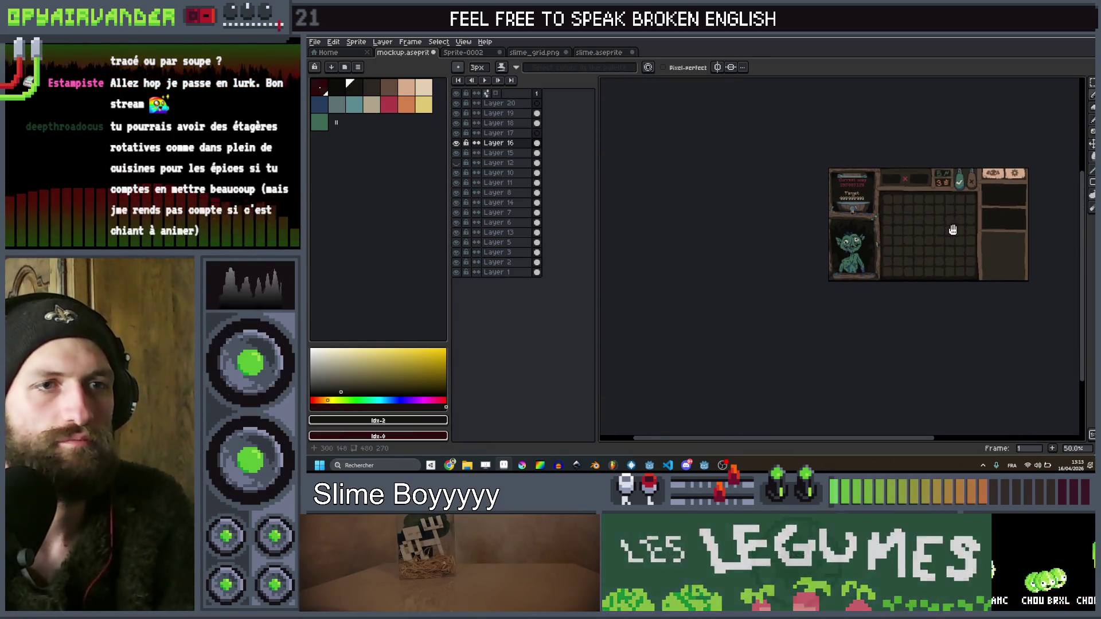
scroll(953, 230, up, 1)
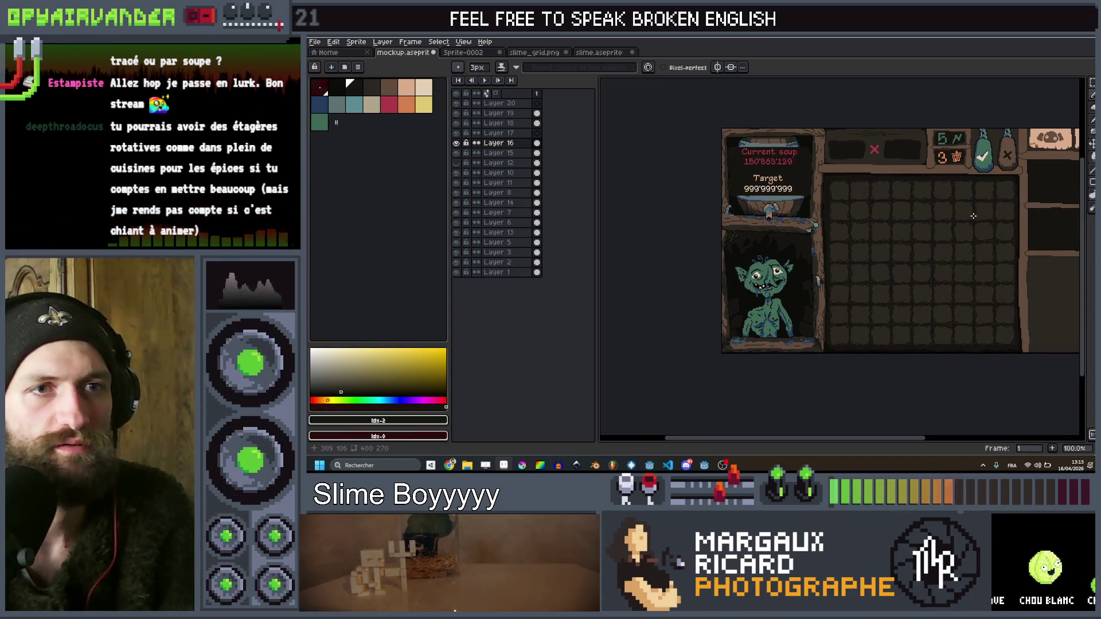
mouse_move(980, 179)
mouse_down()
mouse_move(920, 174)
mouse_move(930, 160)
mouse_move(951, 232)
mouse_move(983, 229)
mouse_move(882, 292)
mouse_up()
scroll(924, 197, down, 2)
scroll(925, 198, up, 2)
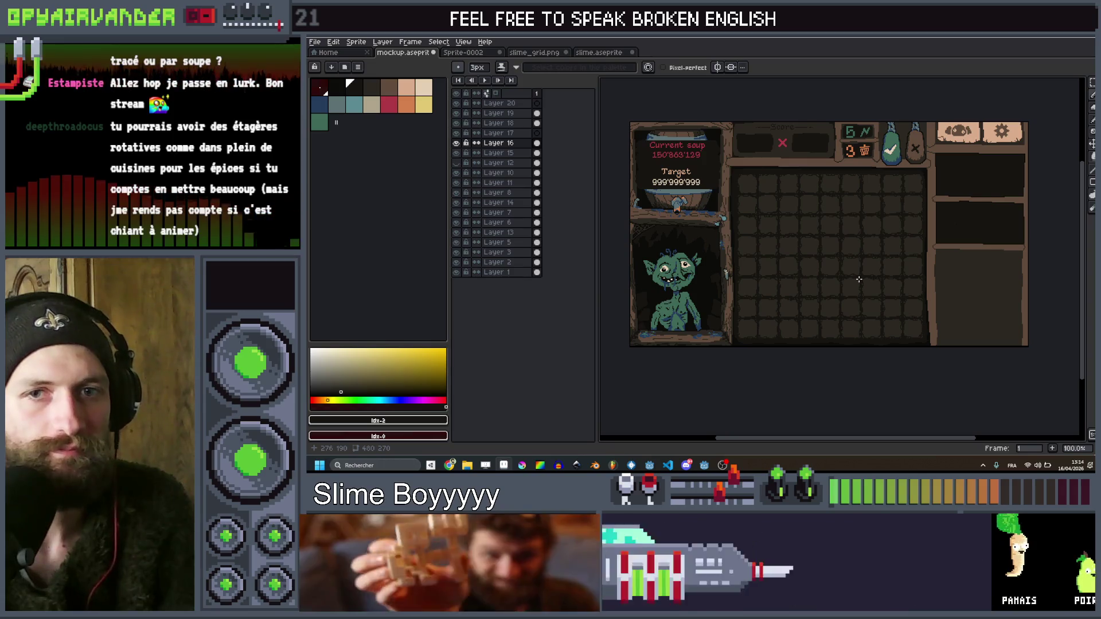
scroll(877, 301, up, 1)
scroll(877, 299, down, 1)
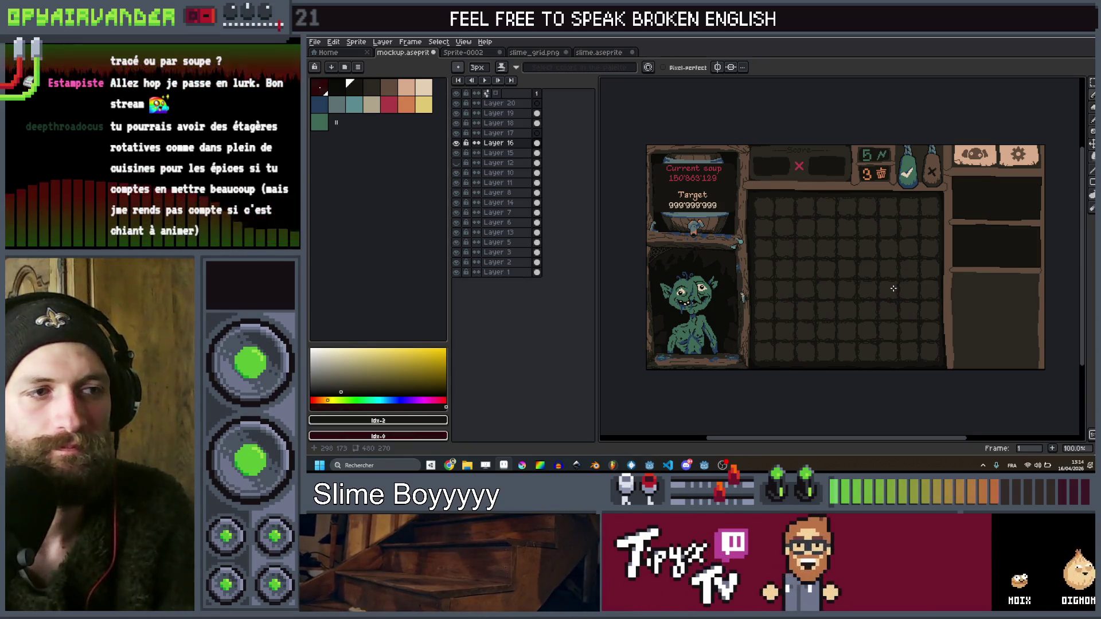
drag(892, 288, 893, 276)
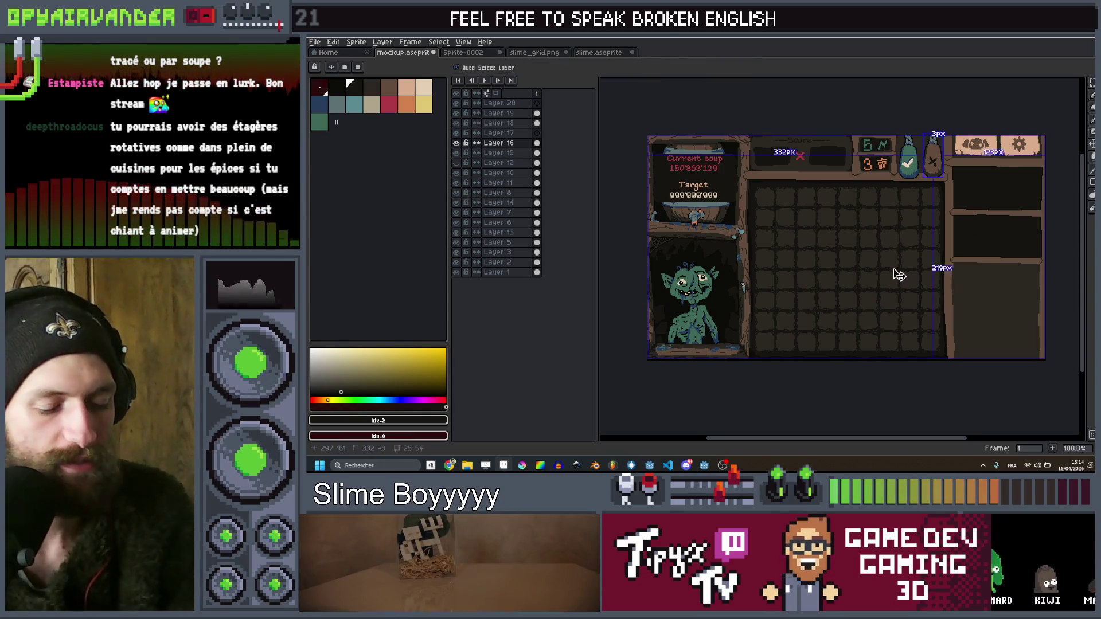
key(ctrl+s)
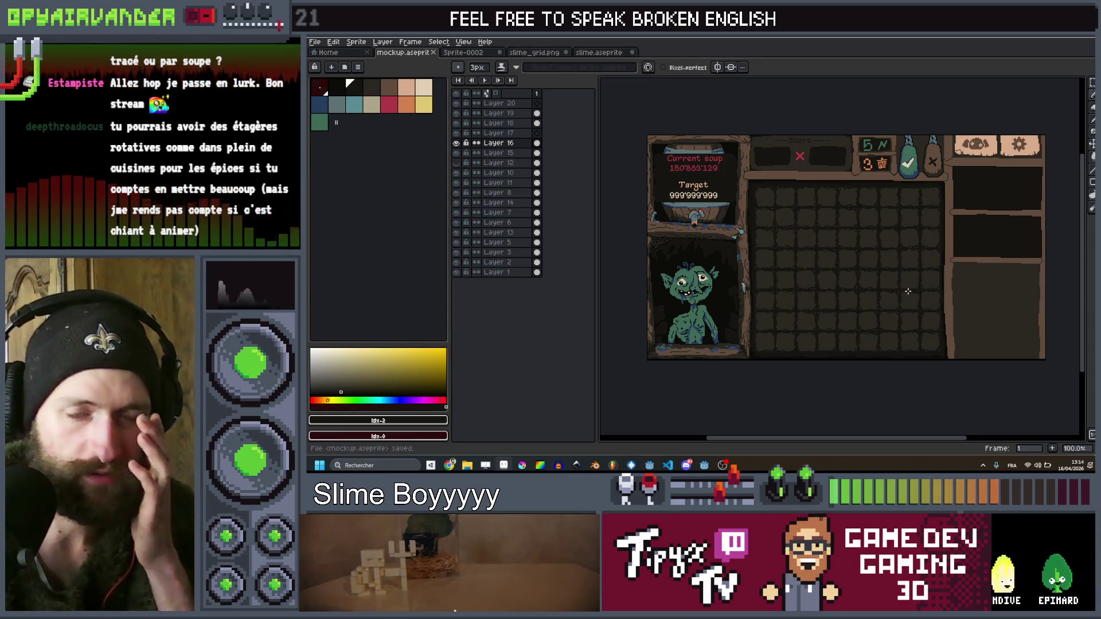
Switch from Aseprite to the Godot editor
scroll(908, 290, right, 3)
scroll(907, 291, up, 2)
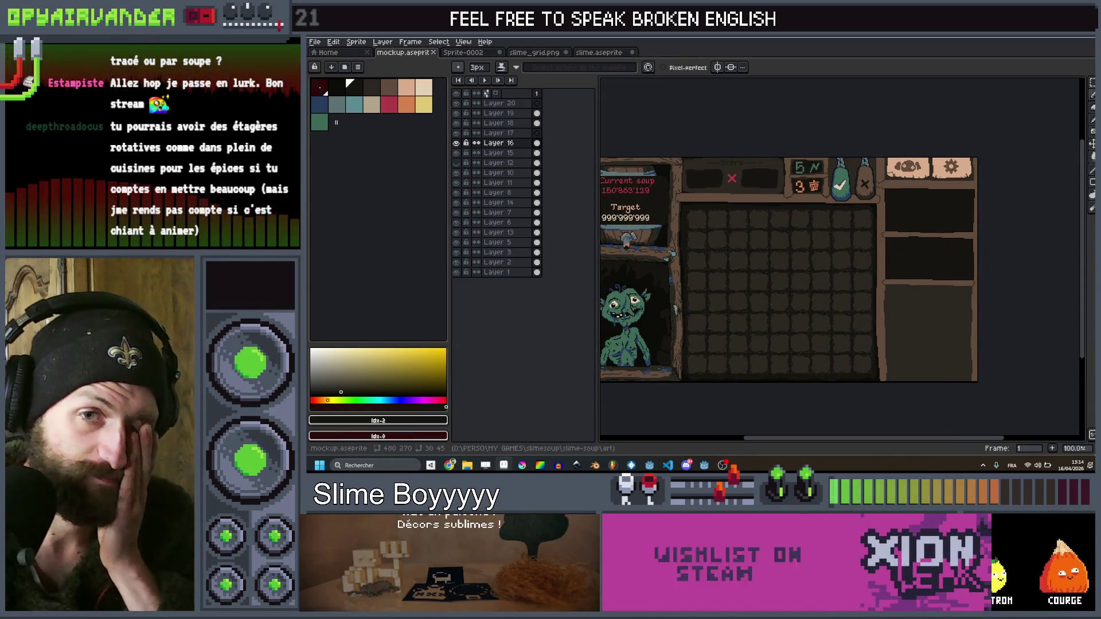
key(alt+Tab)
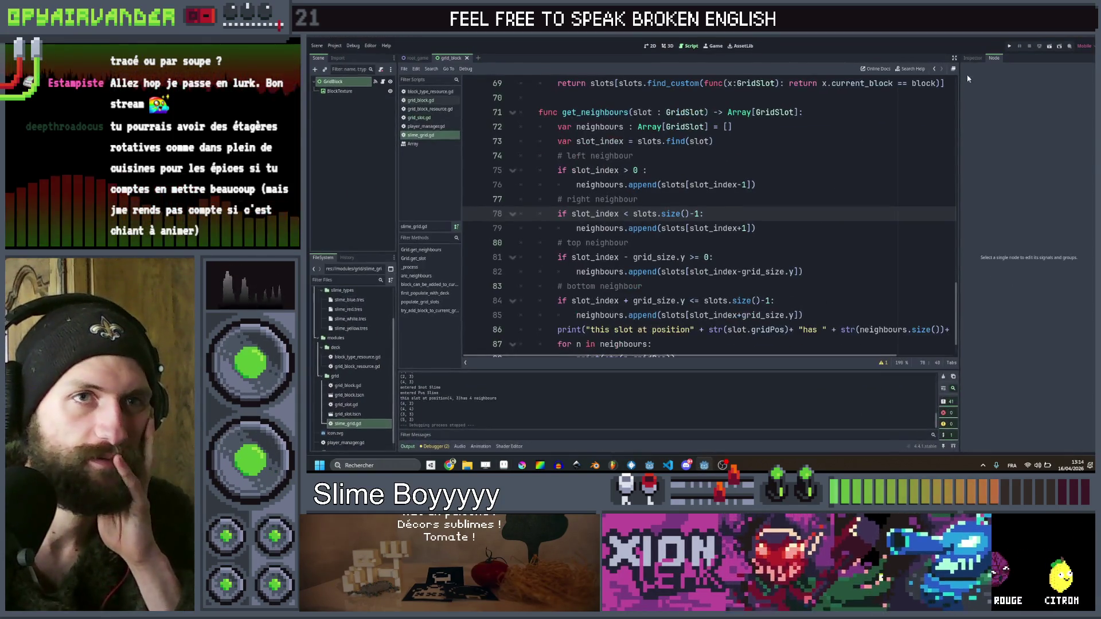
Run the Godot project, close the game window, then bring back Aseprite and VS Code
click(1010, 48)
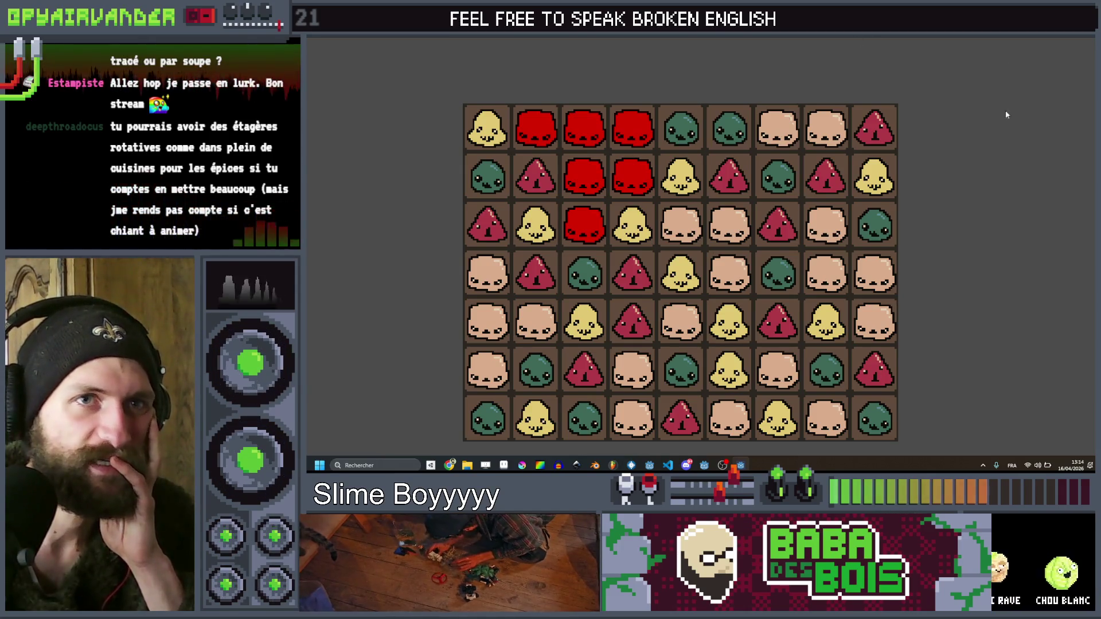
click(1084, 40)
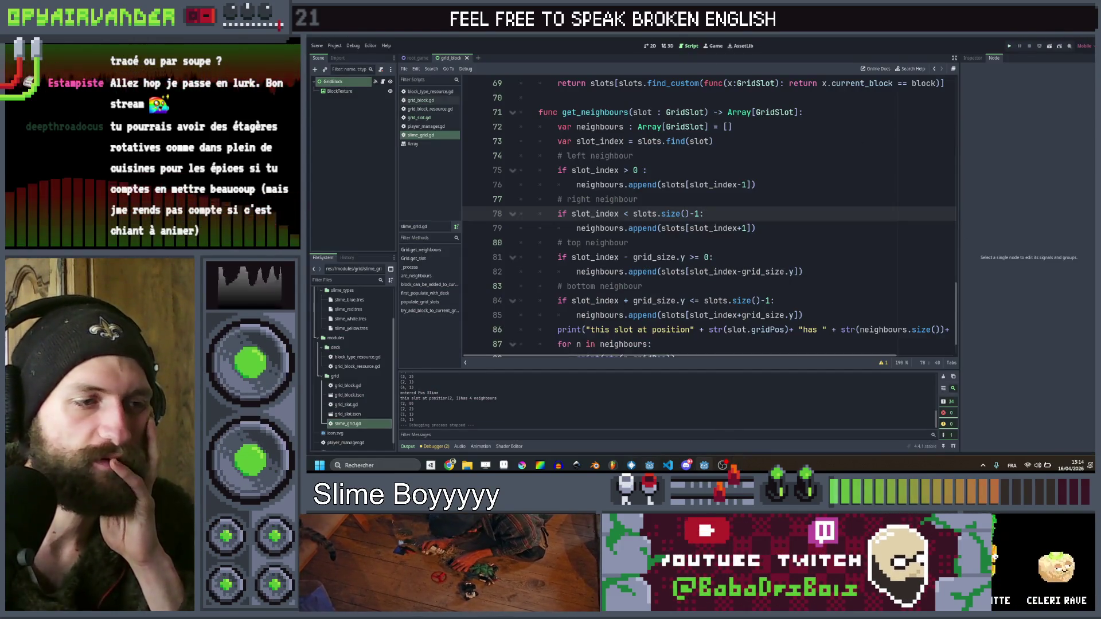
mouse_move(713, 467)
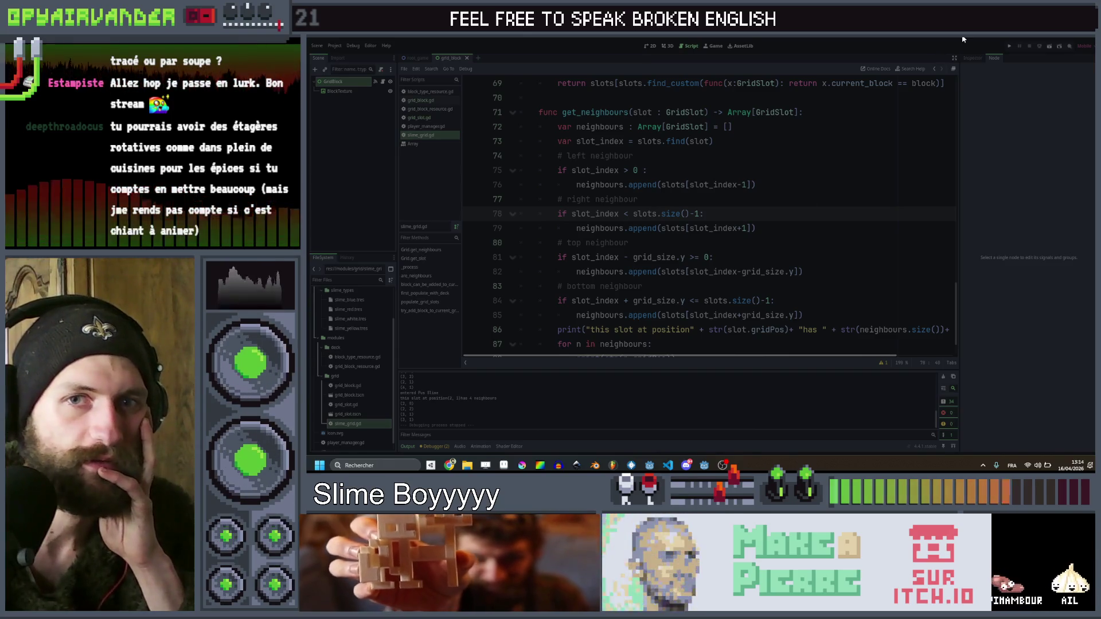
click(632, 466)
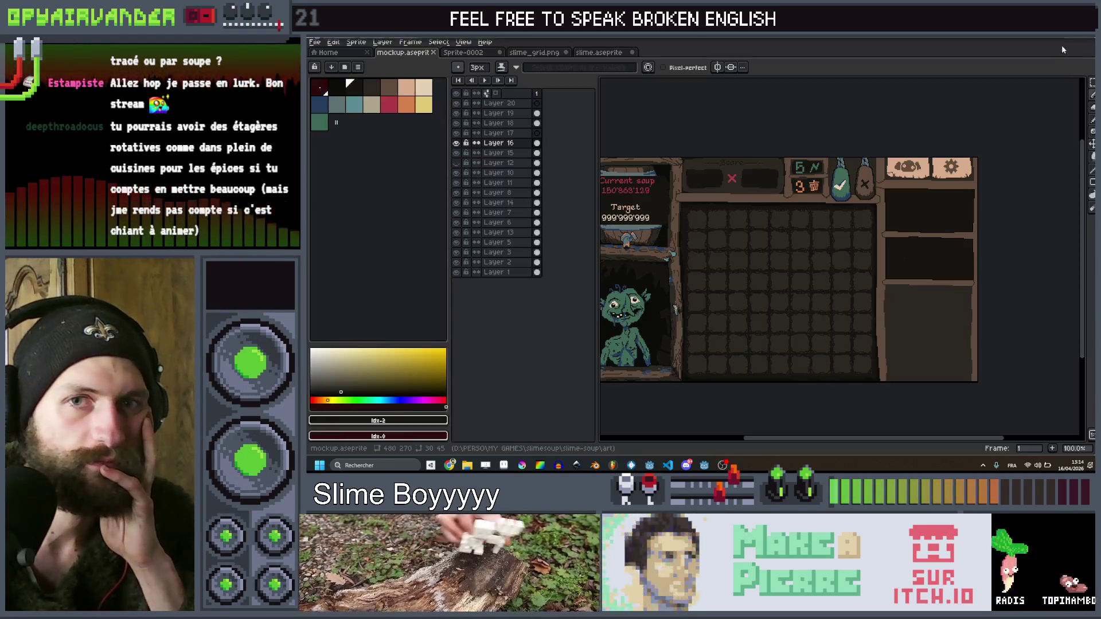
click(667, 464)
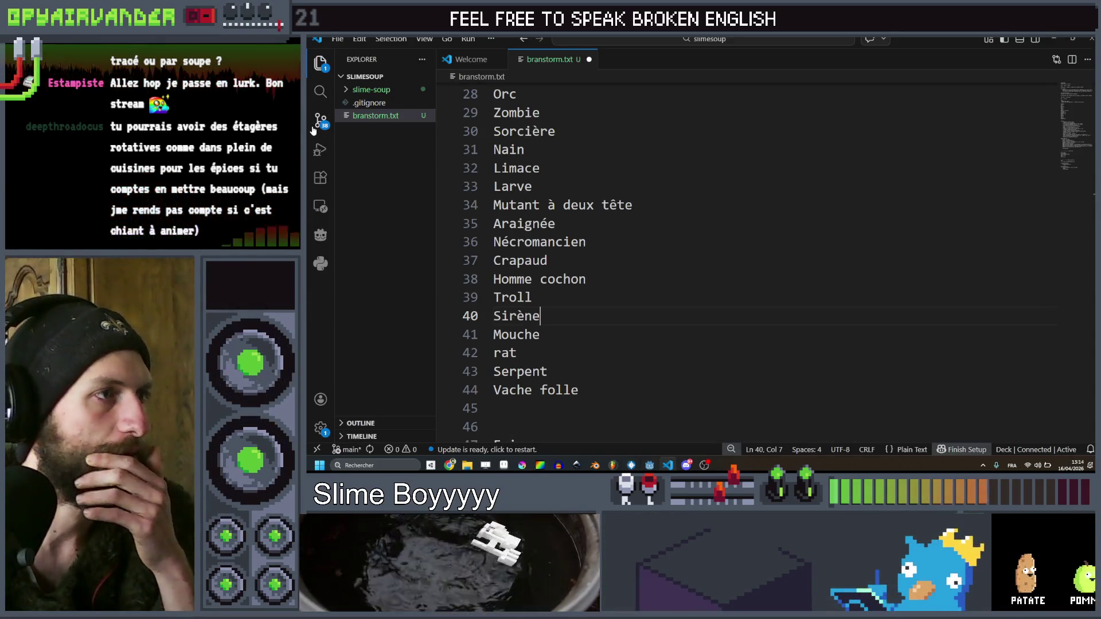
Save all files and commit them with the message 'first day, mockup and basic grid'
click(317, 125)
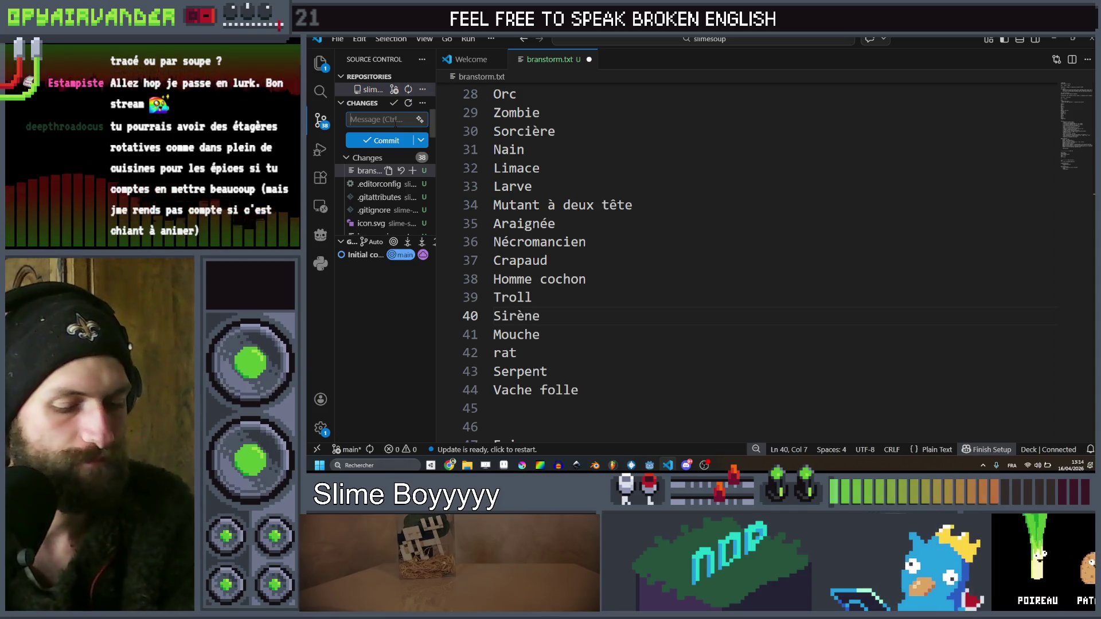
text(first da)
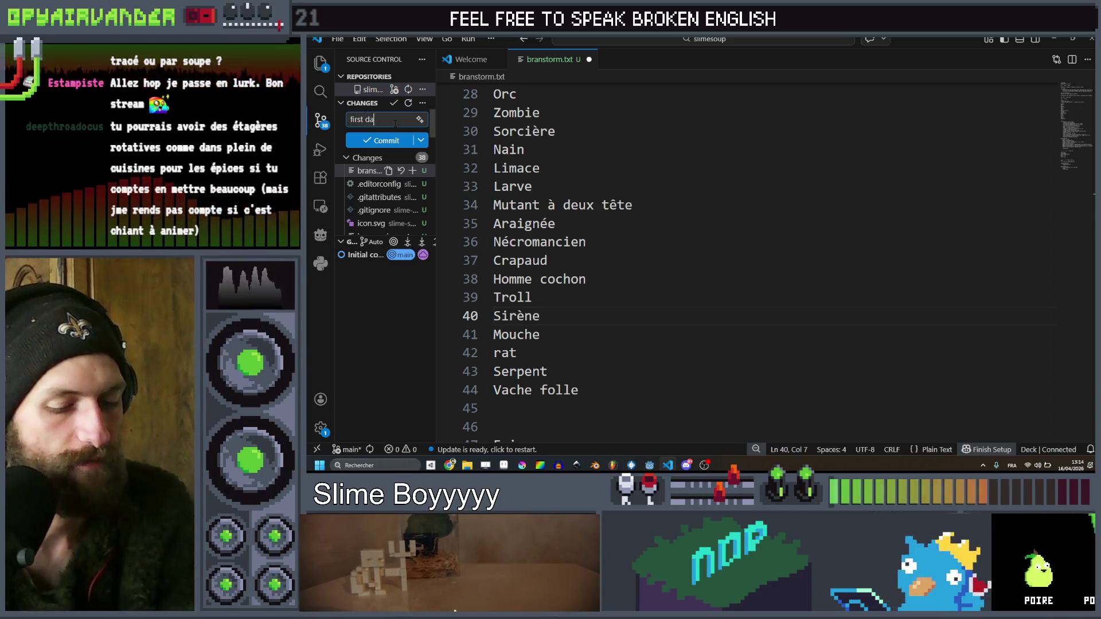
text(y, mock)
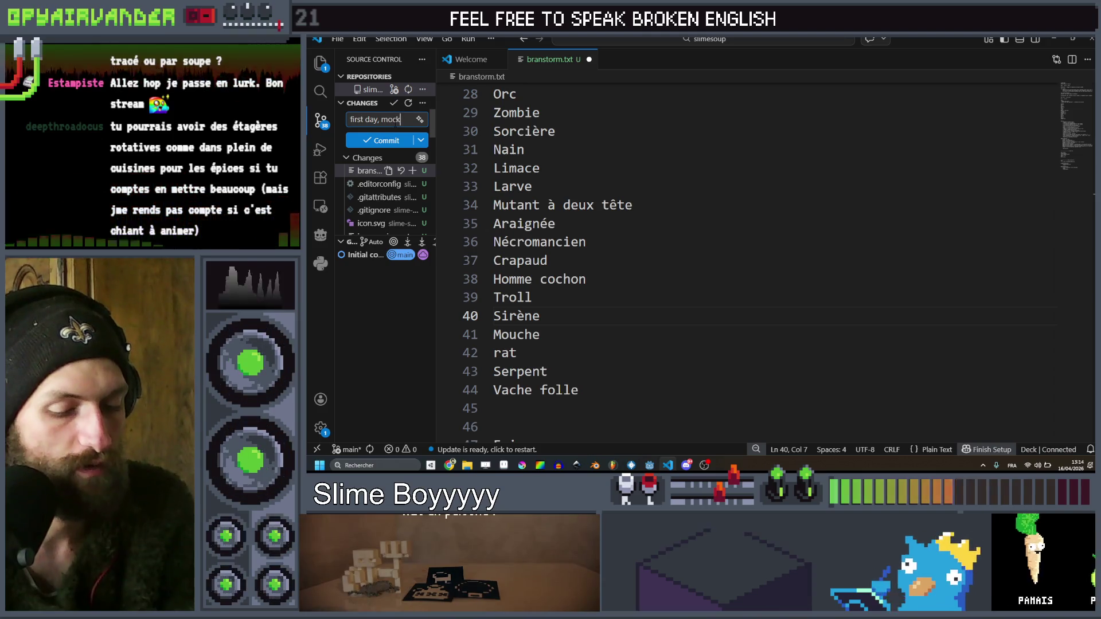
text(up and basic grid)
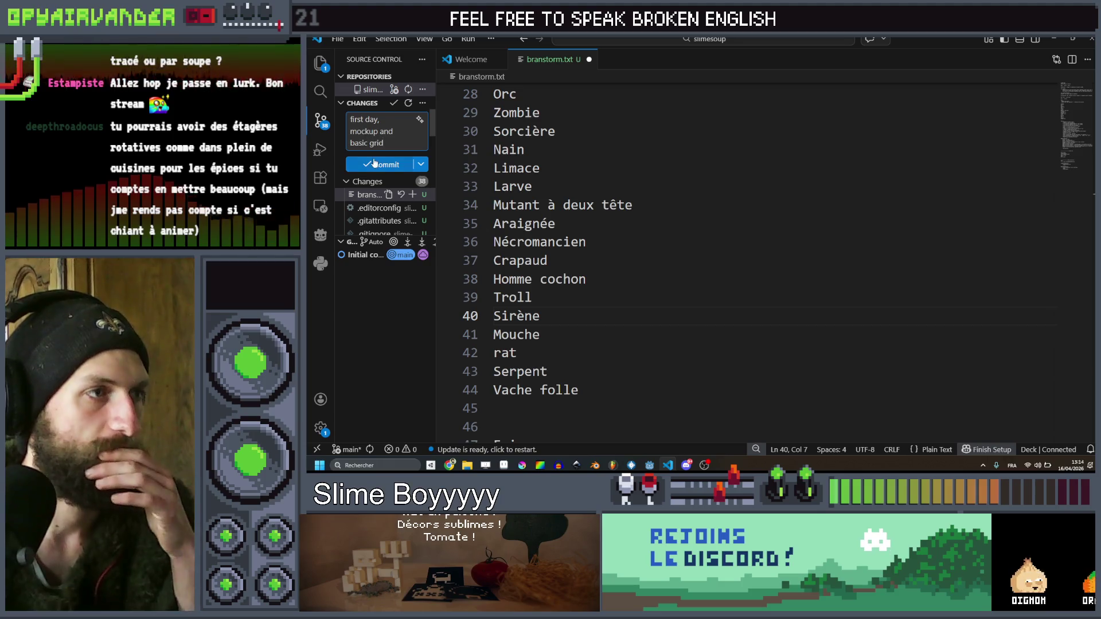
key(ctrl+Return)
click(697, 253)
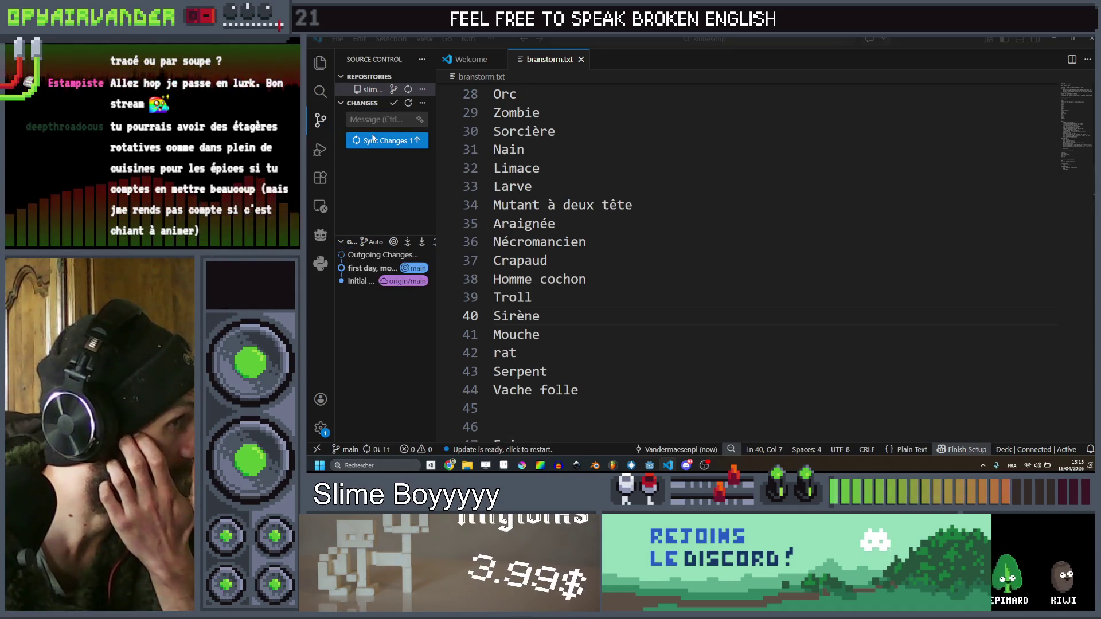
Sync the new commit to the remote and confirm
click(373, 140)
click(696, 246)
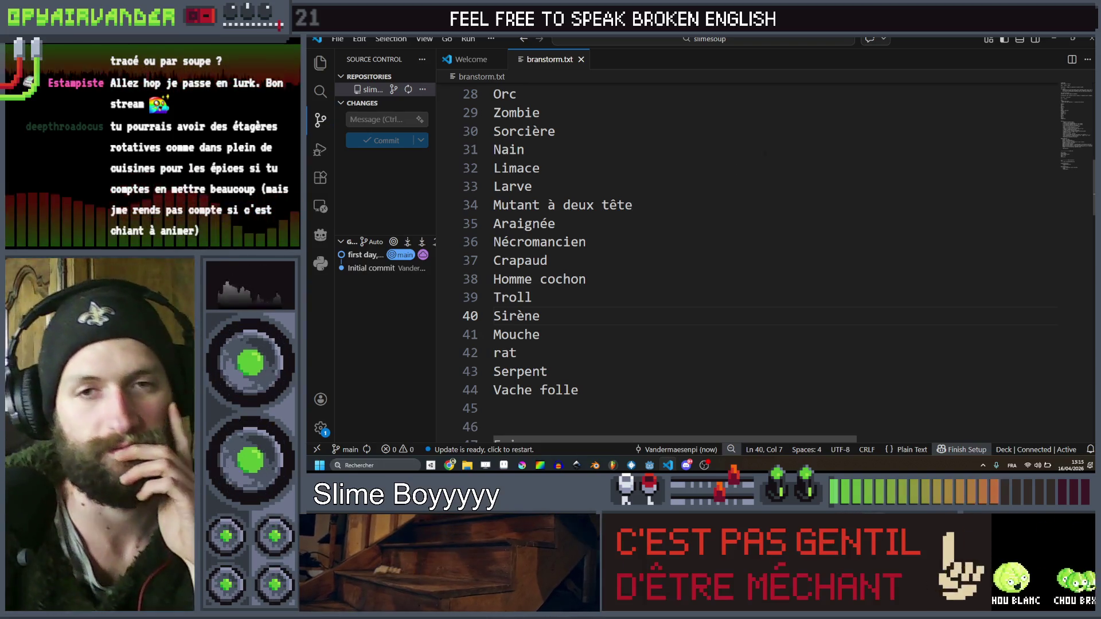
scroll(743, 173, right, 2)
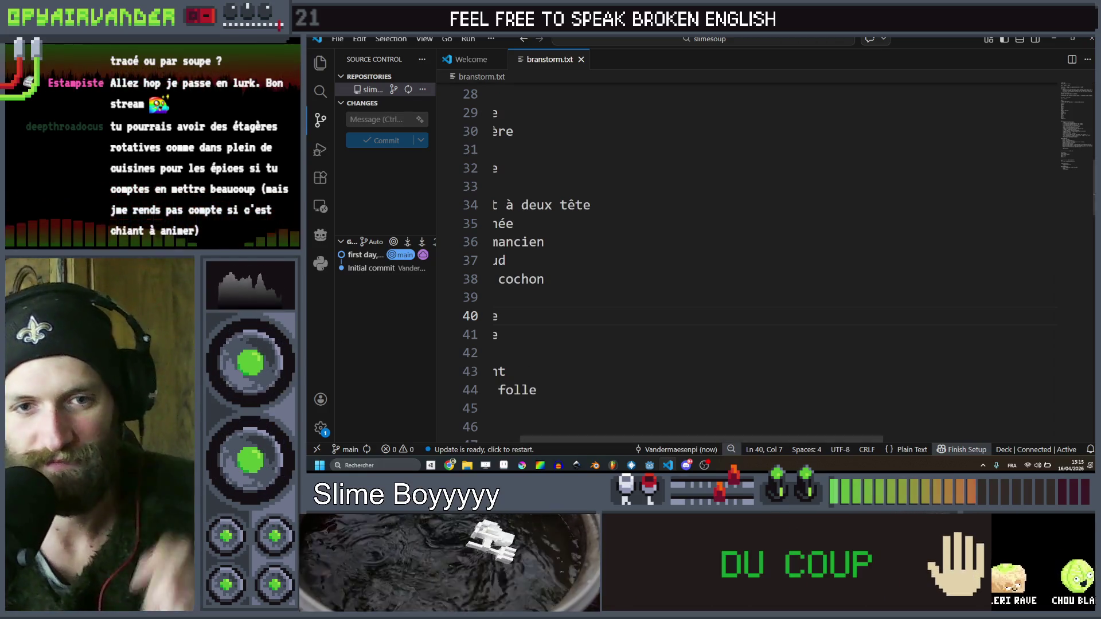